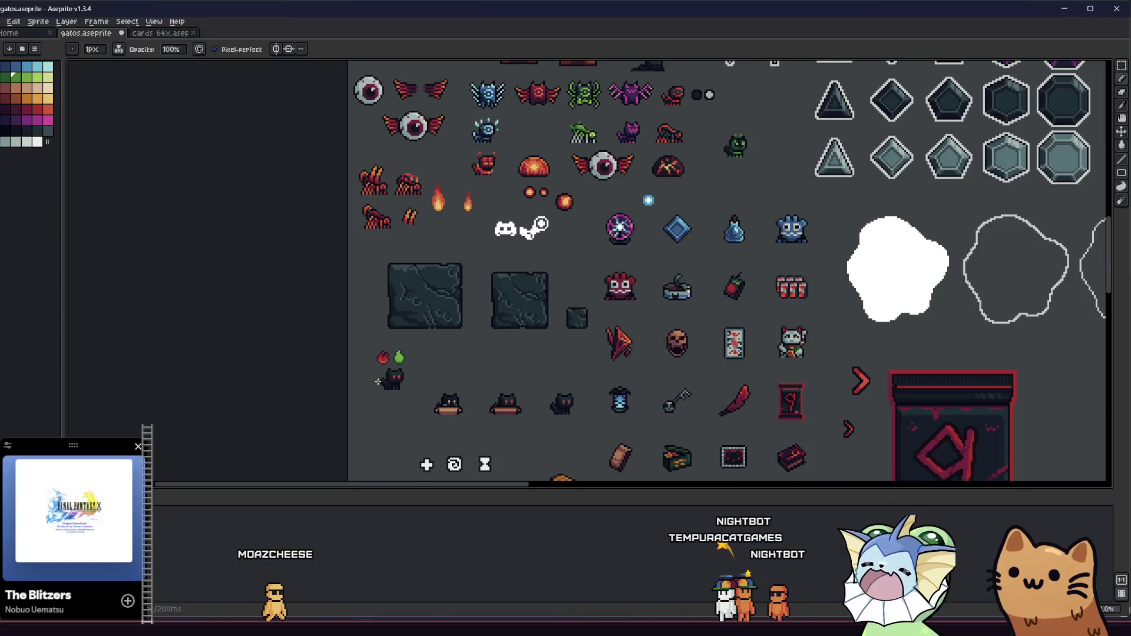
pyautogui.scroll(-1, 379, 381)
# Step: Zoom around the sprite sheet, marquee-select the red and green drops, then clear the selection
pyautogui.scroll(3, 382, 379)
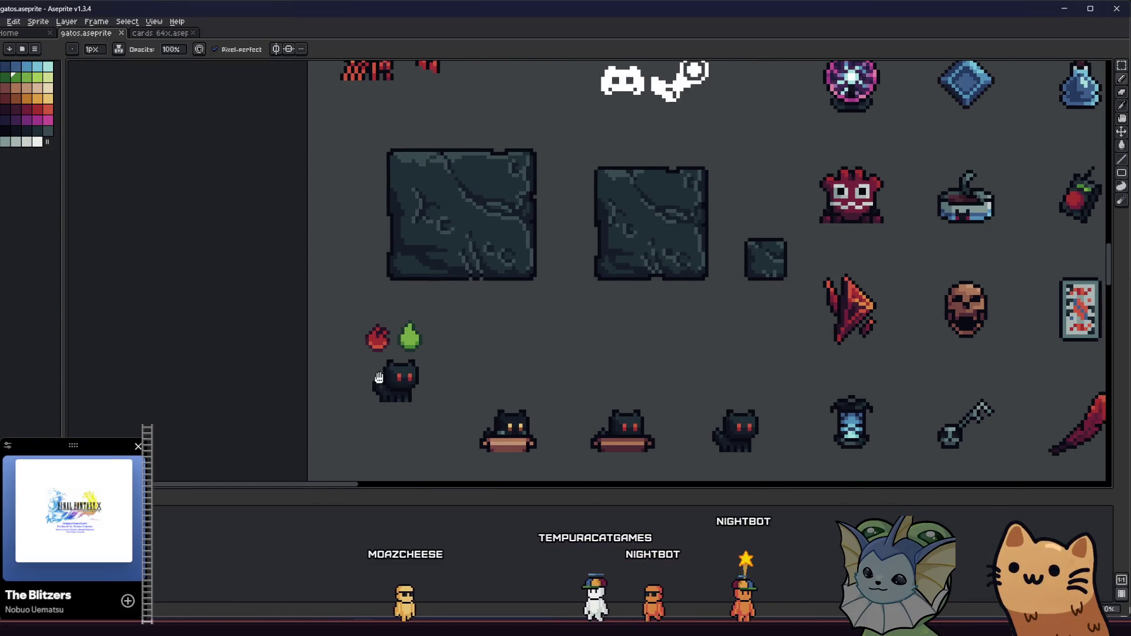
pyautogui.scroll(4, 394, 369)
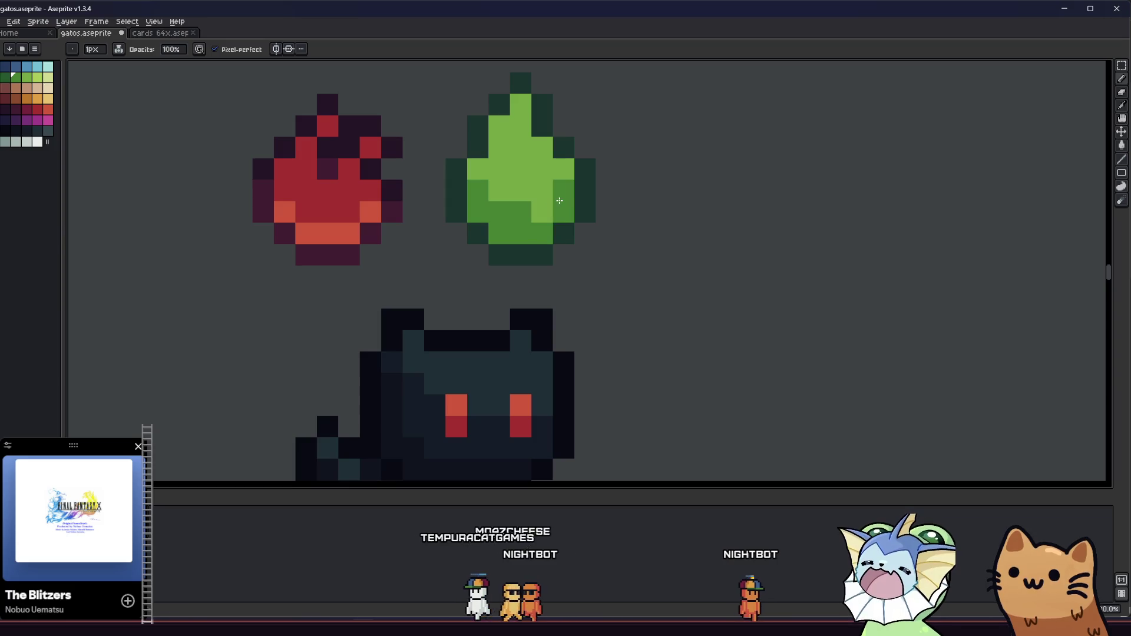
pyautogui.scroll(-3, 559, 201)
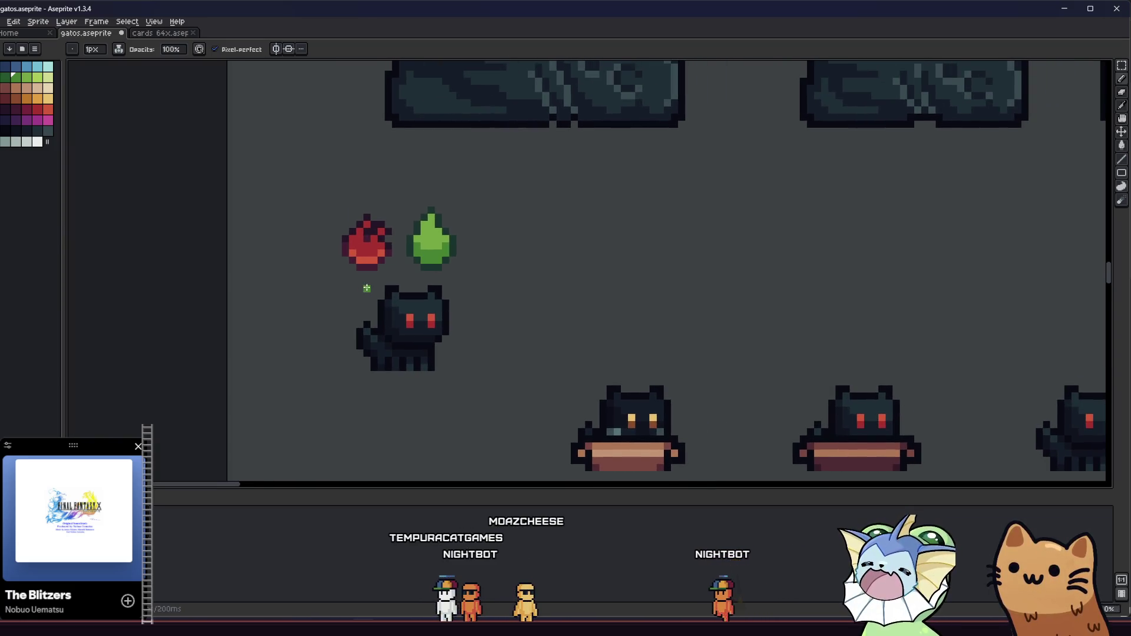
pyautogui.scroll(1, 344, 328)
pyautogui.moveTo(344, 328)
pyautogui.mouseDown()
pyautogui.moveTo(479, 315)
pyautogui.moveTo(489, 346)
pyautogui.moveTo(530, 358)
pyautogui.mouseUp()
pyautogui.scroll(-1, 487, 328)
pyautogui.rightClick(487, 328)
pyautogui.scroll(-1, 537, 361)
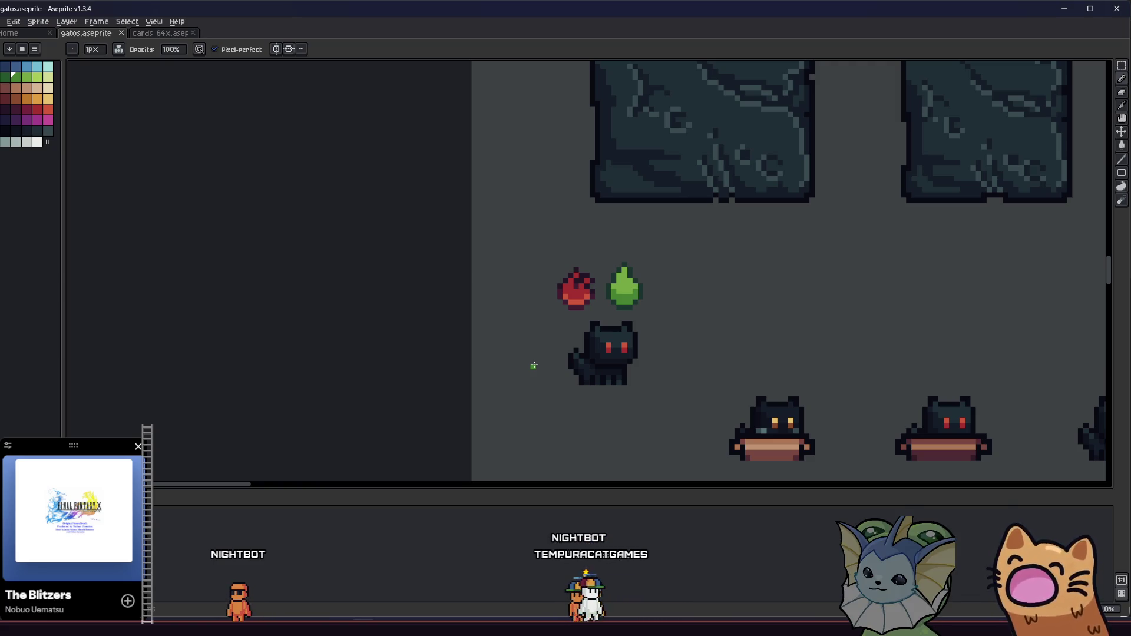
pyautogui.press('m')
pyautogui.moveTo(672, 301); pyautogui.dragTo(671, 304)
pyautogui.click(659, 345)
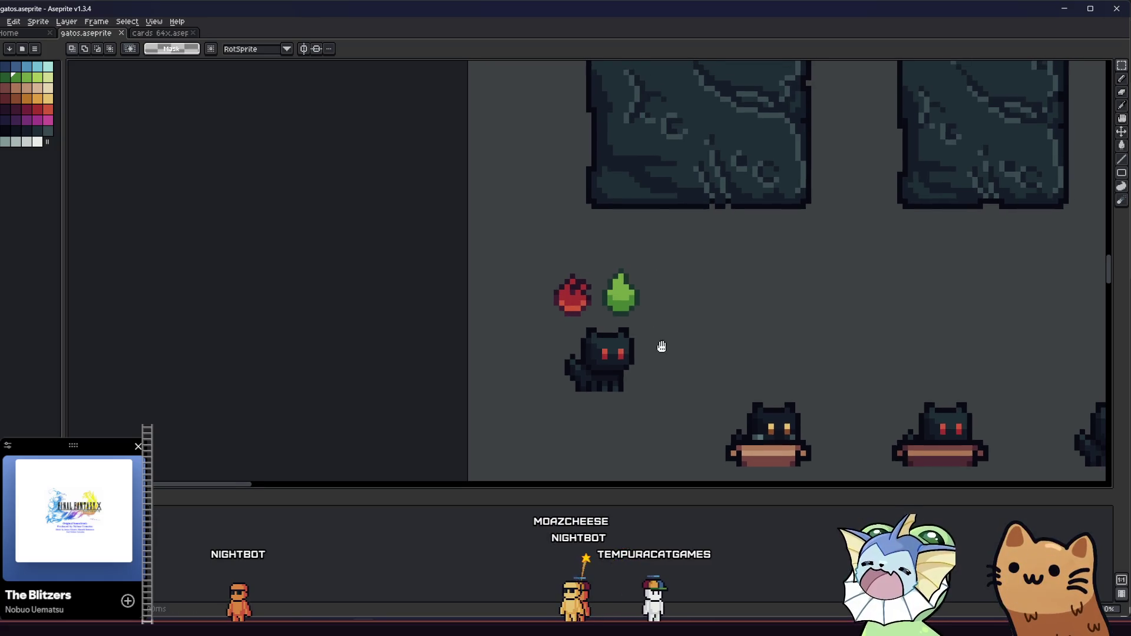
# Step: Pan over to the drops and recolour a pixel on the red drop with the pencil
pyautogui.moveTo(659, 345); pyautogui.dragTo(640, 356)
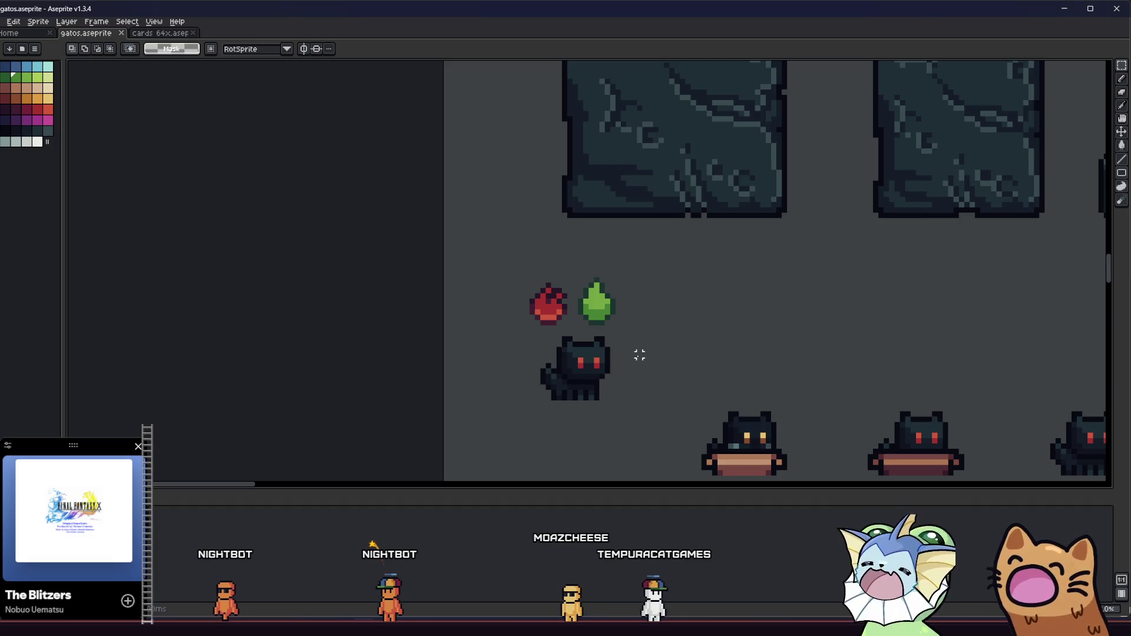
pyautogui.moveTo(574, 353)
pyautogui.mouseDown()
pyautogui.moveTo(330, 386)
pyautogui.moveTo(188, 386)
pyautogui.moveTo(246, 366)
pyautogui.moveTo(420, 375)
pyautogui.moveTo(390, 384)
pyautogui.mouseUp()
pyautogui.scroll(-2, 407, 365)
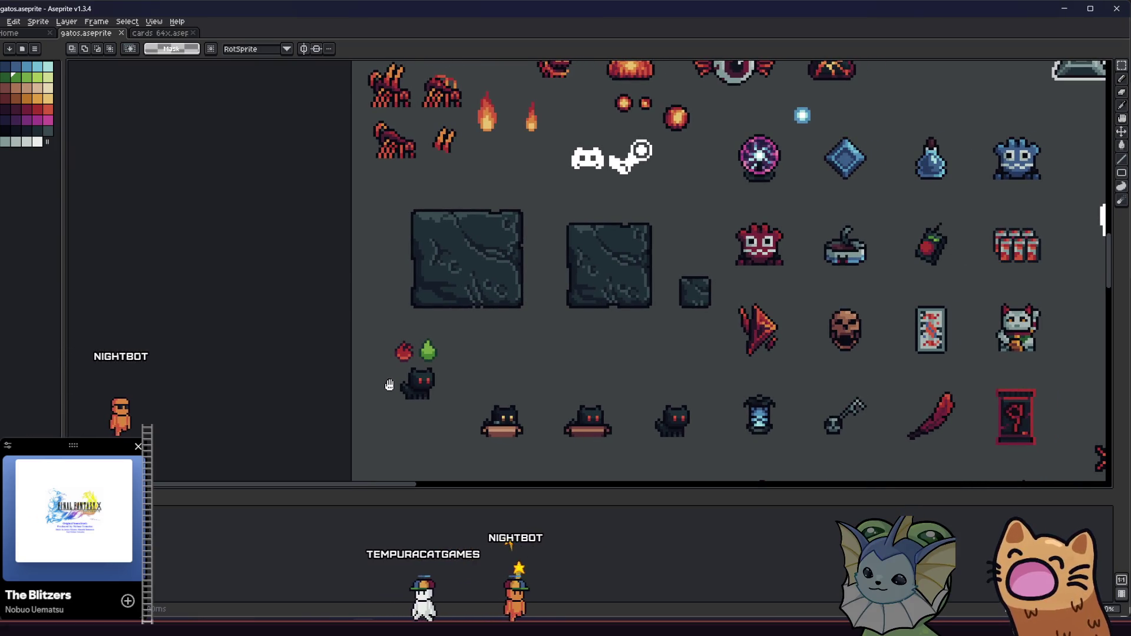
pyautogui.moveTo(389, 385)
pyautogui.mouseDown()
pyautogui.moveTo(404, 384)
pyautogui.moveTo(387, 366)
pyautogui.mouseUp()
pyautogui.scroll(-1, 412, 385)
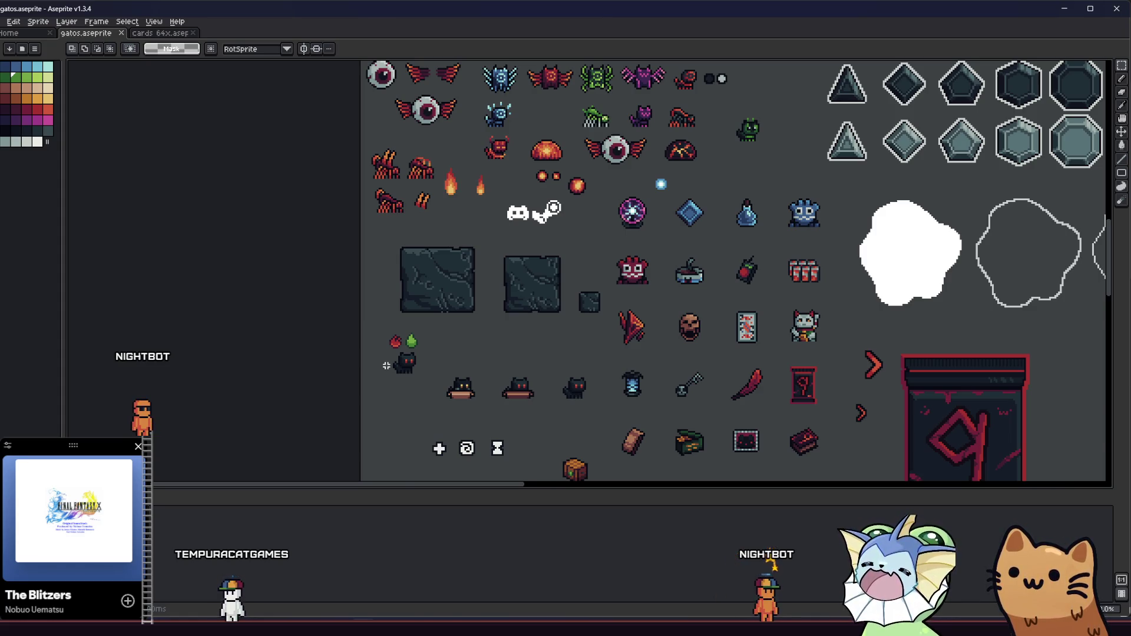
pyautogui.scroll(2, 387, 366)
pyautogui.moveTo(386, 366)
pyautogui.mouseDown()
pyautogui.moveTo(323, 366)
pyautogui.moveTo(450, 361)
pyautogui.moveTo(396, 357)
pyautogui.mouseUp()
pyautogui.scroll(2, 345, 342)
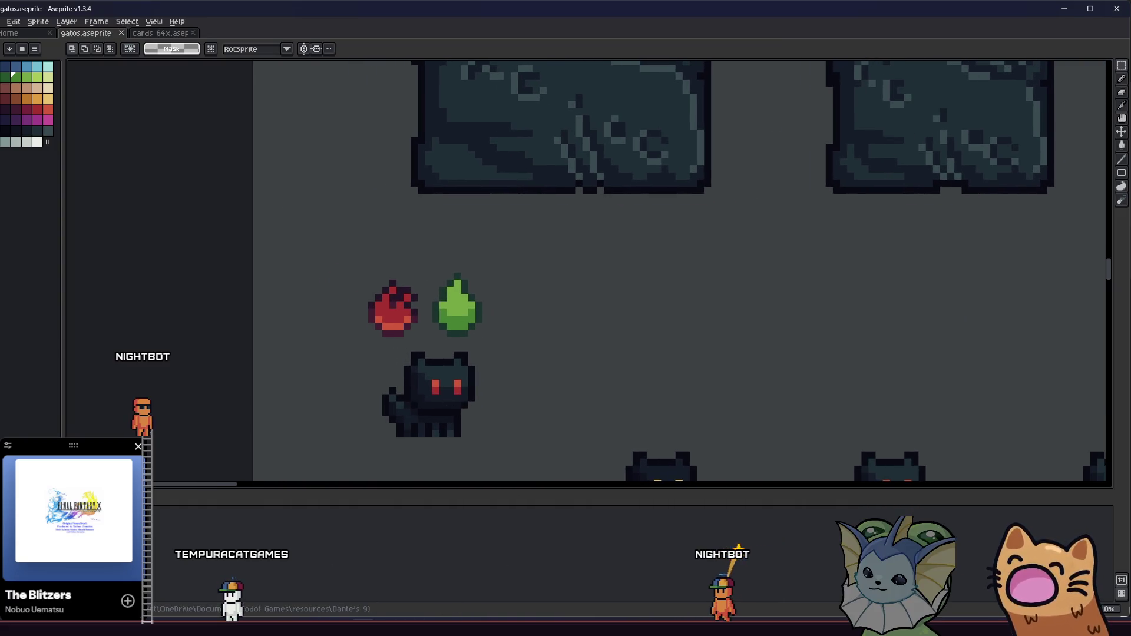
pyautogui.scroll(2, 393, 326)
pyautogui.press('b')
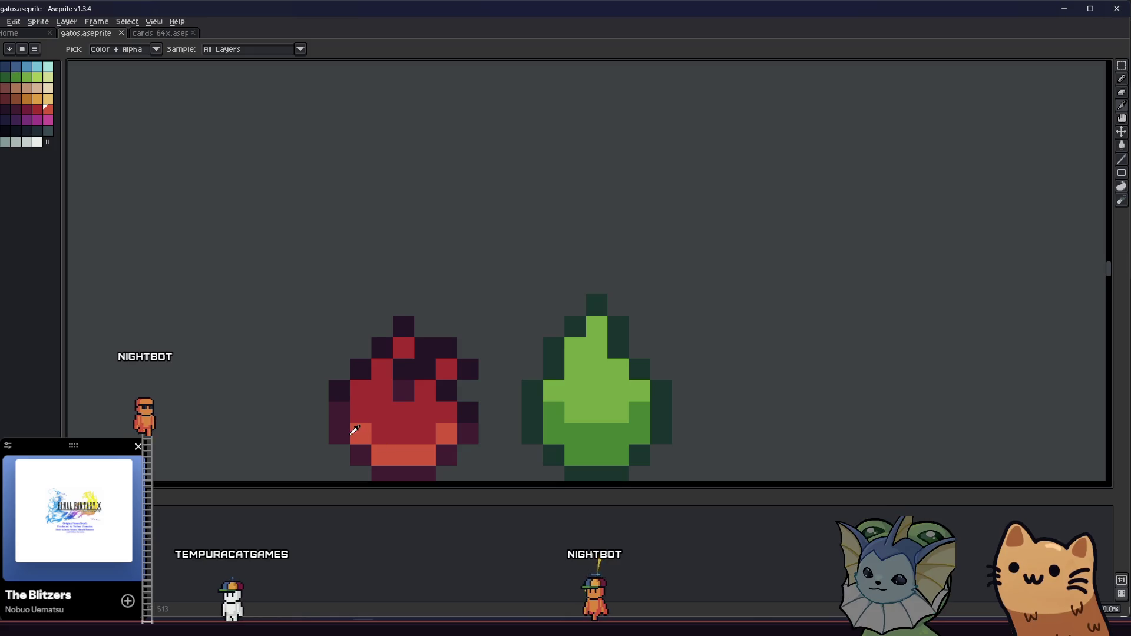
pyautogui.click(377, 436)
# Step: Pan and zoom the view back toward the stone tiles
pyautogui.scroll(-3, 371, 433)
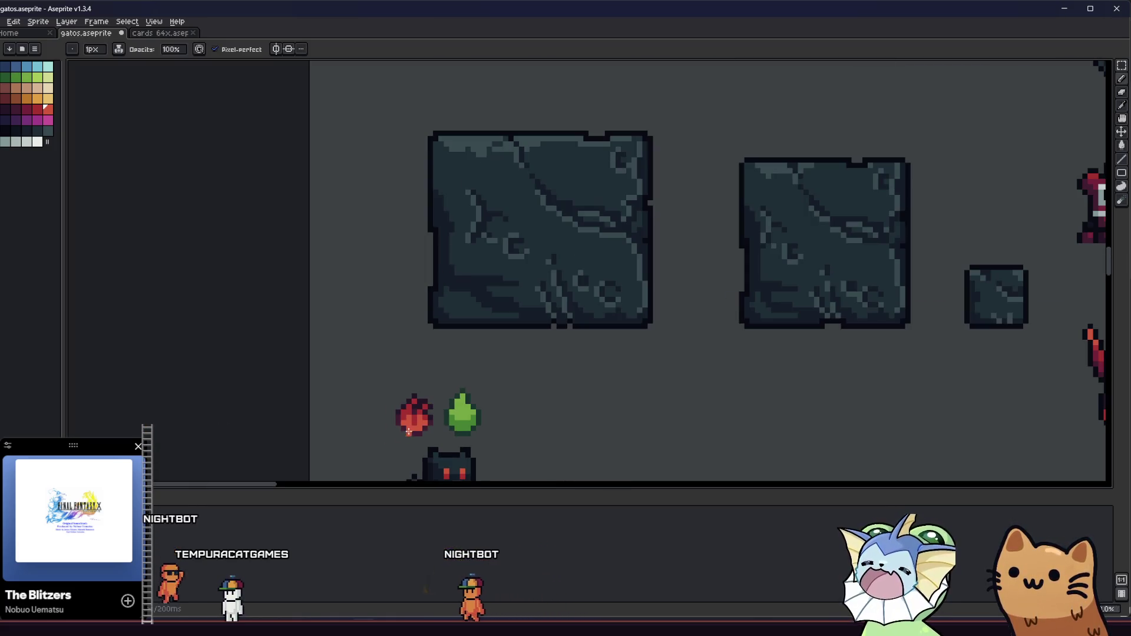
pyautogui.scroll(-4, 354, 427)
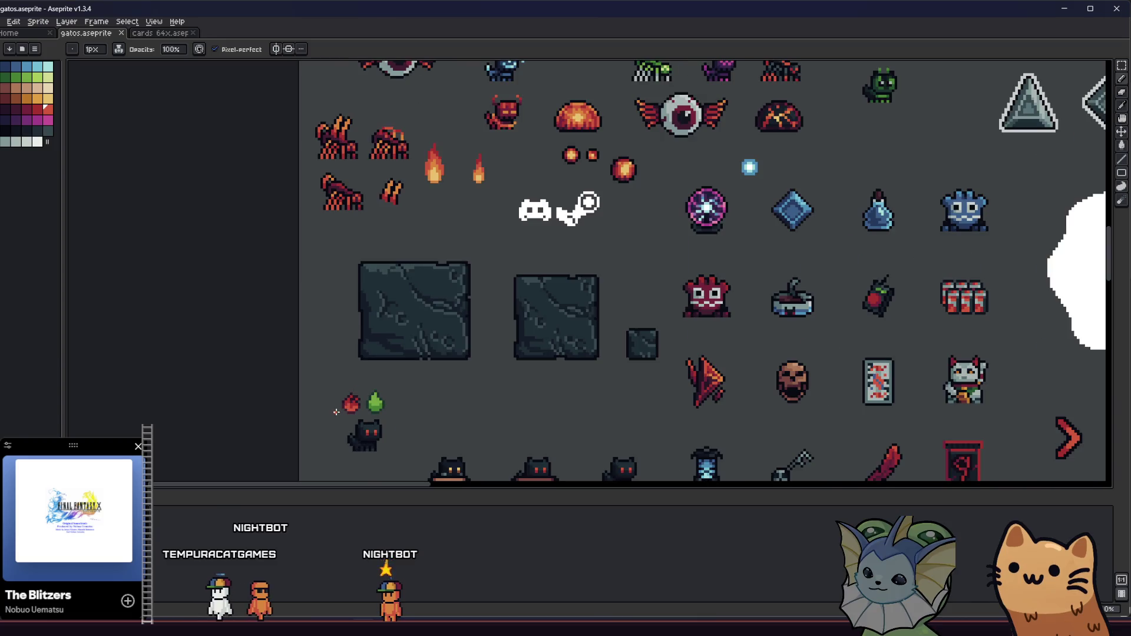
pyautogui.moveTo(321, 421)
pyautogui.mouseDown()
pyautogui.moveTo(222, 409)
pyautogui.moveTo(207, 371)
pyautogui.mouseUp()
pyautogui.scroll(-1, 227, 383)
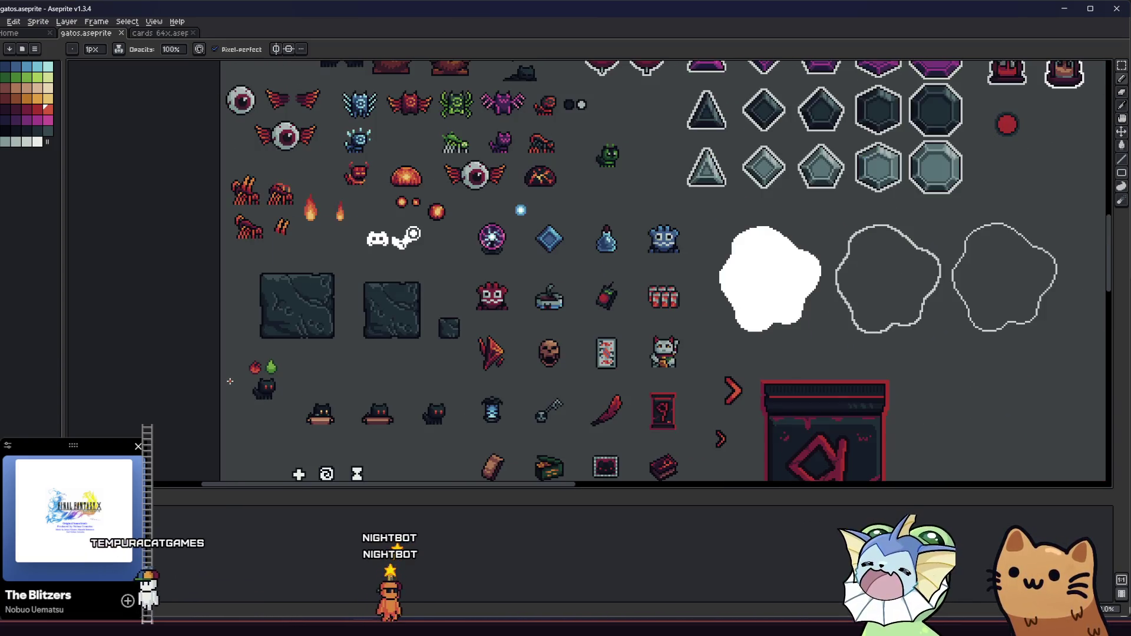
pyautogui.scroll(-1, 227, 385)
pyautogui.scroll(3, 229, 392)
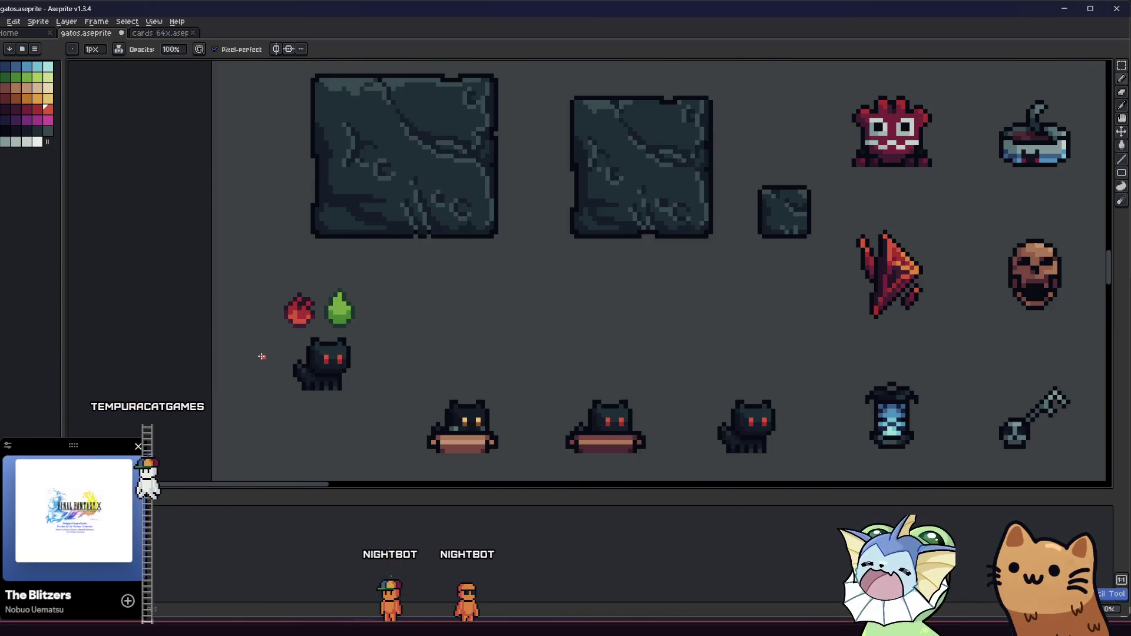
pyautogui.moveTo(264, 354); pyautogui.dragTo(351, 362)
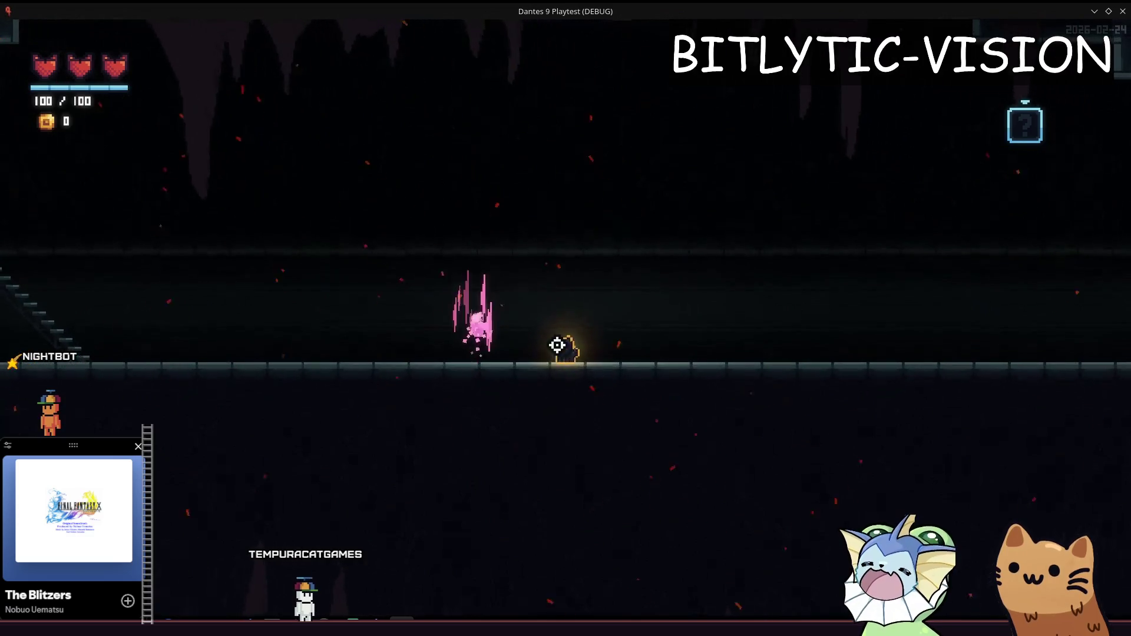
# Step: Run, jump and slash with the player around the cave, then bring up the debug menu with Escape
pyautogui.press('d')
pyautogui.press('space')
pyautogui.press('a')
pyautogui.click(436, 114)
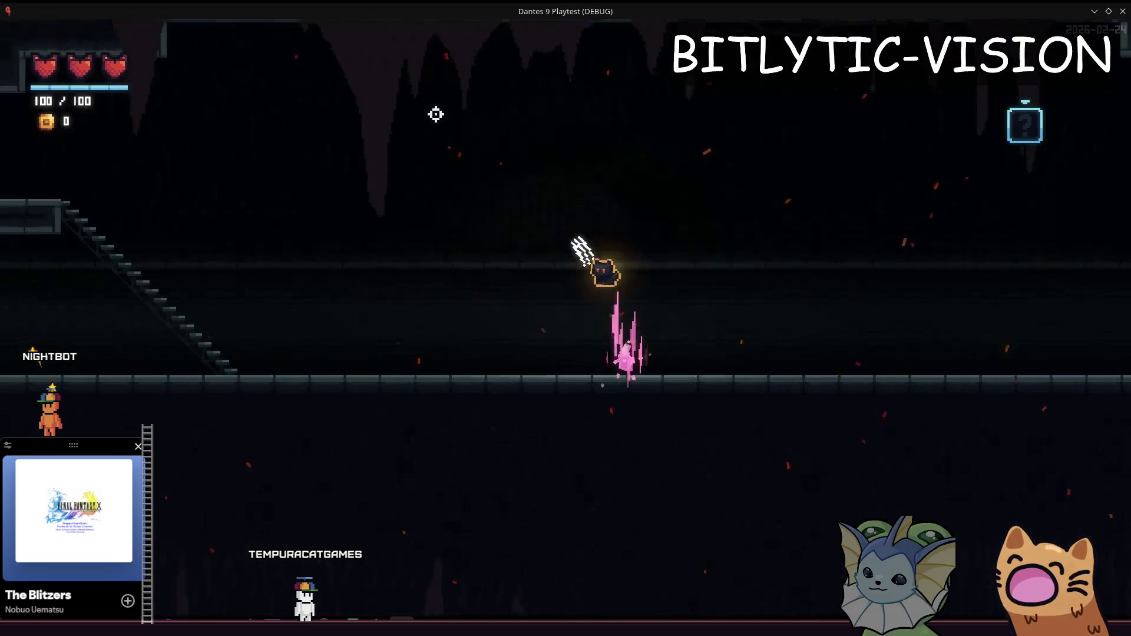
pyautogui.press('space')
pyautogui.press('a')
pyautogui.press('space')
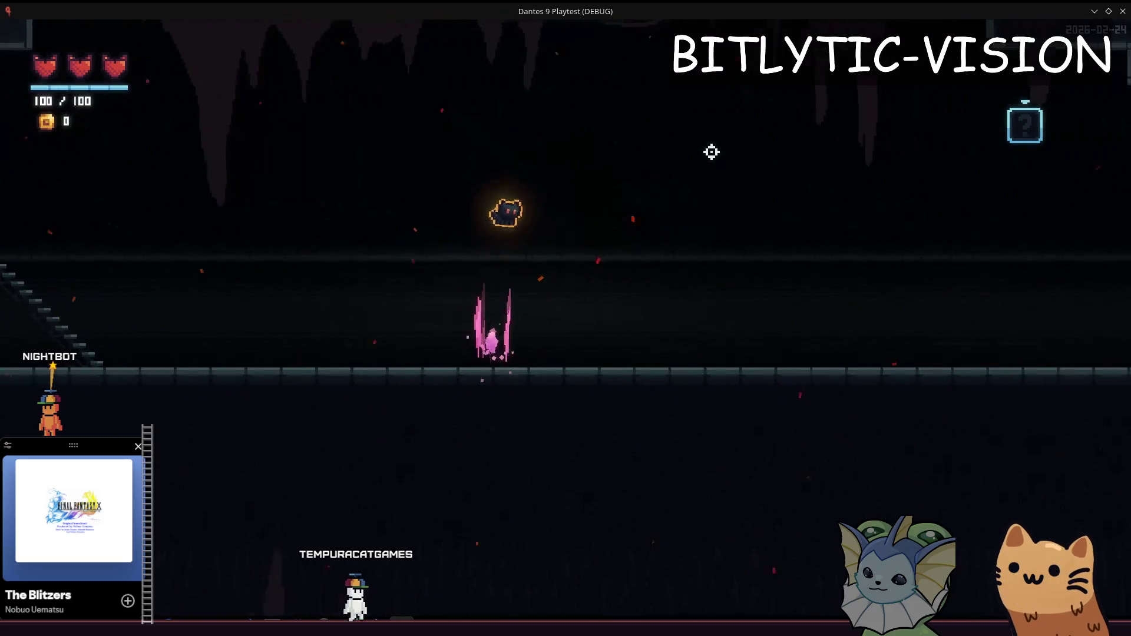
pyautogui.press('a')
pyautogui.press('Escape')
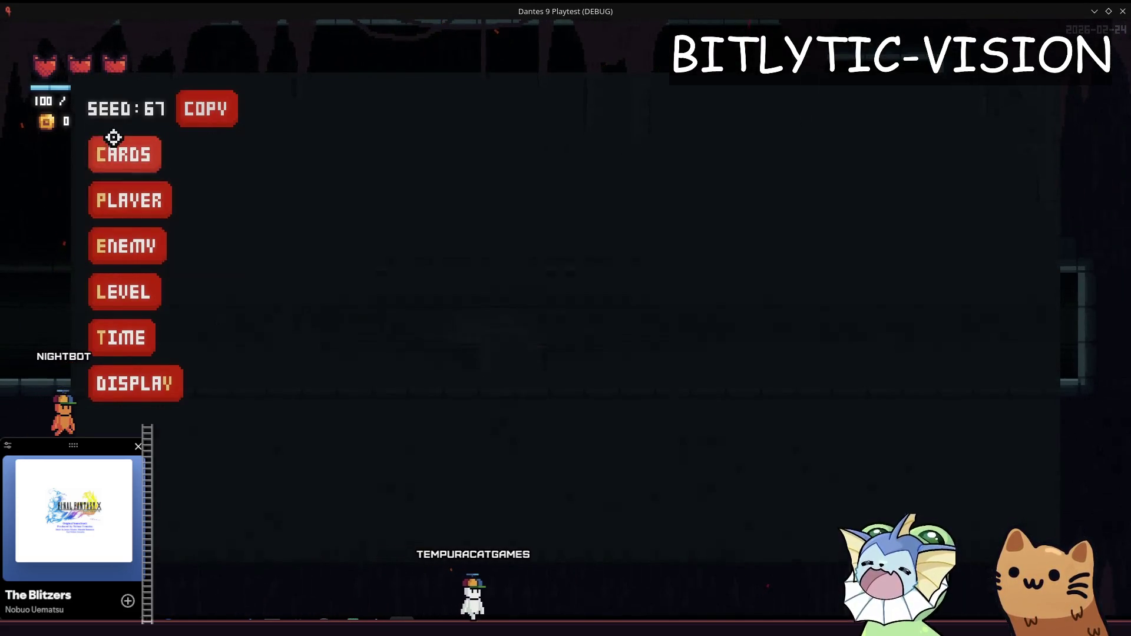
# Step: Use Cards > Add Cards > Add All Cards in the debug menu, then close the menu
pyautogui.click(123, 155)
pyautogui.click(317, 109)
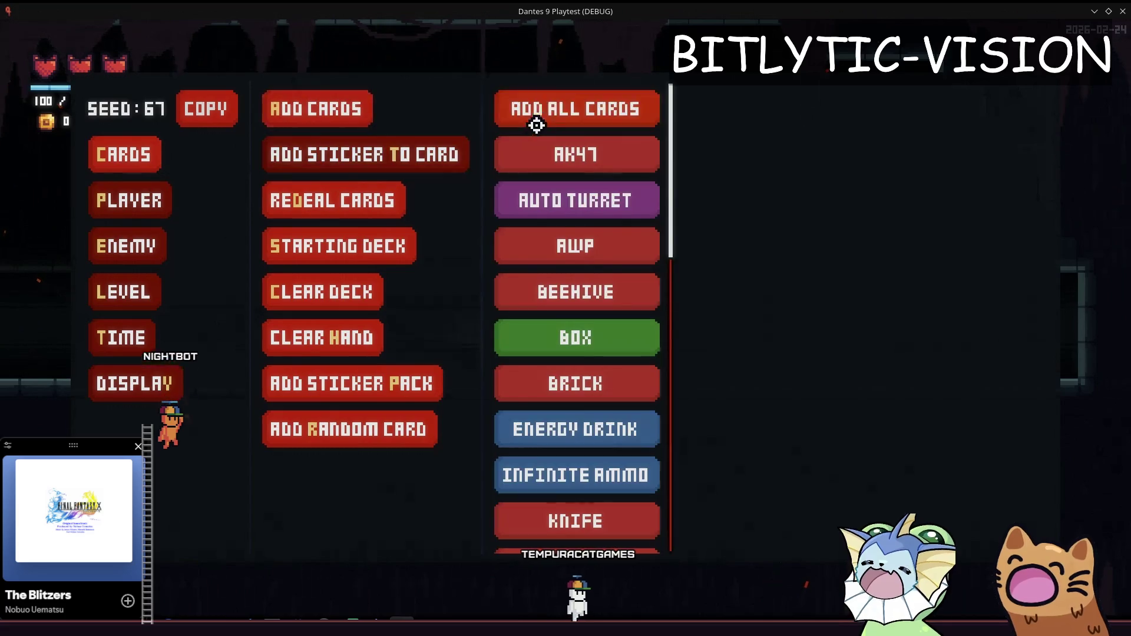
pyautogui.click(565, 108)
pyautogui.press('Escape')
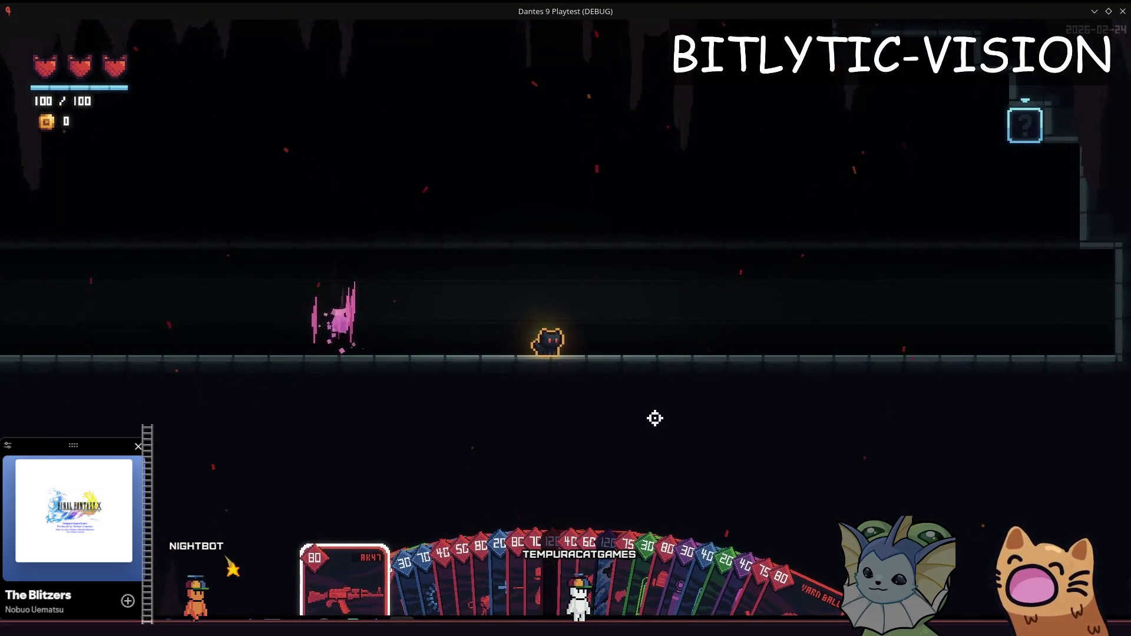
# Step: Browse the deck, inspecting the Knife and Soul Dispenser cards, then close the playtest with Alt+F4
pyautogui.press('Tab')
pyautogui.press('Tab')
pyautogui.press('Tab')
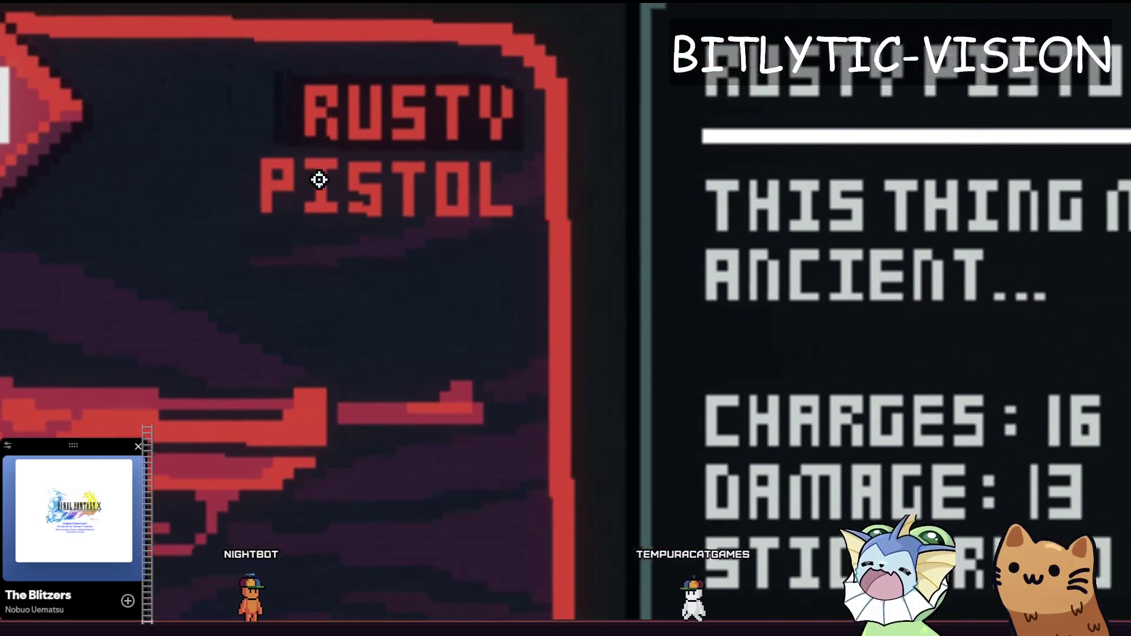
pyautogui.press('Right')
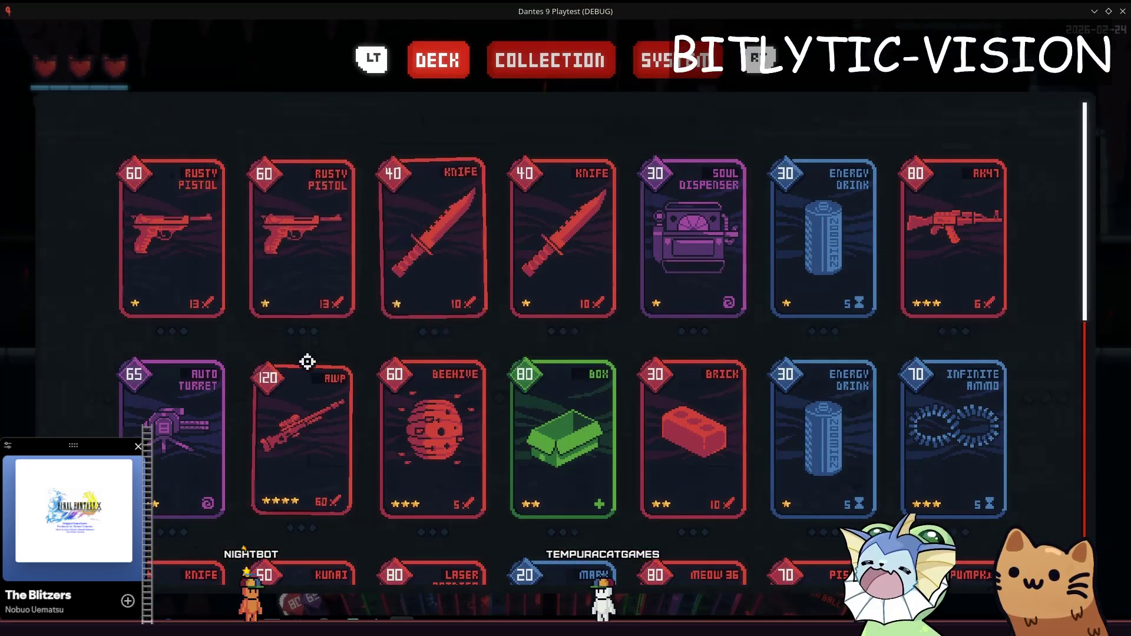
pyautogui.moveTo(602, 390)
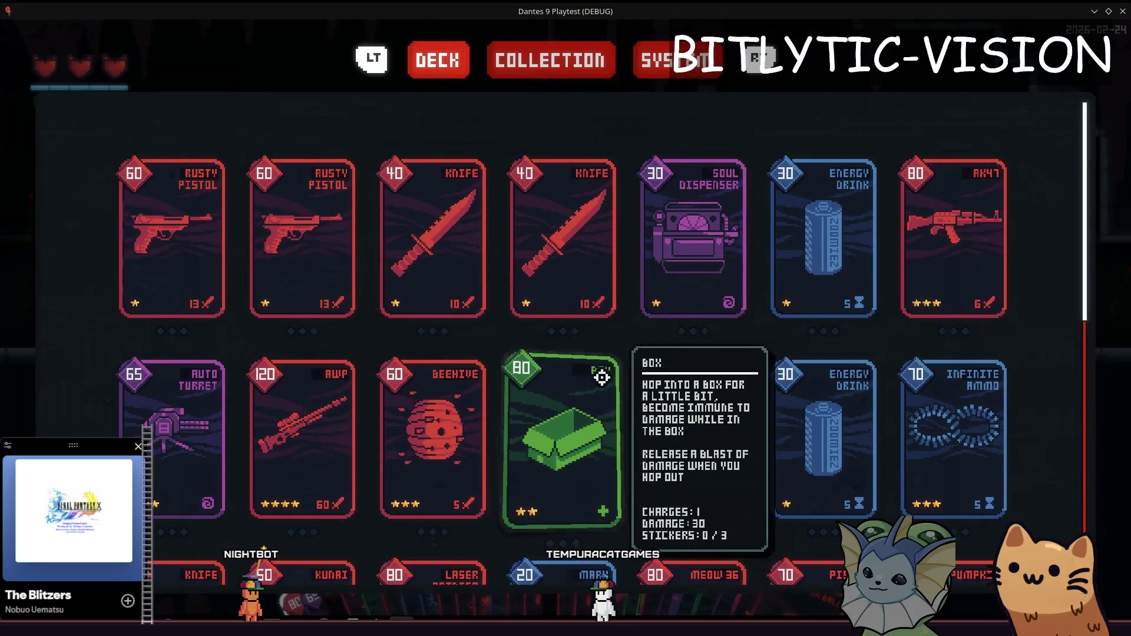
pyautogui.press('Up')
pyautogui.hotkey('alt', 'F4')
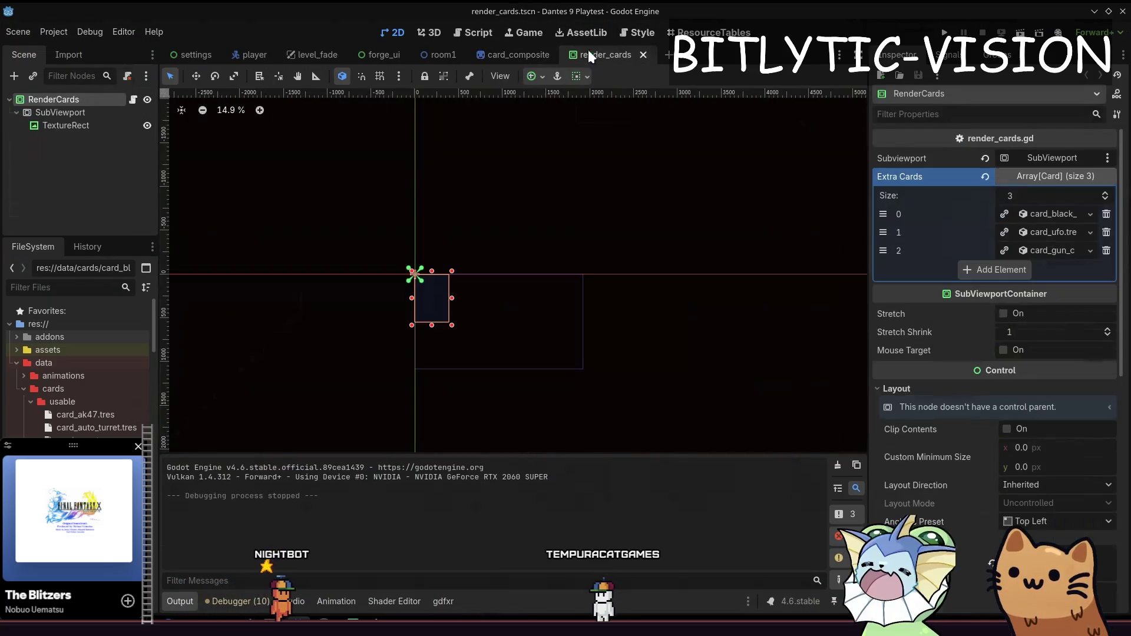
# Step: Flip between the card_composite and render_cards scenes and select the RenderCards root node
pyautogui.click(518, 54)
pyautogui.click(597, 53)
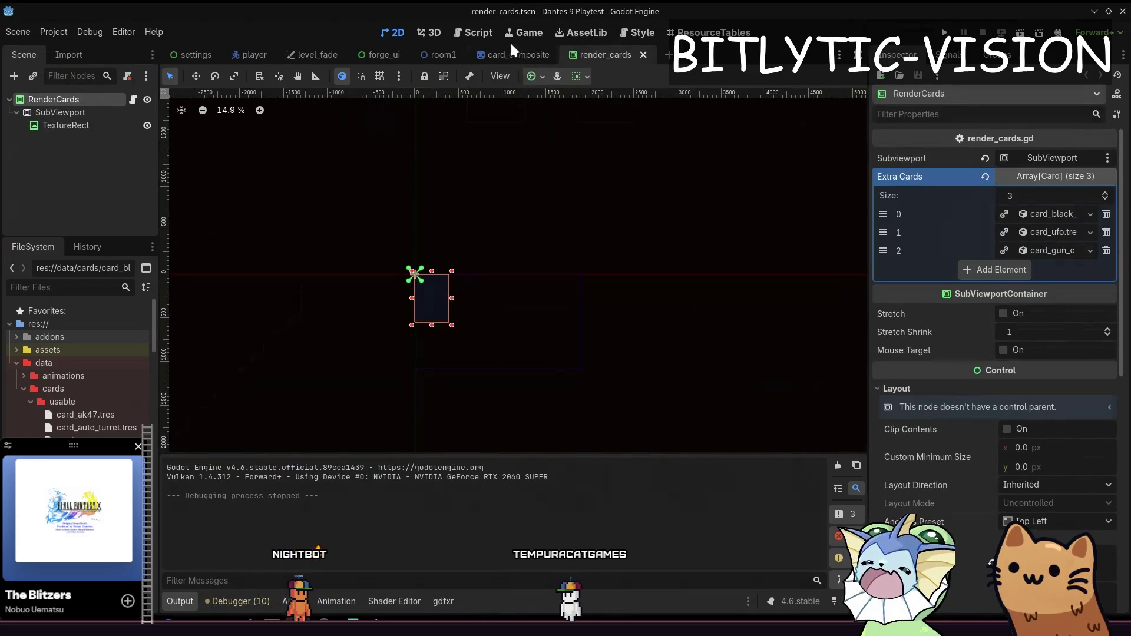
pyautogui.click(535, 56)
pyautogui.click(609, 55)
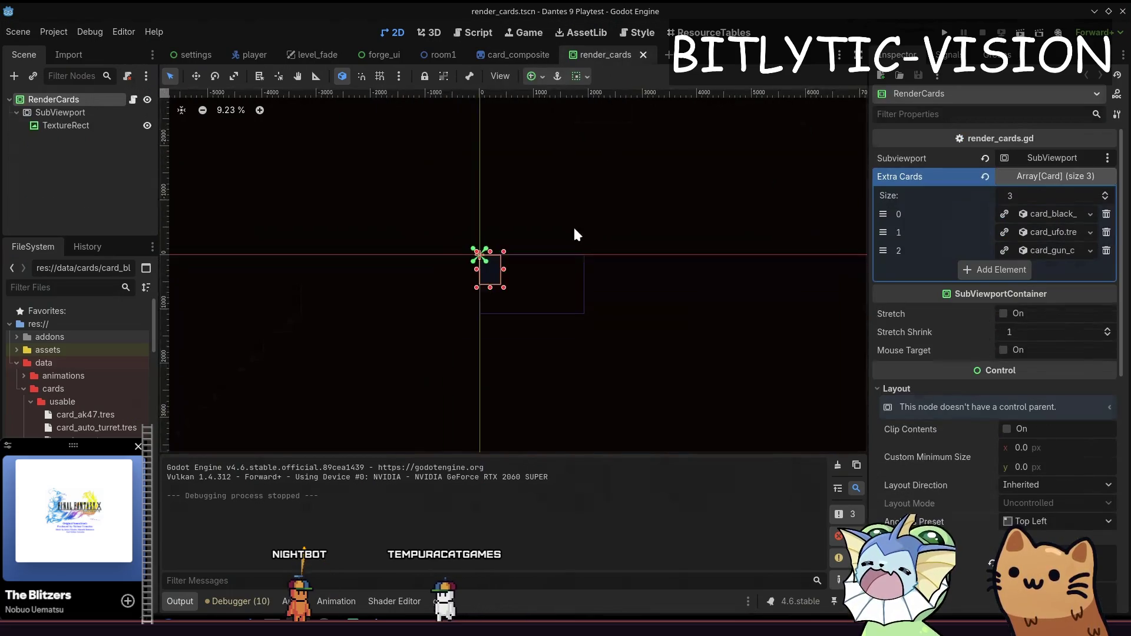
pyautogui.click(81, 100)
# Step: Run the game with F6, close it, and open the user data folder from the Project menu
pyautogui.press('F6')
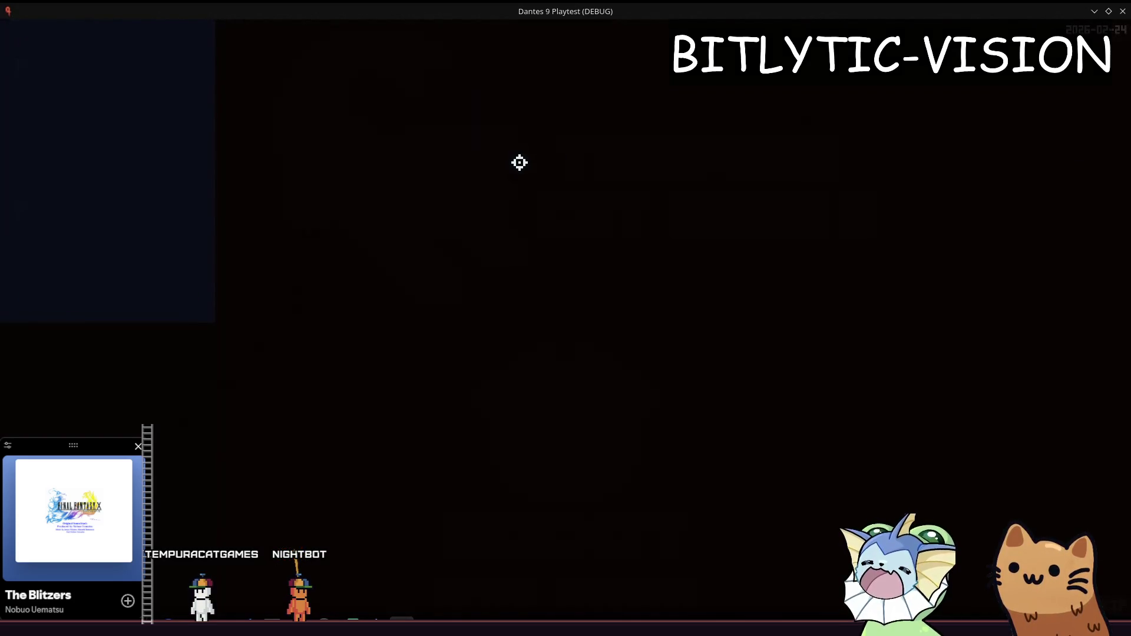
pyautogui.click(1122, 11)
pyautogui.click(54, 32)
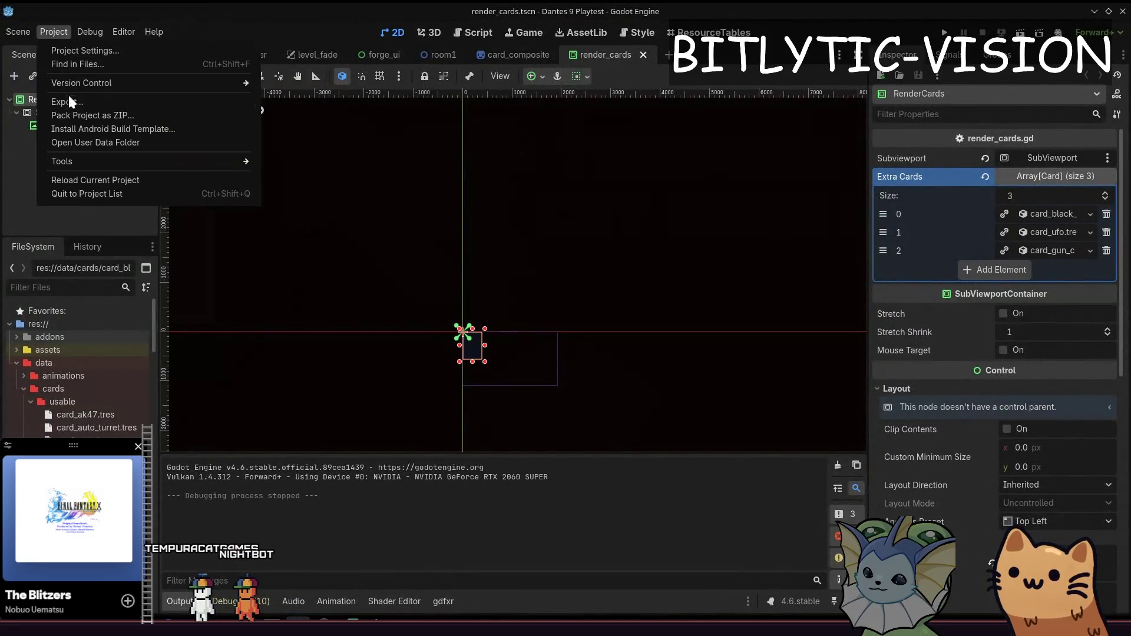
pyautogui.click(95, 142)
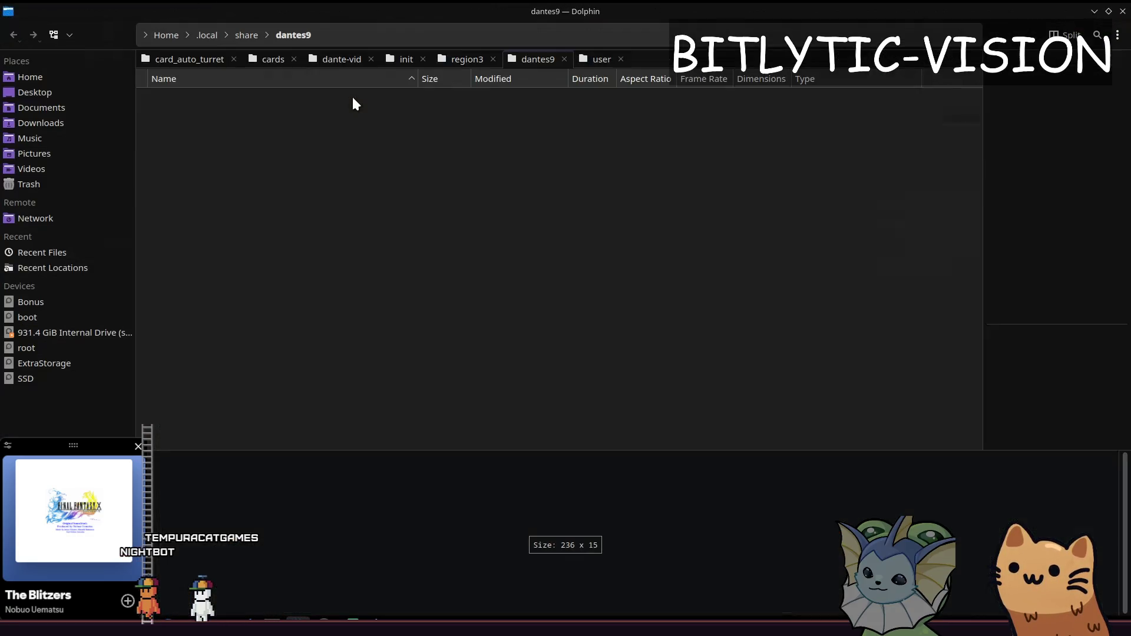
# Step: Enter the cards folder and open card_ak47.png in Gwenview
pyautogui.doubleClick(353, 103)
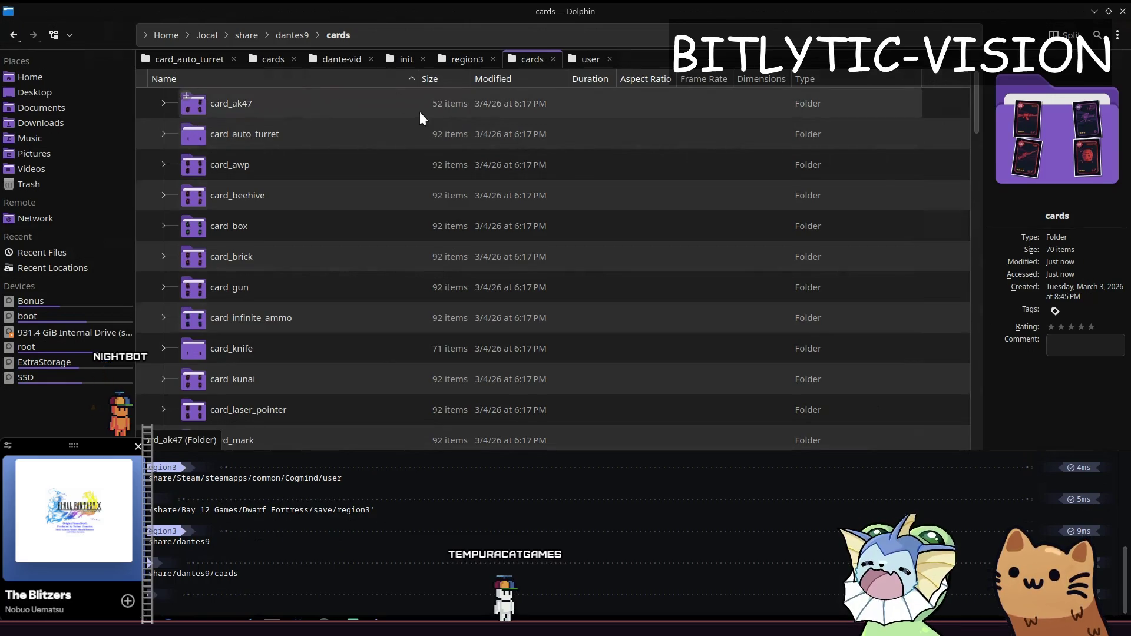
pyautogui.scroll(-6, 311, 139)
pyautogui.scroll(-7, 305, 275)
pyautogui.scroll(5, 286, 203)
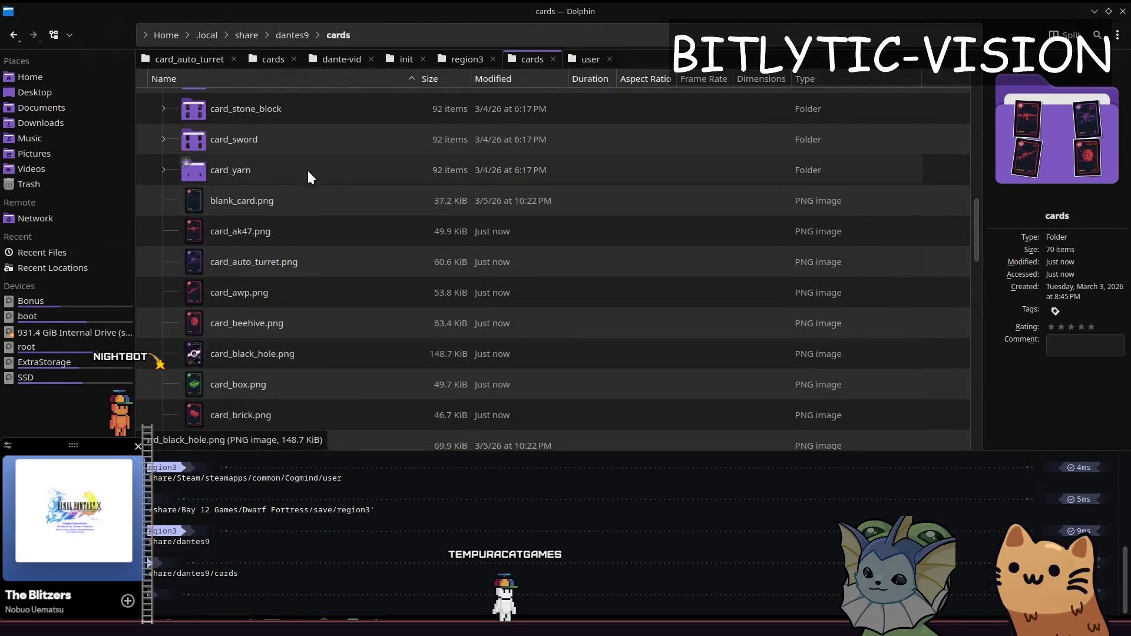
pyautogui.doubleClick(286, 223)
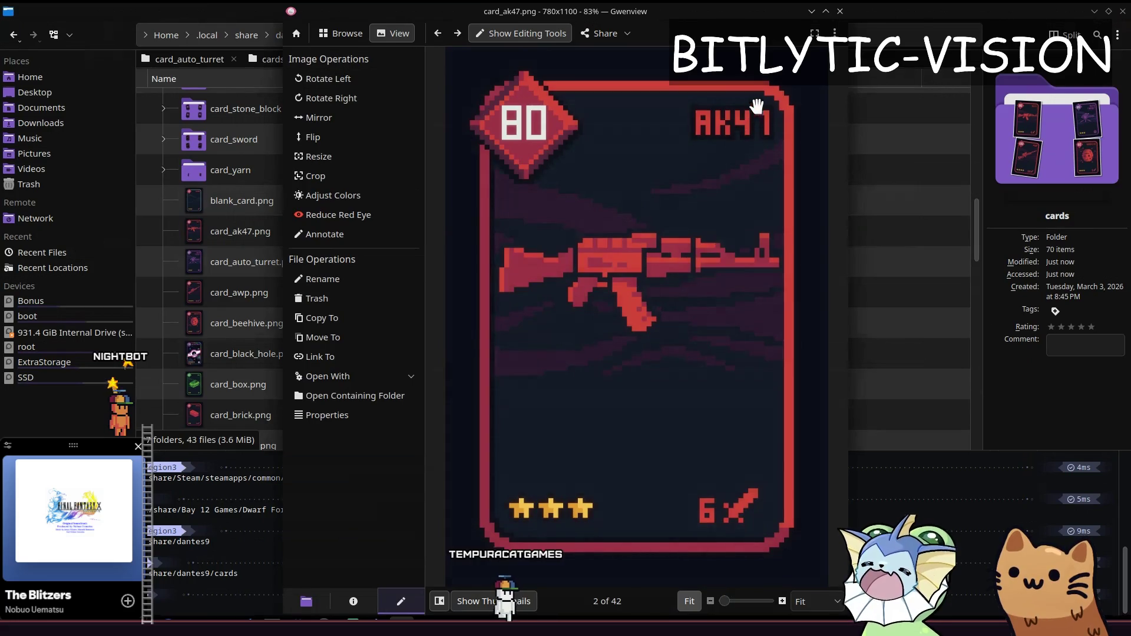
# Step: Maximize Gwenview, zoom into the AK47 card's pixels, then quit with Ctrl+Q
pyautogui.click(825, 11)
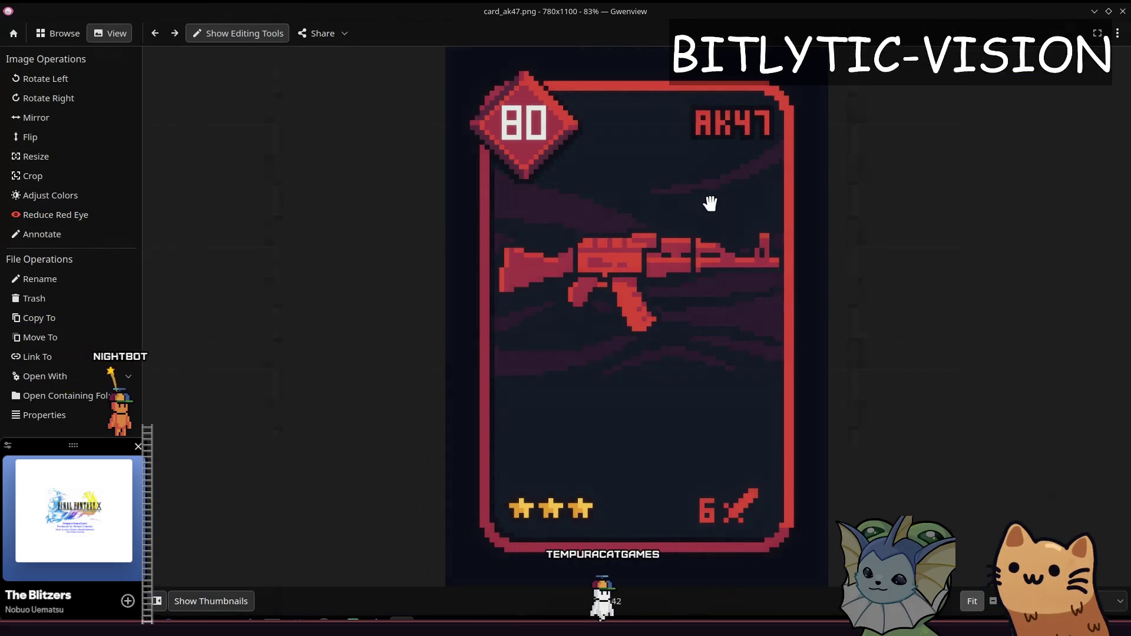
pyautogui.scroll(10, 919, 353)
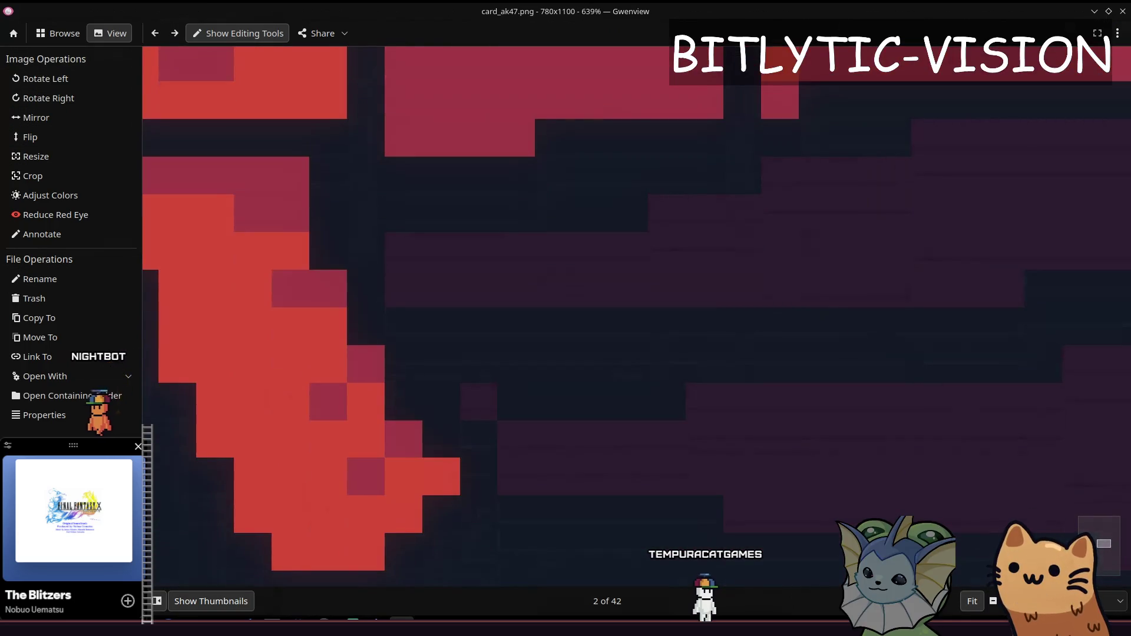
pyautogui.scroll(-6, 907, 307)
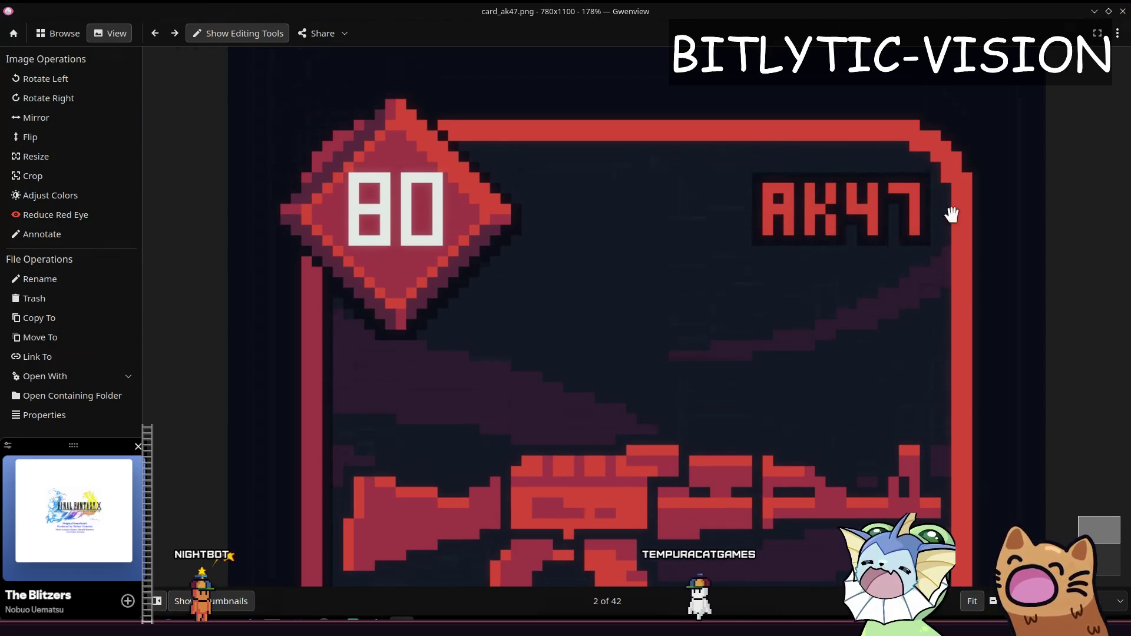
pyautogui.scroll(5, 786, 360)
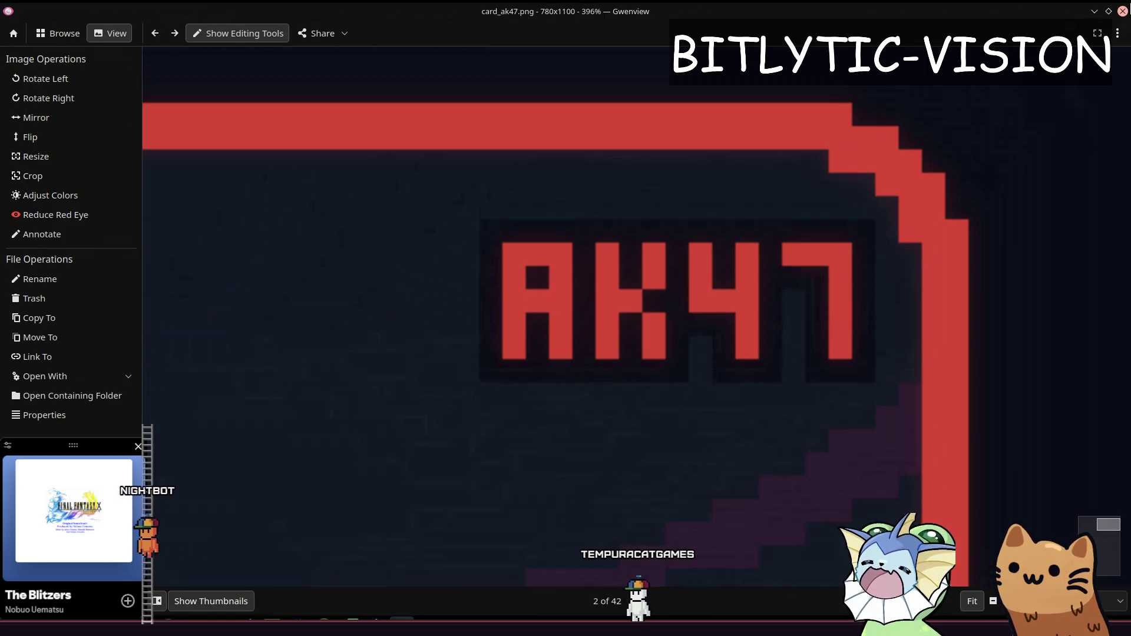
pyautogui.hotkey('ctrl', 'q')
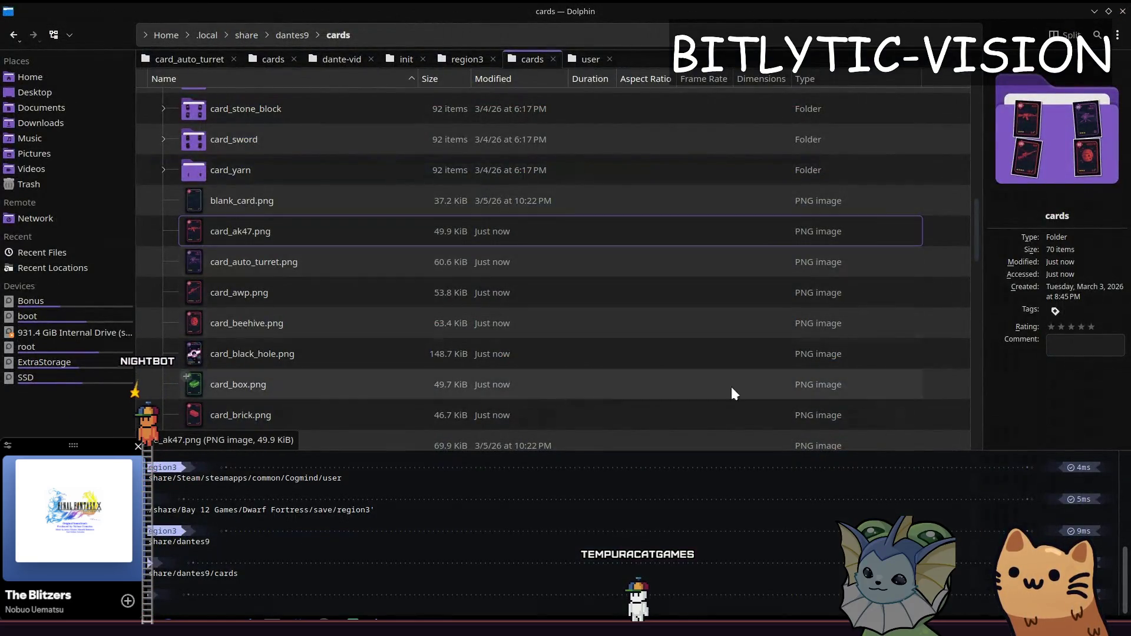
# Step: Reopen card_ak47.png, zoom into its AK47 label, close Gwenview and minimize Dolphin
pyautogui.doubleClick(573, 238)
pyautogui.scroll(3, 789, 483)
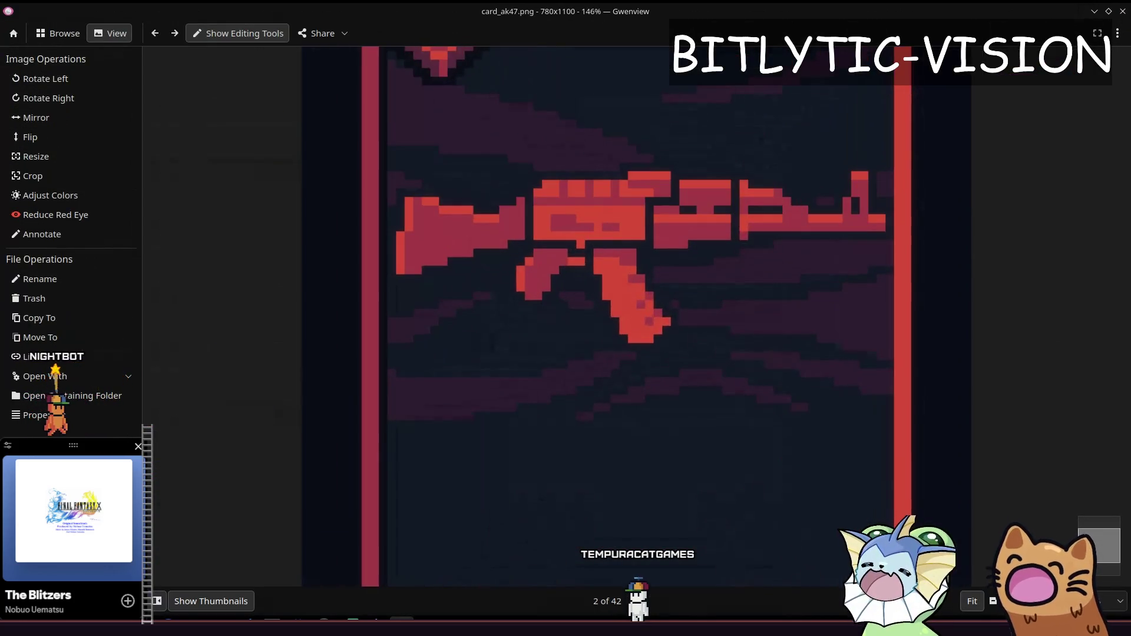
pyautogui.scroll(5, 828, 218)
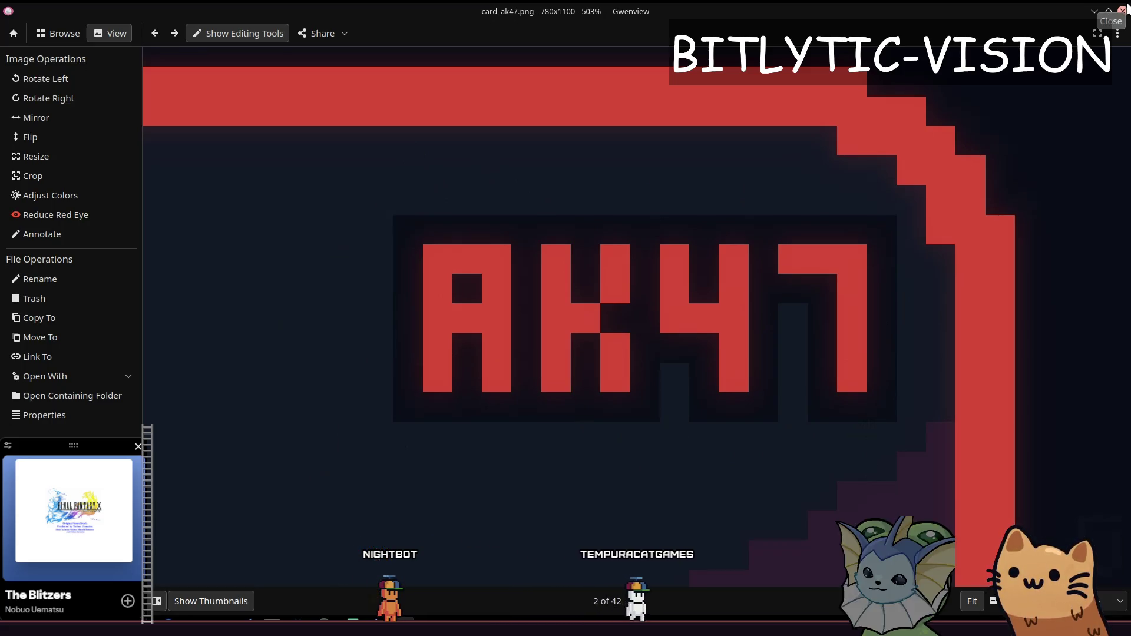
pyautogui.click(1123, 10)
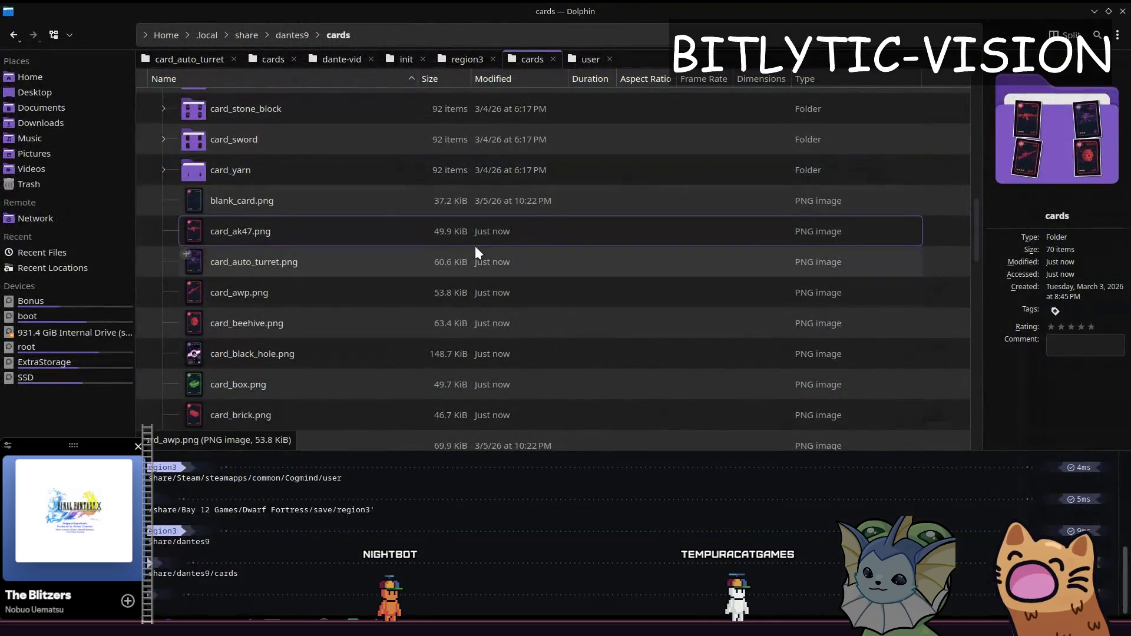
pyautogui.click(1094, 10)
pyautogui.scroll(-2, 528, 228)
# Step: Deselect RenderCards, switch to card_composite, and collapse the FileSystem dock to enlarge the scene tree
pyautogui.scroll(1, 541, 330)
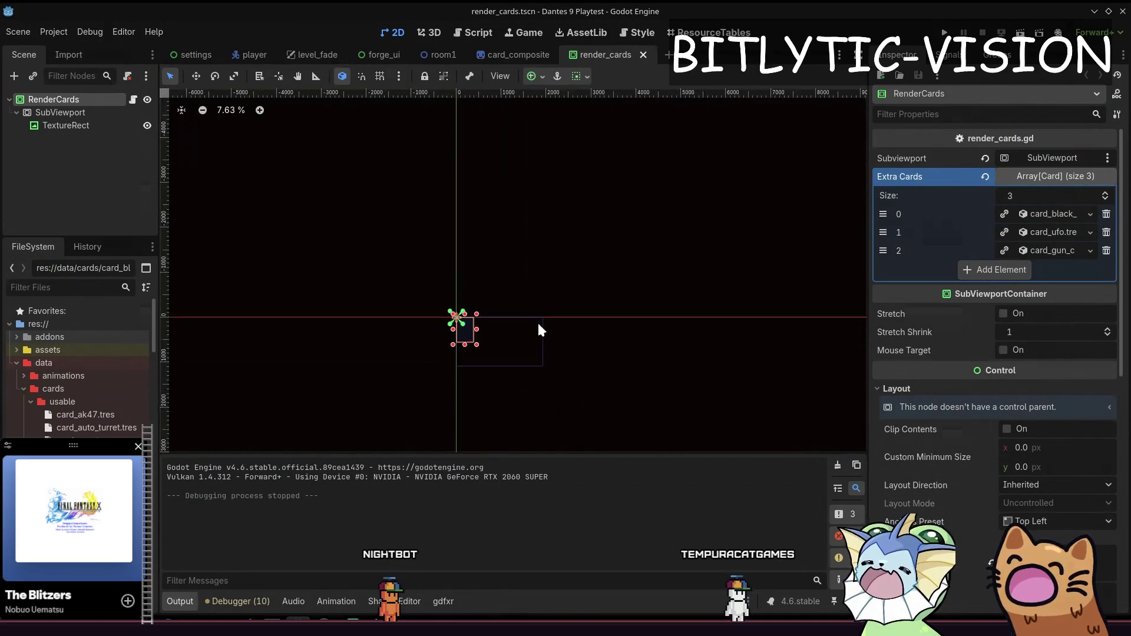
pyautogui.scroll(6, 620, 285)
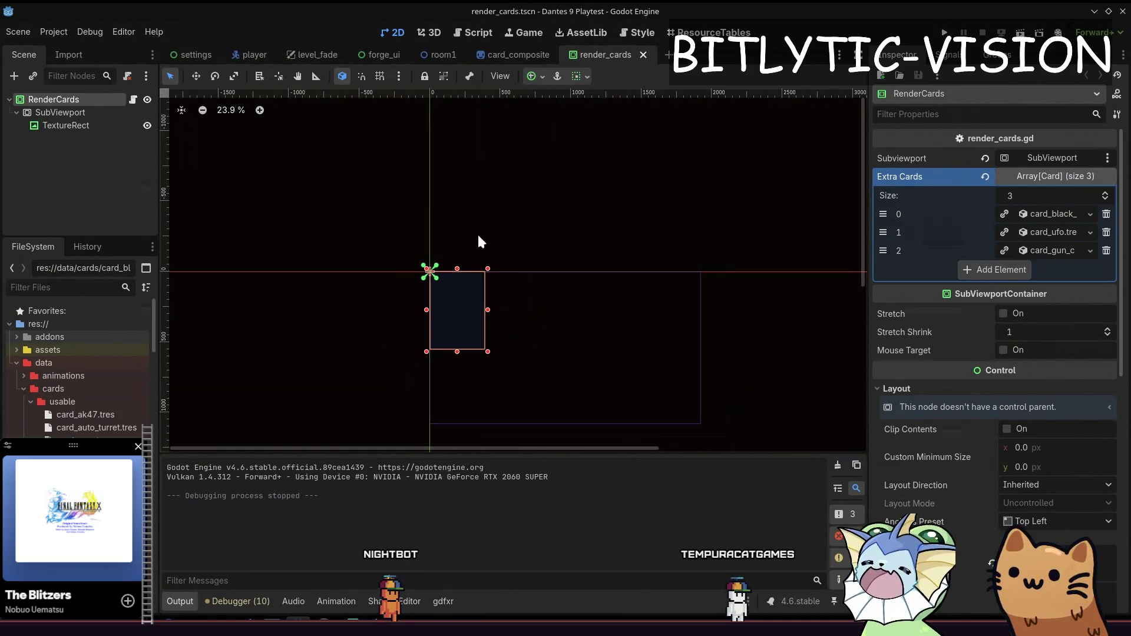
pyautogui.click(90, 202)
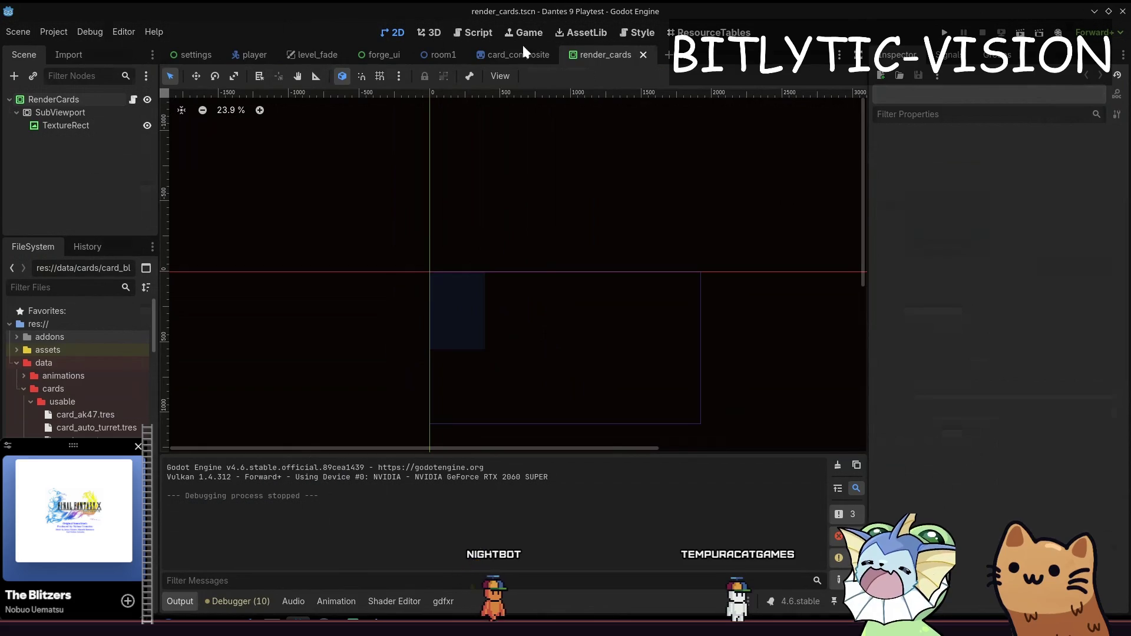
pyautogui.click(518, 54)
pyautogui.scroll(-2, 399, 189)
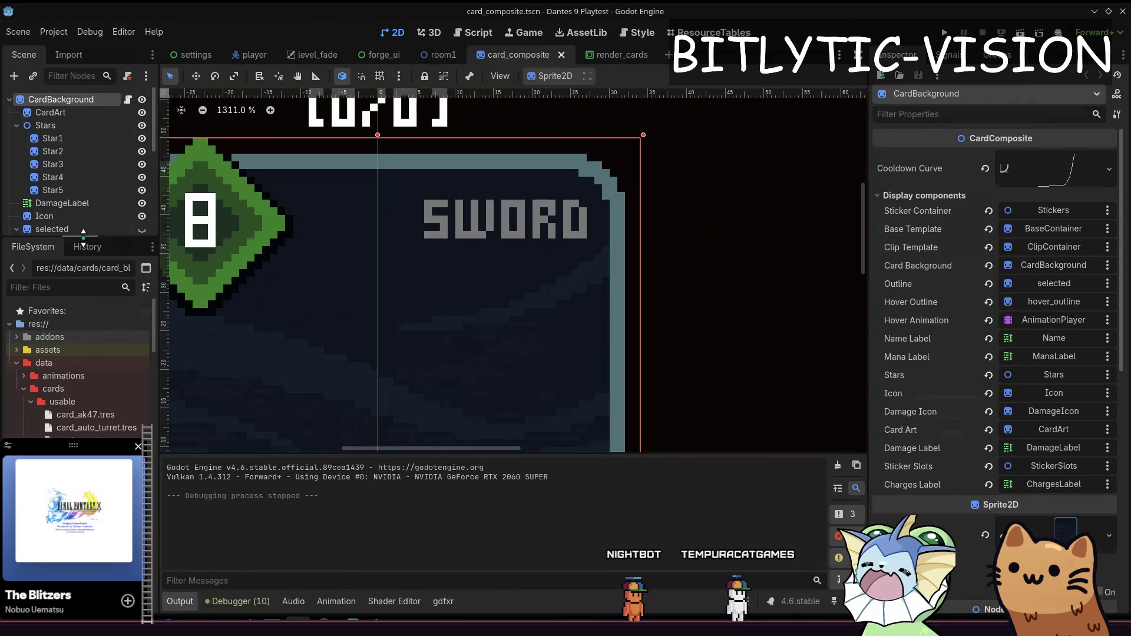
pyautogui.moveTo(83, 236); pyautogui.dragTo(83, 436)
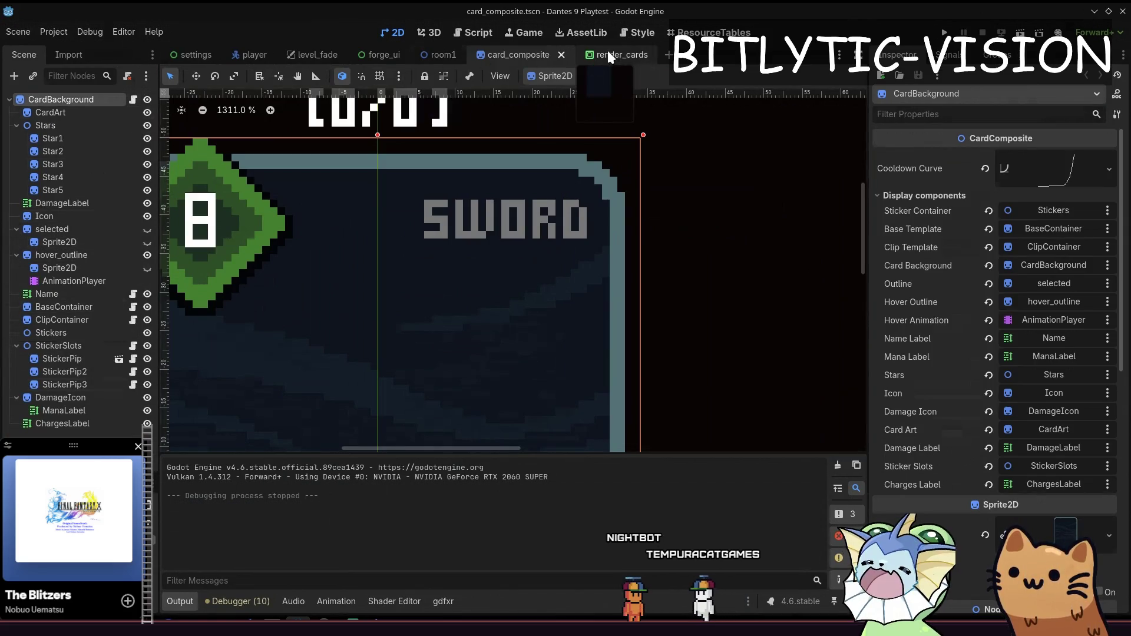
# Step: Open render_cards.gd at its global_position line, then return to card_composite and select hover_outline
pyautogui.click(609, 56)
pyautogui.click(133, 99)
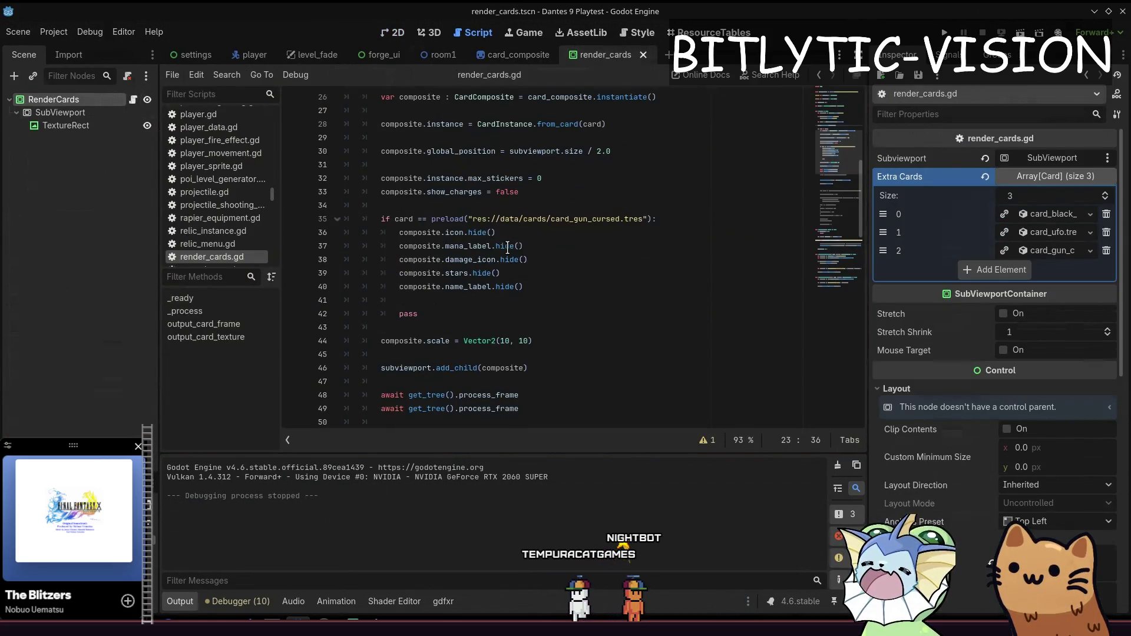
pyautogui.scroll(-2, 508, 258)
pyautogui.scroll(4, 510, 253)
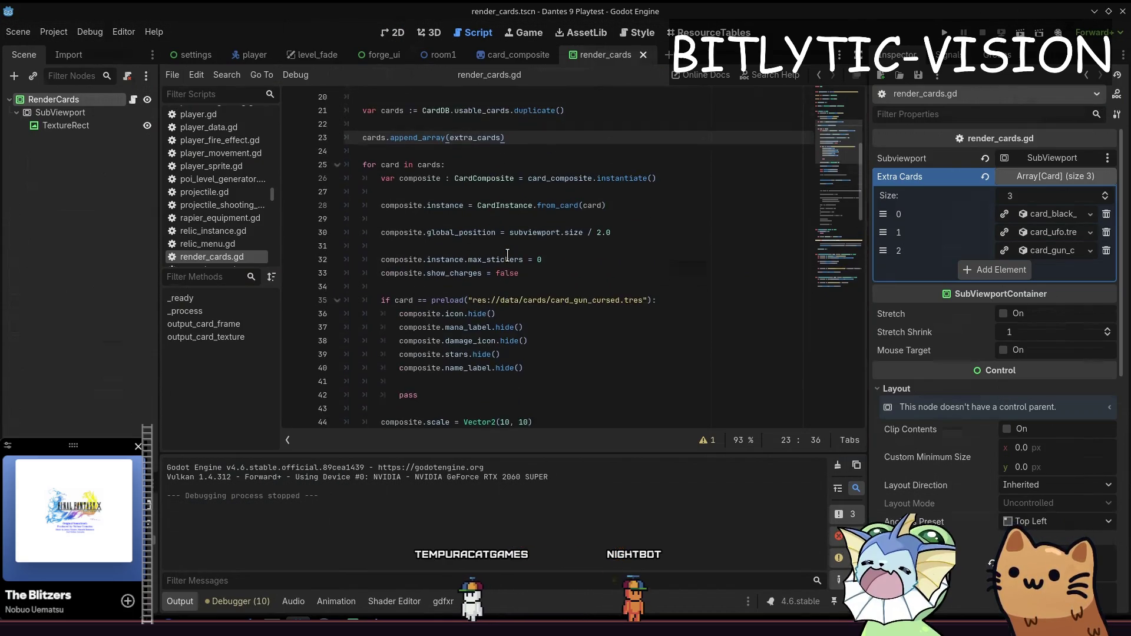
pyautogui.scroll(-7, 513, 247)
pyautogui.scroll(-5, 512, 247)
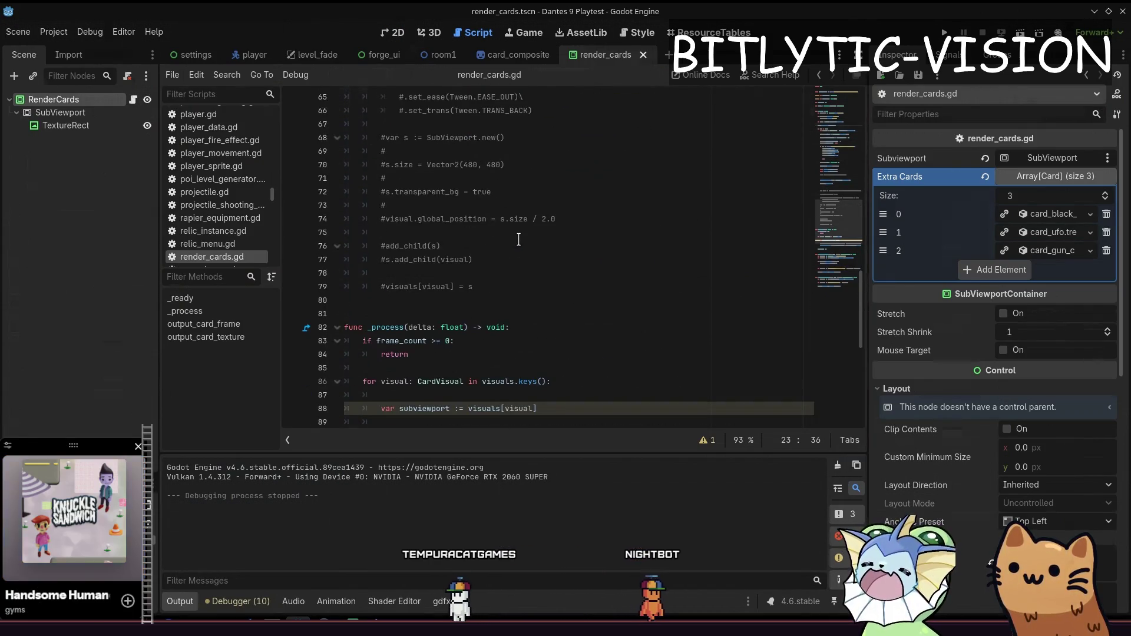
pyautogui.scroll(5, 518, 239)
pyautogui.scroll(7, 518, 240)
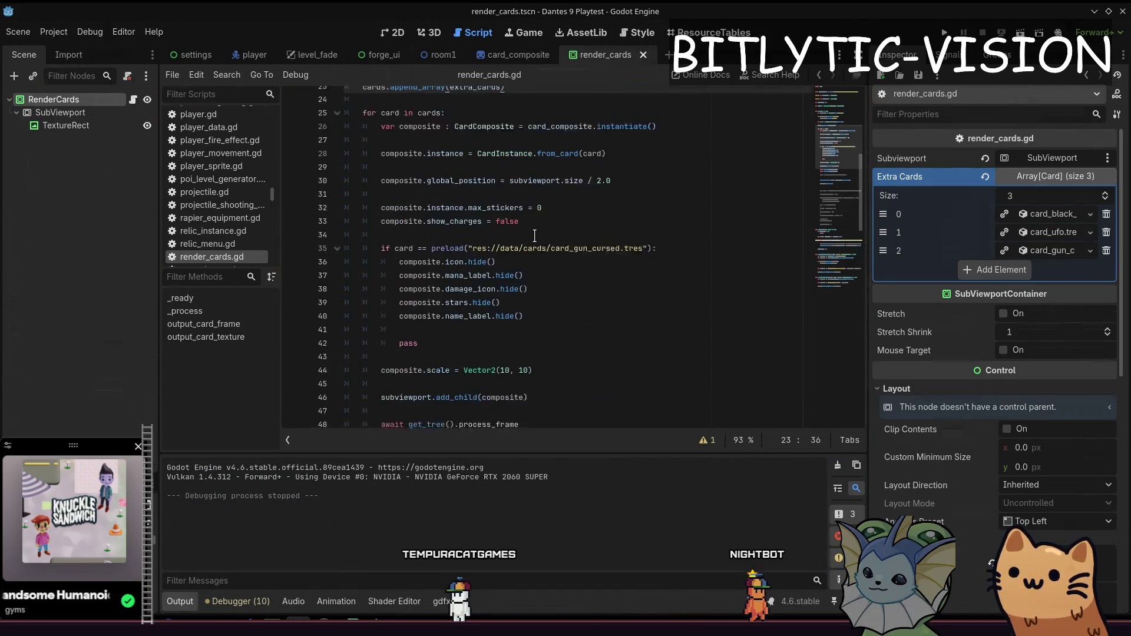
pyautogui.click(543, 236)
pyautogui.click(564, 193)
pyautogui.scroll(3, 566, 198)
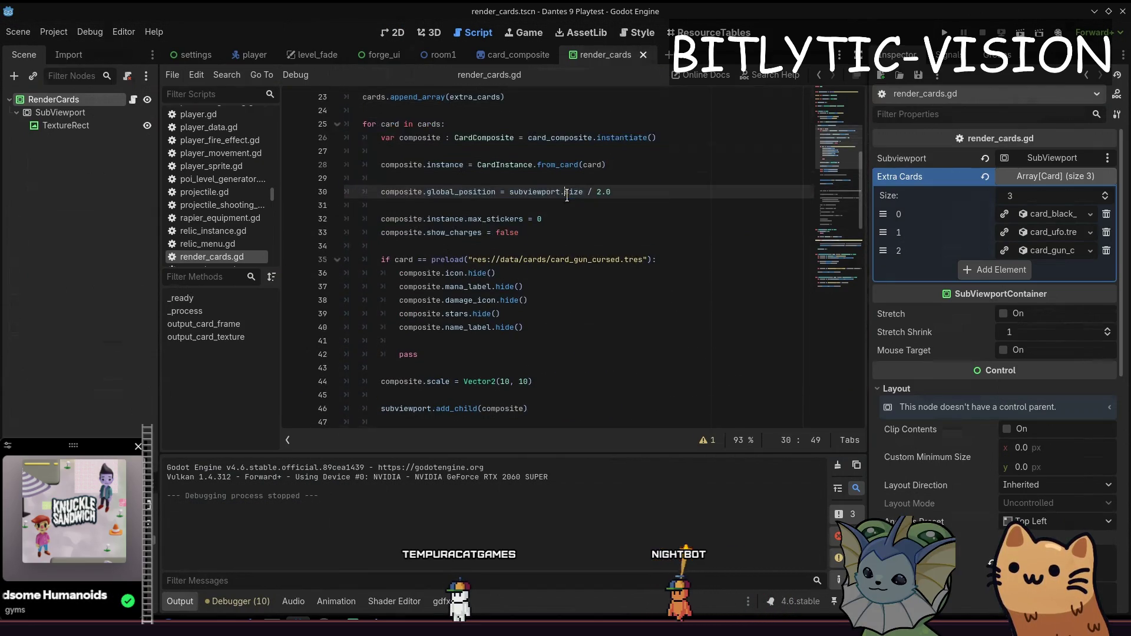
pyautogui.click(521, 55)
pyautogui.click(62, 255)
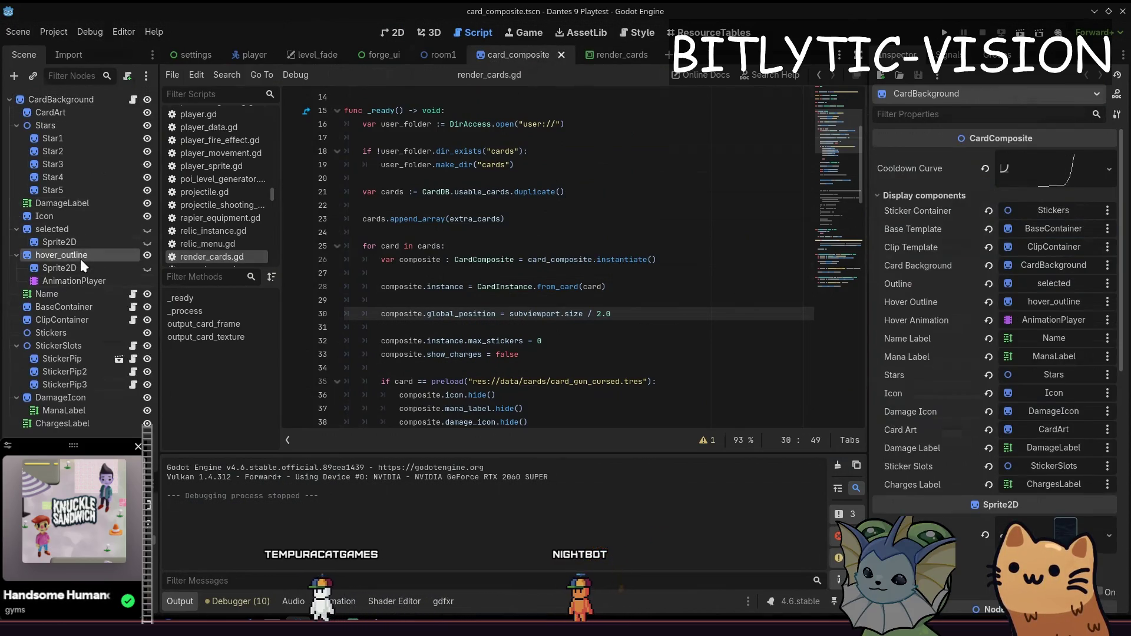
# Step: Select the Name label, collapse its Visibility properties, then reselect Name to open temp_name_label.gd
pyautogui.click(53, 293)
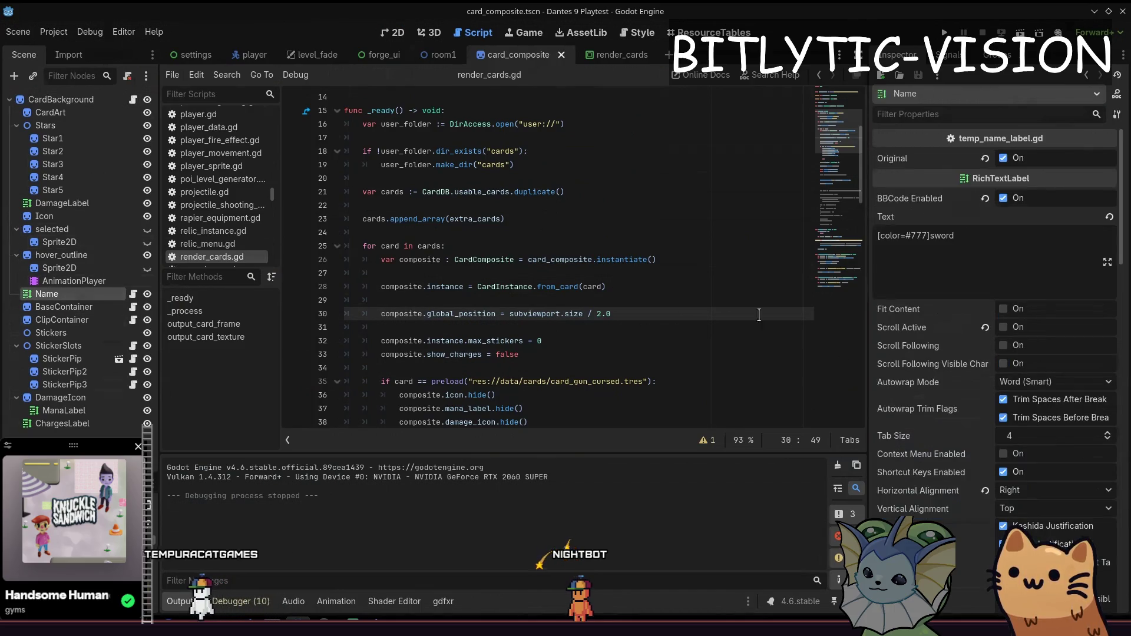
pyautogui.scroll(-10, 942, 353)
pyautogui.scroll(-3, 925, 429)
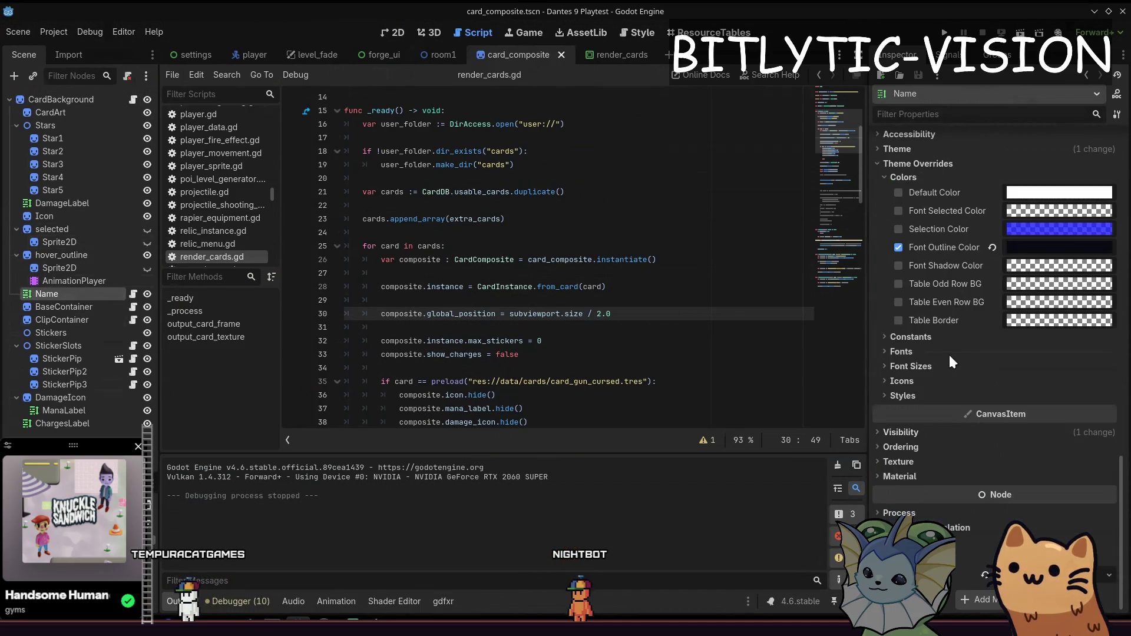
pyautogui.click(942, 430)
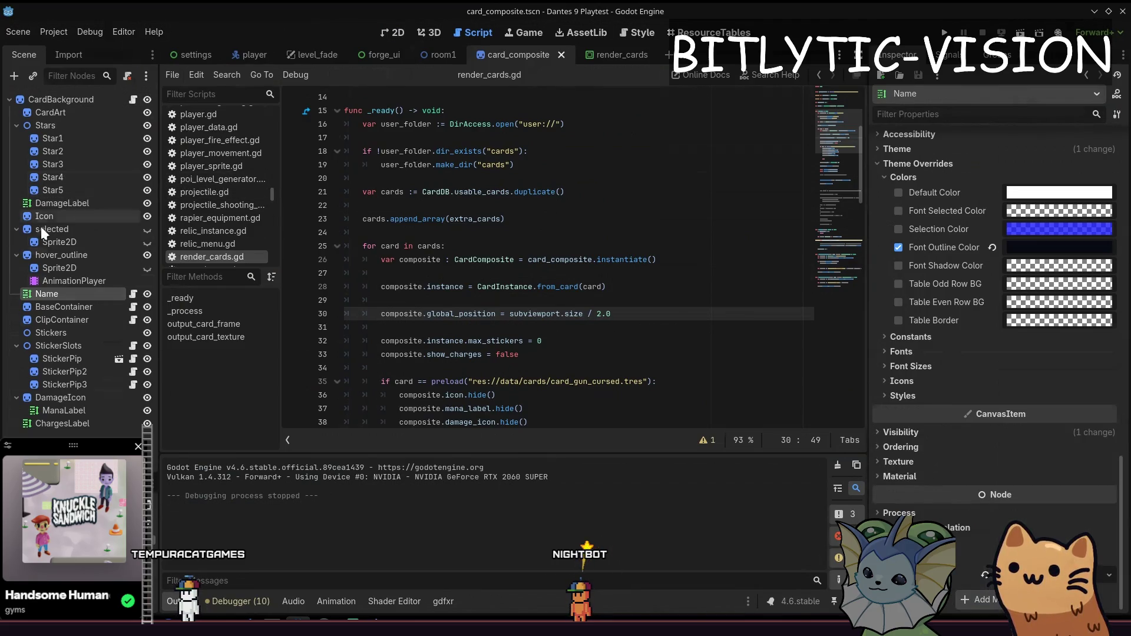
pyautogui.click(65, 100)
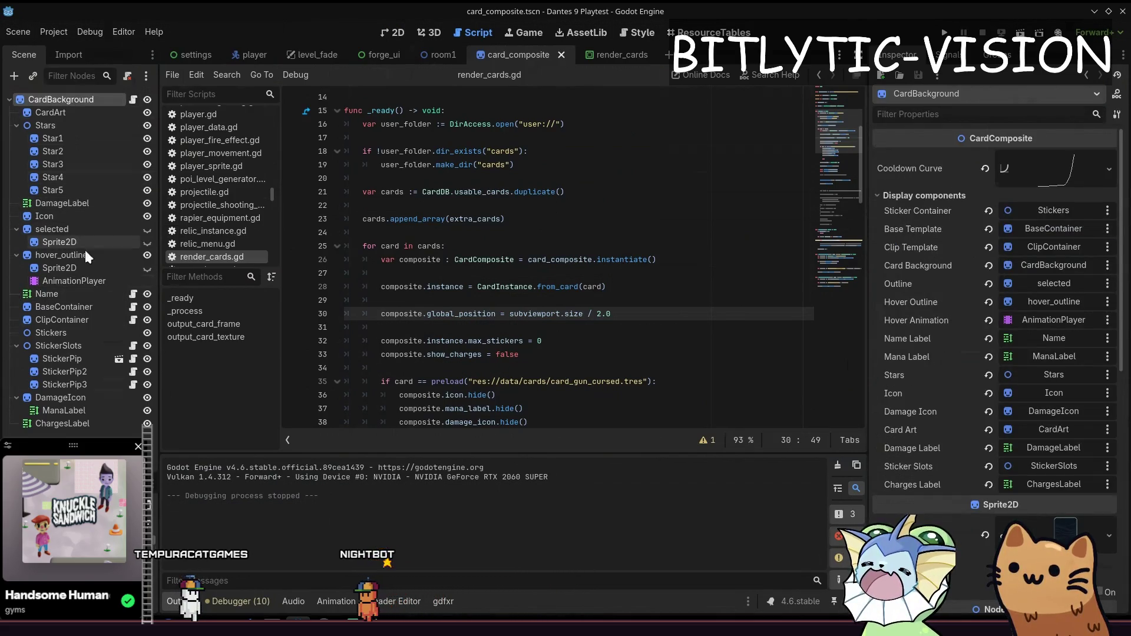
pyautogui.click(87, 292)
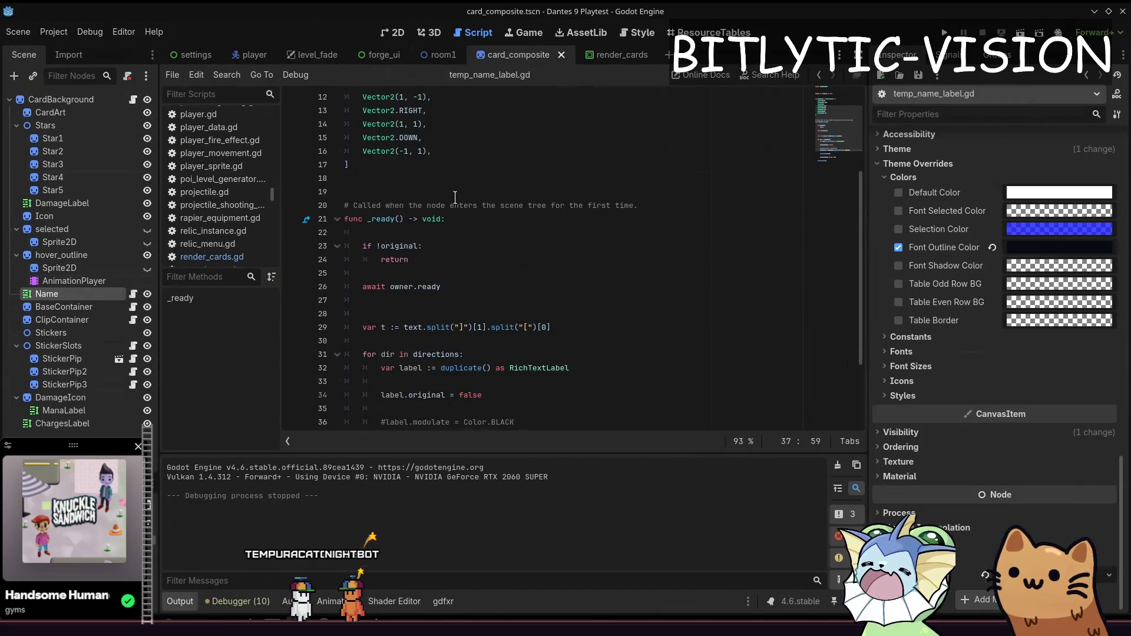
# Step: Read through the label script, visiting the line after the text split and the commented-out modulate line
pyautogui.scroll(4, 455, 197)
pyautogui.scroll(-4, 454, 196)
pyautogui.scroll(5, 920, 241)
pyautogui.scroll(8, 920, 241)
pyautogui.scroll(-2, 589, 237)
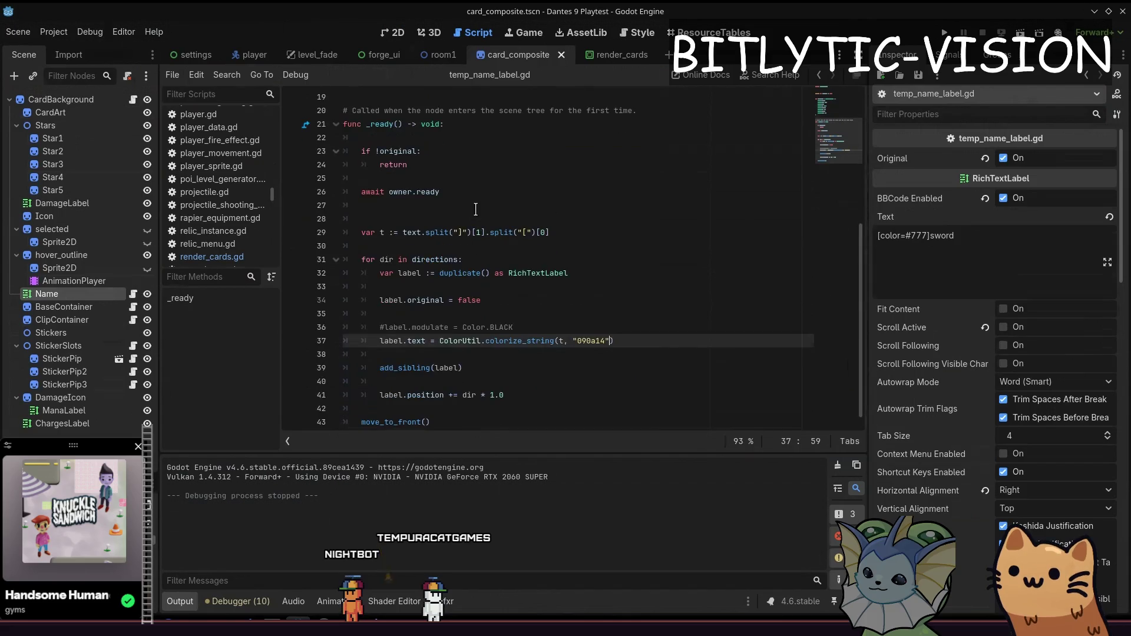
pyautogui.click(589, 237)
pyautogui.press('Down')
pyautogui.scroll(-1, 586, 259)
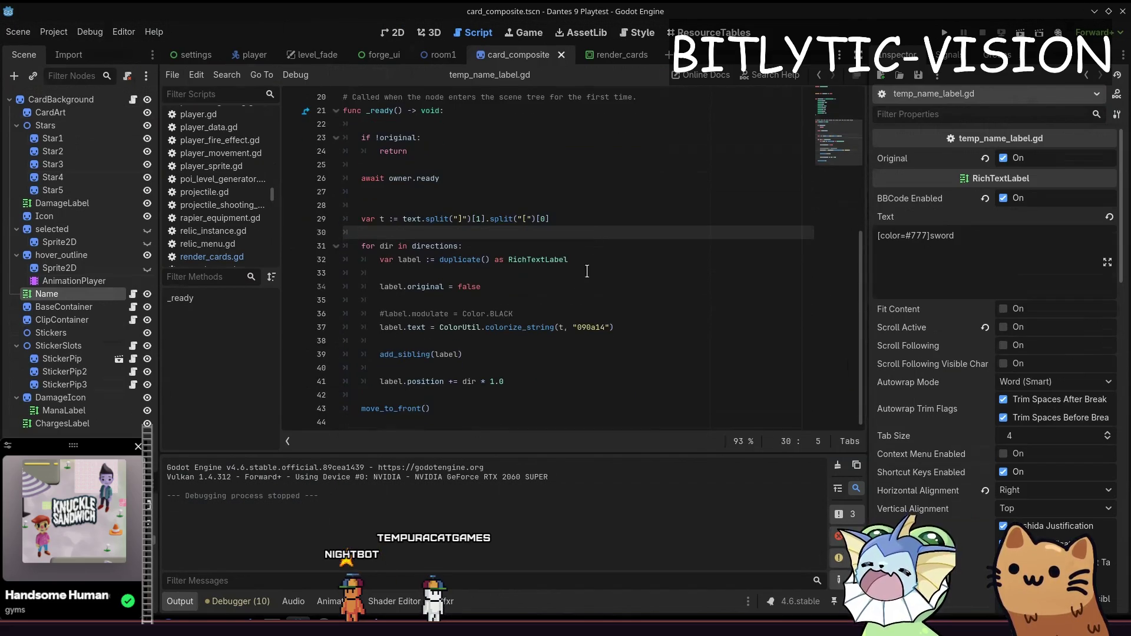
pyautogui.click(578, 318)
pyautogui.scroll(-10, 977, 389)
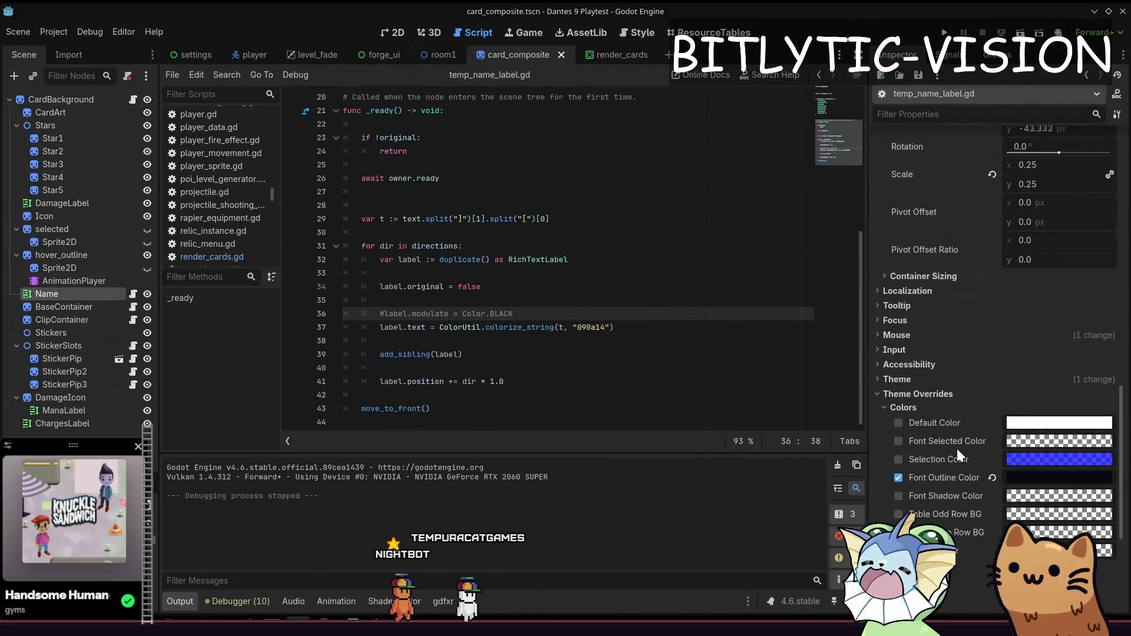
pyautogui.scroll(-3, 951, 442)
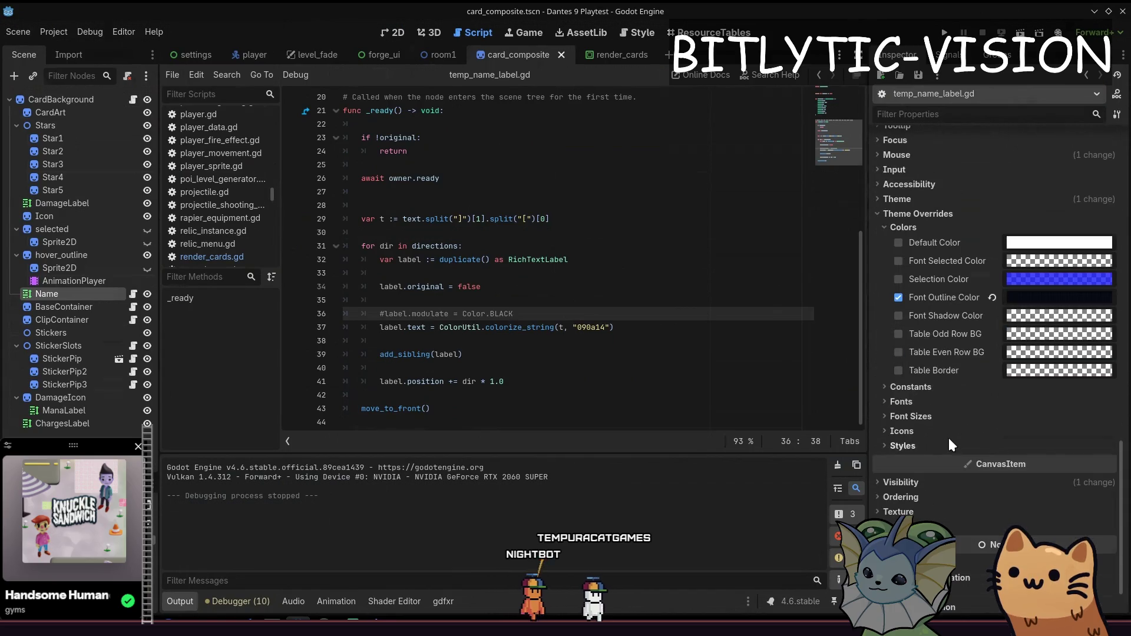
# Step: Duplicate and undo line 29 twice, saving the scene each time, then view ResourceTables
pyautogui.click(665, 224)
pyautogui.hotkey('ctrl', 'shift', 'd')
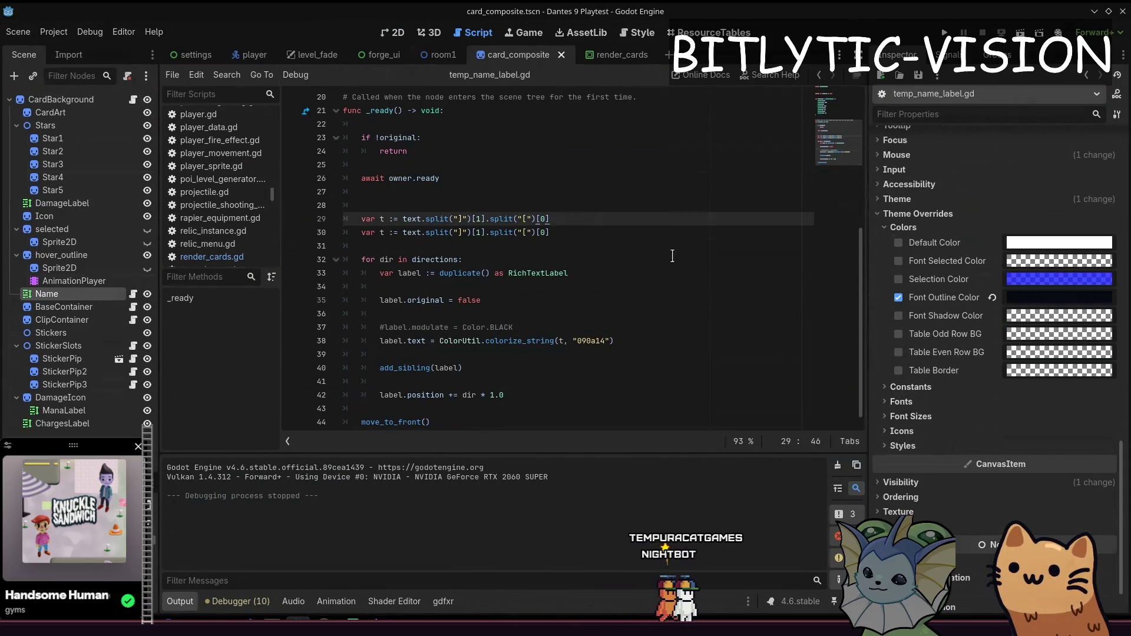
pyautogui.hotkey('ctrl', 'z')
pyautogui.hotkey('ctrl', 's')
pyautogui.click(641, 221)
pyautogui.hotkey('ctrl', 'shift', 'd')
pyautogui.hotkey('ctrl', 'z')
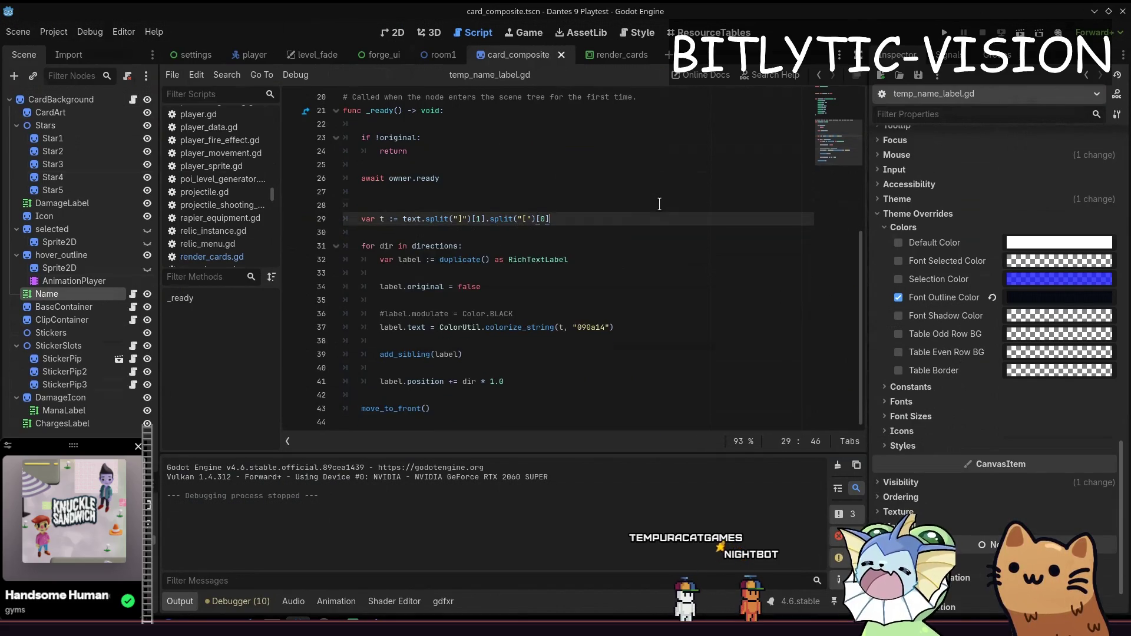
pyautogui.hotkey('ctrl', 's')
pyautogui.click(729, 34)
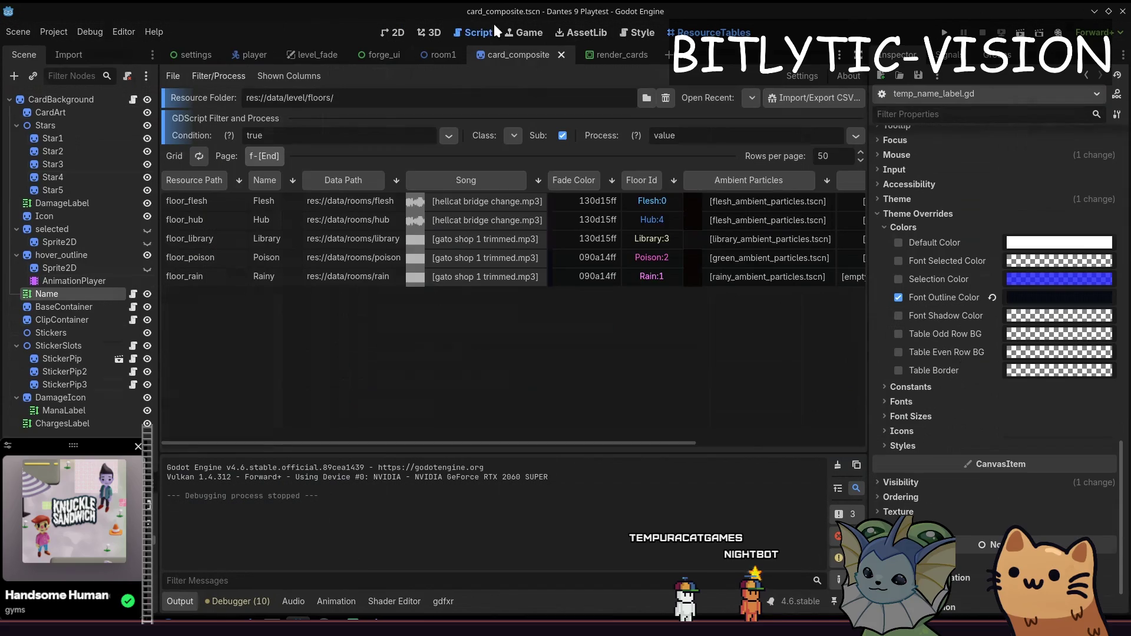
# Step: Run the Dante's 9 project to its main menu, then close it and return to Aseprite
pyautogui.click(478, 32)
pyautogui.press('F5')
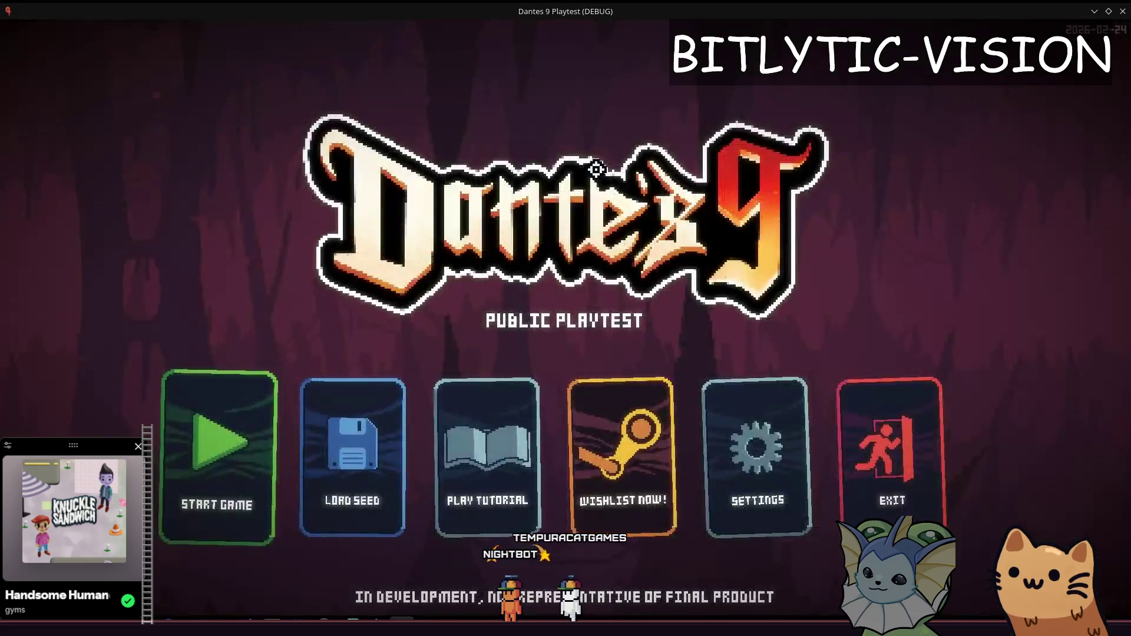
pyautogui.hotkey('alt', 'Tab')
pyautogui.hotkey('alt', 'Tab')
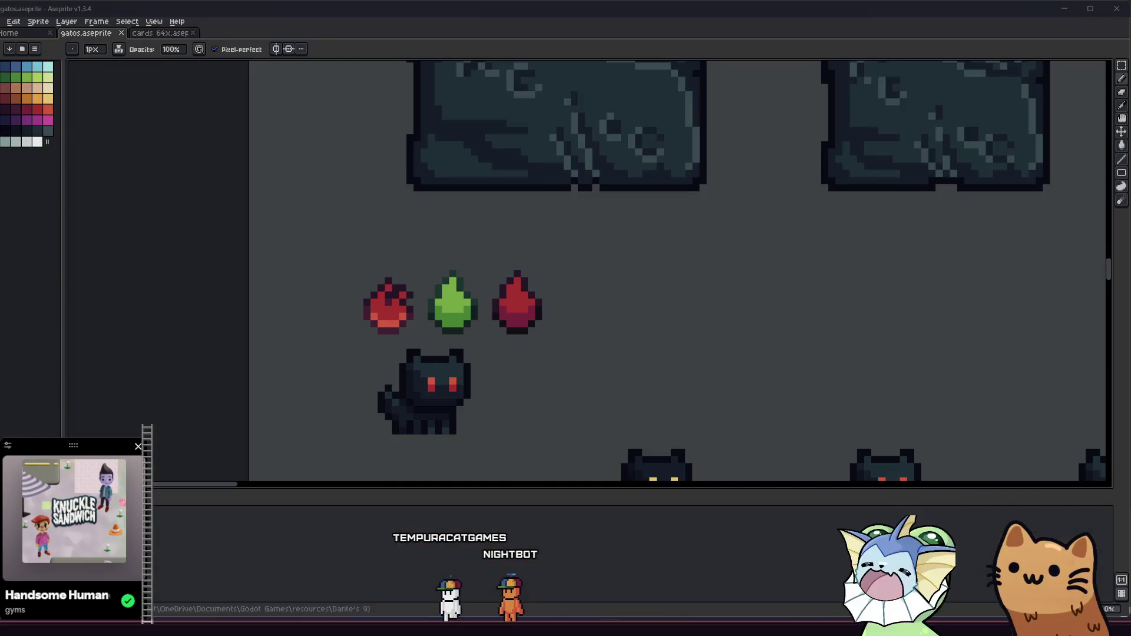
# Step: Select the row of three mana drops with the rectangular marquee and commit their move
pyautogui.press('m')
pyautogui.moveTo(404, 199)
pyautogui.mouseDown()
pyautogui.moveTo(669, 345)
pyautogui.moveTo(605, 322)
pyautogui.mouseUp()
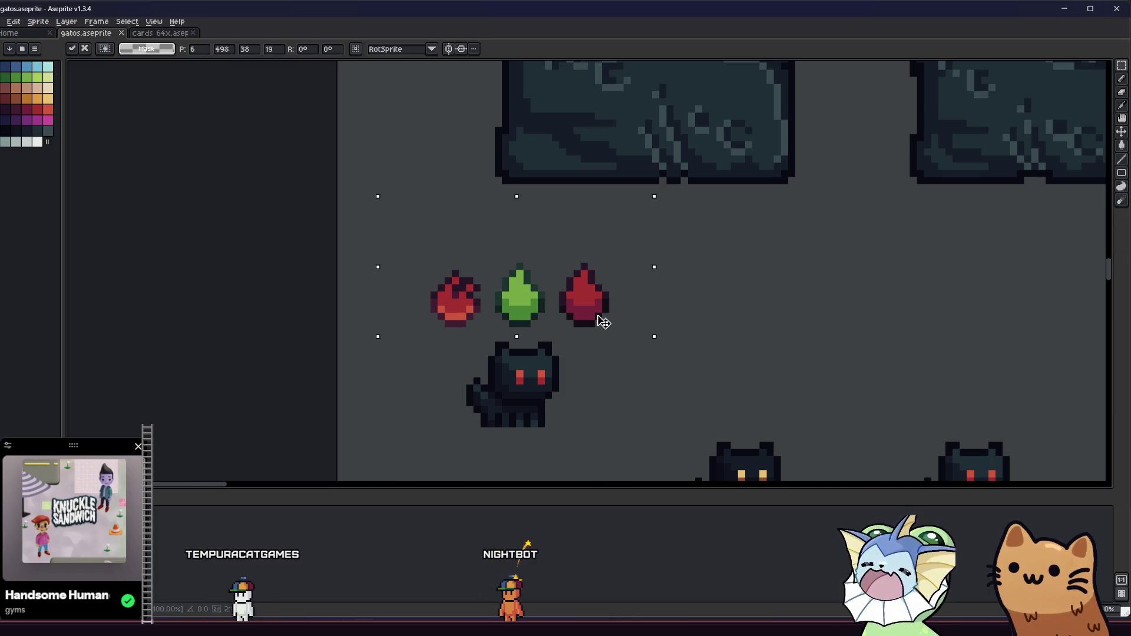
pyautogui.hotkey('ctrl', 'd')
pyautogui.scroll(-5, 607, 322)
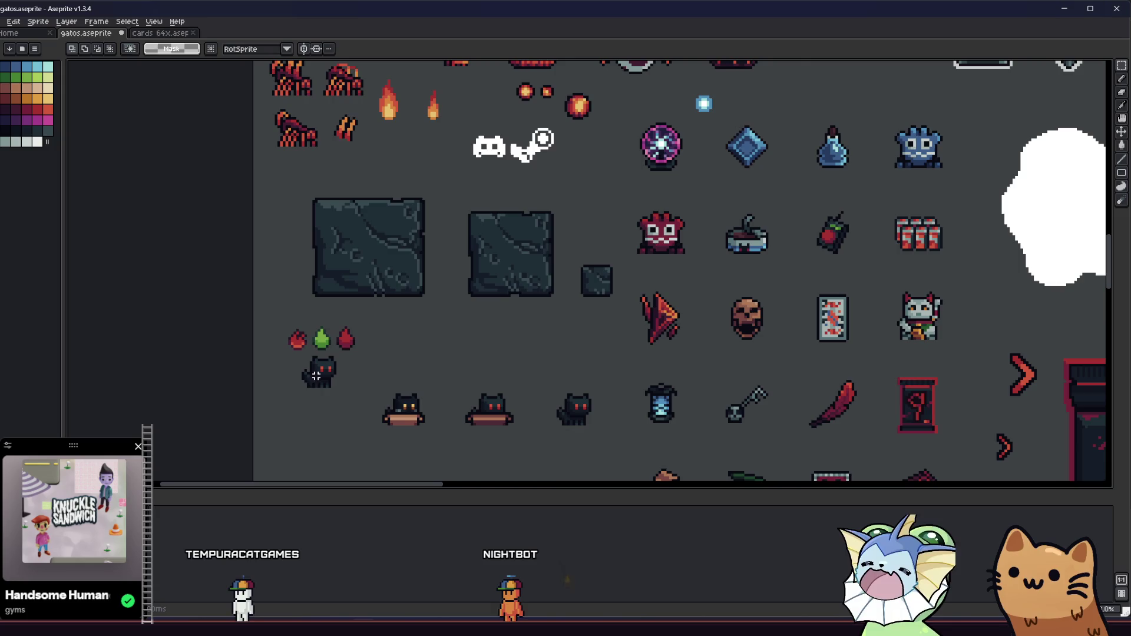
pyautogui.scroll(-1, 313, 375)
pyautogui.scroll(3, 311, 375)
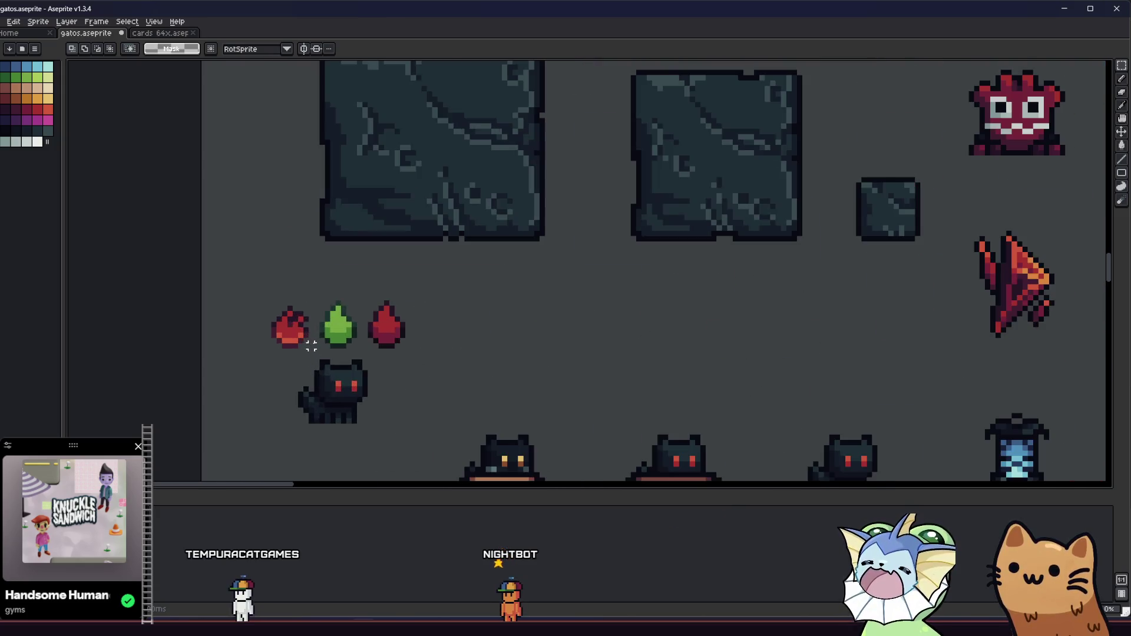
pyautogui.scroll(1, 478, 324)
# Step: Reselect the left red drop on its own and commit its repositioning
pyautogui.moveTo(555, 286); pyautogui.dragTo(518, 366)
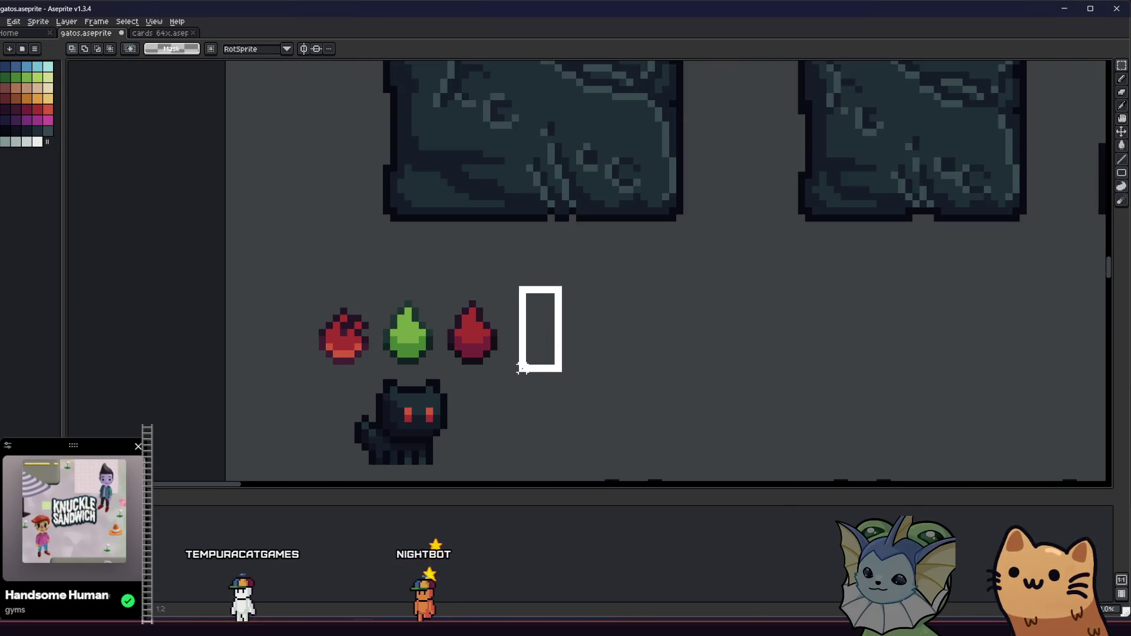
pyautogui.scroll(-2, 516, 398)
pyautogui.moveTo(495, 406)
pyautogui.mouseDown()
pyautogui.moveTo(424, 403)
pyautogui.moveTo(508, 372)
pyautogui.mouseUp()
pyautogui.scroll(3, 508, 371)
pyautogui.moveTo(392, 311); pyautogui.dragTo(484, 371)
pyautogui.click(437, 348)
pyautogui.press('Escape')
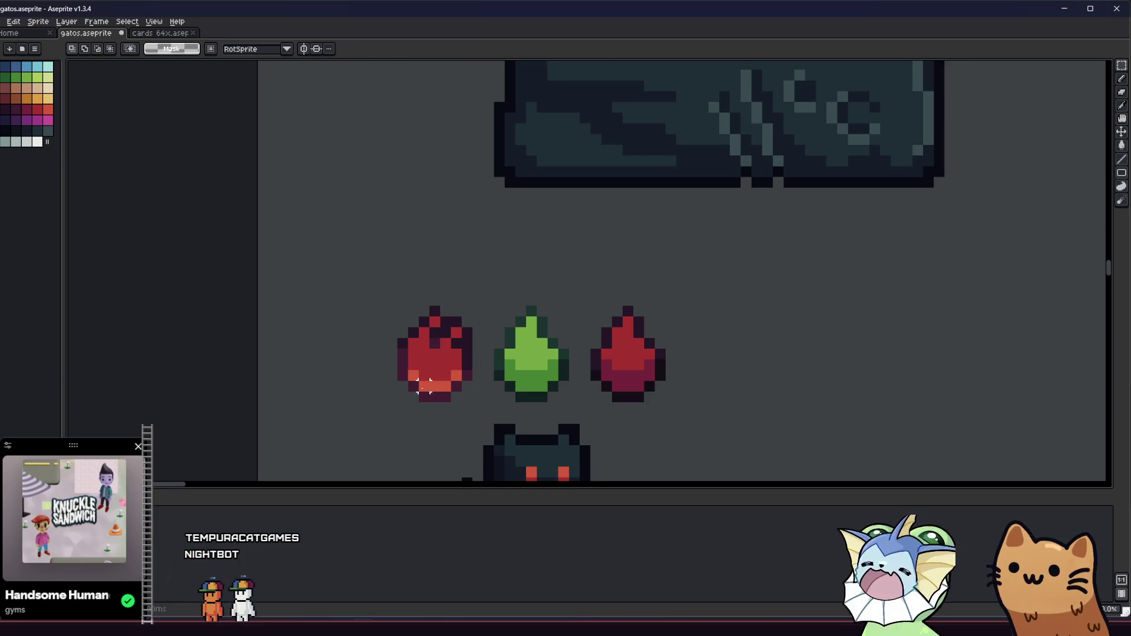
pyautogui.scroll(-3, 417, 384)
pyautogui.scroll(3, 374, 391)
# Step: Eyedrop a dark red from the left drop, then choose another red for the Pencil
pyautogui.press('i')
pyautogui.click(425, 365)
pyautogui.press('b')
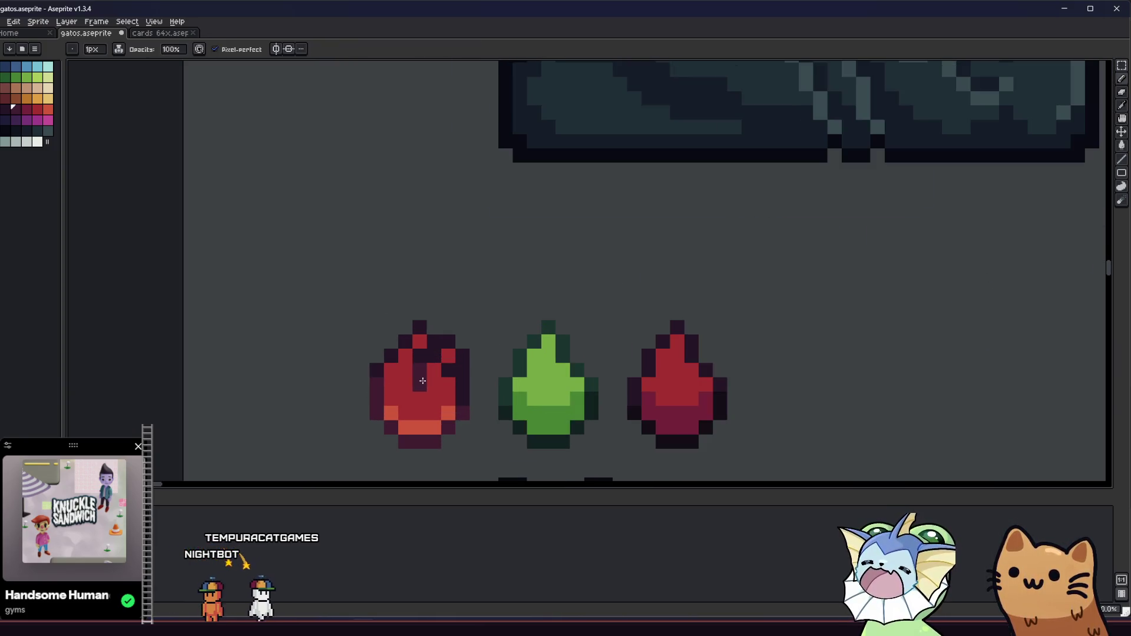
pyautogui.scroll(-2, 376, 395)
pyautogui.scroll(3, 440, 384)
pyautogui.scroll(2, 441, 383)
pyautogui.keyDown('alt'); pyautogui.click(462, 361); pyautogui.keyUp('alt')
pyautogui.scroll(-3, 459, 379)
pyautogui.scroll(-1, 459, 378)
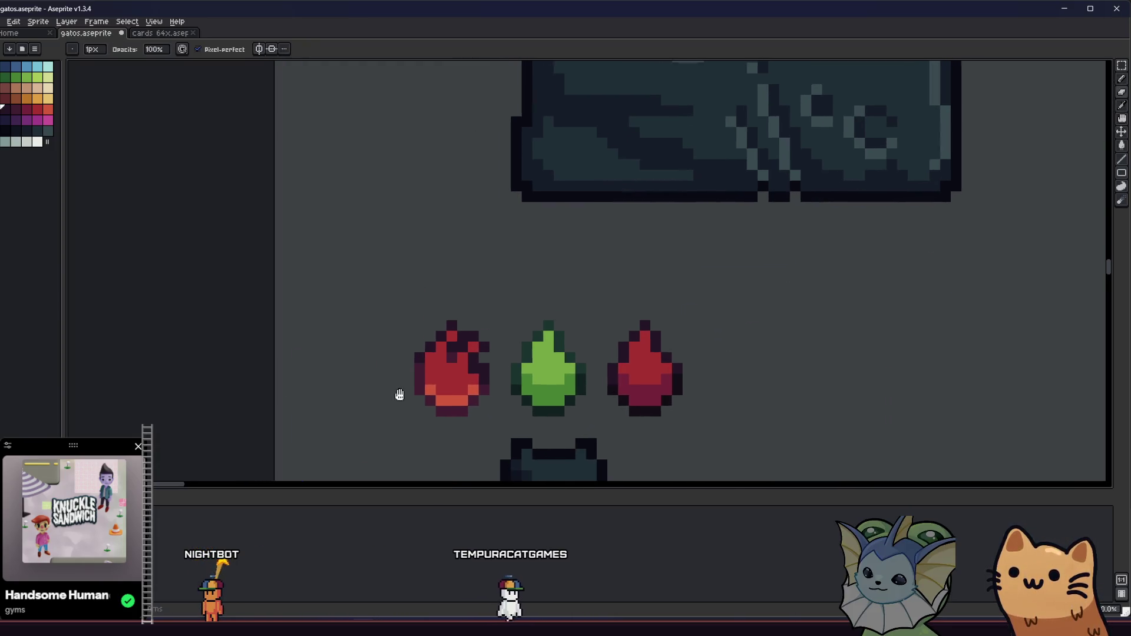
pyautogui.scroll(1, 495, 363)
pyautogui.scroll(-1, 481, 366)
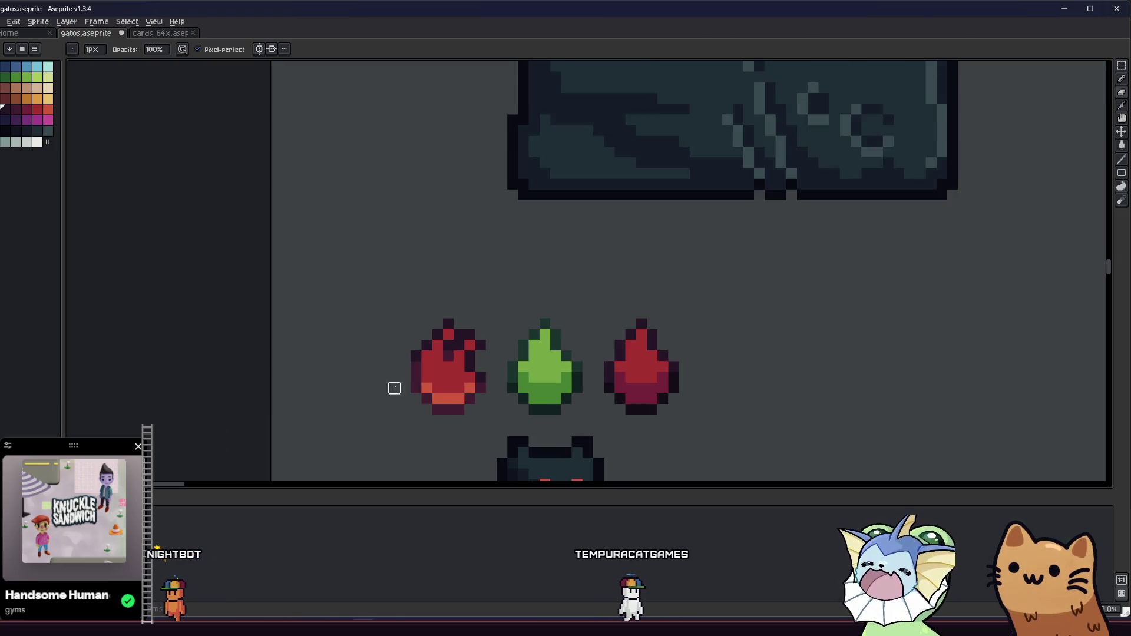
pyautogui.scroll(2, 318, 378)
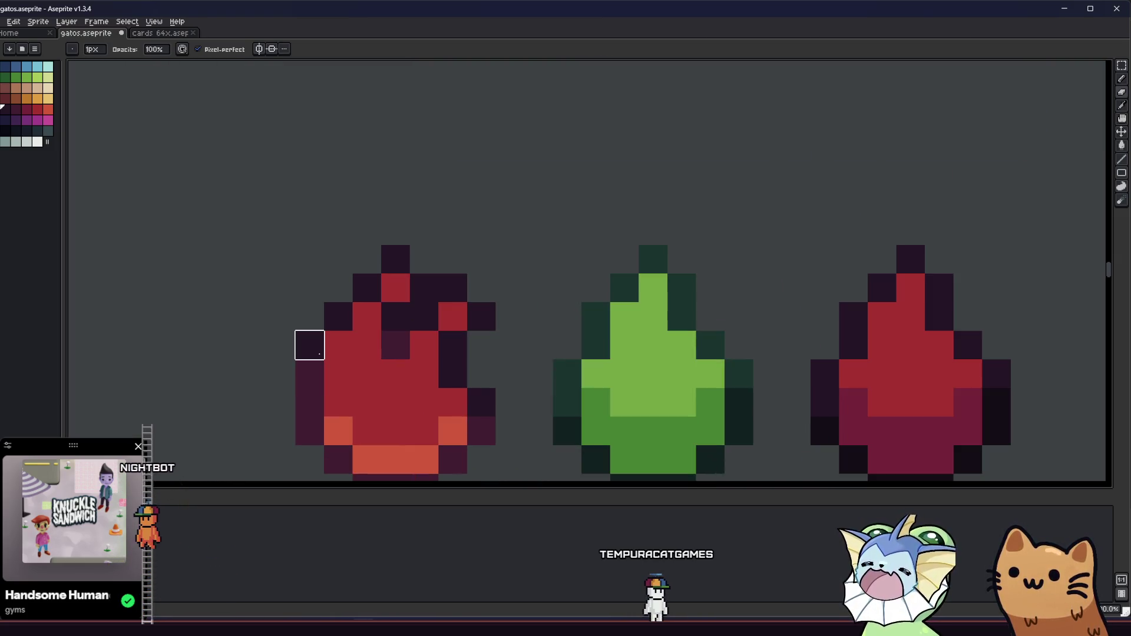
pyautogui.scroll(-3, 297, 368)
pyautogui.moveTo(297, 368); pyautogui.dragTo(255, 396)
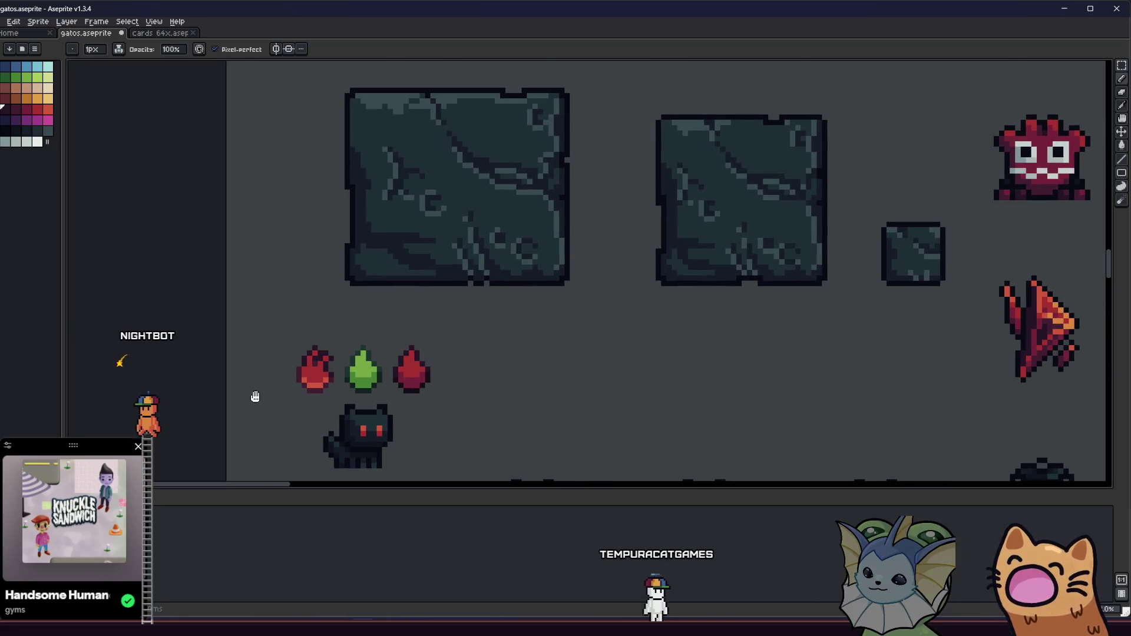
# Step: Paint the left drop's top-left dark pixel red
pyautogui.scroll(3, 289, 371)
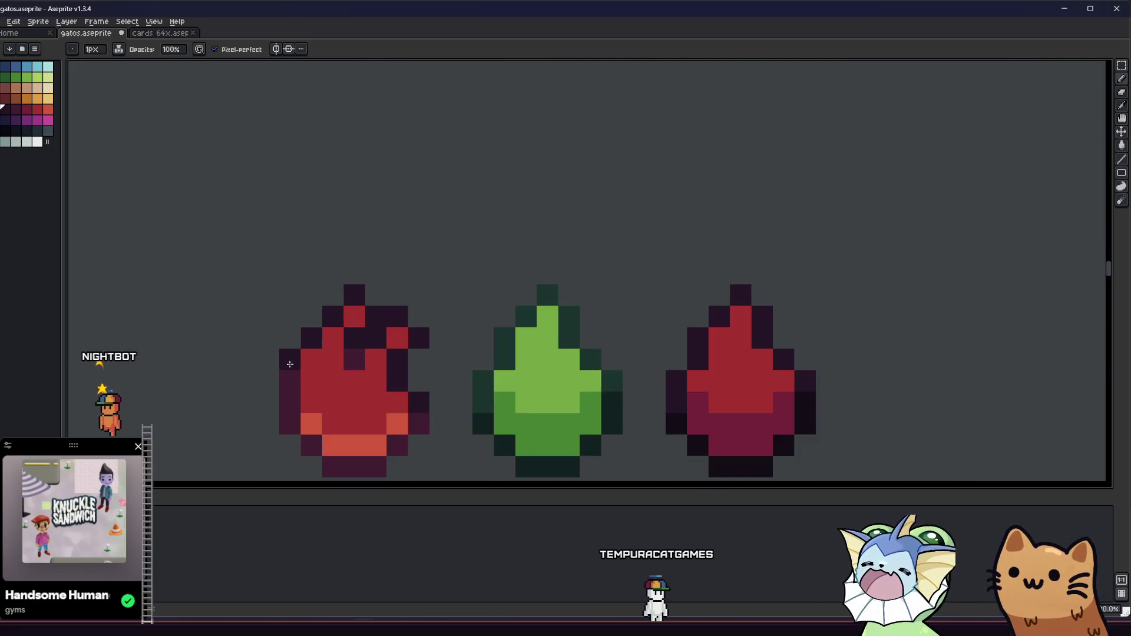
pyautogui.click(339, 319)
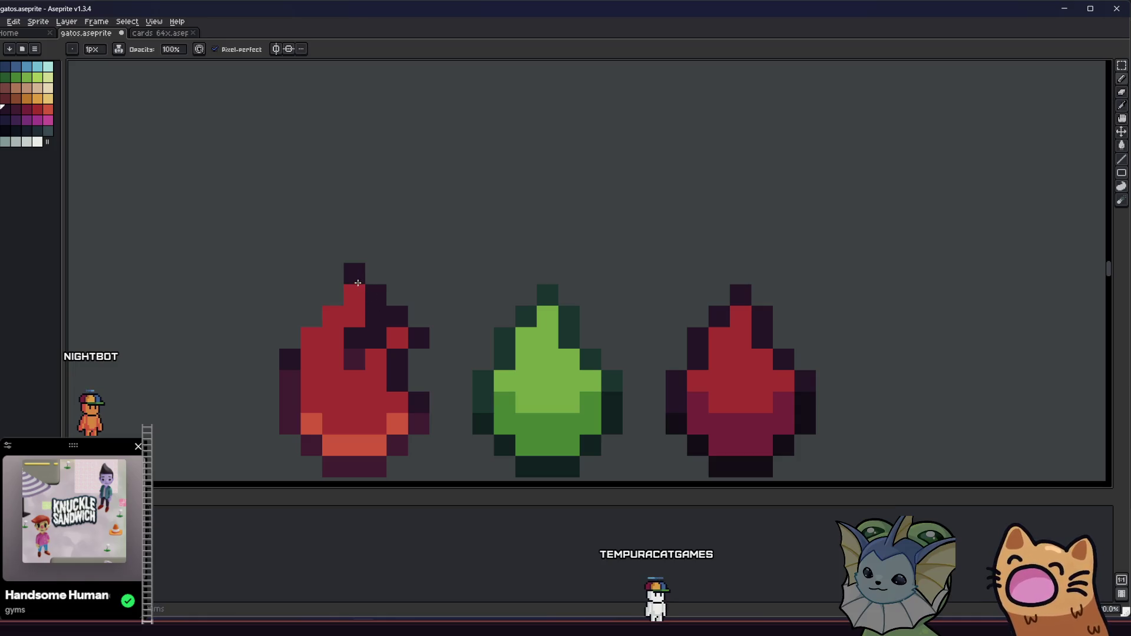
pyautogui.scroll(-3, 295, 334)
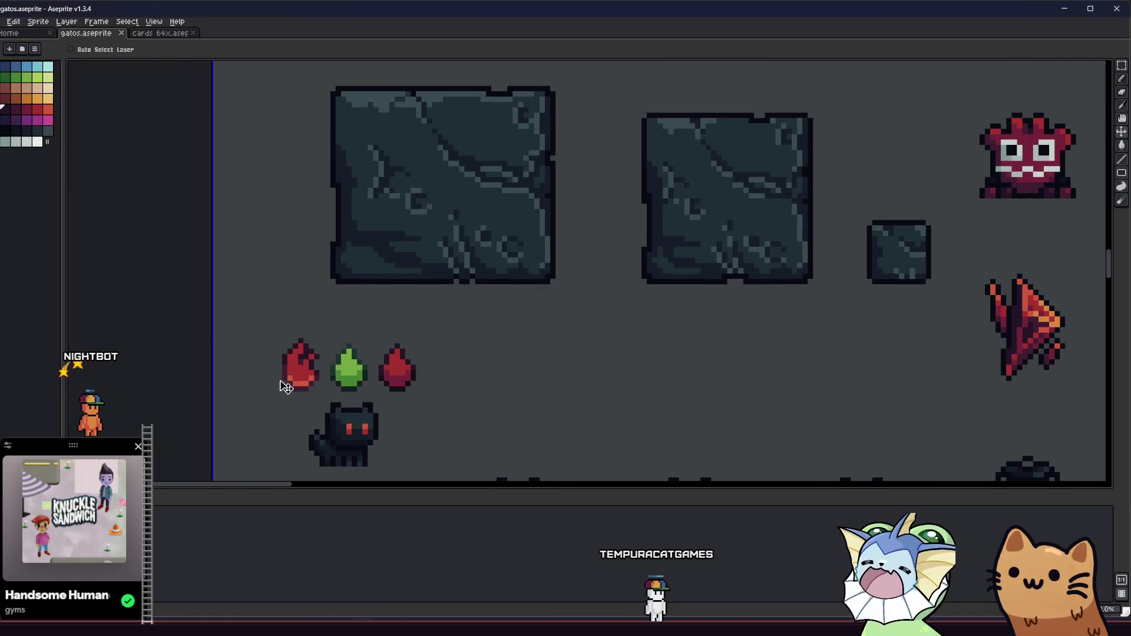
pyautogui.scroll(2, 273, 365)
pyautogui.moveTo(210, 422); pyautogui.dragTo(335, 397)
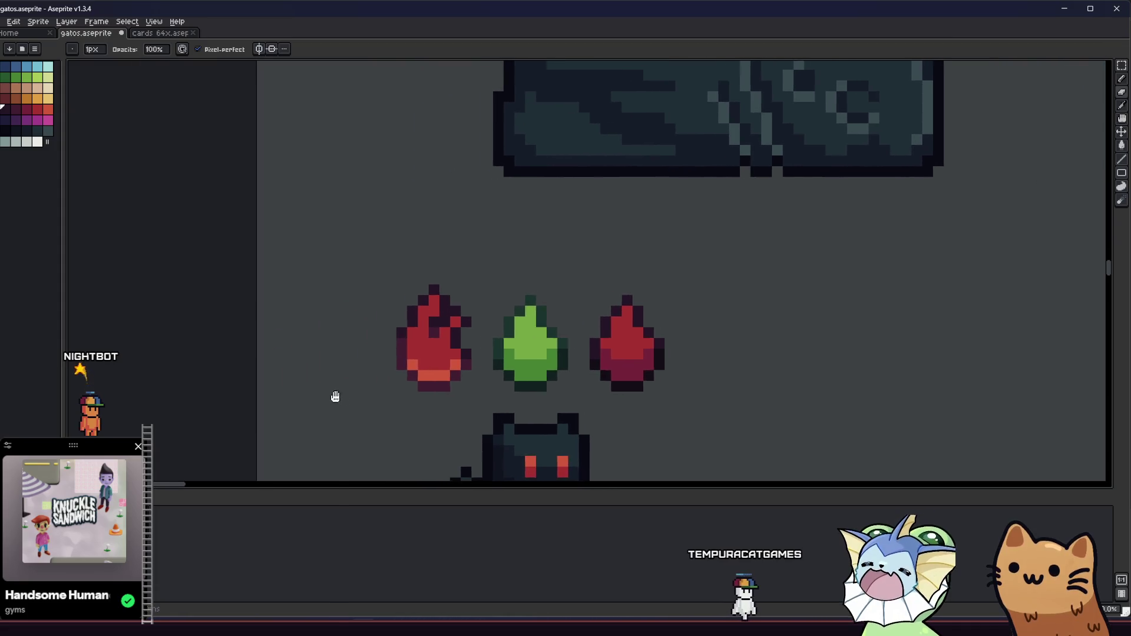
pyautogui.scroll(-1, 406, 351)
# Step: Sample a red from the red drop to use with the Pencil
pyautogui.press('i')
pyautogui.scroll(3, 406, 348)
pyautogui.click(434, 310)
pyautogui.press('b')
pyautogui.scroll(-4, 366, 396)
pyautogui.scroll(4, 404, 326)
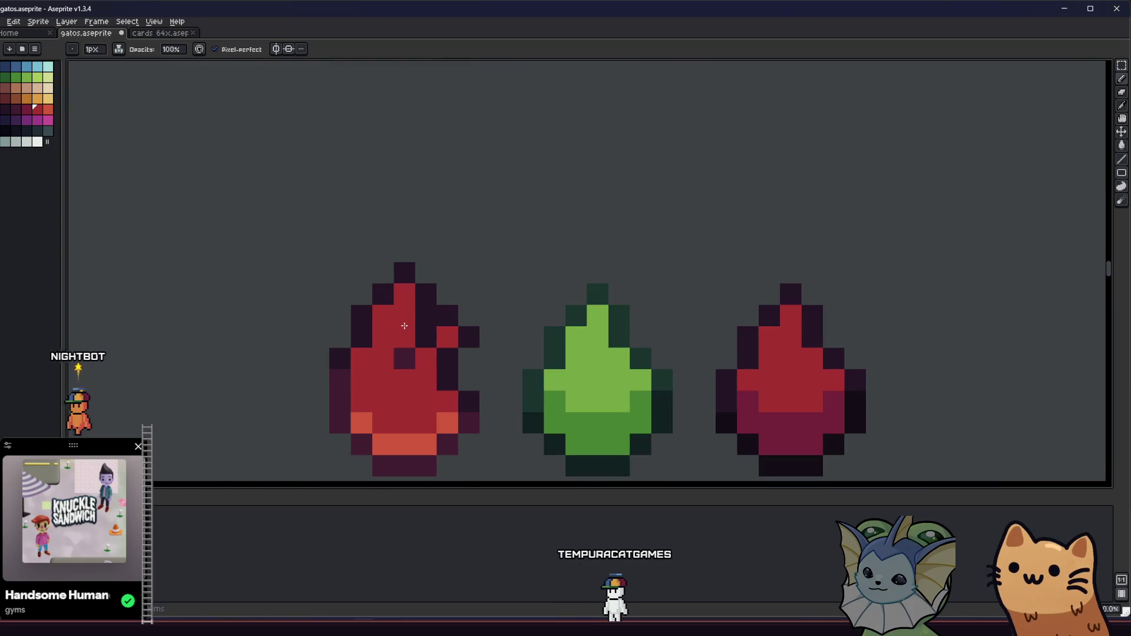
pyautogui.scroll(-4, 505, 340)
pyautogui.moveTo(411, 402); pyautogui.dragTo(382, 393)
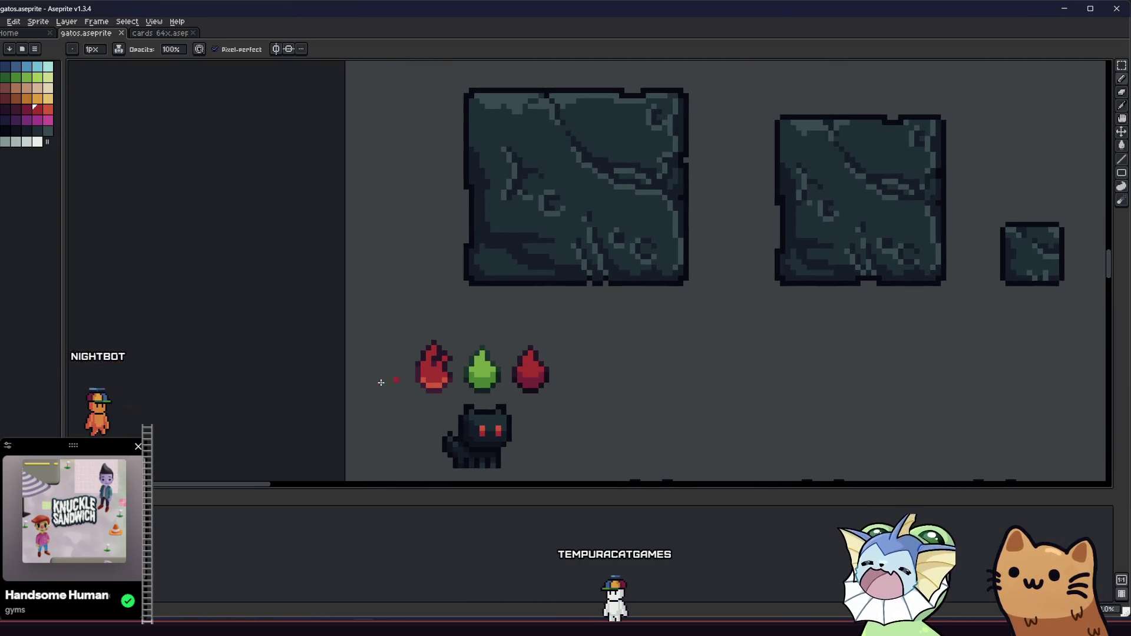
pyautogui.scroll(4, 448, 368)
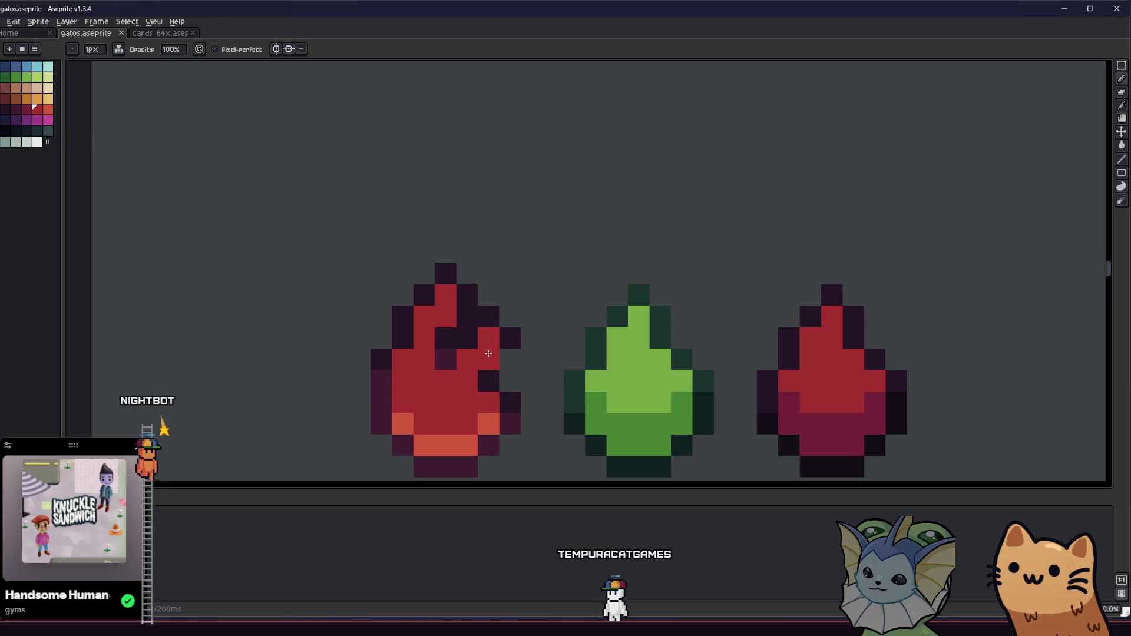
pyautogui.scroll(-5, 513, 336)
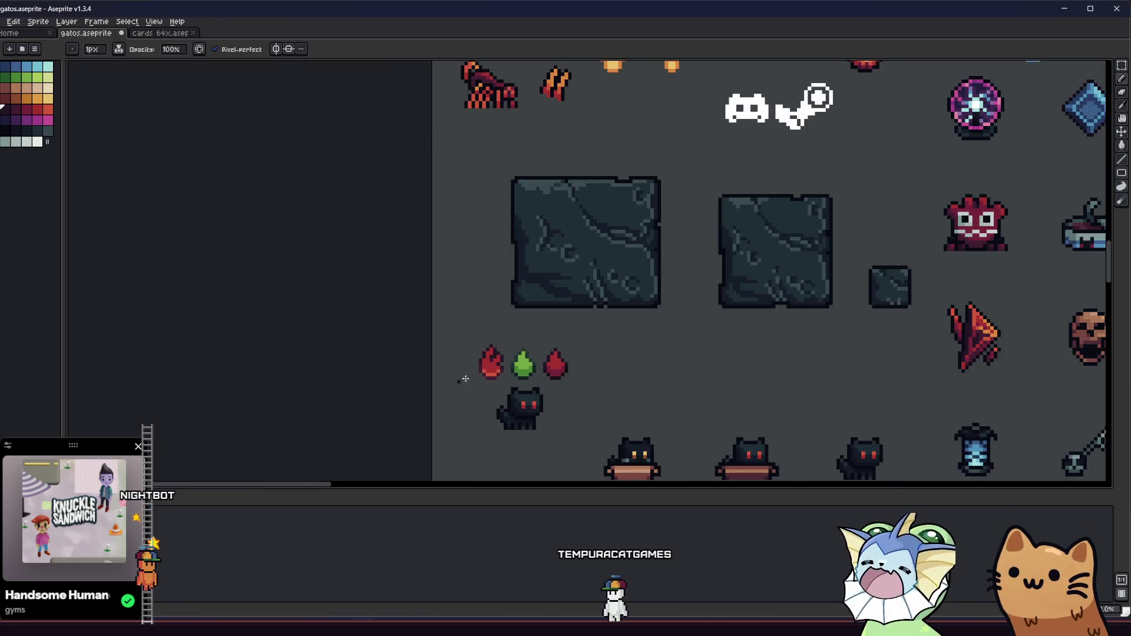
pyautogui.moveTo(322, 376); pyautogui.dragTo(232, 411)
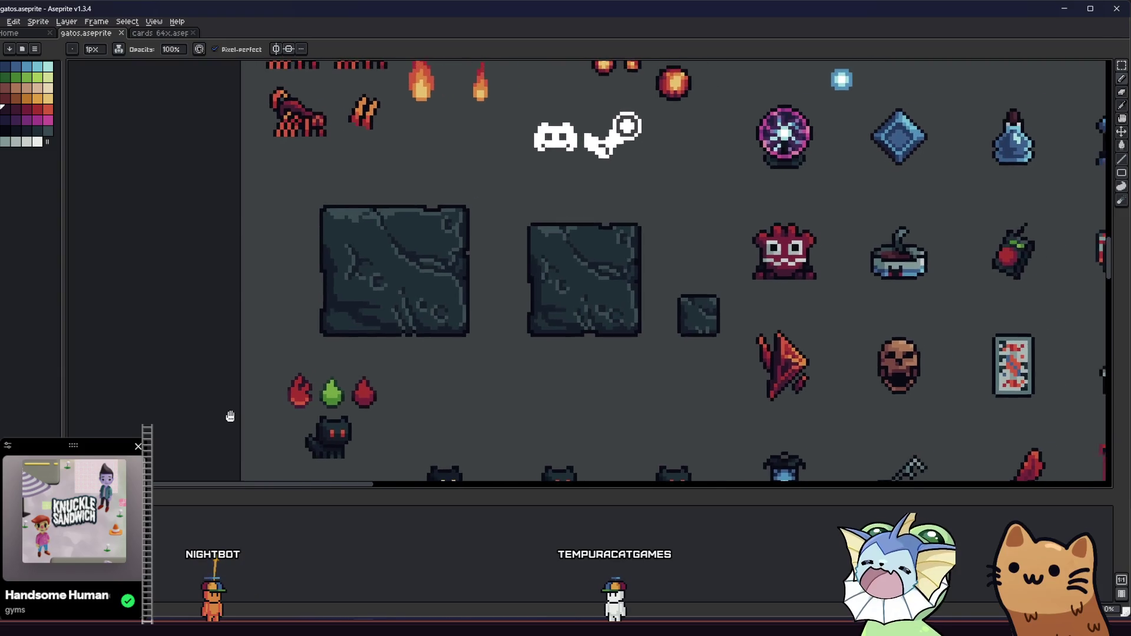
pyautogui.scroll(5, 265, 383)
# Step: Paint the left red drop's lower half with a bright orange-red glow
pyautogui.moveTo(256, 371); pyautogui.dragTo(274, 331)
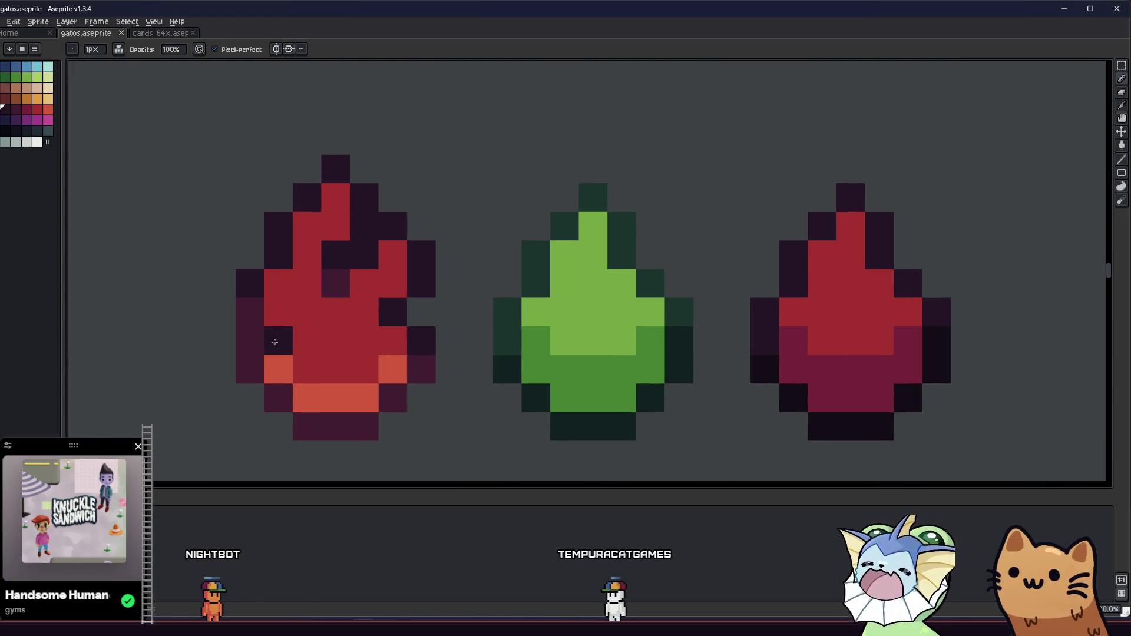
pyautogui.keyDown('alt'); pyautogui.click(330, 318); pyautogui.keyUp('alt')
pyautogui.moveTo(305, 370)
pyautogui.mouseDown()
pyautogui.moveTo(356, 371)
pyautogui.moveTo(358, 354)
pyautogui.mouseUp()
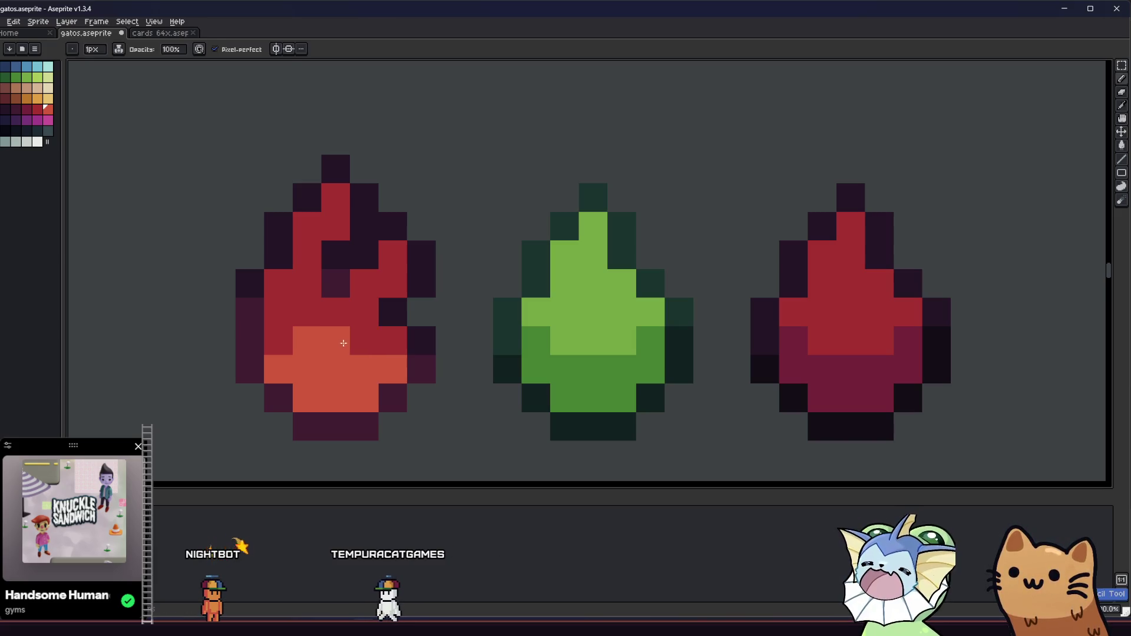
pyautogui.scroll(-4, 318, 359)
pyautogui.scroll(-1, 279, 387)
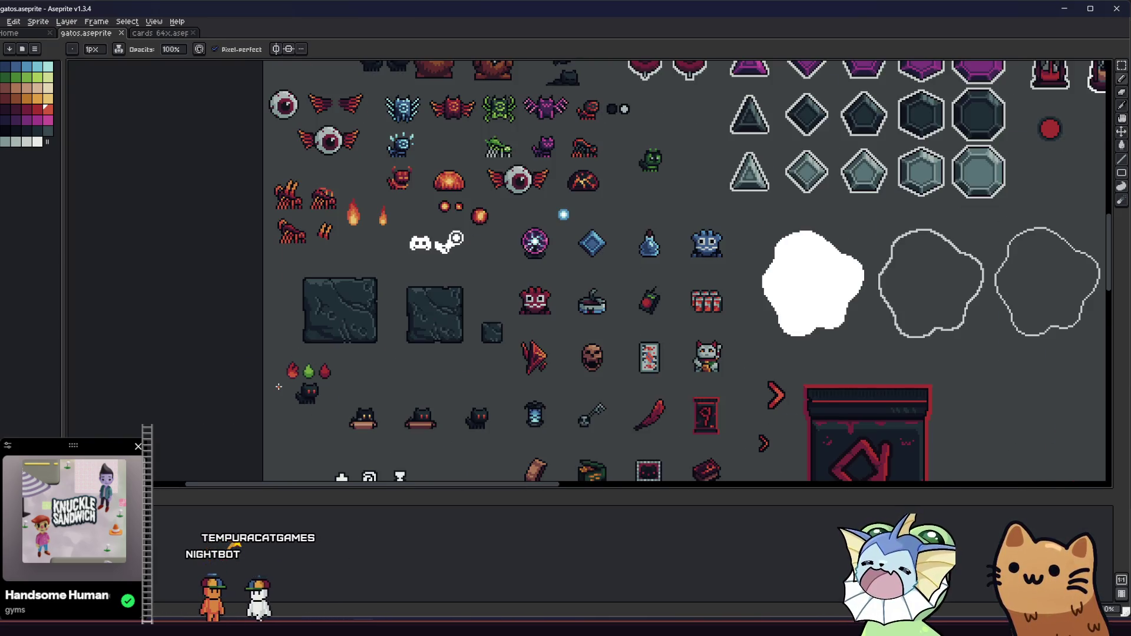
pyautogui.scroll(-1, 278, 387)
pyautogui.scroll(5, 292, 373)
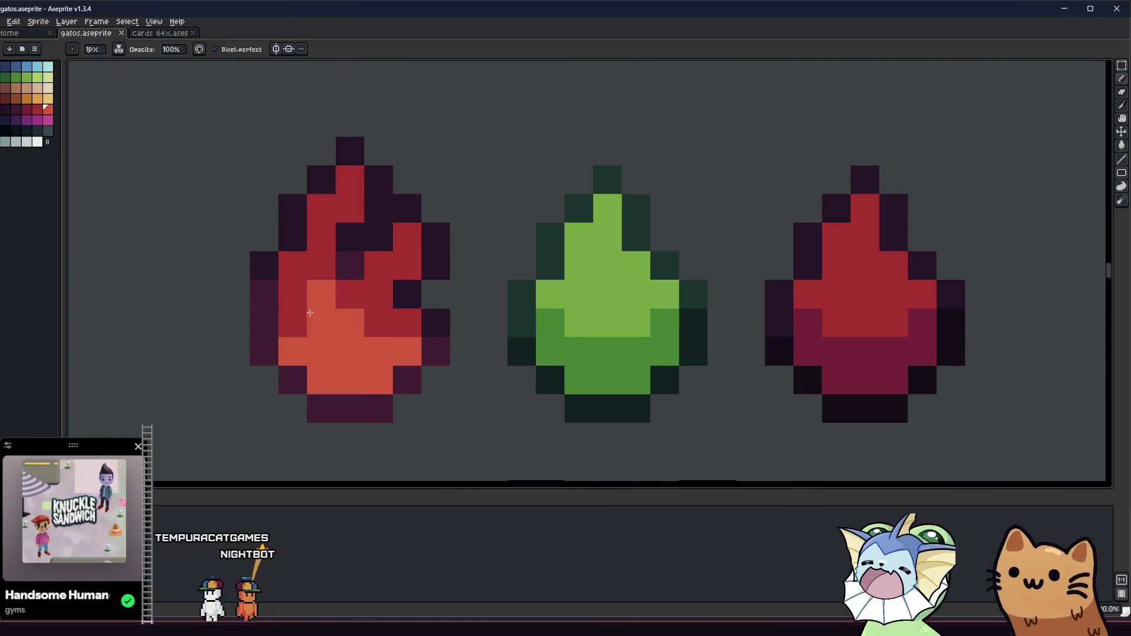
pyautogui.scroll(-3, 319, 298)
pyautogui.moveTo(240, 366)
pyautogui.mouseDown()
pyautogui.moveTo(323, 411)
pyautogui.moveTo(449, 396)
pyautogui.mouseUp()
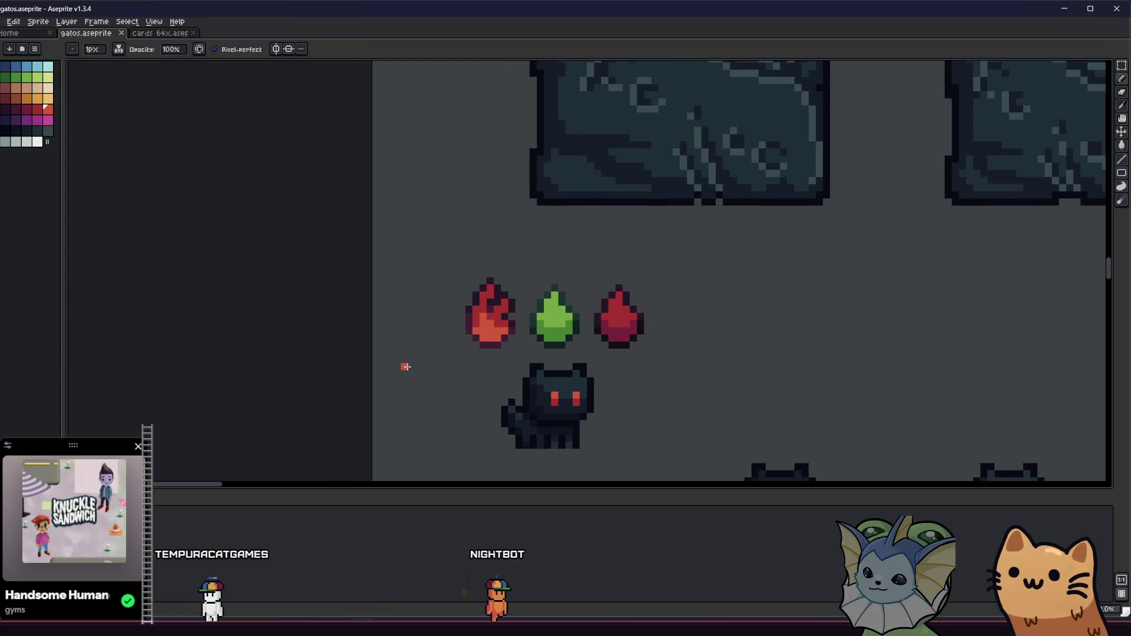
pyautogui.moveTo(406, 367); pyautogui.dragTo(357, 350)
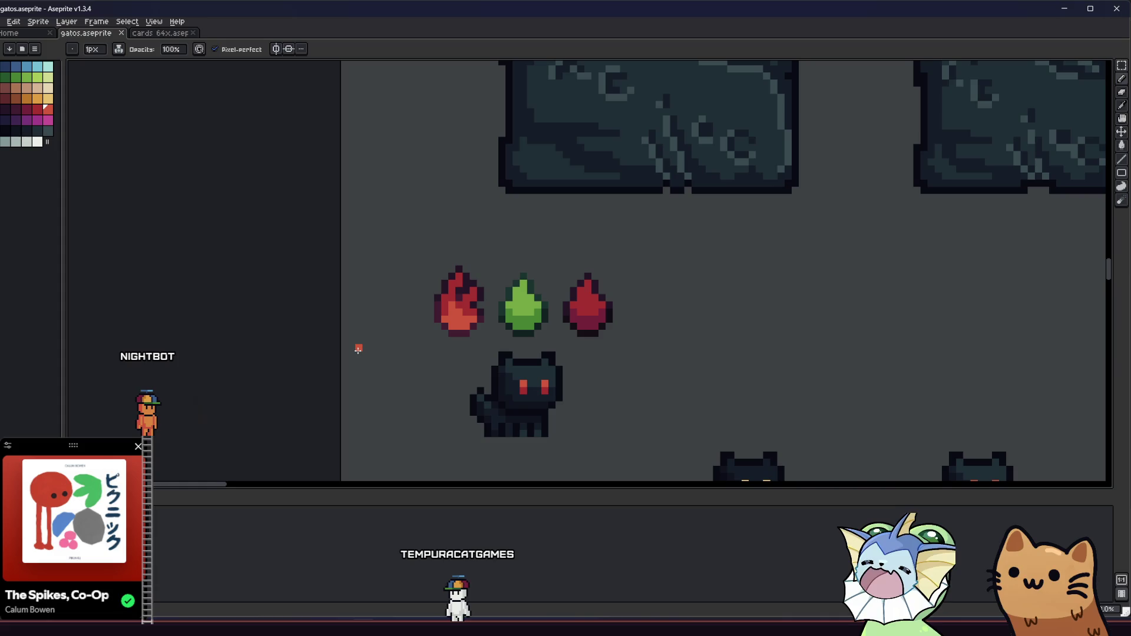
# Step: Repaint the left drop's orange tip pixel red and add dark outline pixels at its upper right
pyautogui.scroll(3, 437, 297)
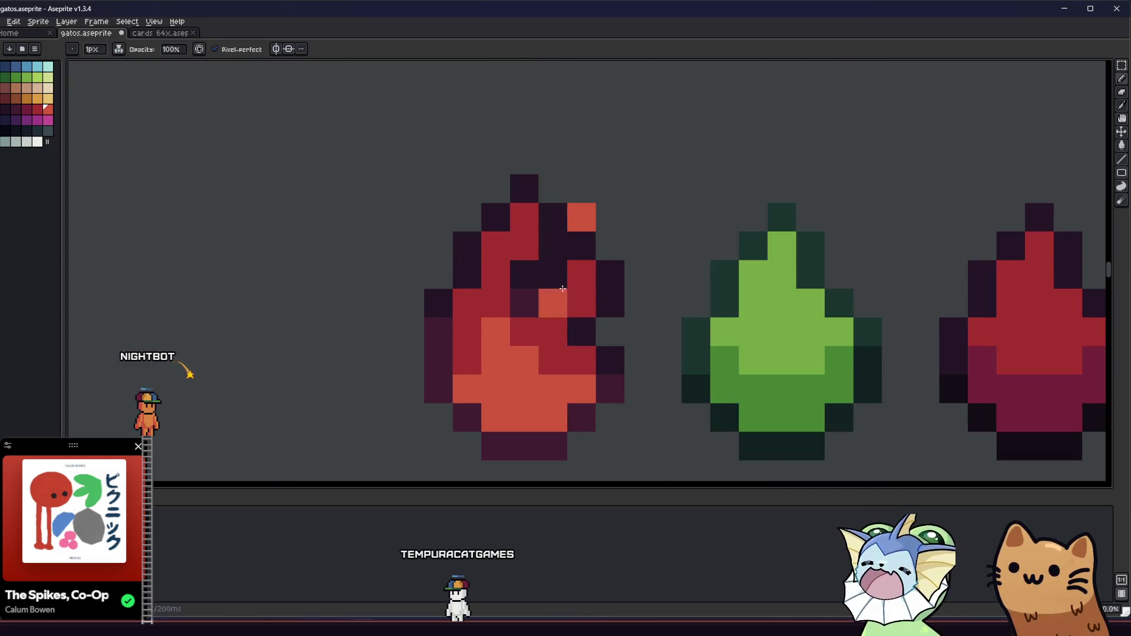
pyautogui.scroll(-5, 563, 289)
pyautogui.scroll(5, 472, 313)
pyautogui.moveTo(461, 369); pyautogui.dragTo(454, 348)
pyautogui.click(492, 331)
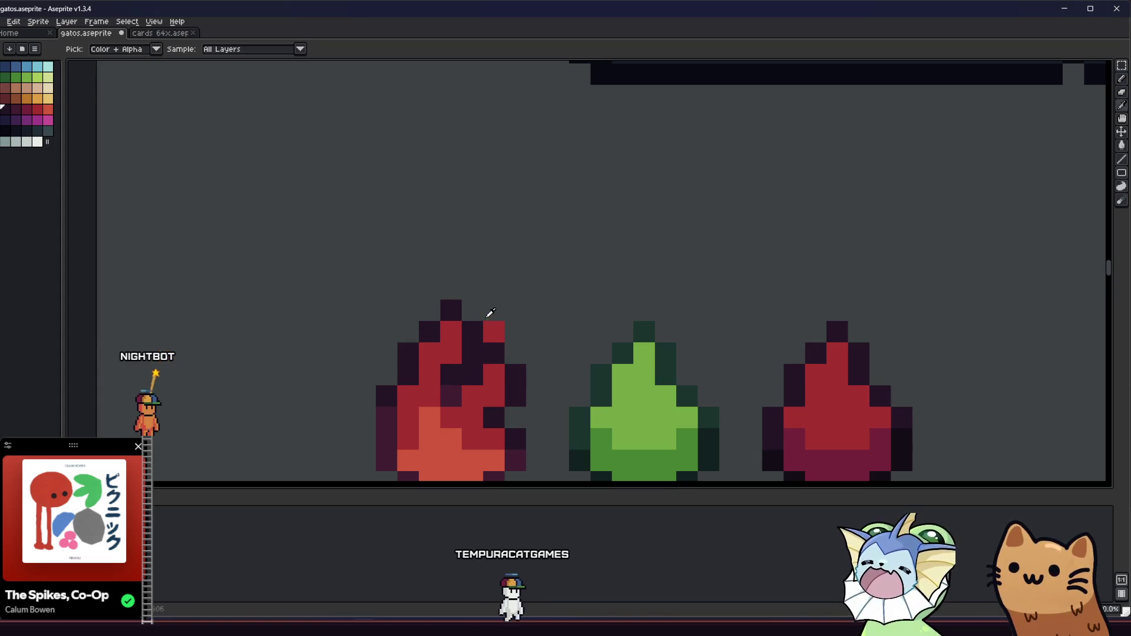
pyautogui.click(494, 310)
pyautogui.click(513, 331)
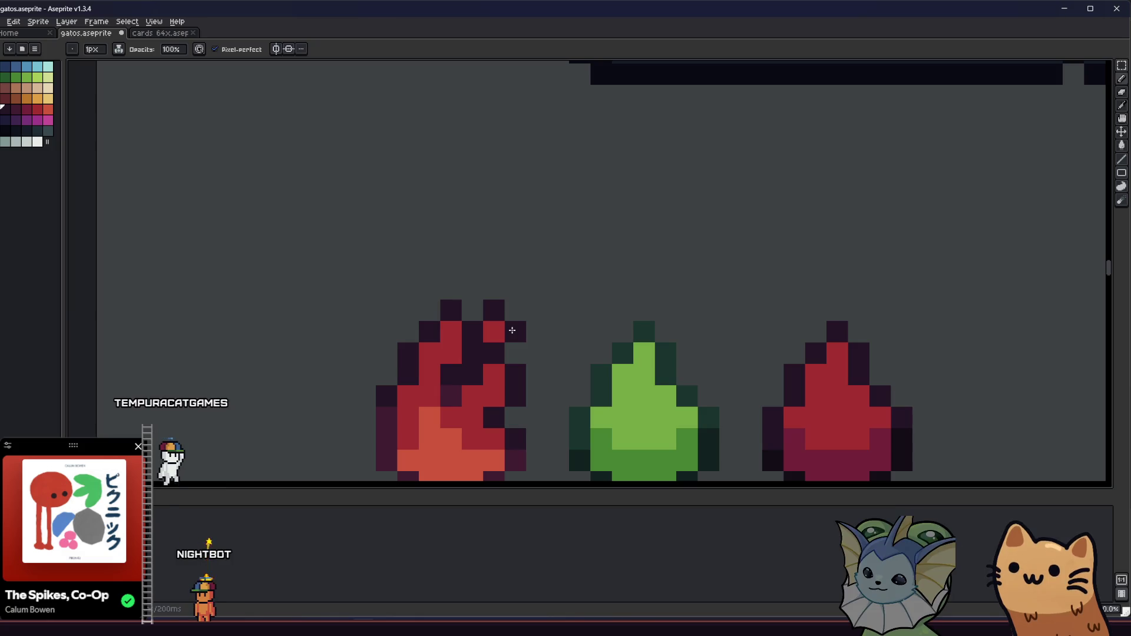
# Step: Marquee-select the top part of the left drop and apply a rotation to it
pyautogui.scroll(-5, 620, 288)
pyautogui.moveTo(544, 358); pyautogui.dragTo(514, 347)
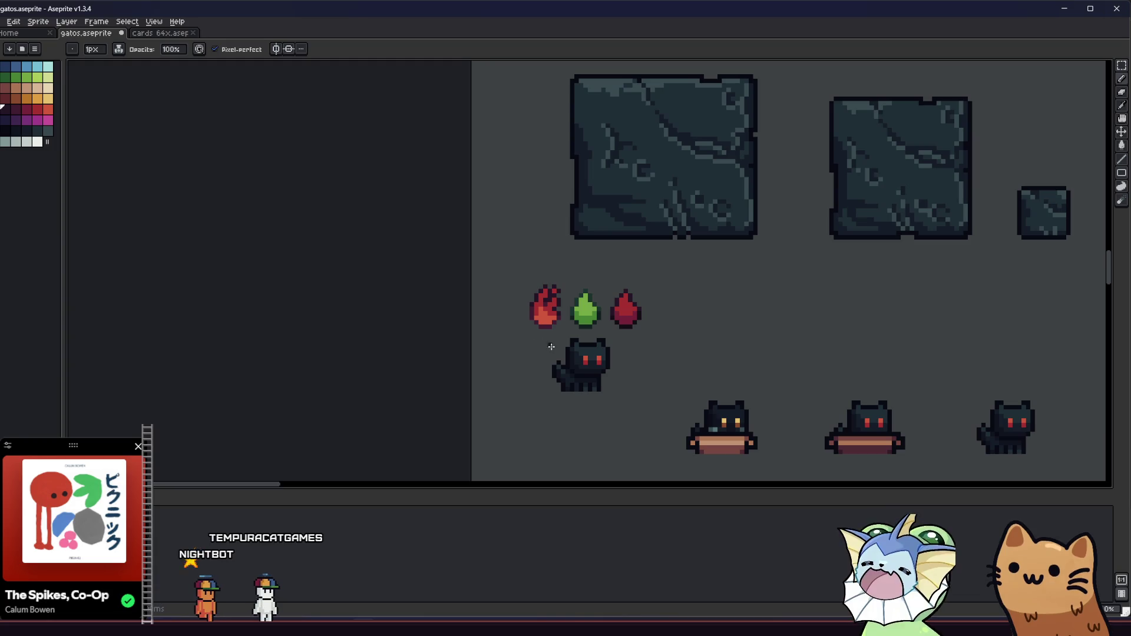
pyautogui.press('m')
pyautogui.scroll(3, 533, 284)
pyautogui.moveTo(523, 262)
pyautogui.mouseDown()
pyautogui.moveTo(620, 313)
pyautogui.moveTo(609, 300)
pyautogui.moveTo(599, 308)
pyautogui.mouseUp()
pyautogui.press('Return')
pyautogui.scroll(-3, 532, 399)
pyautogui.moveTo(532, 398)
pyautogui.mouseDown()
pyautogui.moveTo(494, 404)
pyautogui.moveTo(253, 351)
pyautogui.mouseUp()
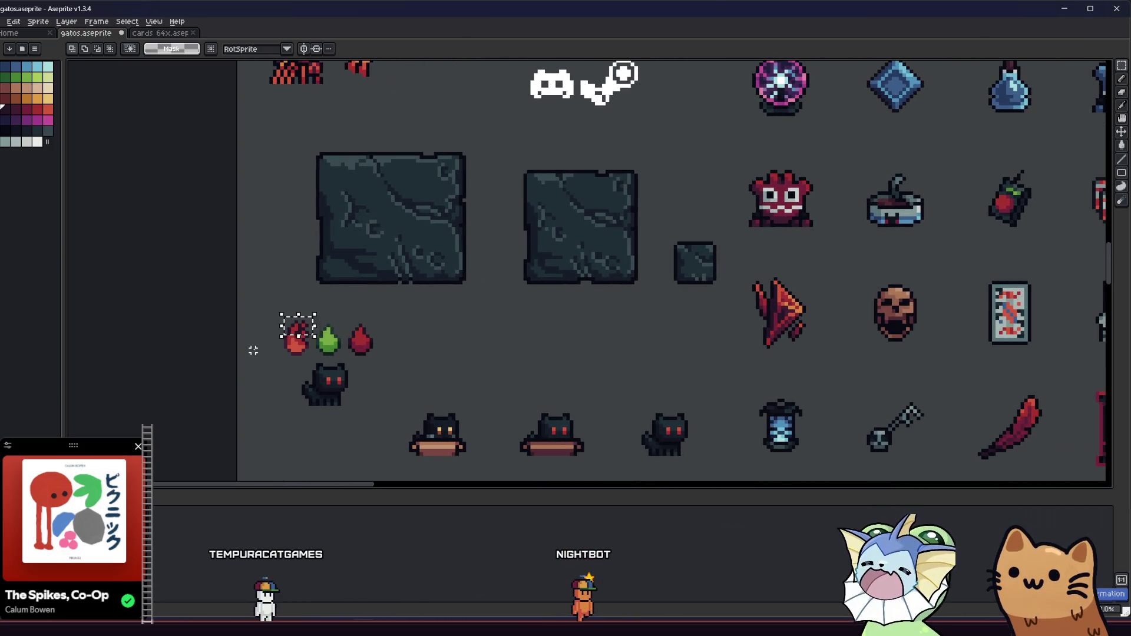
# Step: Darken a red pixel inside the left drop with the dark outline colour
pyautogui.press('b')
pyautogui.moveTo(248, 379)
pyautogui.mouseDown()
pyautogui.moveTo(323, 341)
pyautogui.moveTo(343, 366)
pyautogui.mouseUp()
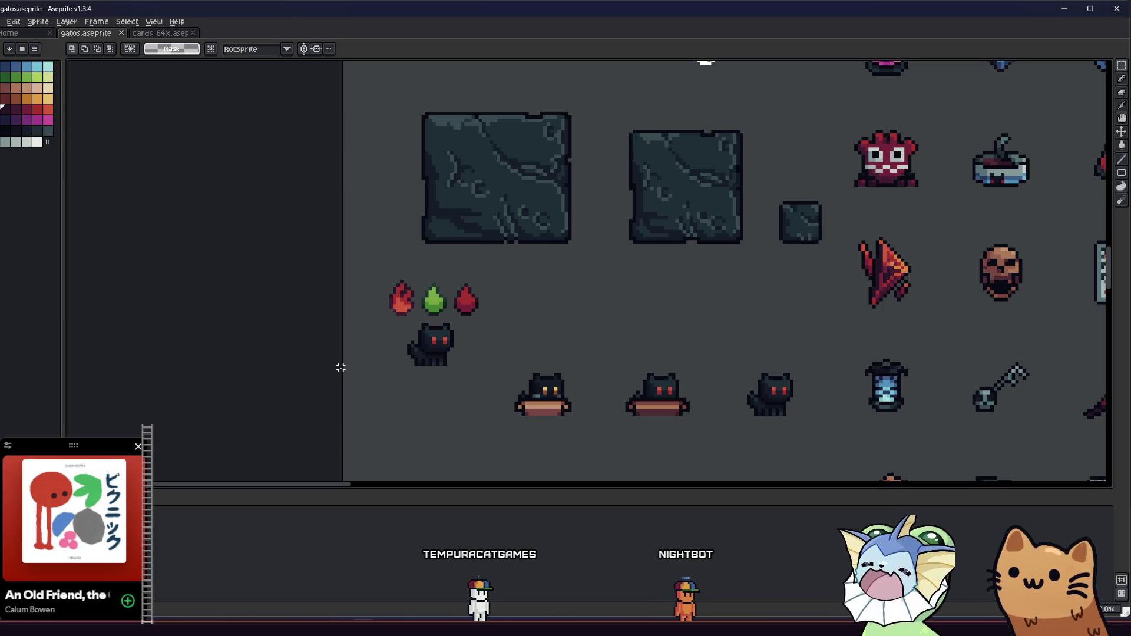
pyautogui.scroll(3, 414, 336)
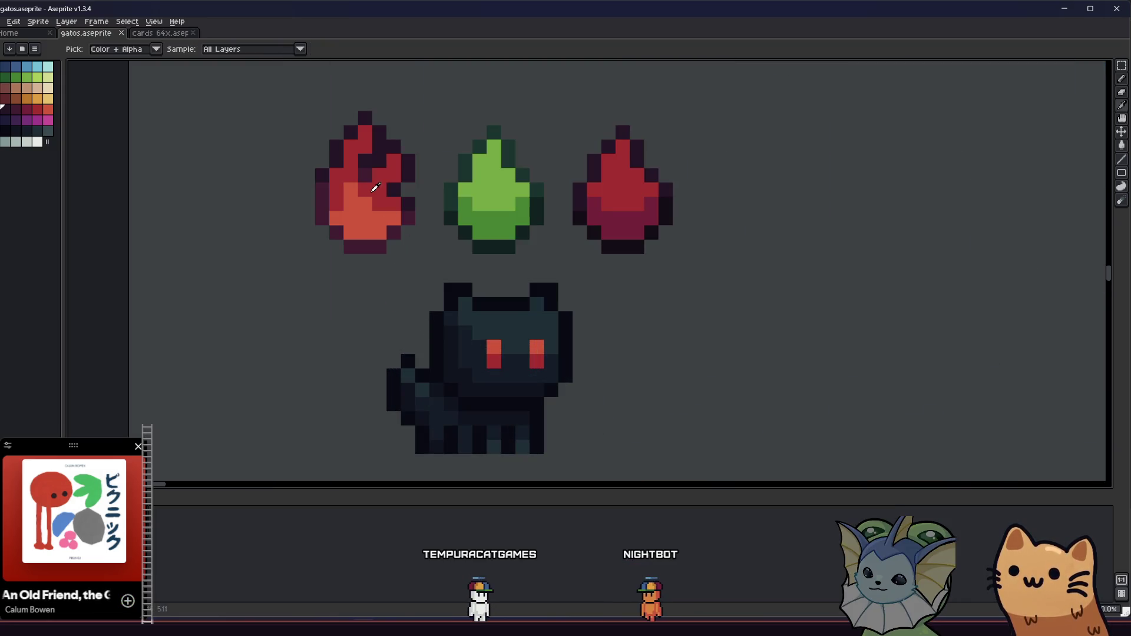
pyautogui.keyDown('alt'); pyautogui.click(404, 172); pyautogui.keyUp('alt')
pyautogui.click(377, 187)
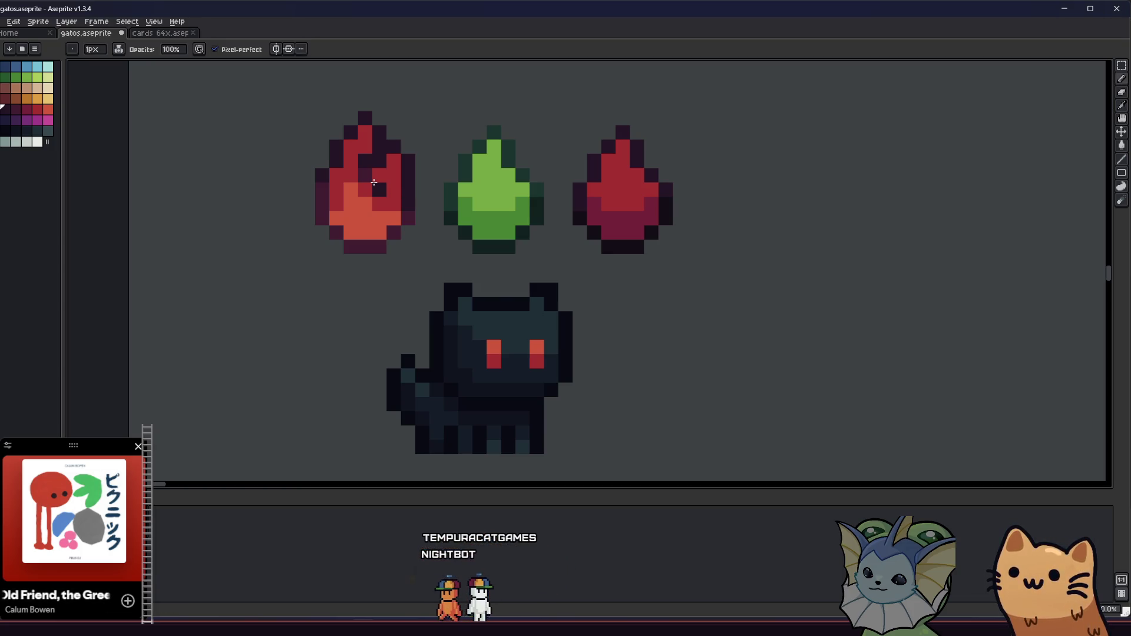
pyautogui.scroll(-3, 330, 235)
pyautogui.scroll(1, 346, 353)
pyautogui.scroll(2, 405, 260)
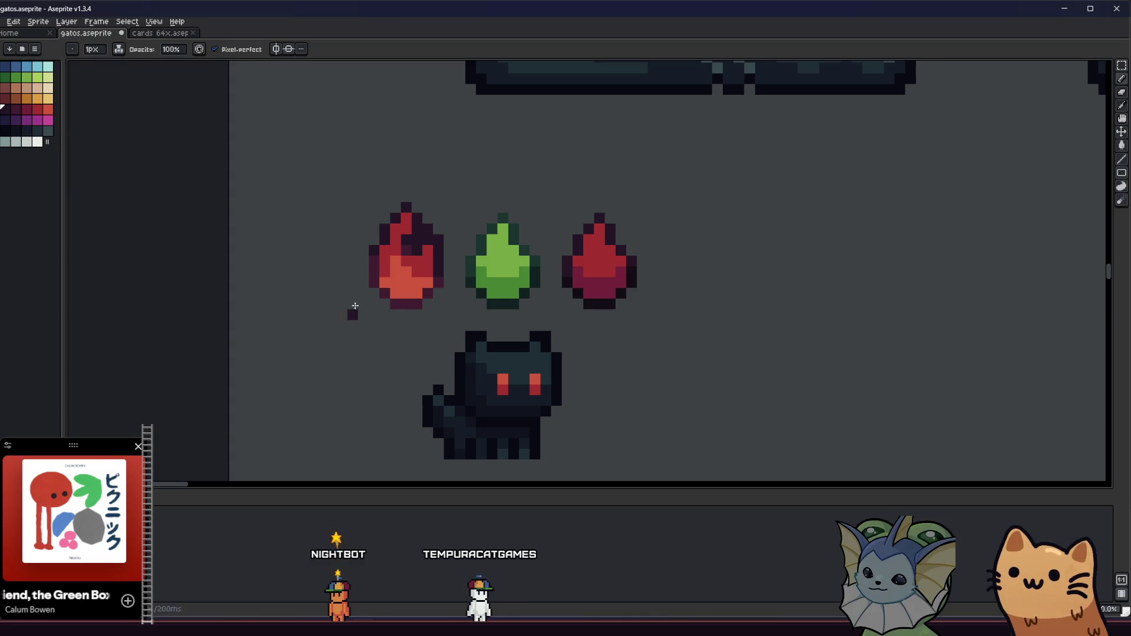
pyautogui.moveTo(359, 301); pyautogui.dragTo(399, 337)
pyautogui.scroll(3, 454, 295)
# Step: Repaint inner dark pixels red, darken pixels near the top, and erase two stray outline pixels
pyautogui.keyDown('alt'); pyautogui.click(457, 259); pyautogui.keyUp('alt')
pyautogui.click(457, 215)
pyautogui.click(476, 195)
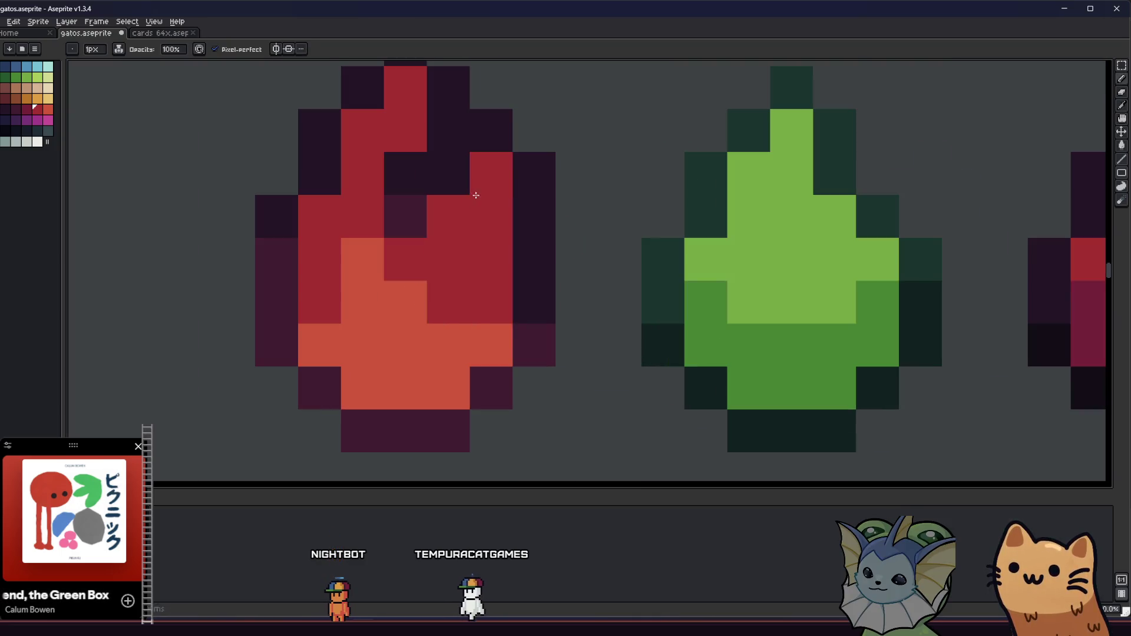
pyautogui.keyDown('alt'); pyautogui.click(462, 183); pyautogui.keyUp('alt')
pyautogui.click(491, 173)
pyautogui.click(492, 213)
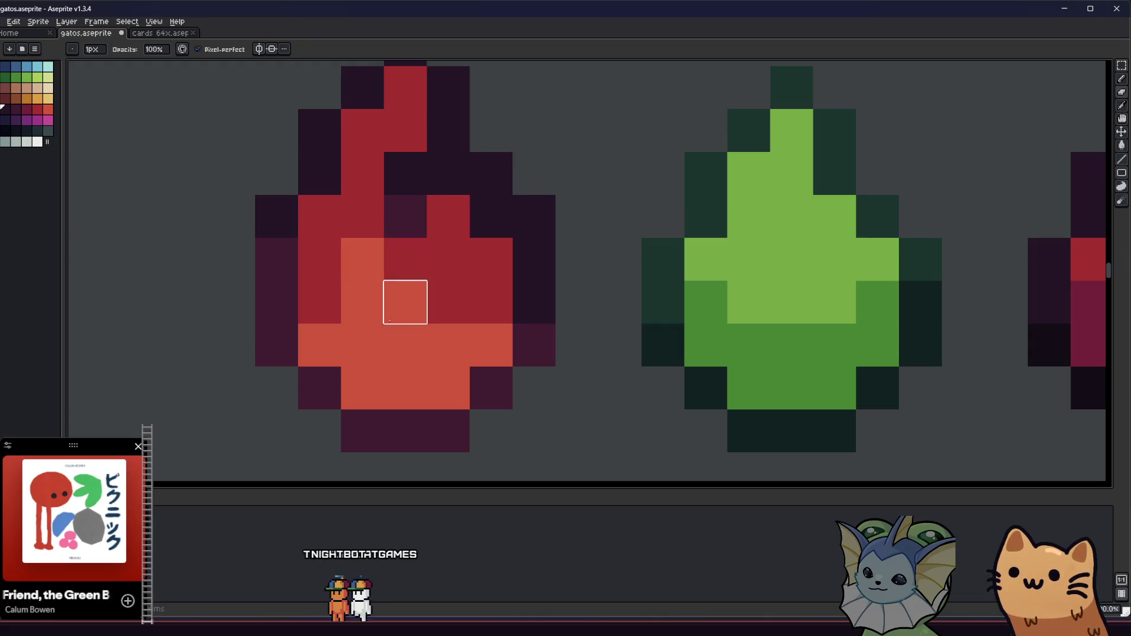
pyautogui.rightClick(491, 173)
pyautogui.rightClick(529, 203)
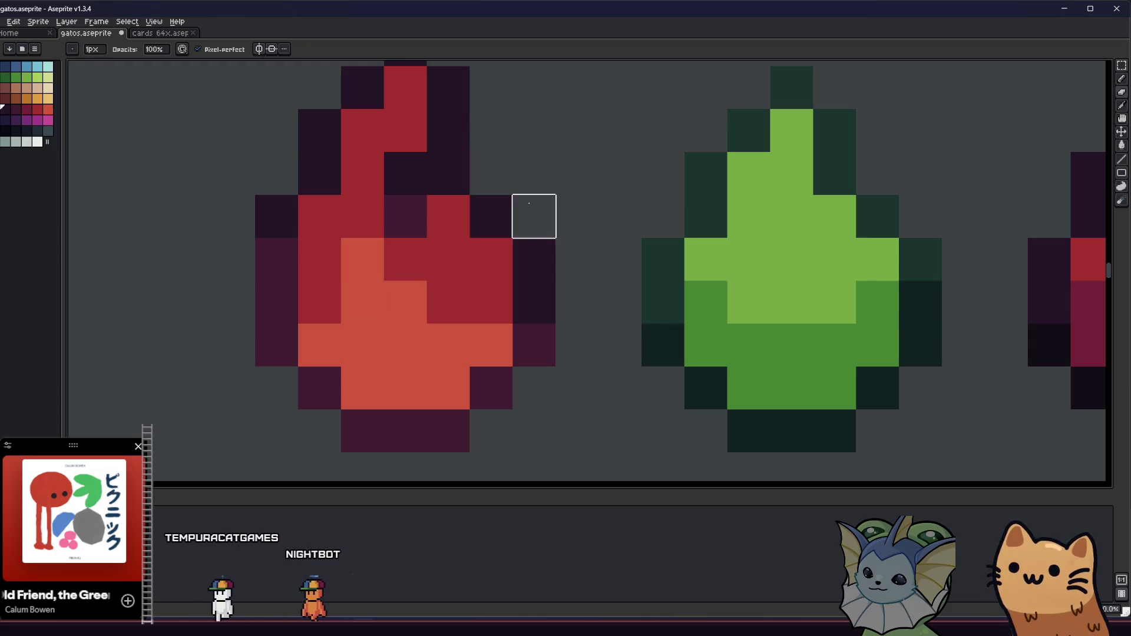
# Step: Clear a red pixel near the left drop's tip
pyautogui.scroll(-4, 442, 285)
pyautogui.moveTo(442, 285); pyautogui.dragTo(437, 361)
pyautogui.scroll(-2, 454, 334)
pyautogui.scroll(1, 447, 348)
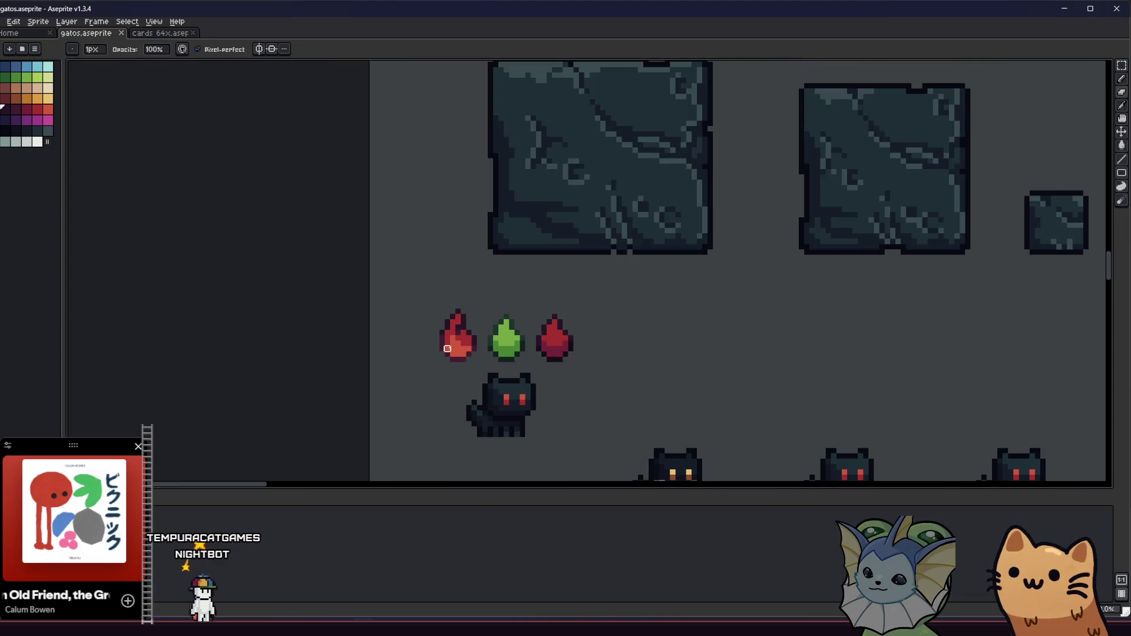
pyautogui.moveTo(369, 404); pyautogui.dragTo(287, 371)
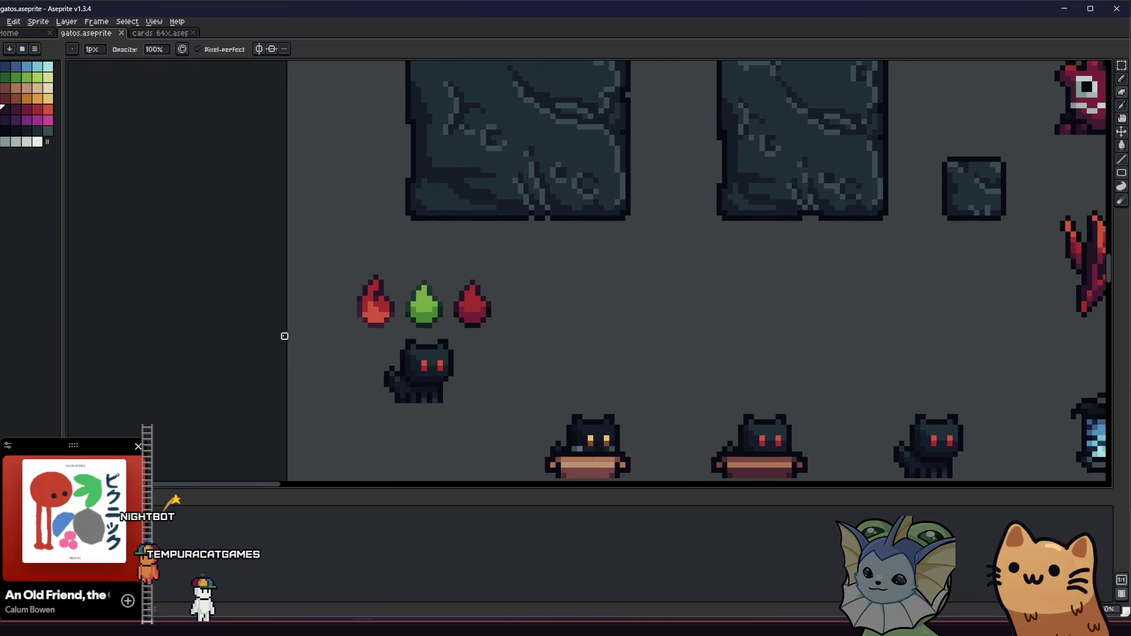
pyautogui.scroll(4, 397, 293)
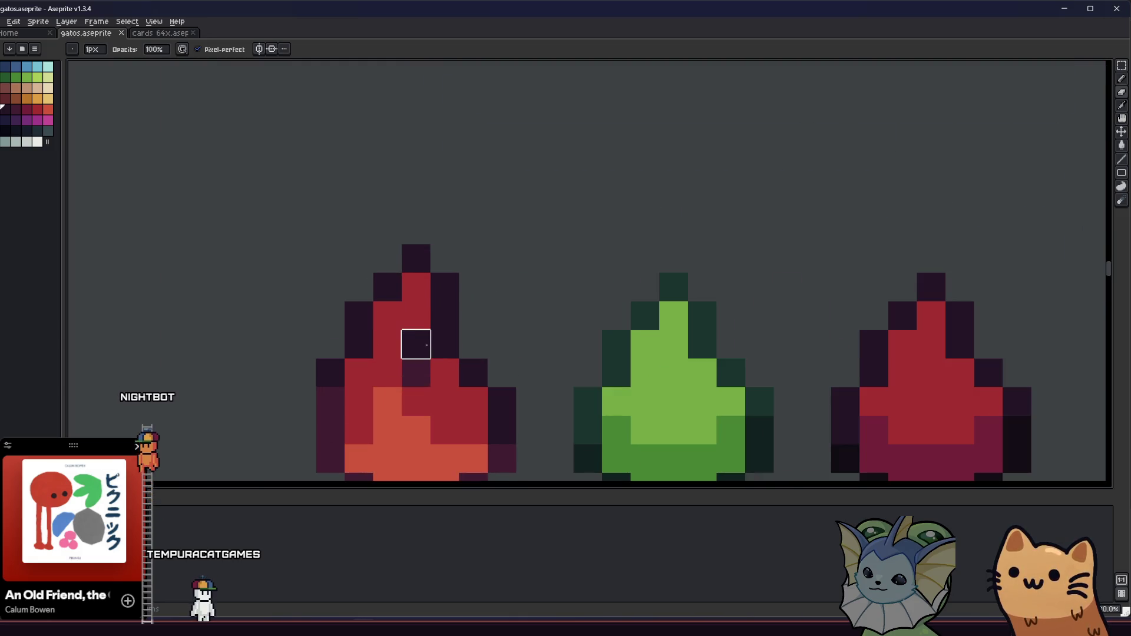
pyautogui.click(416, 316)
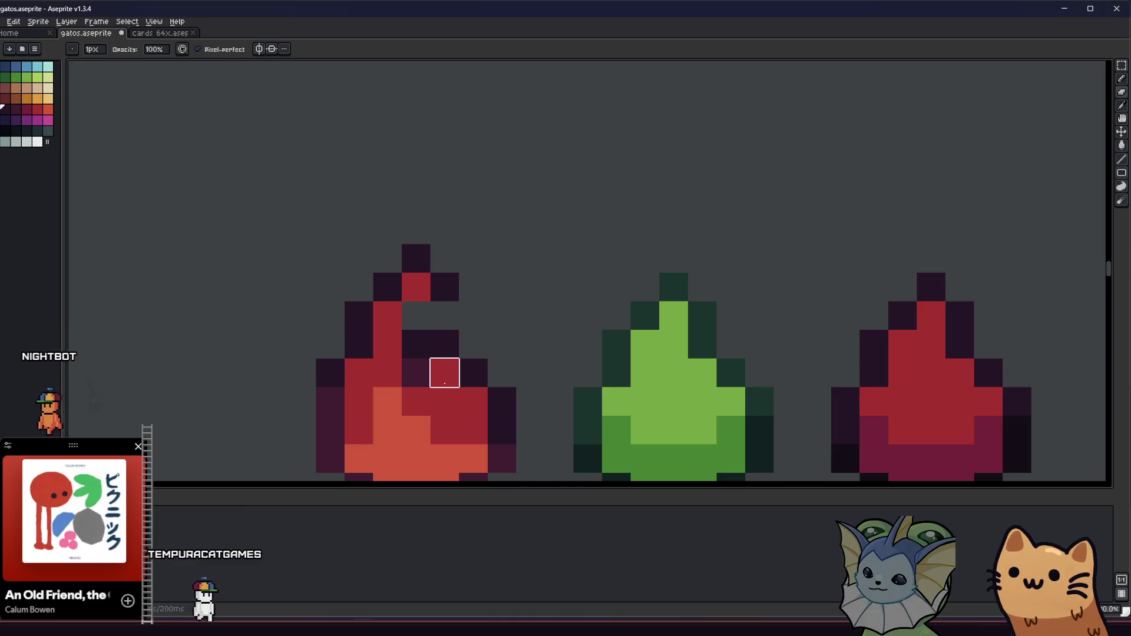
# Step: Paint a red tip pixel framed by dark purple outline pixels, erasing one extra dark pixel
pyautogui.press('i')
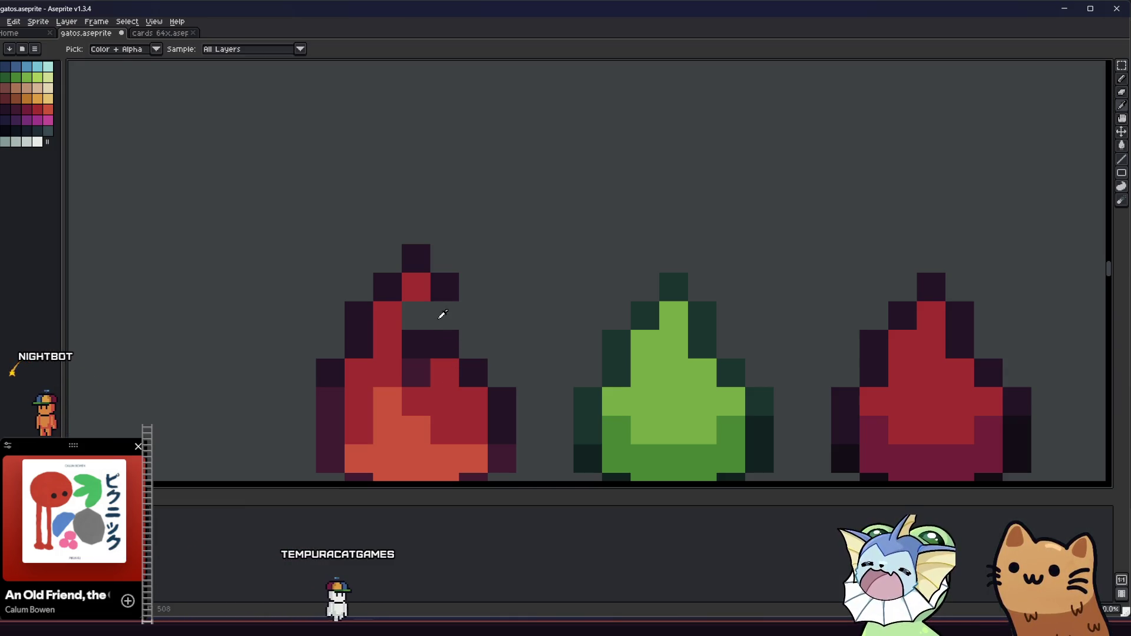
pyautogui.press('b')
pyautogui.click(445, 316)
pyautogui.keyDown('alt'); pyautogui.click(431, 331); pyautogui.keyUp('alt')
pyautogui.click(420, 318)
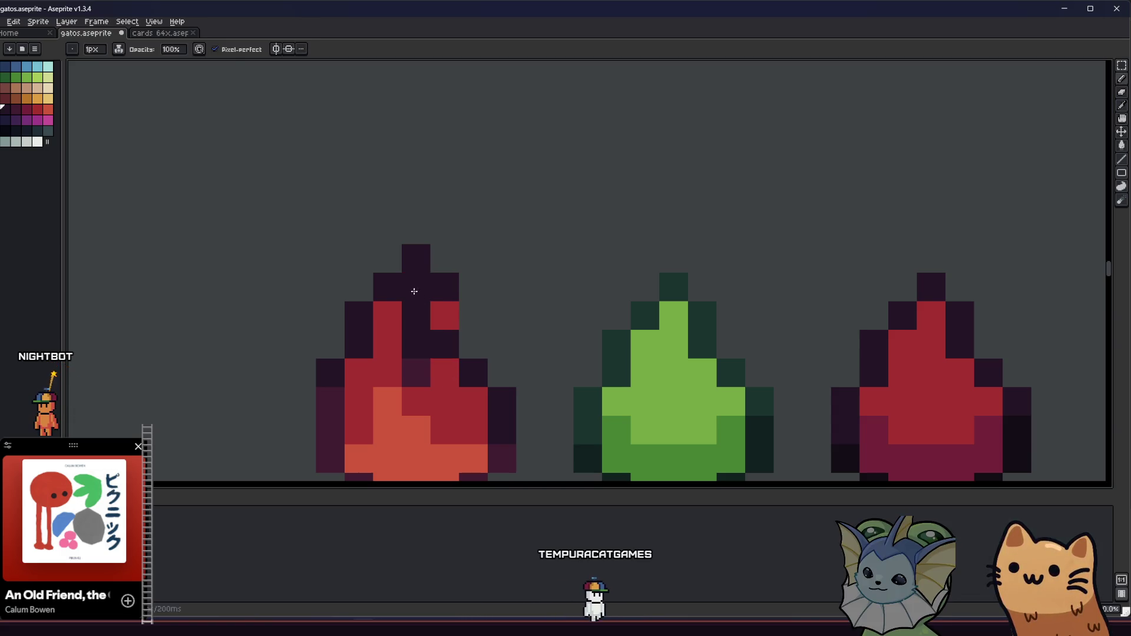
pyautogui.click(417, 289)
pyautogui.click(470, 312)
pyautogui.press('e')
pyautogui.click(473, 344)
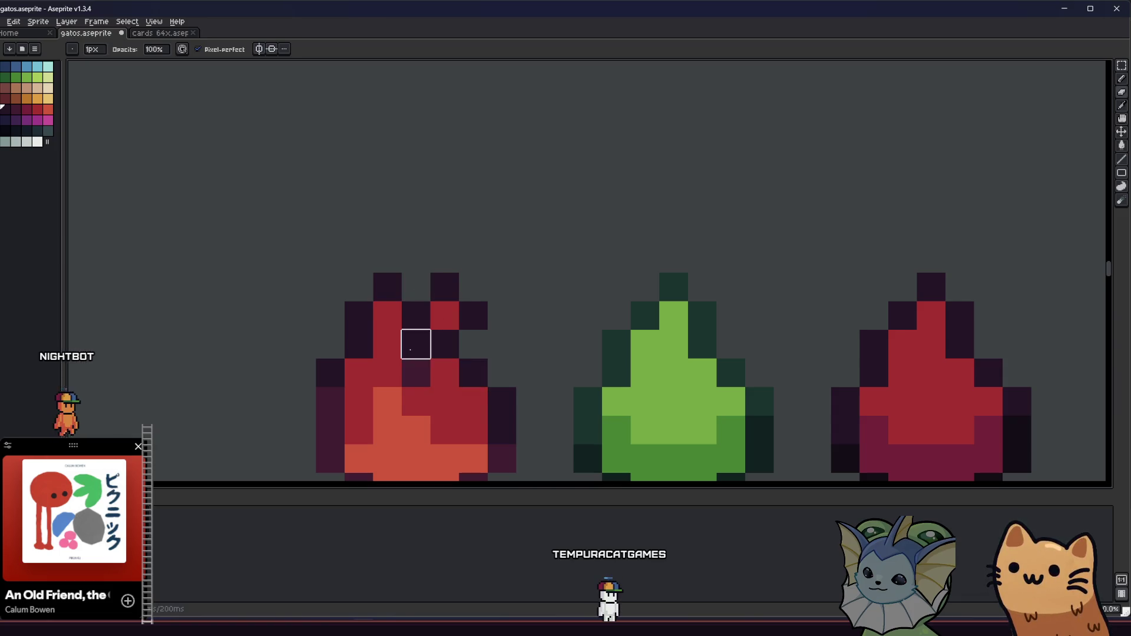
pyautogui.scroll(-6, 422, 340)
# Step: Review the whole sheet, save gatos.aseprite, and check the notes window before returning
pyautogui.moveTo(385, 383); pyautogui.dragTo(285, 382)
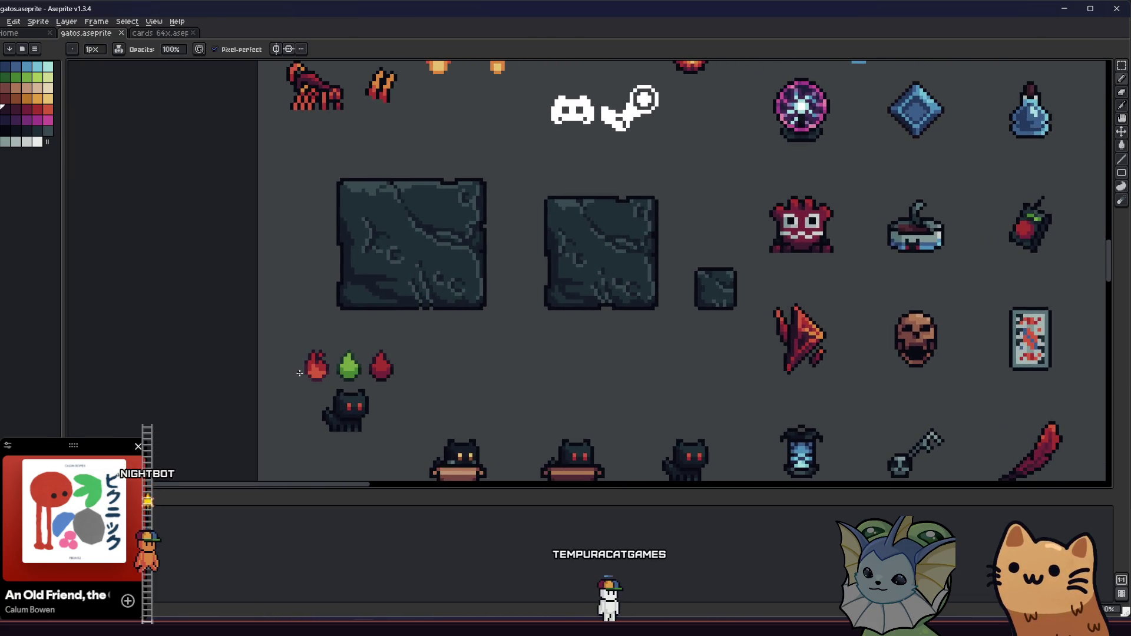
pyautogui.scroll(-1, 299, 373)
pyautogui.scroll(3, 202, 399)
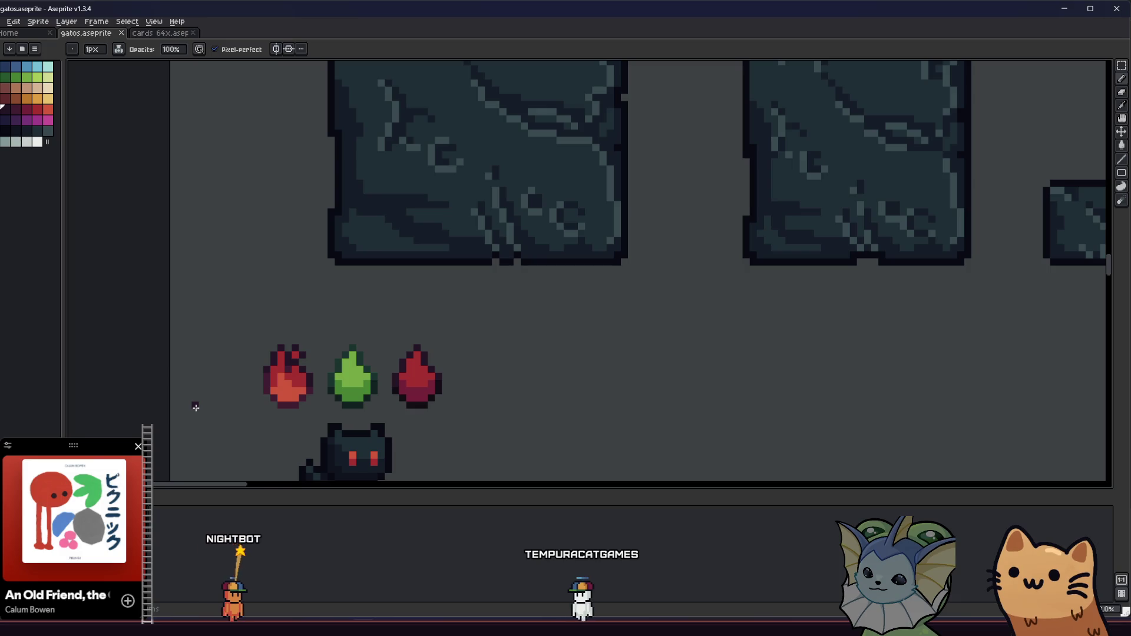
pyautogui.press('ctrl')
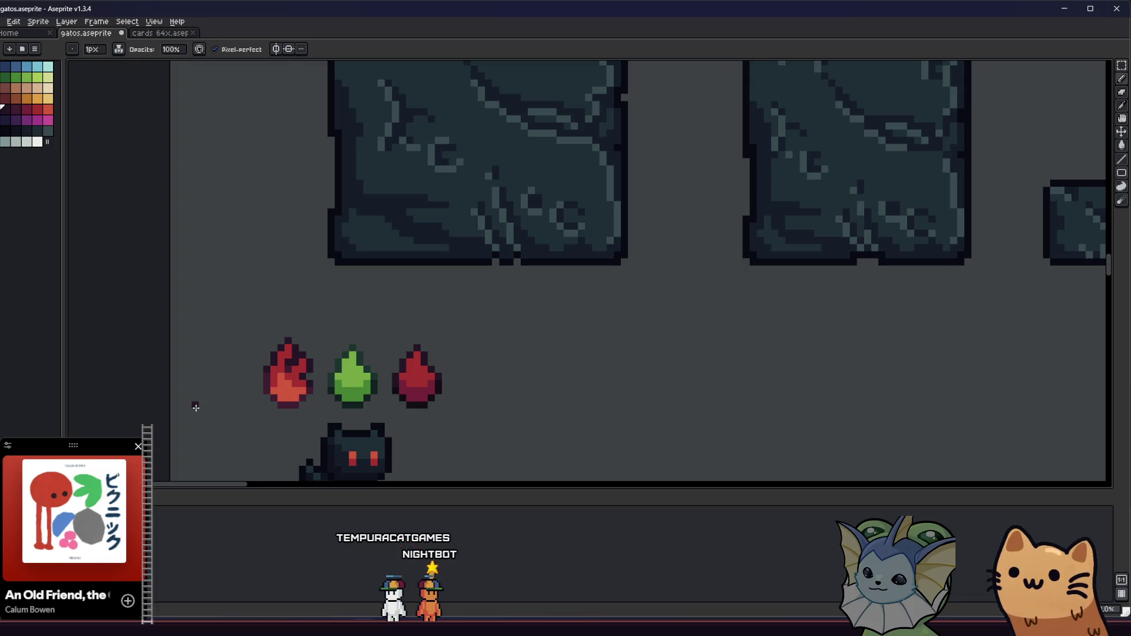
pyautogui.hotkey('ctrl', 's')
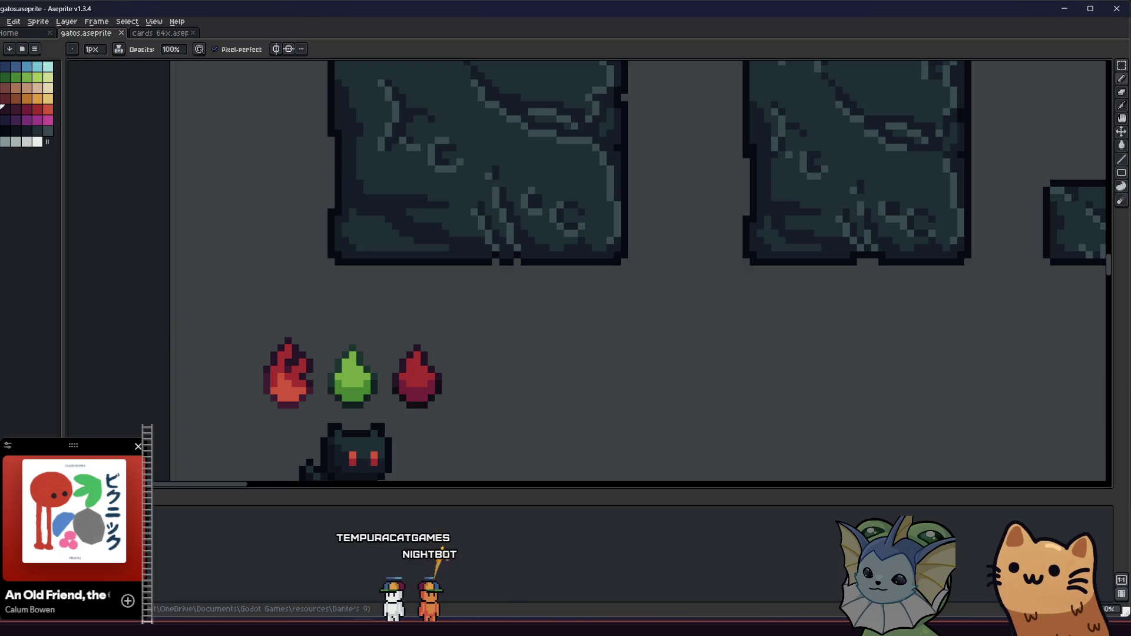
pyautogui.hotkey('alt', 'Tab')
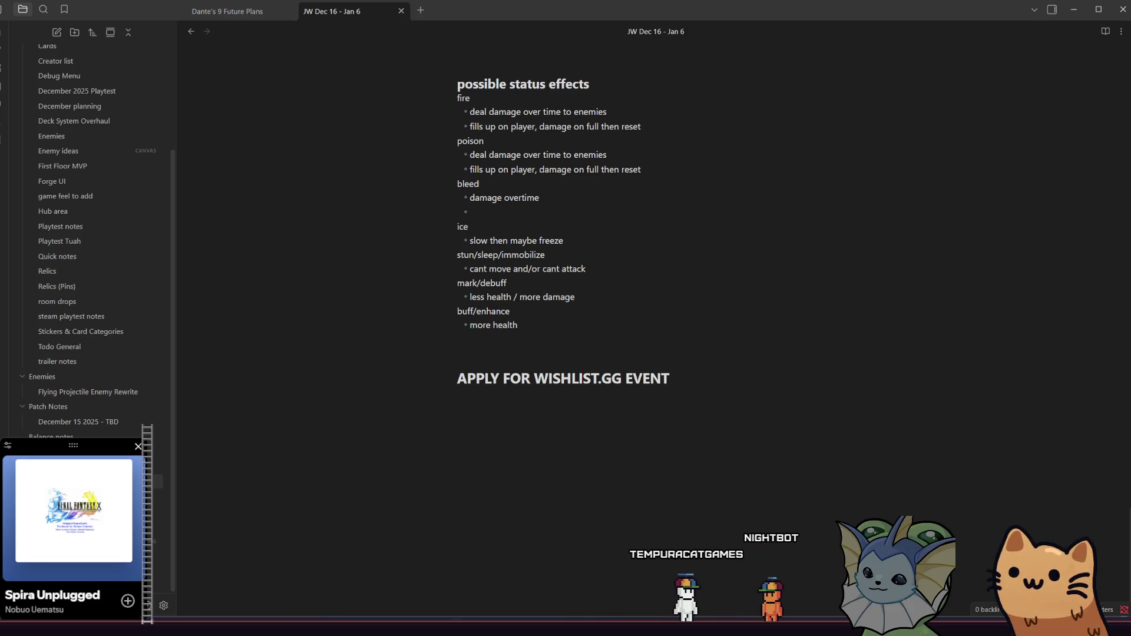
pyautogui.hotkey('alt', 'Tab')
pyautogui.scroll(-2, 412, 413)
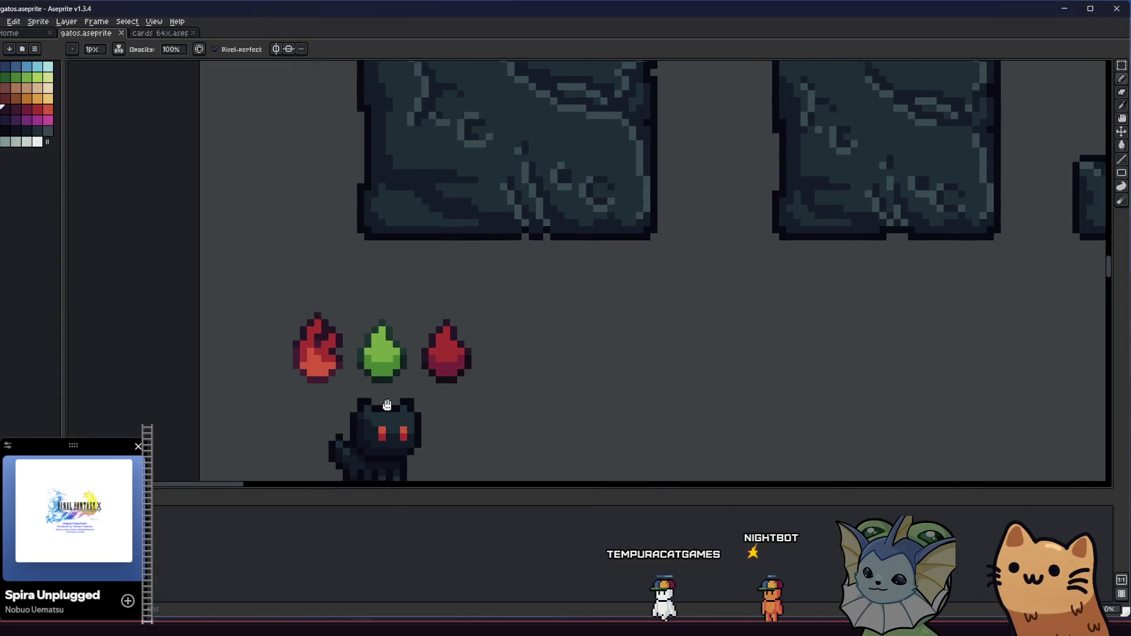
# Step: Pan and zoom to the empty canvas right of the crimson drop
pyautogui.moveTo(429, 358); pyautogui.dragTo(353, 325)
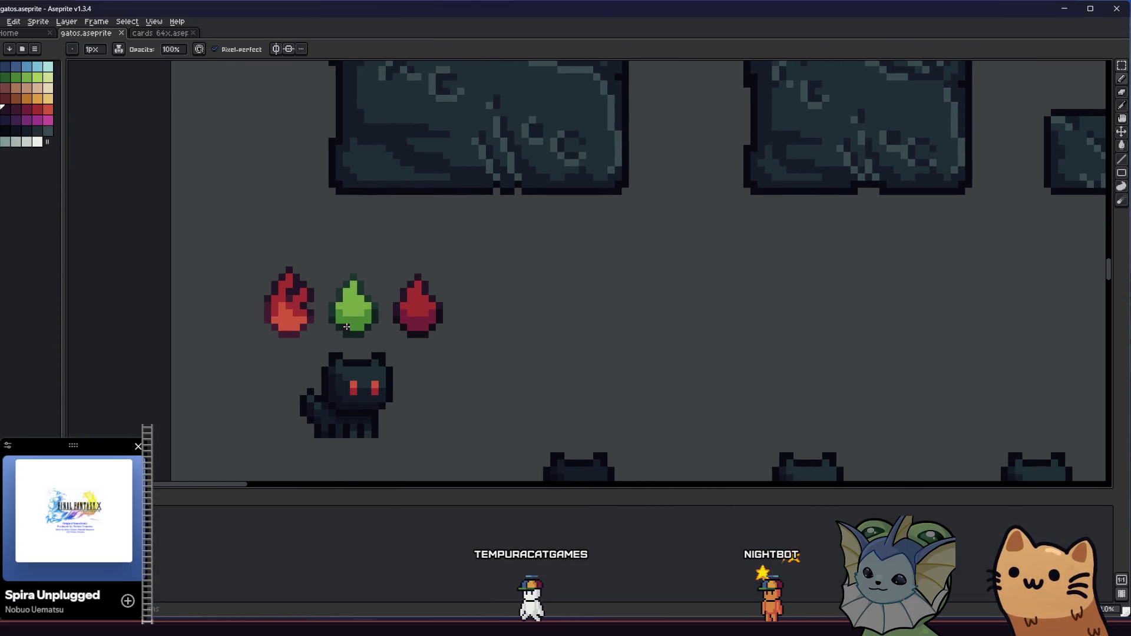
pyautogui.hscroll(2, 347, 326)
pyautogui.scroll(-3, 294, 326)
pyautogui.scroll(3, 273, 325)
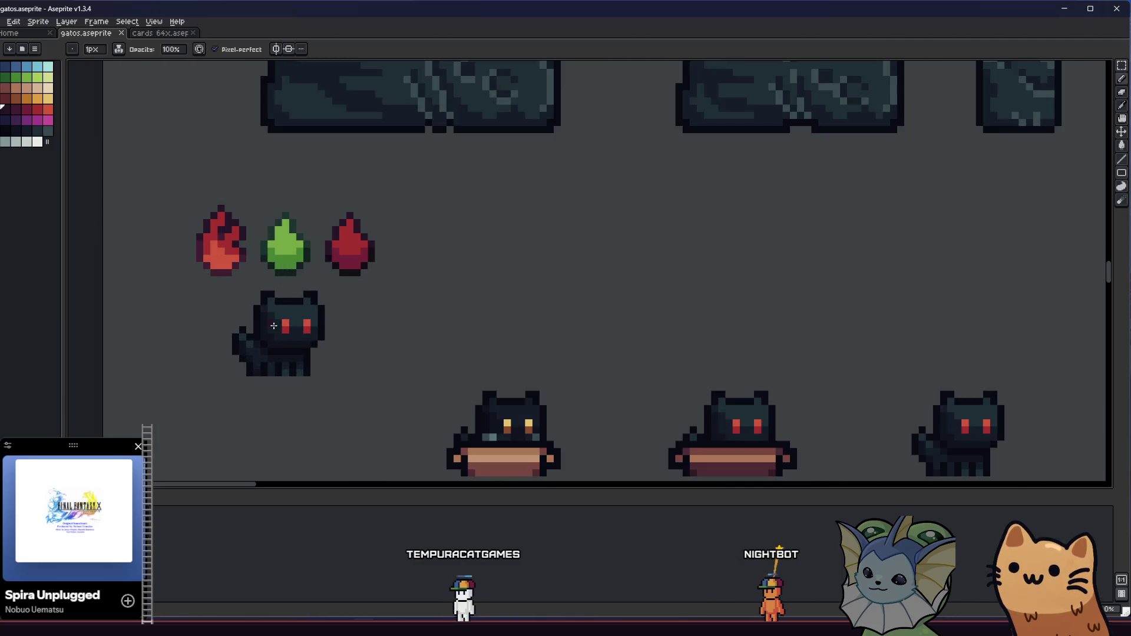
pyautogui.hscroll(-3, 236, 194)
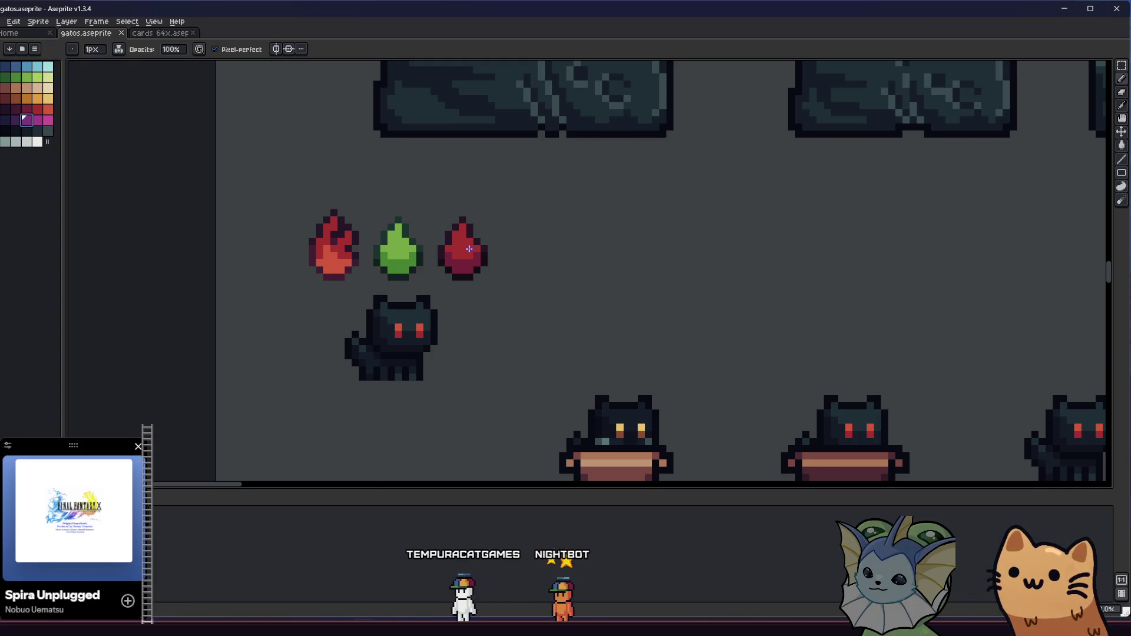
pyautogui.scroll(2, 469, 249)
pyautogui.hscroll(3, 462, 244)
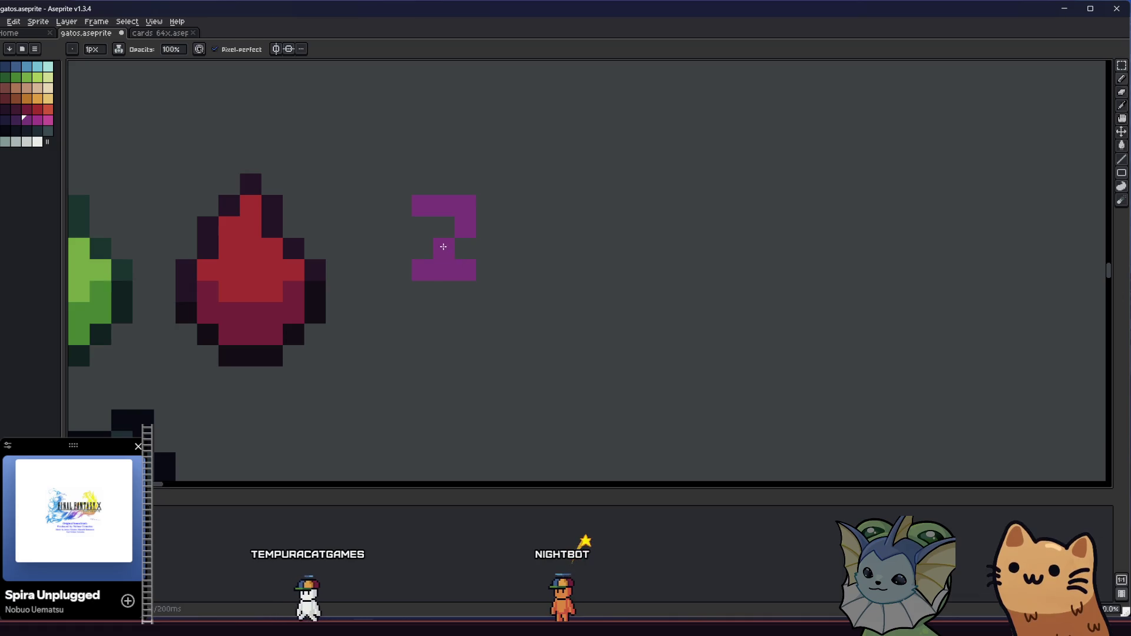
# Step: Add middle, lower-left and bottom pixels to the purple shape so it reads as a 2
pyautogui.click(443, 248)
pyautogui.rightClick(465, 270)
pyautogui.rightClick(444, 269)
pyautogui.click(430, 283)
pyautogui.click(465, 290)
pyautogui.click(444, 289)
pyautogui.click(443, 269)
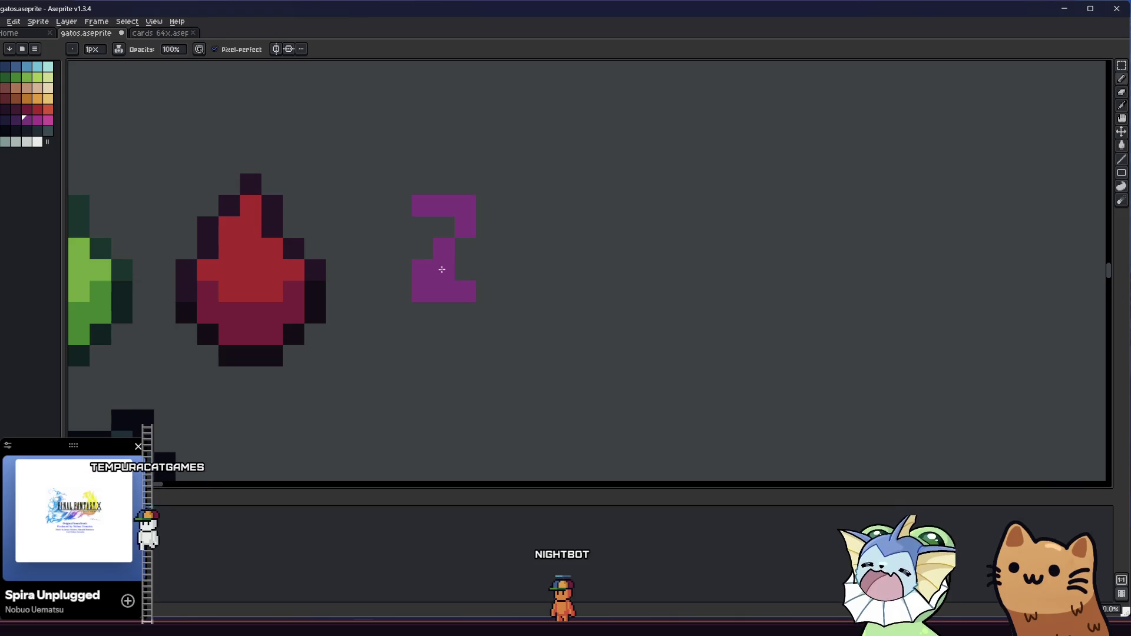
# Step: Zoom out and select the purple 2 with a rectangular marquee
pyautogui.scroll(-3, 434, 297)
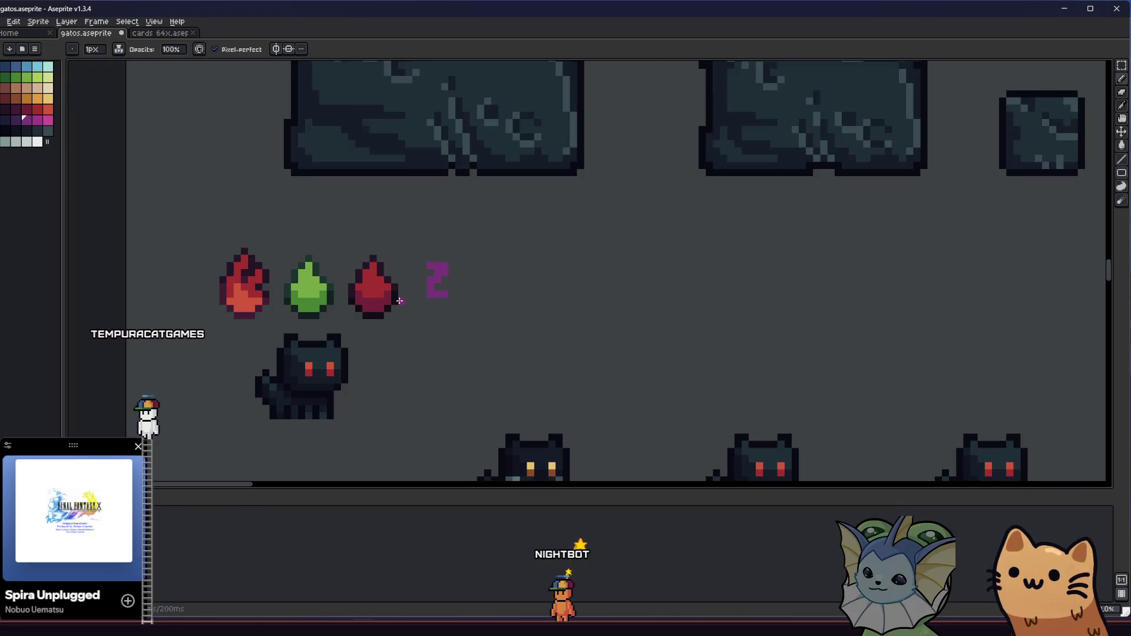
pyautogui.scroll(-2, 448, 290)
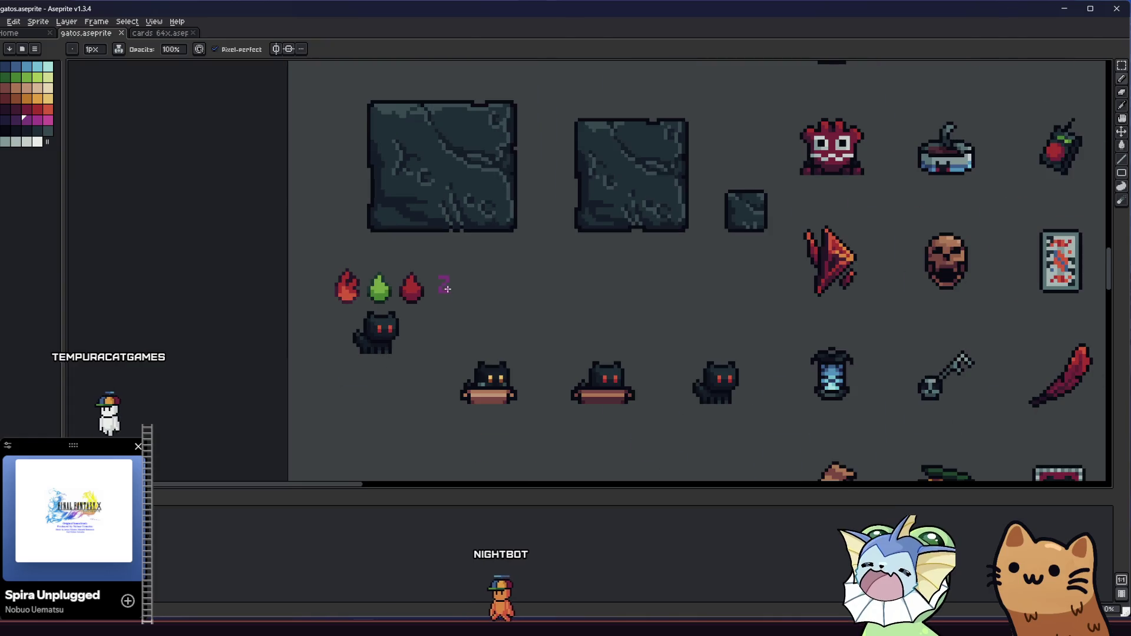
pyautogui.scroll(4, 447, 289)
pyautogui.press('m')
pyautogui.moveTo(385, 235); pyautogui.dragTo(474, 338)
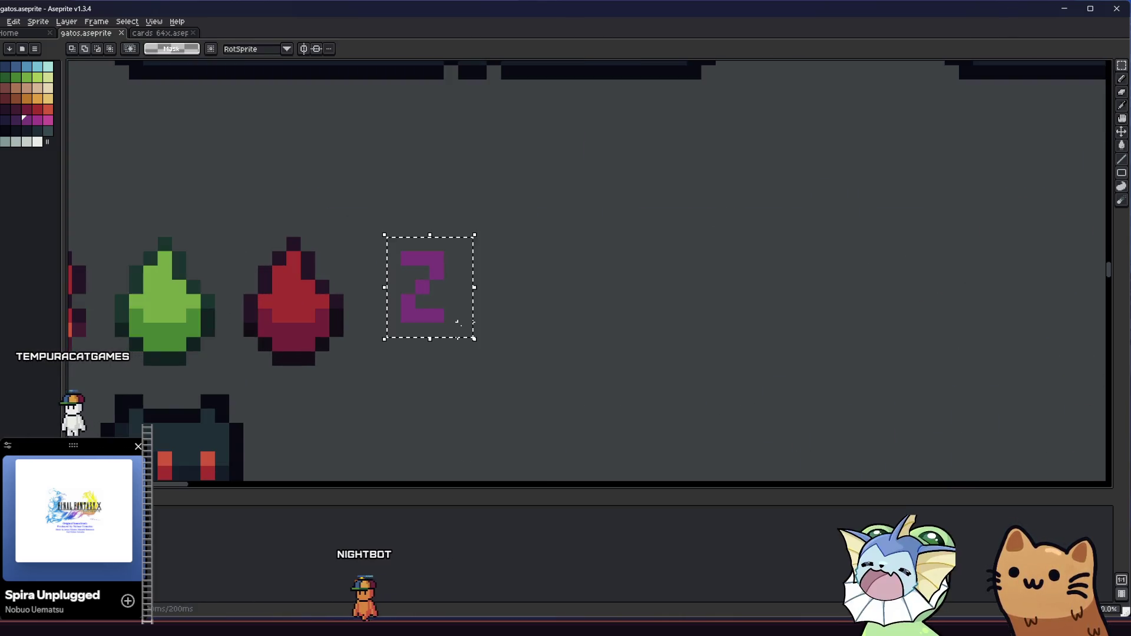
# Step: Apply a dark navy outline to the selected purple 2 with the Outline effect
pyautogui.hotkey('shift', 'o')
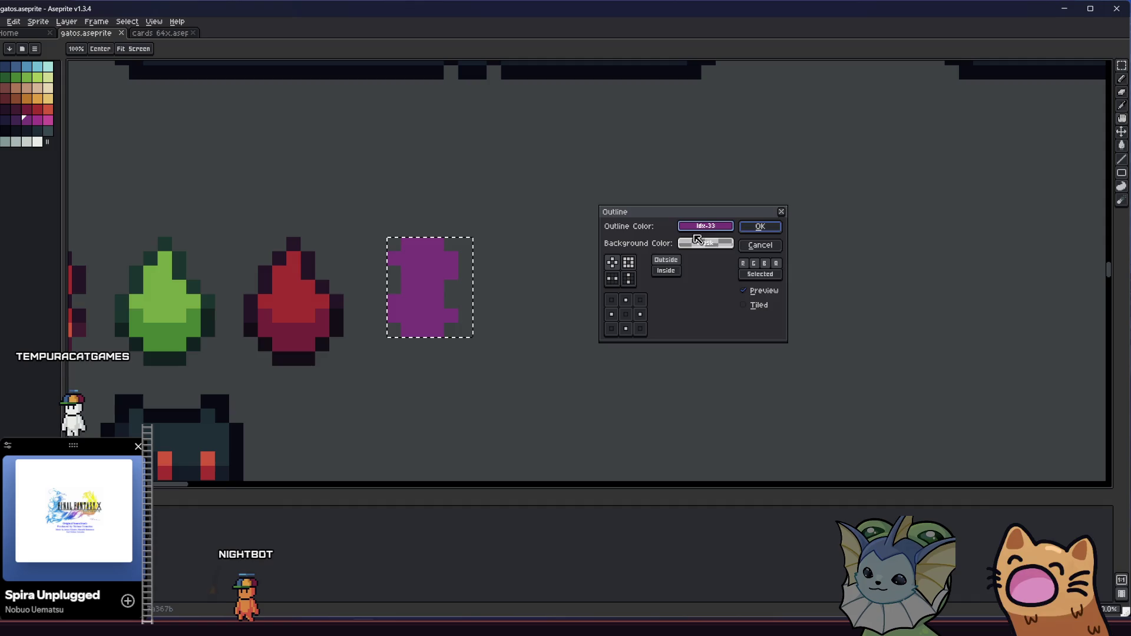
pyautogui.click(704, 228)
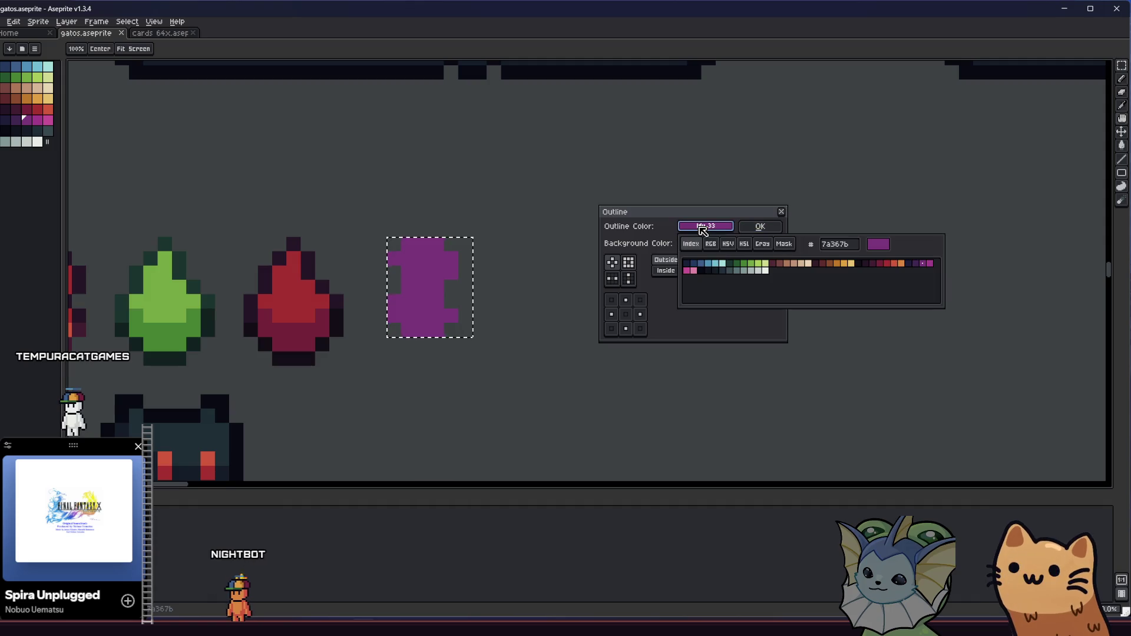
pyautogui.click(908, 263)
pyautogui.click(760, 226)
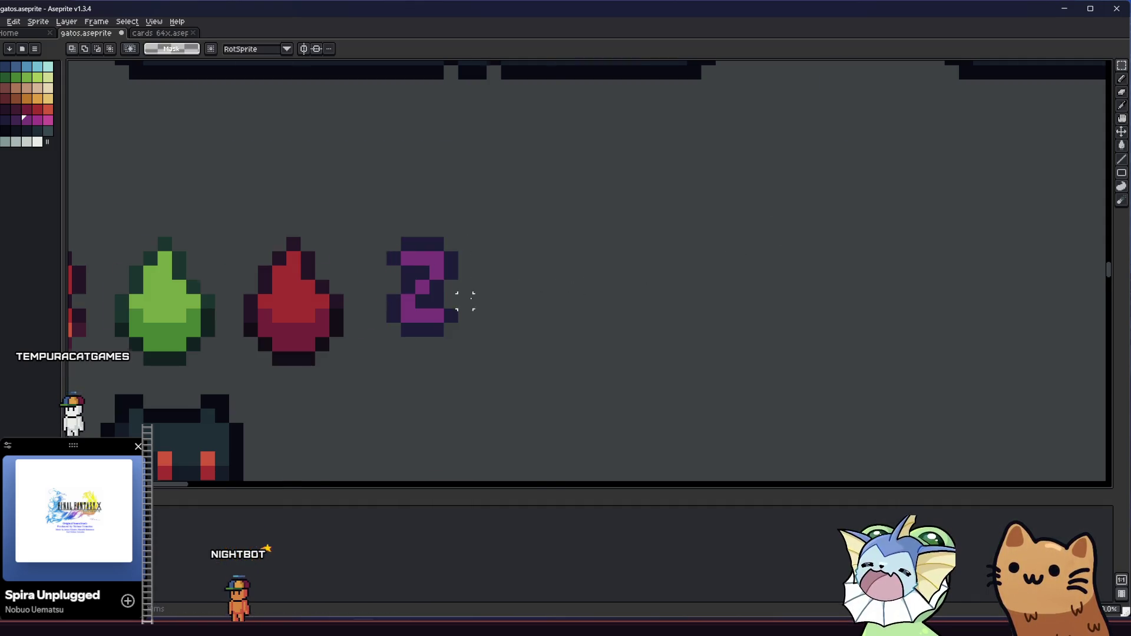
# Step: Shift the lower part of the 2 up one pixel and commit it
pyautogui.scroll(-3, 465, 301)
pyautogui.scroll(3, 443, 300)
pyautogui.moveTo(375, 287)
pyautogui.mouseDown()
pyautogui.moveTo(460, 336)
pyautogui.moveTo(424, 313)
pyautogui.mouseUp()
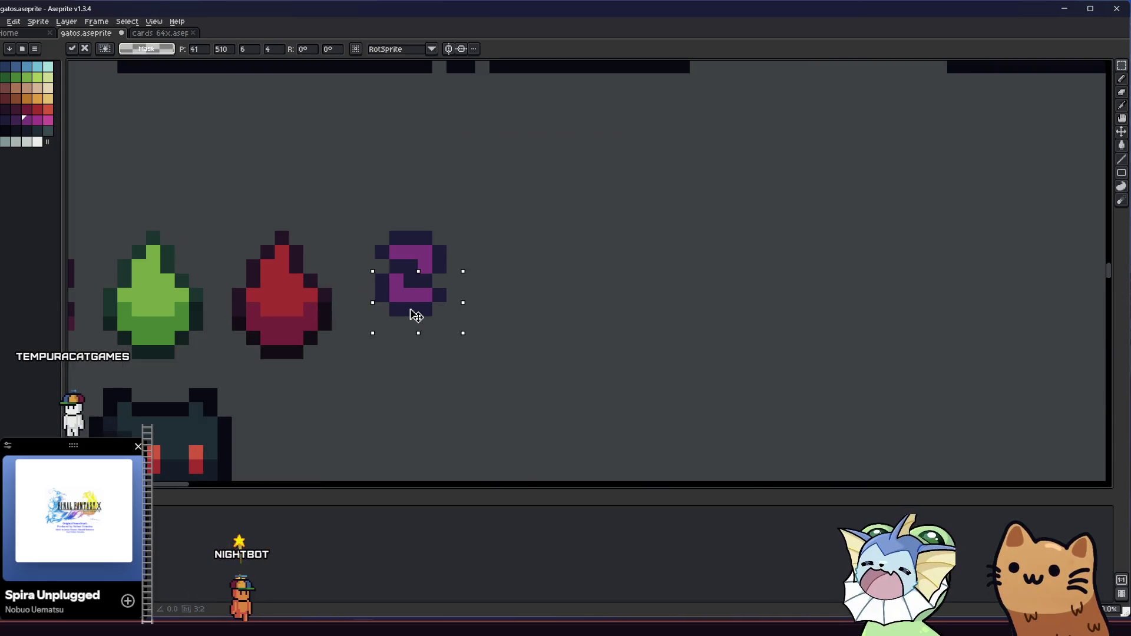
pyautogui.click(496, 310)
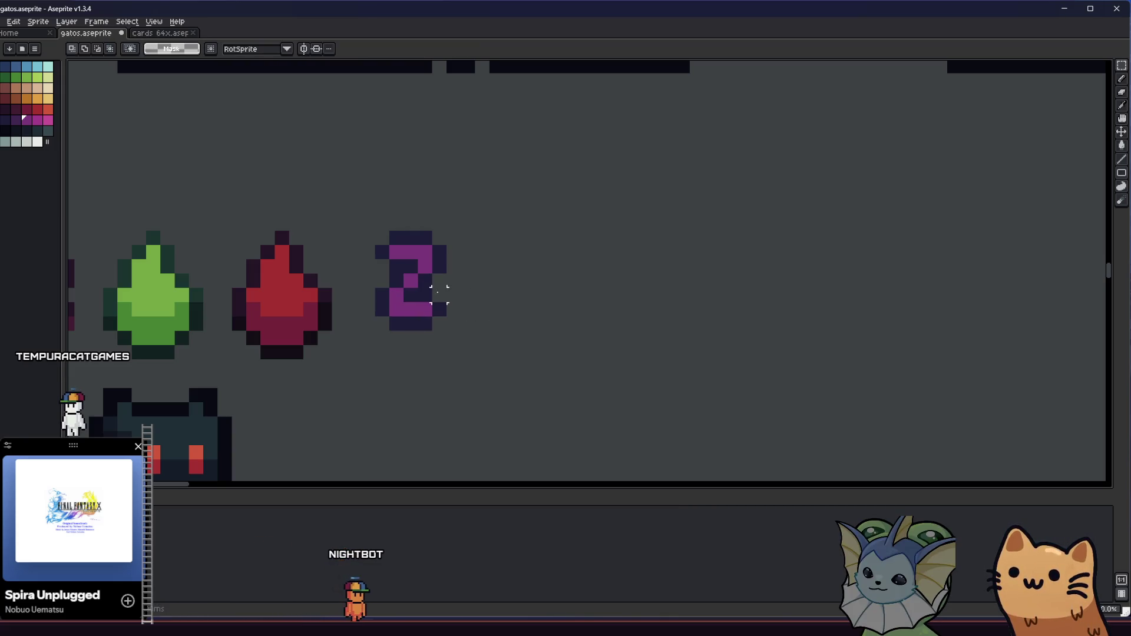
pyautogui.press('b')
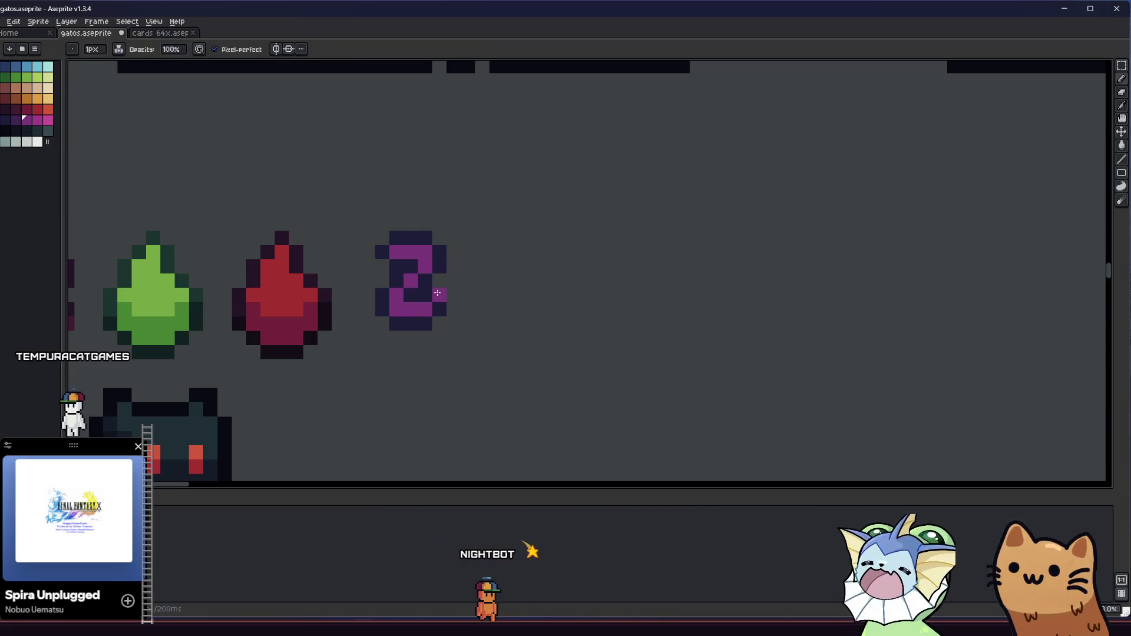
# Step: Select the whole outlined 2 and move it right and down
pyautogui.press('m')
pyautogui.moveTo(362, 218); pyautogui.dragTo(472, 328)
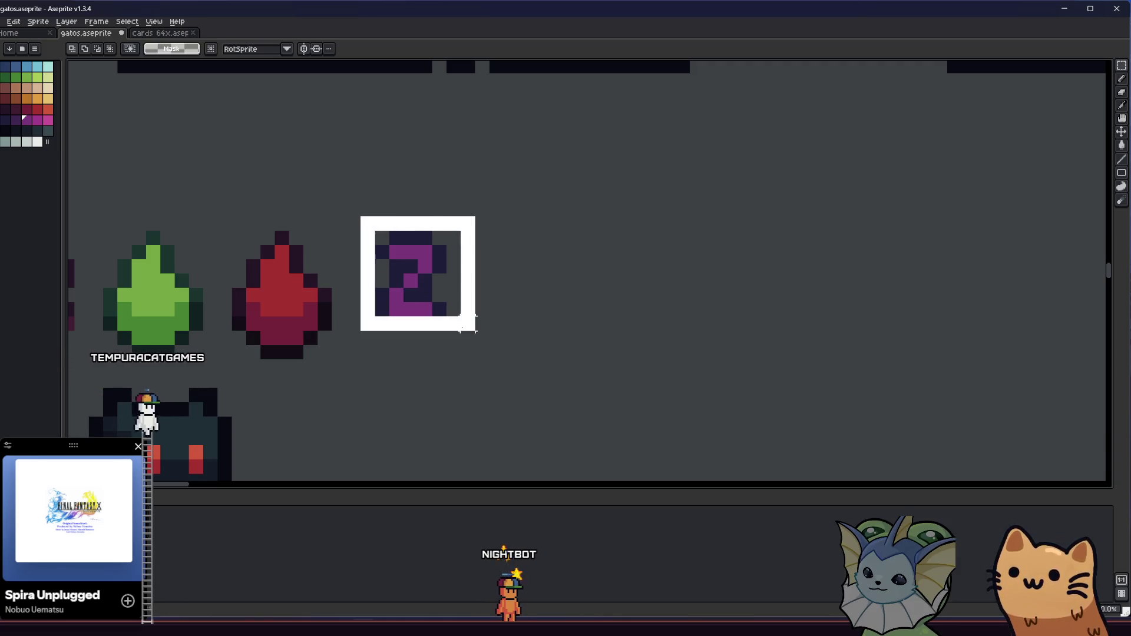
pyautogui.moveTo(400, 312)
pyautogui.mouseDown()
pyautogui.moveTo(449, 354)
pyautogui.moveTo(428, 330)
pyautogui.moveTo(530, 354)
pyautogui.mouseUp()
pyautogui.click(437, 354)
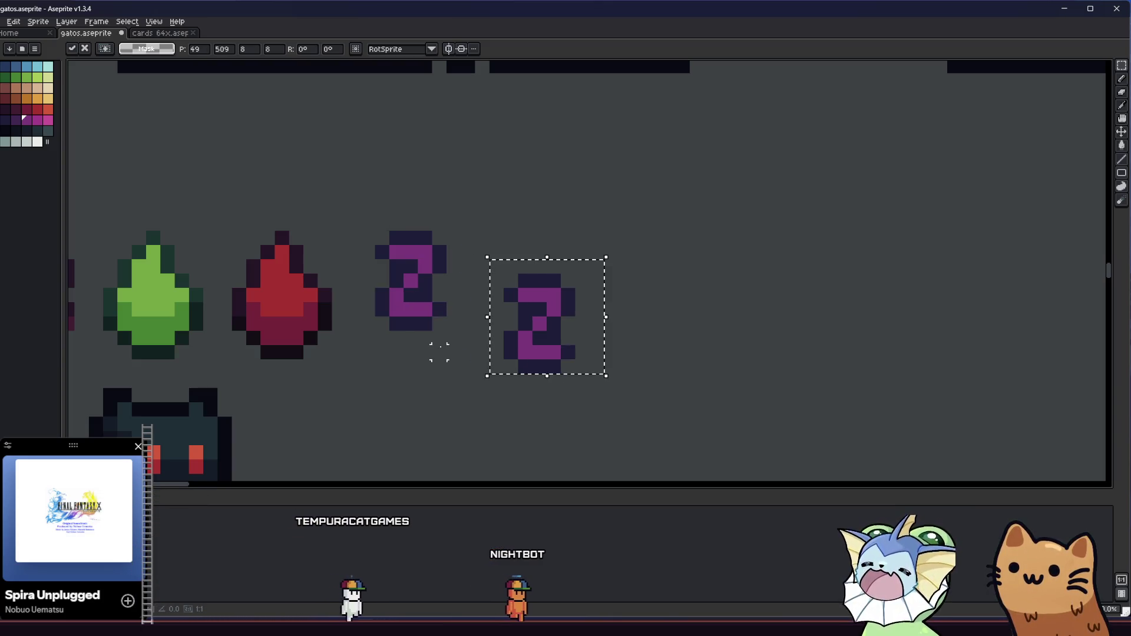
# Step: Undo the stray move of the 2 and clear the selection
pyautogui.hotkey('ctrl', 'z')
pyautogui.hotkey('ctrl', 'd')
pyautogui.scroll(-1, 386, 330)
pyautogui.scroll(2, 394, 311)
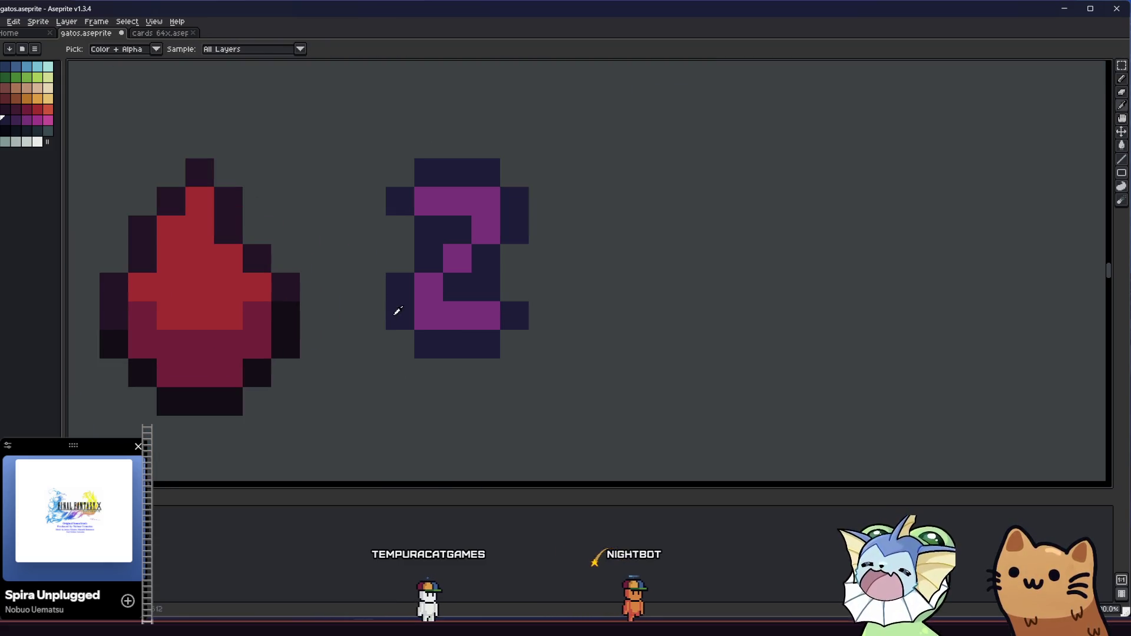
# Step: Paint a dark navy pixel into a corner of the 2's outline
pyautogui.press('b')
pyautogui.click(398, 224)
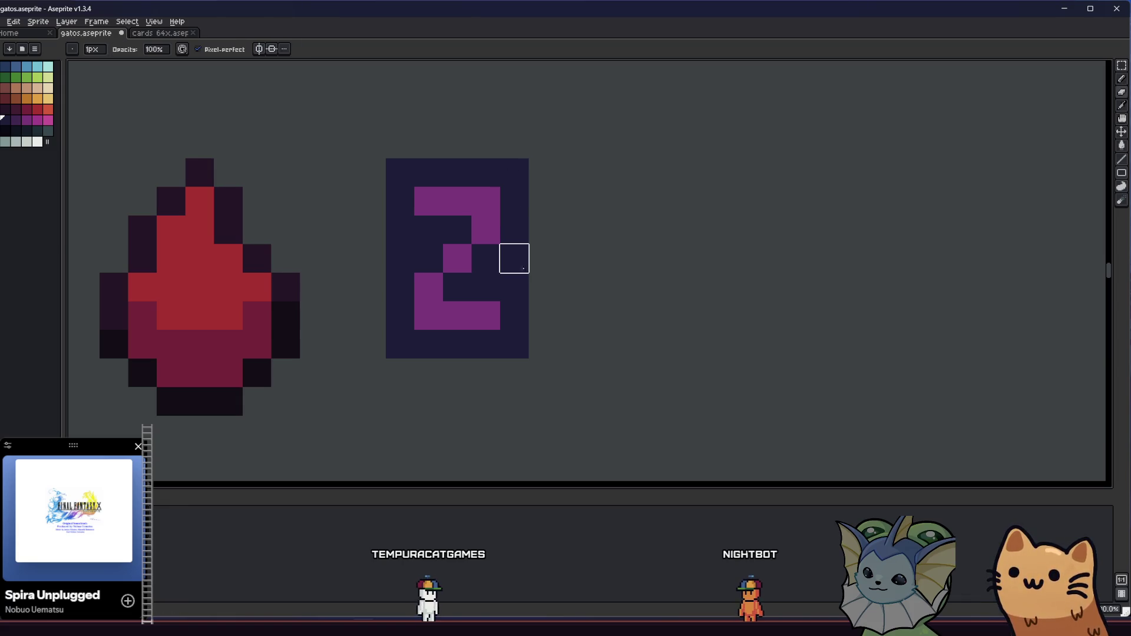
pyautogui.hscroll(-5, 373, 323)
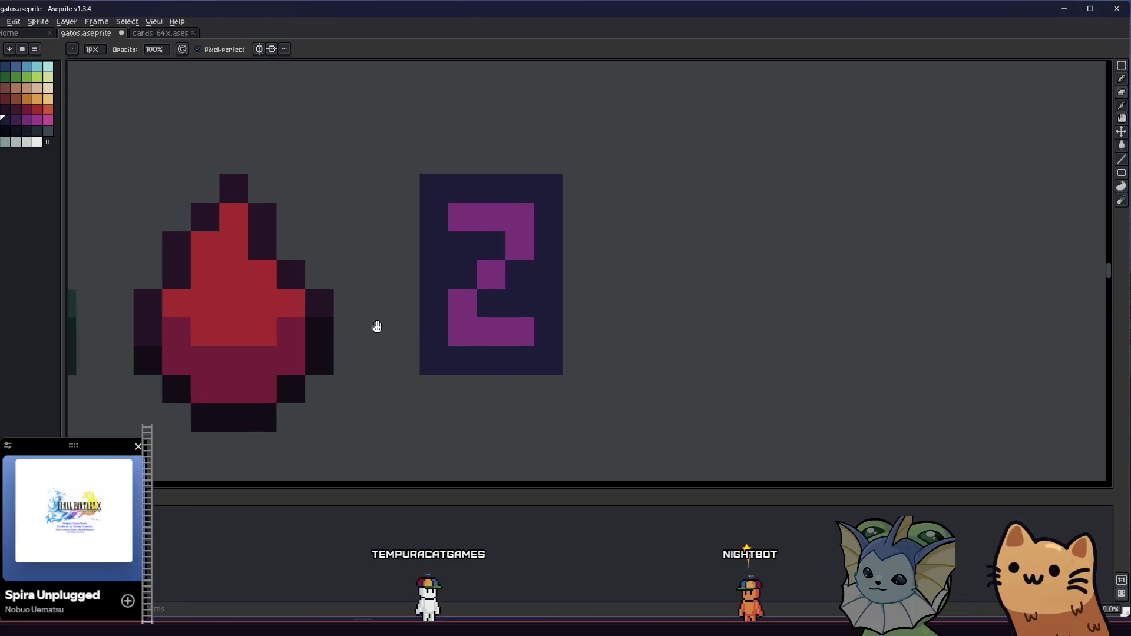
pyautogui.hscroll(-2, 465, 362)
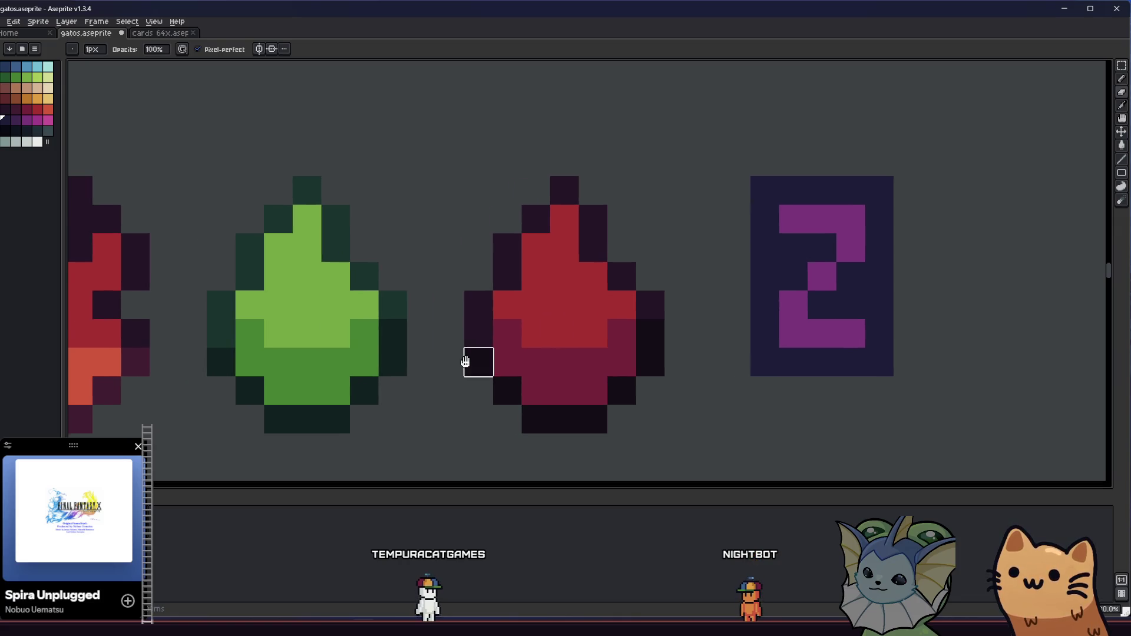
# Step: Paint dark outline pixels at the red drop's lower left and sample its outline colour
pyautogui.moveTo(478, 390); pyautogui.dragTo(510, 410)
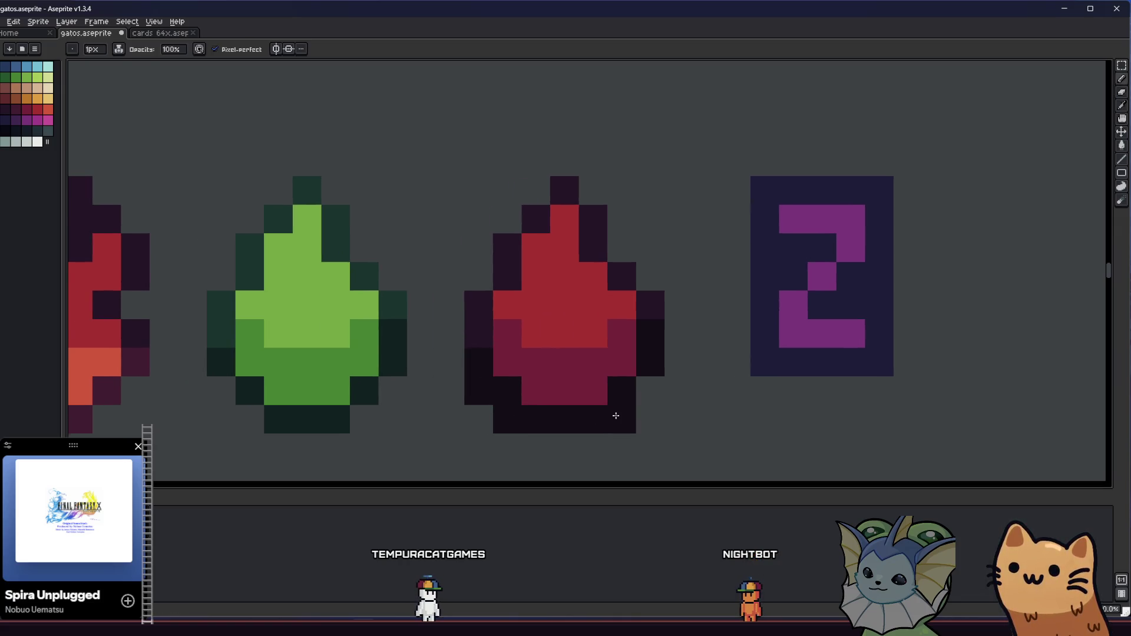
pyautogui.keyDown('alt'); pyautogui.click(662, 293); pyautogui.keyUp('alt')
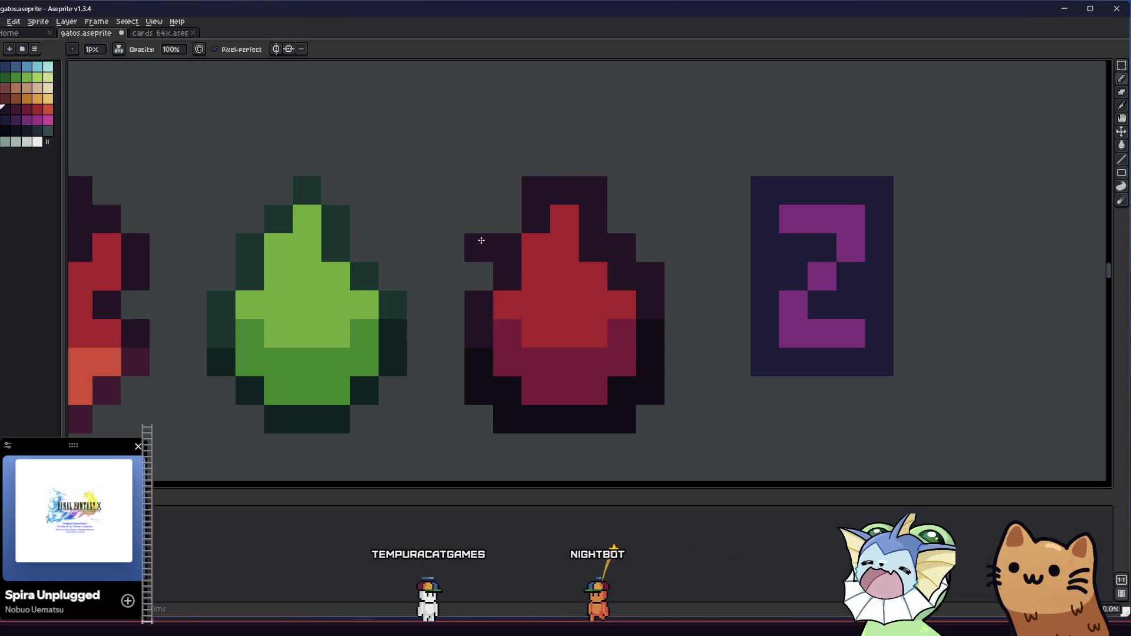
pyautogui.scroll(-3, 443, 335)
pyautogui.scroll(-4, 495, 362)
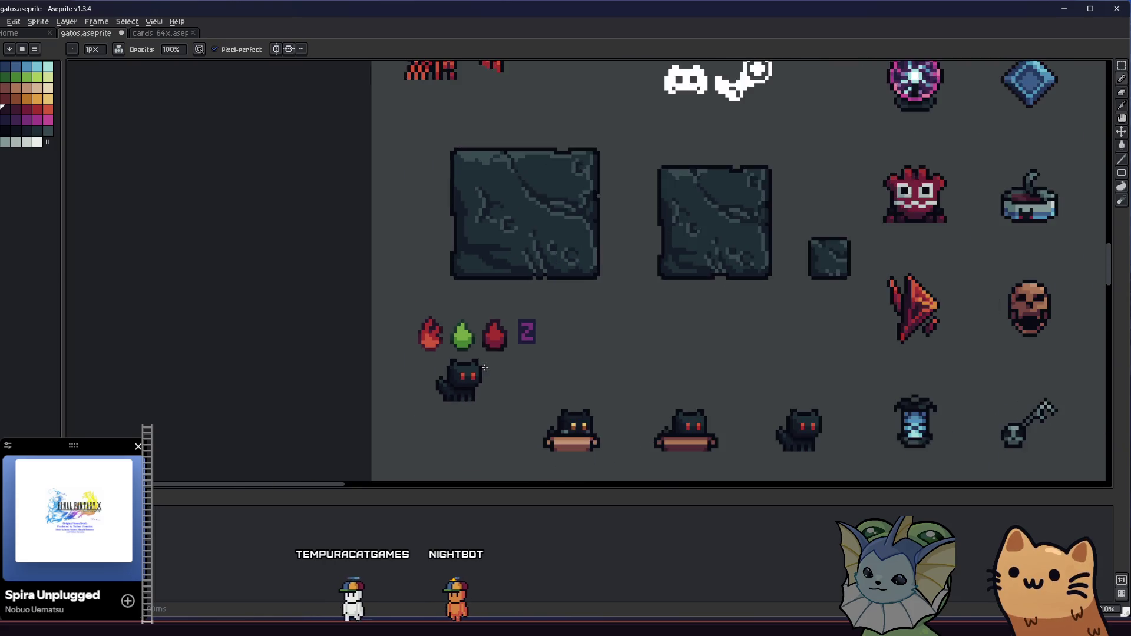
pyautogui.scroll(6, 474, 359)
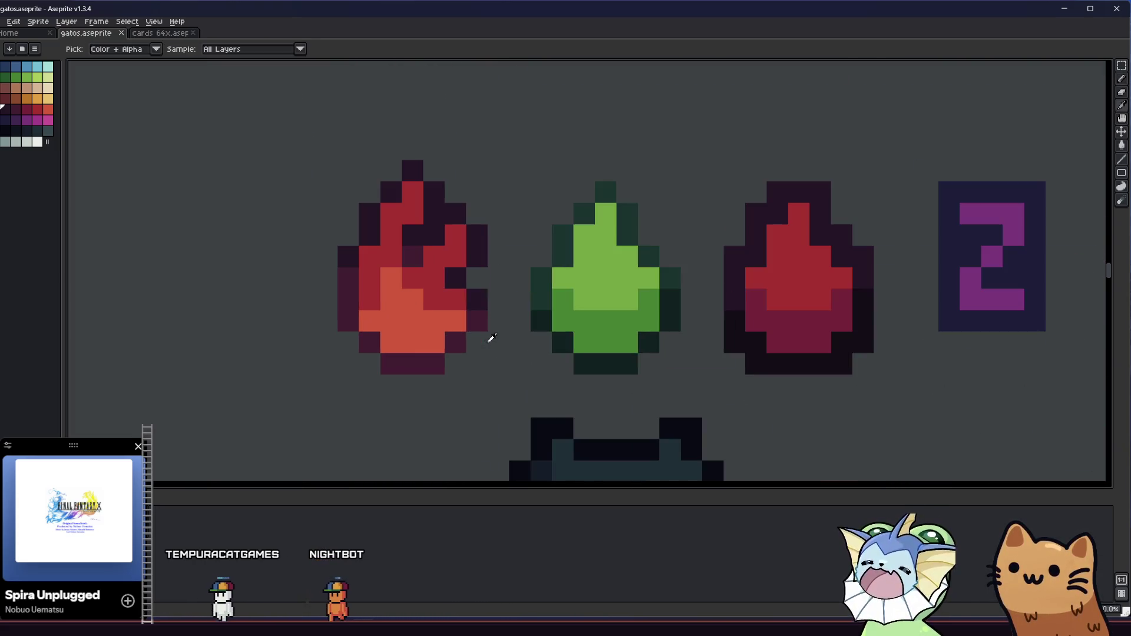
# Step: Add dark-green outline pixels along the green drop's right edge and beside its tip
pyautogui.click(648, 363)
pyautogui.click(670, 342)
pyautogui.click(667, 264)
pyautogui.click(648, 234)
pyautogui.click(627, 192)
pyautogui.click(577, 197)
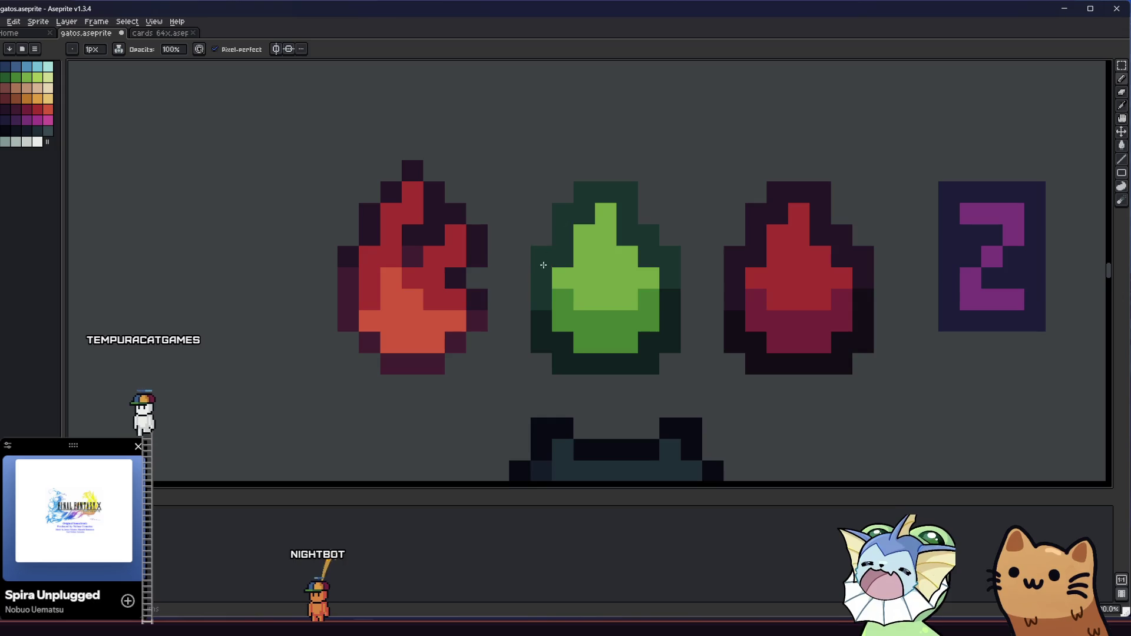
# Step: Pick a darker outline colour and add a dark pixel at the left drop's top
pyautogui.keyDown('alt'); pyautogui.click(480, 261); pyautogui.keyUp('alt')
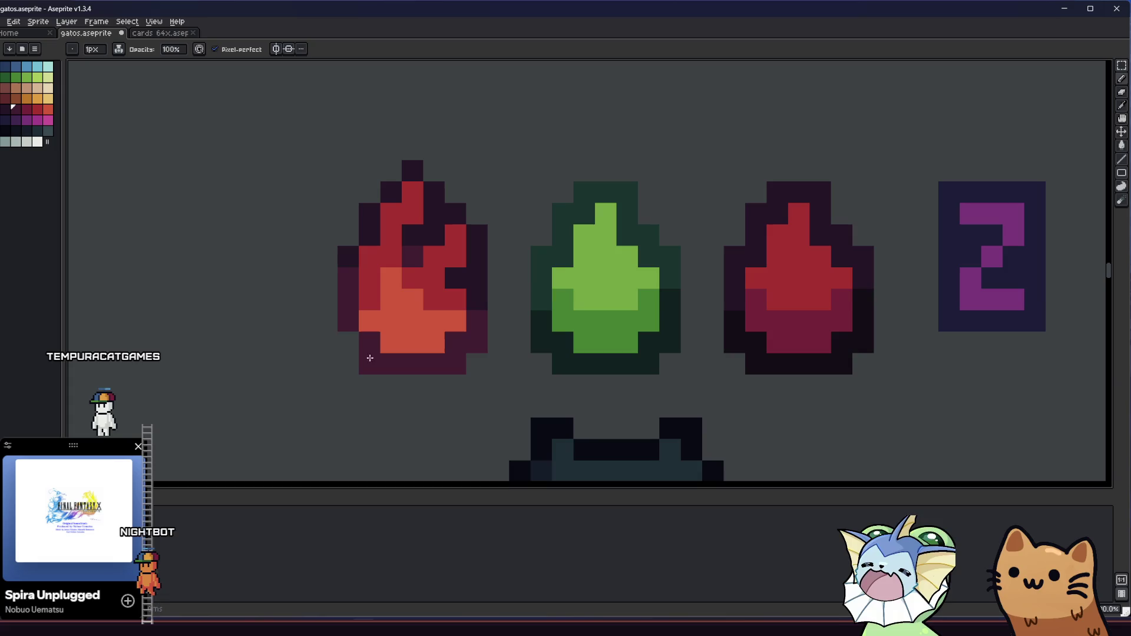
pyautogui.keyDown('alt'); pyautogui.click(350, 248); pyautogui.keyUp('alt')
pyautogui.click(365, 197)
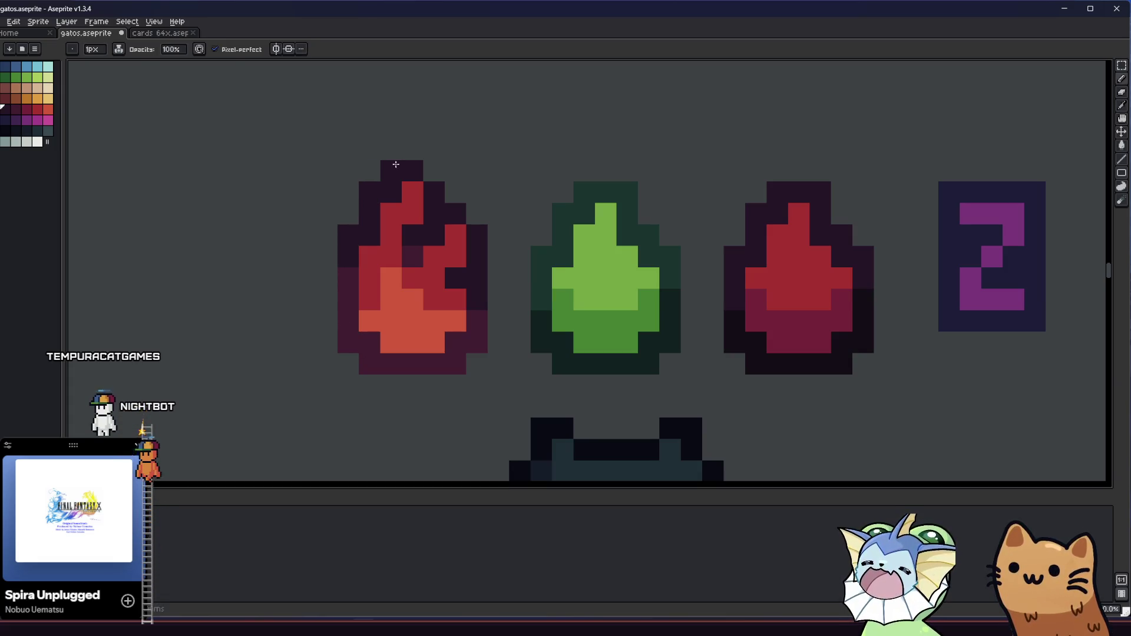
pyautogui.scroll(-6, 336, 345)
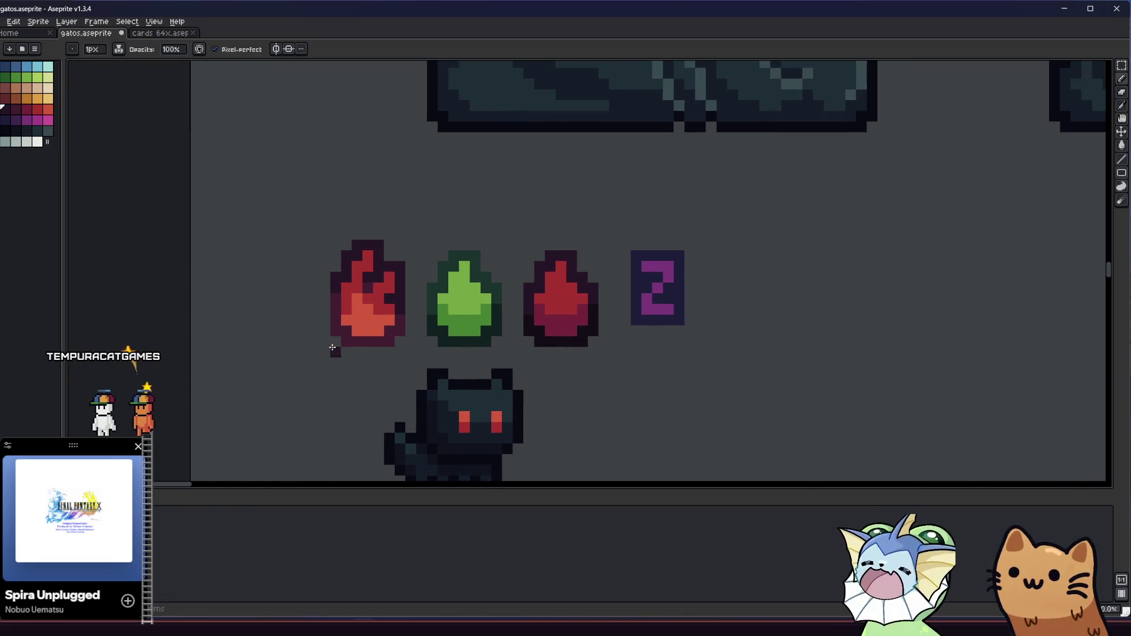
pyautogui.moveTo(284, 365)
pyautogui.mouseDown()
pyautogui.moveTo(194, 375)
pyautogui.moveTo(244, 351)
pyautogui.mouseUp()
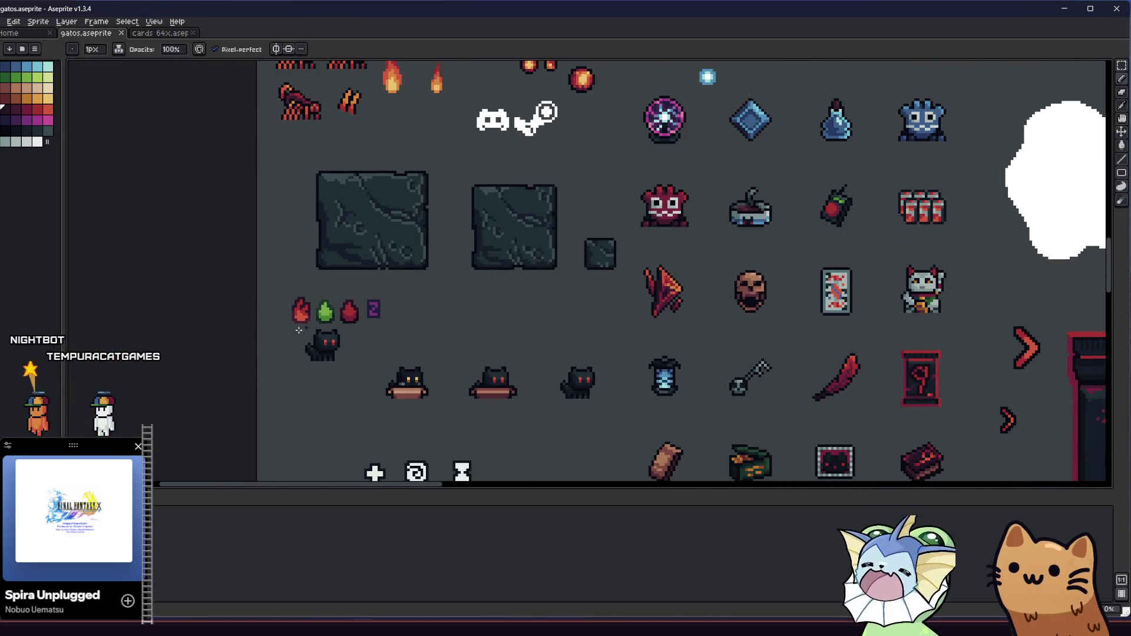
pyautogui.scroll(4, 390, 280)
# Step: Duplicate the purple 2, place the copy further right and narrow it by one pixel
pyautogui.press('m')
pyautogui.moveTo(390, 280); pyautogui.dragTo(471, 377)
pyautogui.moveTo(430, 331)
pyautogui.mouseDown()
pyautogui.moveTo(441, 363)
pyautogui.moveTo(457, 351)
pyautogui.moveTo(508, 354)
pyautogui.mouseUp()
pyautogui.moveTo(470, 295)
pyautogui.mouseDown()
pyautogui.moveTo(539, 405)
pyautogui.moveTo(509, 397)
pyautogui.mouseUp()
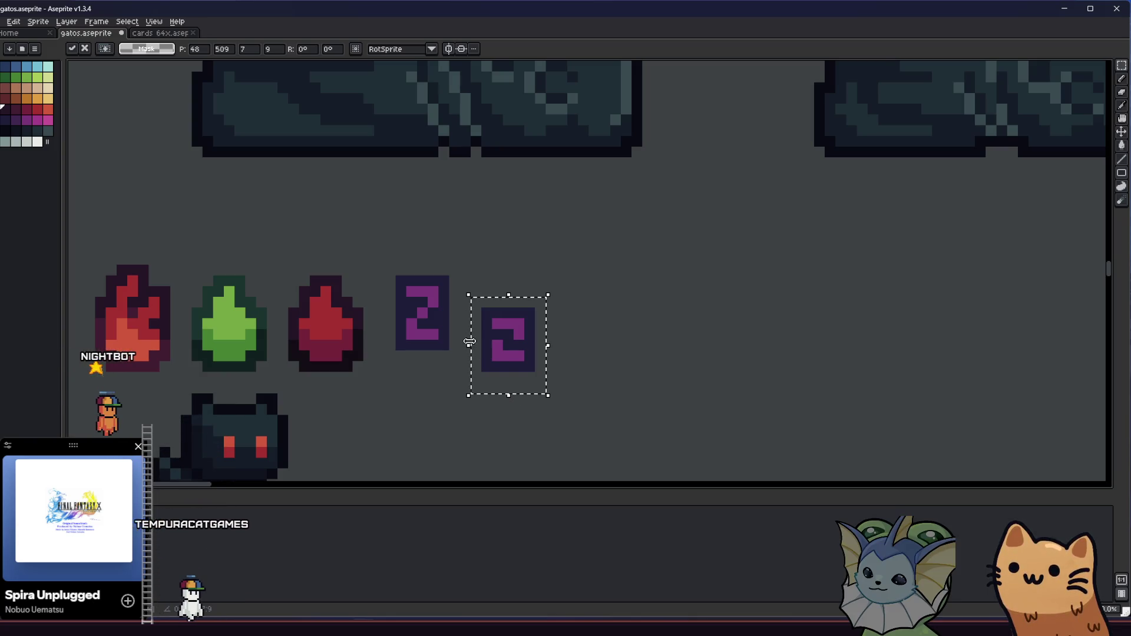
pyautogui.moveTo(469, 341)
pyautogui.mouseDown()
pyautogui.moveTo(487, 353)
pyautogui.moveTo(463, 349)
pyautogui.mouseUp()
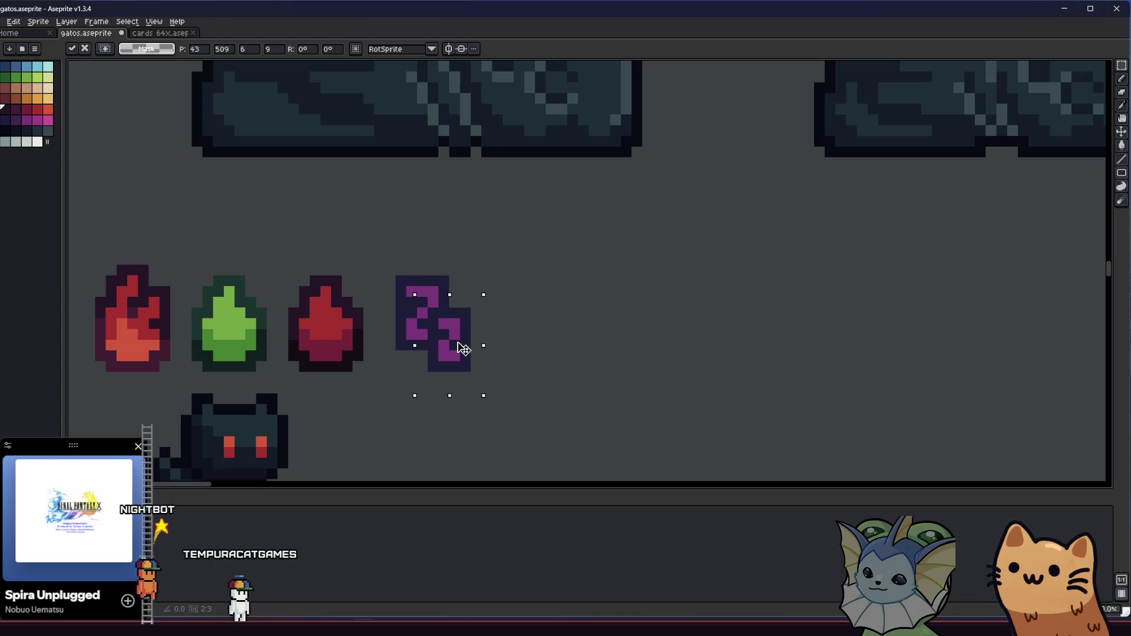
pyautogui.press('Return')
pyautogui.scroll(-5, 450, 356)
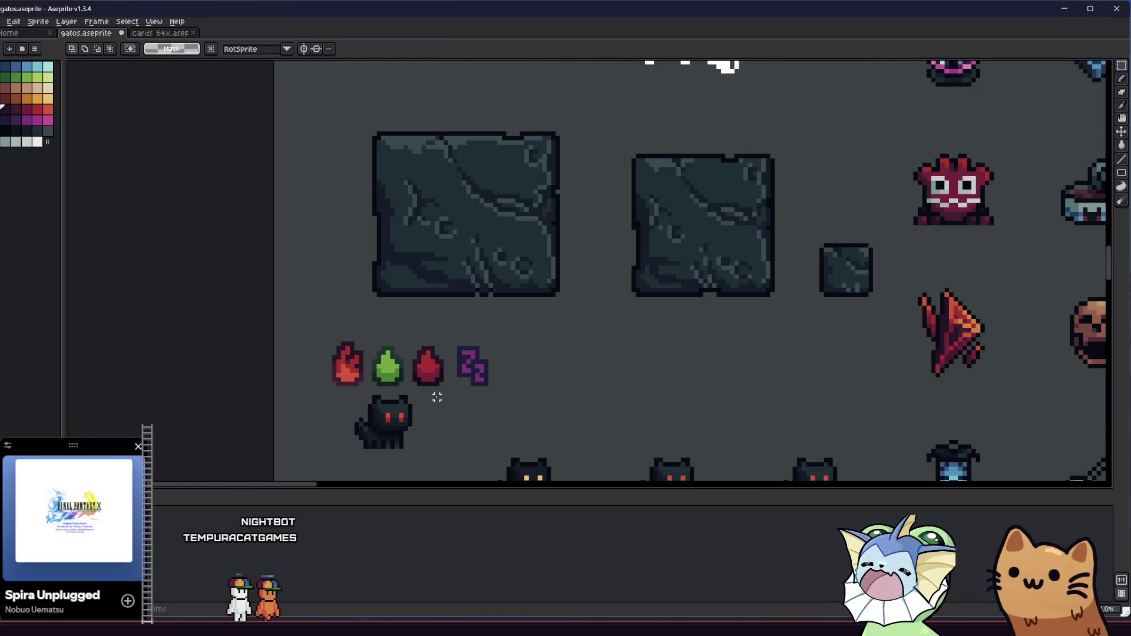
pyautogui.scroll(5, 464, 392)
# Step: Sample the 2's purple and paint a few purple pixels down-right of the 2s, erasing a stray one
pyautogui.press('i')
pyautogui.click(546, 303)
pyautogui.press('b')
pyautogui.click(554, 321)
pyautogui.click(563, 360)
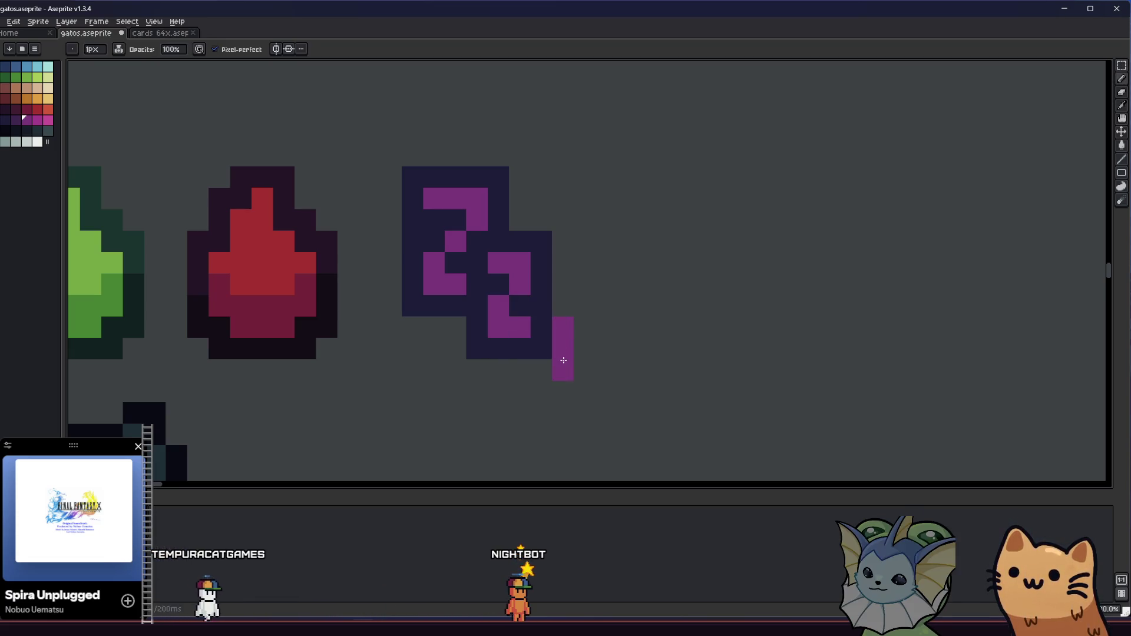
pyautogui.rightClick(560, 348)
pyautogui.click(580, 368)
pyautogui.keyDown('alt'); pyautogui.click(550, 312); pyautogui.keyUp('alt')
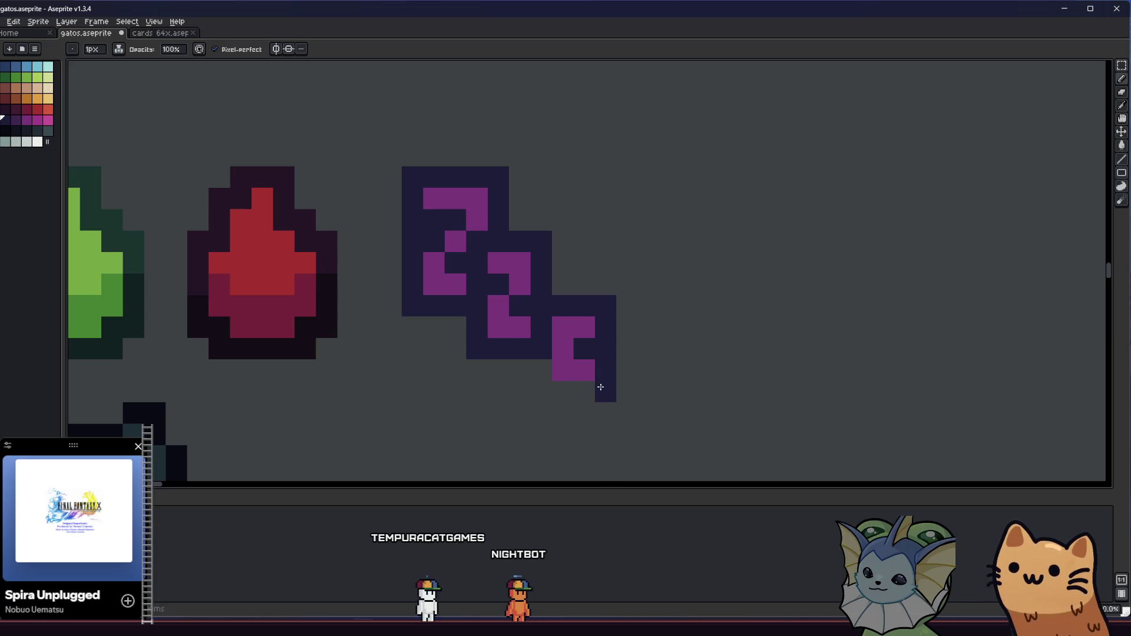
# Step: Nudge the third Z one pixel left, then one pixel up
pyautogui.scroll(-4, 536, 374)
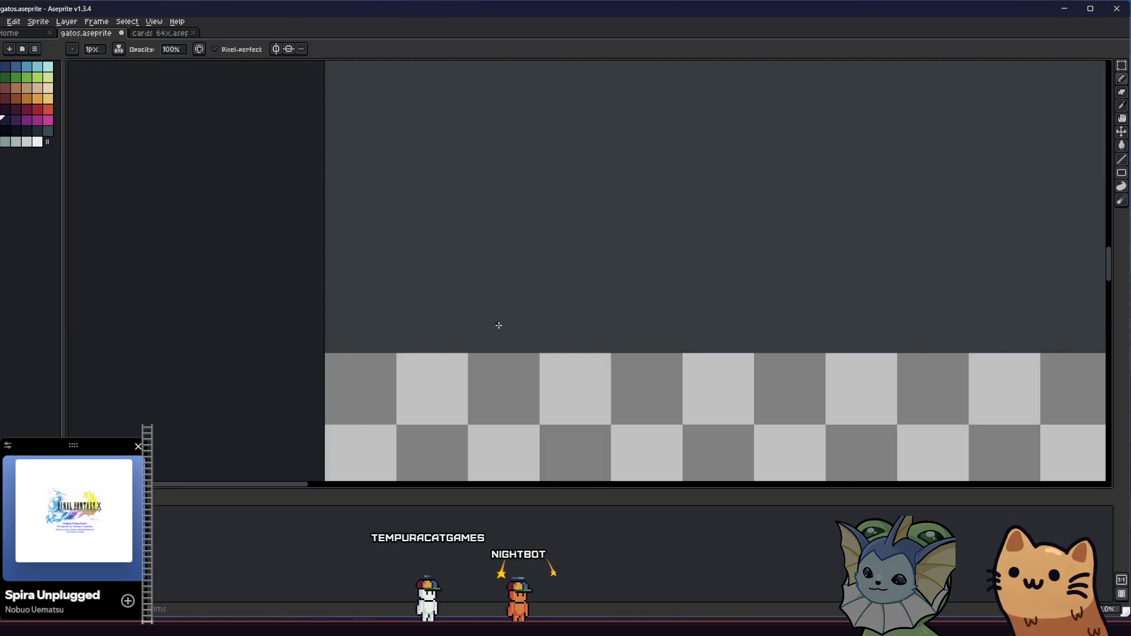
pyautogui.scroll(-2, 504, 367)
pyautogui.scroll(6, 504, 367)
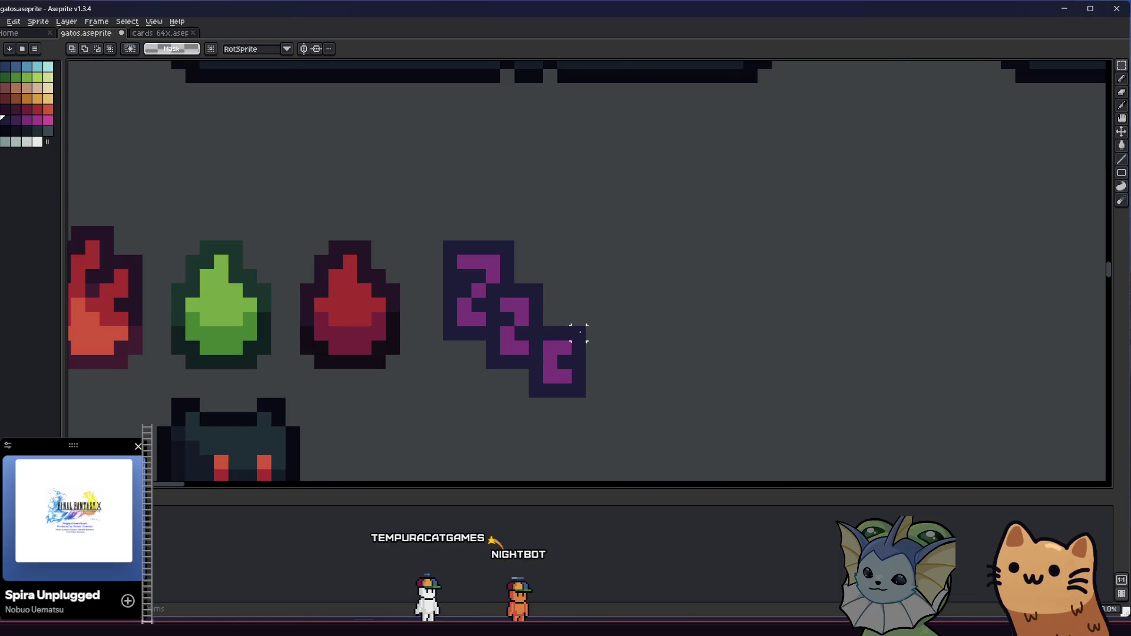
pyautogui.press('m')
pyautogui.moveTo(598, 327); pyautogui.dragTo(551, 406)
pyautogui.moveTo(592, 333); pyautogui.dragTo(528, 425)
pyautogui.moveTo(556, 383); pyautogui.dragTo(543, 372)
pyautogui.click(480, 391)
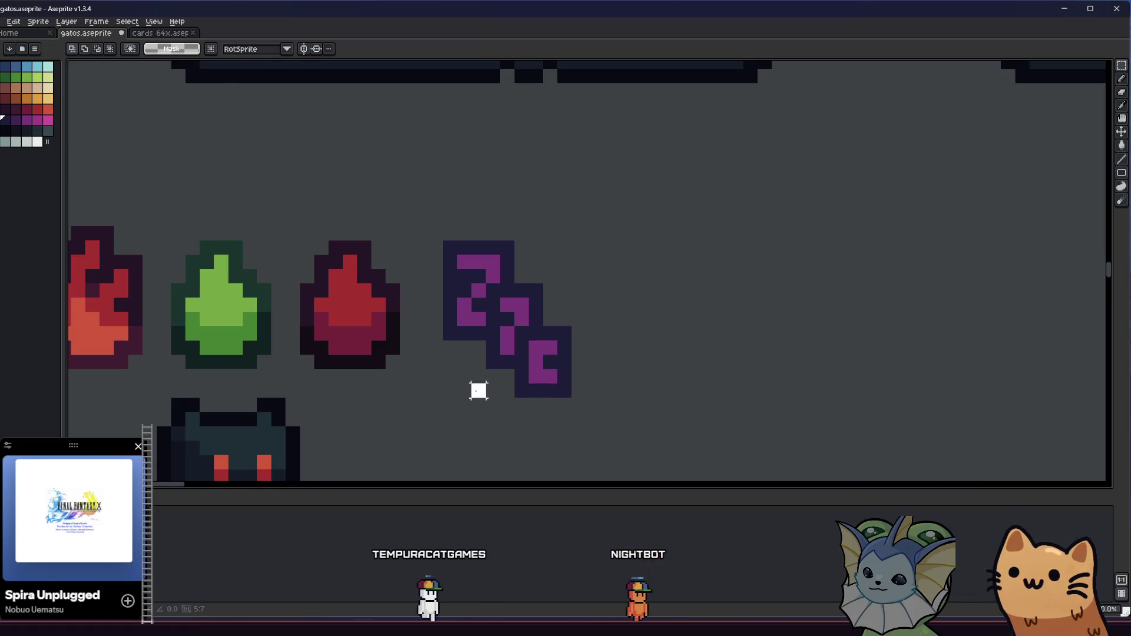
pyautogui.moveTo(414, 226); pyautogui.dragTo(600, 427)
pyautogui.moveTo(548, 376)
pyautogui.mouseDown()
pyautogui.moveTo(537, 363)
pyautogui.moveTo(550, 368)
pyautogui.mouseUp()
pyautogui.click(357, 396)
pyautogui.scroll(3, 528, 354)
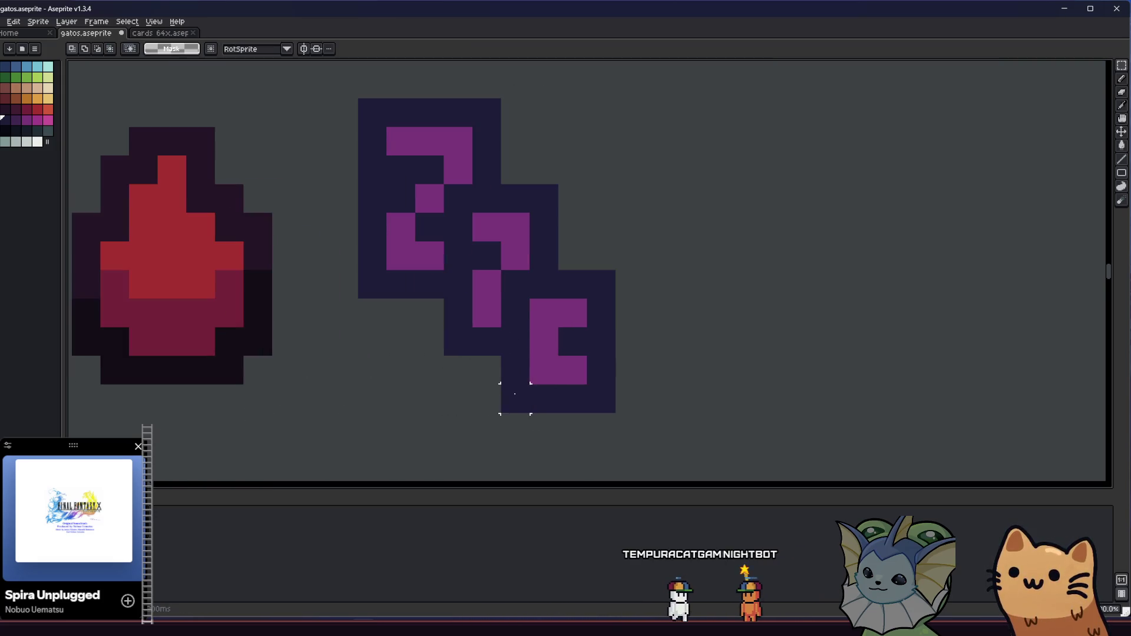
# Step: Pick a dark colour and shade two individual pixels on the Zs
pyautogui.press('i')
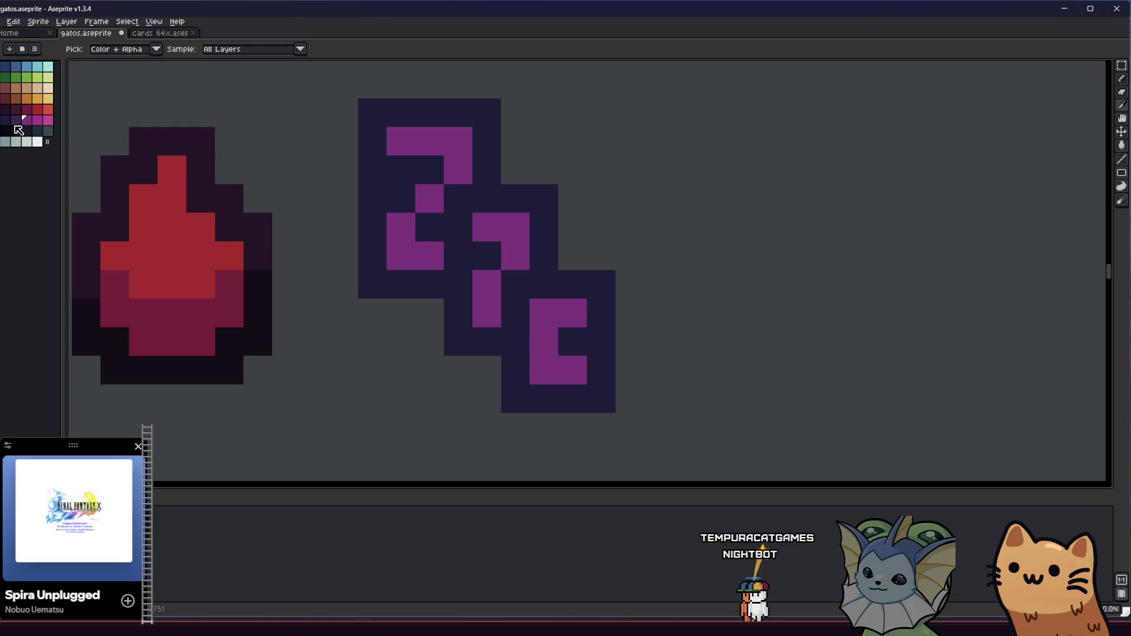
pyautogui.click(16, 121)
pyautogui.press('b')
pyautogui.click(541, 344)
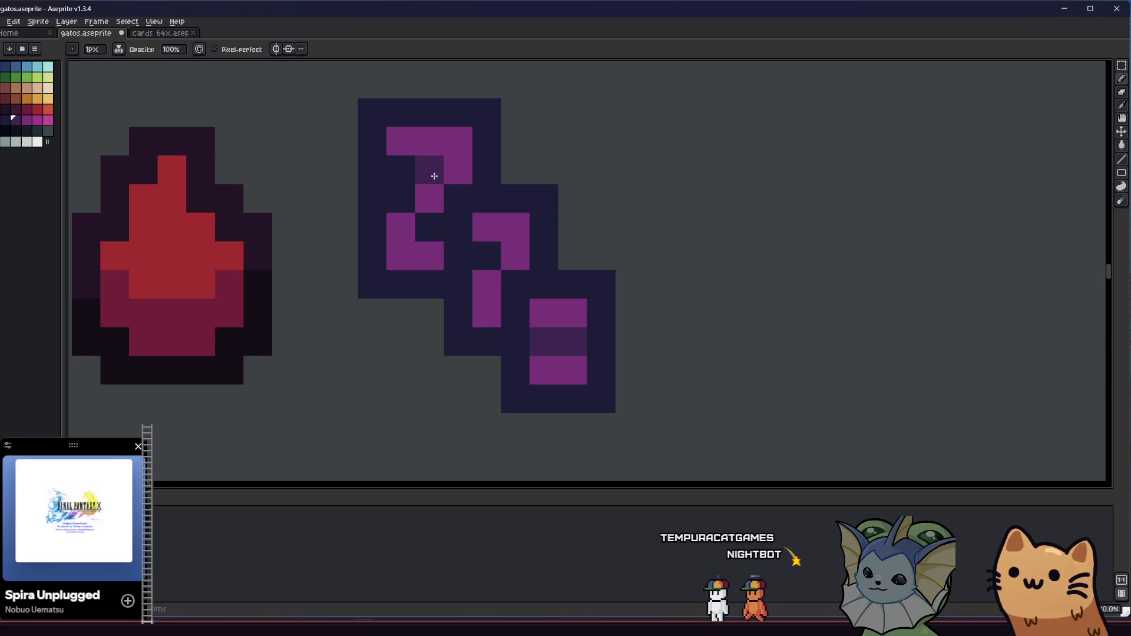
pyautogui.click(493, 279)
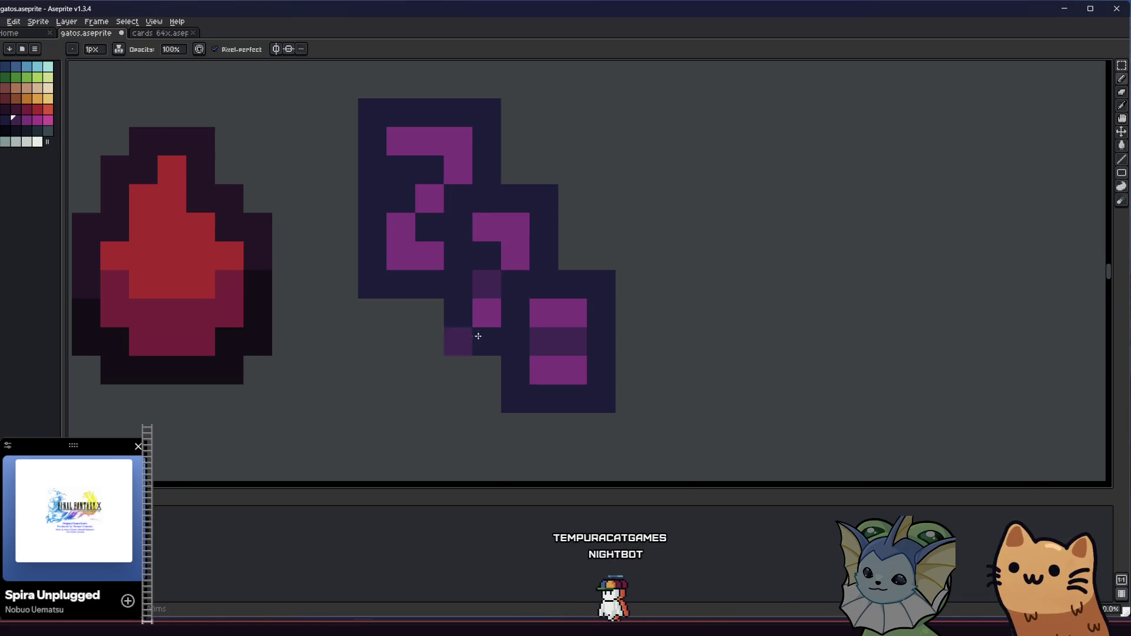
# Step: Pan across the drops, cat and stones, then sample a shading colour from the icon
pyautogui.scroll(-4, 434, 366)
pyautogui.scroll(-1, 393, 392)
pyautogui.scroll(5, 394, 389)
pyautogui.moveTo(378, 374); pyautogui.dragTo(585, 385)
pyautogui.scroll(-4, 585, 385)
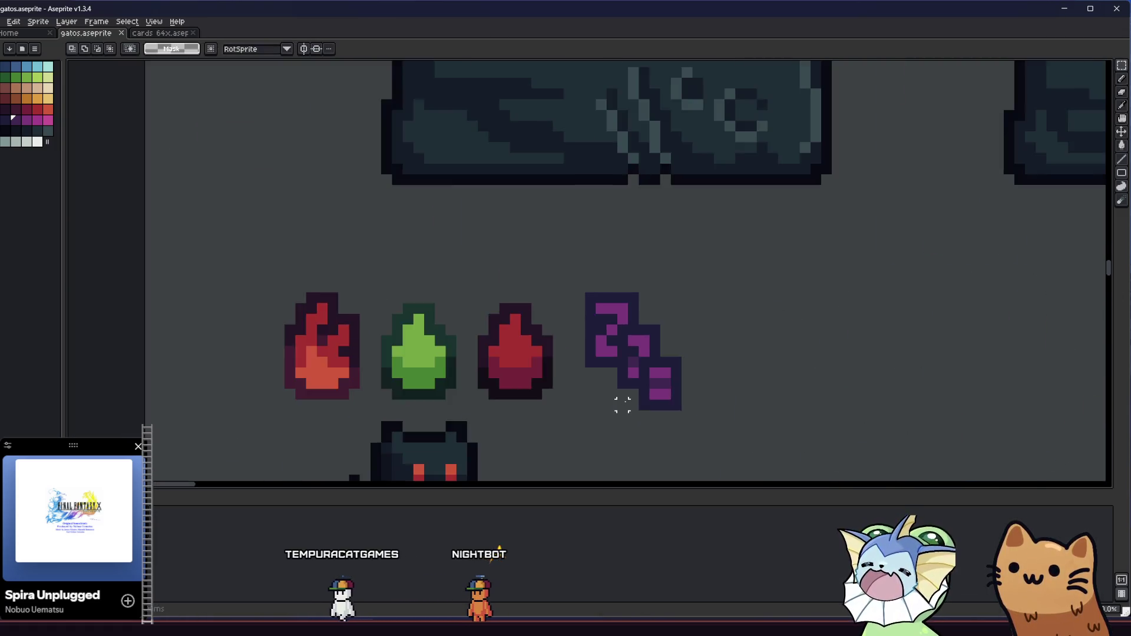
pyautogui.scroll(3, 596, 405)
pyautogui.moveTo(623, 391)
pyautogui.mouseDown()
pyautogui.moveTo(513, 383)
pyautogui.moveTo(488, 363)
pyautogui.mouseUp()
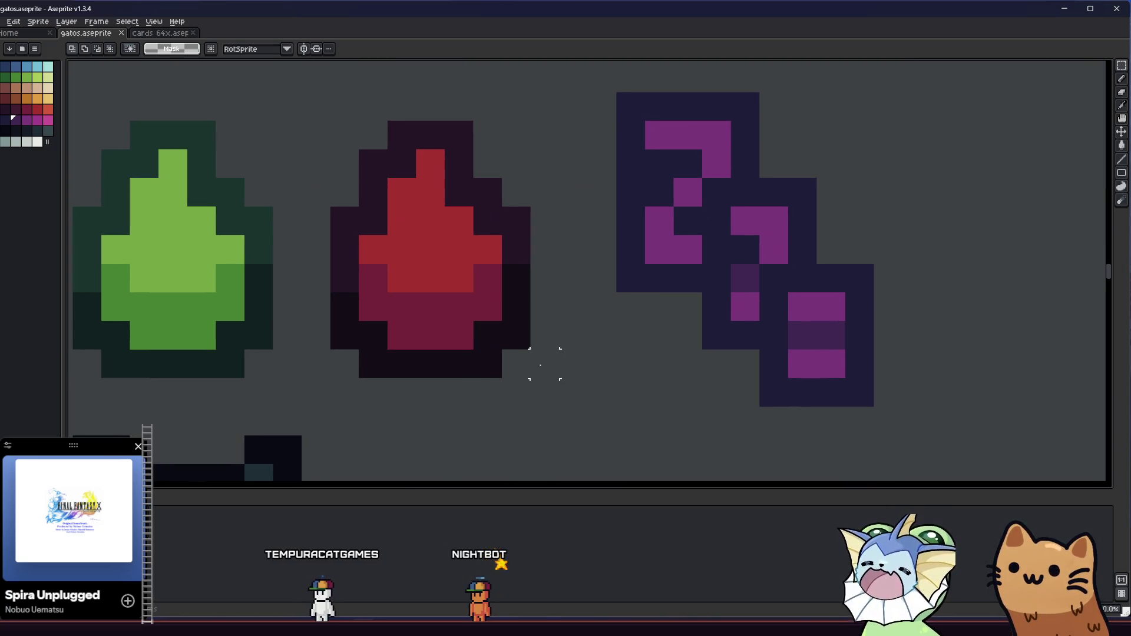
pyautogui.scroll(-3, 544, 364)
pyautogui.moveTo(550, 344)
pyautogui.mouseDown()
pyautogui.moveTo(456, 343)
pyautogui.moveTo(639, 318)
pyautogui.mouseUp()
pyautogui.scroll(3, 566, 330)
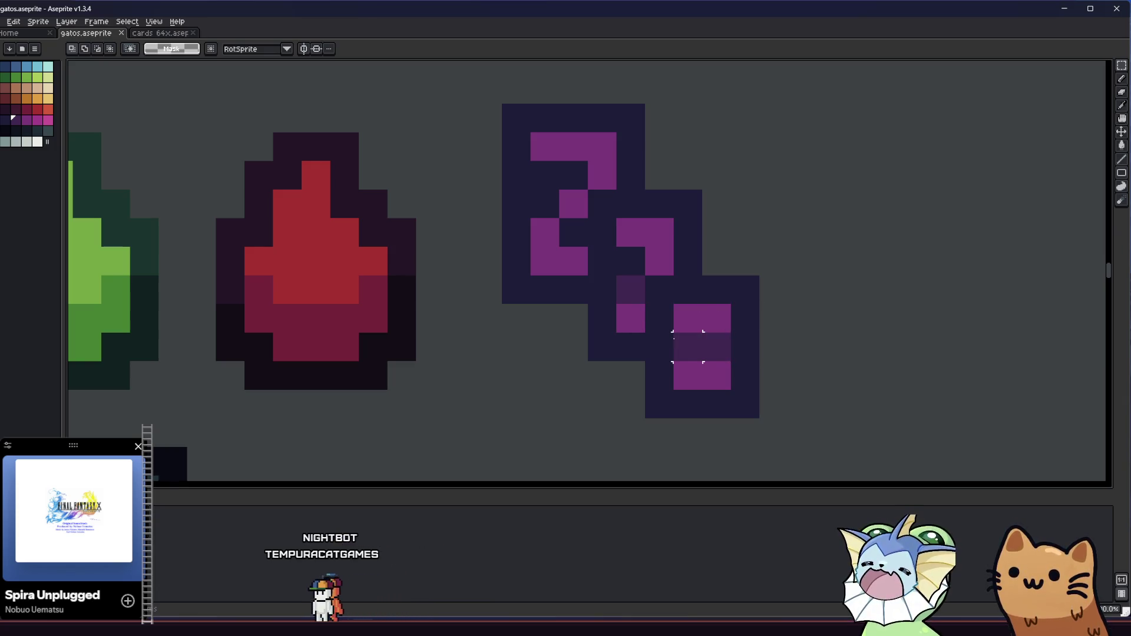
pyautogui.scroll(-1, 666, 319)
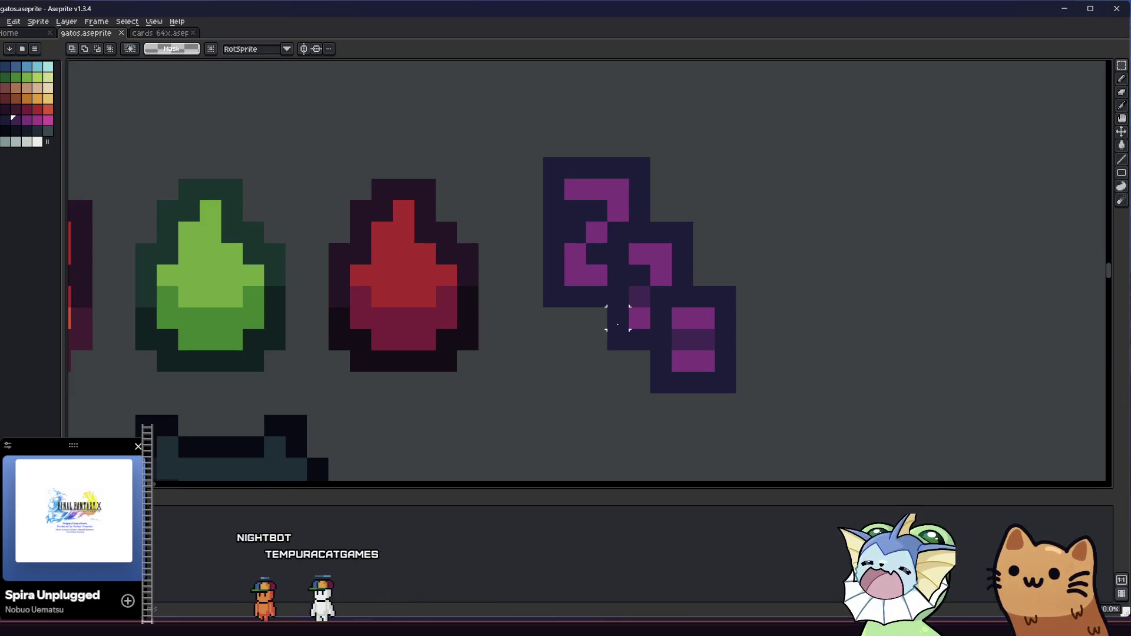
pyautogui.keyDown('alt'); pyautogui.click(639, 294); pyautogui.keyUp('alt')
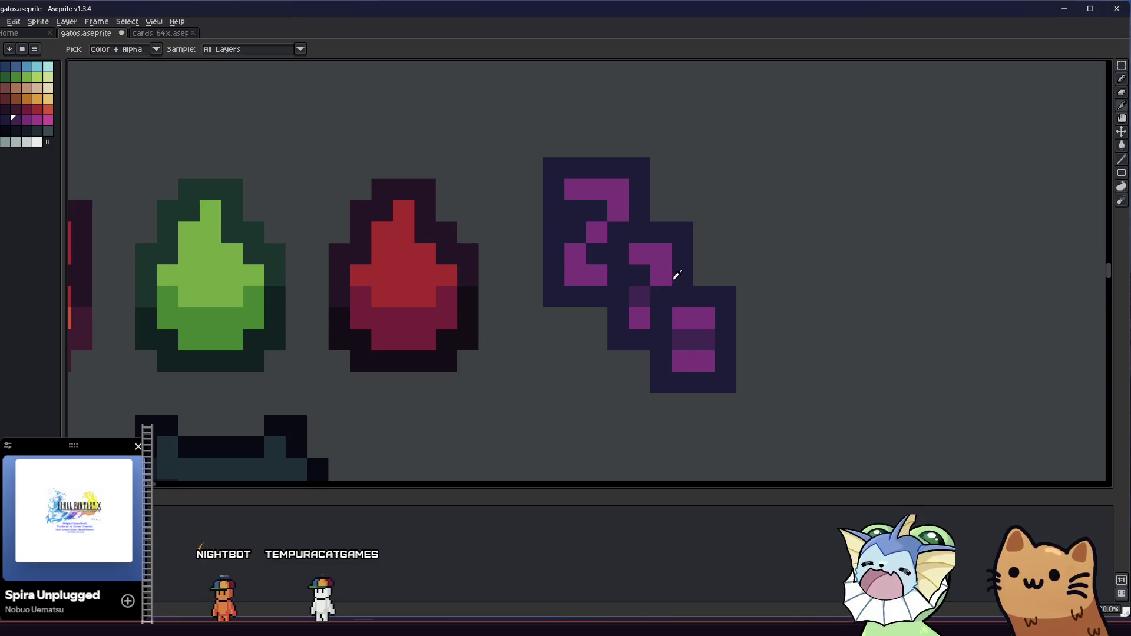
pyautogui.scroll(-4, 657, 314)
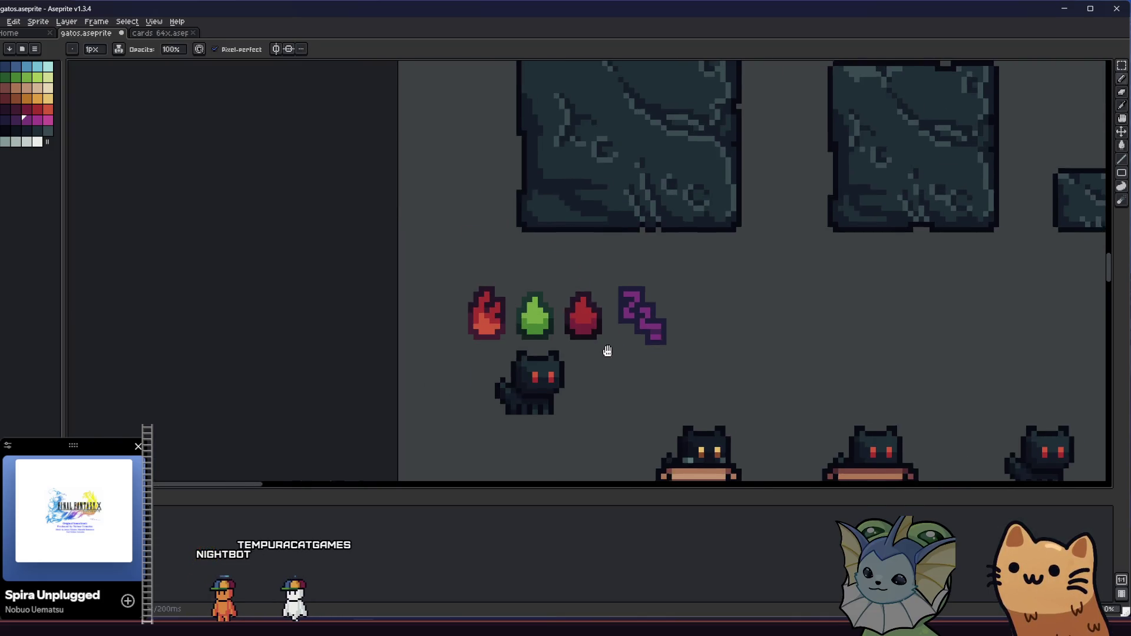
# Step: Place a purple pixel just left of the Z
pyautogui.moveTo(605, 348); pyautogui.dragTo(540, 366)
pyautogui.scroll(-1, 540, 366)
pyautogui.scroll(1, 547, 360)
pyautogui.scroll(2, 548, 360)
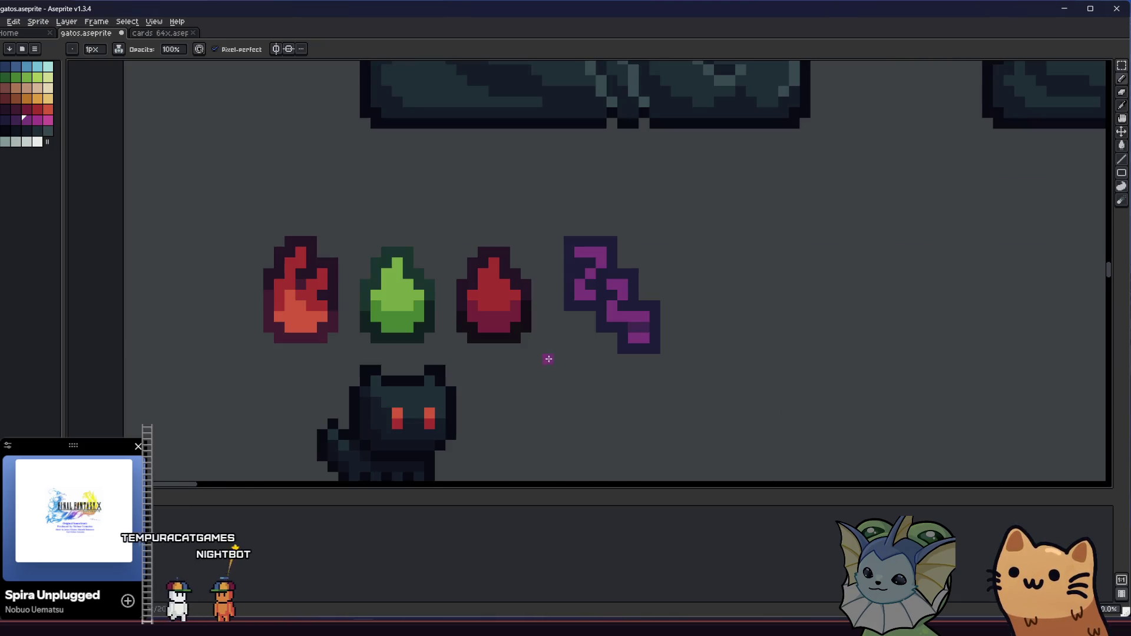
pyautogui.scroll(1, 550, 361)
pyautogui.click(572, 331)
# Step: Undo the icon back to a single Z and drag a duplicate of it to the right
pyautogui.press('m')
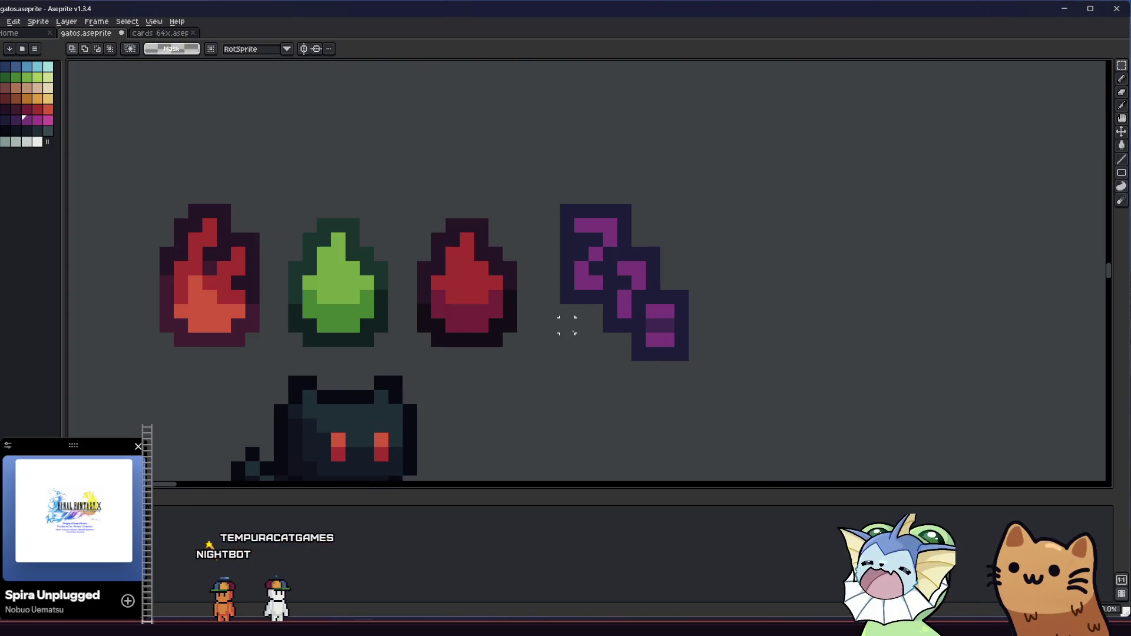
pyautogui.moveTo(552, 196); pyautogui.dragTo(596, 298)
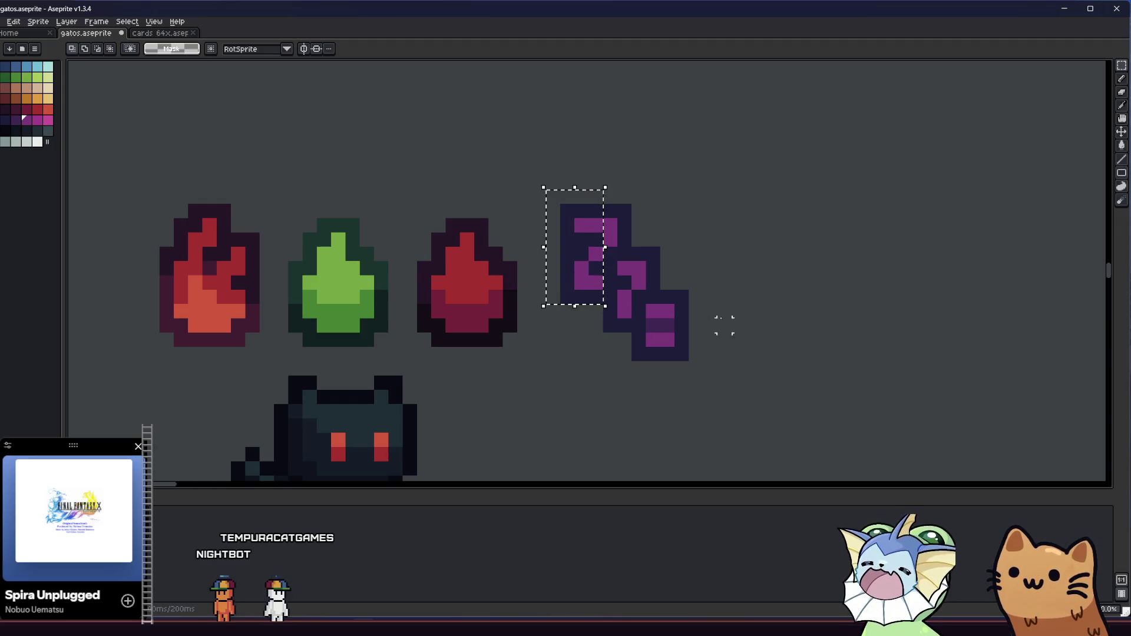
pyautogui.hotkey('ctrl', 'z')
pyautogui.hotkey('ctrl', 'z')
pyautogui.hotkey('ctrl', 'z')
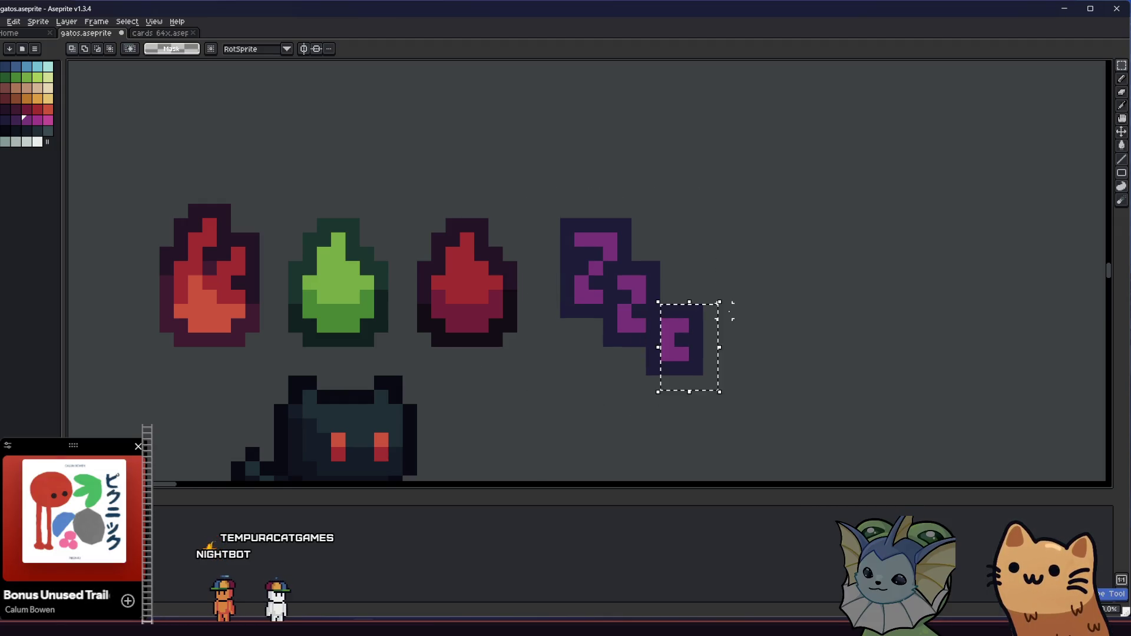
pyautogui.hotkey('ctrl', 'z')
pyautogui.hotkey('ctrl', 'z')
pyautogui.hotkey('ctrl', 'z')
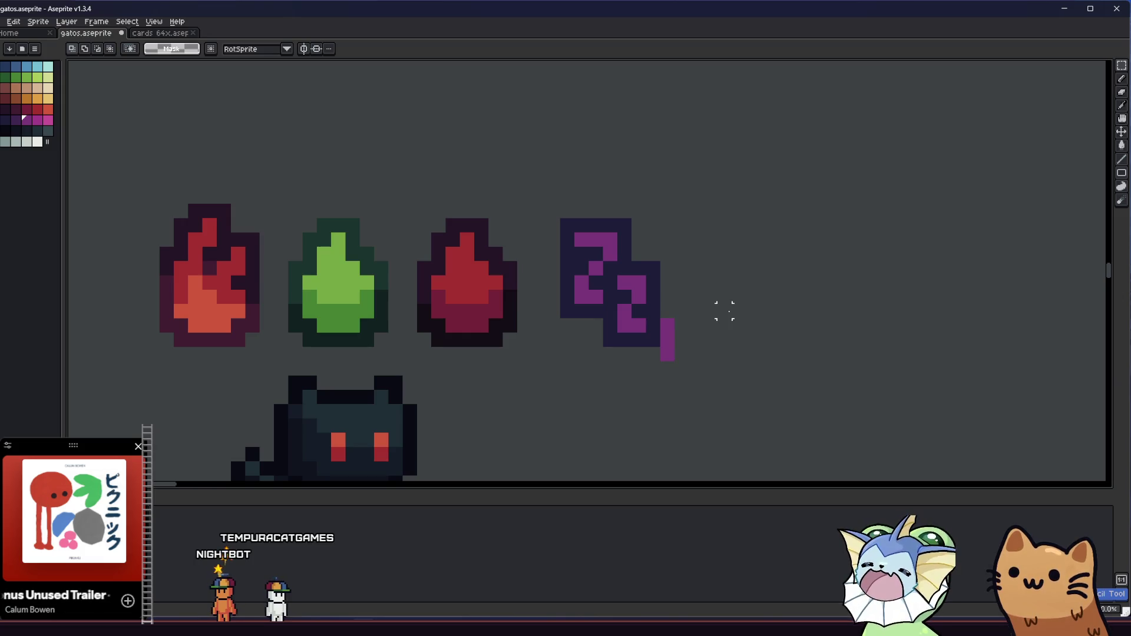
pyautogui.hotkey('ctrl', 'z')
pyautogui.hotkey('ctrl', 'z')
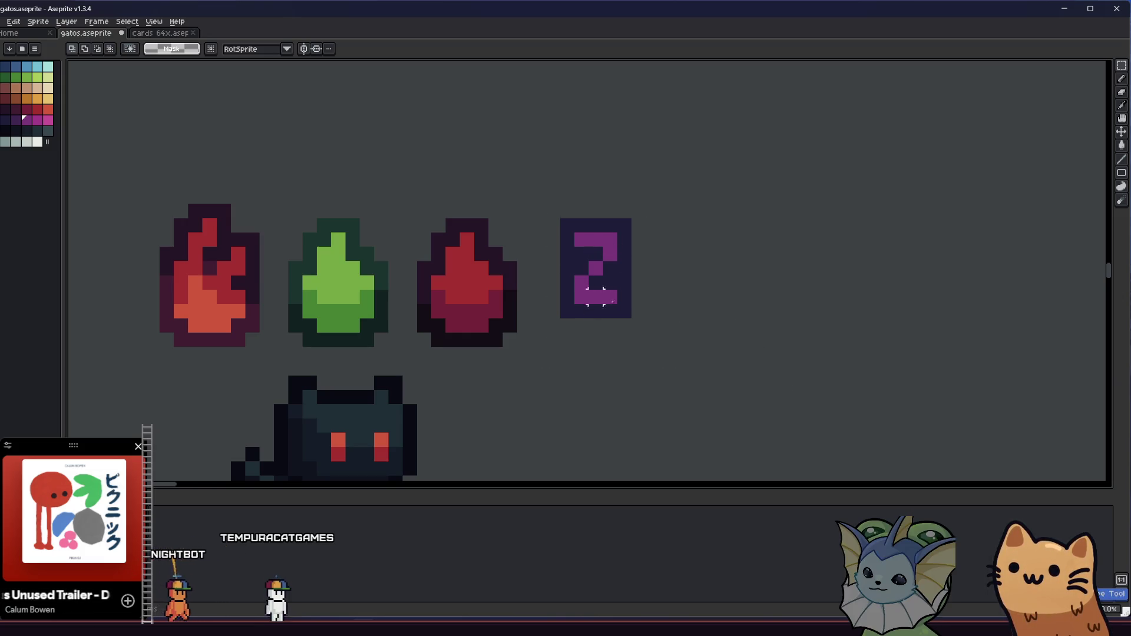
pyautogui.moveTo(611, 268)
pyautogui.mouseDown()
pyautogui.moveTo(636, 323)
pyautogui.moveTo(748, 371)
pyautogui.moveTo(577, 285)
pyautogui.mouseUp()
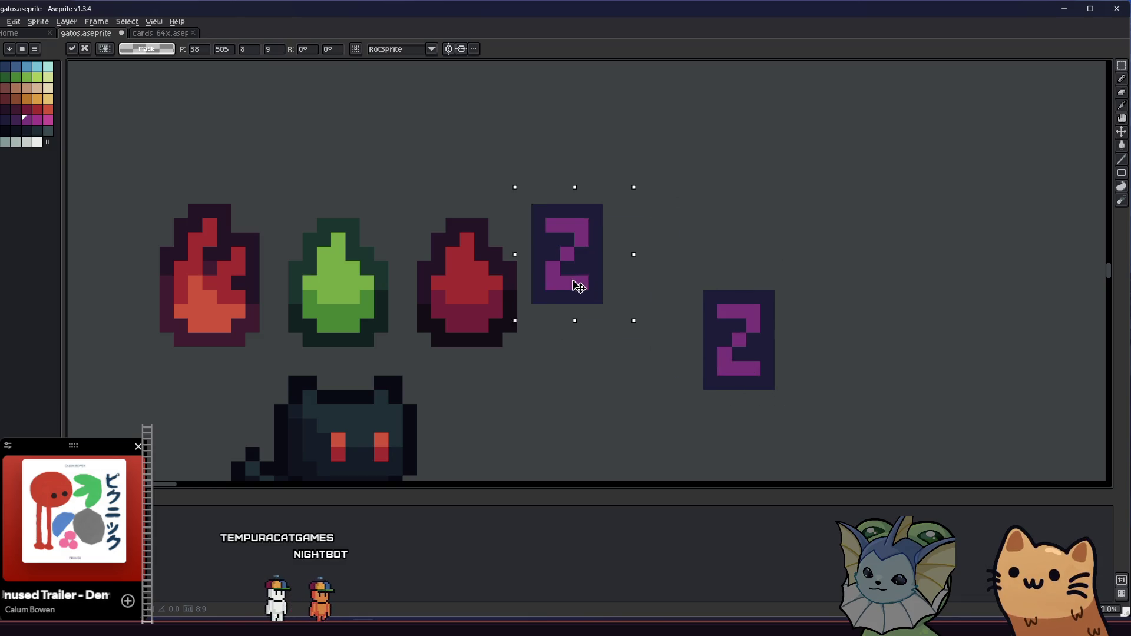
# Step: Place a copy of the Z up-left, one pixel shorter and one pixel narrower
pyautogui.moveTo(530, 188)
pyautogui.mouseDown()
pyautogui.moveTo(543, 202)
pyautogui.moveTo(528, 209)
pyautogui.moveTo(542, 197)
pyautogui.mouseUp()
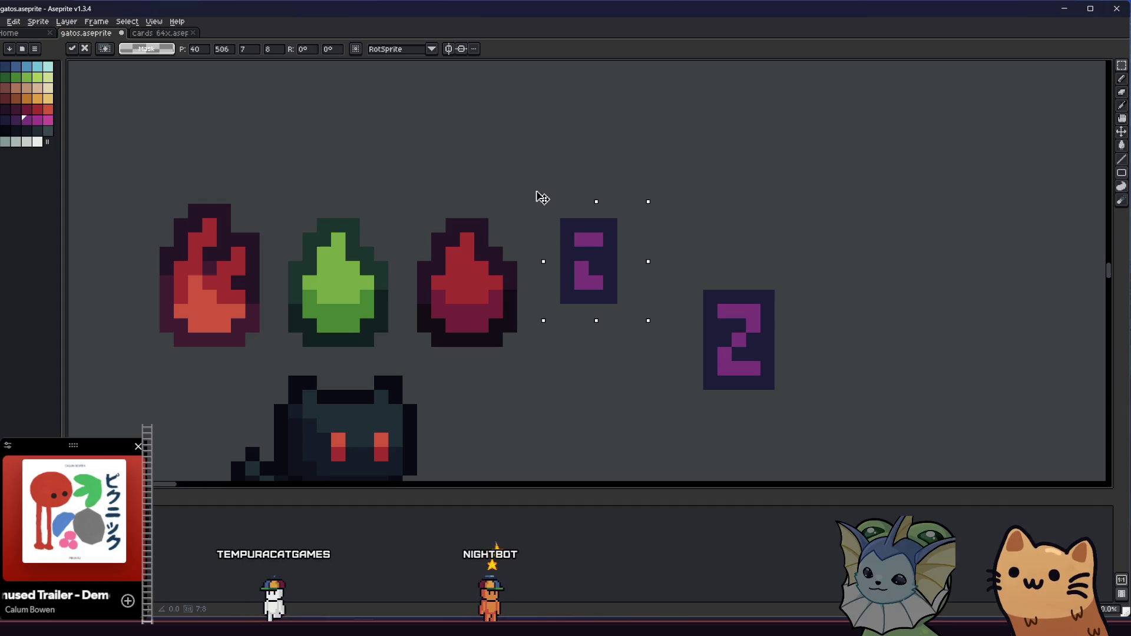
pyautogui.hotkey('ctrl', 'z')
pyautogui.press('Escape')
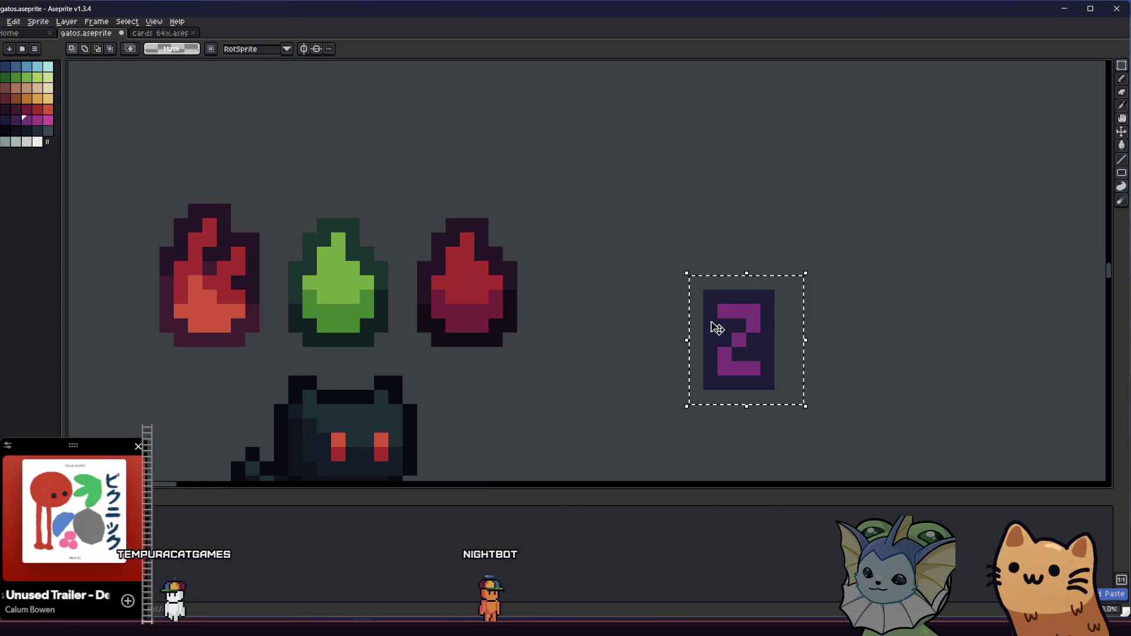
pyautogui.moveTo(737, 341); pyautogui.dragTo(609, 269)
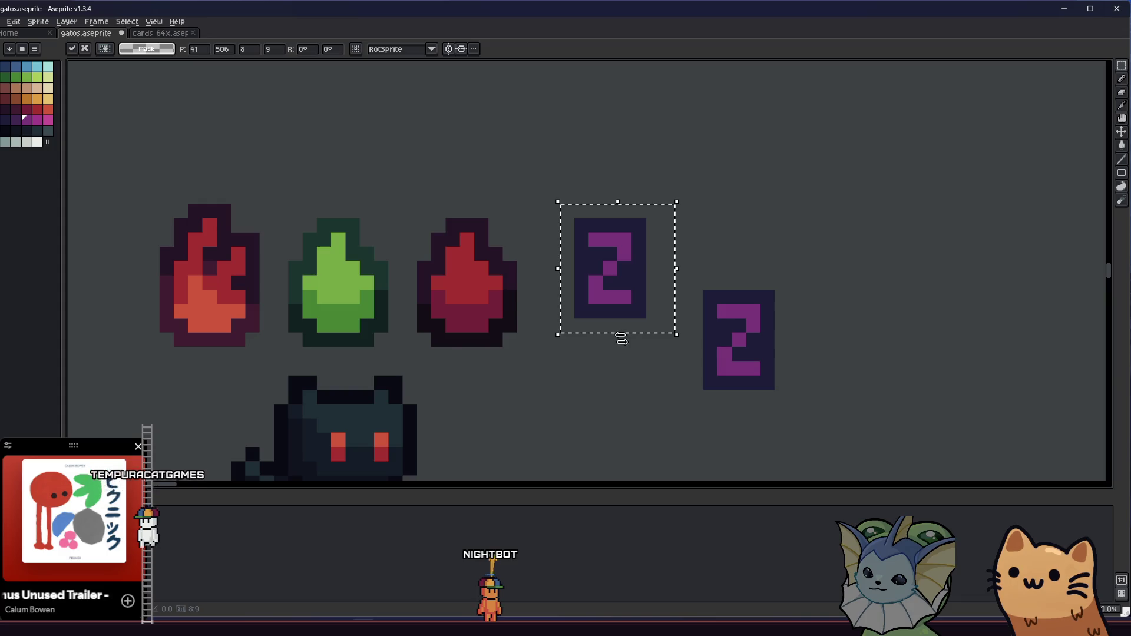
pyautogui.moveTo(621, 335); pyautogui.dragTo(622, 321)
pyautogui.moveTo(559, 261); pyautogui.dragTo(570, 265)
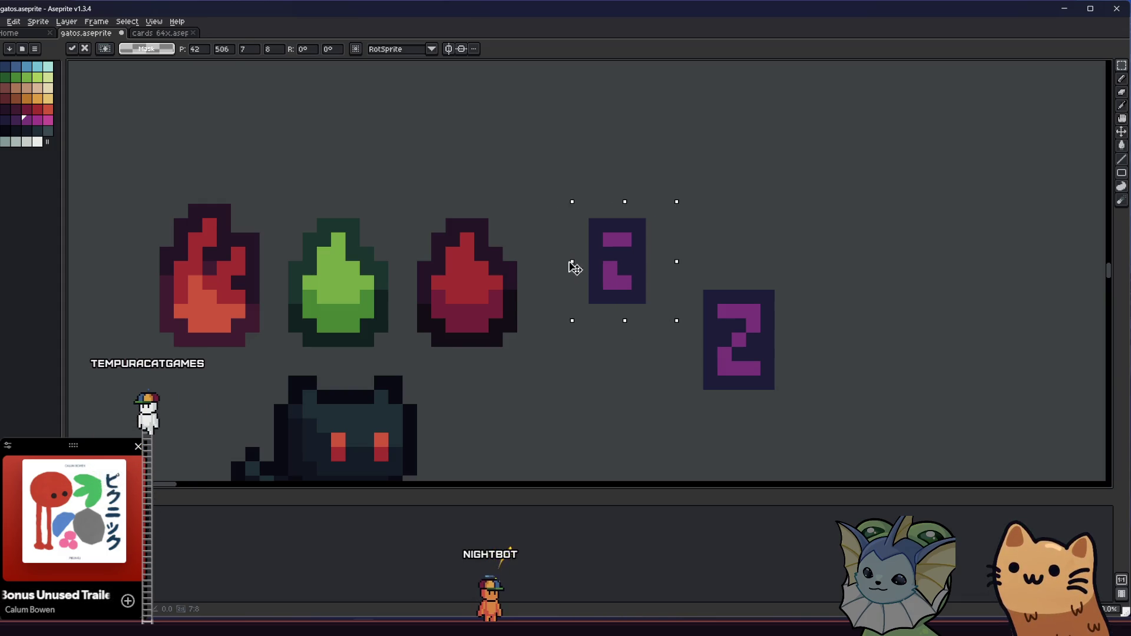
pyautogui.press('Return')
pyautogui.hotkey('ctrl', 'd')
# Step: Move the small Z copy left and bring the right-hand Z beside it
pyautogui.press('i')
pyautogui.press('m')
pyautogui.moveTo(587, 202)
pyautogui.mouseDown()
pyautogui.moveTo(661, 290)
pyautogui.moveTo(662, 321)
pyautogui.mouseUp()
pyautogui.moveTo(634, 270); pyautogui.dragTo(605, 270)
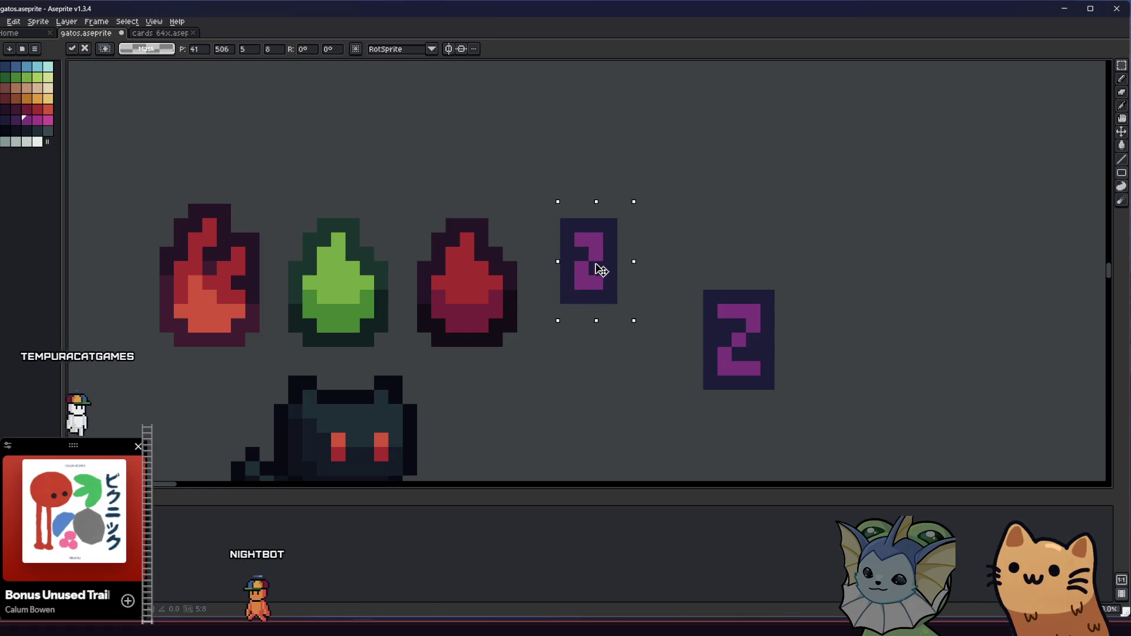
pyautogui.moveTo(675, 291)
pyautogui.mouseDown()
pyautogui.moveTo(744, 316)
pyautogui.moveTo(801, 386)
pyautogui.mouseUp()
pyautogui.moveTo(742, 365)
pyautogui.mouseDown()
pyautogui.moveTo(629, 314)
pyautogui.moveTo(717, 361)
pyautogui.moveTo(763, 365)
pyautogui.moveTo(695, 361)
pyautogui.moveTo(613, 310)
pyautogui.moveTo(631, 312)
pyautogui.mouseUp()
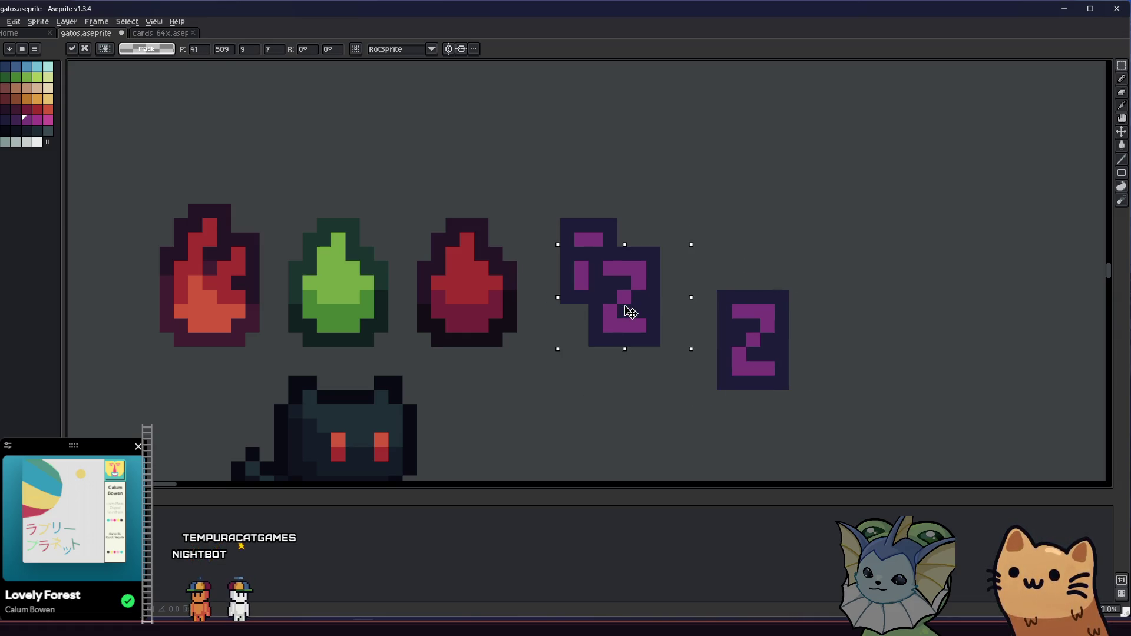
pyautogui.press('Return')
# Step: Move the larger Z up-left to overlap the small Z and commit
pyautogui.moveTo(805, 273); pyautogui.dragTo(716, 406)
pyautogui.moveTo(589, 247)
pyautogui.mouseDown()
pyautogui.moveTo(661, 319)
pyautogui.moveTo(661, 347)
pyautogui.moveTo(653, 334)
pyautogui.mouseUp()
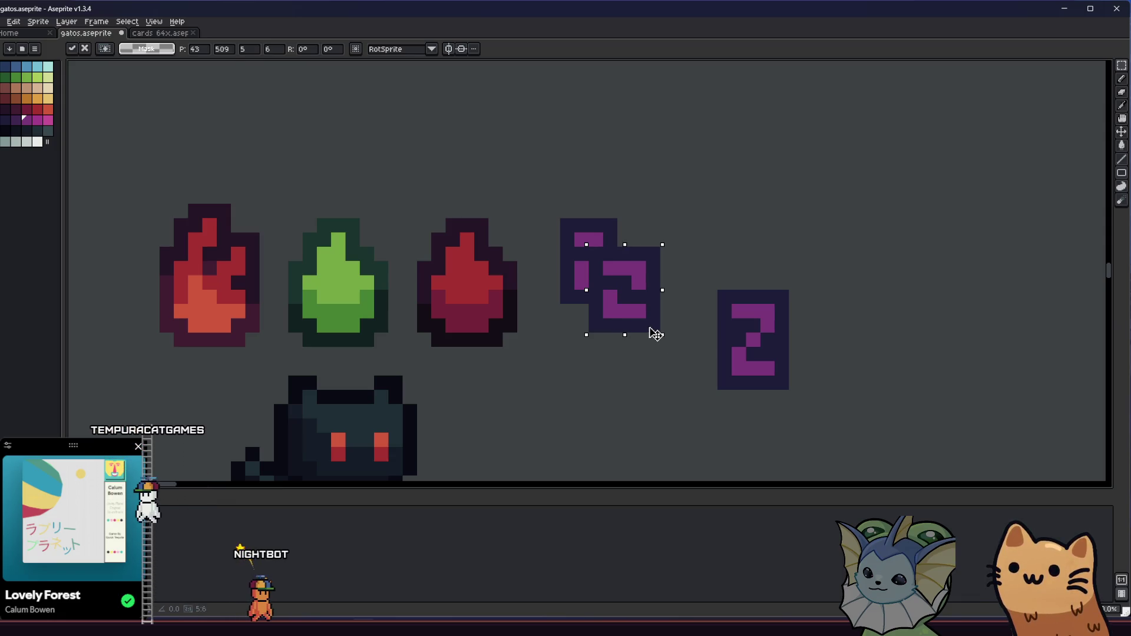
pyautogui.hotkey('ctrl', 'z')
pyautogui.moveTo(770, 376)
pyautogui.mouseDown()
pyautogui.moveTo(649, 348)
pyautogui.moveTo(654, 358)
pyautogui.moveTo(654, 348)
pyautogui.mouseUp()
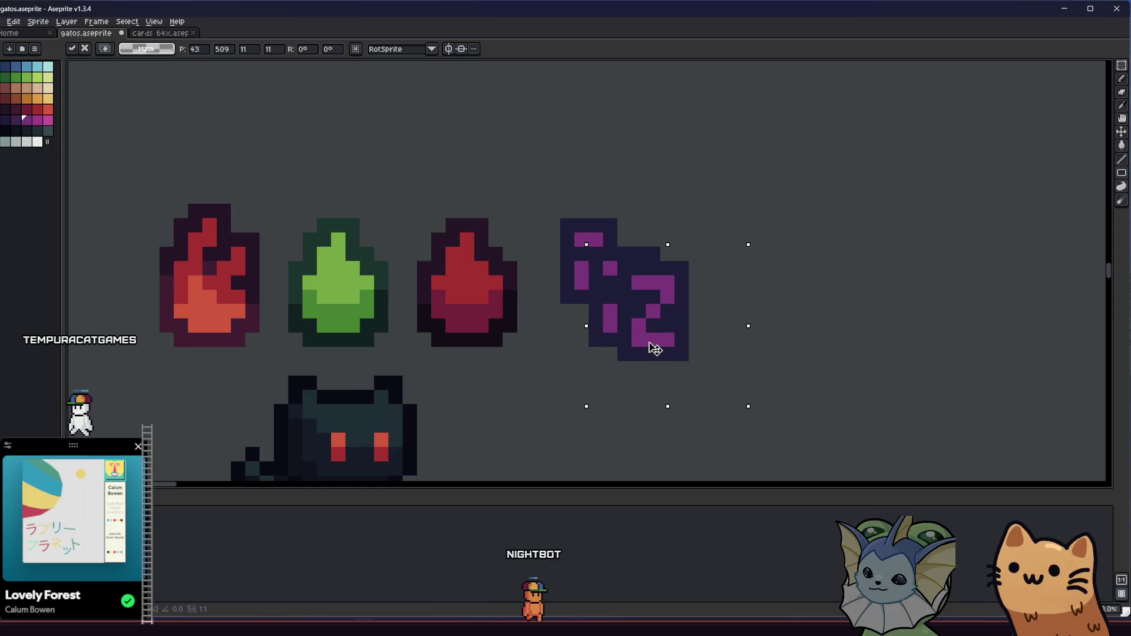
pyautogui.press('Return')
pyautogui.scroll(-3, 563, 320)
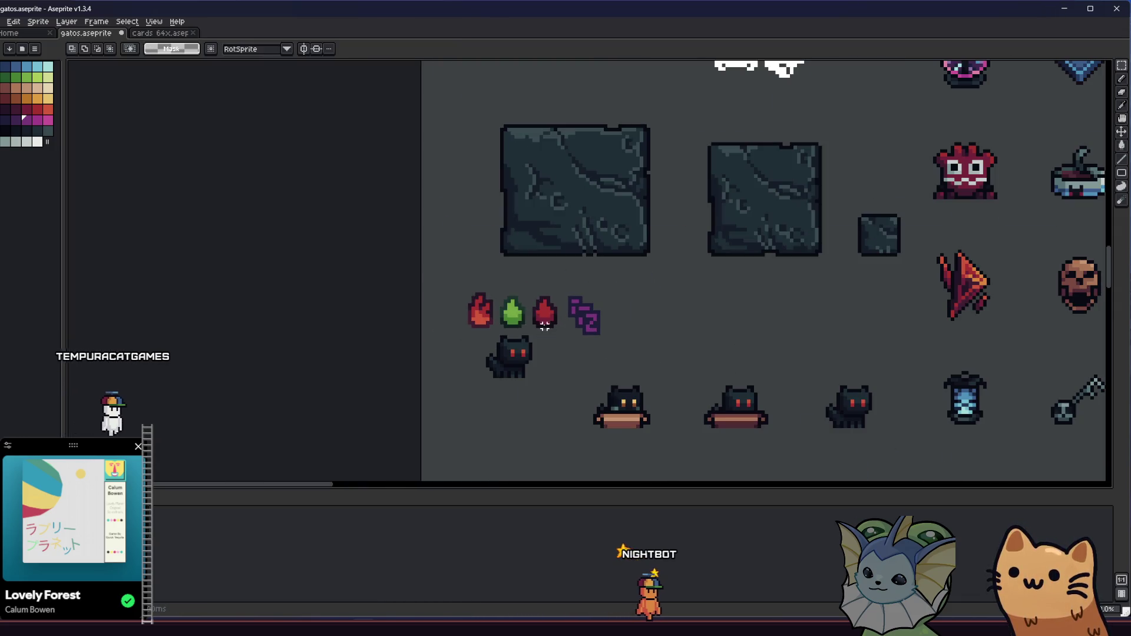
# Step: Shift the icon's left strip one pixel right and deselect
pyautogui.scroll(4, 512, 351)
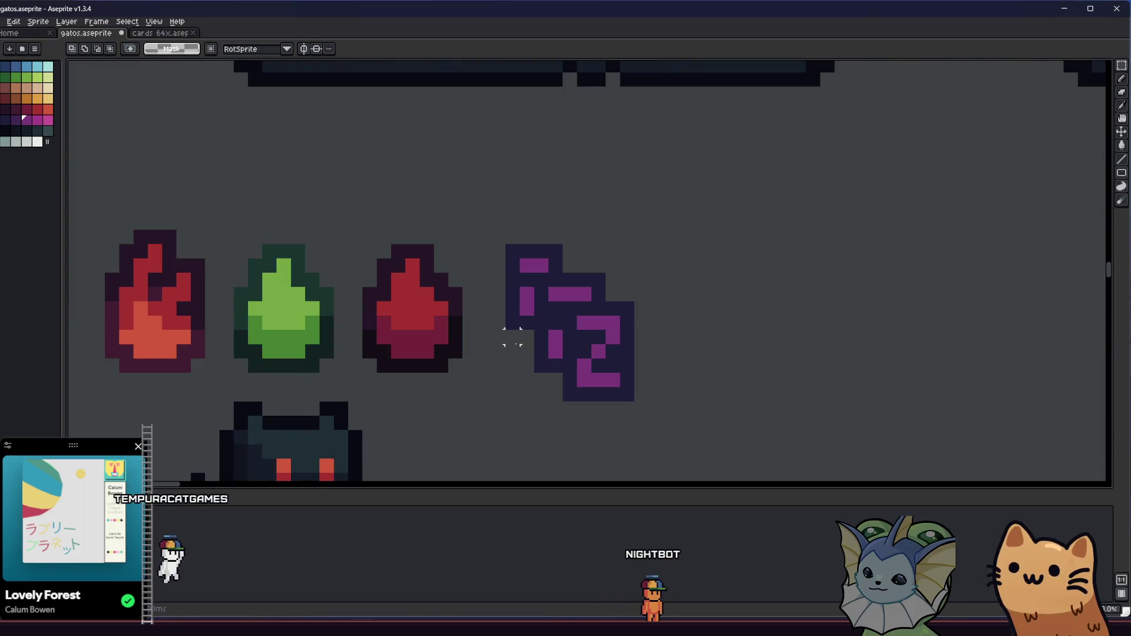
pyautogui.moveTo(505, 244); pyautogui.dragTo(535, 330)
pyautogui.moveTo(575, 202)
pyautogui.mouseDown()
pyautogui.moveTo(520, 268)
pyautogui.moveTo(544, 266)
pyautogui.mouseUp()
pyautogui.hotkey('ctrl', 'd')
pyautogui.scroll(1, 531, 271)
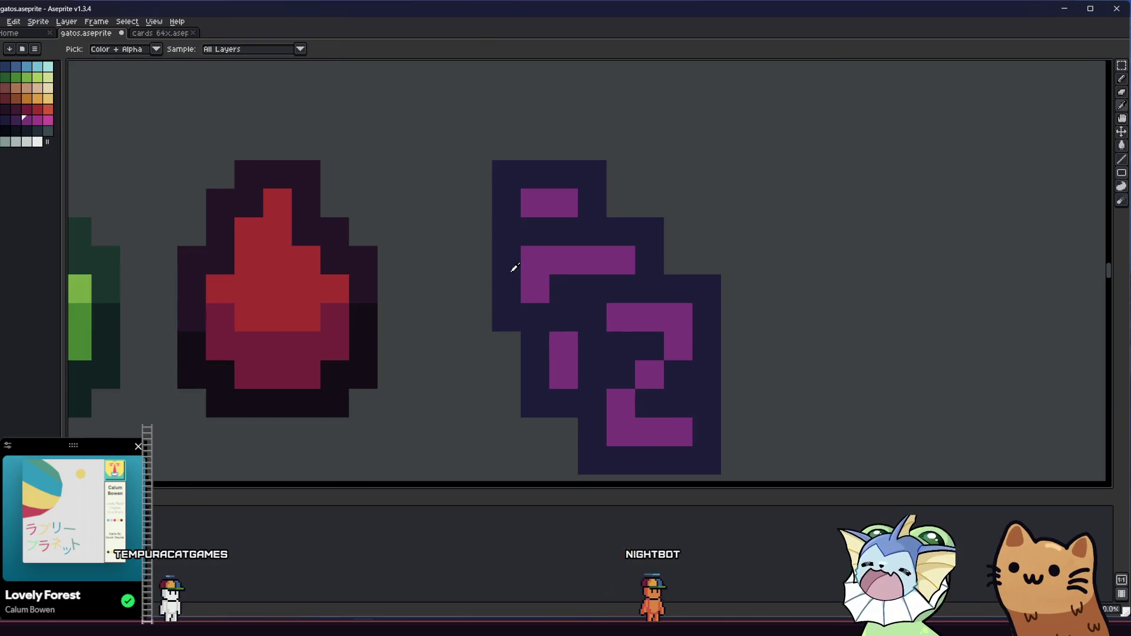
# Step: With the Move tool active, undo to return the loose Z into its selection box
pyautogui.press('b')
pyautogui.scroll(-3, 527, 272)
pyautogui.moveTo(507, 328)
pyautogui.mouseDown()
pyautogui.moveTo(495, 332)
pyautogui.moveTo(520, 307)
pyautogui.mouseUp()
pyautogui.scroll(3, 523, 312)
pyautogui.scroll(-5, 512, 354)
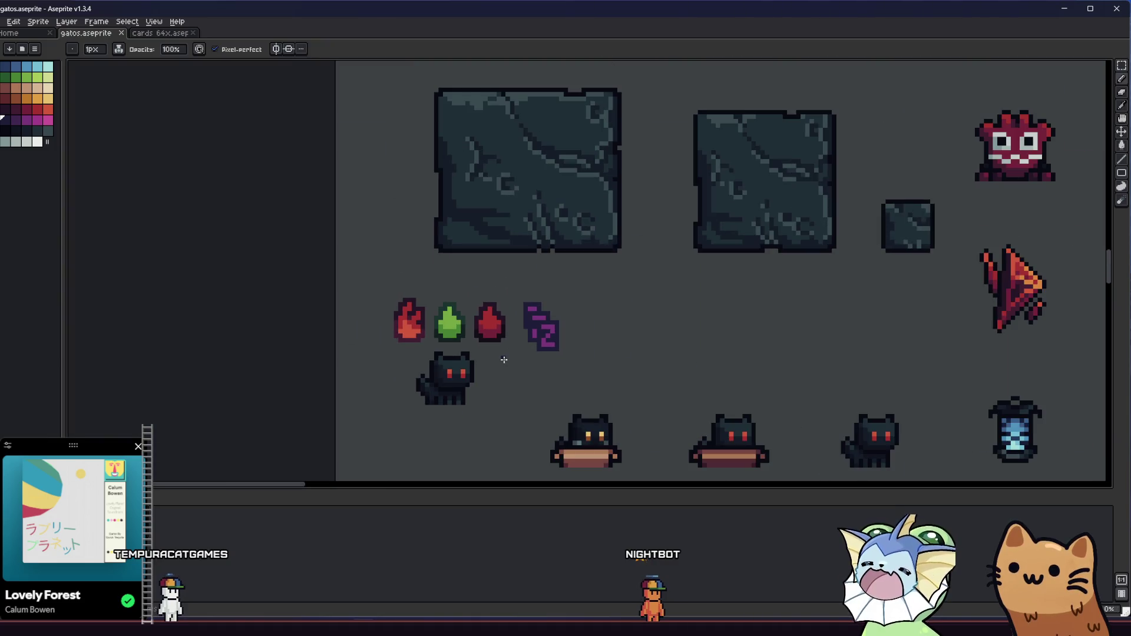
pyautogui.press('v')
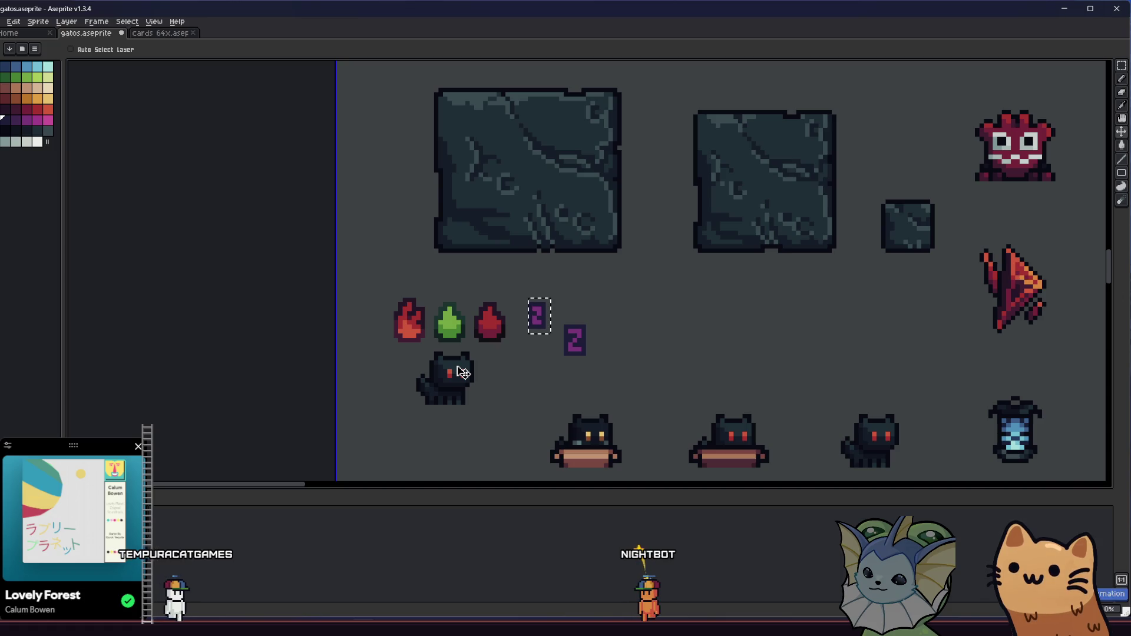
pyautogui.hotkey('ctrl', 'z')
pyautogui.press('b')
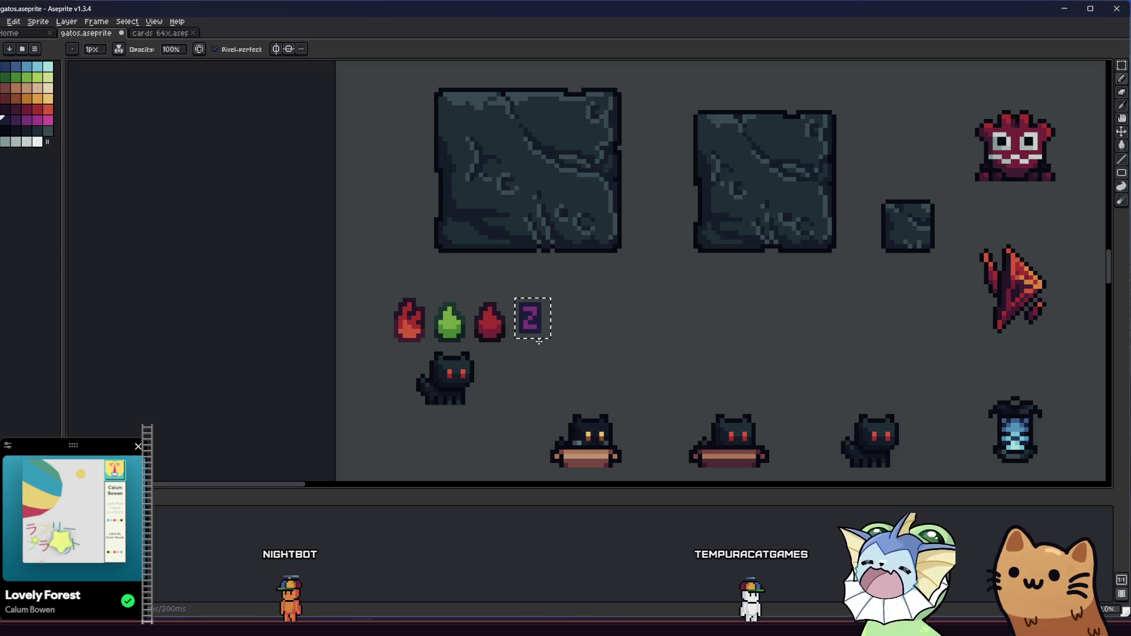
pyautogui.scroll(4, 538, 330)
# Step: Delete the old Z icon and draw a large purple plus-shaped star beside the red drop
pyautogui.press('Delete')
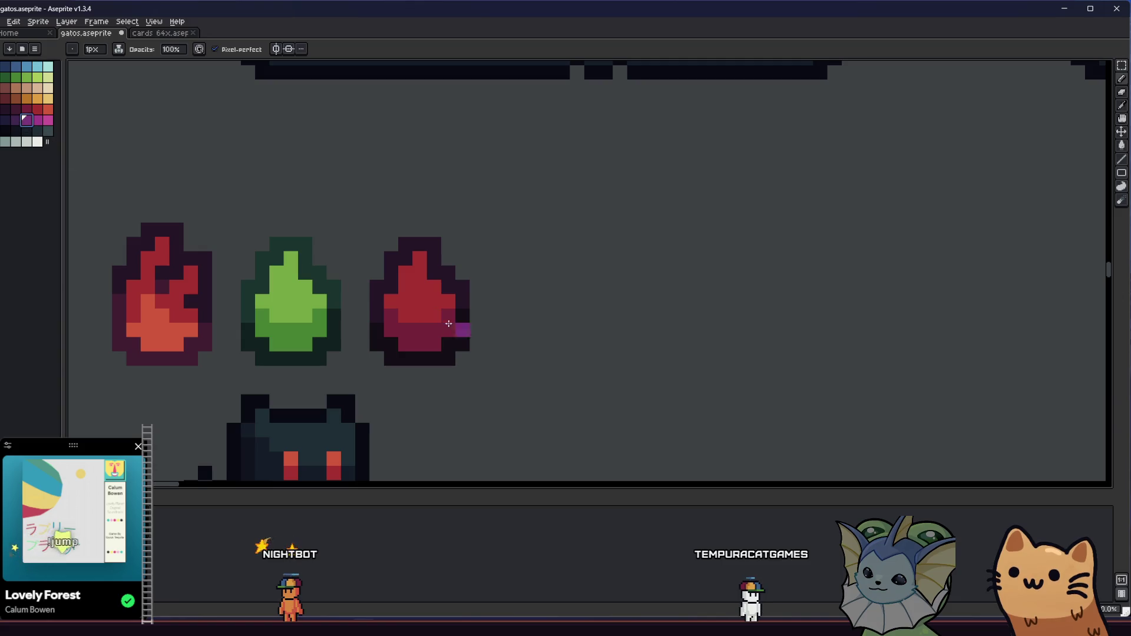
pyautogui.moveTo(530, 309)
pyautogui.mouseDown()
pyautogui.moveTo(533, 300)
pyautogui.moveTo(518, 316)
pyautogui.moveTo(548, 315)
pyautogui.moveTo(531, 329)
pyautogui.mouseUp()
pyautogui.press('e')
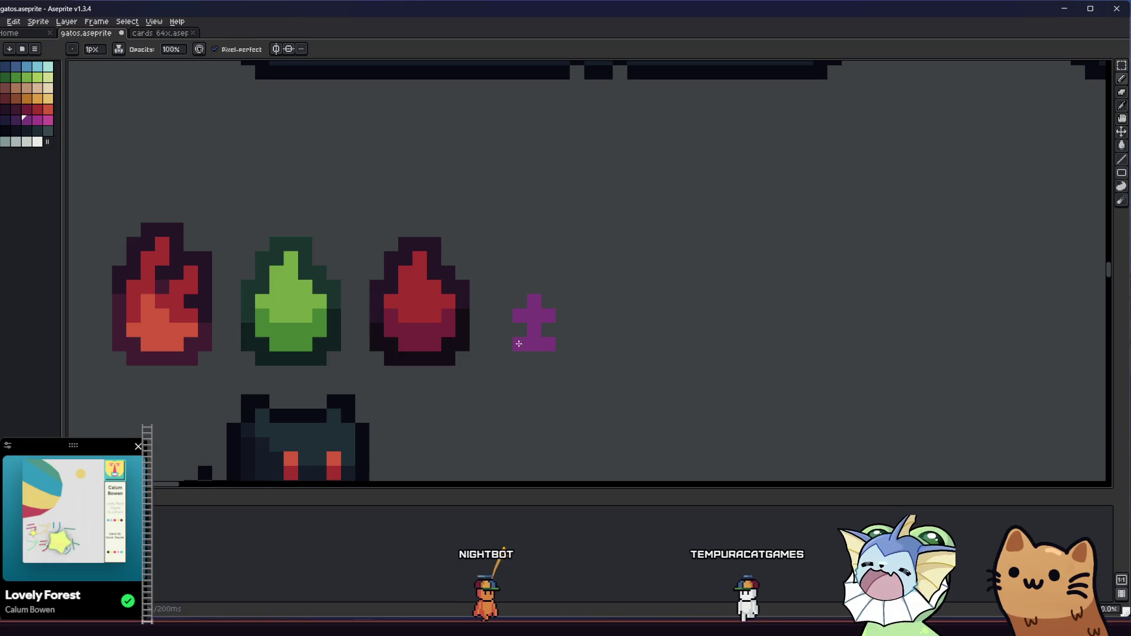
pyautogui.press('b')
pyautogui.moveTo(534, 330)
pyautogui.mouseDown()
pyautogui.moveTo(506, 316)
pyautogui.moveTo(564, 318)
pyautogui.moveTo(548, 345)
pyautogui.mouseUp()
pyautogui.press('e')
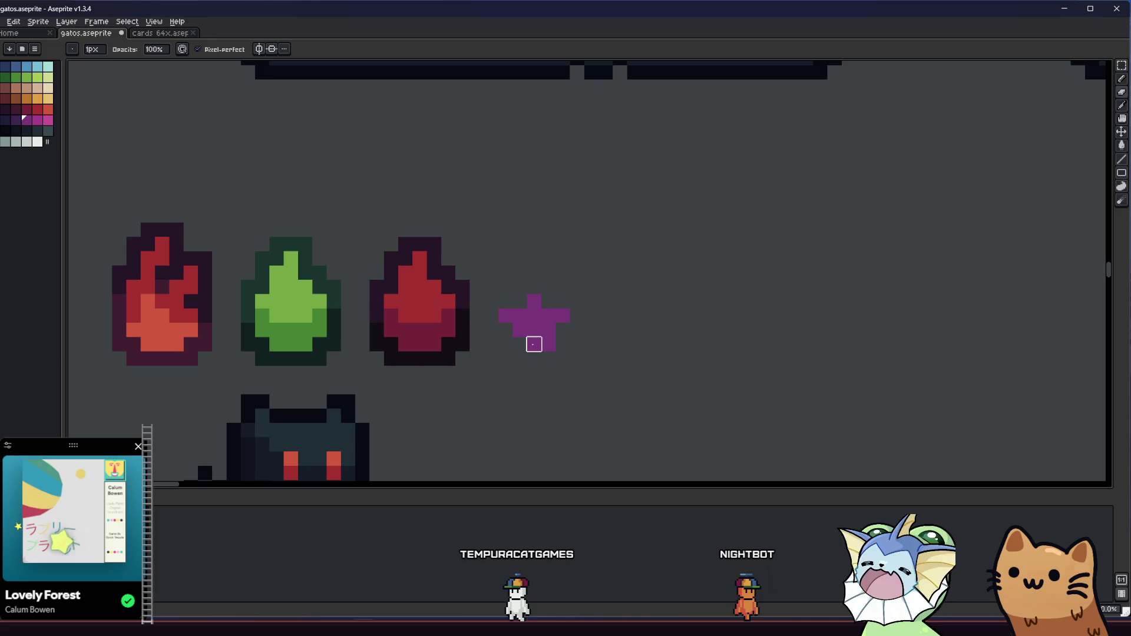
# Step: Move the large purple star and the small purple plus into position
pyautogui.press('m')
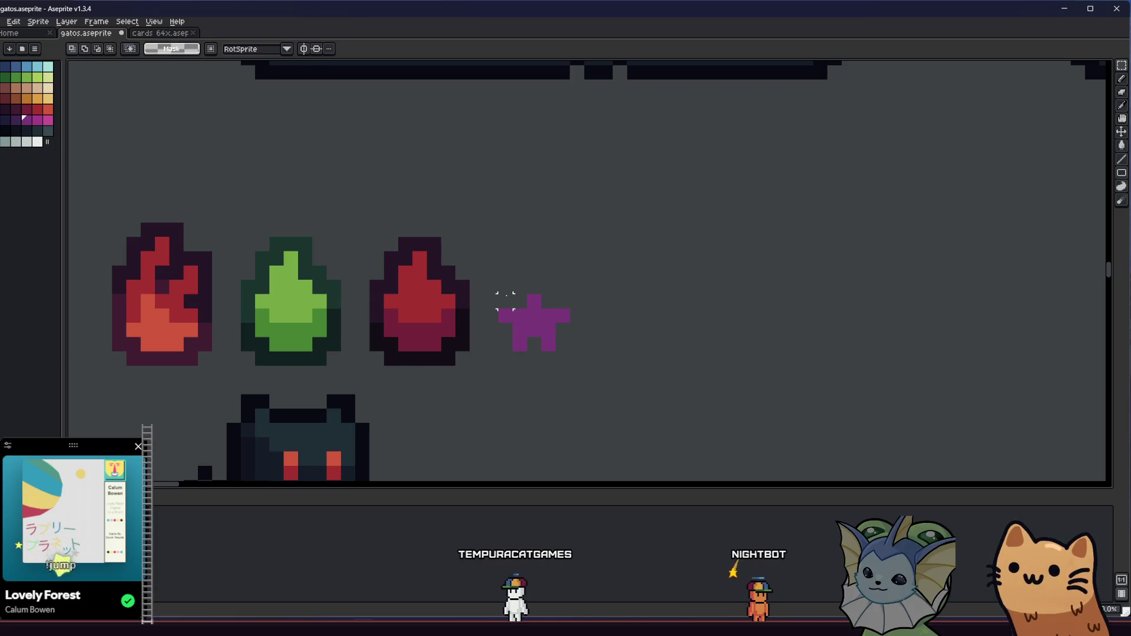
pyautogui.moveTo(562, 342)
pyautogui.mouseDown()
pyautogui.moveTo(541, 331)
pyautogui.moveTo(621, 299)
pyautogui.mouseUp()
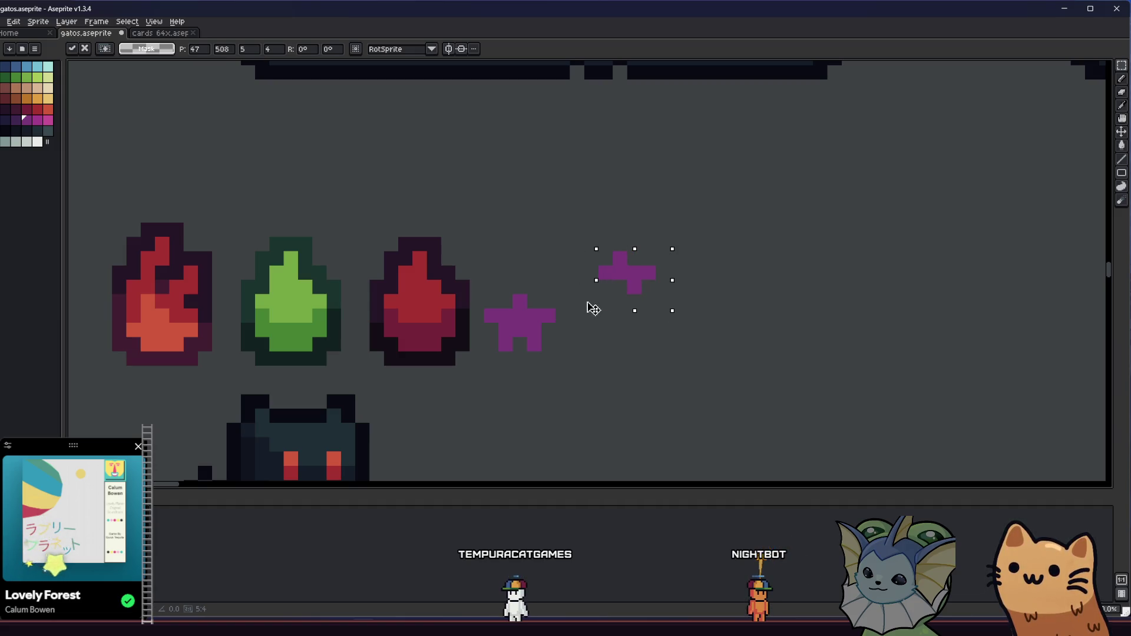
pyautogui.press('b')
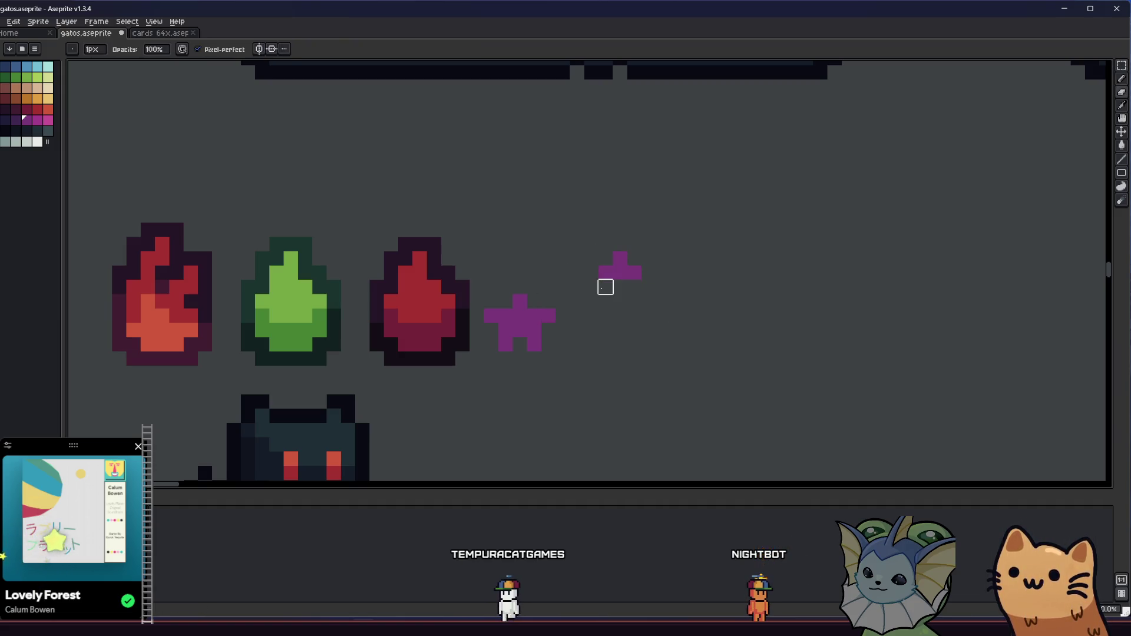
pyautogui.press('m')
pyautogui.moveTo(581, 252)
pyautogui.mouseDown()
pyautogui.moveTo(645, 296)
pyautogui.moveTo(611, 308)
pyautogui.mouseUp()
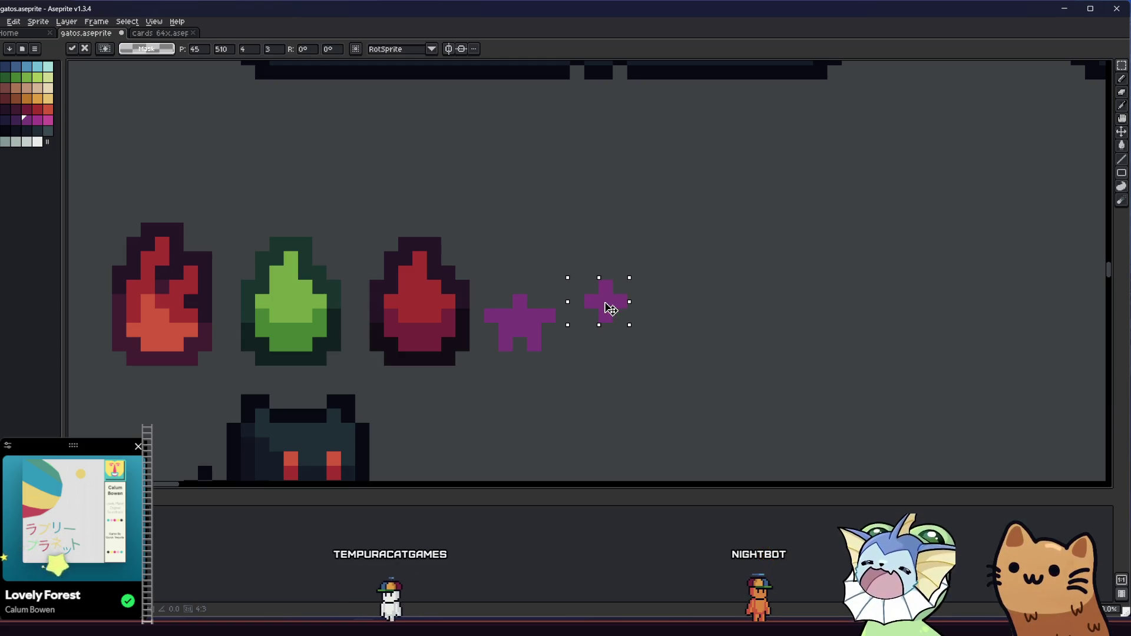
pyautogui.press('b')
# Step: Draw a purple arc joining the large star to the small plus, erasing stray pixels
pyautogui.click(536, 274)
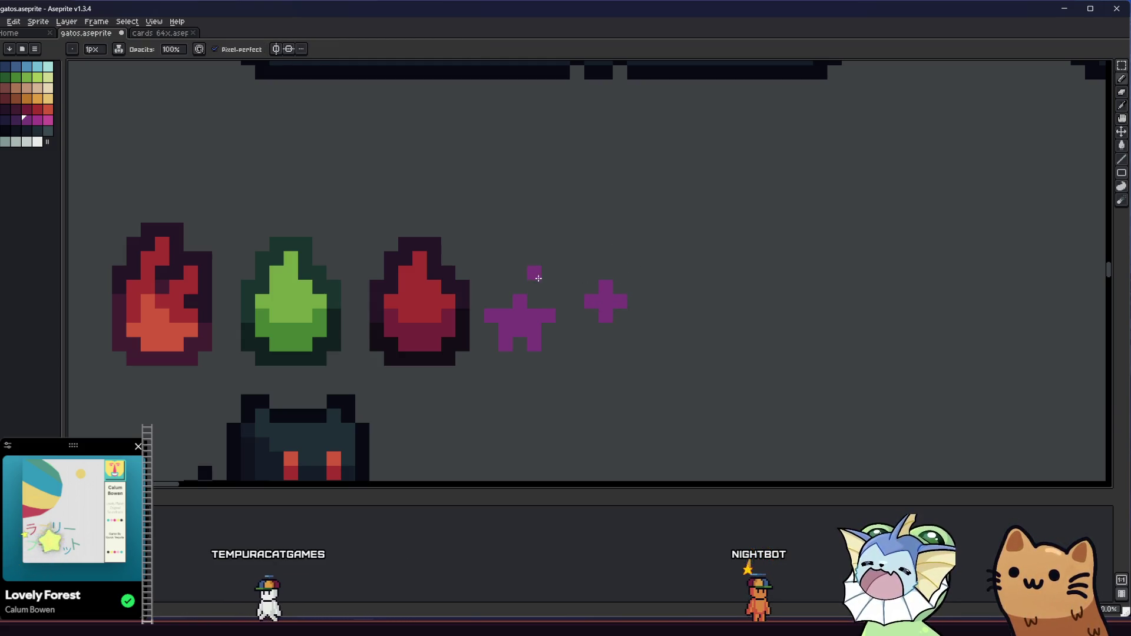
pyautogui.moveTo(536, 274)
pyautogui.mouseDown()
pyautogui.moveTo(551, 260)
pyautogui.moveTo(585, 270)
pyautogui.mouseUp()
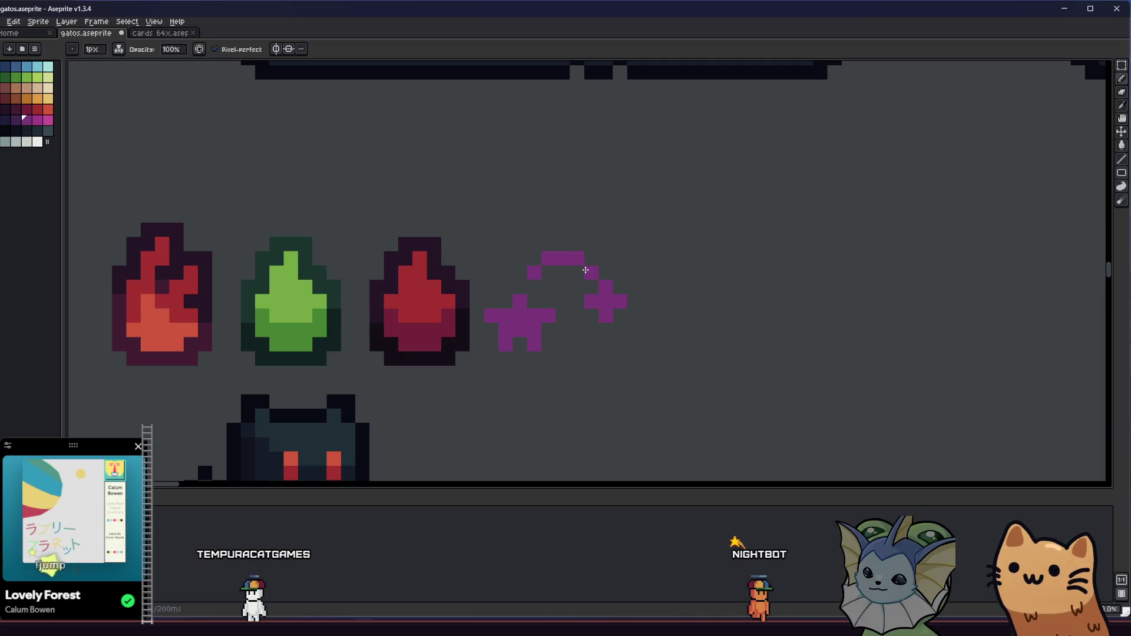
pyautogui.click(544, 329)
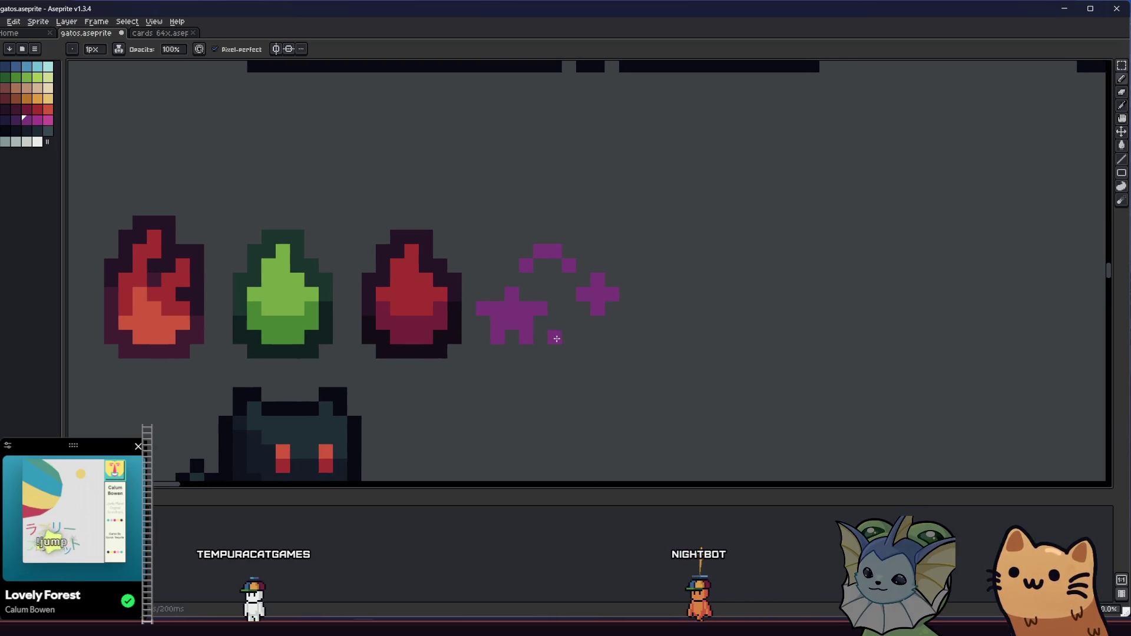
pyautogui.moveTo(538, 264)
pyautogui.mouseDown()
pyautogui.moveTo(555, 248)
pyautogui.moveTo(538, 262)
pyautogui.moveTo(566, 276)
pyautogui.mouseUp()
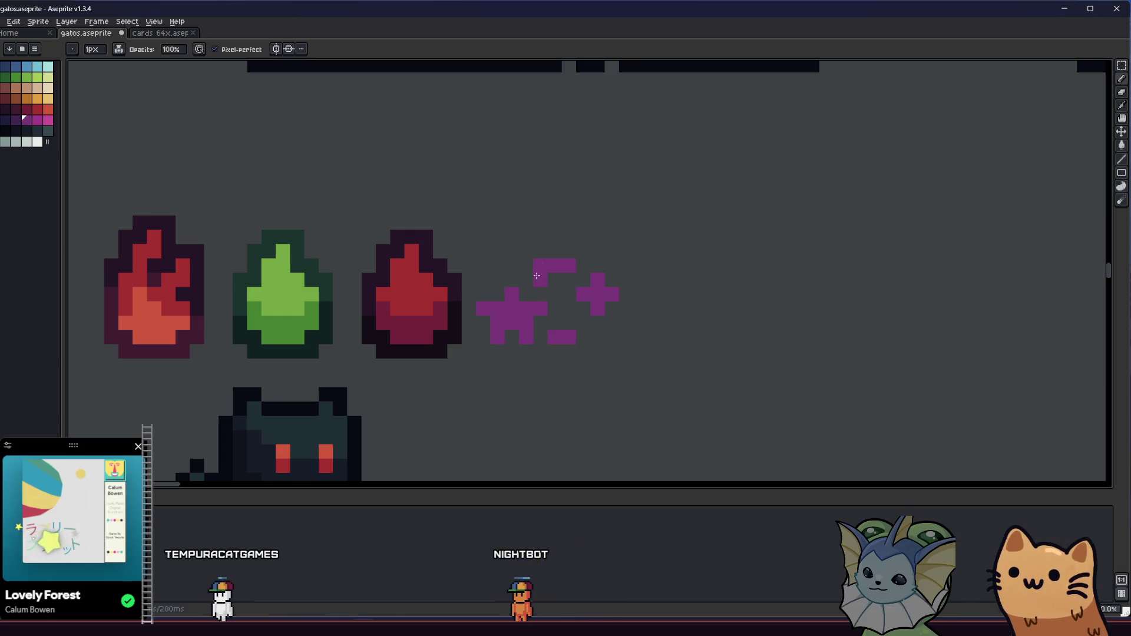
pyautogui.press('e')
pyautogui.click(540, 265)
pyautogui.click(512, 337)
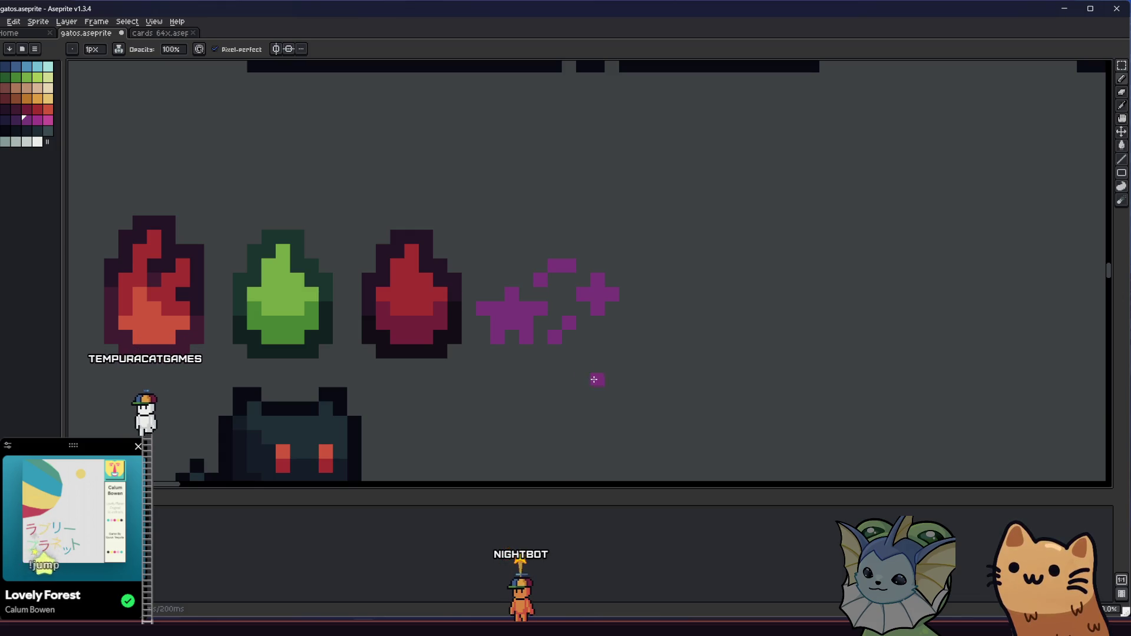
# Step: Shift the large star one pixel right and fill pixels at its base and lower arc
pyautogui.press('m')
pyautogui.moveTo(480, 233)
pyautogui.mouseDown()
pyautogui.moveTo(628, 353)
pyautogui.moveTo(650, 390)
pyautogui.mouseUp()
pyautogui.moveTo(585, 334); pyautogui.dragTo(599, 335)
pyautogui.hotkey('ctrl', 'd')
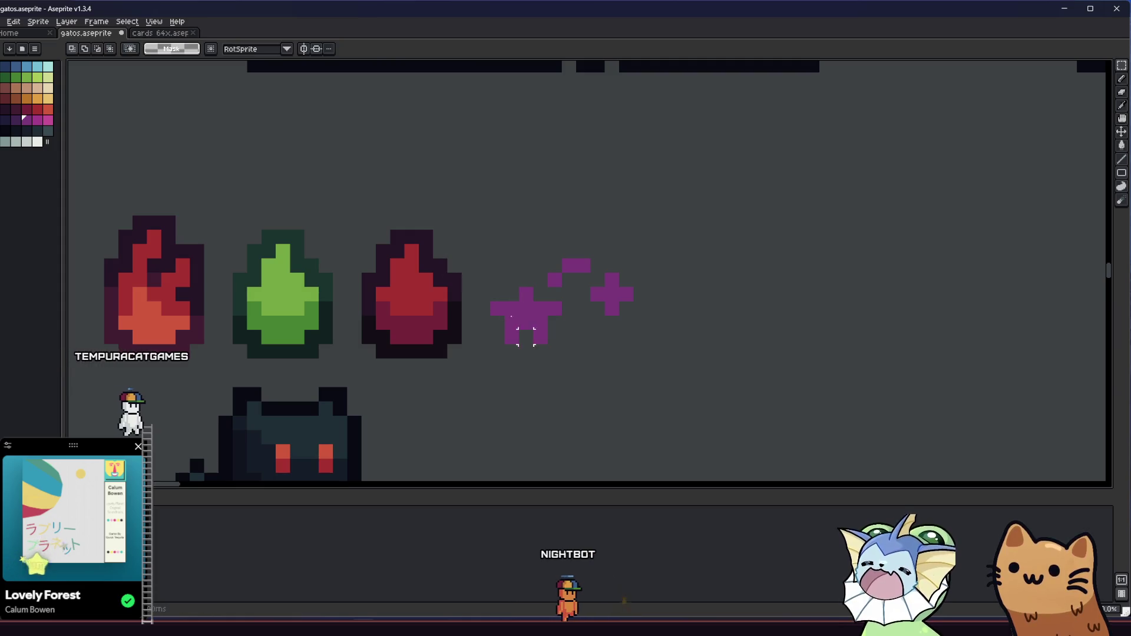
pyautogui.press('b')
pyautogui.click(575, 339)
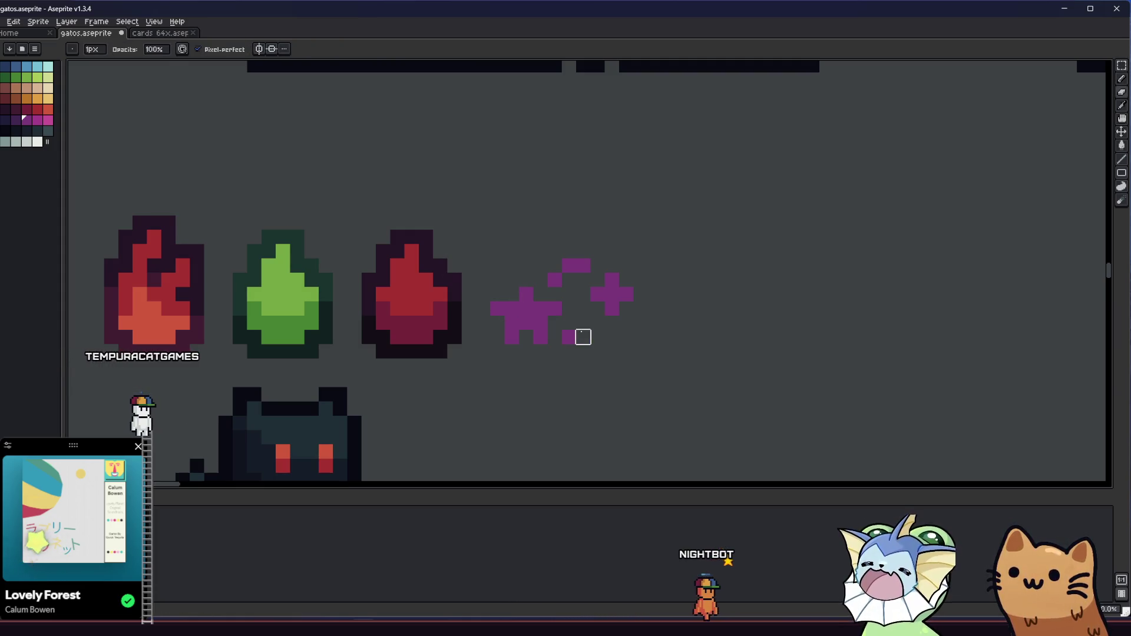
pyautogui.click(583, 324)
# Step: Nudge the small star into place and add a purple pixel at the arc's end
pyautogui.press('m')
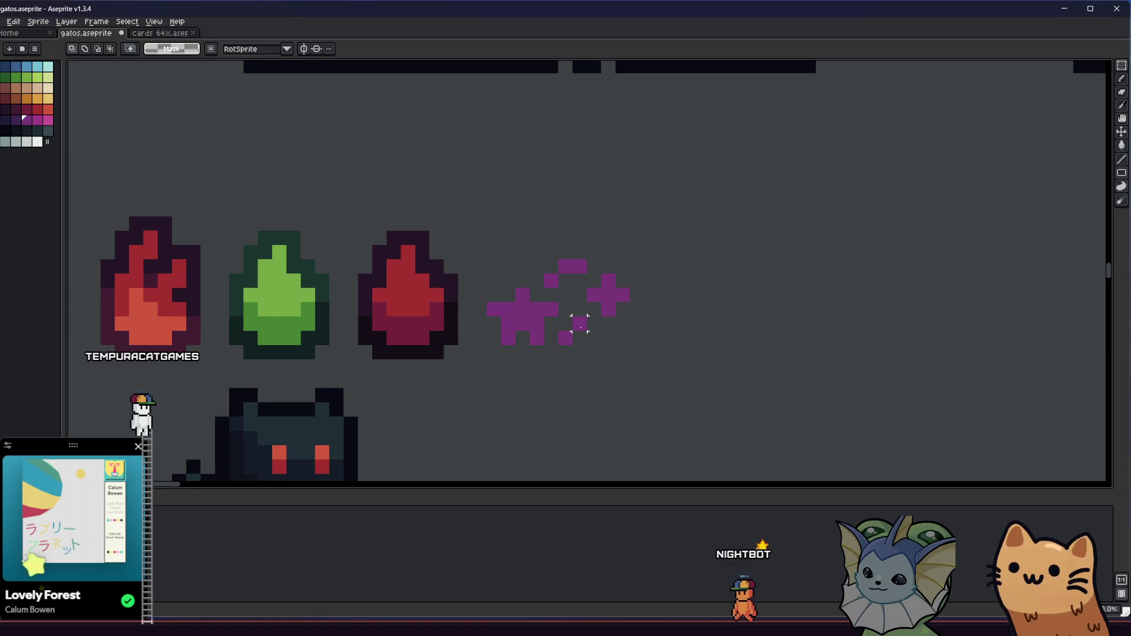
pyautogui.moveTo(585, 271); pyautogui.dragTo(632, 319)
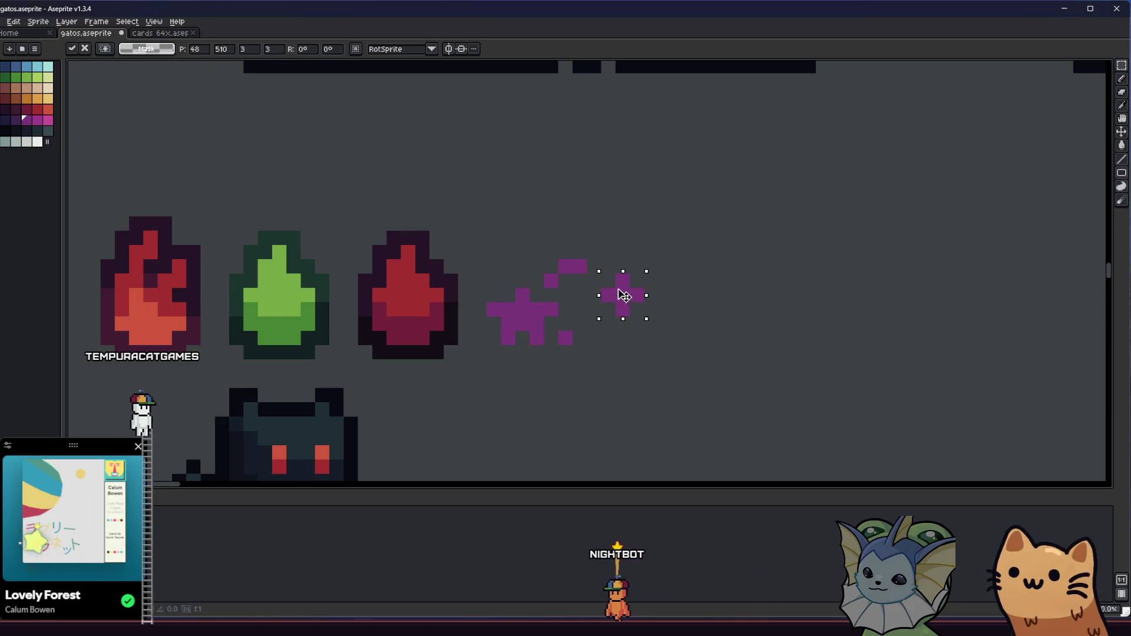
pyautogui.hotkey('ctrl', 'd')
pyautogui.press('b')
pyautogui.click(580, 338)
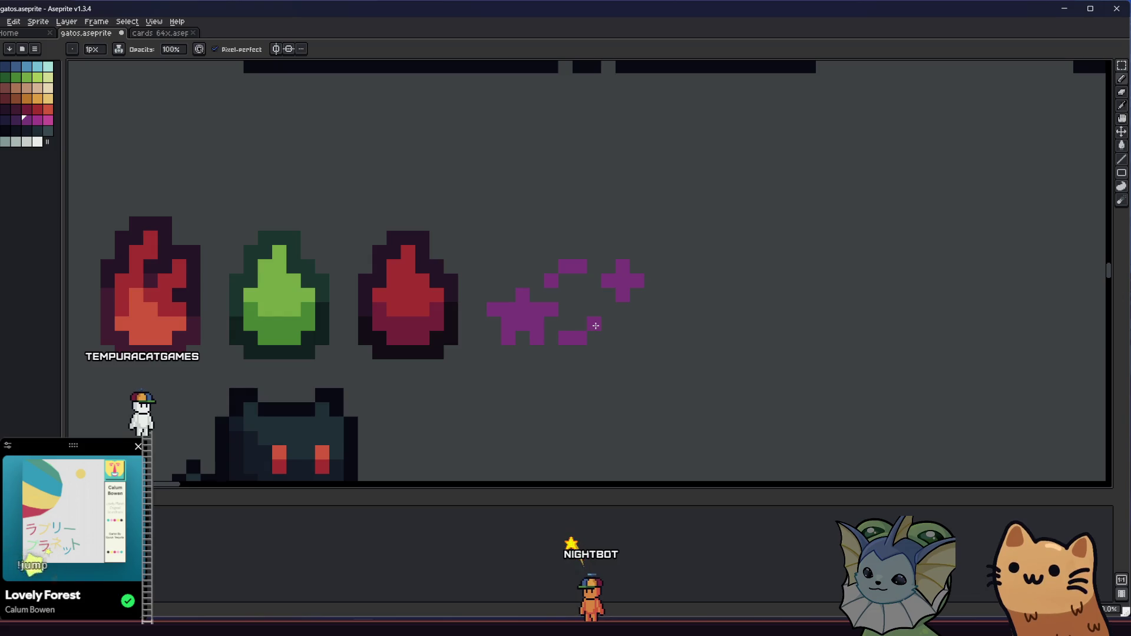
pyautogui.scroll(-3, 579, 383)
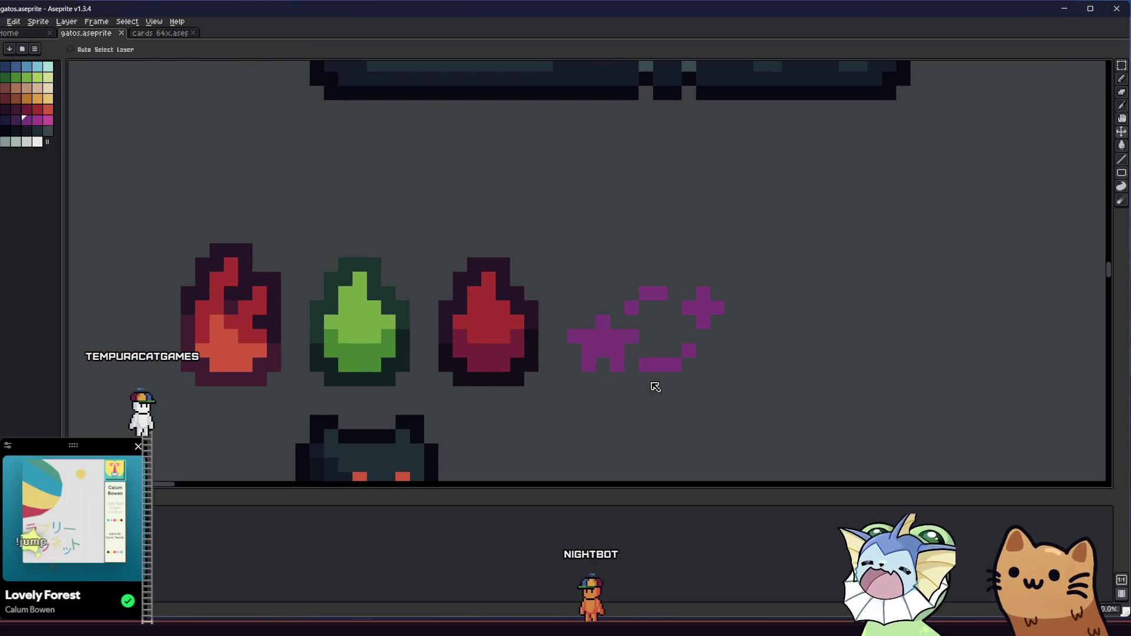
# Step: Select the whole purple icon and apply a dark idx-31 outline to it
pyautogui.moveTo(579, 383); pyautogui.dragTo(508, 374)
pyautogui.scroll(3, 517, 352)
pyautogui.press('m')
pyautogui.moveTo(502, 254); pyautogui.dragTo(733, 443)
pyautogui.hotkey('shift', 'o')
pyautogui.click(705, 226)
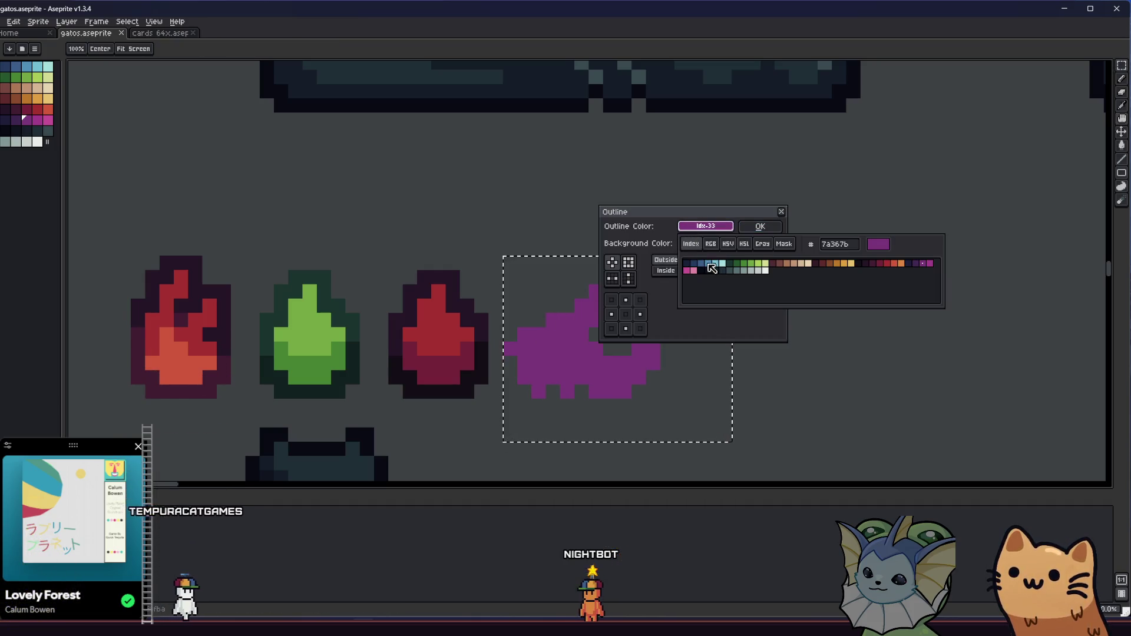
pyautogui.click(910, 263)
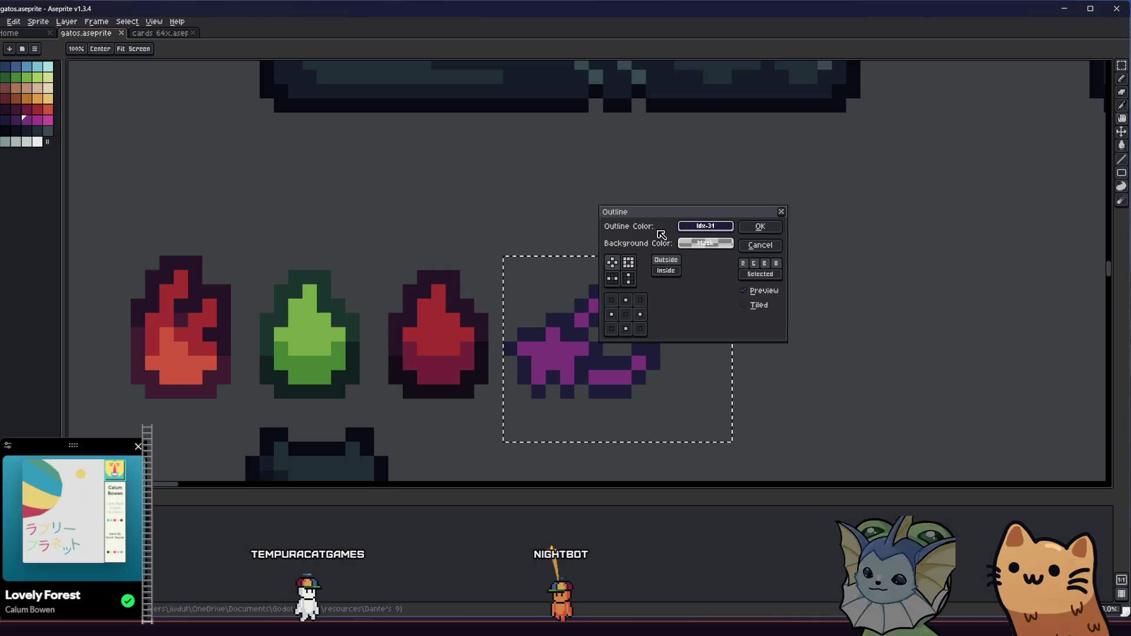
pyautogui.press('Return')
# Step: Zoom and pan across the sprite sheet to check the outlined icon
pyautogui.scroll(-3, 687, 353)
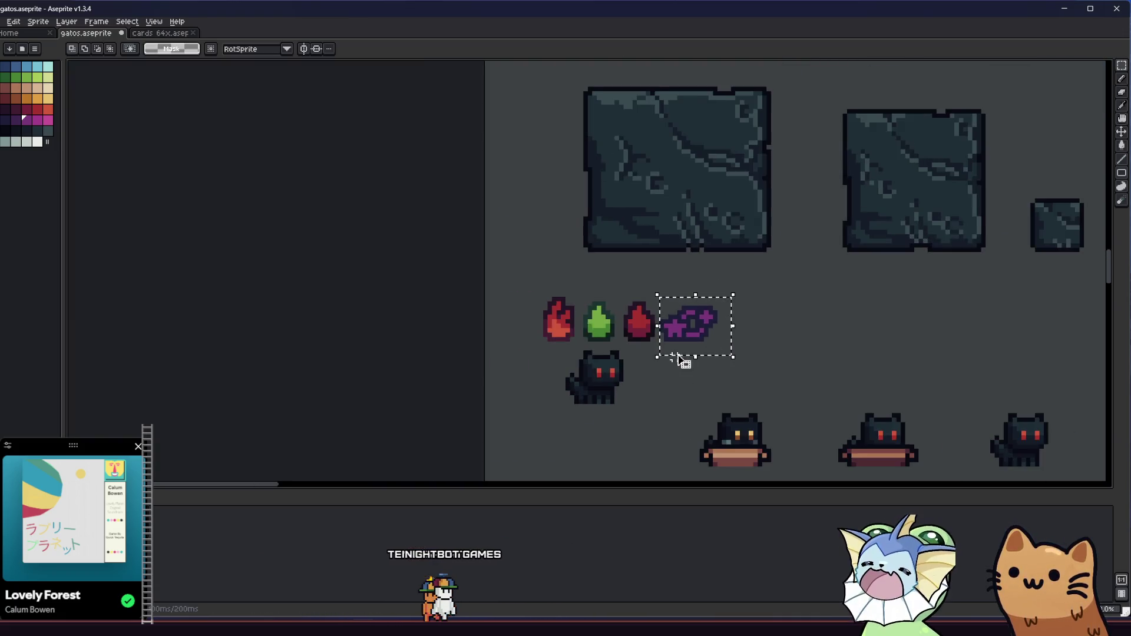
pyautogui.moveTo(687, 353); pyautogui.dragTo(572, 384)
pyautogui.scroll(-5, 572, 377)
pyautogui.scroll(4, 565, 360)
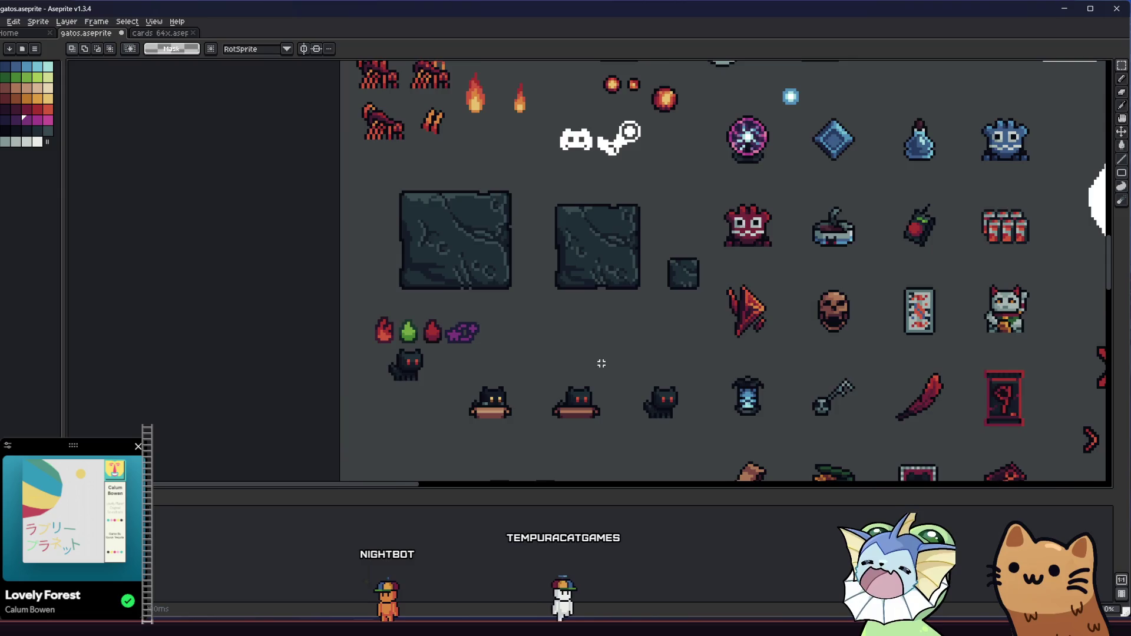
pyautogui.scroll(3, 565, 357)
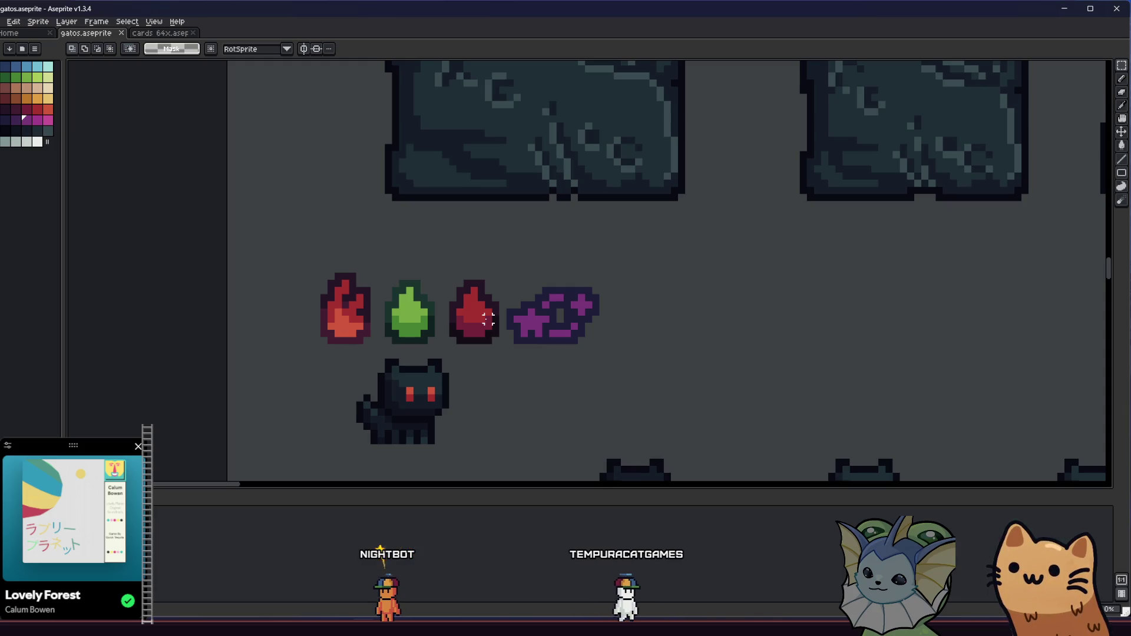
# Step: Paint the dark pixel below the hole with the icon's purple and save the sprite sheet
pyautogui.press('i')
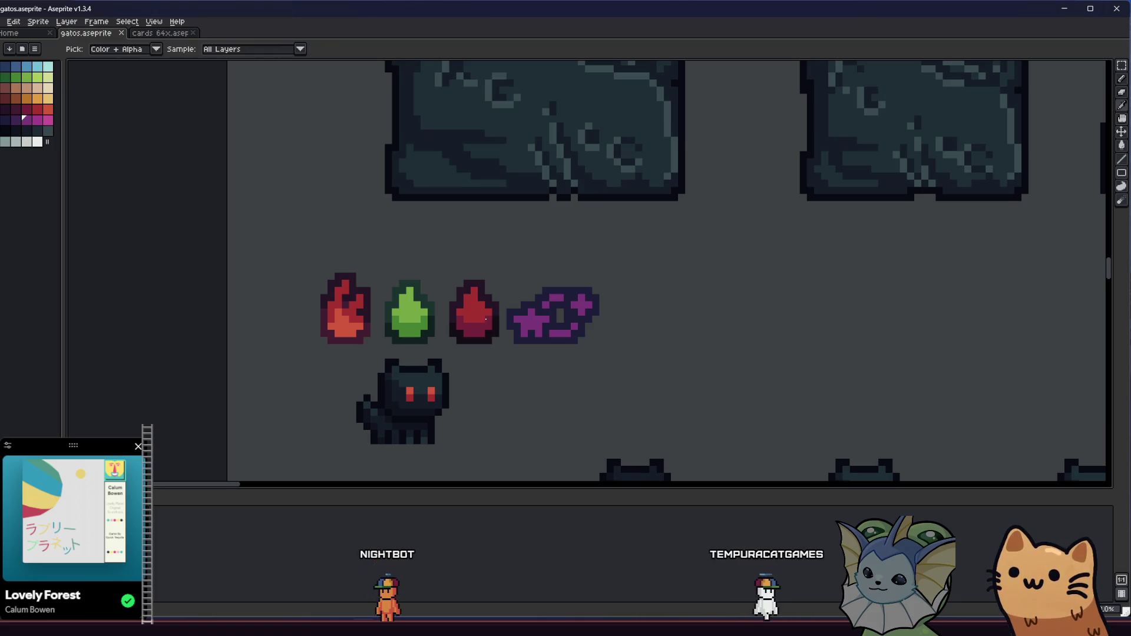
pyautogui.scroll(3, 566, 296)
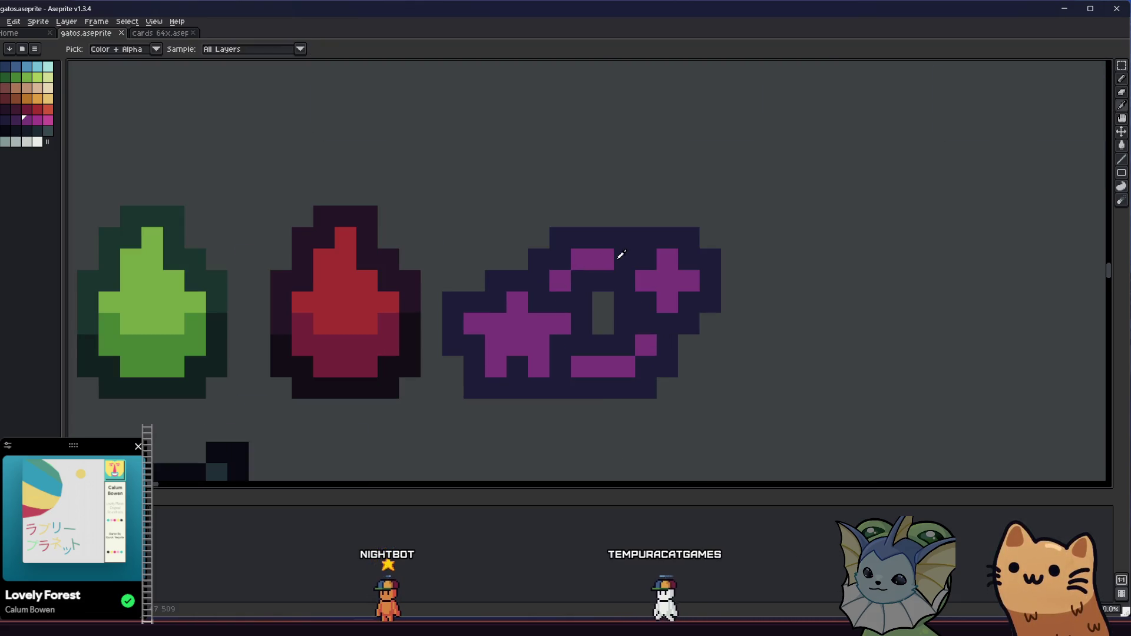
pyautogui.press('b')
pyautogui.click(626, 254)
pyautogui.click(606, 336)
pyautogui.hscroll(1, 436, 377)
pyautogui.hotkey('ctrl', 's')
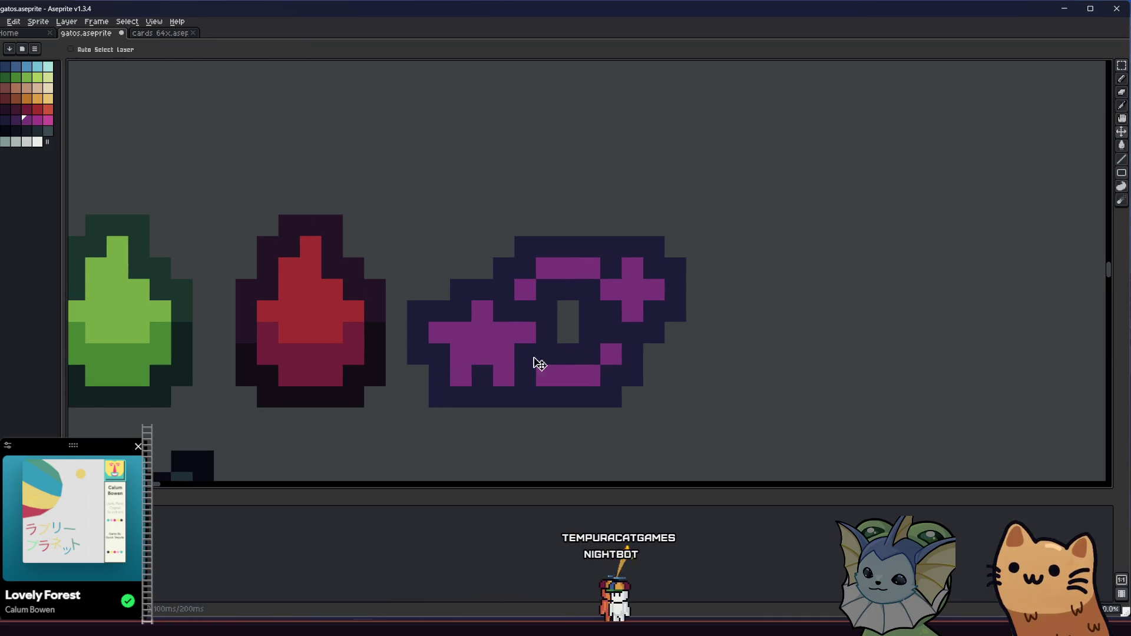
# Step: Shift the icon's right side one pixel left and touch up two pixels dark and purple
pyautogui.press('m')
pyautogui.moveTo(727, 195)
pyautogui.mouseDown()
pyautogui.moveTo(580, 429)
pyautogui.moveTo(558, 430)
pyautogui.mouseUp()
pyautogui.moveTo(644, 371); pyautogui.dragTo(622, 371)
pyautogui.hotkey('ctrl', 'd')
pyautogui.press('b')
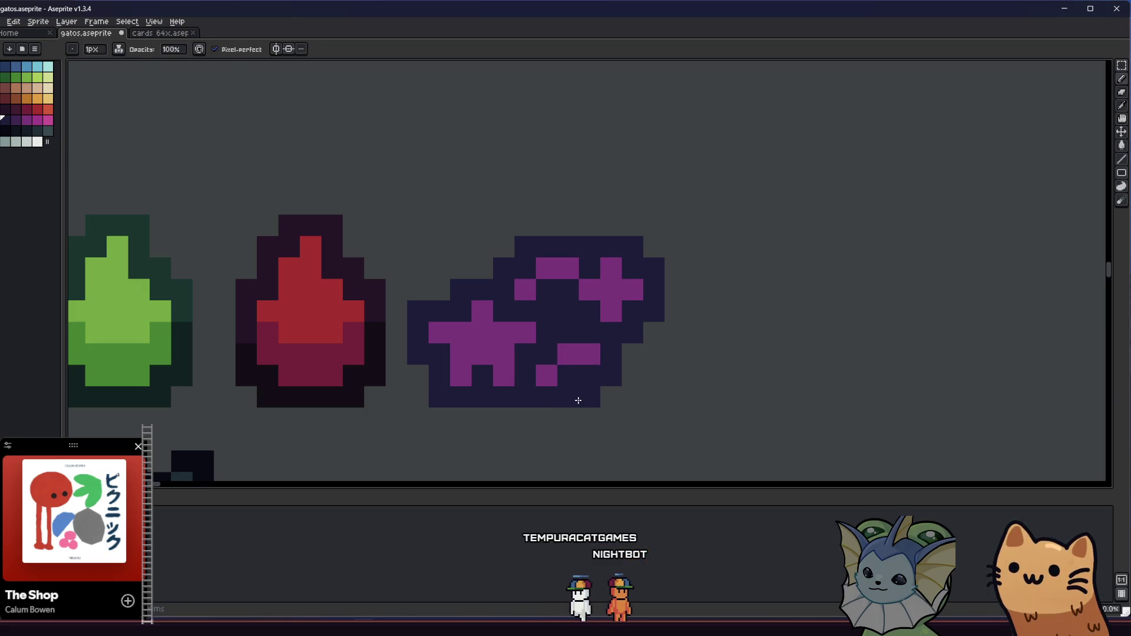
pyautogui.rightClick(568, 354)
pyautogui.click(568, 376)
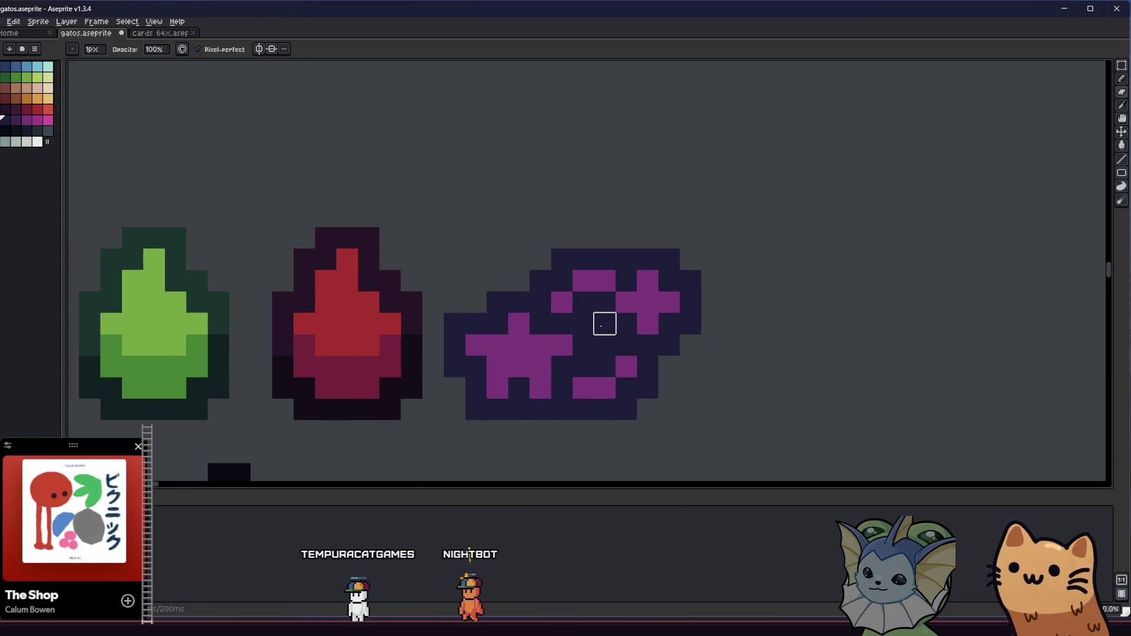
# Step: Fill the icon's stars with the magenta palette colour using the Paint Bucket
pyautogui.scroll(1, 583, 345)
pyautogui.scroll(1, 584, 346)
pyautogui.scroll(-5, 492, 387)
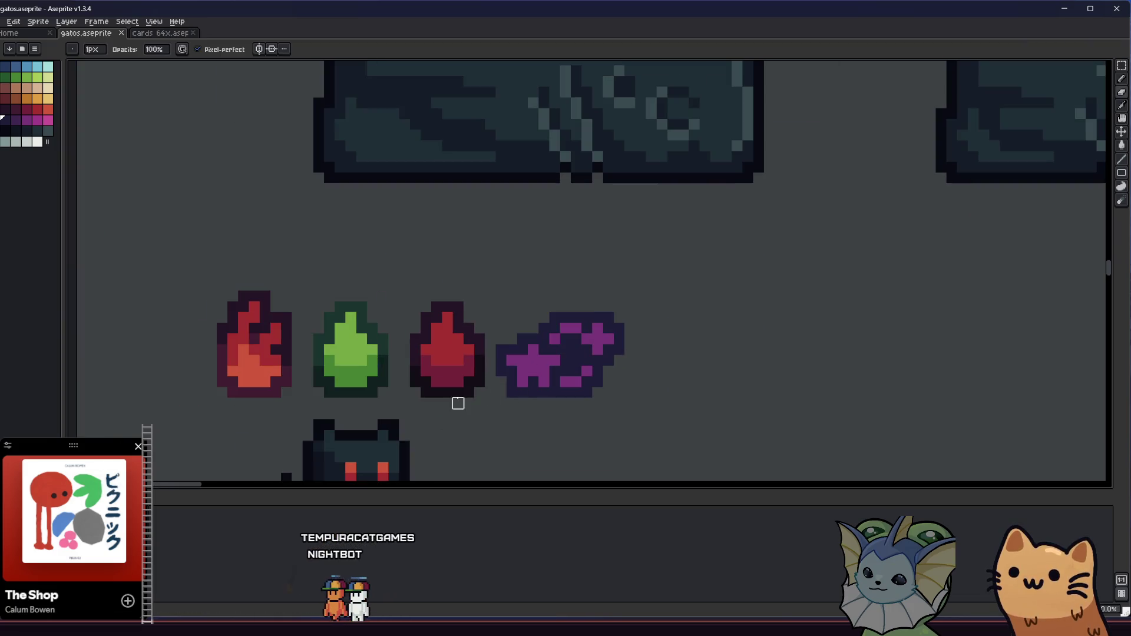
pyautogui.scroll(-3, 465, 392)
pyautogui.hscroll(3, 477, 384)
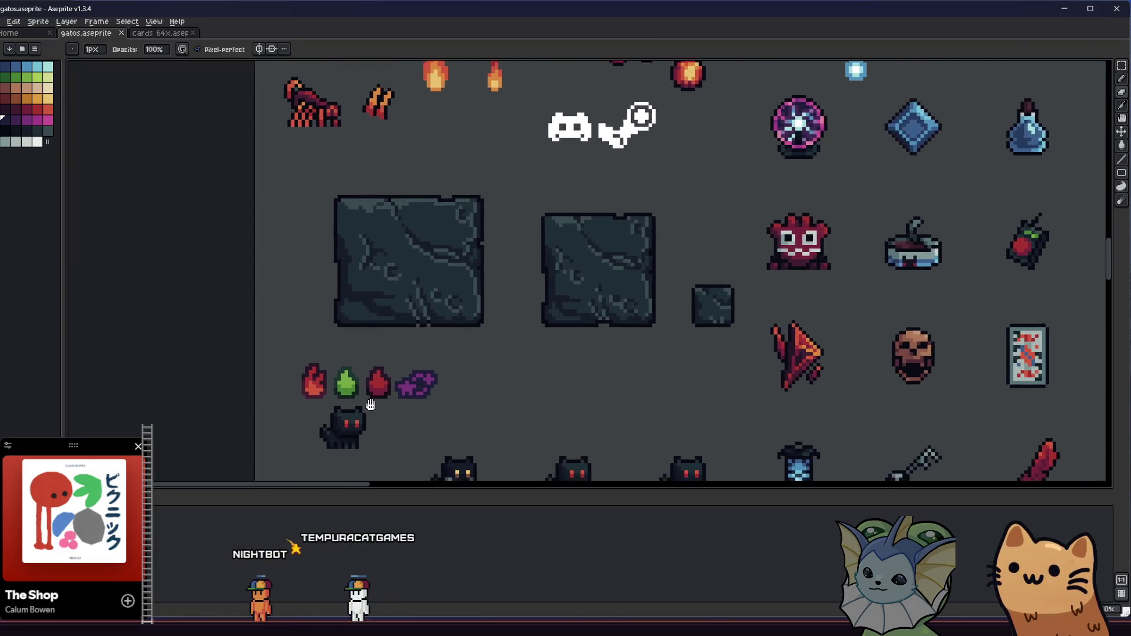
pyautogui.hscroll(-2, 482, 366)
pyautogui.scroll(3, 482, 365)
pyautogui.click(35, 119)
pyautogui.press('g')
pyautogui.click(395, 330)
pyautogui.hotkey('ctrl', 'z')
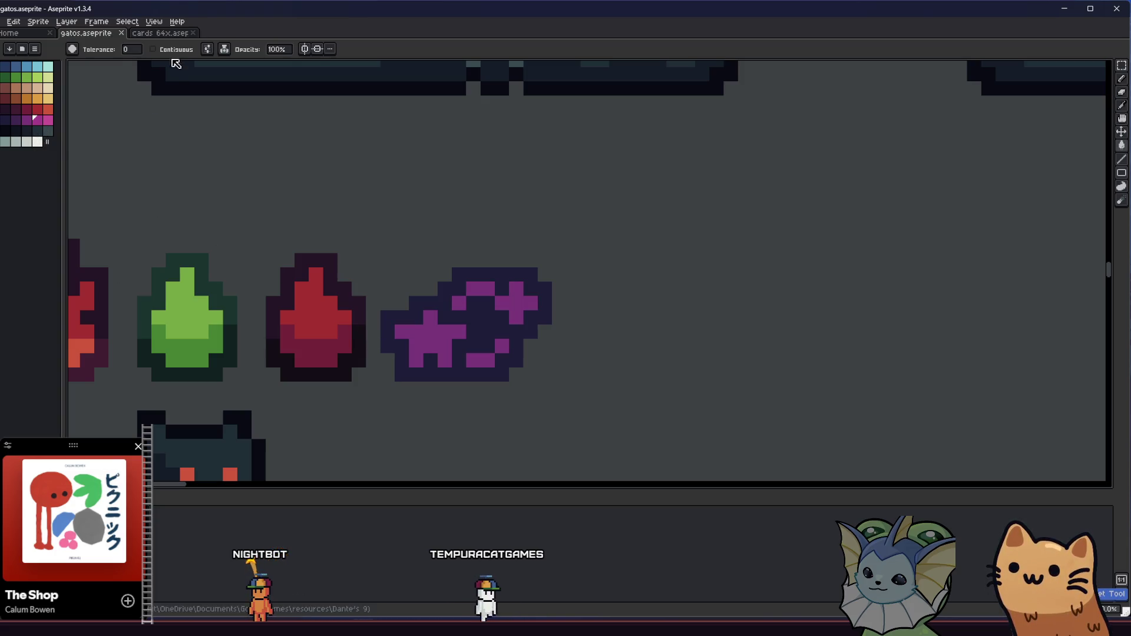
pyautogui.click(429, 334)
# Step: Pan the view across to the gems to review the magenta stars
pyautogui.scroll(-3, 429, 342)
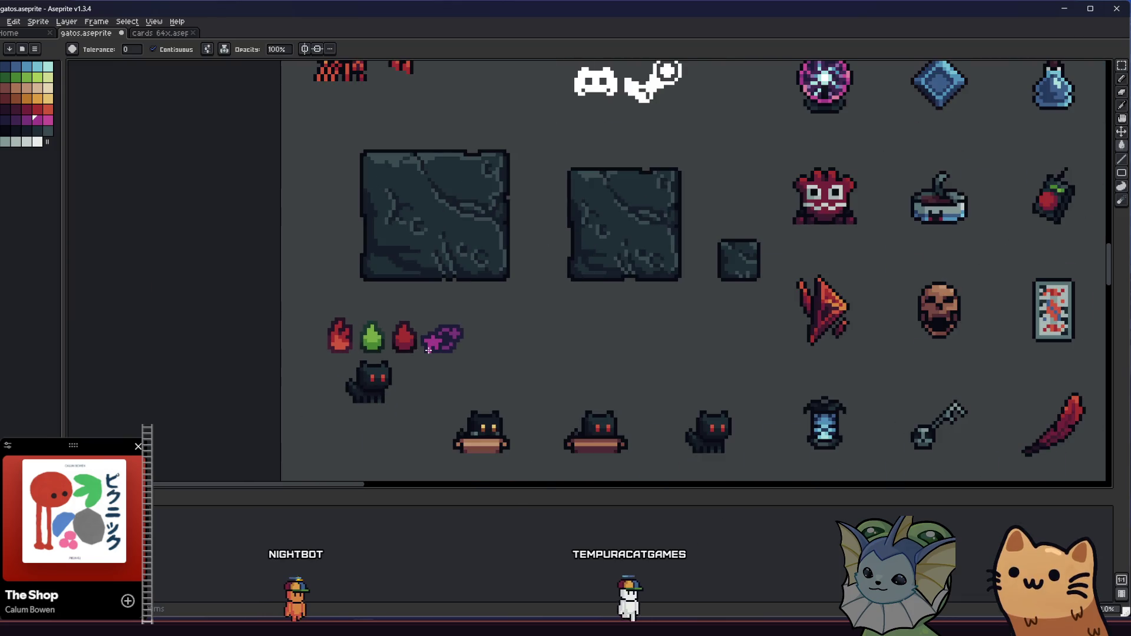
pyautogui.scroll(-1, 429, 349)
pyautogui.scroll(4, 433, 342)
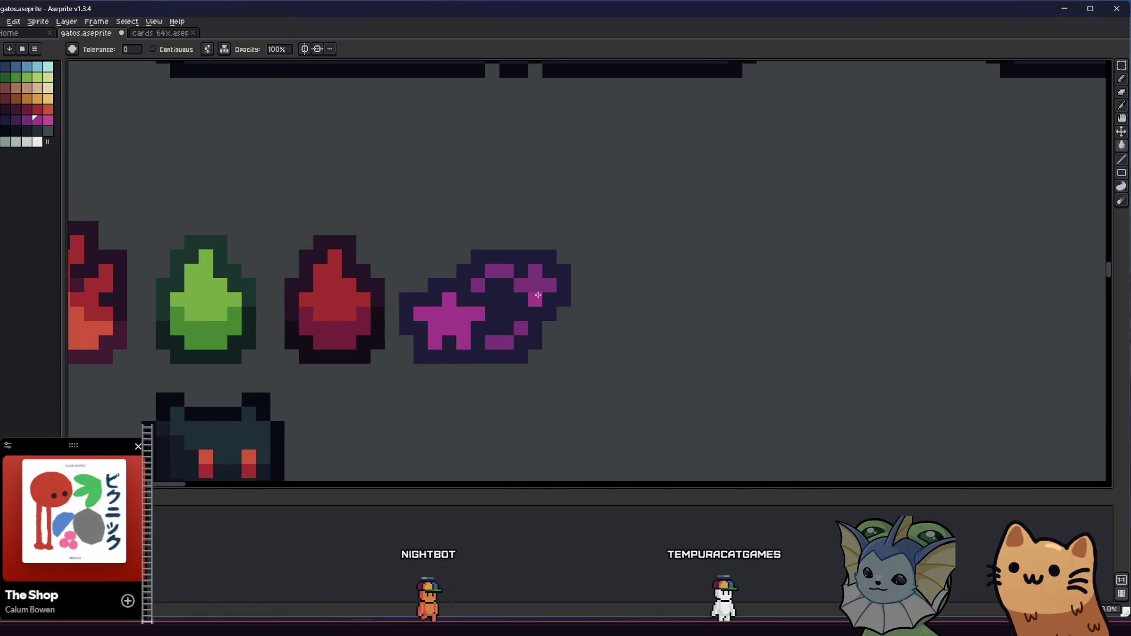
pyautogui.moveTo(454, 323); pyautogui.dragTo(513, 323)
pyautogui.press('b')
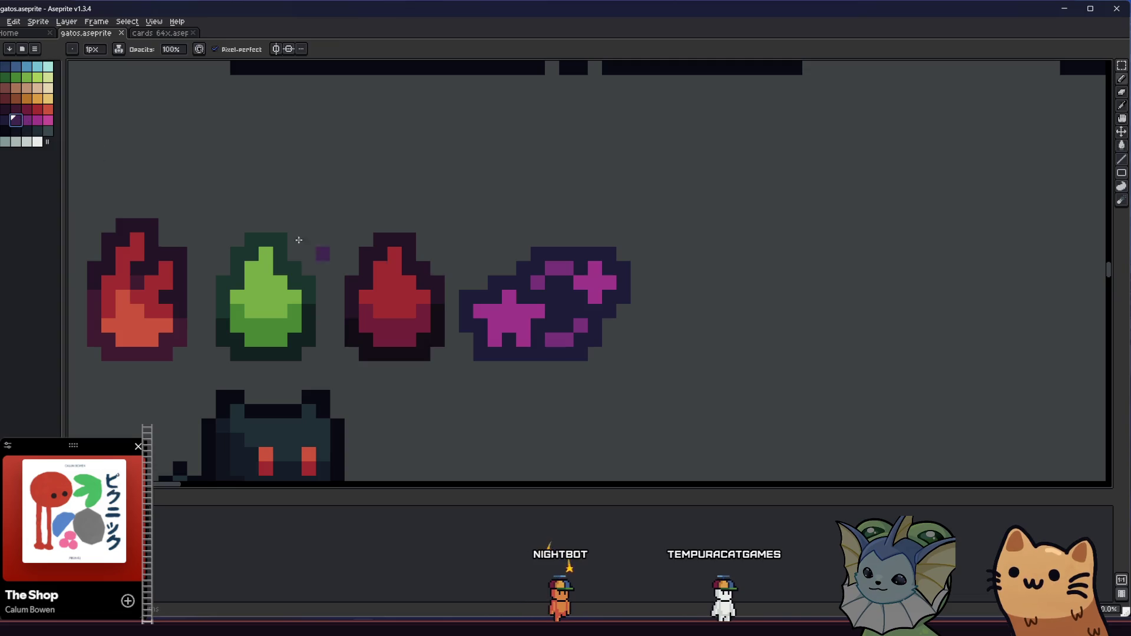
# Step: Paint near-black shadow pixels along the star icon's lower-left outline, right outline and right leg
pyautogui.scroll(-3, 557, 342)
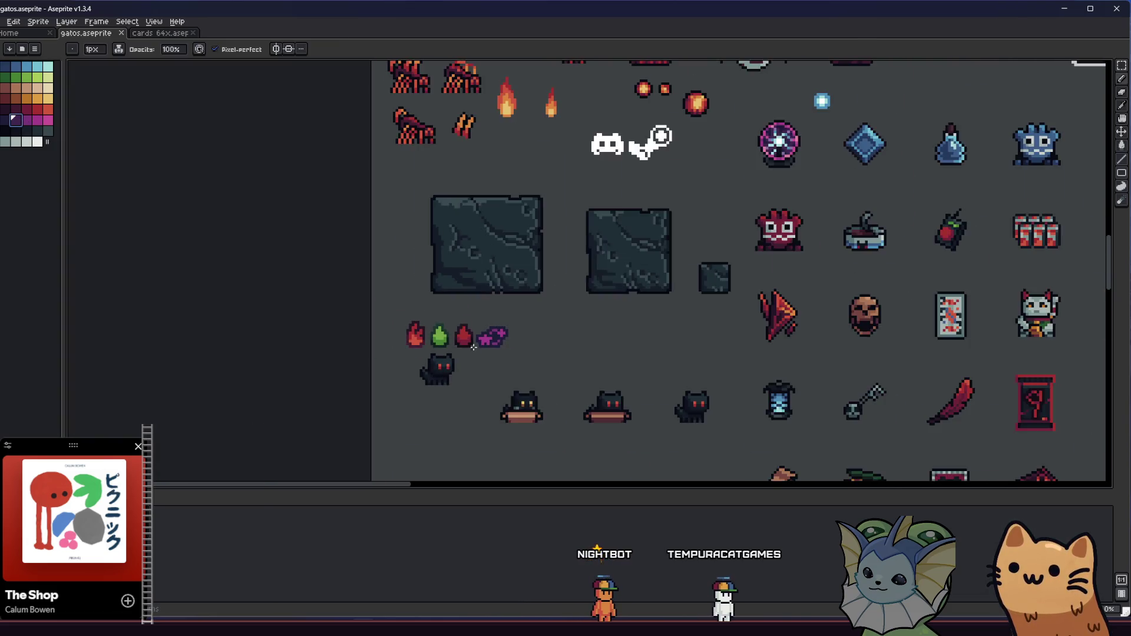
pyautogui.scroll(1, 480, 353)
pyautogui.moveTo(480, 356)
pyautogui.mouseDown()
pyautogui.moveTo(388, 367)
pyautogui.moveTo(372, 356)
pyautogui.mouseUp()
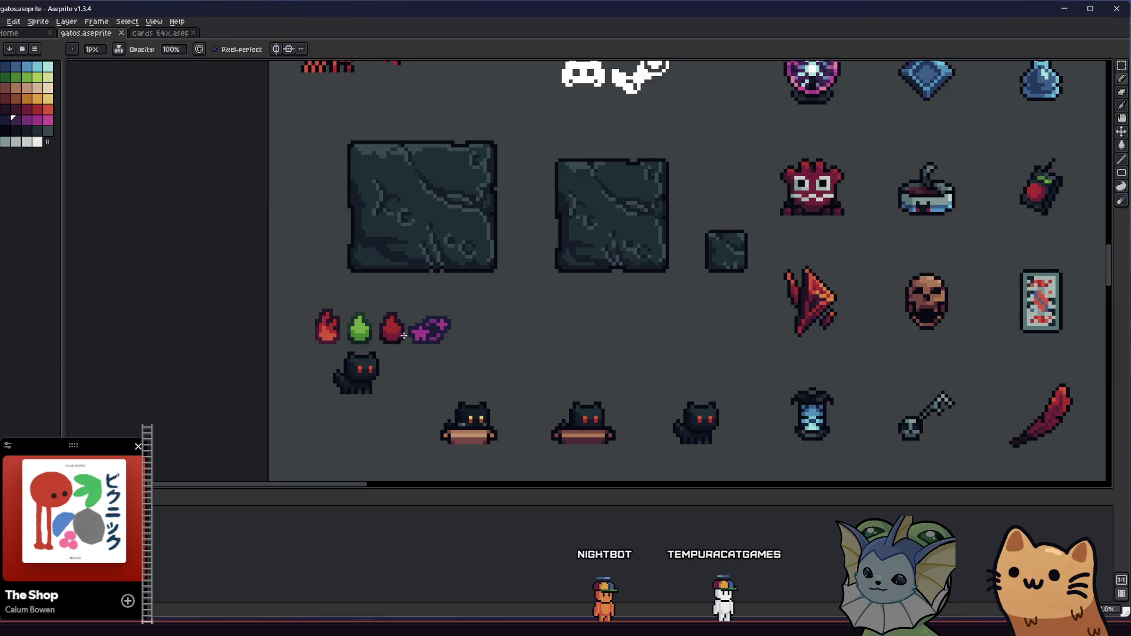
pyautogui.scroll(4, 403, 335)
pyautogui.press('alt')
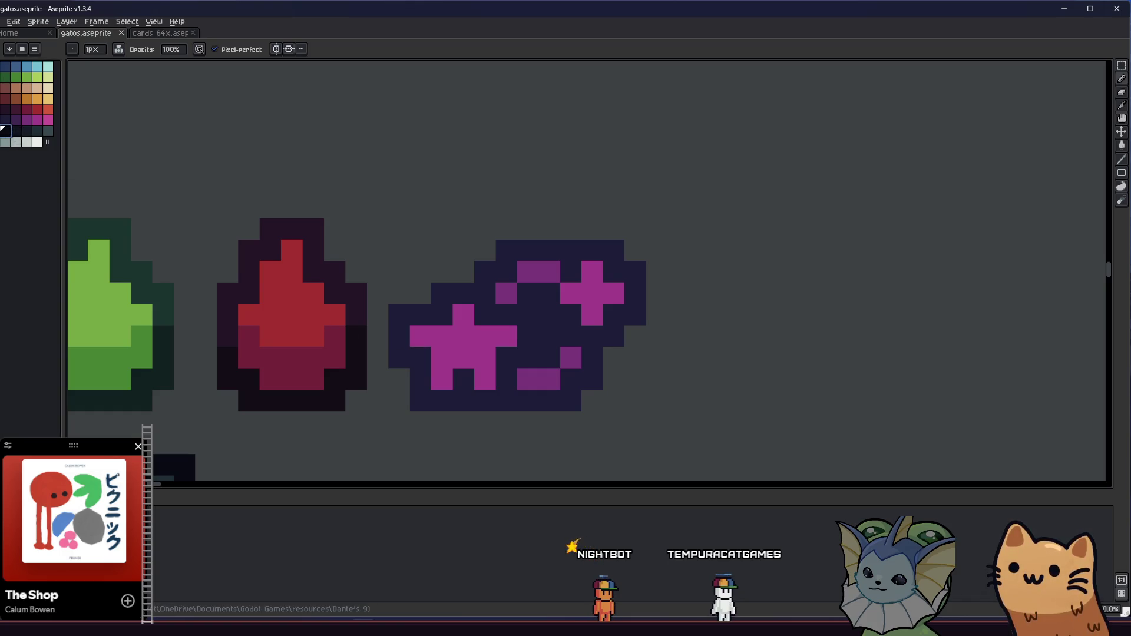
pyautogui.moveTo(415, 356)
pyautogui.mouseDown()
pyautogui.moveTo(396, 353)
pyautogui.moveTo(442, 399)
pyautogui.moveTo(464, 388)
pyautogui.moveTo(563, 395)
pyautogui.mouseUp()
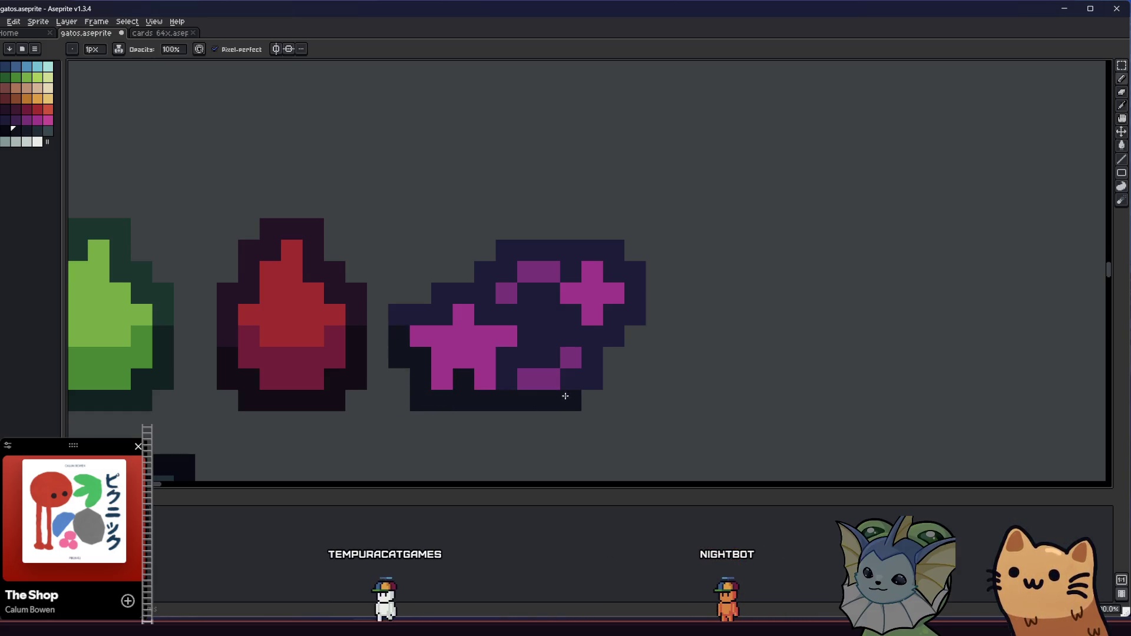
pyautogui.moveTo(617, 320)
pyautogui.mouseDown()
pyautogui.moveTo(595, 330)
pyautogui.moveTo(638, 312)
pyautogui.moveTo(572, 316)
pyautogui.moveTo(594, 361)
pyautogui.mouseUp()
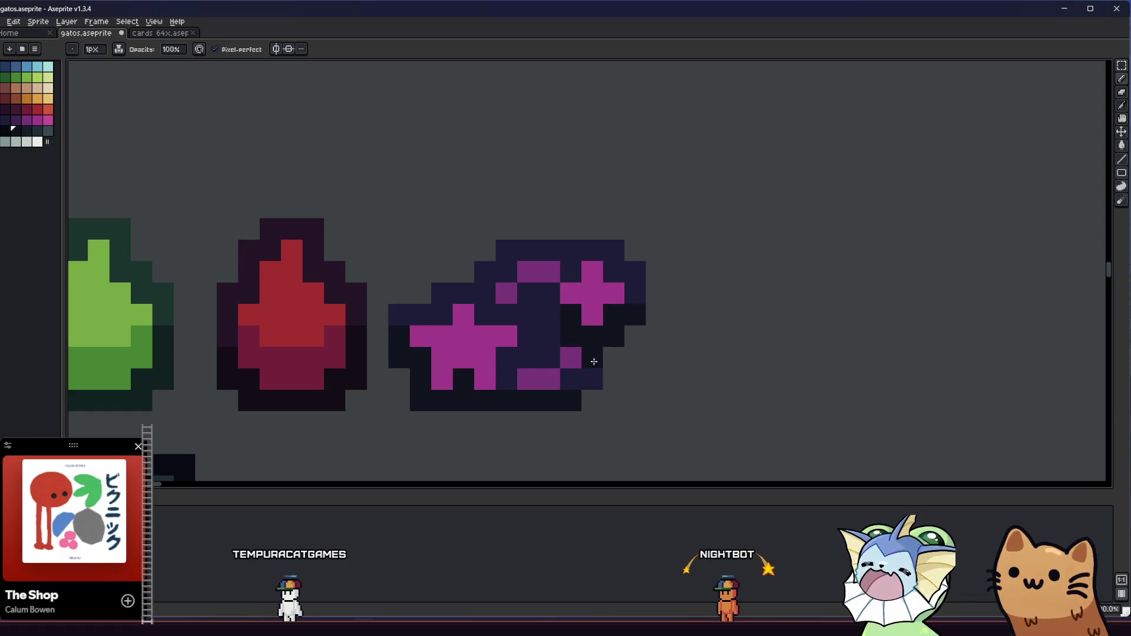
pyautogui.click(493, 380)
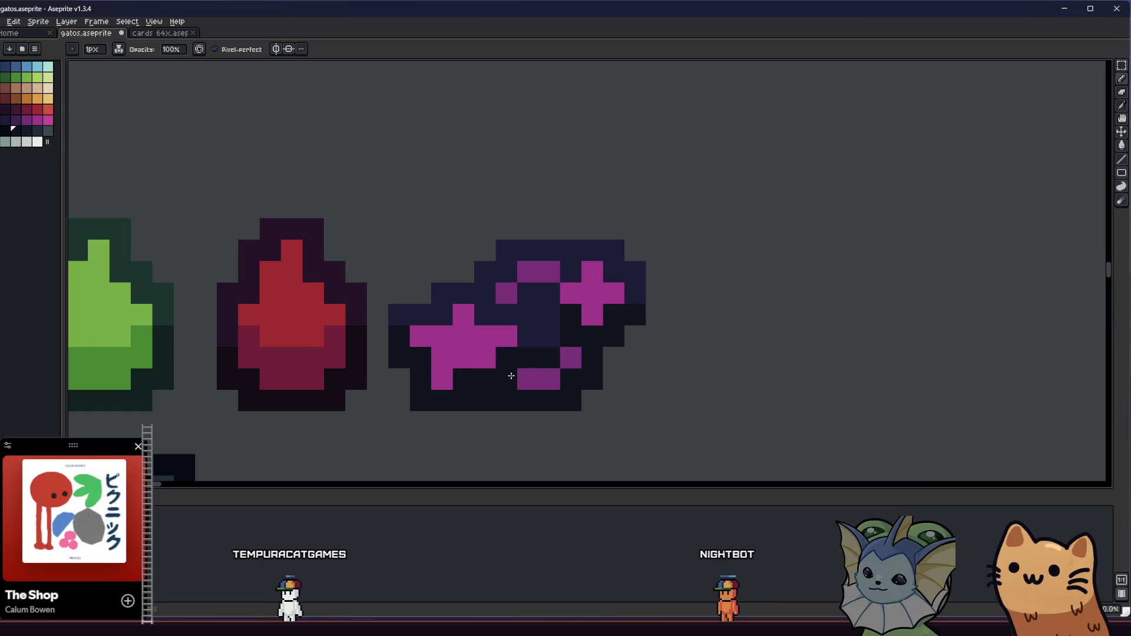
pyautogui.scroll(-8, 486, 375)
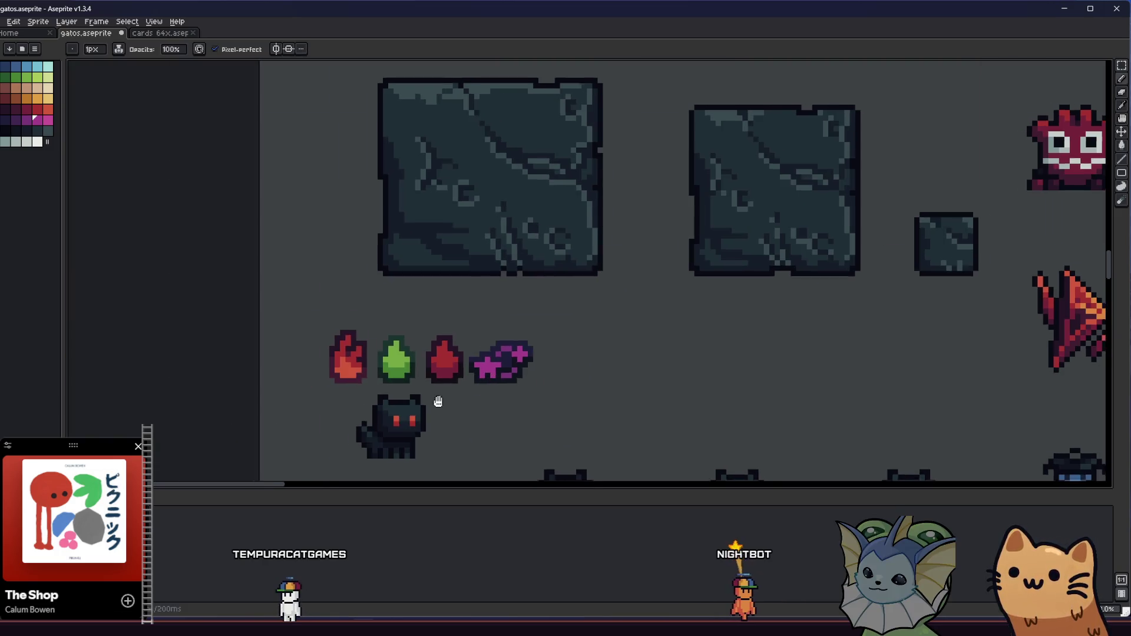
# Step: Add near-black pixels inside the icon and repaint some black pixels dark navy
pyautogui.scroll(1, 461, 398)
pyautogui.scroll(5, 461, 398)
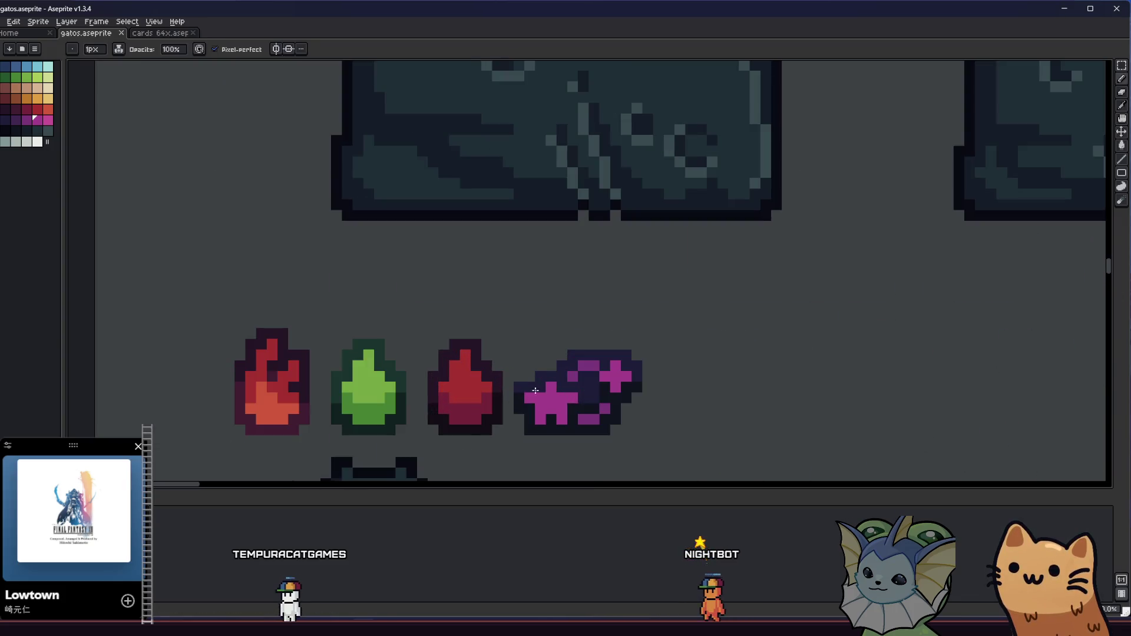
pyautogui.click(631, 331)
pyautogui.click(625, 291)
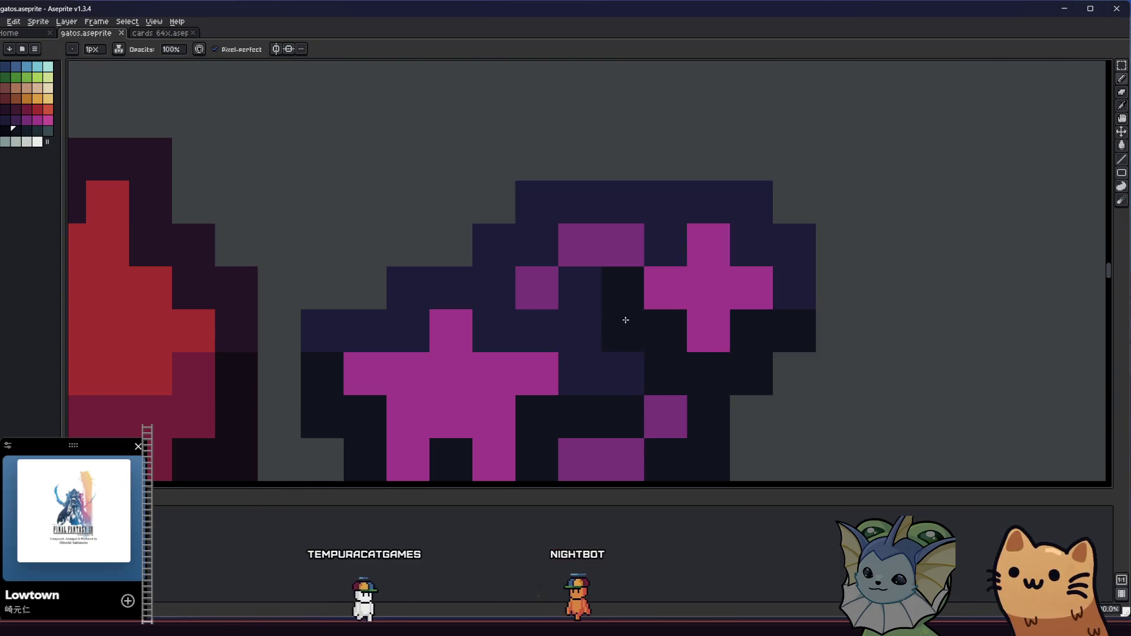
pyautogui.scroll(-2, 560, 371)
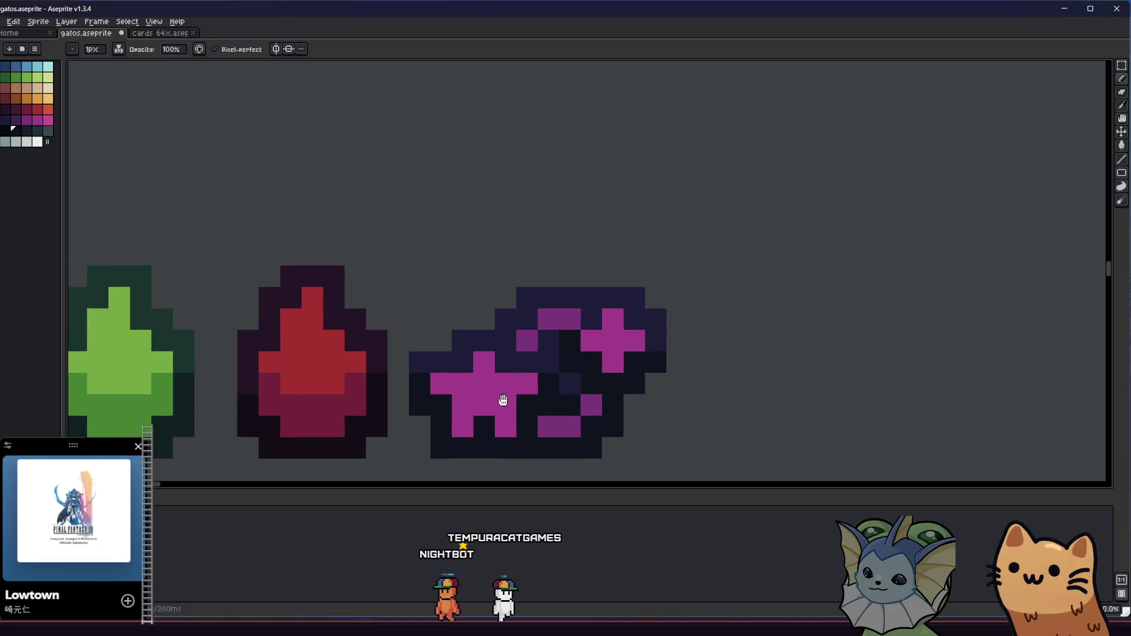
pyautogui.moveTo(547, 389); pyautogui.dragTo(601, 430)
pyautogui.click(608, 422)
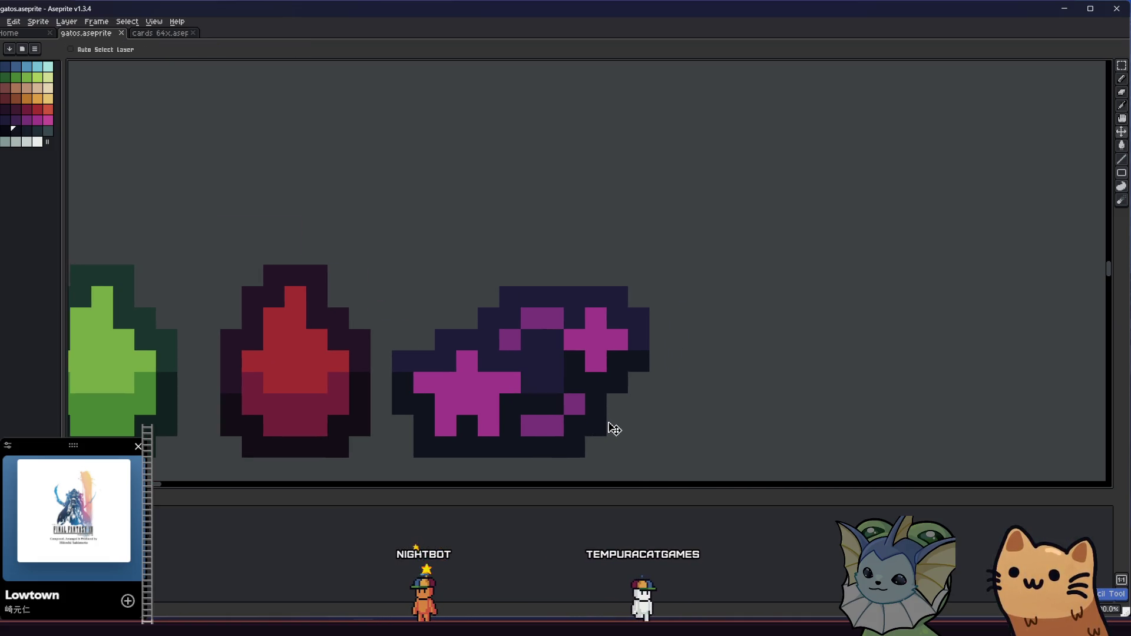
# Step: Zoom out to check the sprite sheet, then switch to the Obsidian notes
pyautogui.scroll(-2, 635, 342)
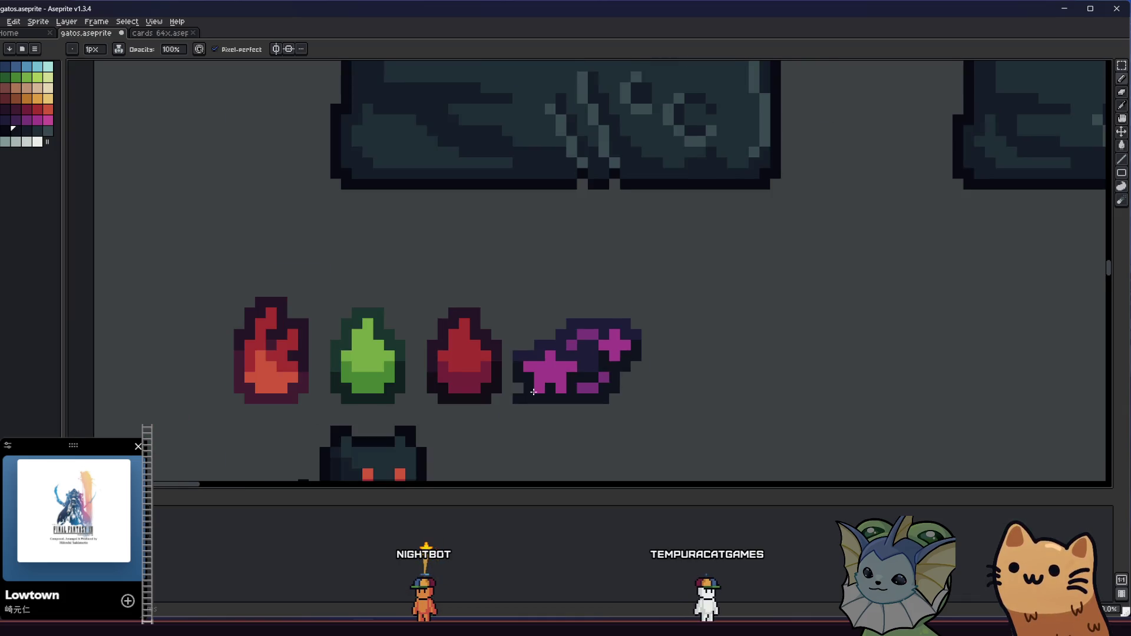
pyautogui.hscroll(2, 443, 408)
pyautogui.scroll(-2, 474, 422)
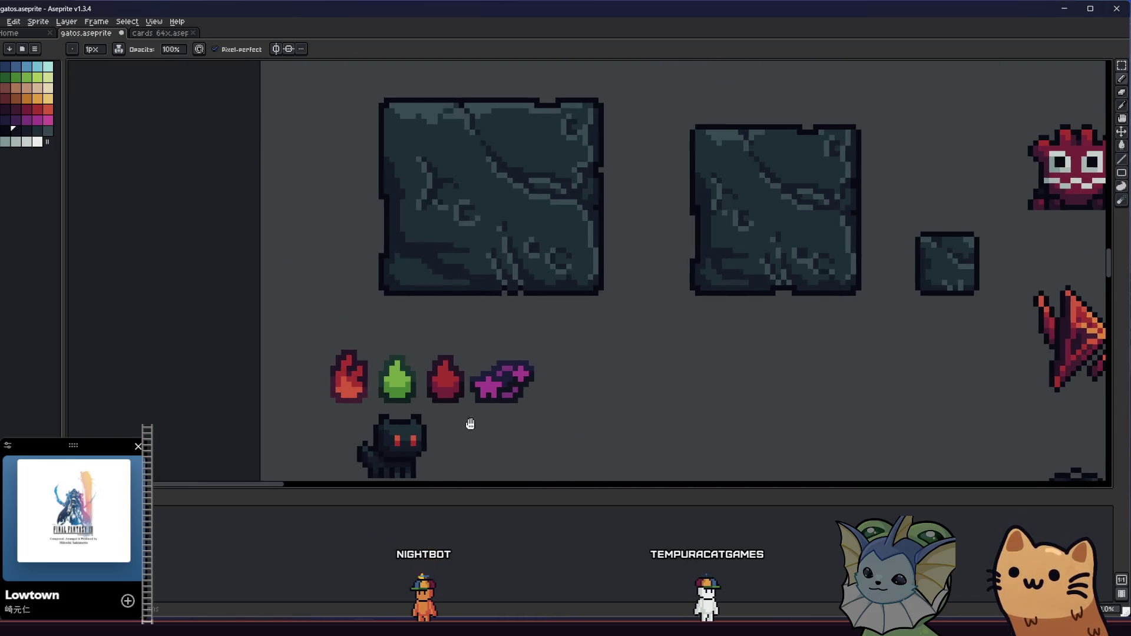
pyautogui.scroll(-2, 472, 419)
pyautogui.moveTo(472, 415)
pyautogui.mouseDown()
pyautogui.moveTo(499, 384)
pyautogui.moveTo(511, 403)
pyautogui.mouseUp()
pyautogui.scroll(3, 512, 403)
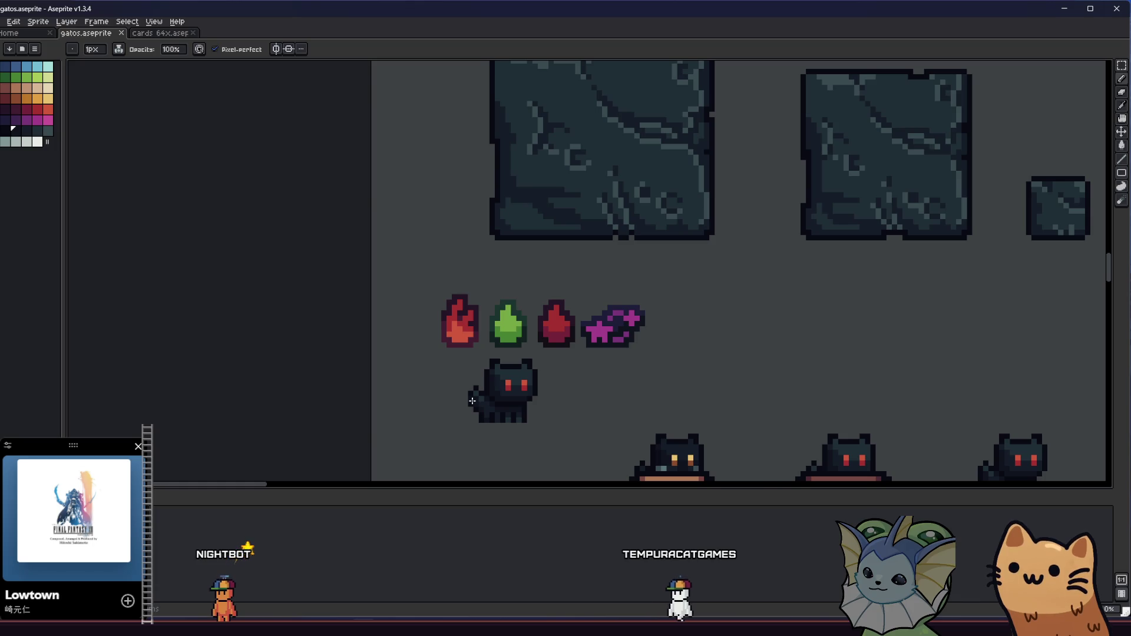
pyautogui.hotkey('alt', 'Tab')
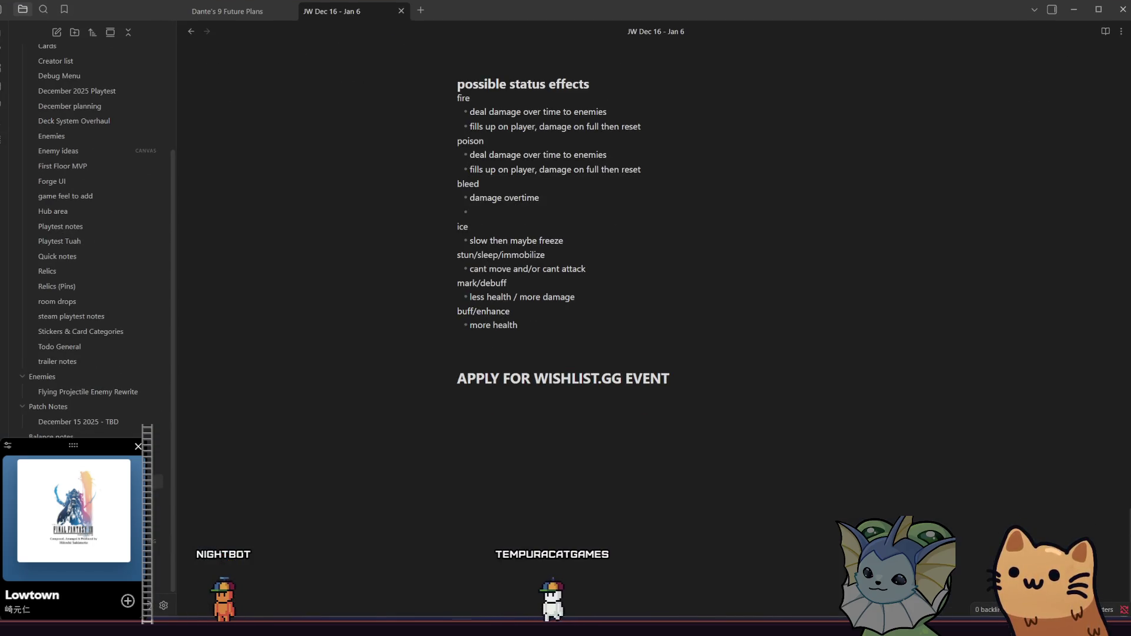
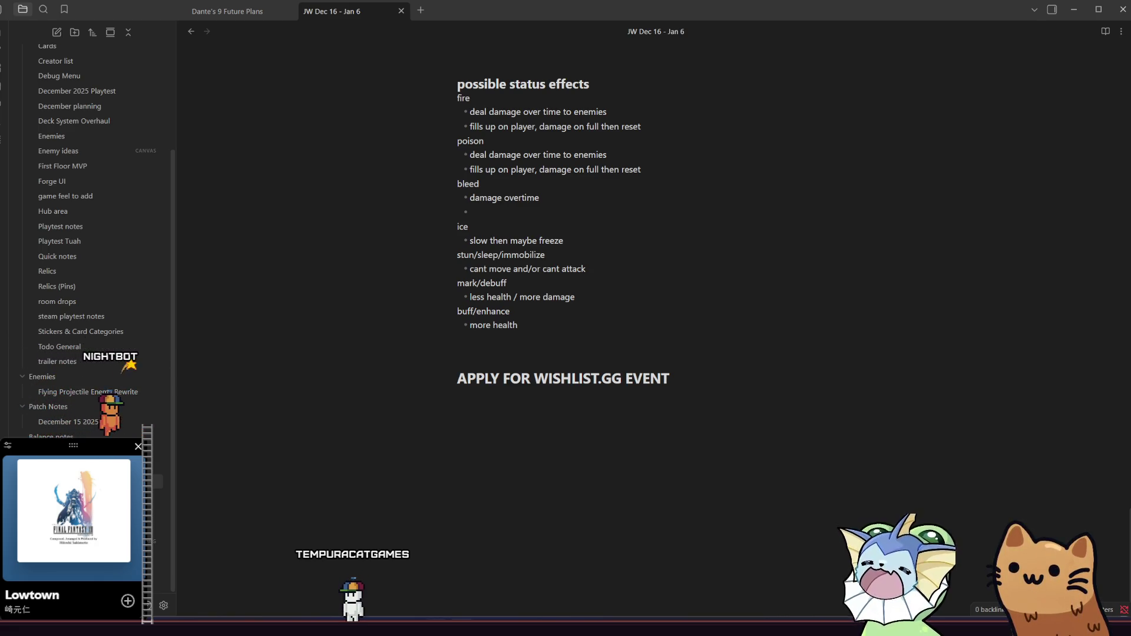
# Step: Switch from the Obsidian status-effects note to gatos.aseprite in Aseprite
pyautogui.moveTo(485, 627)
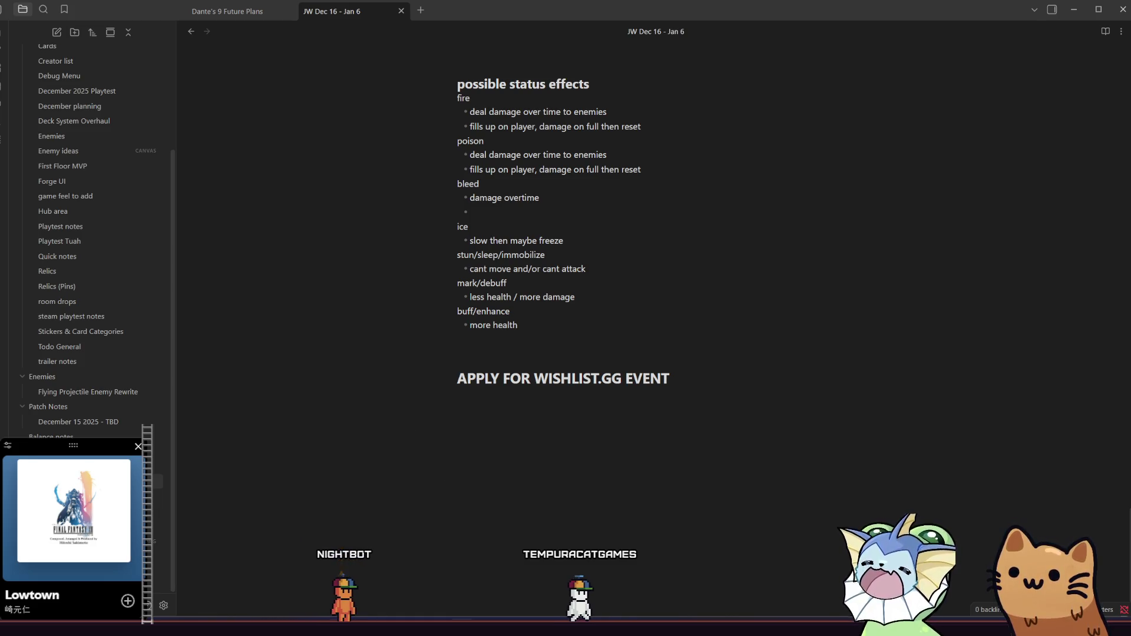
pyautogui.moveTo(371, 628)
pyautogui.click(371, 577)
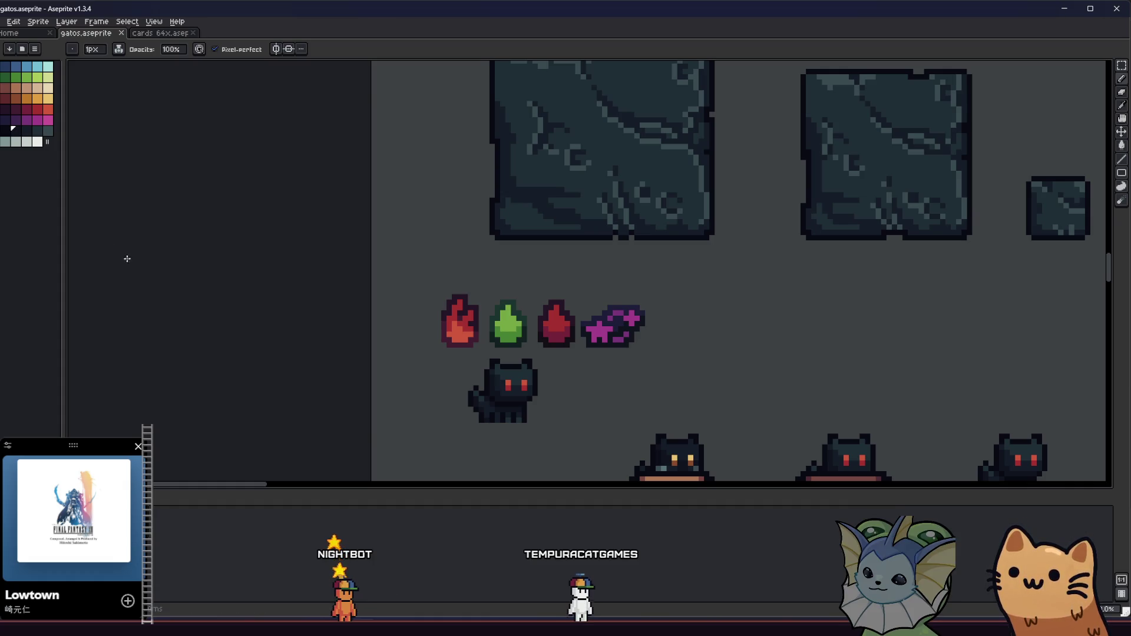
# Step: Draw the snowflake's pale cyan central stem and first diagonal arms beside the purple gem
pyautogui.hscroll(3, 474, 354)
pyautogui.scroll(3, 429, 290)
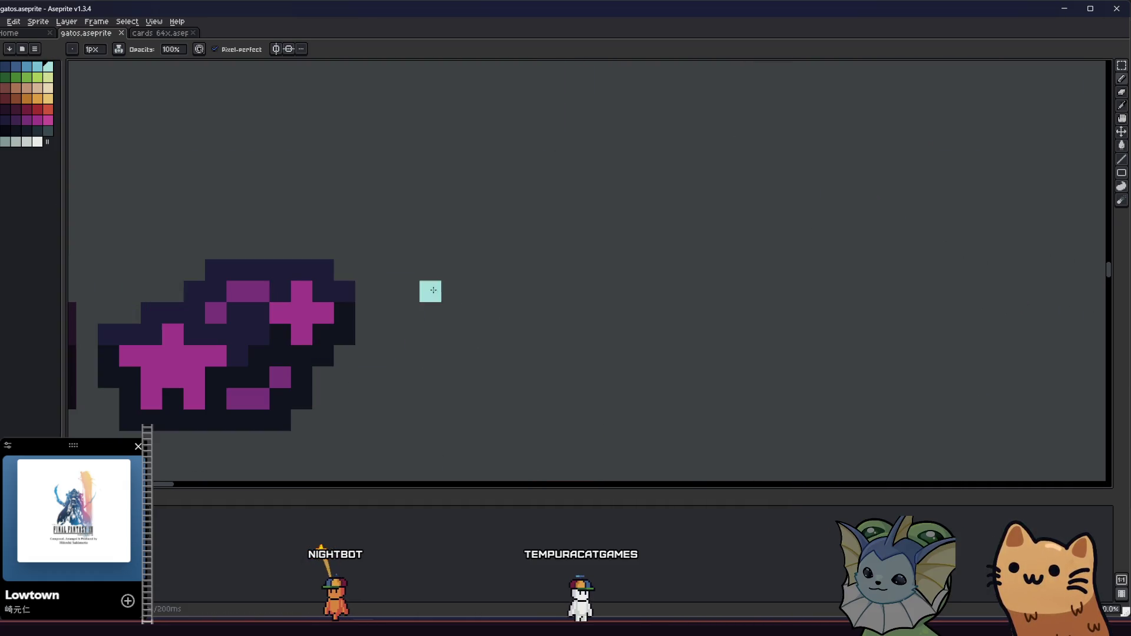
pyautogui.scroll(-1, 487, 265)
pyautogui.moveTo(532, 254)
pyautogui.mouseDown()
pyautogui.moveTo(532, 296)
pyautogui.moveTo(517, 294)
pyautogui.mouseUp()
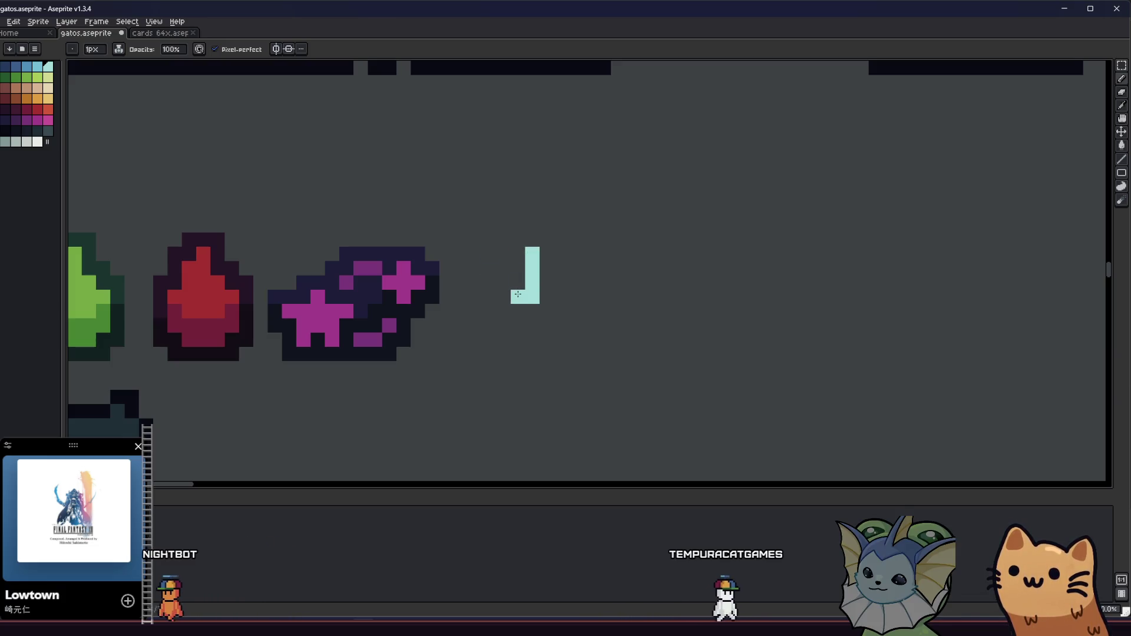
pyautogui.click(489, 268)
pyautogui.click(547, 297)
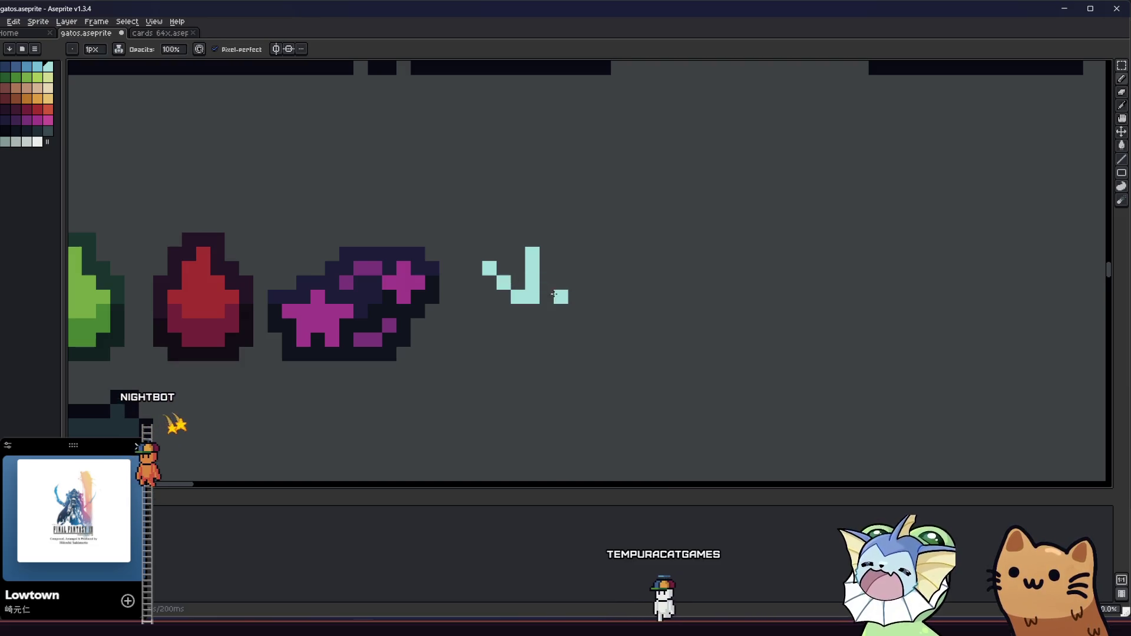
pyautogui.click(561, 282)
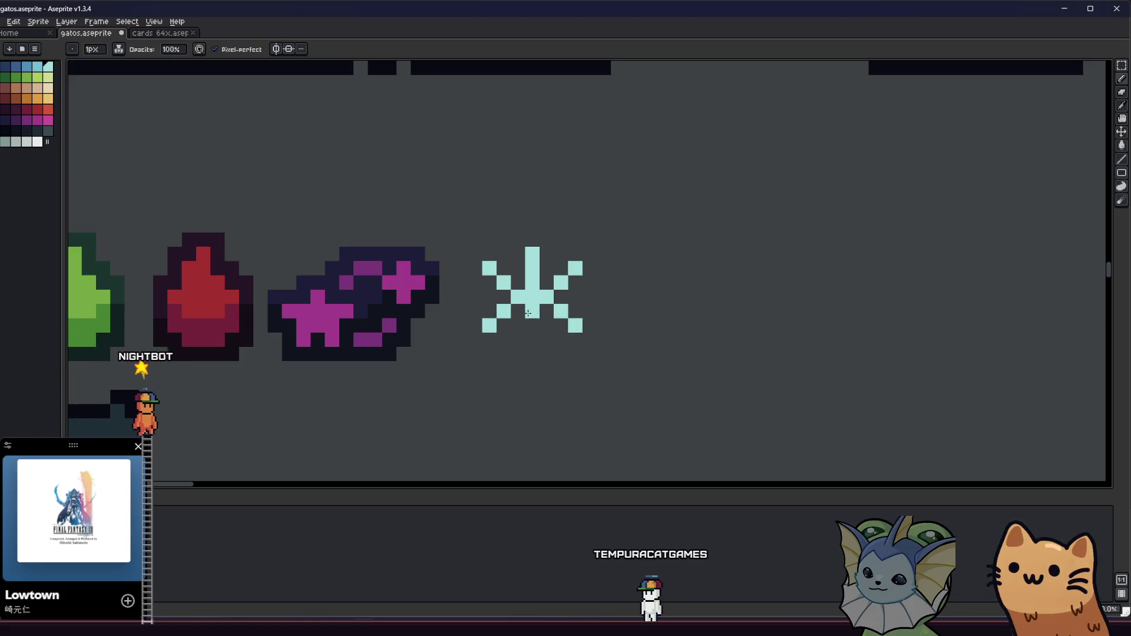
pyautogui.scroll(-1, 528, 326)
pyautogui.moveTo(428, 380); pyautogui.dragTo(336, 397)
pyautogui.scroll(-2, 353, 386)
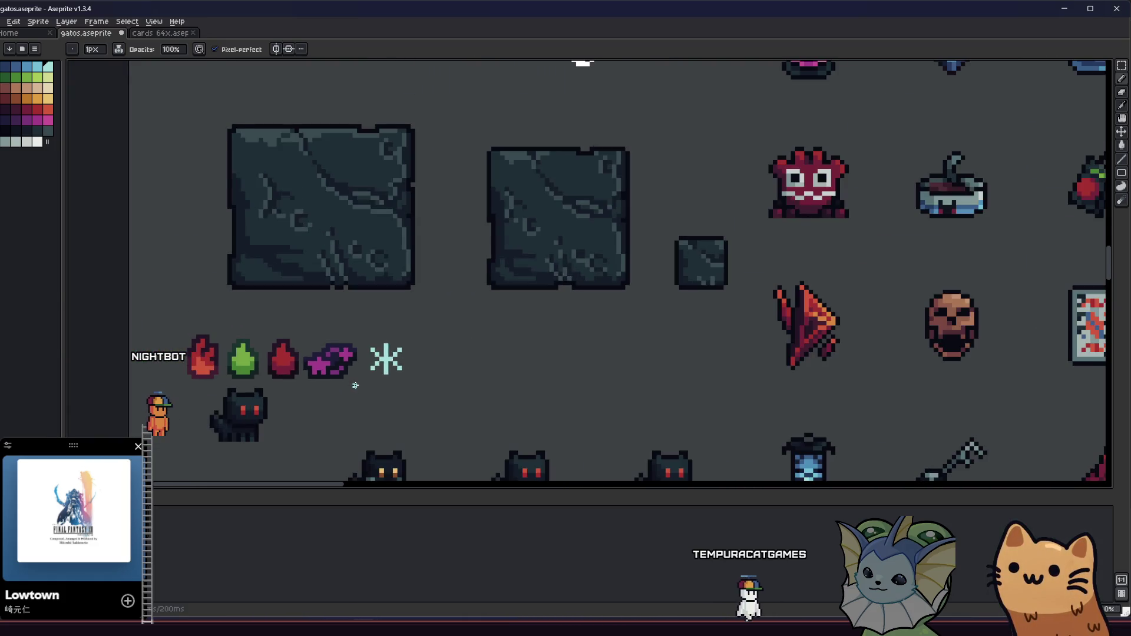
pyautogui.scroll(5, 355, 385)
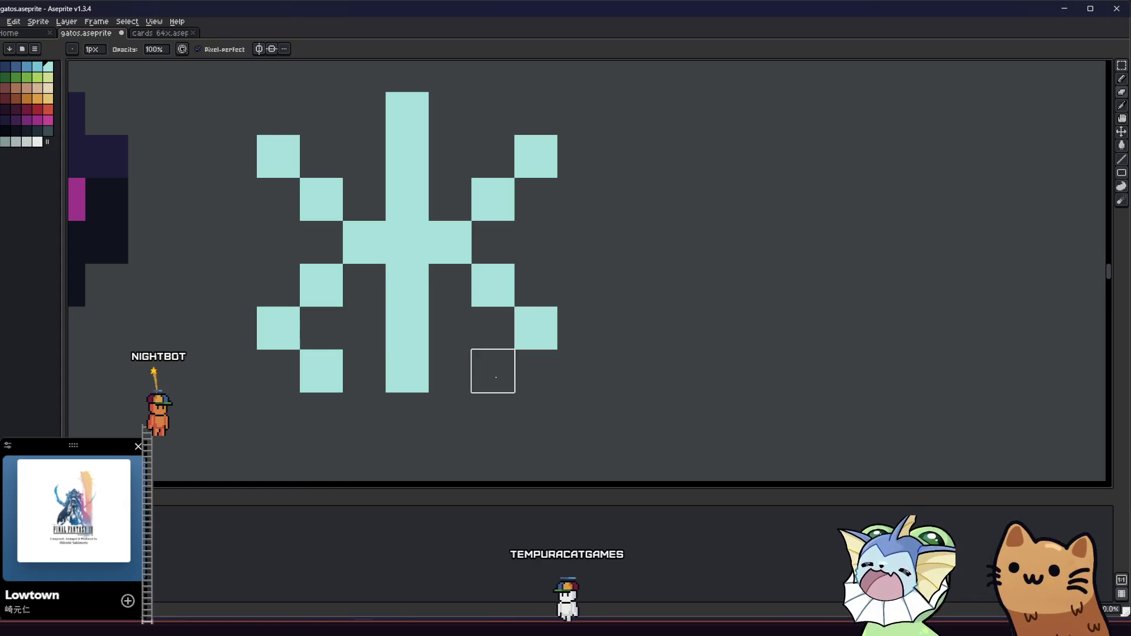
# Step: Shape the bottom arms into mirrored L shapes and add pixels to both top arms
pyautogui.moveTo(536, 371); pyautogui.dragTo(581, 327)
pyautogui.click(276, 371)
pyautogui.rightClick(321, 371)
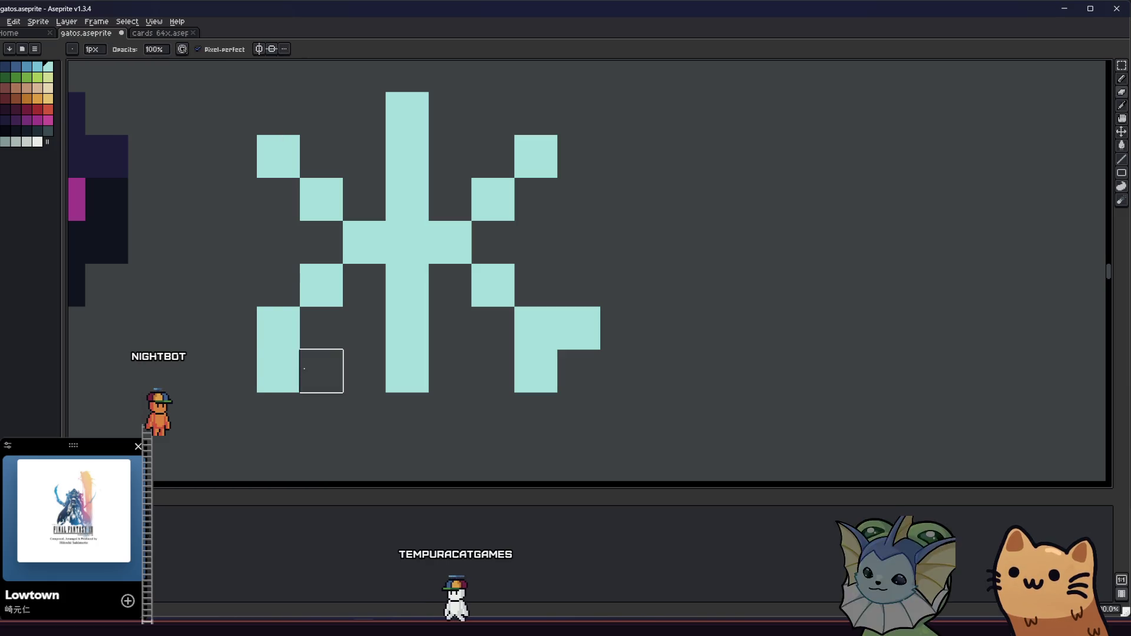
pyautogui.click(245, 326)
pyautogui.scroll(-1, 245, 326)
pyautogui.click(262, 219)
pyautogui.click(241, 241)
pyautogui.click(393, 218)
# Step: Add the finishing pixels below and above the snowflake's stem
pyautogui.scroll(-6, 395, 215)
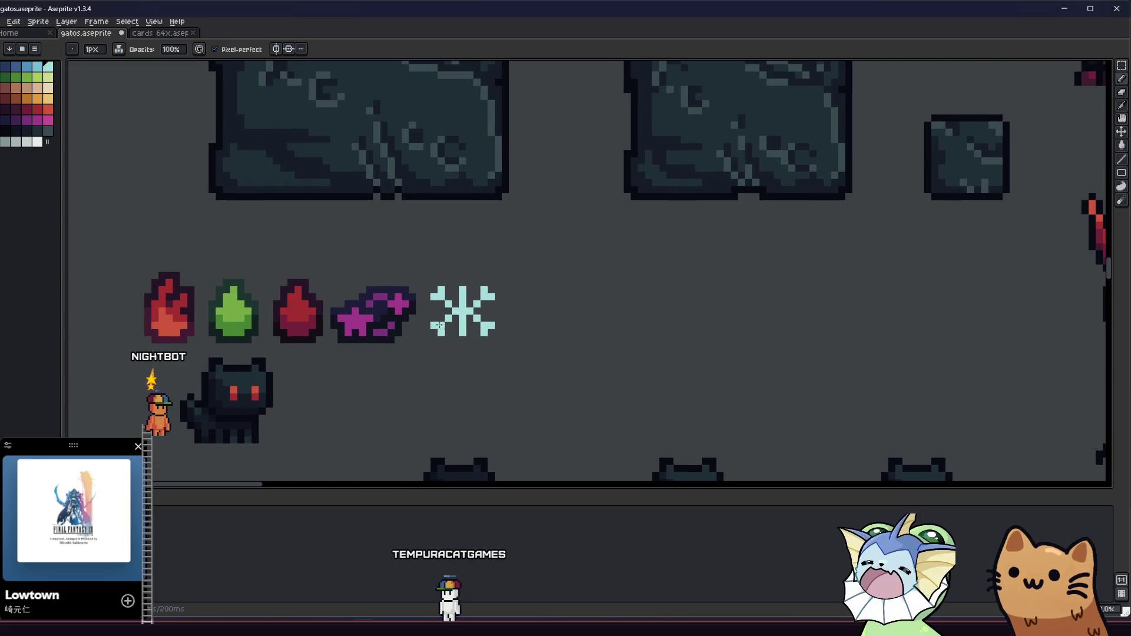
pyautogui.scroll(6, 430, 333)
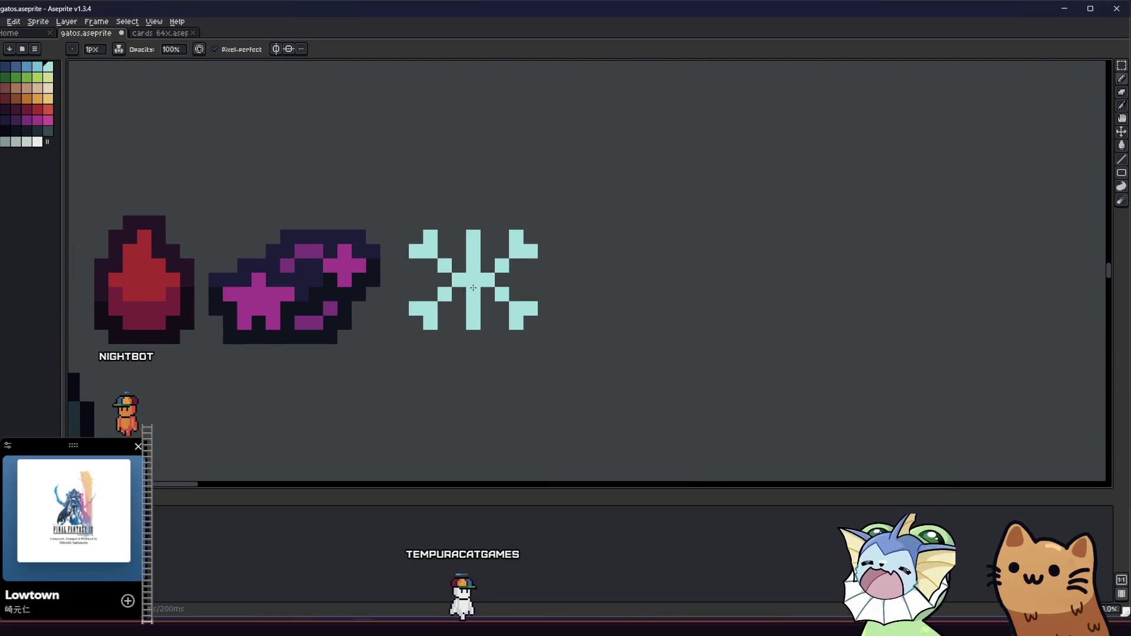
pyautogui.click(453, 375)
pyautogui.click(511, 375)
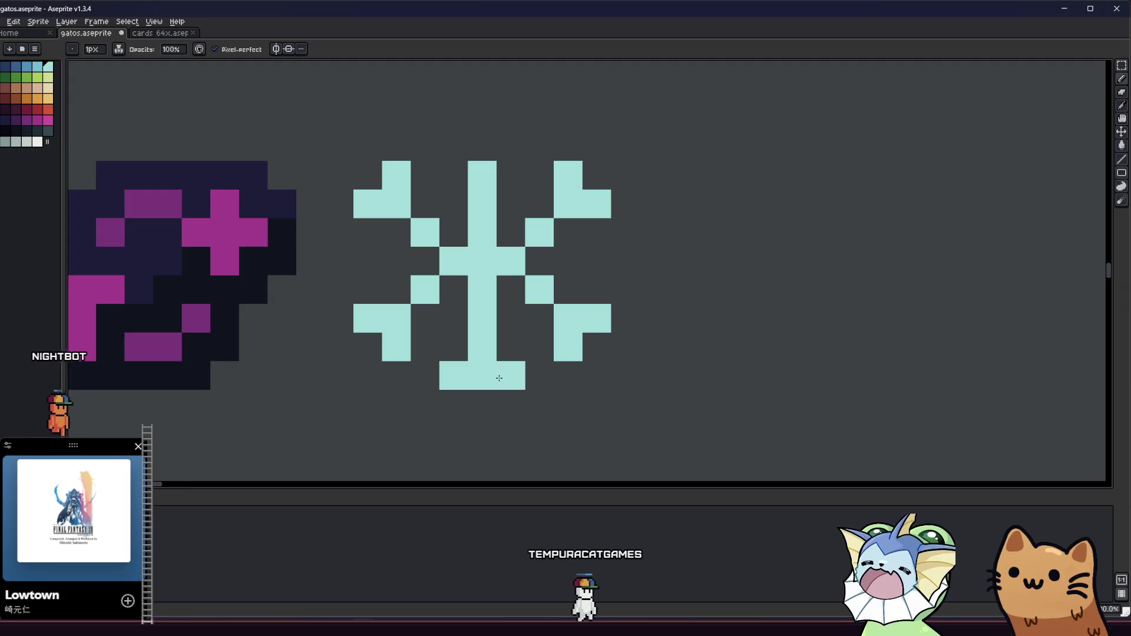
pyautogui.click(482, 146)
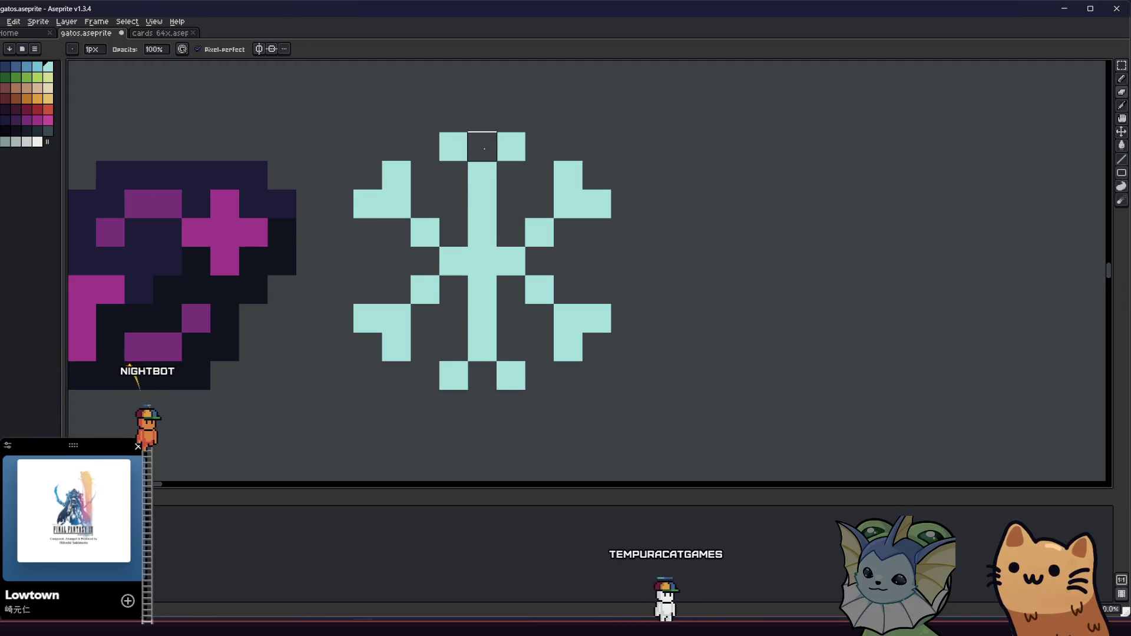
pyautogui.scroll(-3, 469, 198)
pyautogui.scroll(-5, 402, 271)
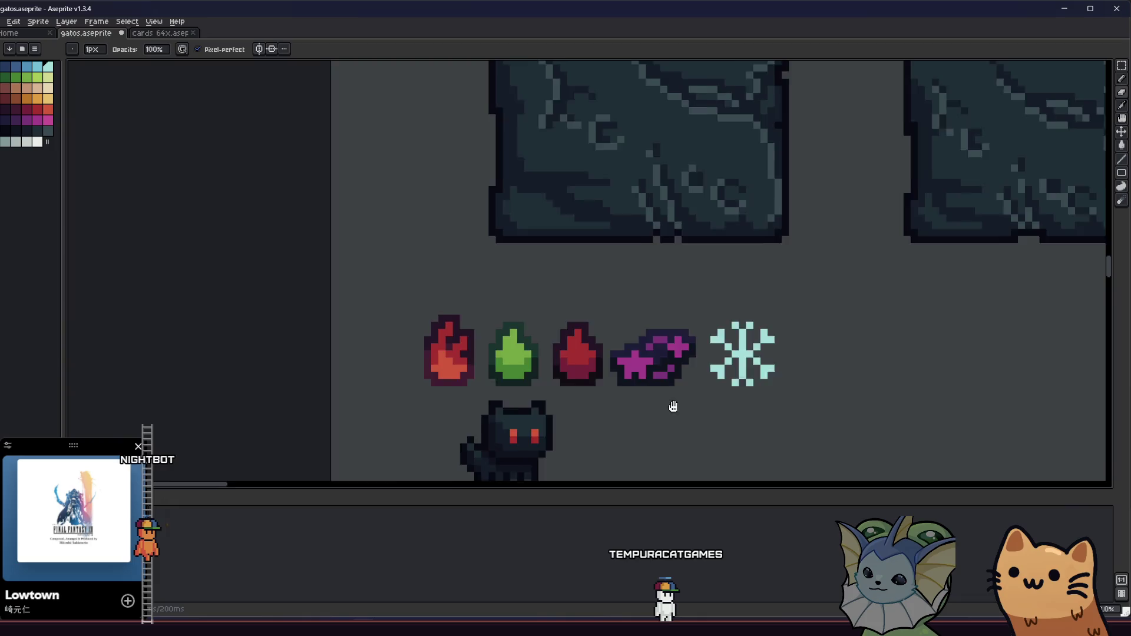
pyautogui.press('m')
pyautogui.scroll(3, 592, 389)
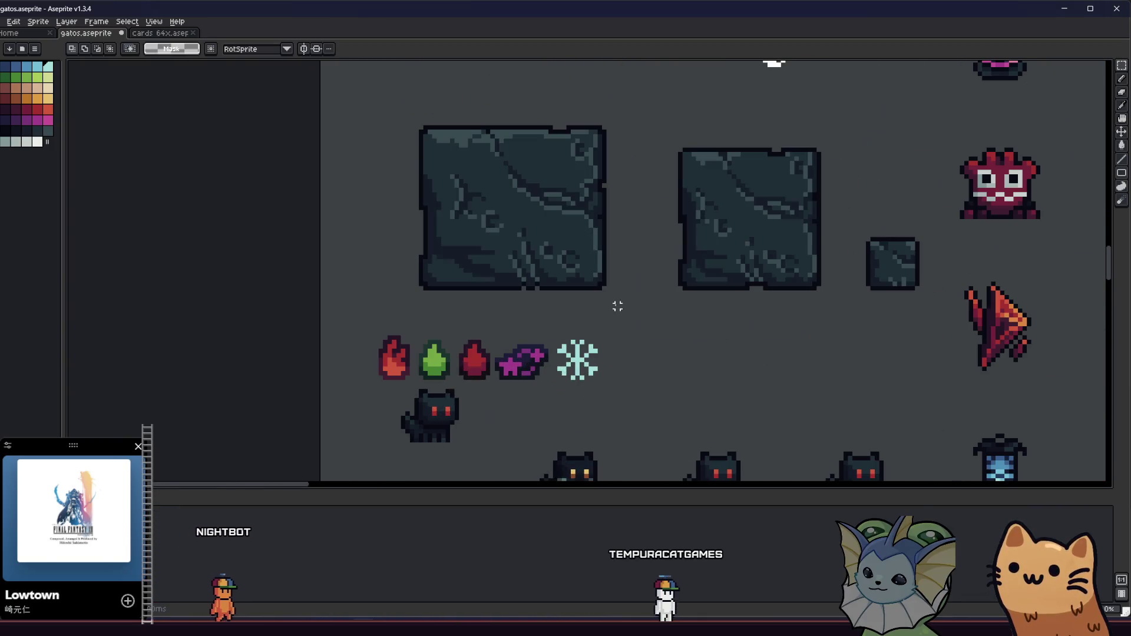
# Step: Outline the selected snowflake with the dark navy idx-0 colour using the Outline effect
pyautogui.moveTo(514, 331); pyautogui.dragTo(609, 412)
pyautogui.hotkey('shift', 'o')
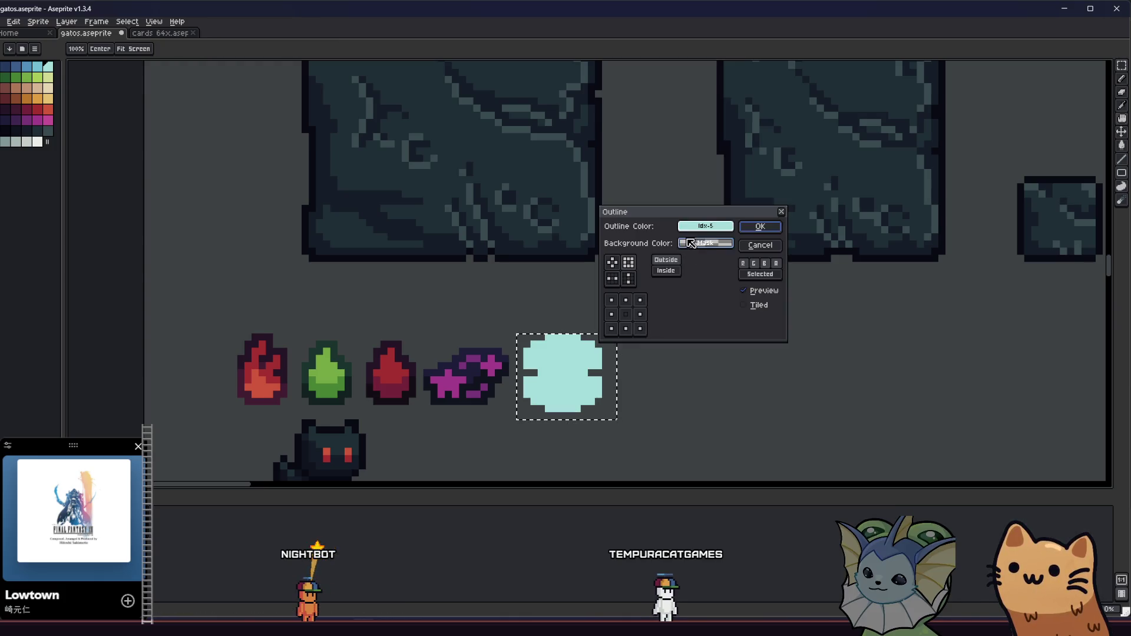
pyautogui.click(700, 244)
pyautogui.click(688, 265)
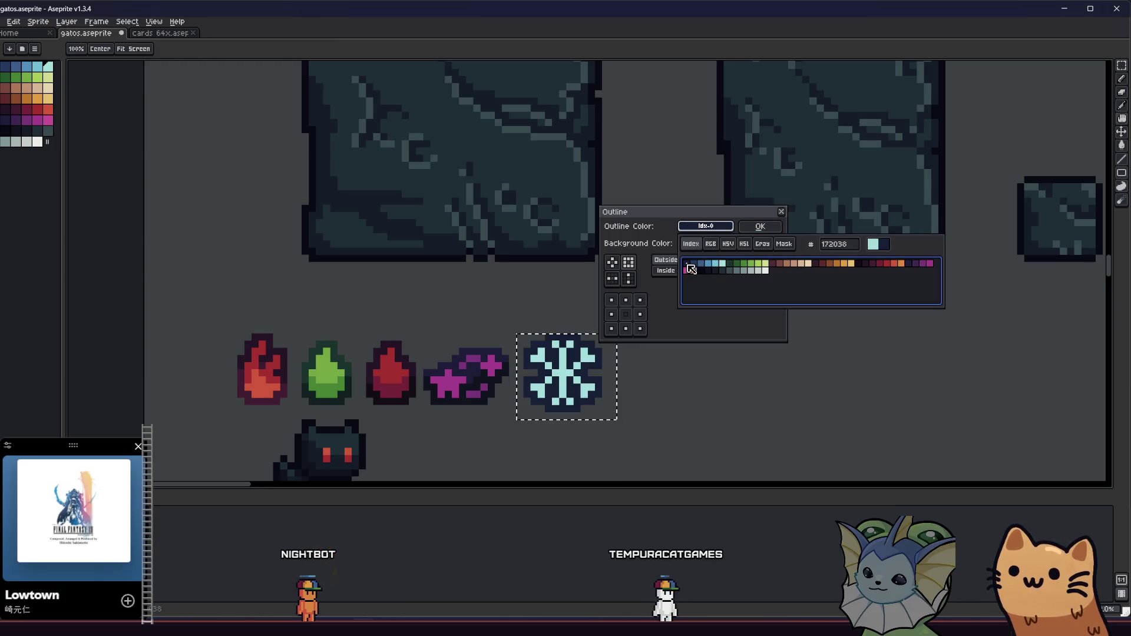
pyautogui.click(745, 230)
# Step: Make the snowflake's centre pixels symmetrical in light cyan, erasing the extra left pixel
pyautogui.scroll(1, 589, 377)
pyautogui.scroll(2, 507, 374)
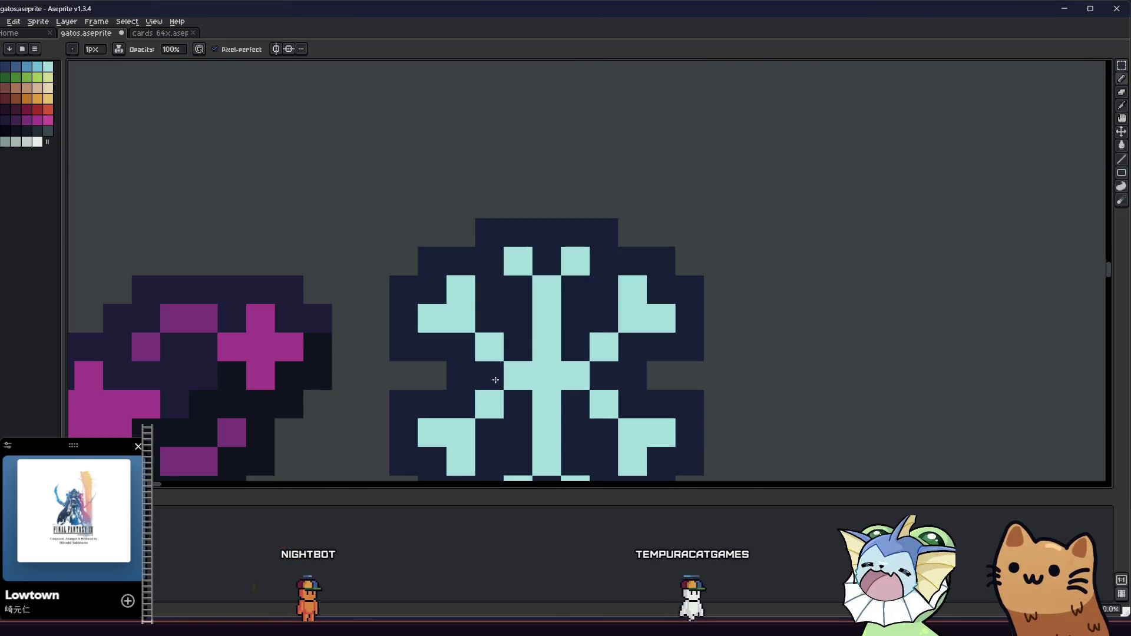
pyautogui.keyDown('alt'); pyautogui.click(507, 372); pyautogui.keyUp('alt')
pyautogui.click(461, 375)
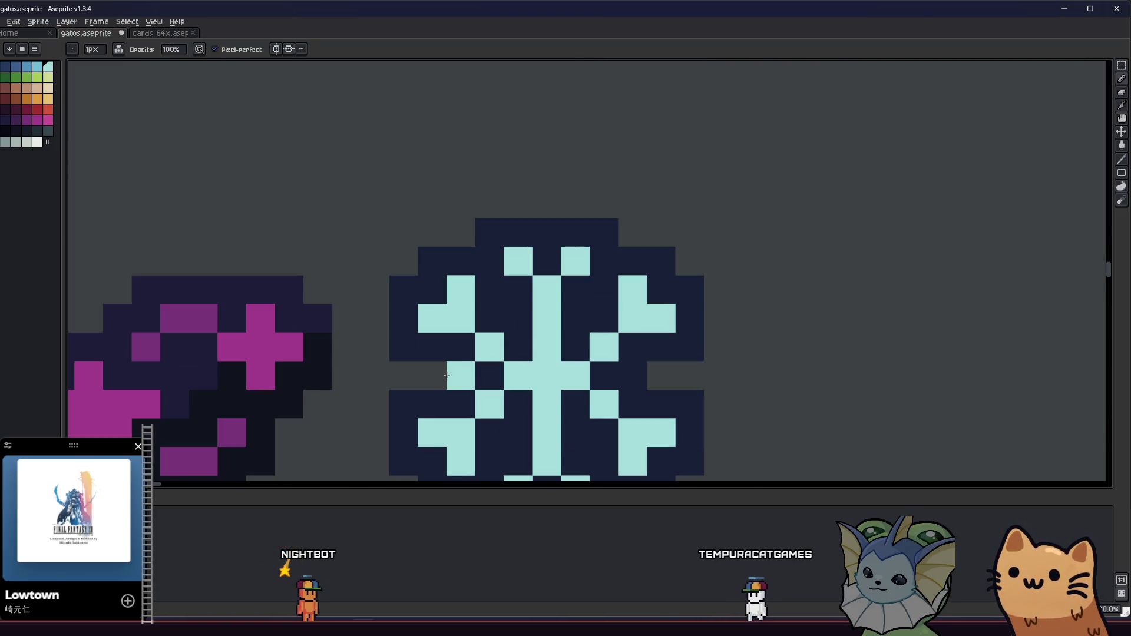
pyautogui.rightClick(432, 375)
pyautogui.click(632, 375)
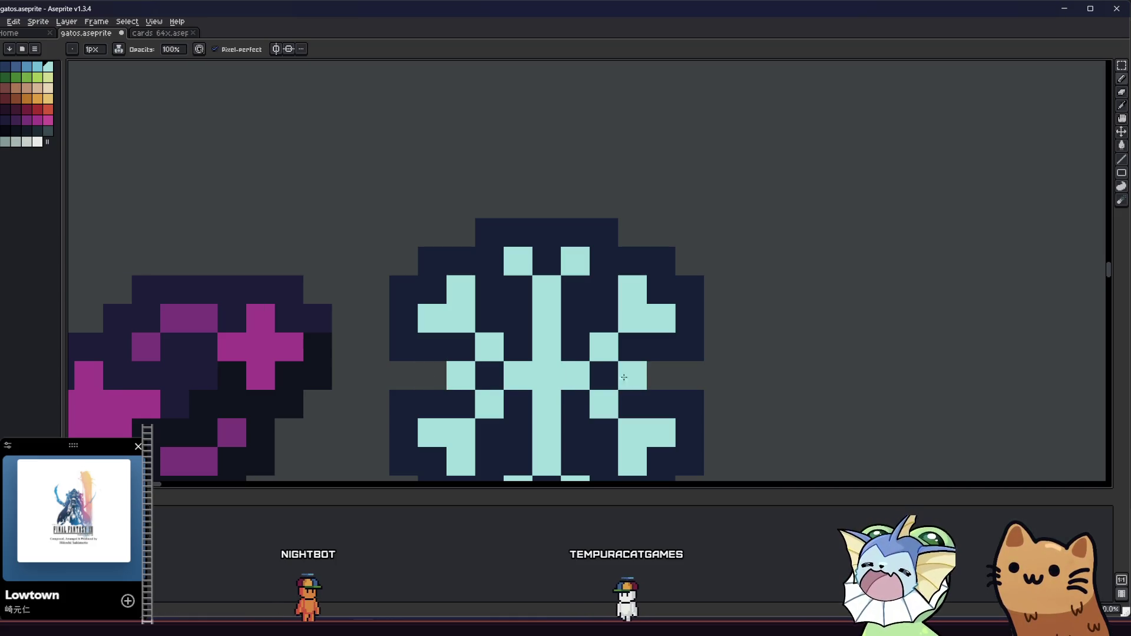
pyautogui.scroll(-1, 621, 378)
pyautogui.scroll(-1, 621, 377)
pyautogui.scroll(-2, 480, 412)
pyautogui.moveTo(481, 412)
pyautogui.mouseDown()
pyautogui.moveTo(408, 418)
pyautogui.moveTo(333, 403)
pyautogui.mouseUp()
pyautogui.scroll(3, 396, 399)
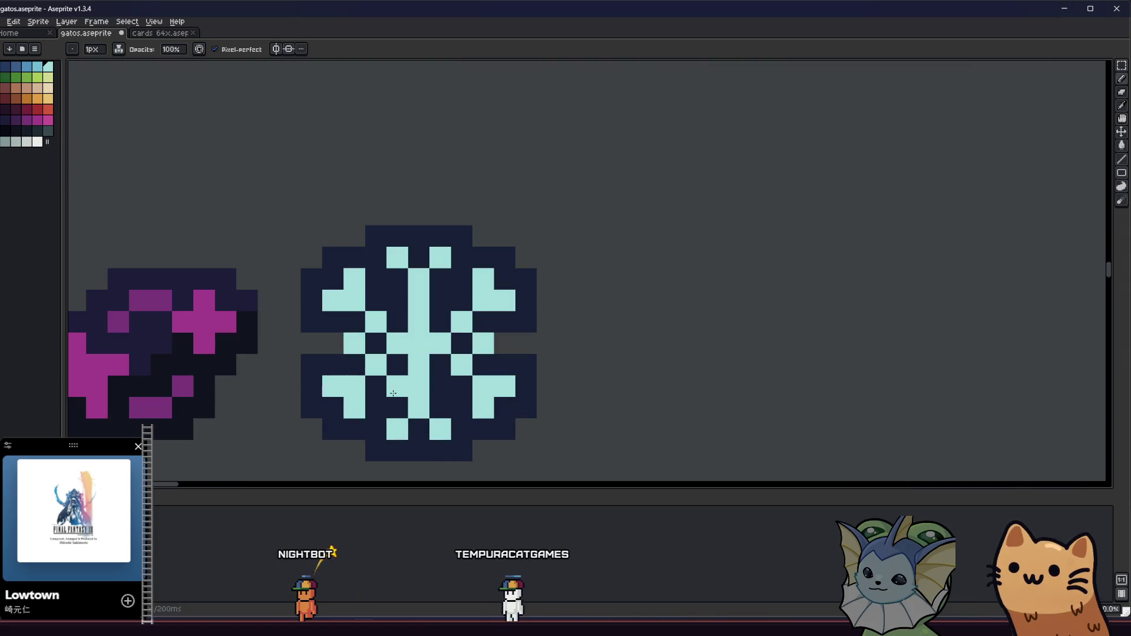
pyautogui.scroll(-3, 434, 298)
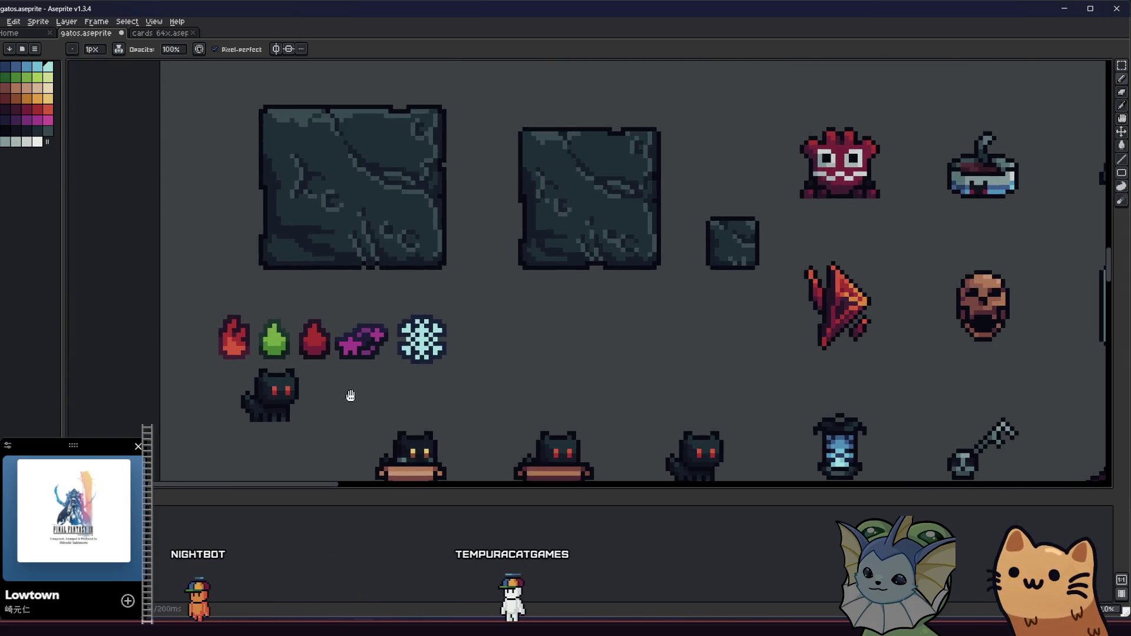
pyautogui.scroll(-1, 348, 397)
pyautogui.scroll(-1, 363, 394)
pyautogui.scroll(-1, 363, 393)
pyautogui.scroll(5, 377, 377)
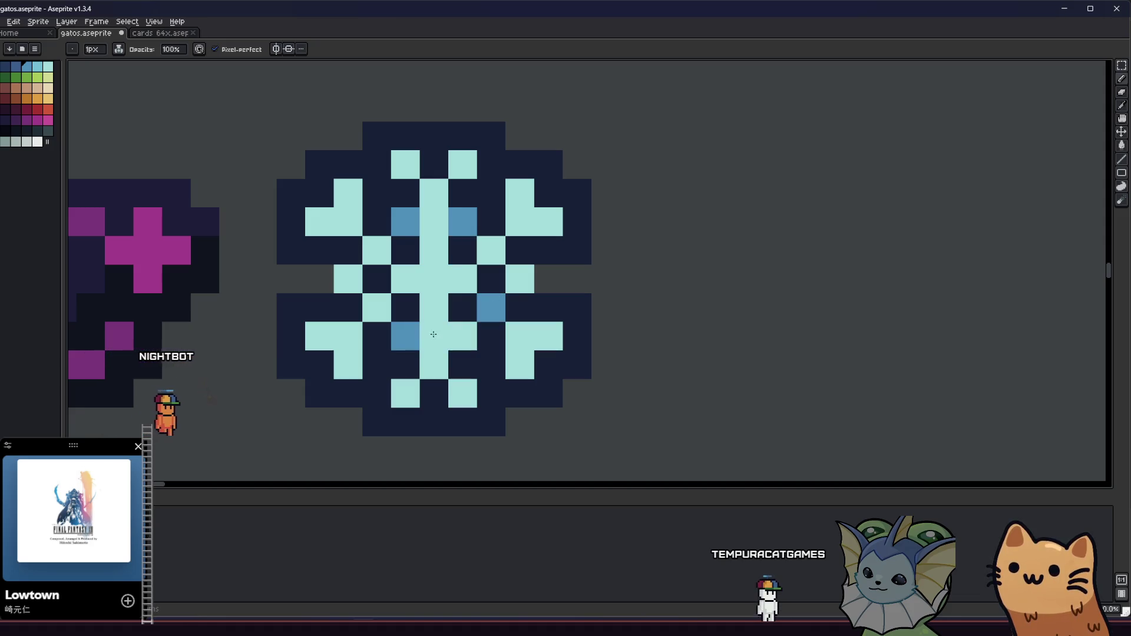
# Step: Colour an inner snowflake pixel darker blue to mirror the shade pixel on the left
pyautogui.scroll(-3, 408, 334)
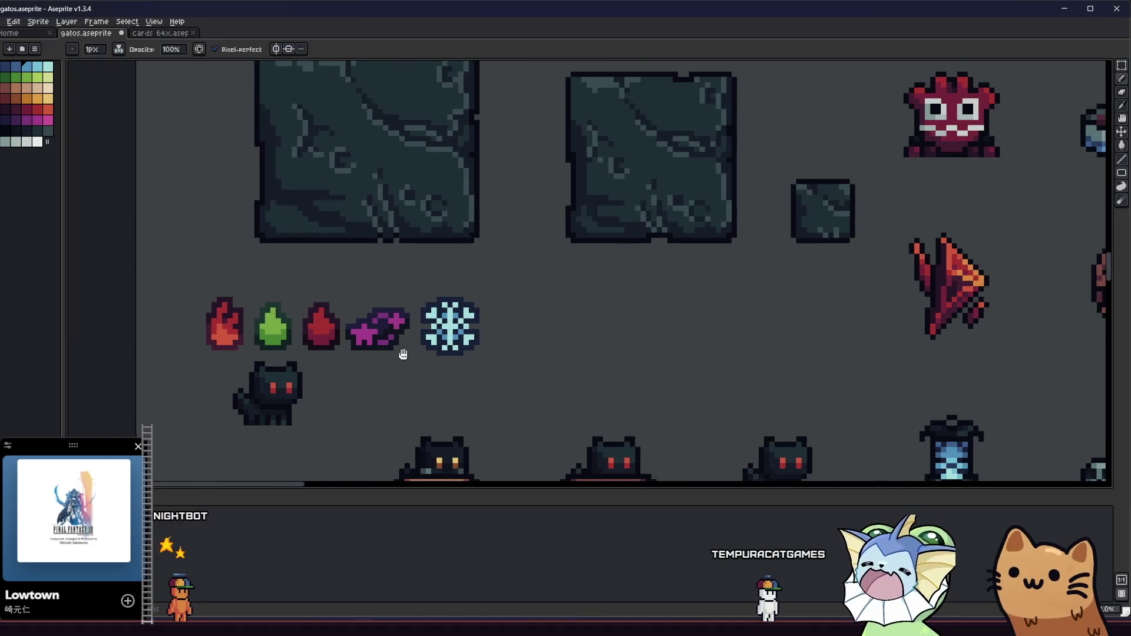
pyautogui.scroll(3, 373, 369)
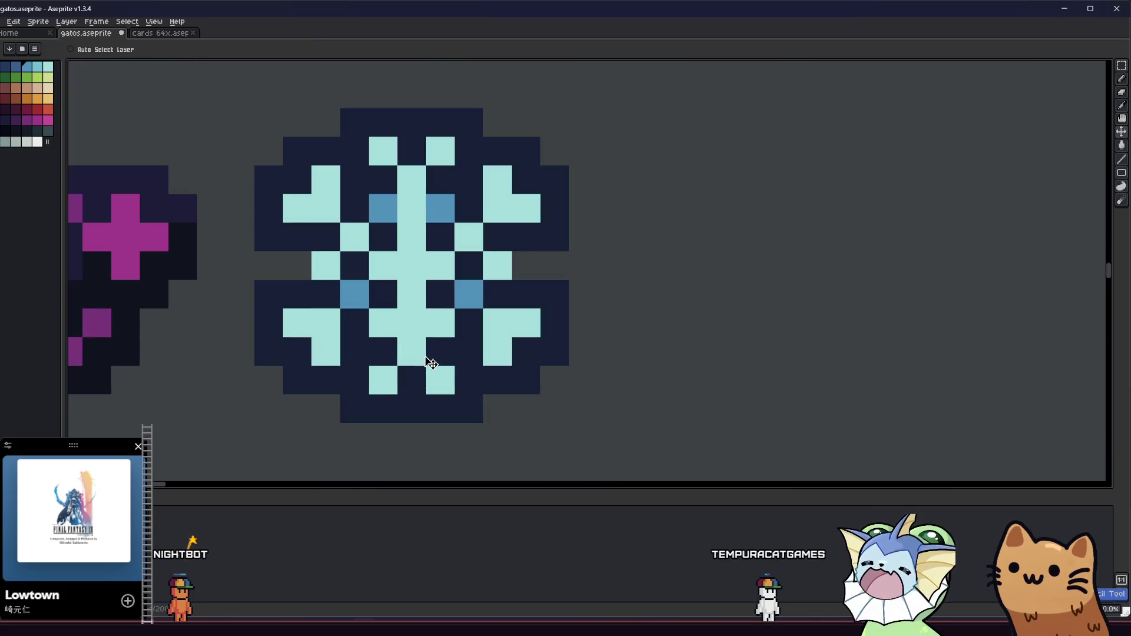
pyautogui.click(440, 323)
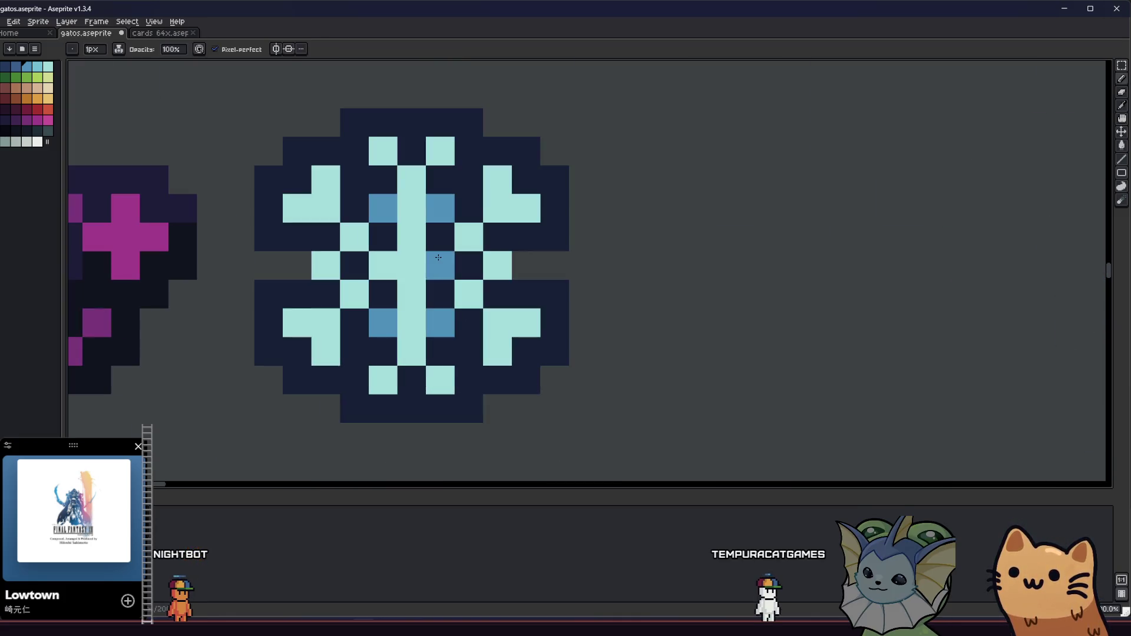
pyautogui.scroll(-3, 425, 274)
pyautogui.scroll(3, 358, 317)
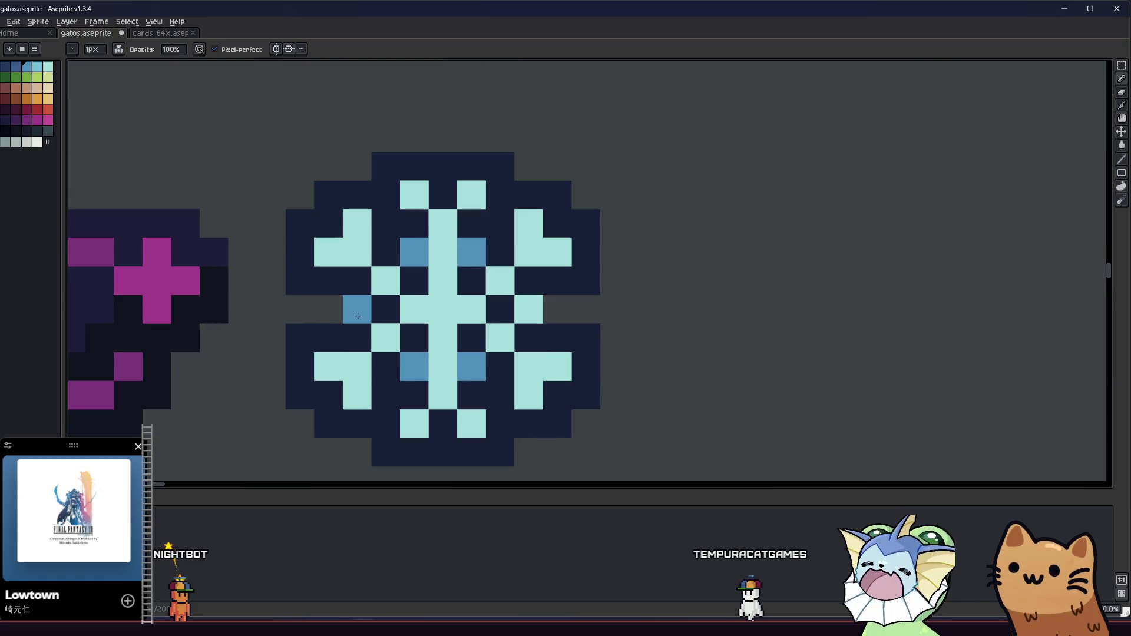
# Step: Shade the snowflake's centre column medium blue
pyautogui.scroll(-3, 515, 317)
pyautogui.moveTo(411, 347)
pyautogui.mouseDown()
pyautogui.moveTo(391, 367)
pyautogui.moveTo(282, 370)
pyautogui.mouseUp()
pyautogui.scroll(-3, 282, 370)
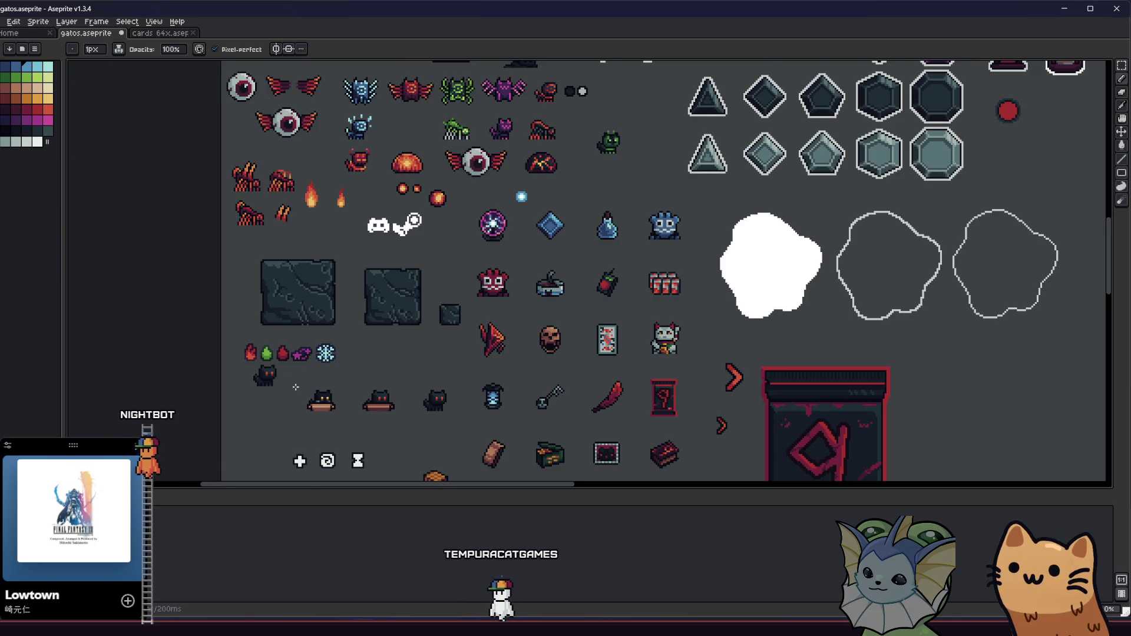
pyautogui.scroll(3, 334, 368)
pyautogui.scroll(2, 334, 368)
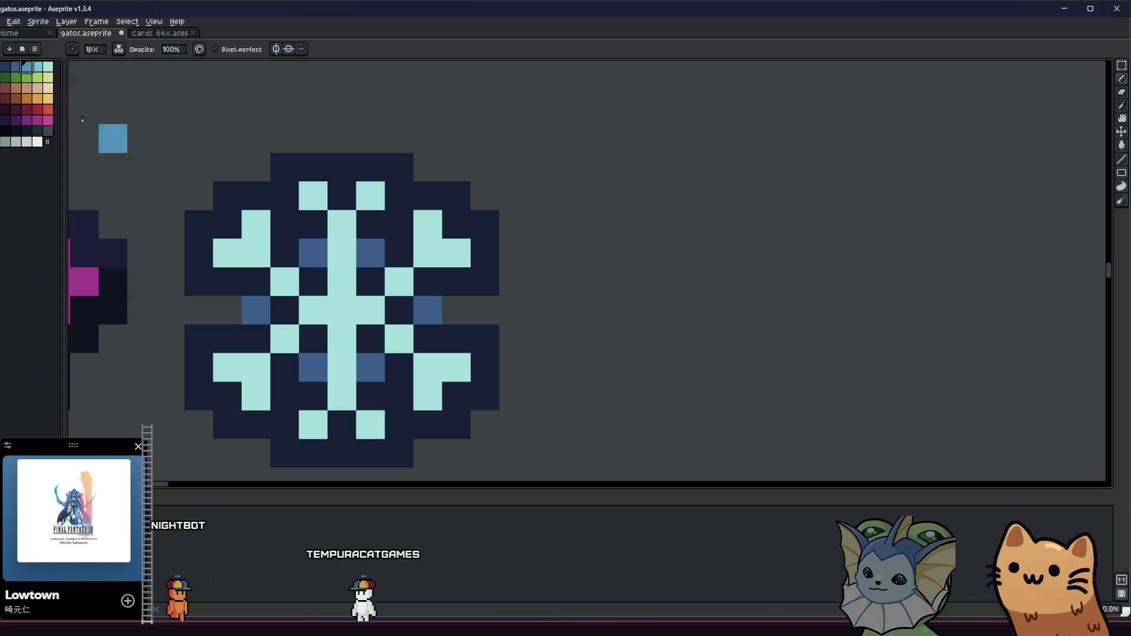
pyautogui.moveTo(342, 279); pyautogui.dragTo(341, 330)
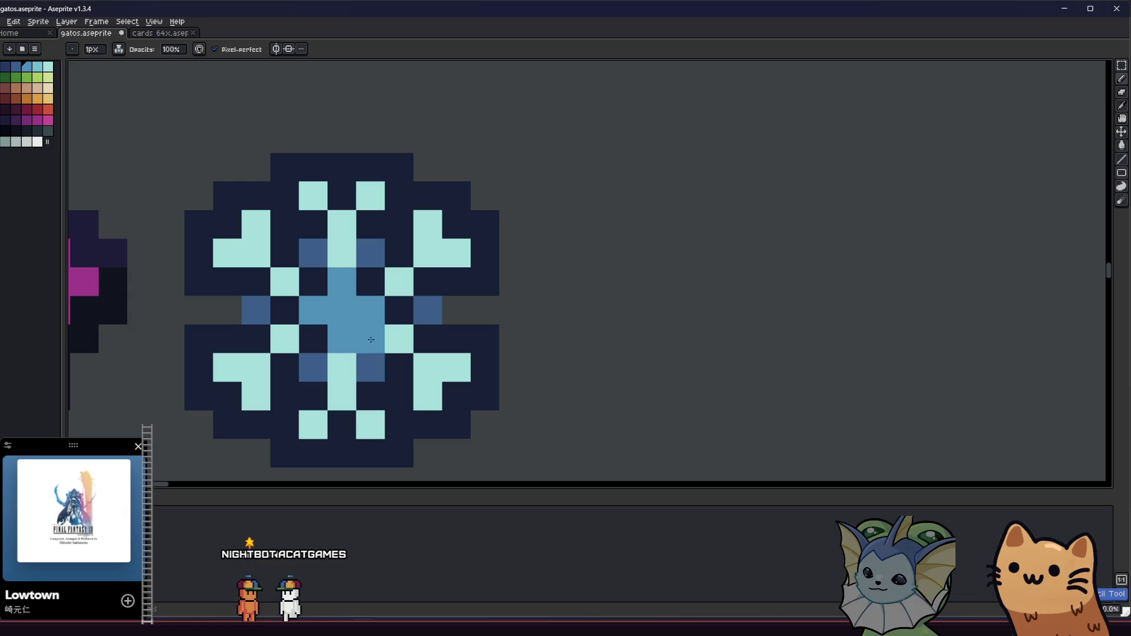
# Step: Repaint the snowflake's centre pixels a lighter cyan-blue
pyautogui.moveTo(342, 281)
pyautogui.mouseDown()
pyautogui.moveTo(328, 323)
pyautogui.moveTo(291, 285)
pyautogui.mouseUp()
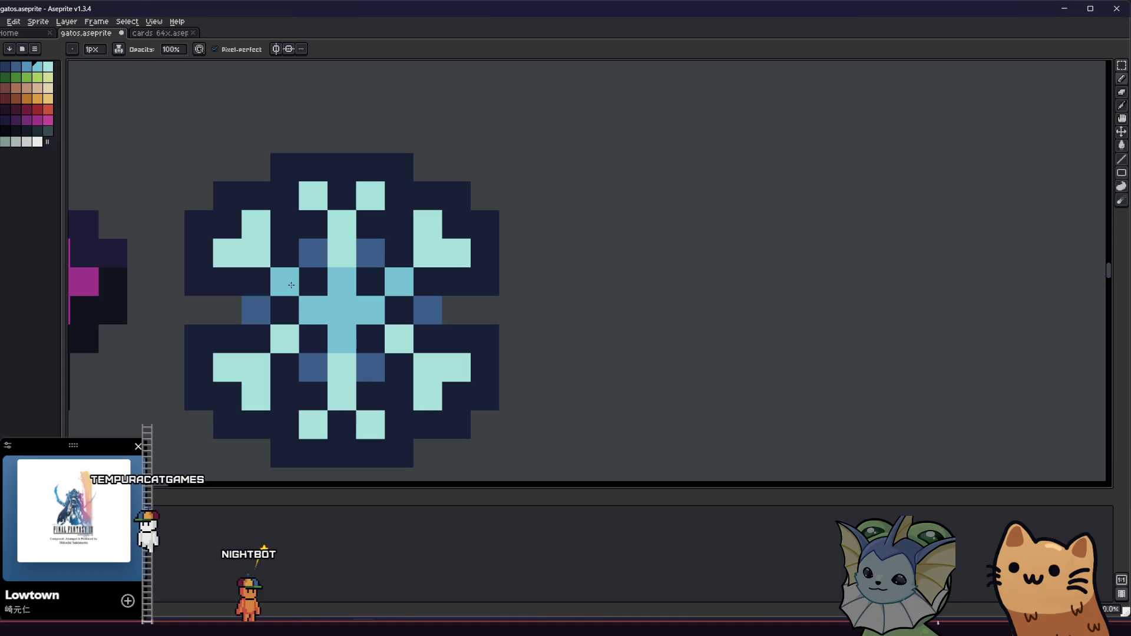
pyautogui.scroll(-8, 342, 248)
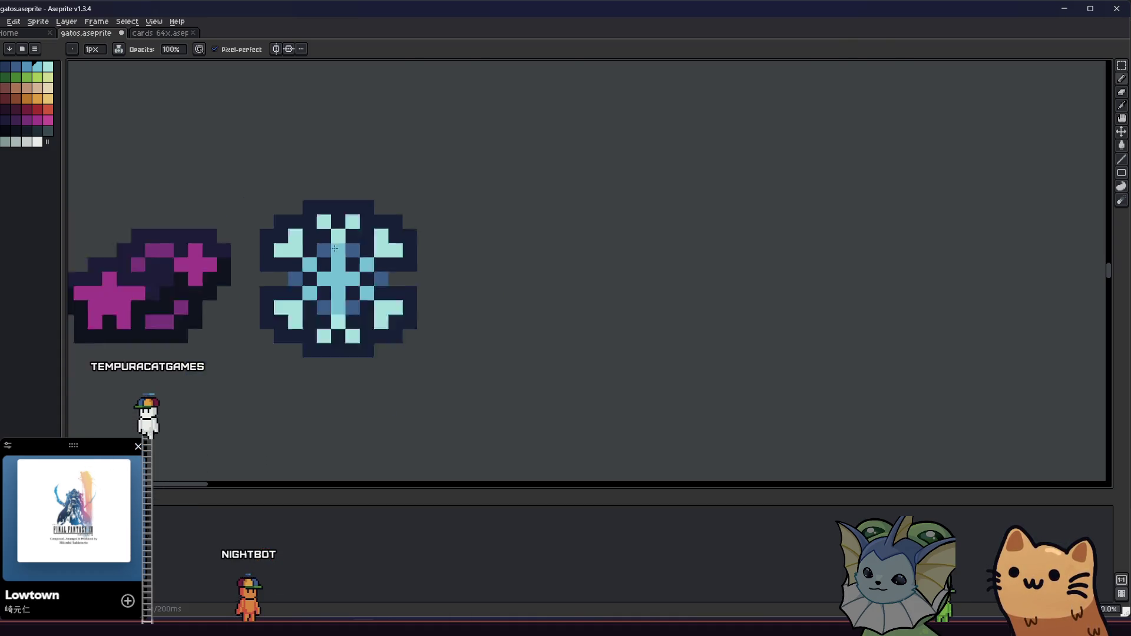
pyautogui.scroll(-3, 293, 312)
pyautogui.rightClick(524, 284)
pyautogui.scroll(6, 340, 309)
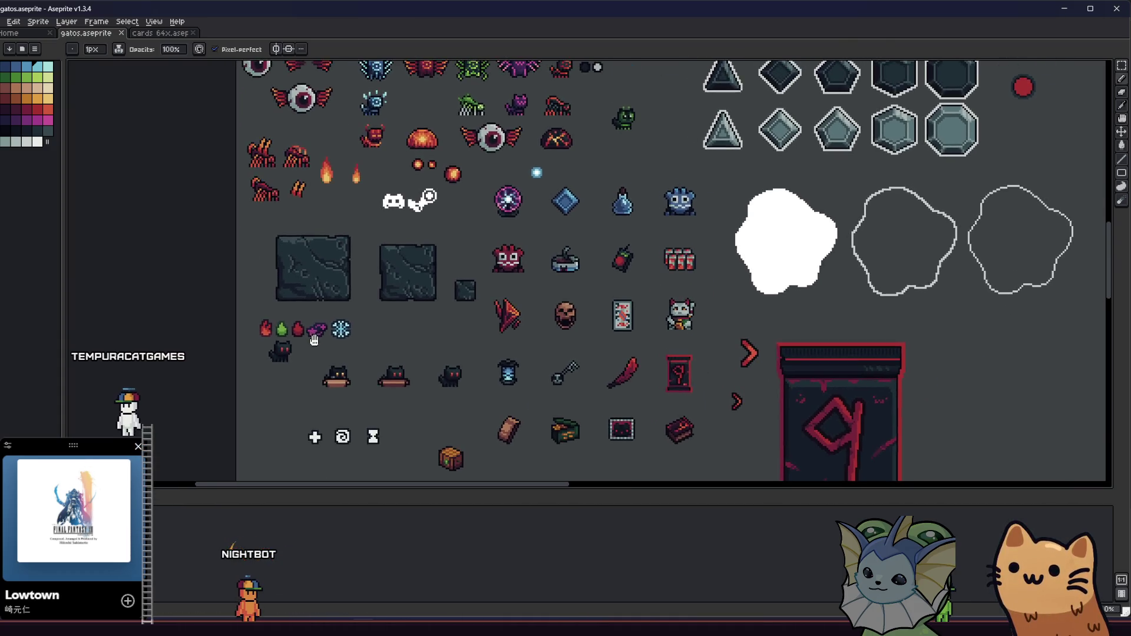
pyautogui.hscroll(2, 339, 309)
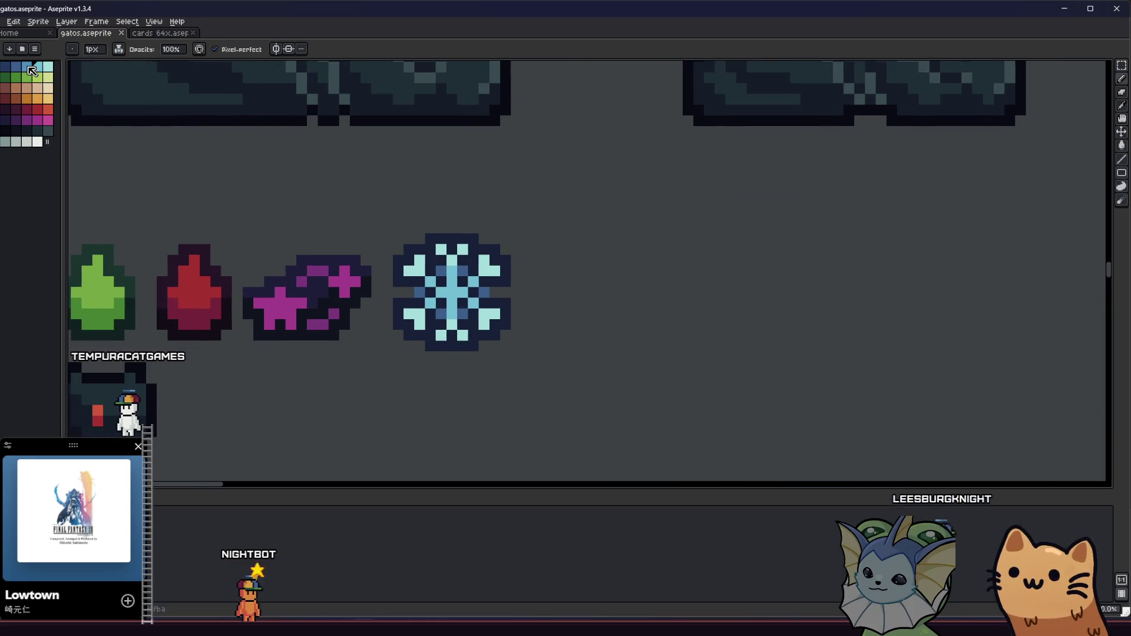
pyautogui.scroll(3, 467, 293)
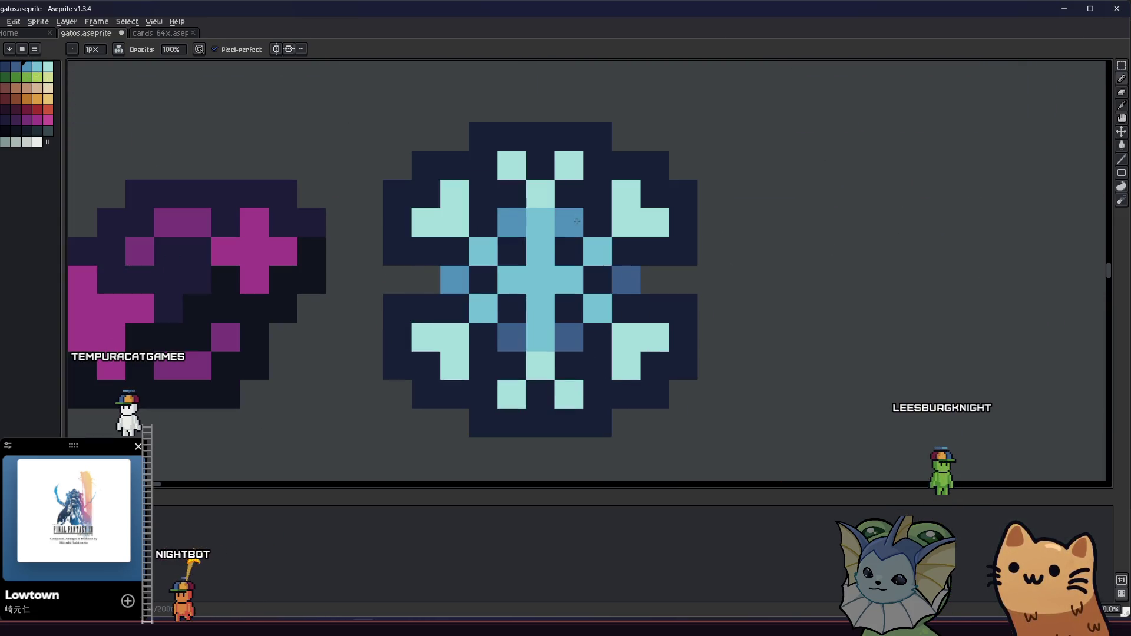
pyautogui.scroll(-7, 516, 331)
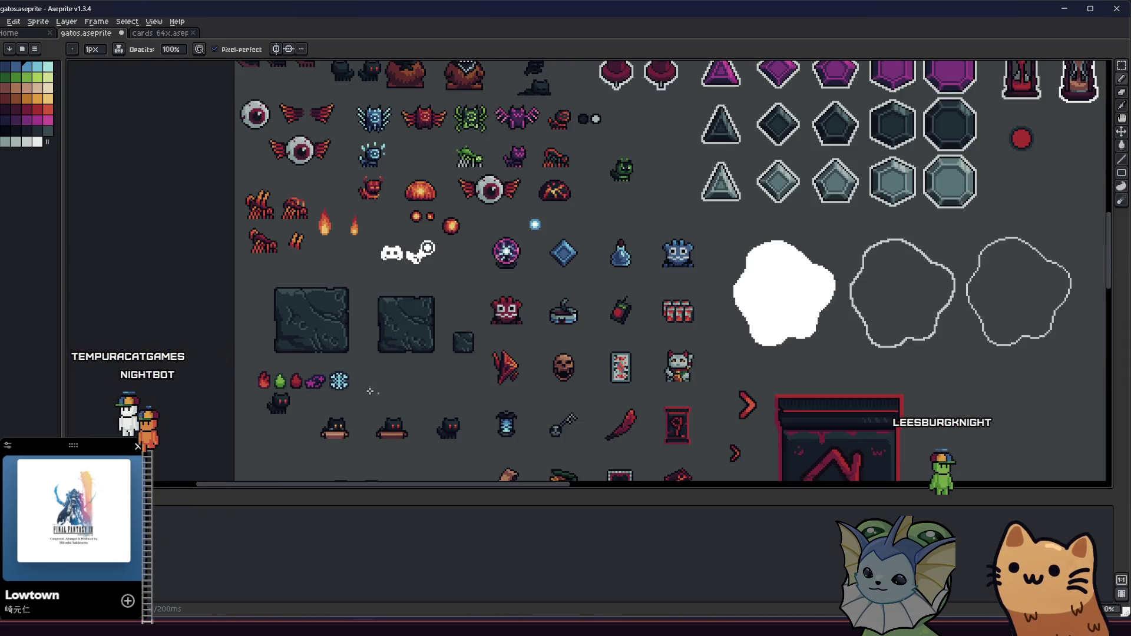
pyautogui.scroll(5, 344, 395)
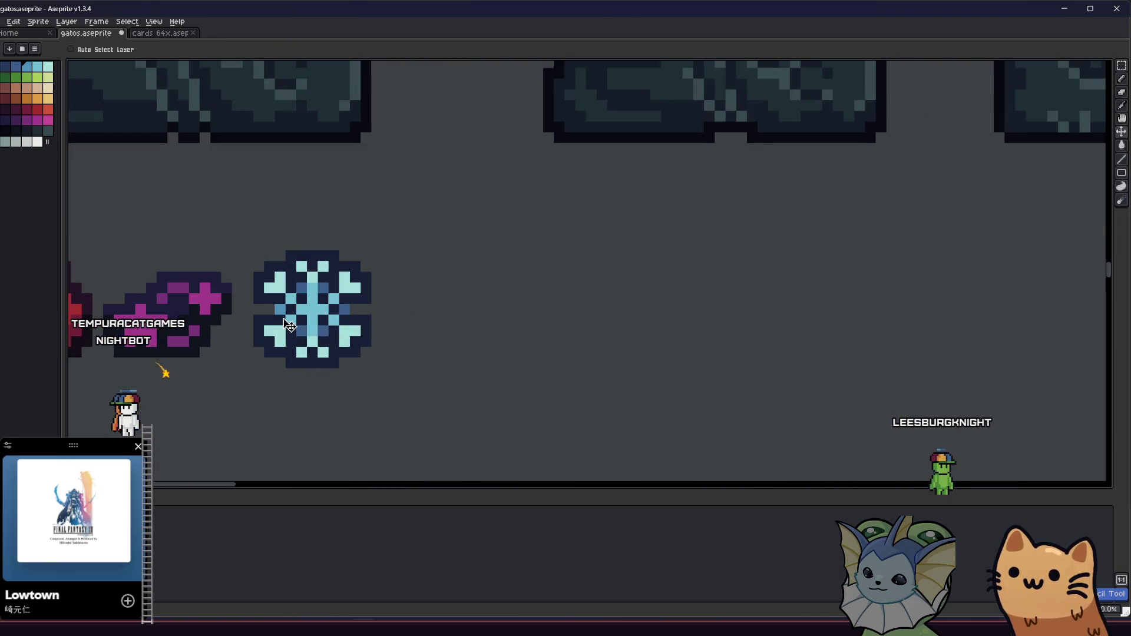
pyautogui.scroll(3, 289, 325)
# Step: Paint the snowflake's centre steel blue, sampling the colour from the snowflake itself
pyautogui.click(363, 336)
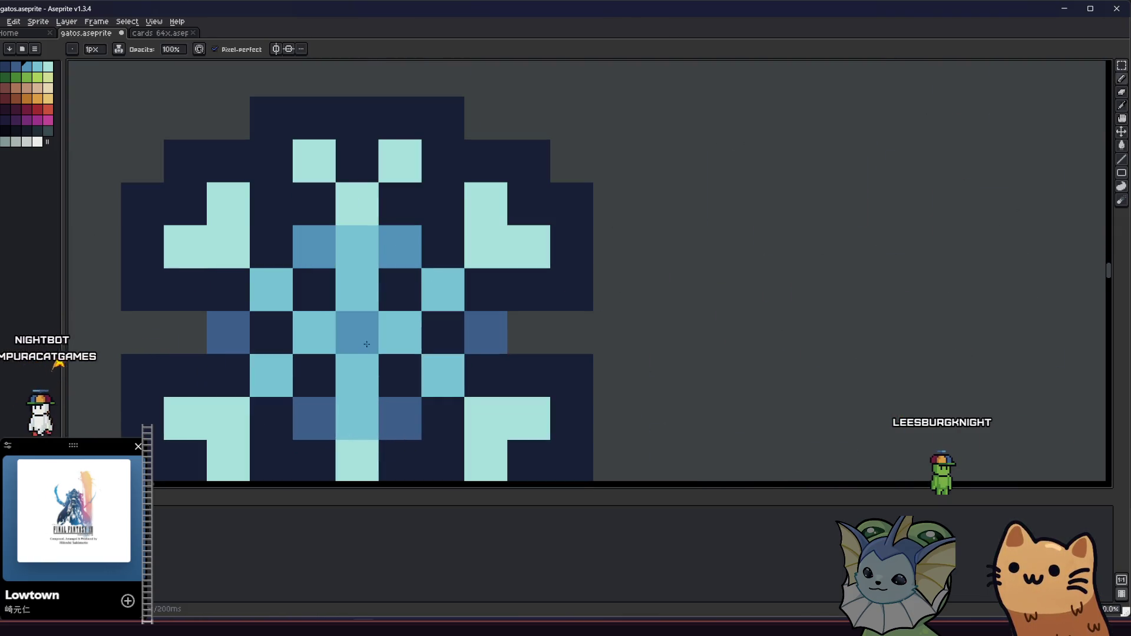
pyautogui.moveTo(366, 341); pyautogui.dragTo(430, 323)
pyautogui.hotkey('ctrl', 'z')
pyautogui.press('i')
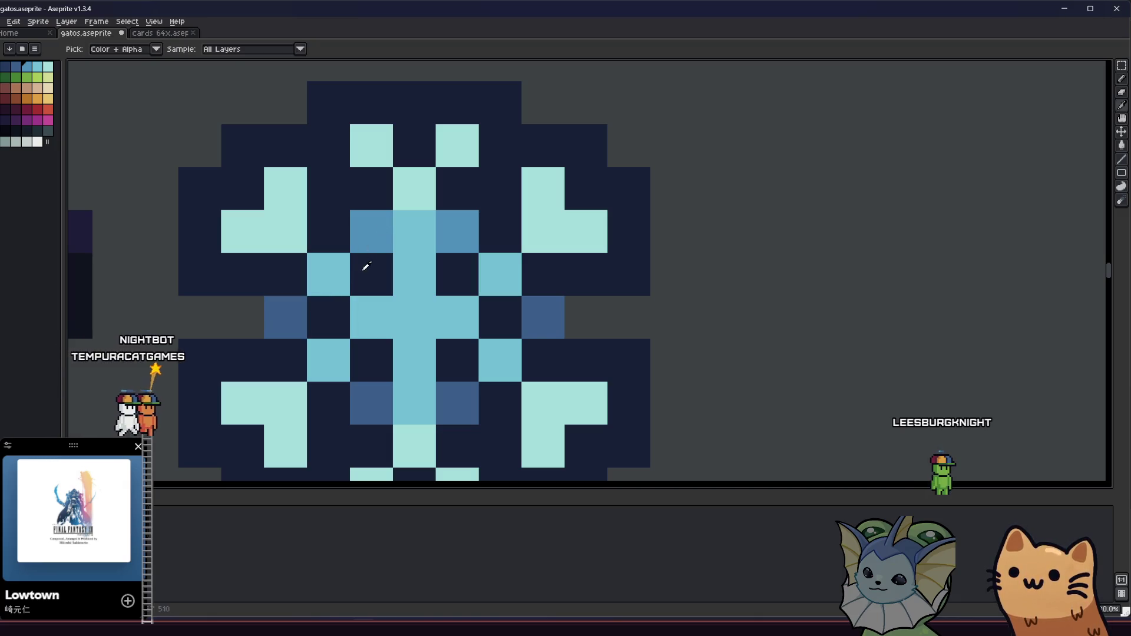
pyautogui.keyDown('alt'); pyautogui.click(375, 231); pyautogui.keyUp('alt')
pyautogui.click(408, 403)
pyautogui.moveTo(403, 363)
pyautogui.mouseDown()
pyautogui.moveTo(333, 359)
pyautogui.moveTo(436, 316)
pyautogui.mouseUp()
pyautogui.scroll(-5, 489, 350)
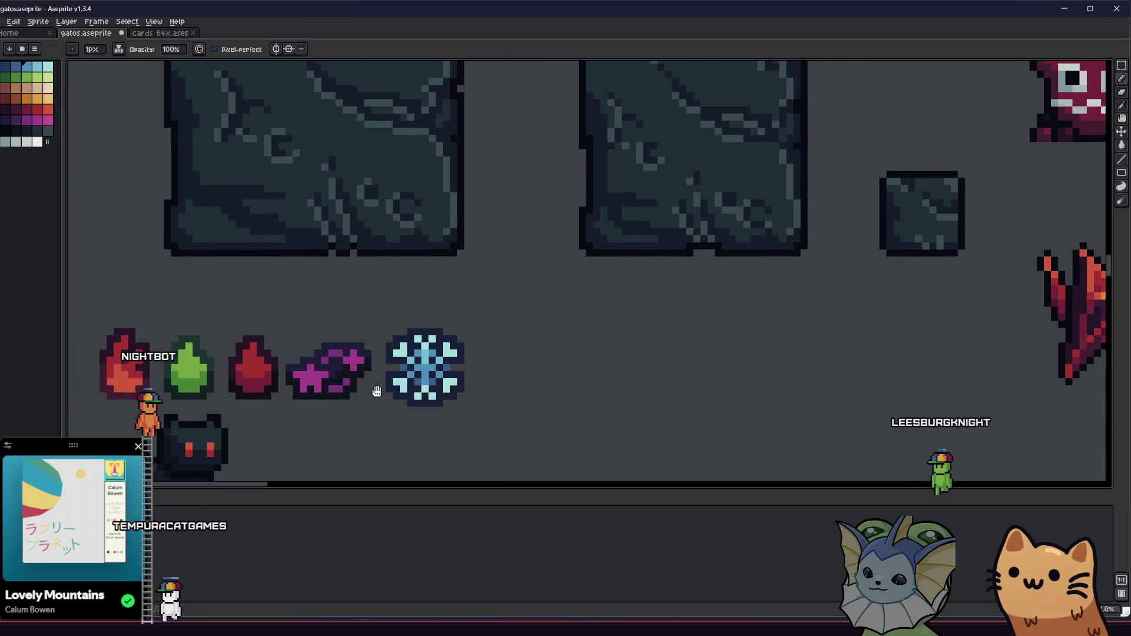
pyautogui.scroll(2, 412, 375)
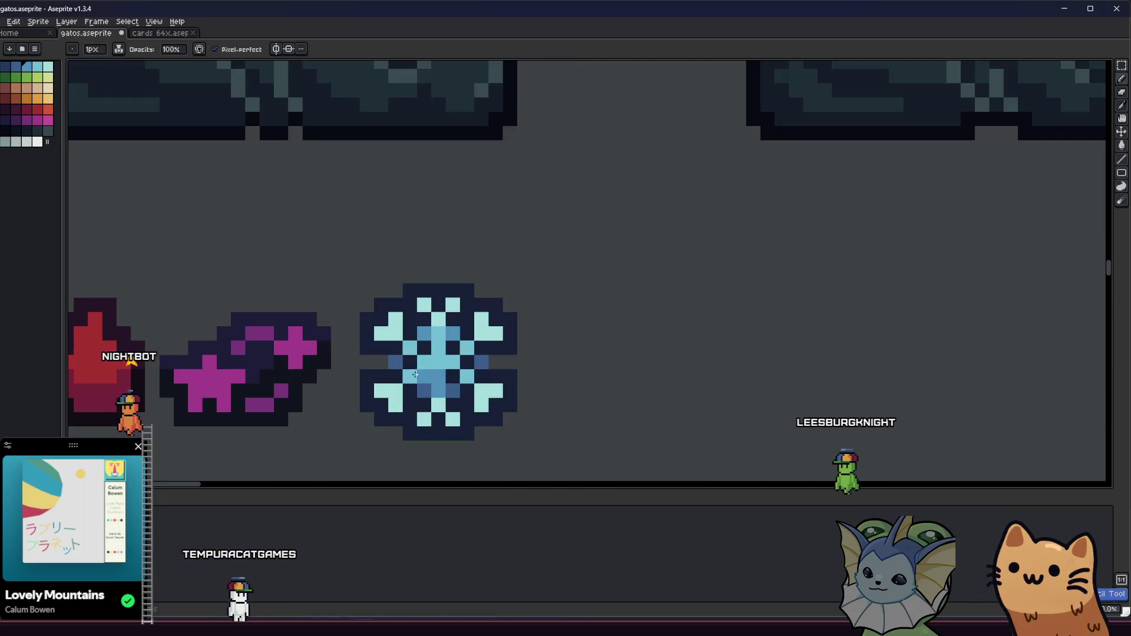
pyautogui.scroll(-4, 461, 378)
pyautogui.scroll(1, 353, 392)
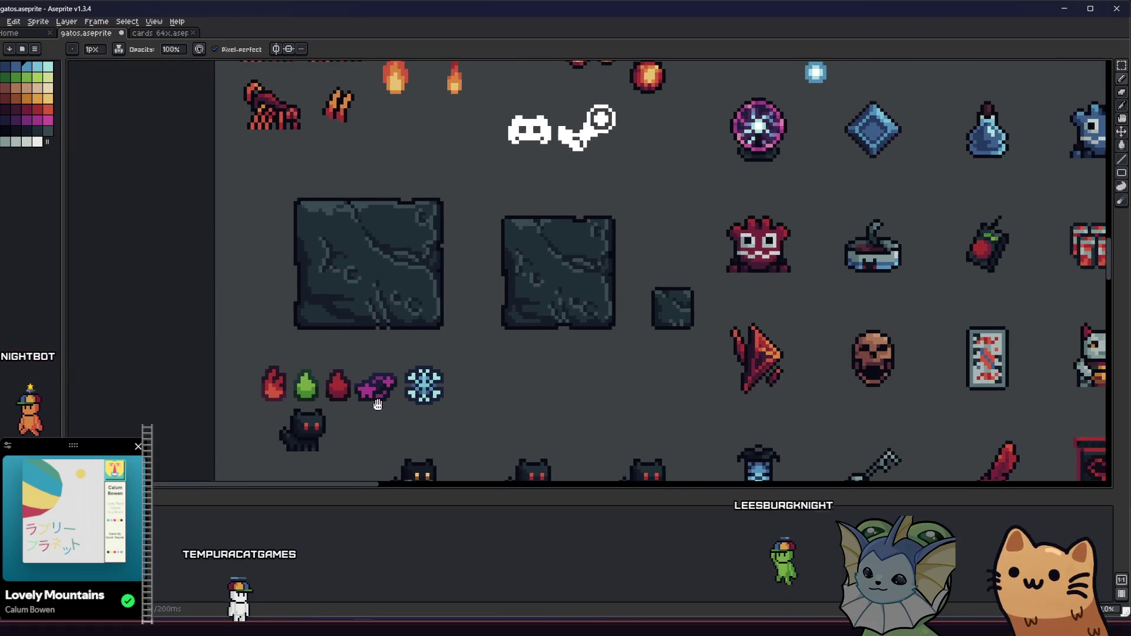
pyautogui.scroll(4, 400, 413)
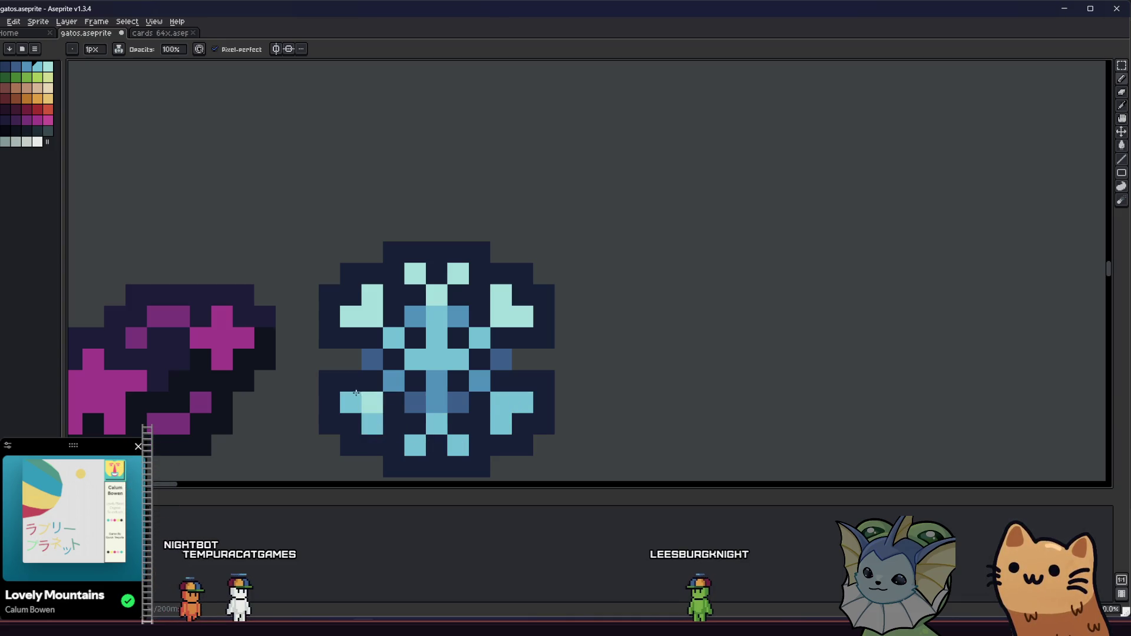
pyautogui.scroll(-3, 360, 393)
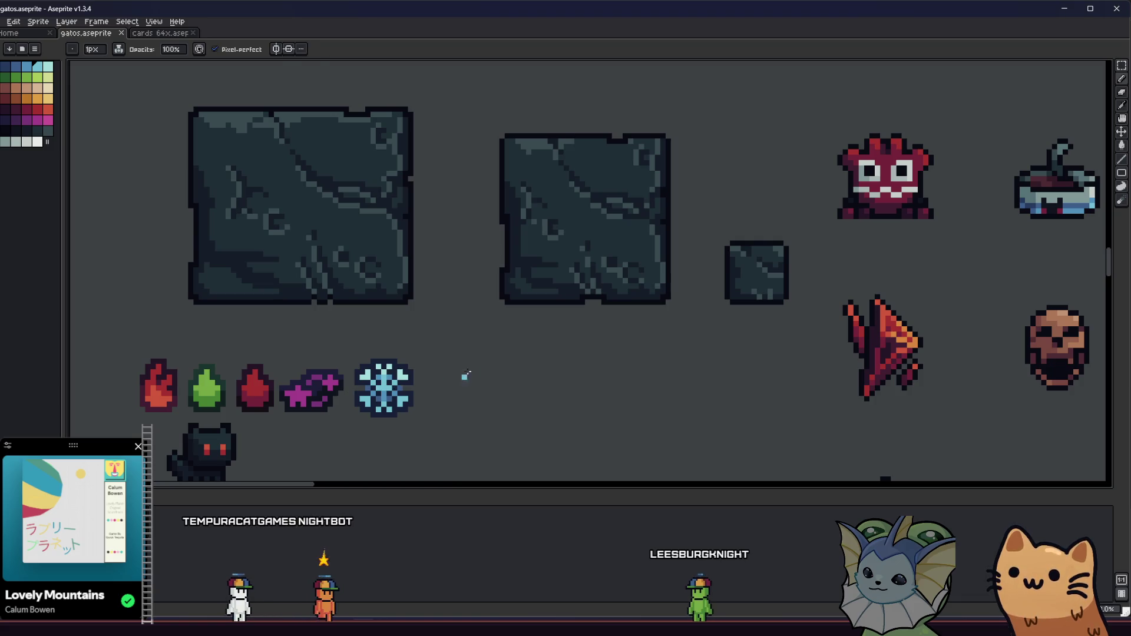
# Step: Fill the snowflake's lower outline with the dark outline colour using the Paint Bucket
pyautogui.press('m')
pyautogui.scroll(1, 543, 386)
pyautogui.moveTo(543, 386); pyautogui.dragTo(643, 357)
pyautogui.scroll(1, 623, 334)
pyautogui.press('i')
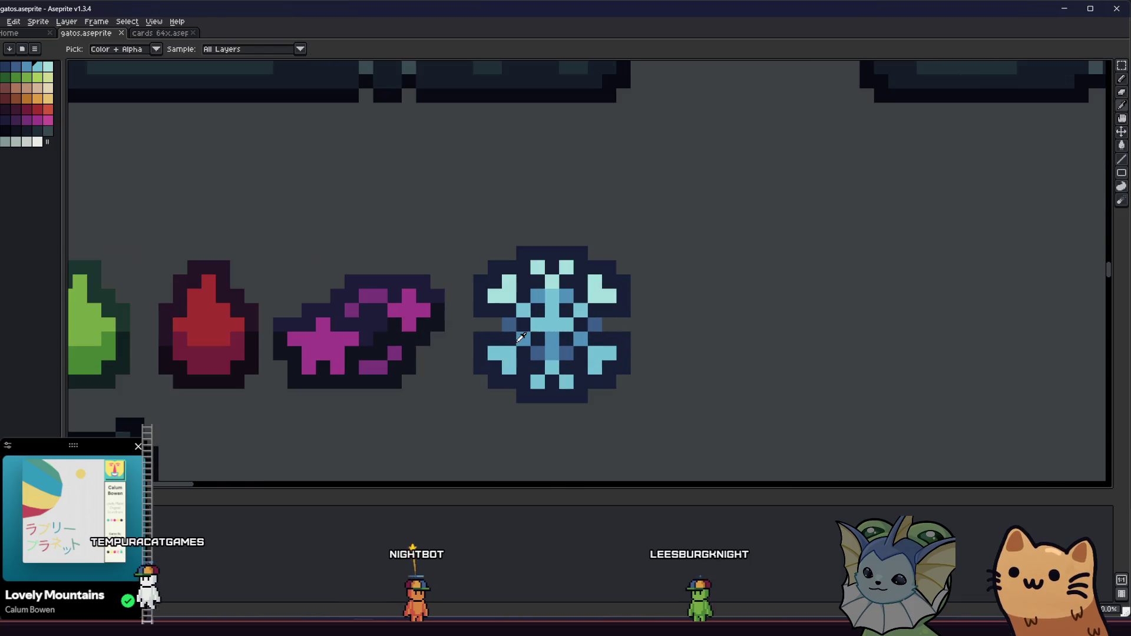
pyautogui.press('b')
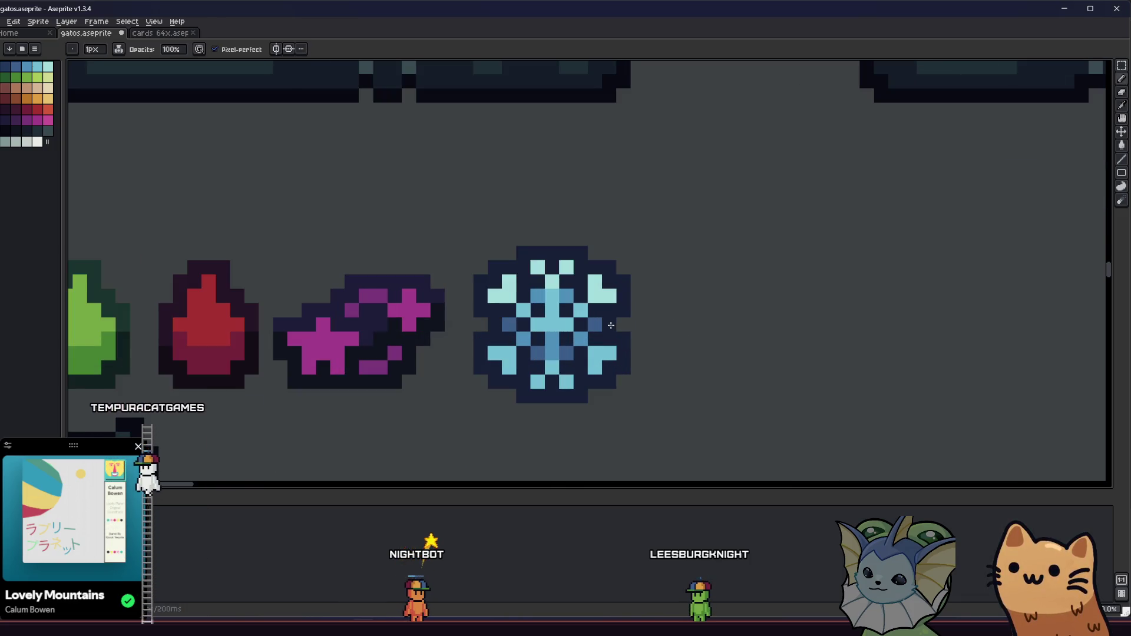
pyautogui.click(16, 129)
pyautogui.scroll(1, 491, 334)
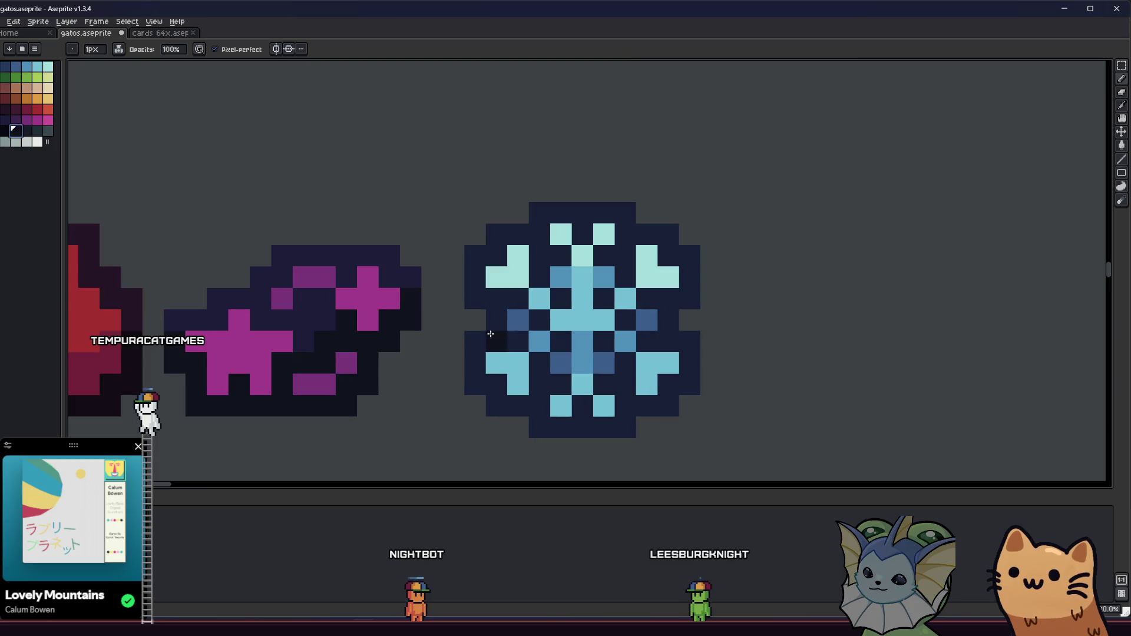
pyautogui.press('g')
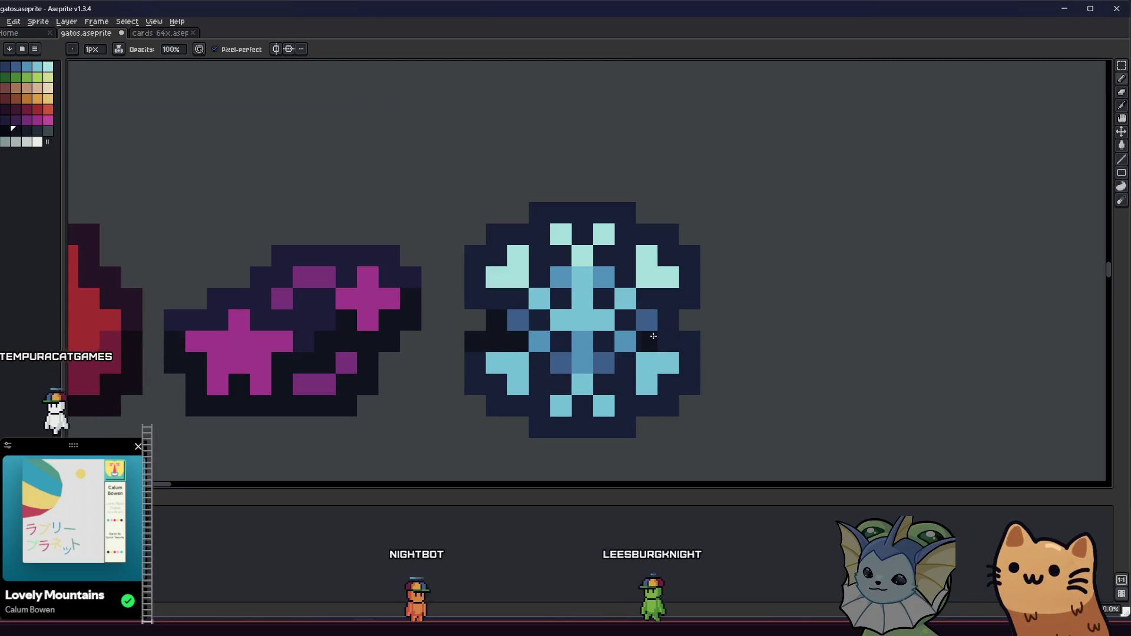
pyautogui.click(686, 362)
pyautogui.scroll(-1, 667, 361)
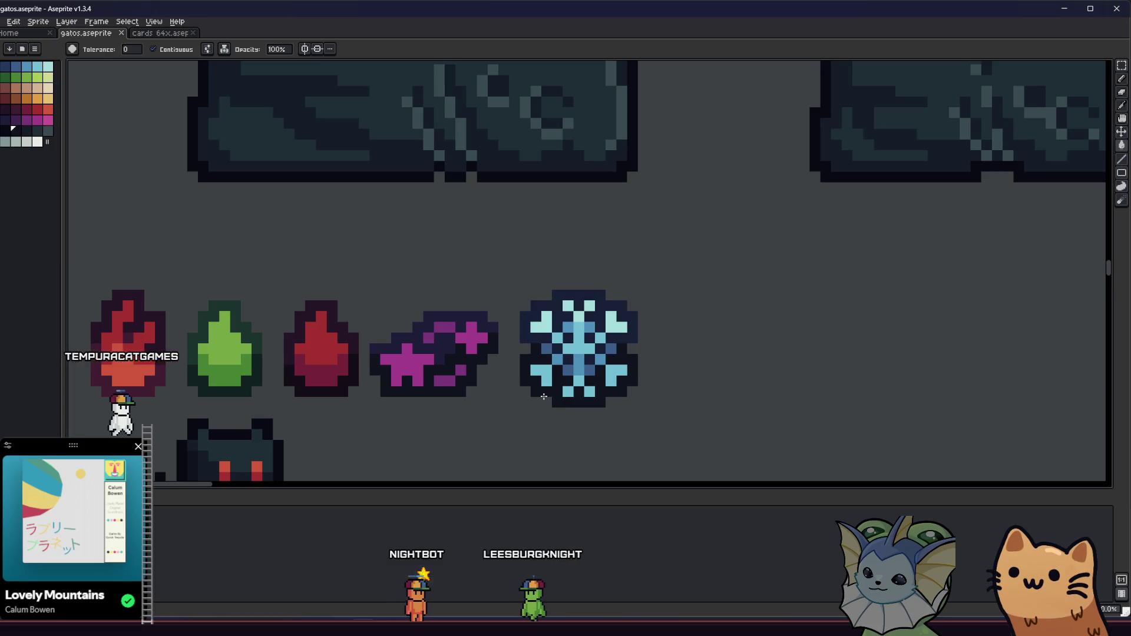
# Step: Sample the dark red from the red gem and repaint one of its pixels
pyautogui.press('i')
pyautogui.scroll(-3, 538, 400)
pyautogui.moveTo(482, 389); pyautogui.dragTo(453, 371)
pyautogui.scroll(3, 440, 347)
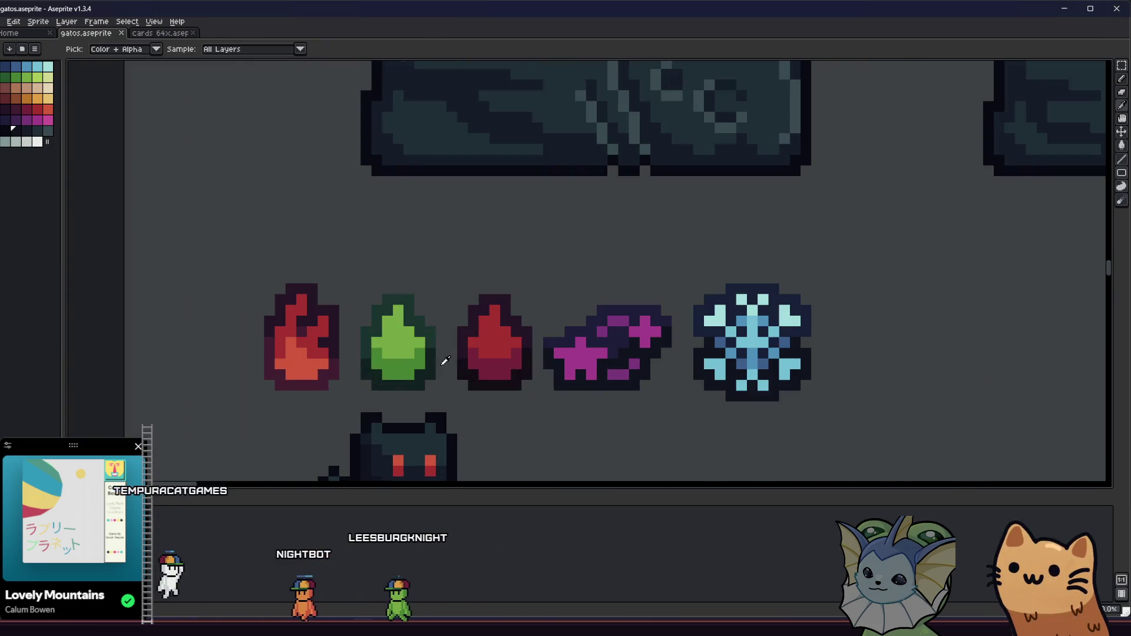
pyautogui.scroll(-1, 500, 367)
pyautogui.click(500, 367)
pyautogui.scroll(1, 500, 366)
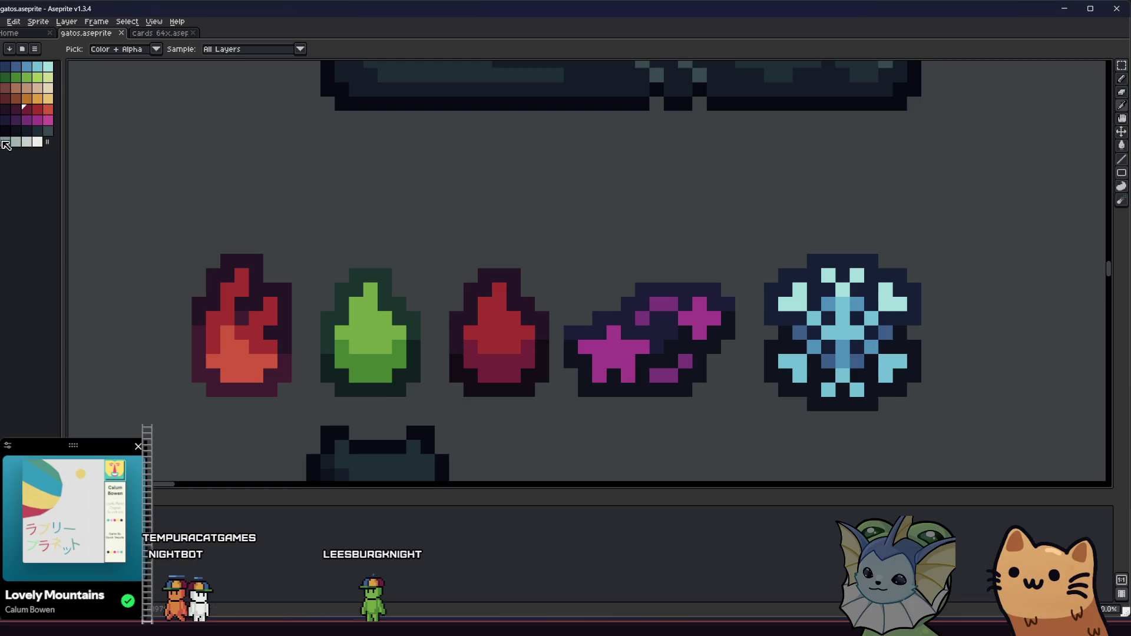
pyautogui.press('b')
pyautogui.scroll(1, 397, 234)
pyautogui.click(397, 234)
pyautogui.scroll(-1, 366, 298)
pyautogui.scroll(1, 384, 263)
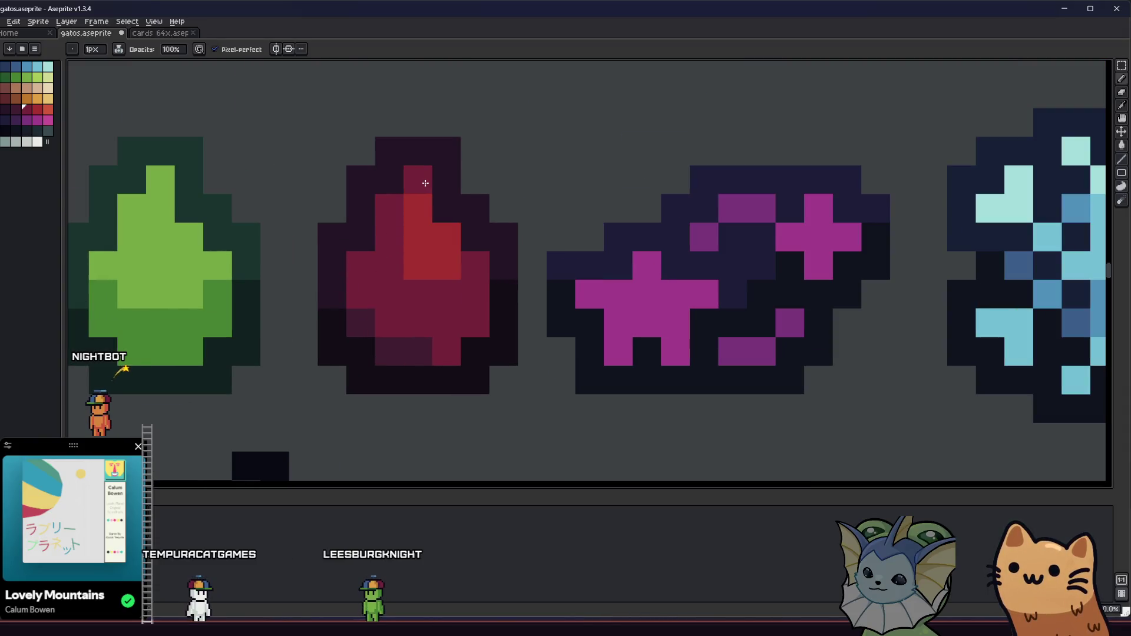
# Step: Brighten a few red gem pixels to bright red, undoing the stray topmost one
pyautogui.scroll(-2, 441, 239)
pyautogui.scroll(2, 508, 248)
pyautogui.click(507, 248)
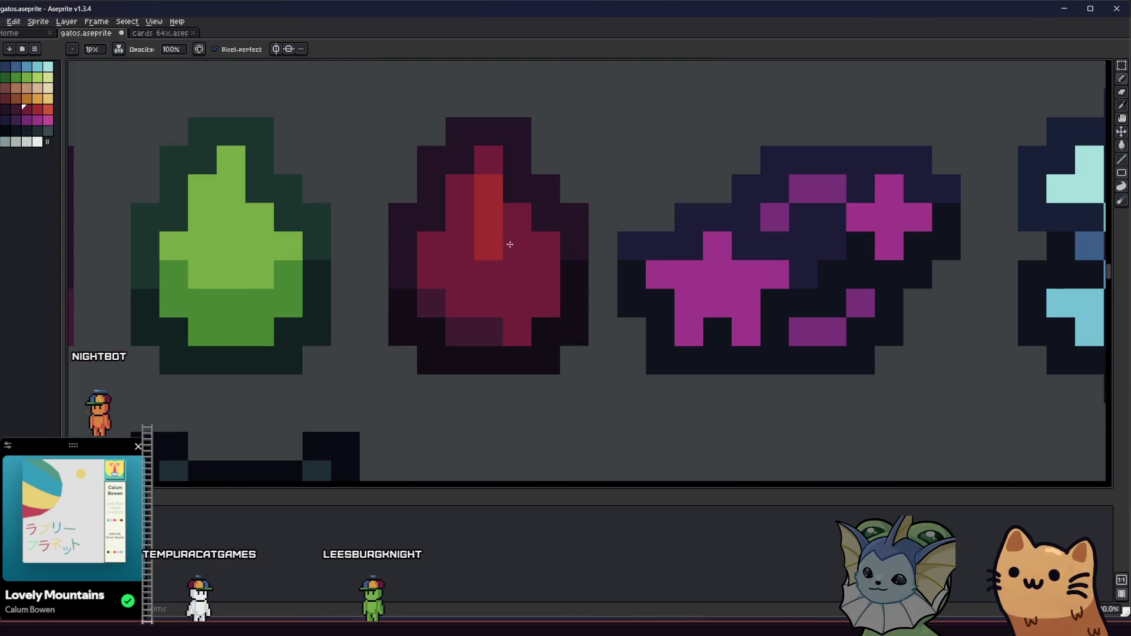
pyautogui.hotkey('ctrl', 'z')
pyautogui.keyDown('alt'); pyautogui.click(497, 214); pyautogui.keyUp('alt')
pyautogui.click(505, 222)
pyautogui.click(496, 170)
pyautogui.hotkey('ctrl', 'z')
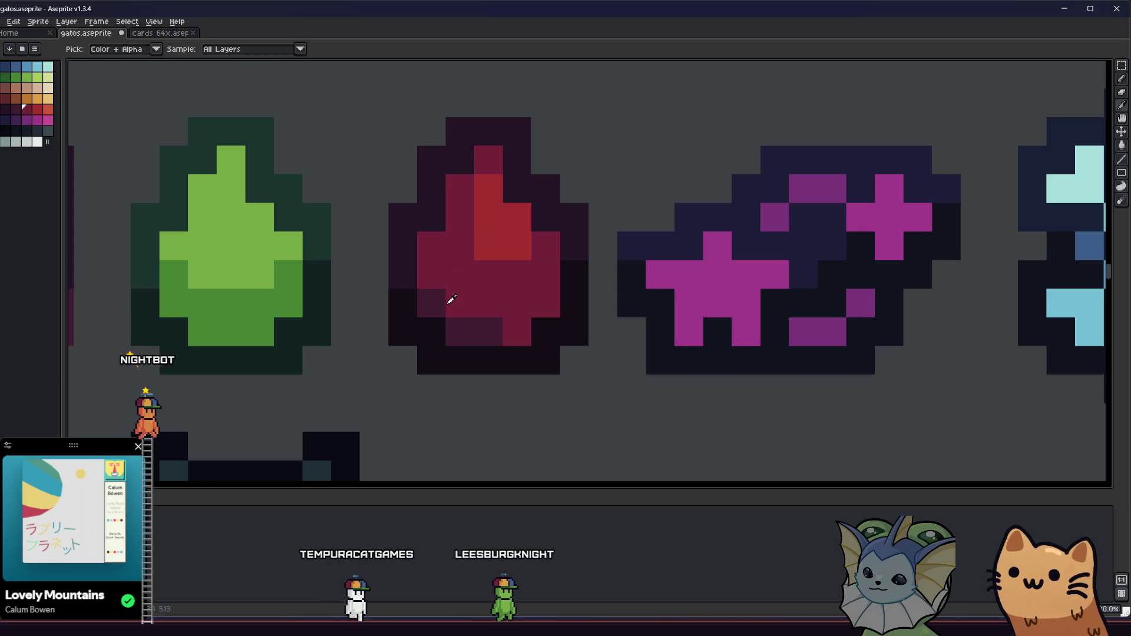
# Step: Shade three red gem pixels with a dark palette shade
pyautogui.keyDown('alt'); pyautogui.click(481, 323); pyautogui.keyUp('alt')
pyautogui.click(517, 331)
pyautogui.click(545, 304)
pyautogui.click(460, 304)
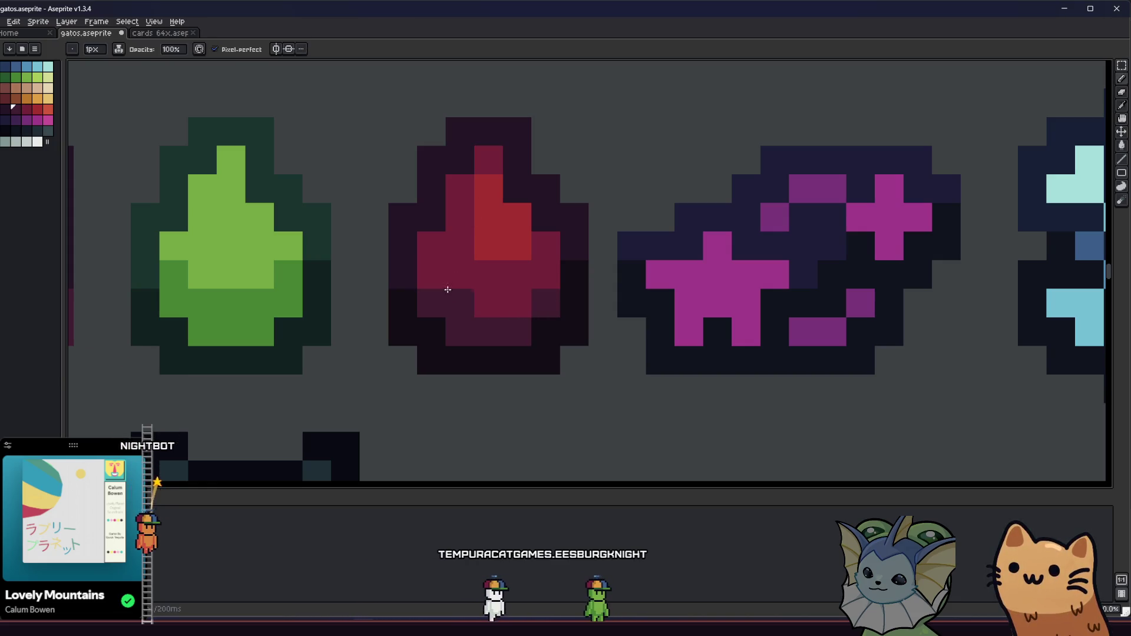
# Step: Eyedrop the dark maroon colour from the canvas and return to the Pencil
pyautogui.scroll(-10, 434, 373)
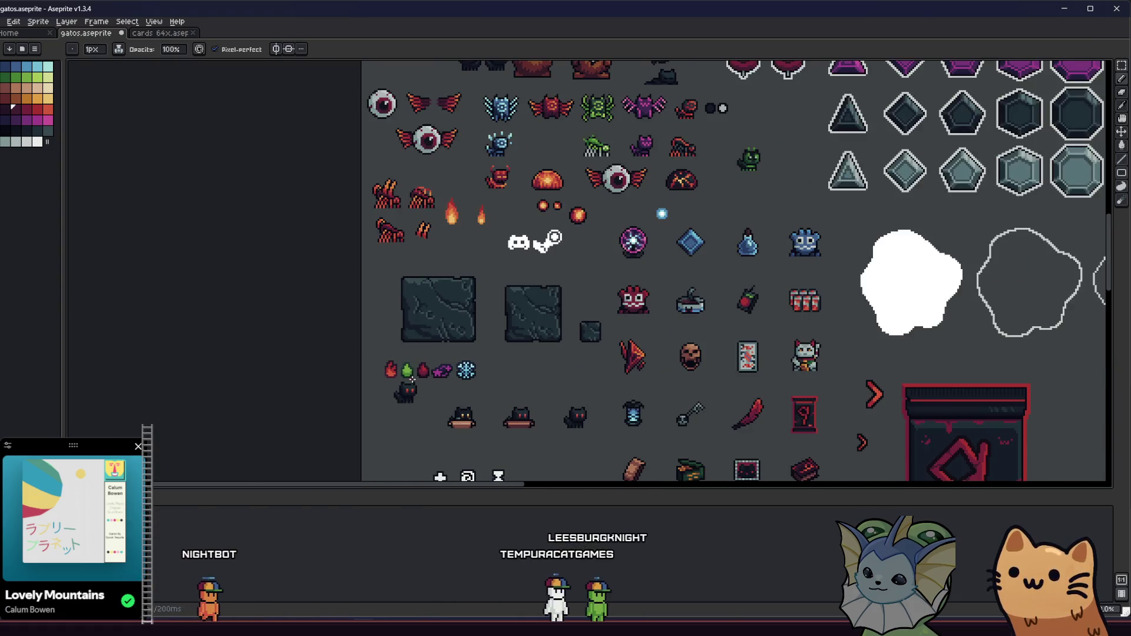
pyautogui.scroll(-2, 378, 384)
pyautogui.scroll(10, 380, 379)
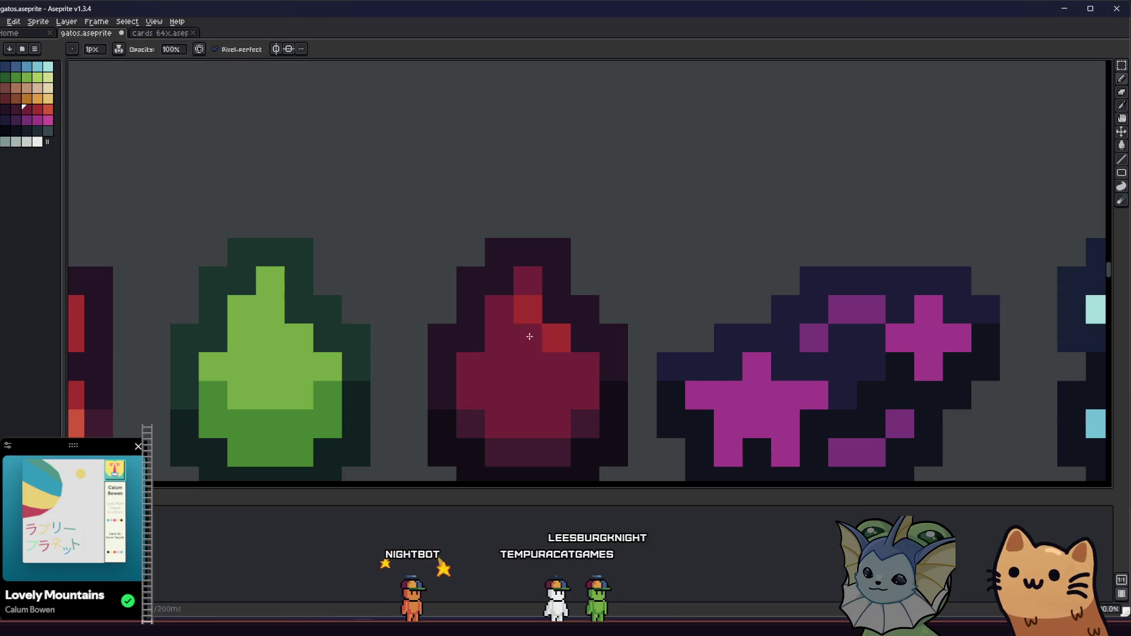
pyautogui.press('i')
pyautogui.scroll(-5, 533, 348)
pyautogui.moveTo(436, 391); pyautogui.dragTo(538, 366)
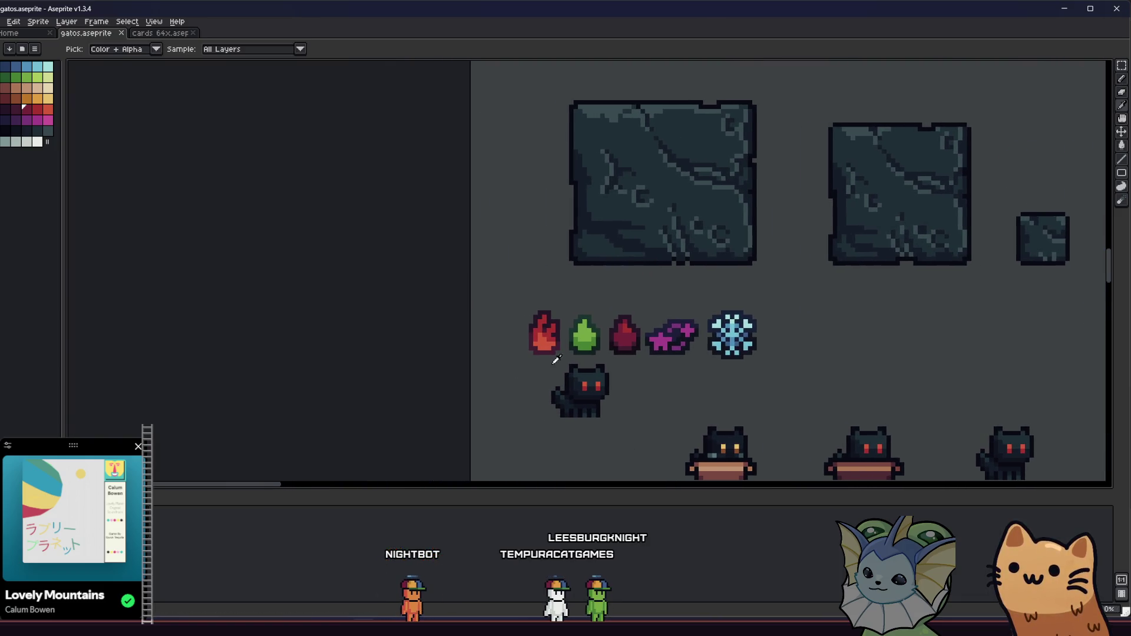
pyautogui.scroll(2, 617, 336)
pyautogui.scroll(-2, 639, 332)
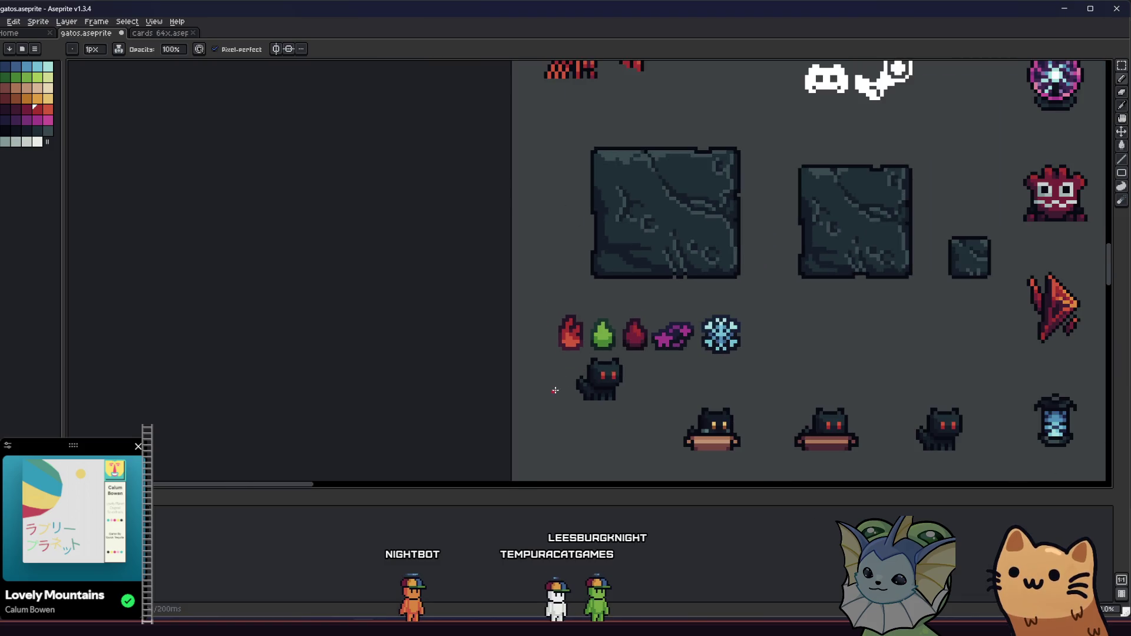
pyautogui.scroll(4, 608, 339)
pyautogui.press('i')
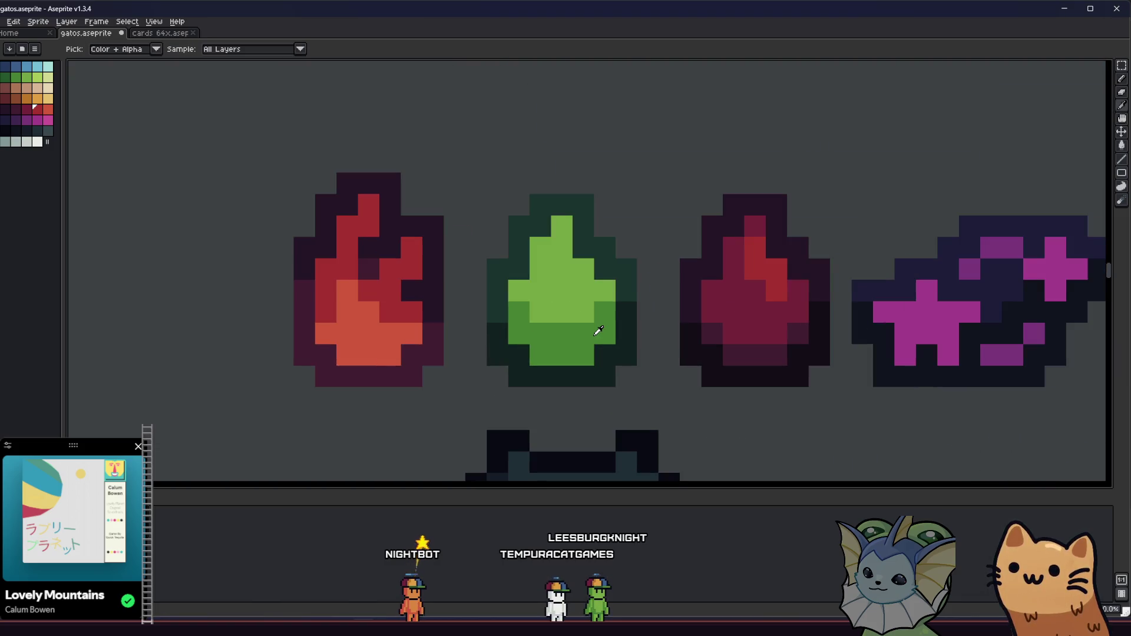
pyautogui.scroll(1, 677, 342)
pyautogui.click(676, 315)
pyautogui.press('b')
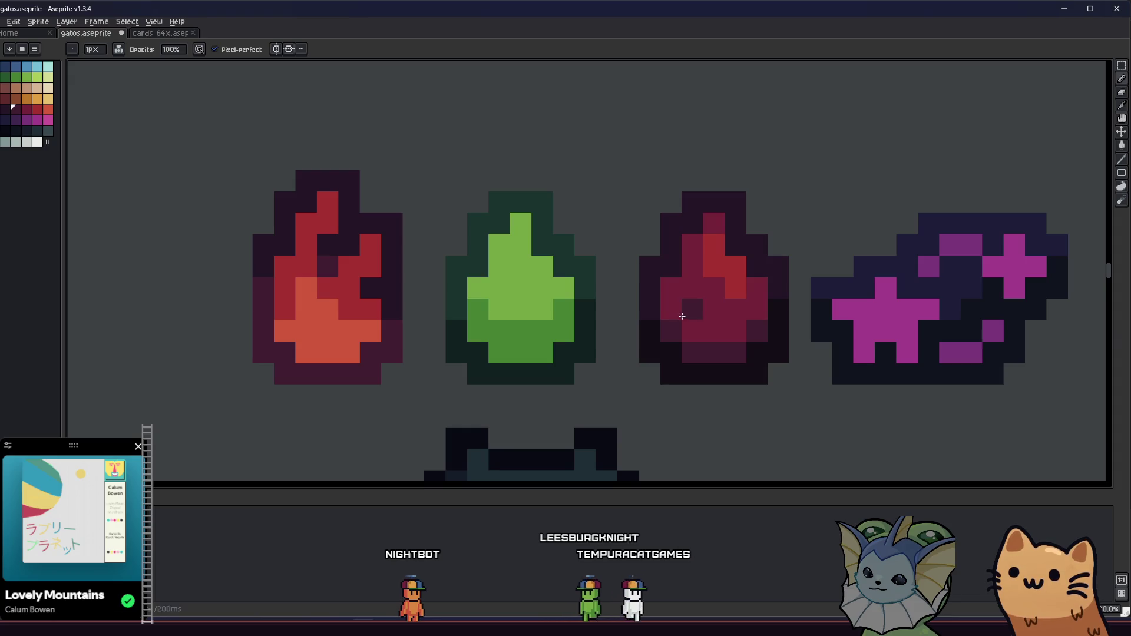
# Step: Centre the view on the gem row and pick a magenta palette swatch
pyautogui.scroll(-5, 648, 347)
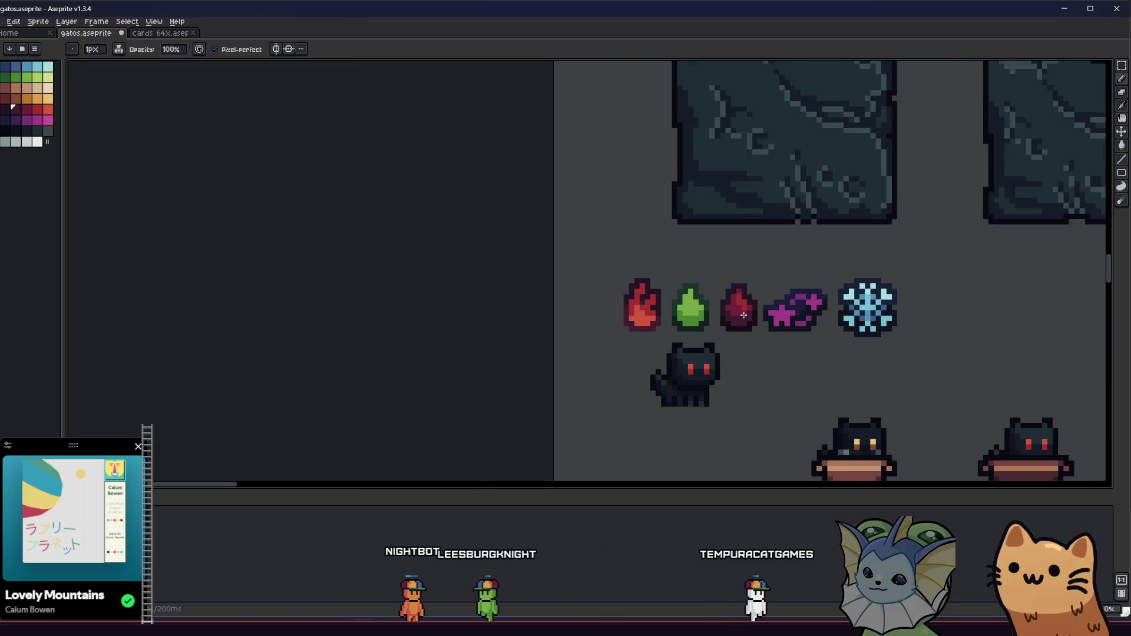
pyautogui.moveTo(590, 368)
pyautogui.mouseDown()
pyautogui.moveTo(411, 371)
pyautogui.moveTo(370, 343)
pyautogui.mouseUp()
pyautogui.scroll(2, 551, 369)
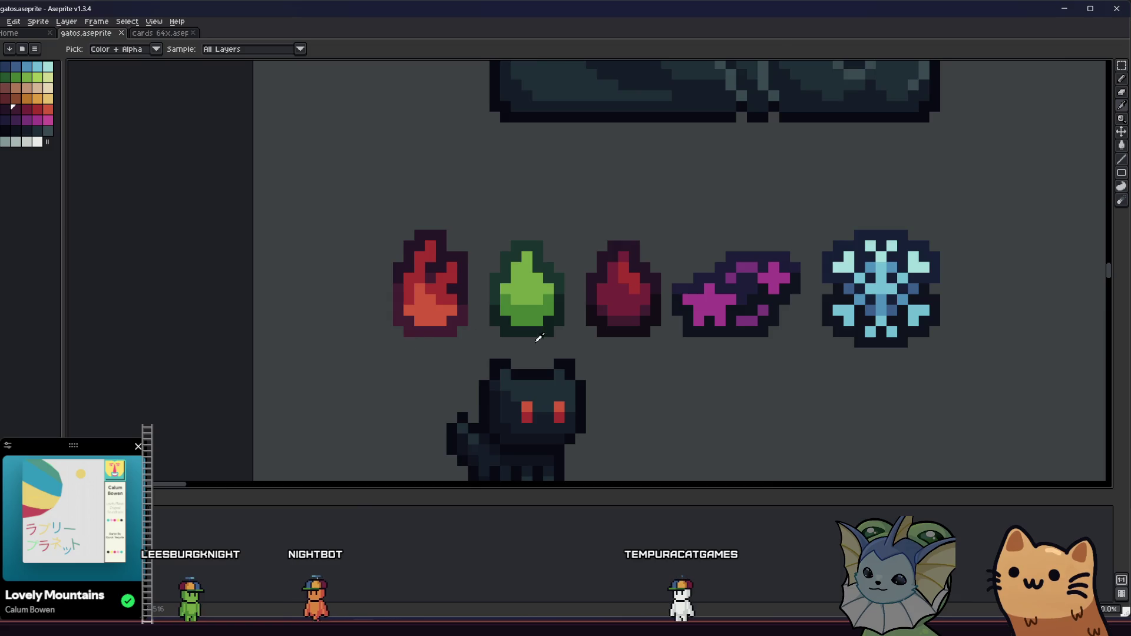
pyautogui.scroll(1, 536, 311)
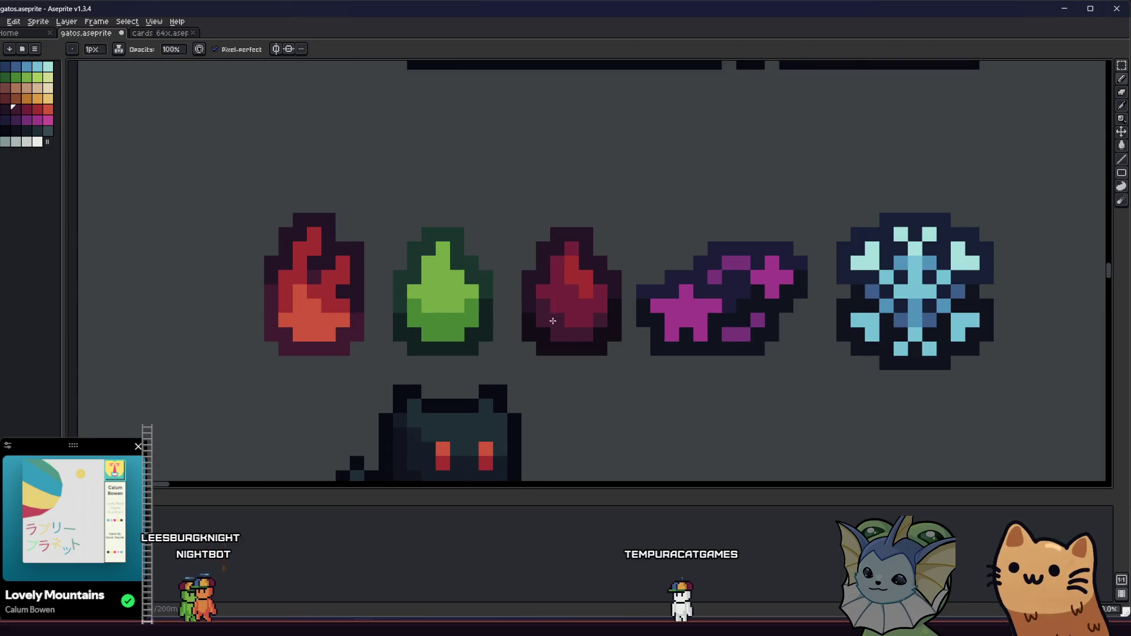
pyautogui.scroll(-3, 504, 348)
pyautogui.scroll(2, 423, 336)
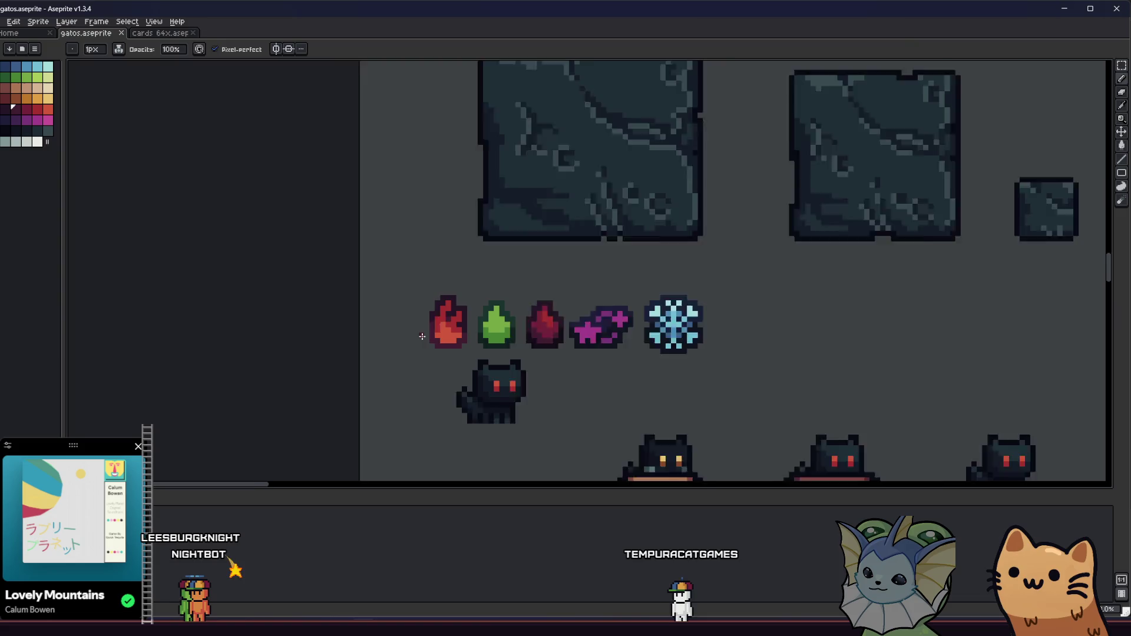
pyautogui.moveTo(423, 336); pyautogui.dragTo(408, 337)
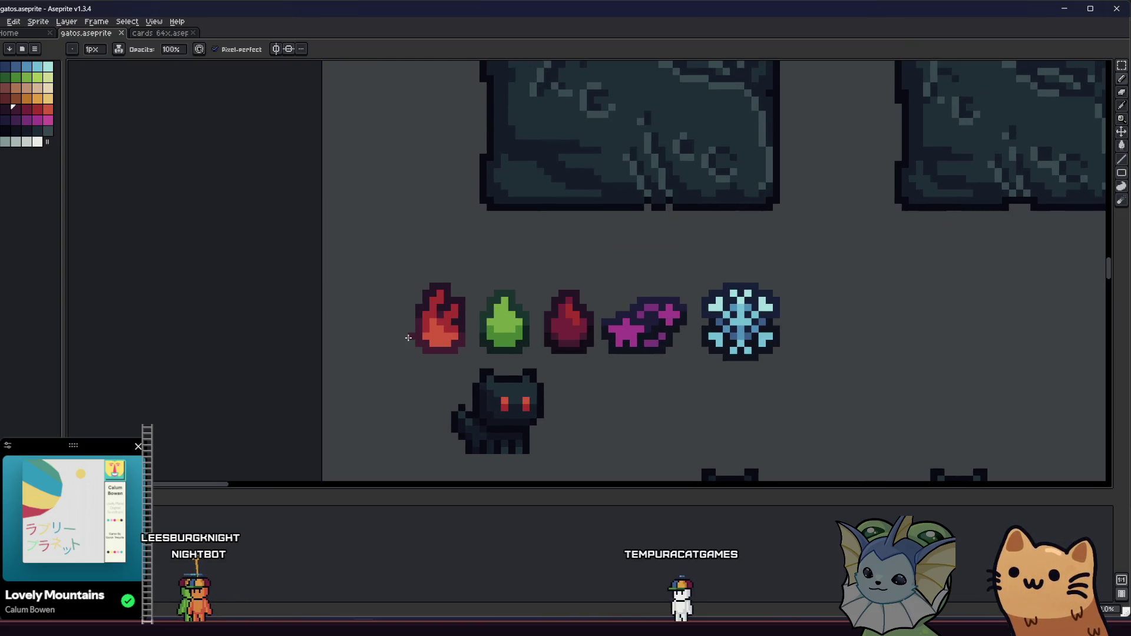
pyautogui.scroll(3, 594, 331)
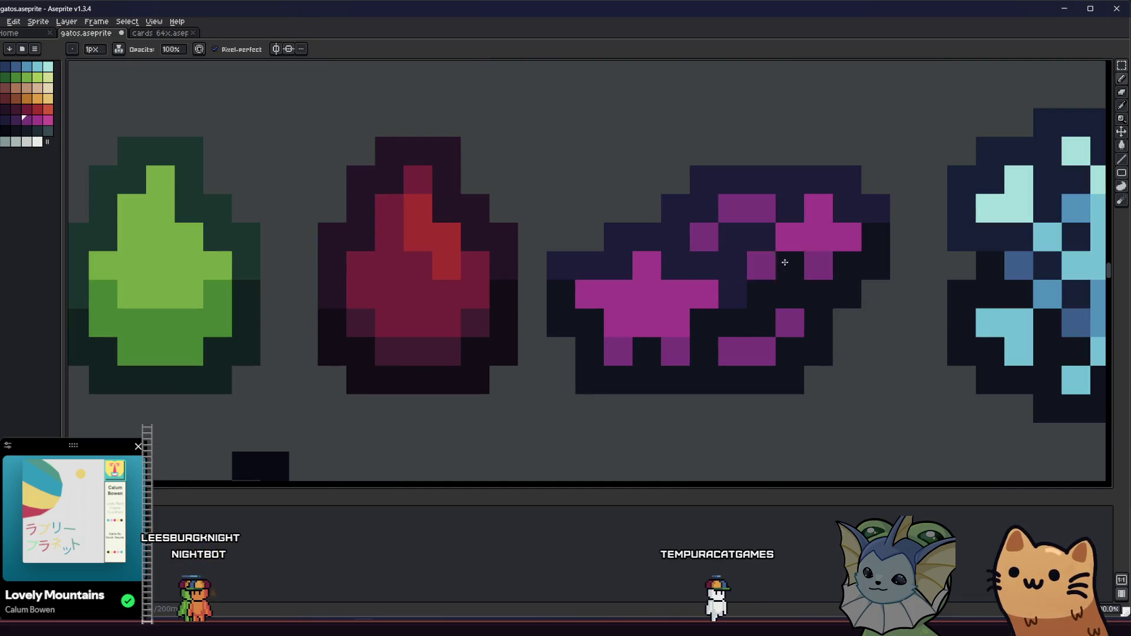
pyautogui.scroll(-5, 537, 352)
pyautogui.press('v')
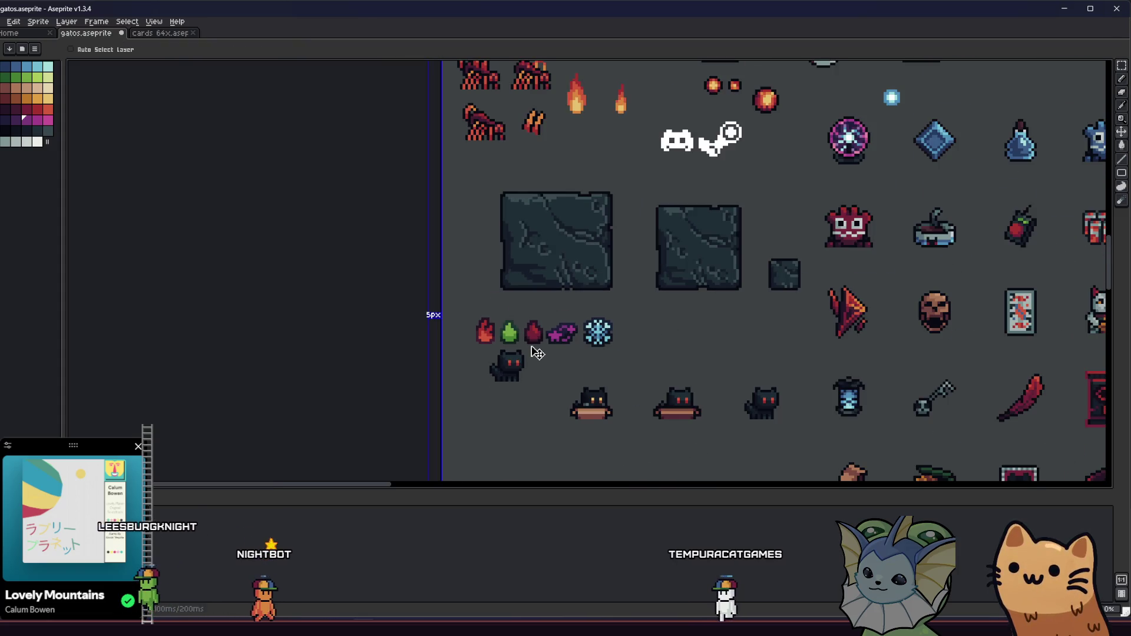
pyautogui.press('b')
pyautogui.scroll(3, 553, 336)
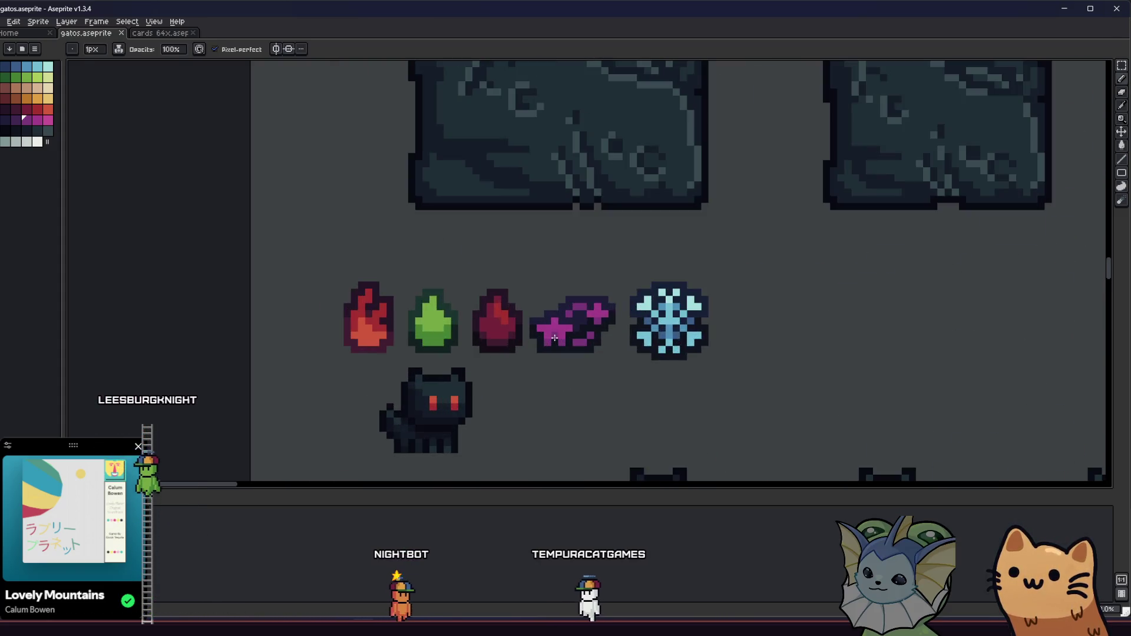
pyautogui.scroll(2, 553, 338)
pyautogui.click(560, 341)
pyautogui.click(37, 120)
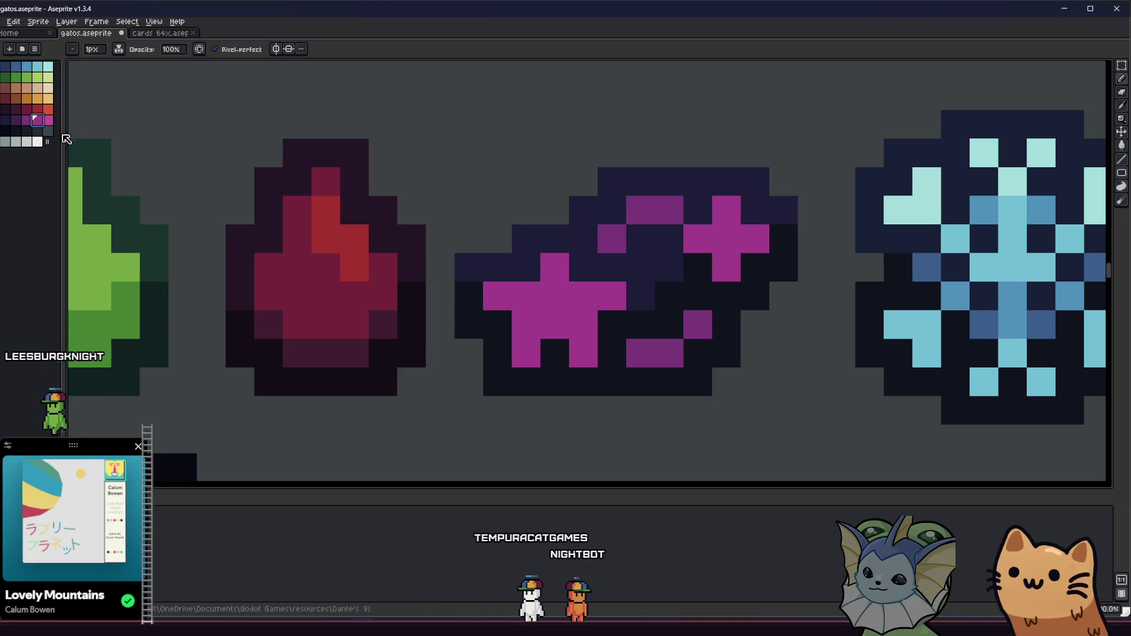
# Step: Paint the star and the small cross's top pixel in brighter magenta
pyautogui.click(47, 120)
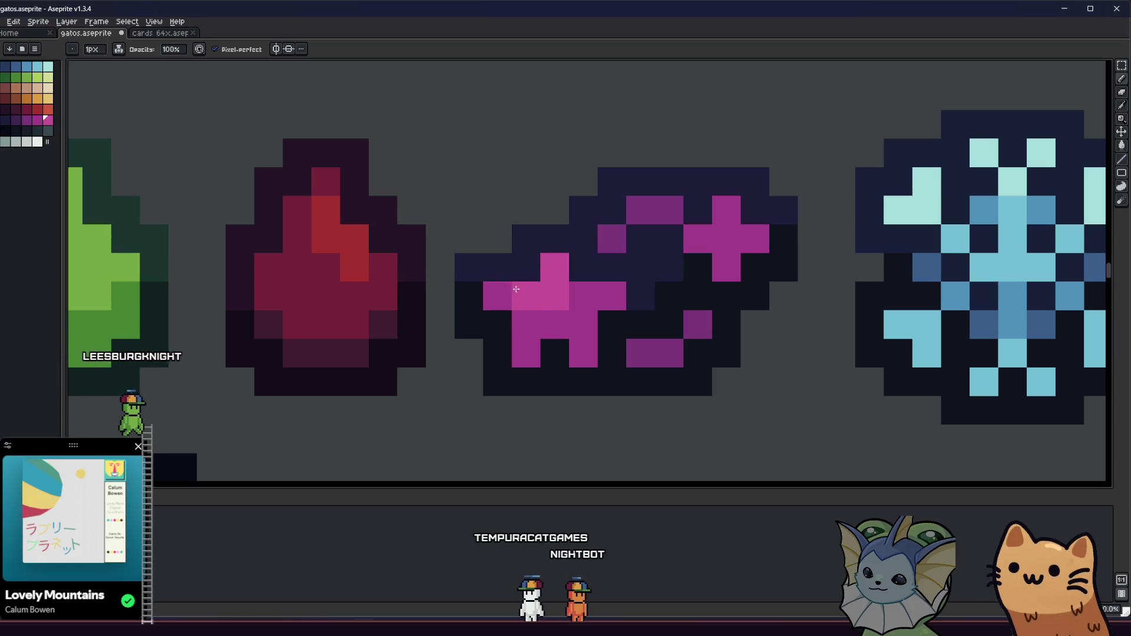
pyautogui.moveTo(586, 320); pyautogui.dragTo(560, 338)
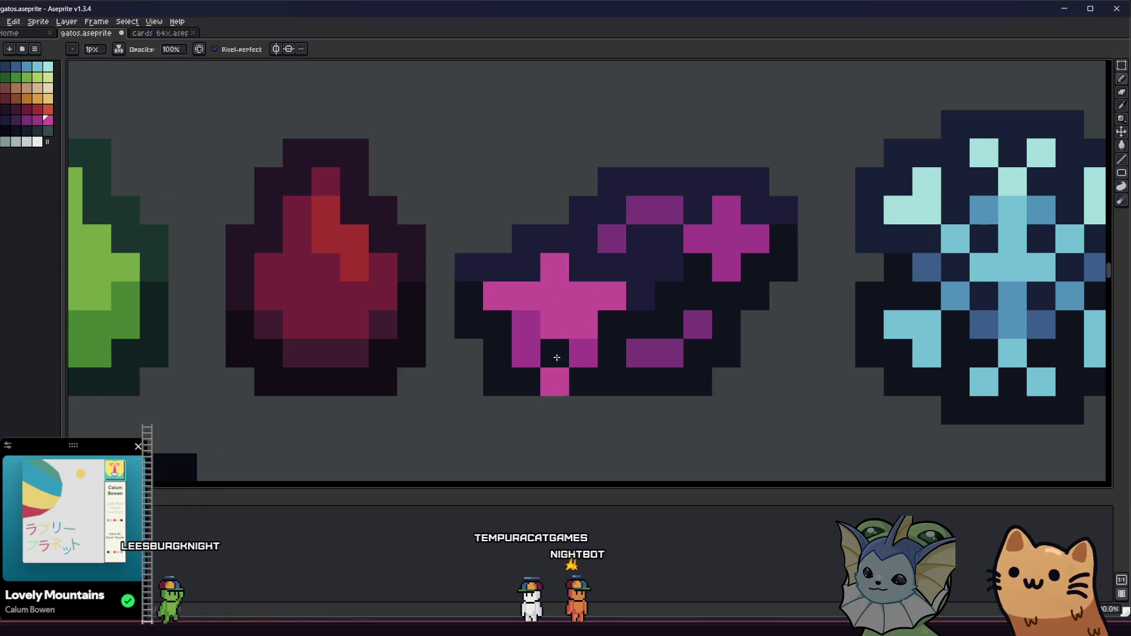
pyautogui.click(555, 382)
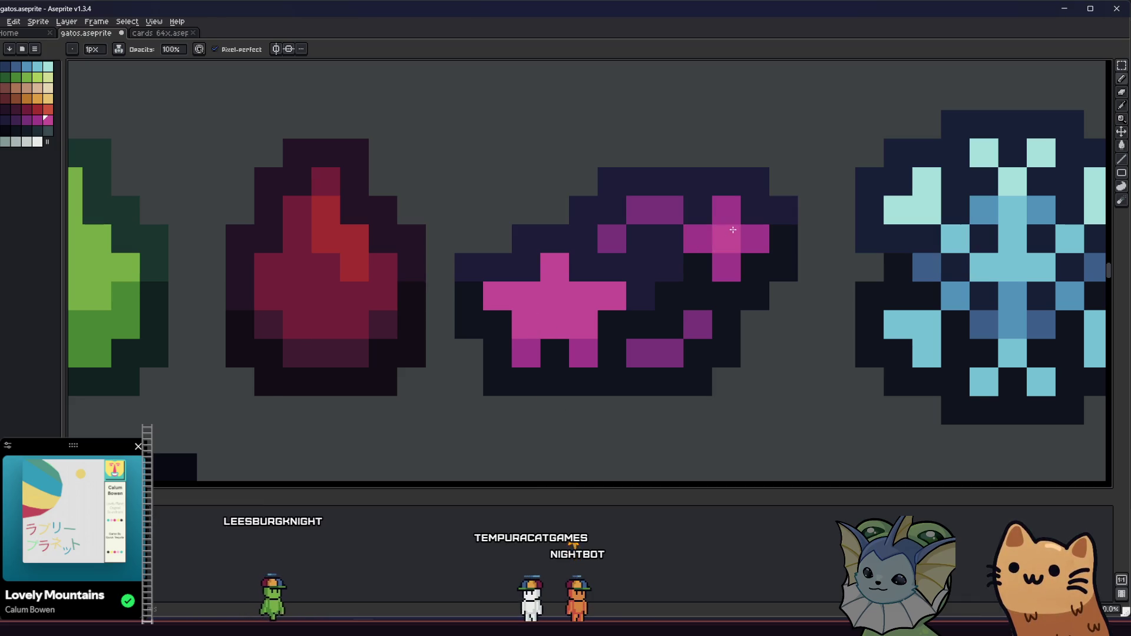
pyautogui.moveTo(738, 233); pyautogui.dragTo(733, 229)
# Step: Sample a magenta from the star gem and pan toward the cat sprite
pyautogui.scroll(-8, 698, 238)
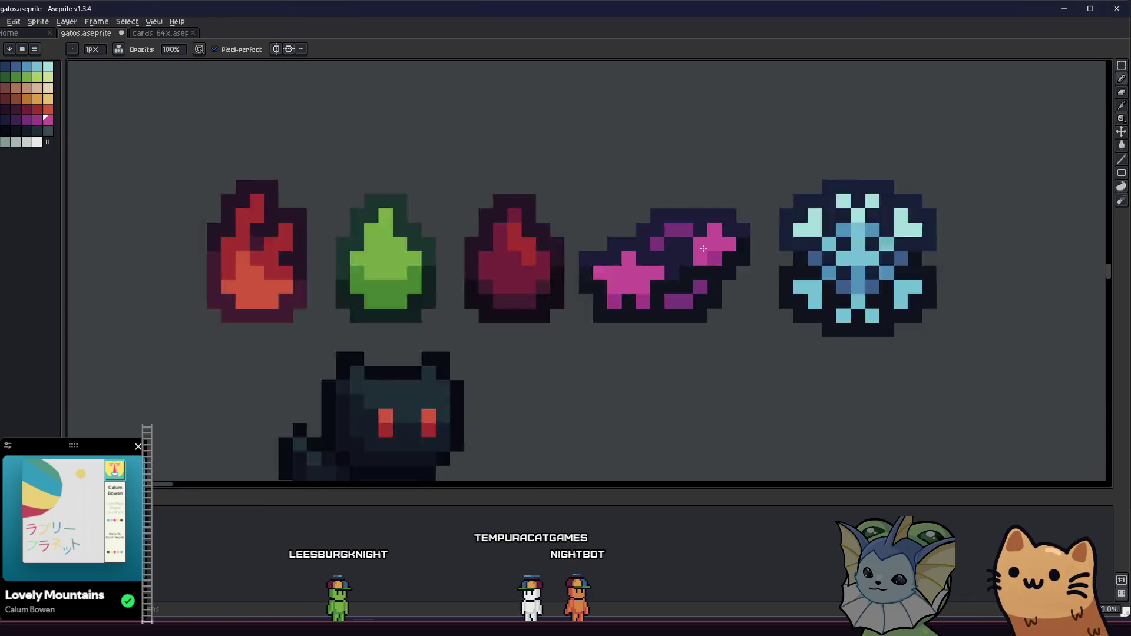
pyautogui.press('alt')
pyautogui.scroll(4, 660, 263)
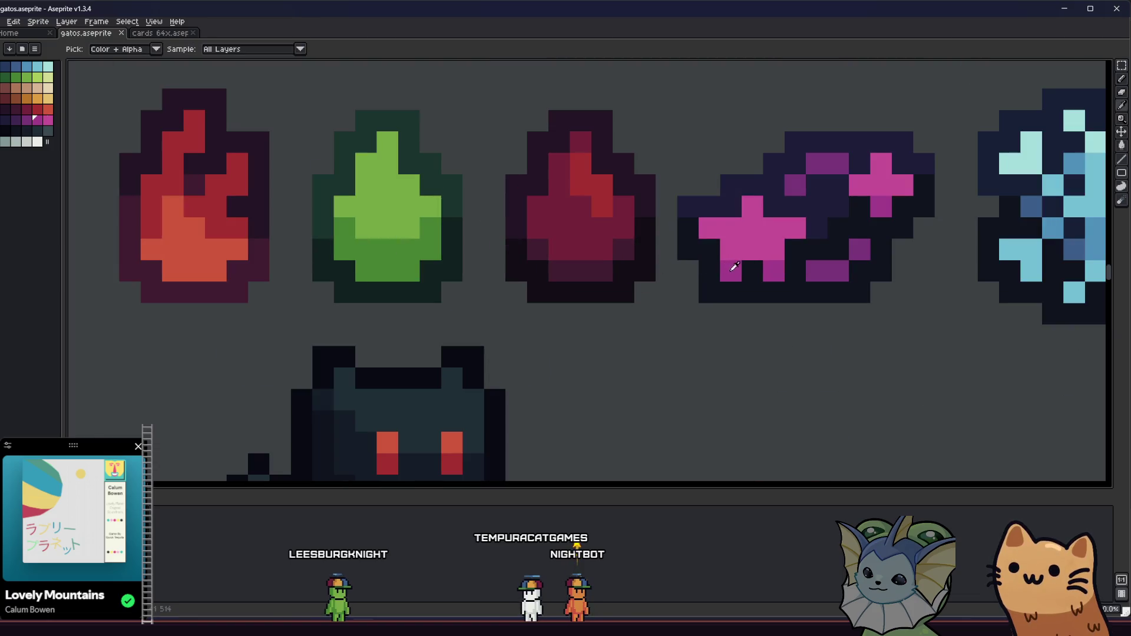
pyautogui.click(733, 266)
pyautogui.scroll(-4, 763, 209)
pyautogui.moveTo(656, 263); pyautogui.dragTo(465, 363)
pyautogui.scroll(4, 530, 315)
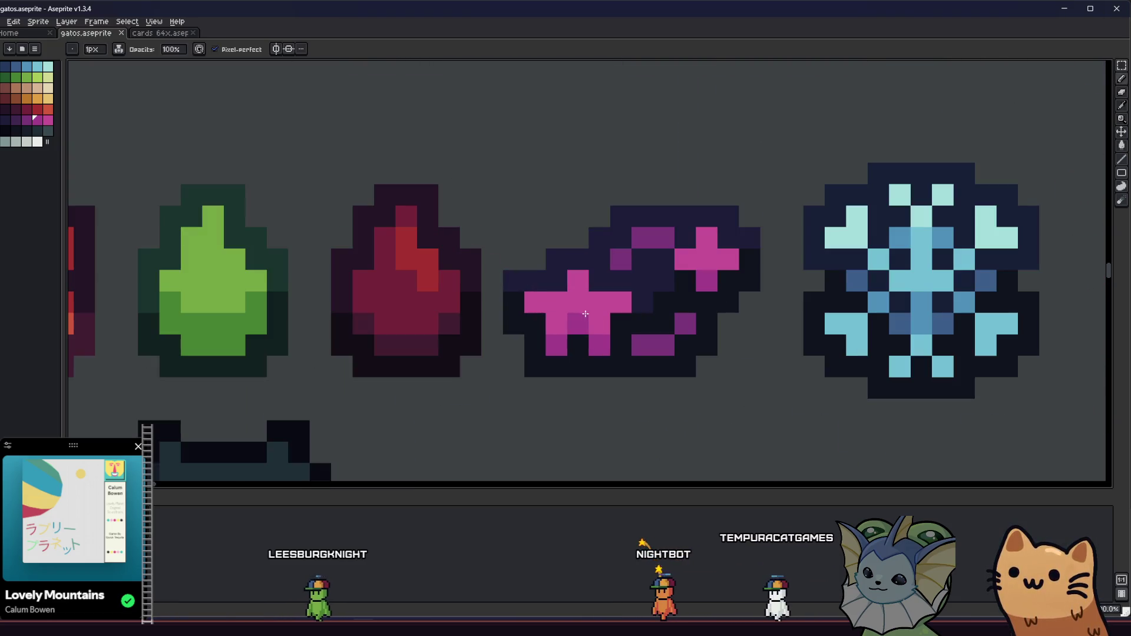
pyautogui.scroll(-3, 493, 366)
pyautogui.scroll(-4, 466, 376)
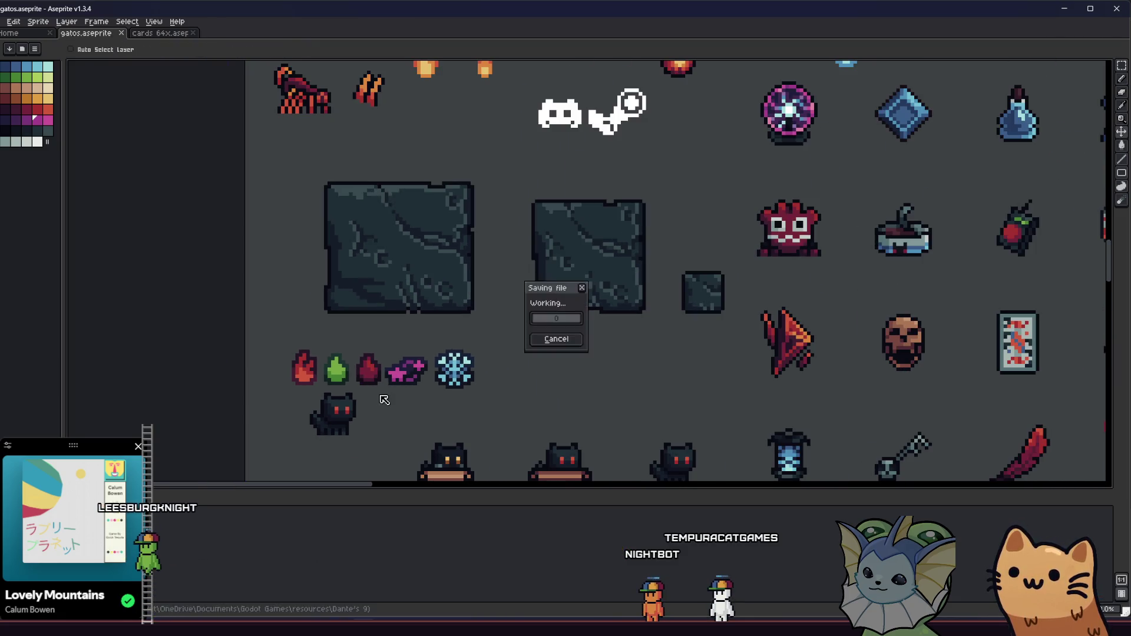
# Step: Add two light-green highlight pixels near the green gem's tip
pyautogui.scroll(5, 339, 371)
pyautogui.press('i')
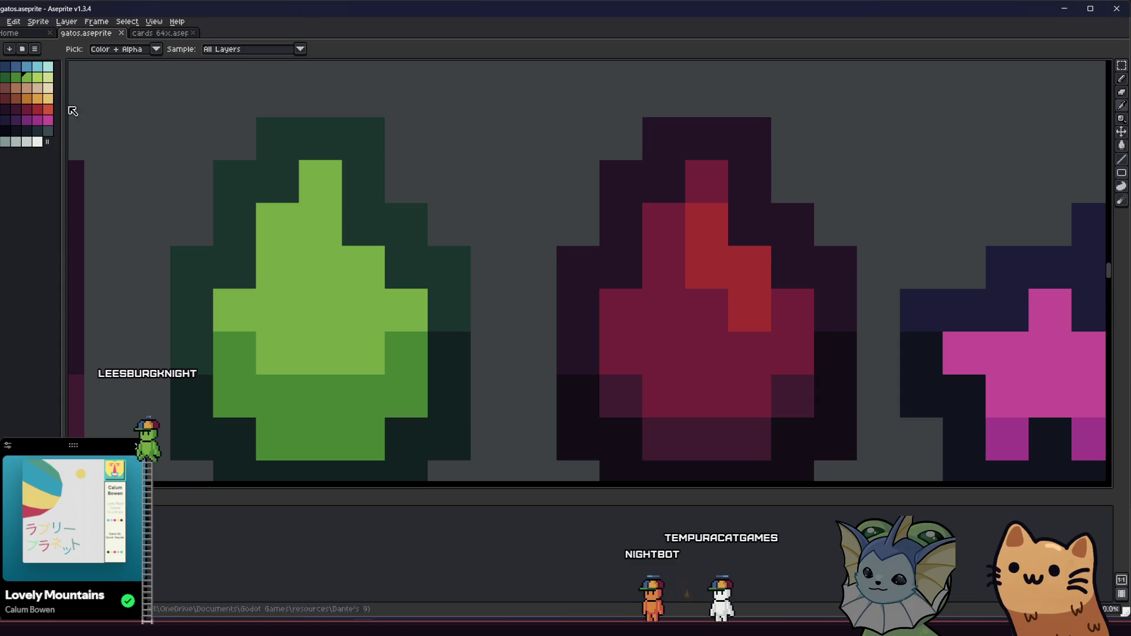
pyautogui.click(37, 76)
pyautogui.press('b')
pyautogui.click(321, 224)
pyautogui.click(321, 268)
pyautogui.click(348, 276)
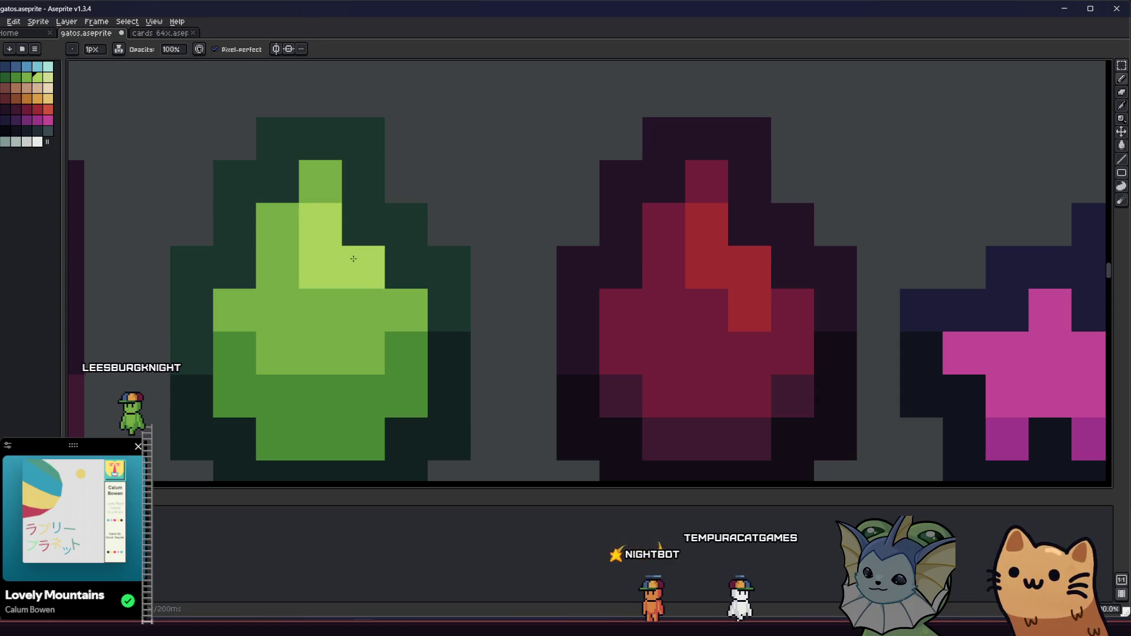
# Step: Paint a lighter orange glow pixel into the base of the fire gem
pyautogui.scroll(-6, 348, 276)
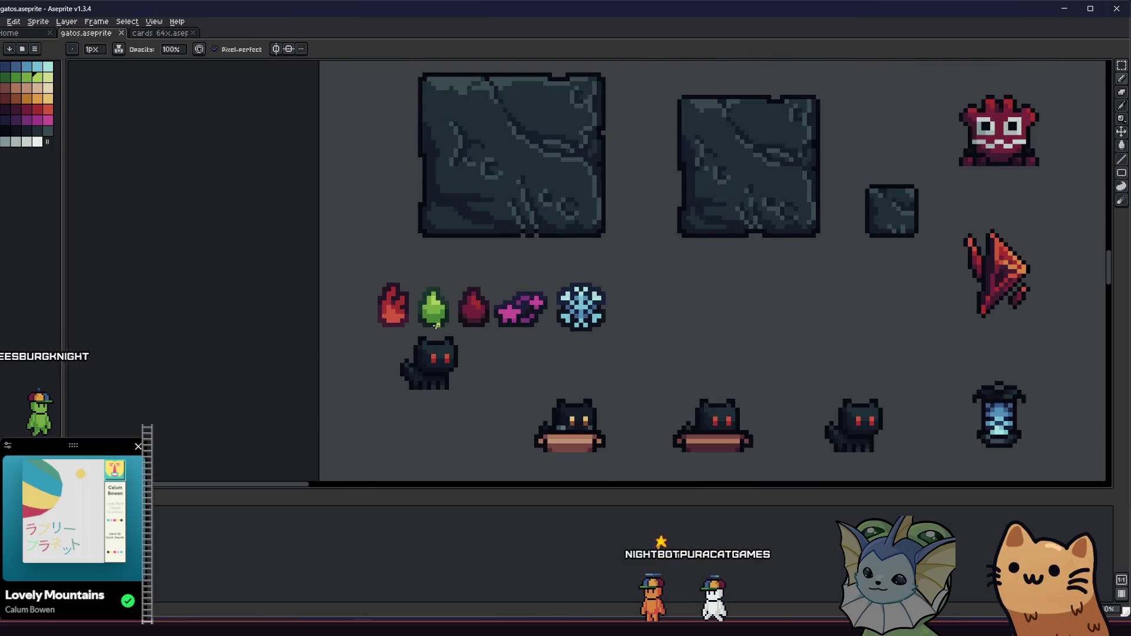
pyautogui.moveTo(373, 331)
pyautogui.mouseDown()
pyautogui.moveTo(270, 344)
pyautogui.moveTo(283, 303)
pyautogui.moveTo(314, 273)
pyautogui.mouseUp()
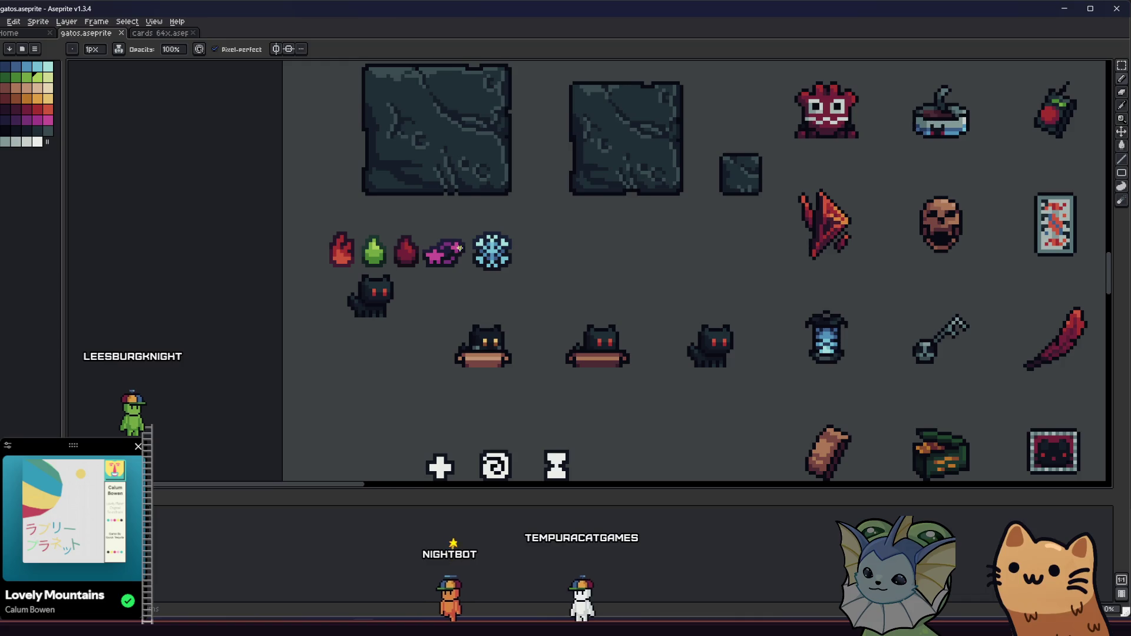
pyautogui.scroll(5, 349, 247)
pyautogui.press('alt')
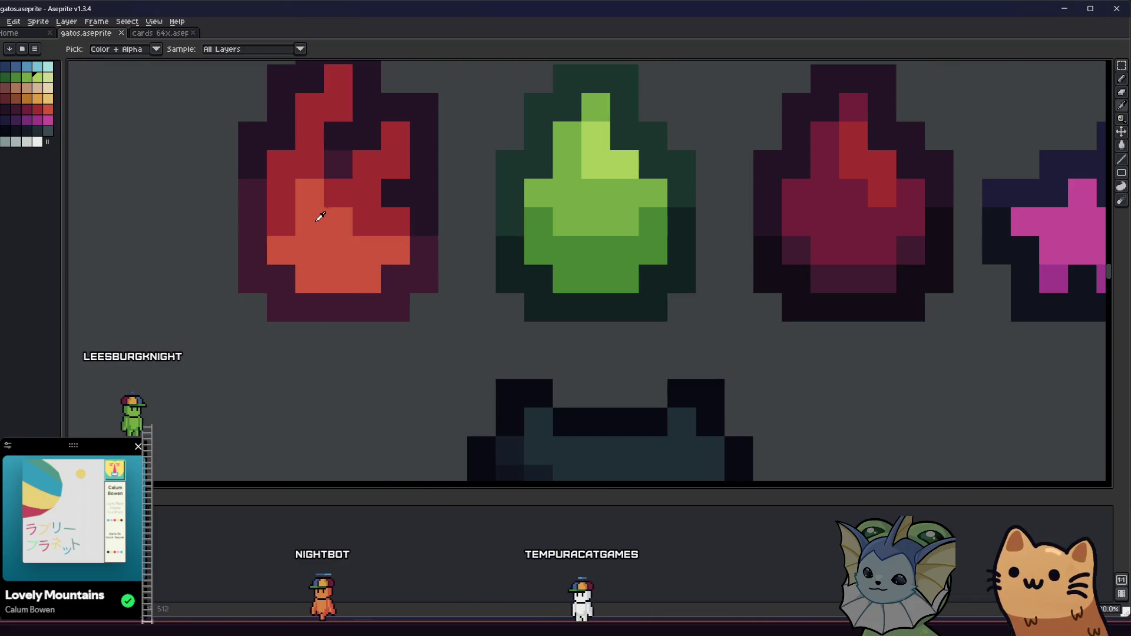
pyautogui.click(374, 290)
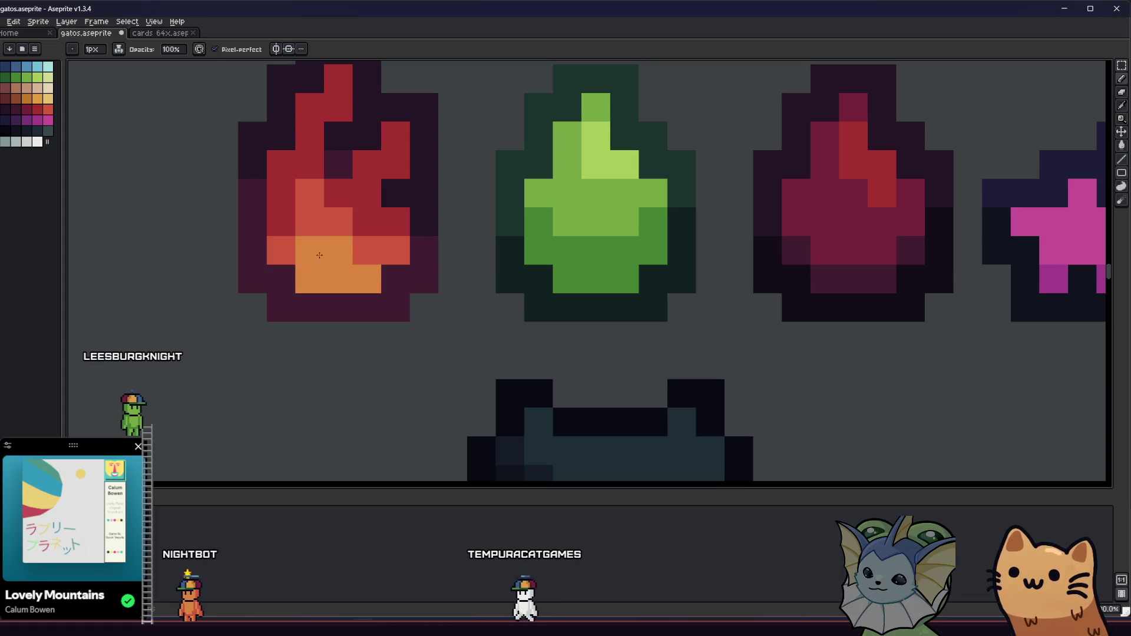
pyautogui.scroll(-5, 354, 257)
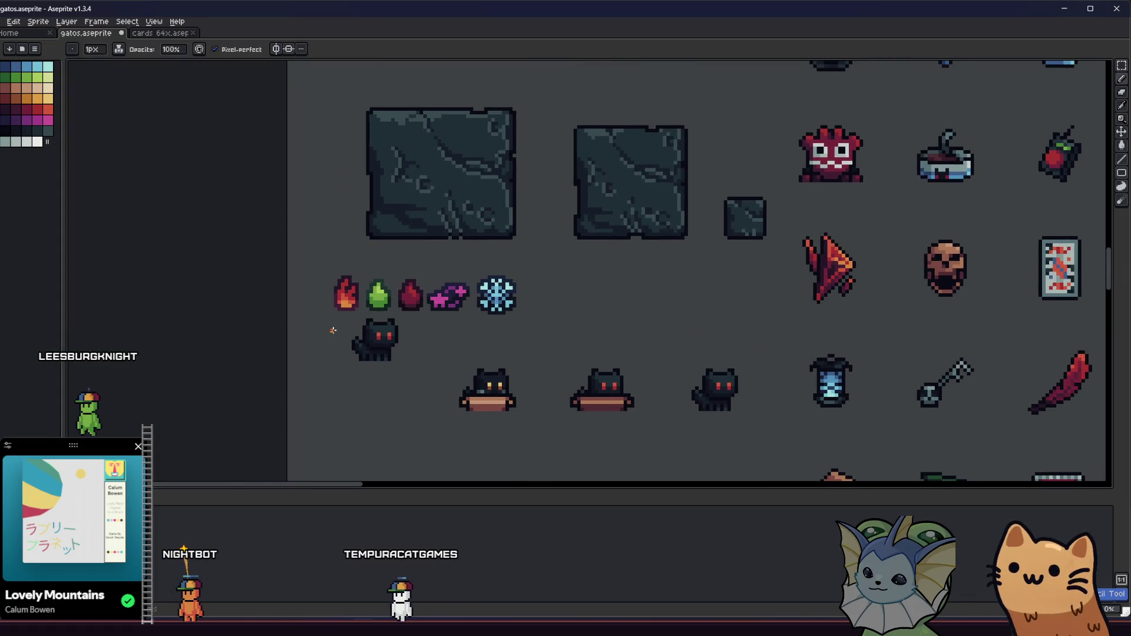
pyautogui.scroll(3, 332, 326)
pyautogui.scroll(-3, 332, 326)
pyautogui.moveTo(301, 323); pyautogui.dragTo(248, 340)
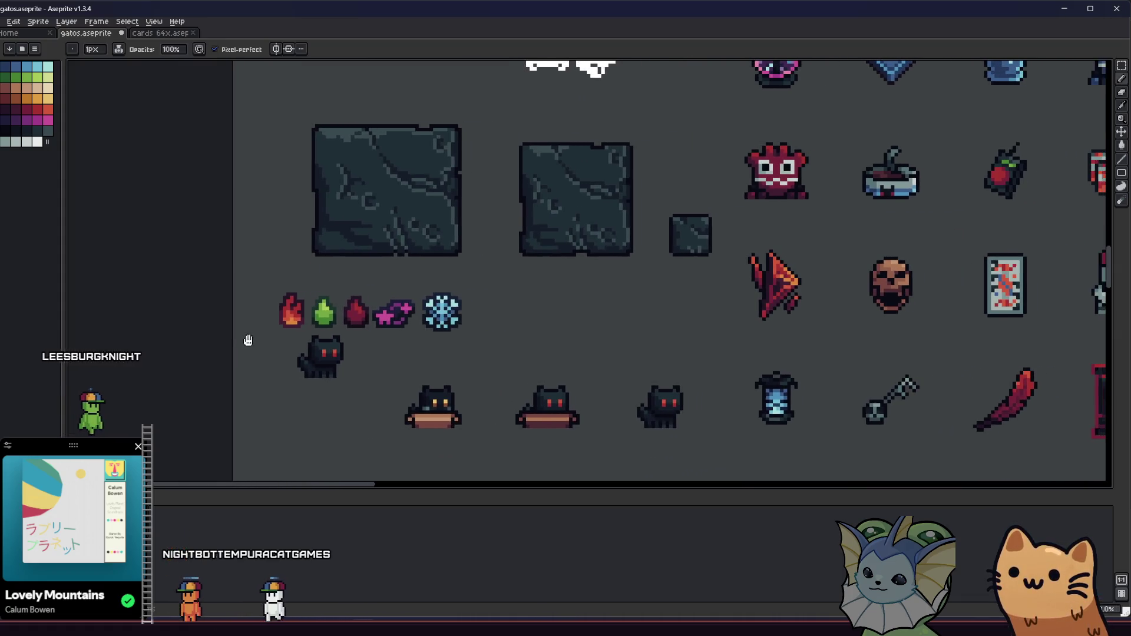
pyautogui.scroll(5, 314, 261)
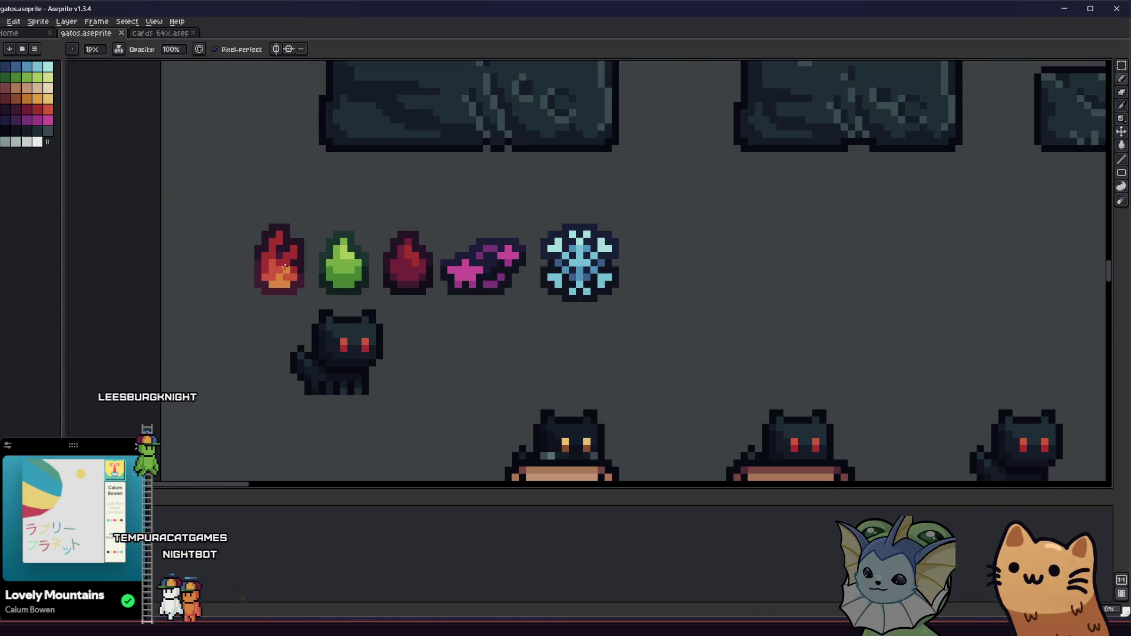
pyautogui.press('i')
pyautogui.press('g')
pyautogui.scroll(-5, 306, 294)
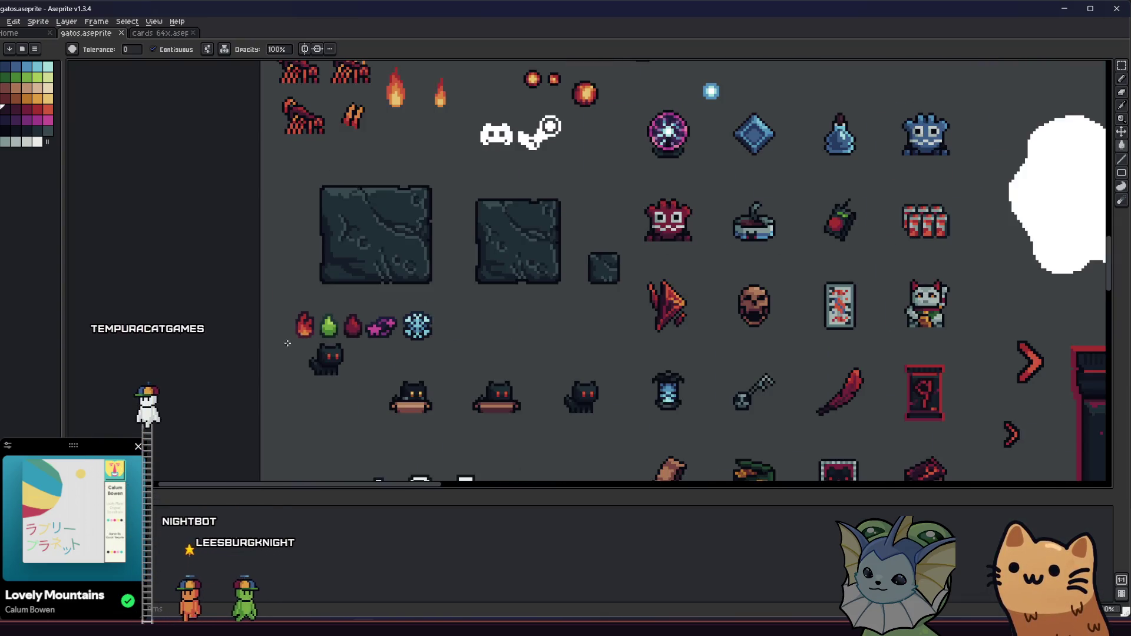
pyautogui.scroll(1, 257, 351)
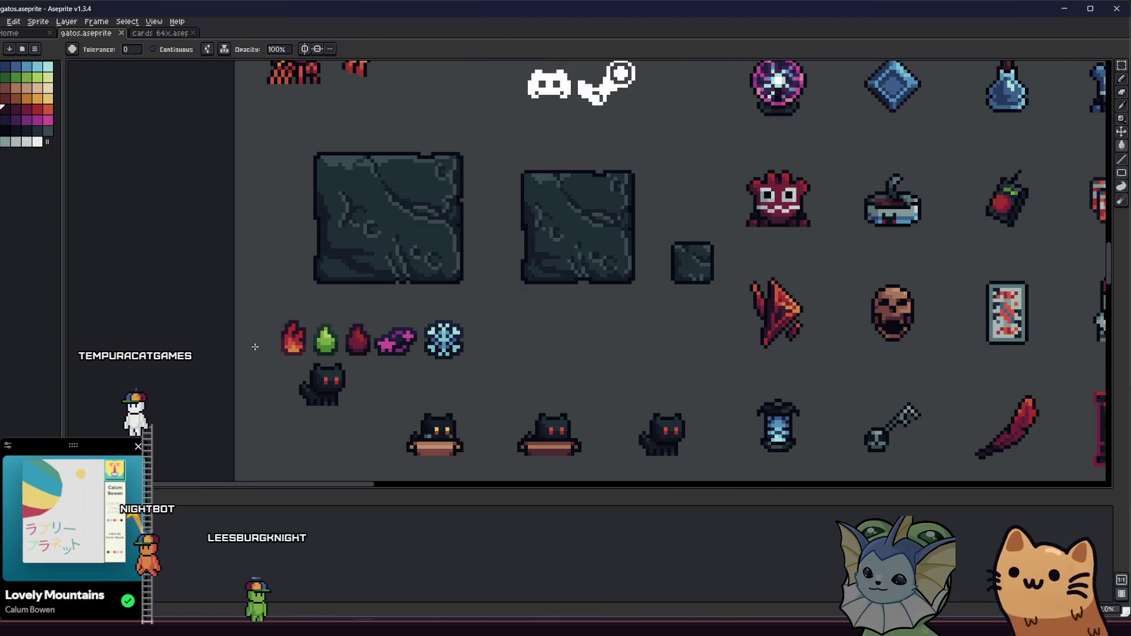
pyautogui.scroll(4, 255, 347)
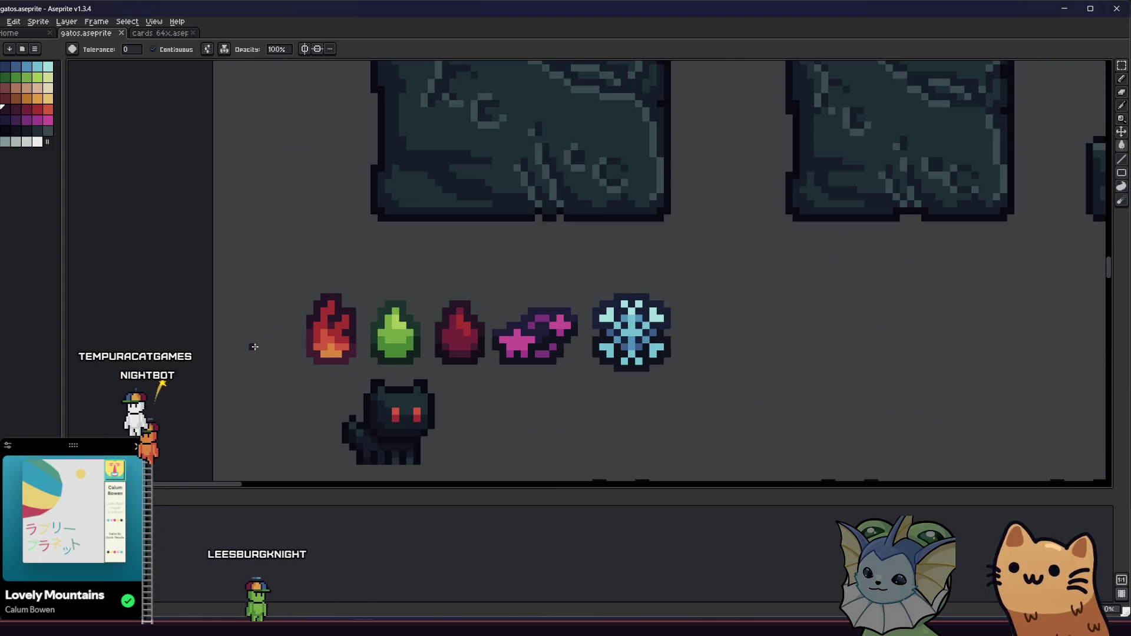
pyautogui.scroll(3, 300, 331)
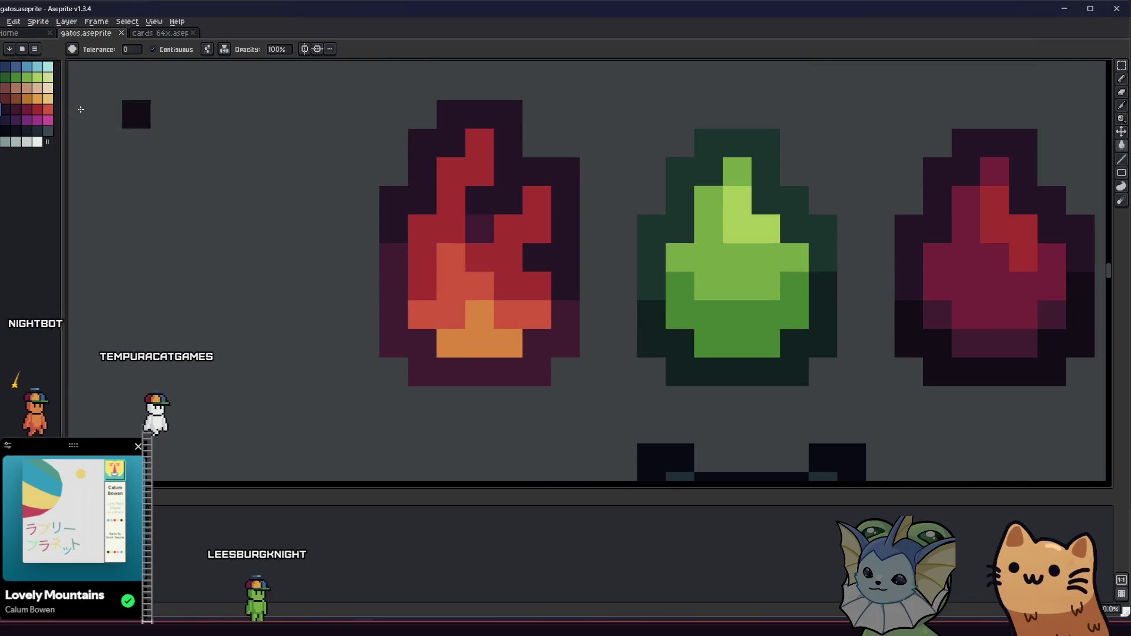
pyautogui.click(427, 156)
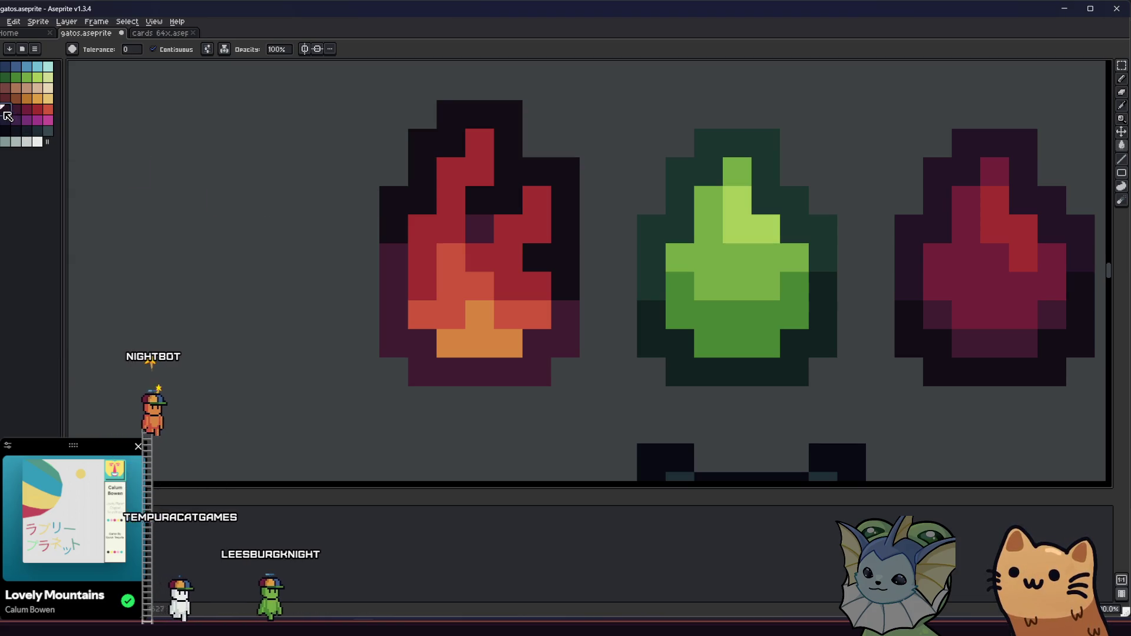
pyautogui.click(393, 277)
pyautogui.scroll(-2, 284, 285)
pyautogui.hotkey('ctrl', 's')
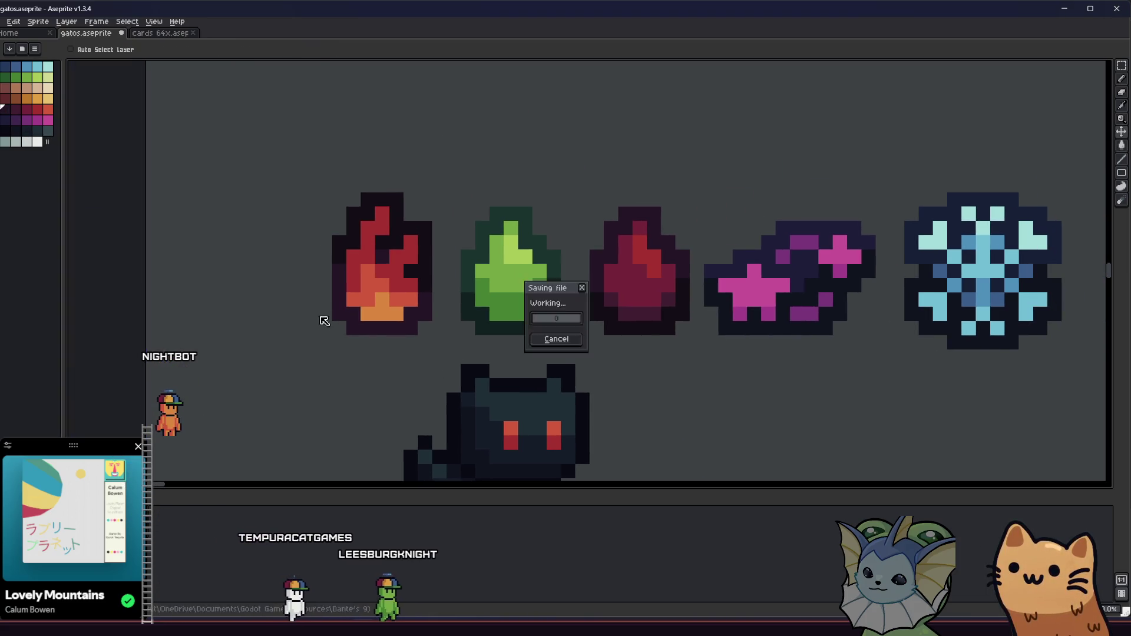
pyautogui.press('alt')
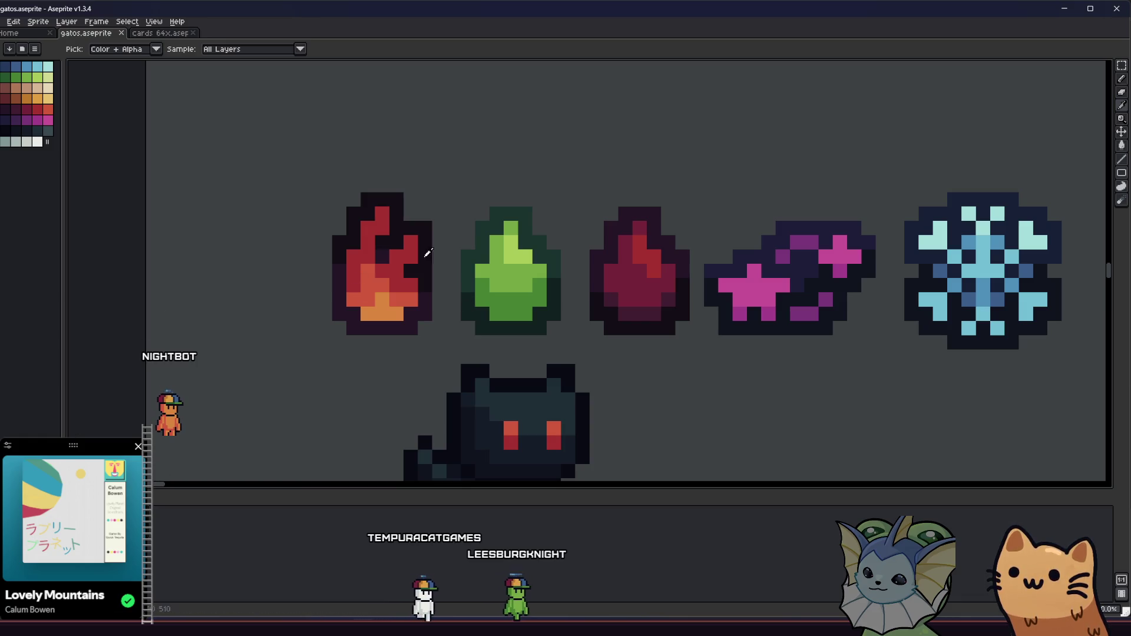
pyautogui.scroll(-4, 393, 258)
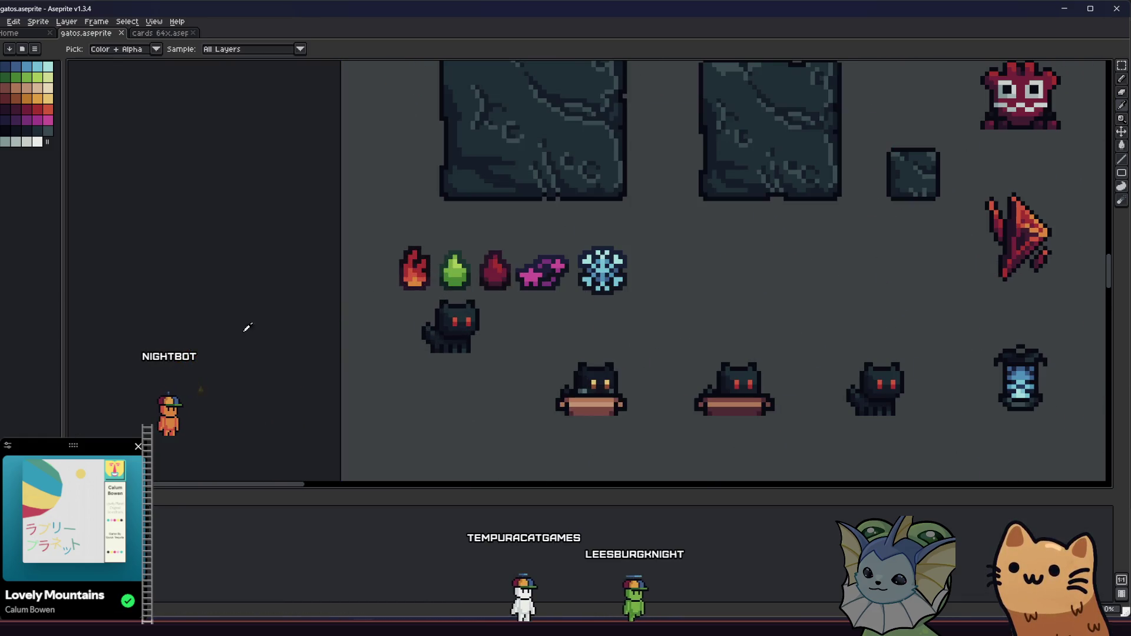
pyautogui.moveTo(373, 348); pyautogui.dragTo(282, 383)
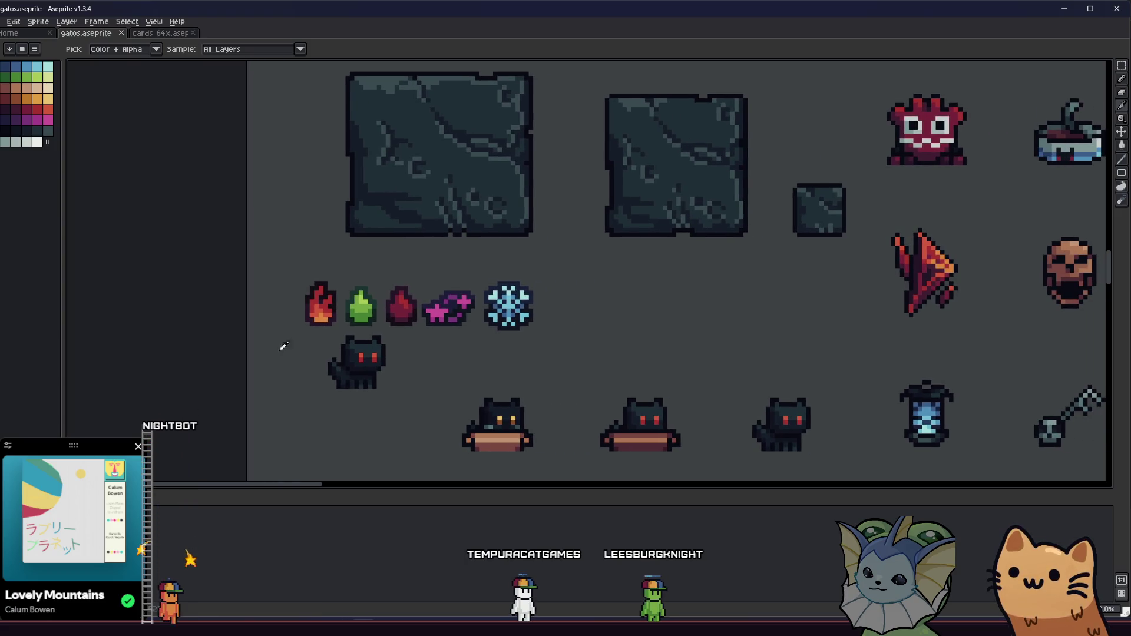
pyautogui.scroll(2, 279, 340)
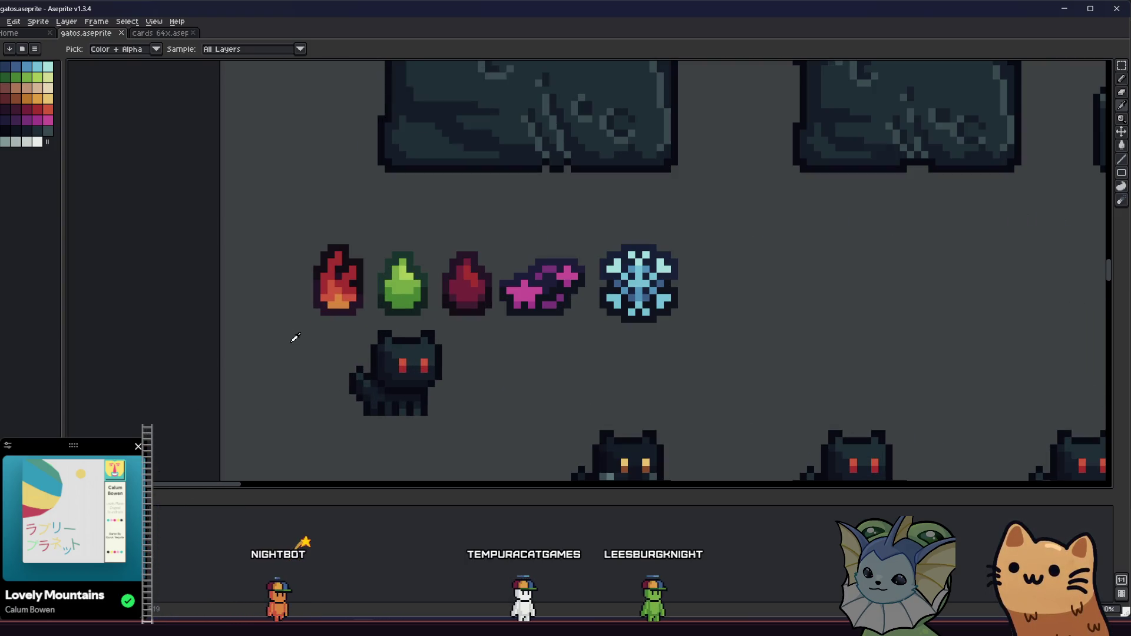
pyautogui.scroll(3, 303, 335)
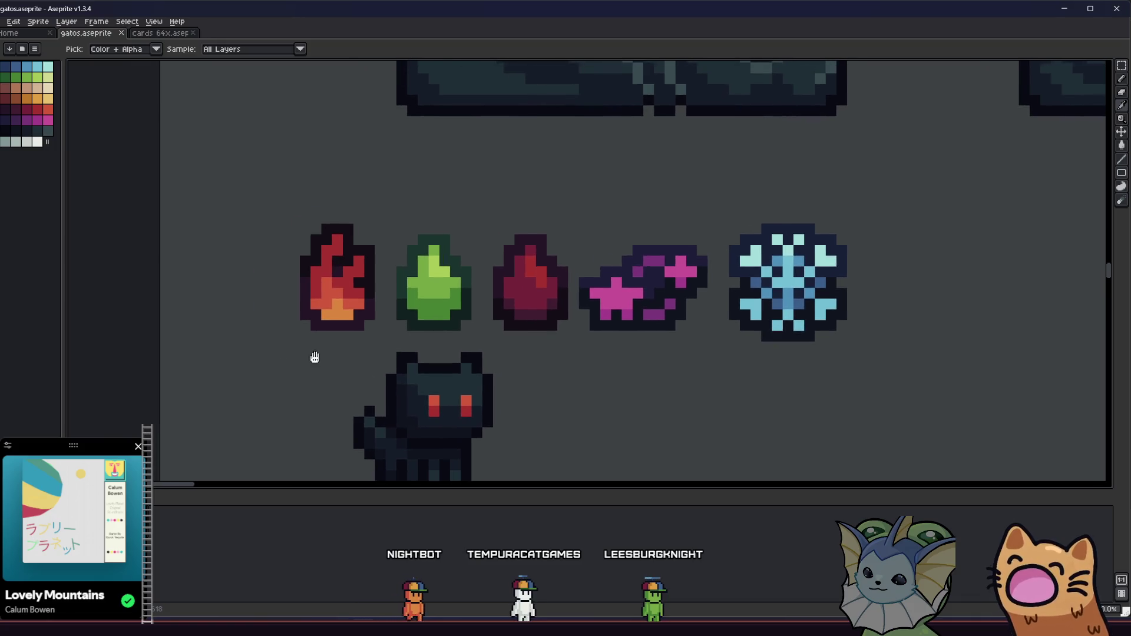
pyautogui.scroll(-2, 274, 339)
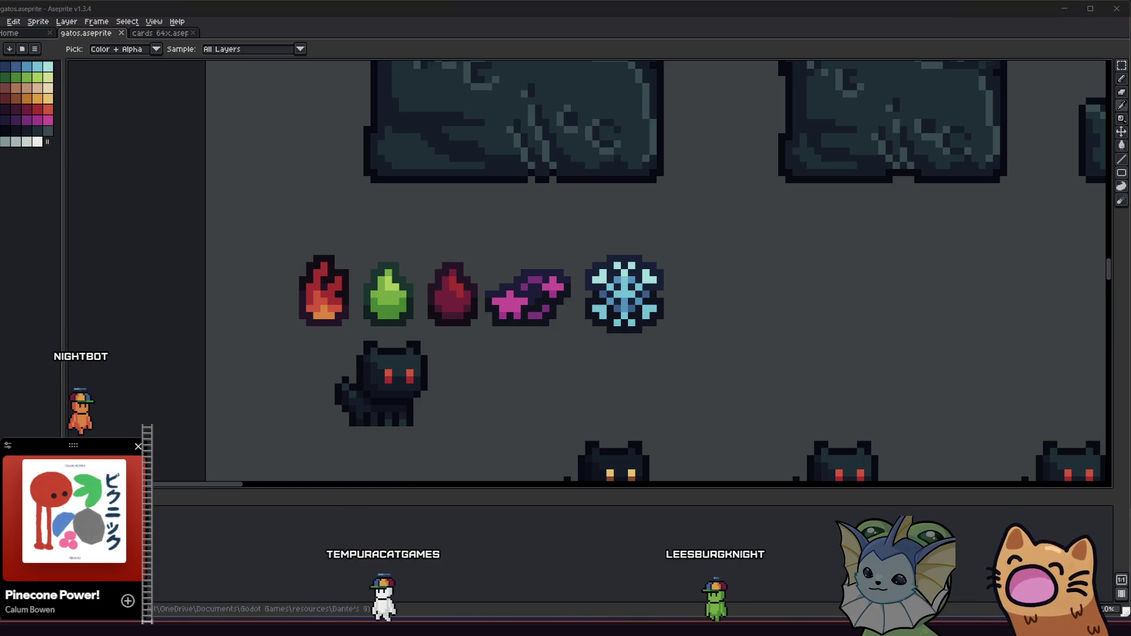
pyautogui.hotkey('alt', 'Tab')
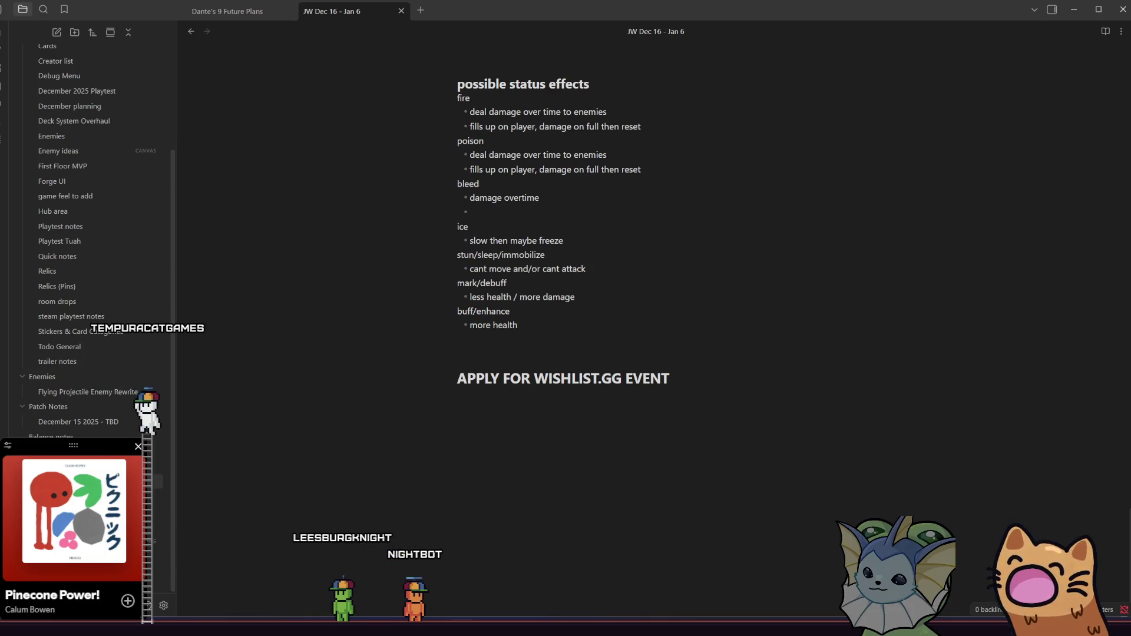
pyautogui.moveTo(454, 625)
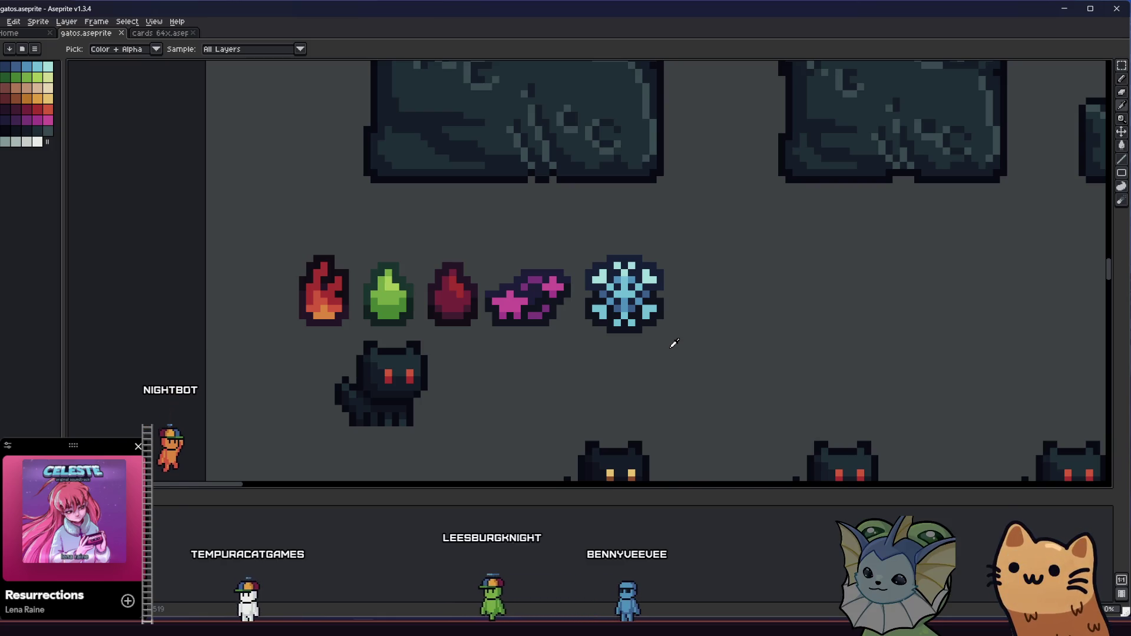
# Step: Frame the empty space right of the snowflake and pick orange from the palette
pyautogui.hotkey('alt', 'Tab')
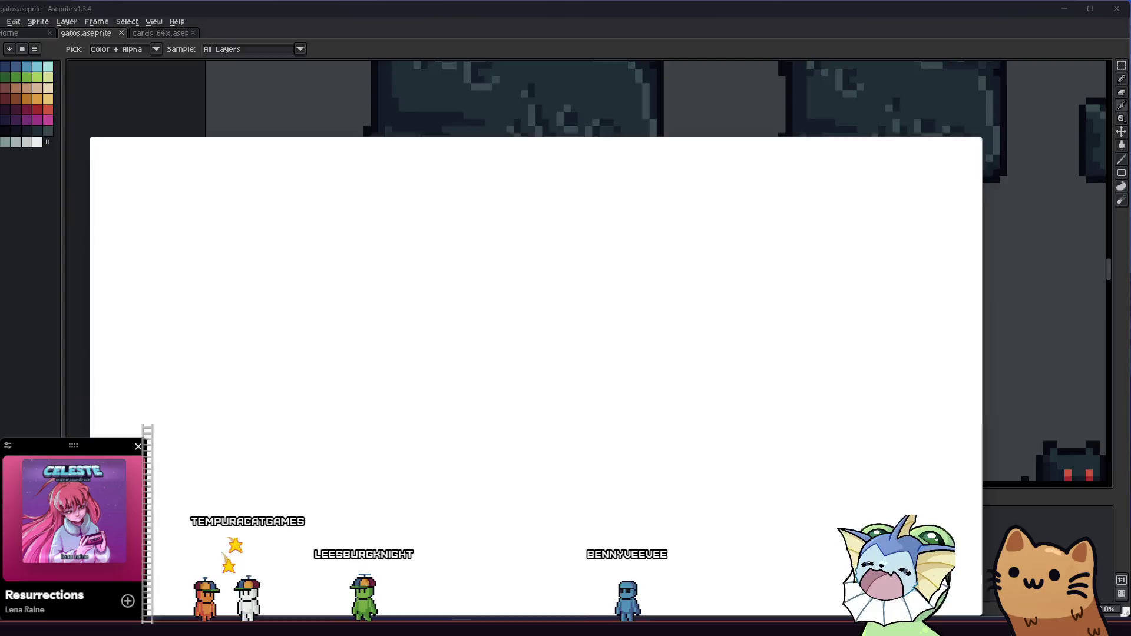
pyautogui.hotkey('alt', 'Tab')
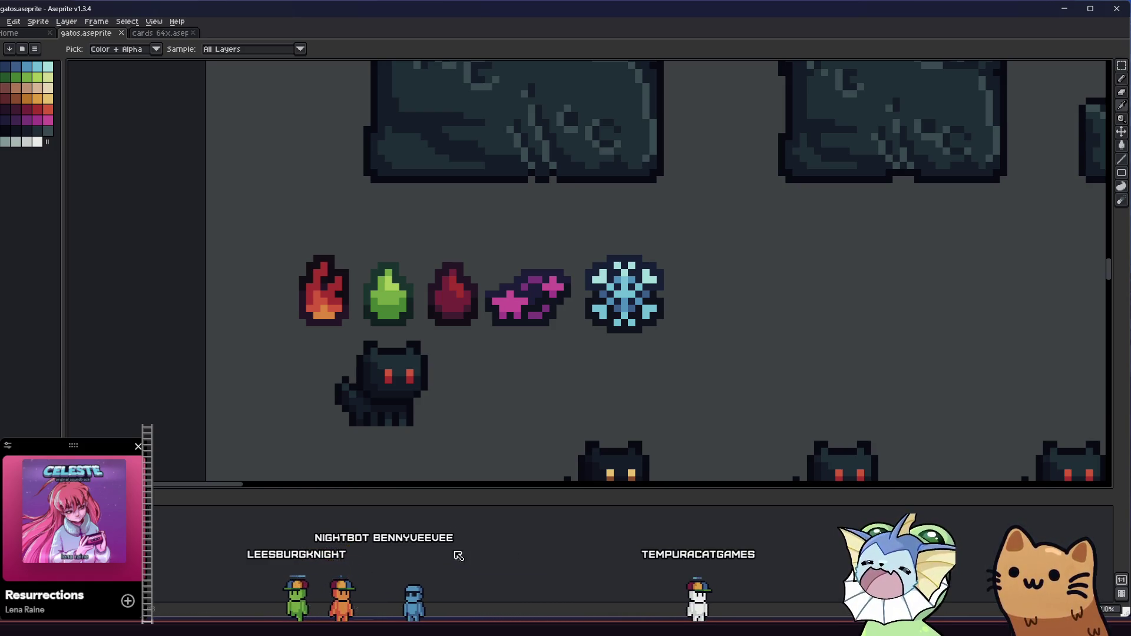
pyautogui.scroll(3, 709, 320)
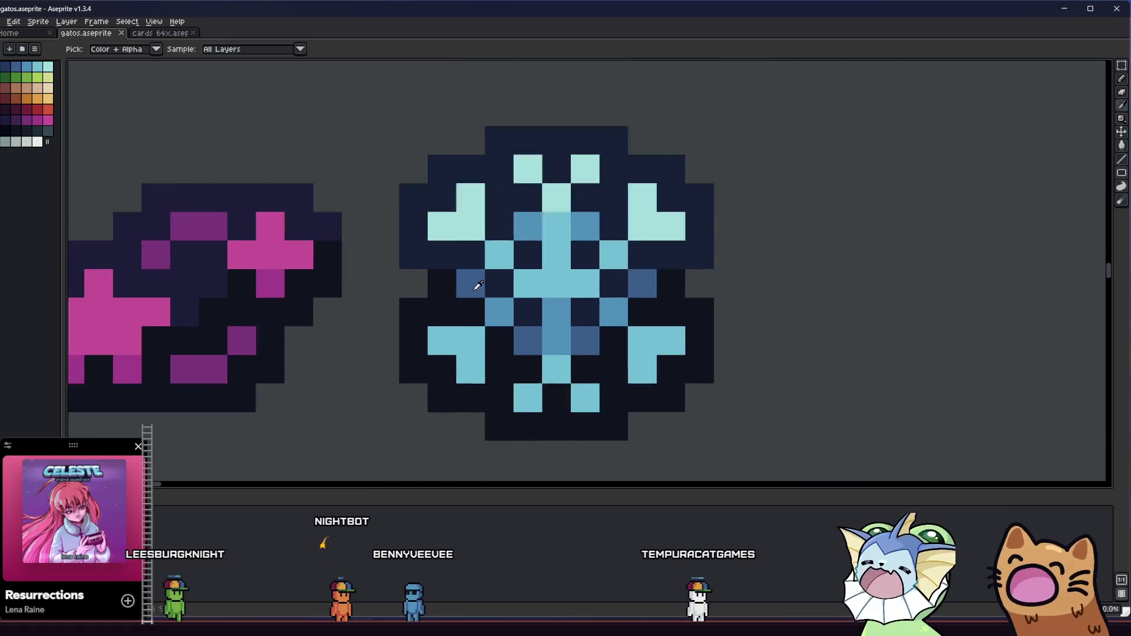
pyautogui.scroll(-1, 436, 334)
pyautogui.scroll(-3, 437, 334)
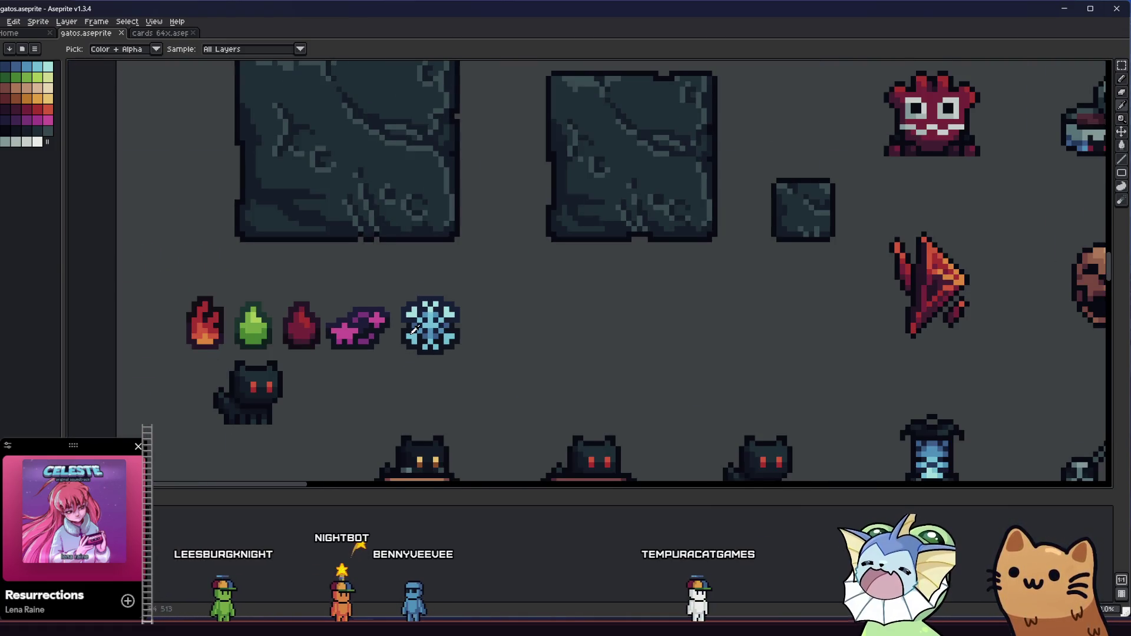
pyautogui.scroll(-2, 426, 338)
pyautogui.moveTo(268, 351)
pyautogui.mouseDown()
pyautogui.moveTo(295, 351)
pyautogui.moveTo(280, 348)
pyautogui.mouseUp()
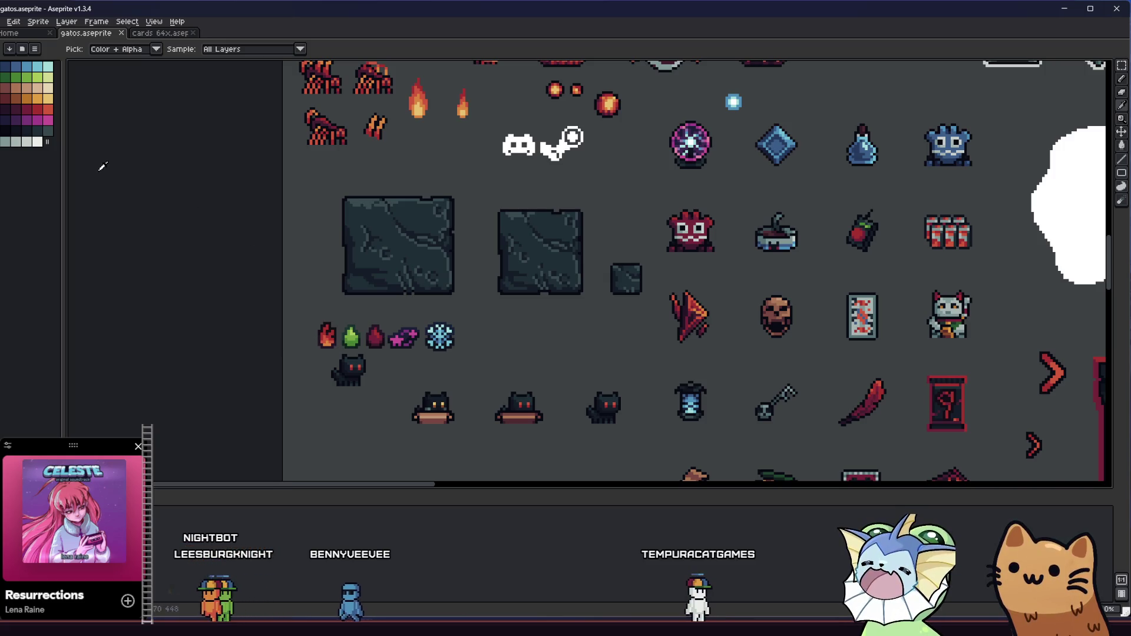
pyautogui.click(43, 101)
pyautogui.scroll(4, 493, 348)
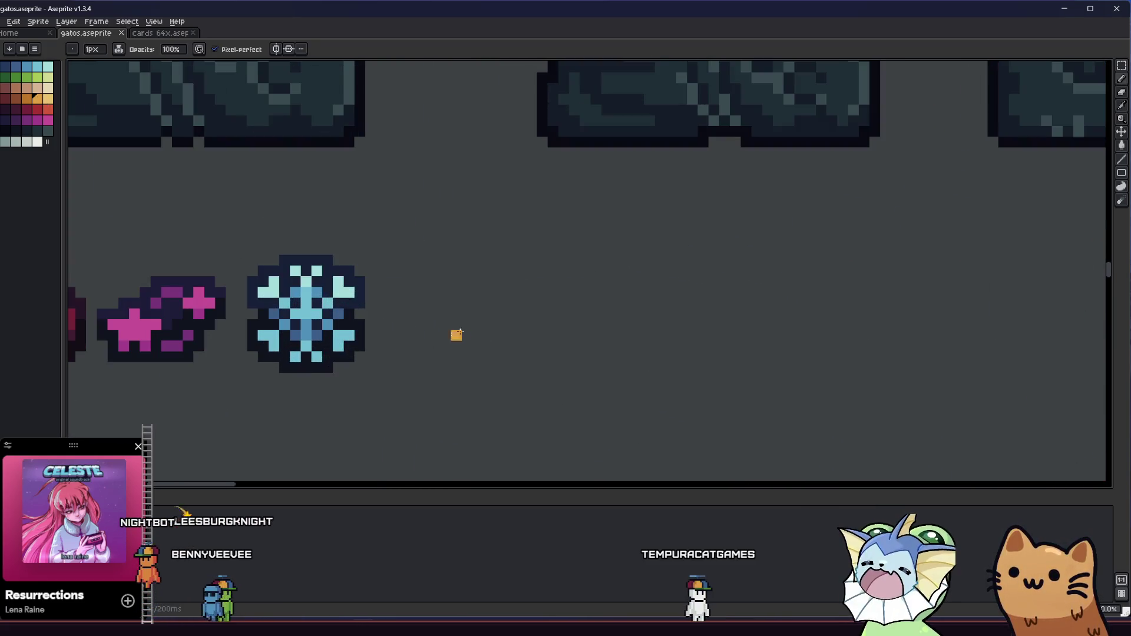
# Step: Draw an orange cross with horizontal and vertical bars beside the snowflake
pyautogui.moveTo(422, 325); pyautogui.dragTo(534, 312)
pyautogui.keyDown('shift'); pyautogui.click(581, 312); pyautogui.keyUp('shift')
pyautogui.click(521, 254)
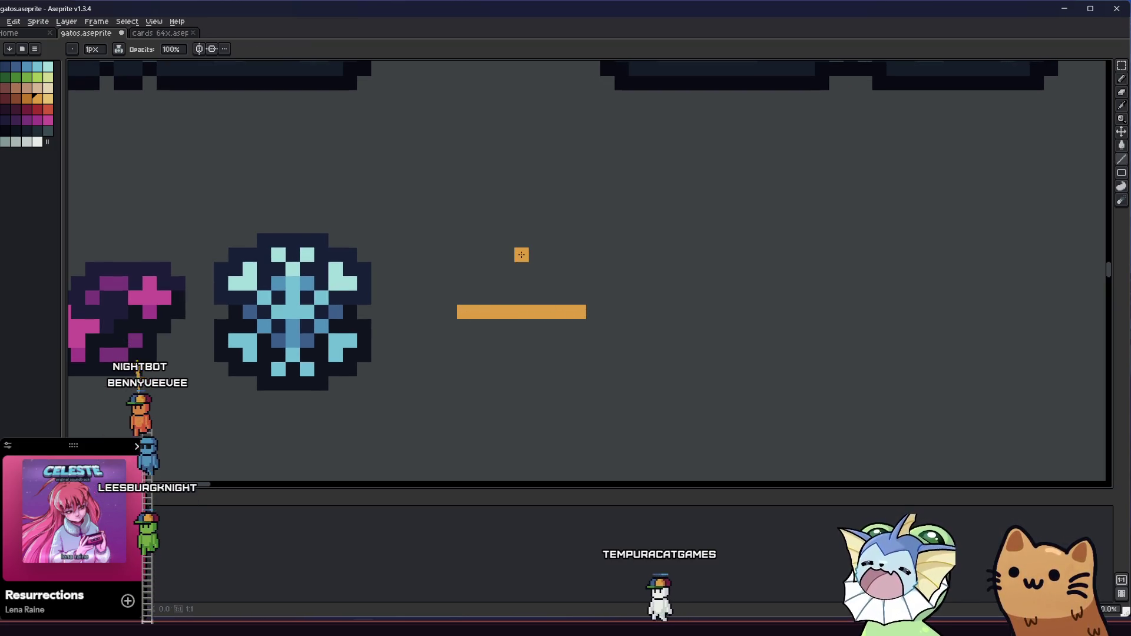
pyautogui.keyDown('shift'); pyautogui.click(524, 345); pyautogui.keyUp('shift')
pyautogui.moveTo(480, 350); pyautogui.dragTo(504, 360)
pyautogui.click(531, 268)
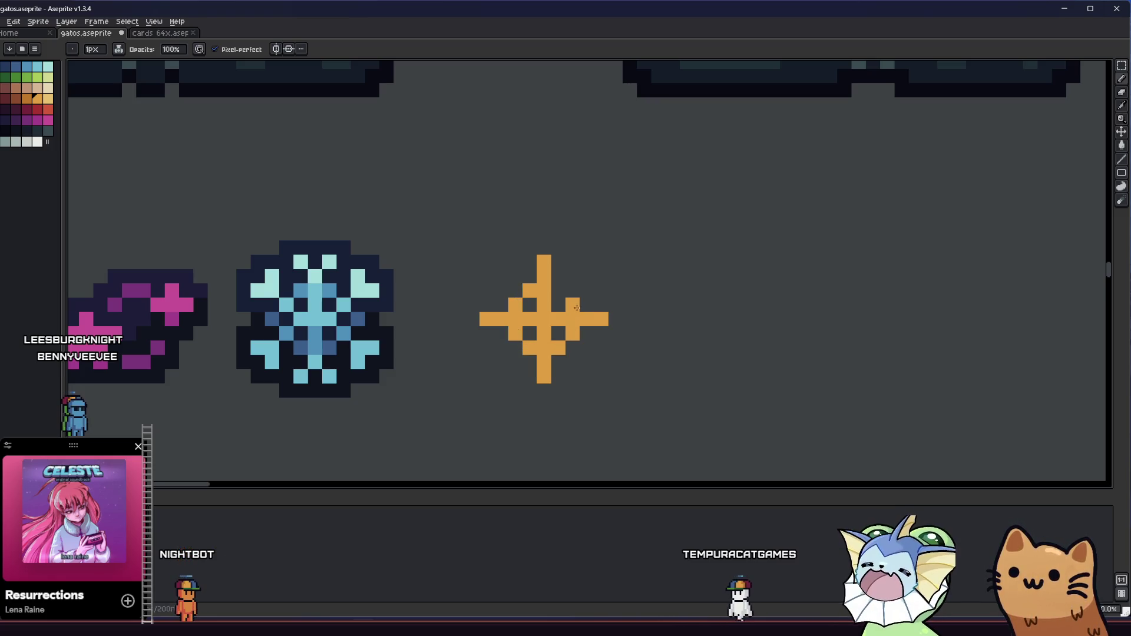
# Step: Extend the cross and surround it with an orange ring
pyautogui.scroll(-3, 565, 306)
pyautogui.moveTo(475, 322)
pyautogui.mouseDown()
pyautogui.moveTo(373, 309)
pyautogui.moveTo(327, 339)
pyautogui.moveTo(380, 371)
pyautogui.mouseUp()
pyautogui.scroll(3, 455, 375)
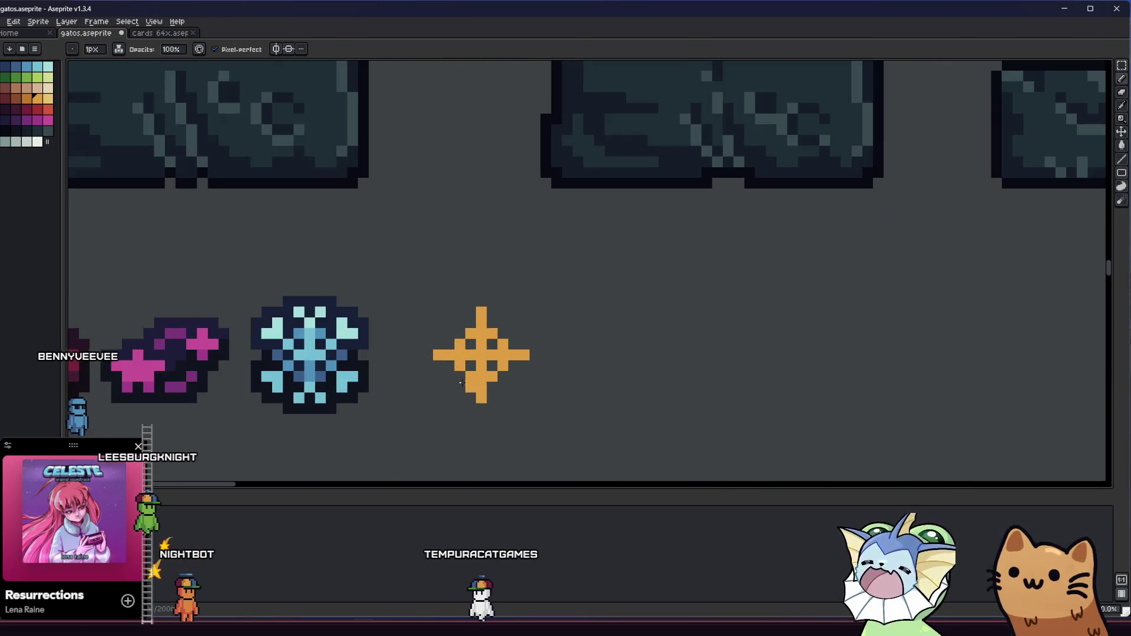
pyautogui.scroll(2, 455, 375)
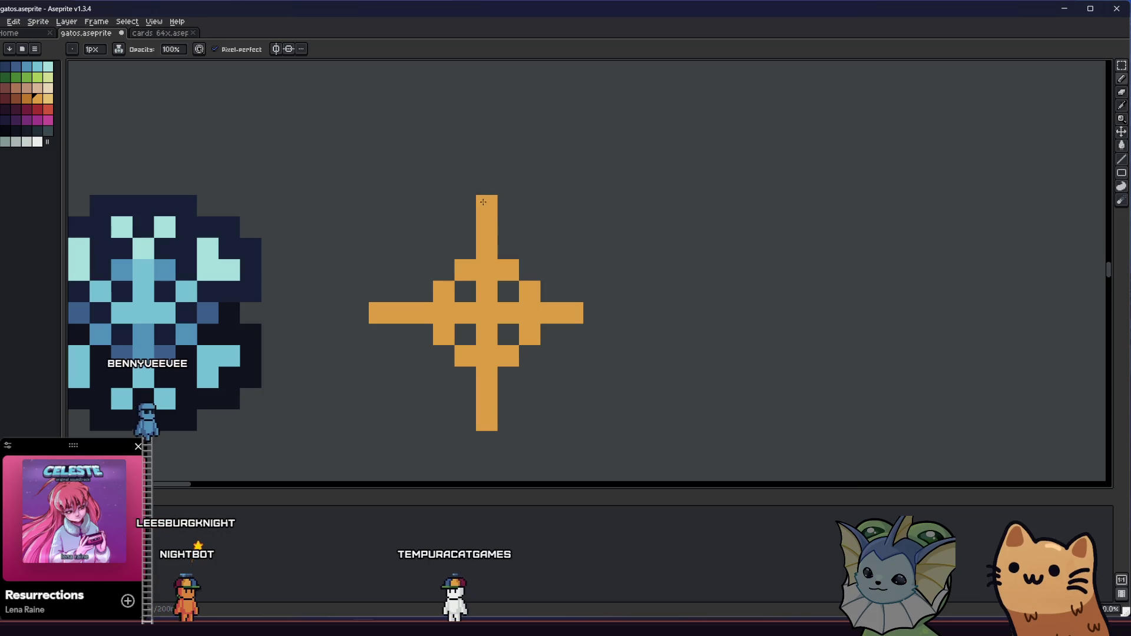
pyautogui.moveTo(593, 313)
pyautogui.mouseDown()
pyautogui.moveTo(567, 258)
pyautogui.moveTo(521, 227)
pyautogui.moveTo(443, 228)
pyautogui.moveTo(419, 250)
pyautogui.moveTo(401, 306)
pyautogui.moveTo(406, 368)
pyautogui.moveTo(471, 398)
pyautogui.moveTo(526, 400)
pyautogui.mouseUp()
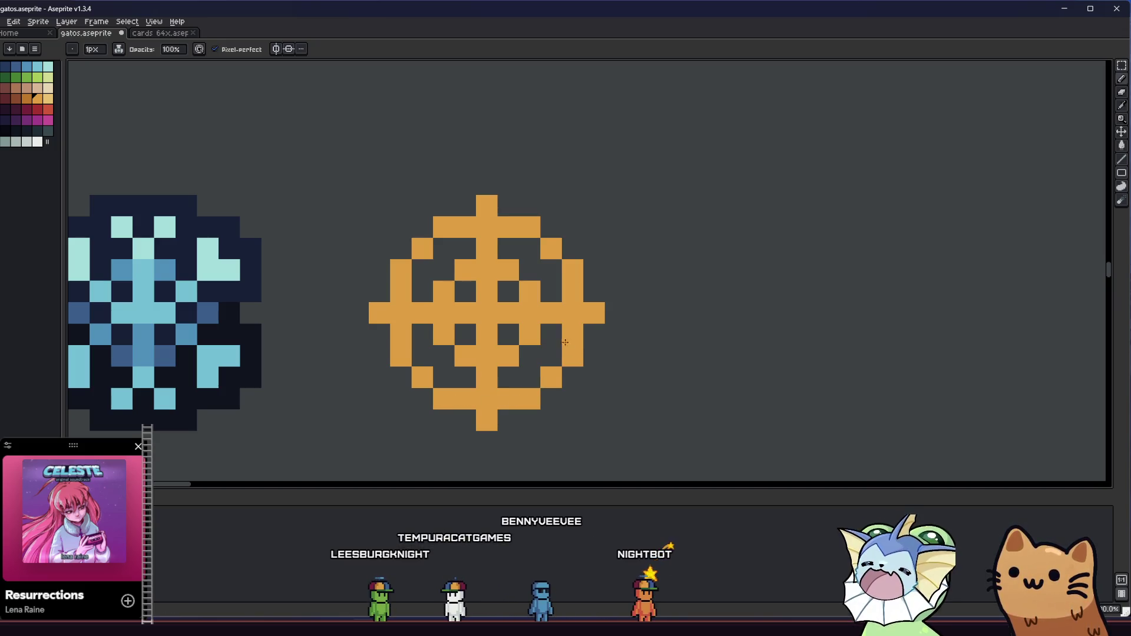
pyautogui.scroll(-5, 565, 348)
pyautogui.scroll(-2, 361, 374)
pyautogui.scroll(2, 361, 374)
# Step: Select the crosshair and apply a dark maroon Outline effect, then deselect
pyautogui.press('m')
pyautogui.scroll(4, 333, 314)
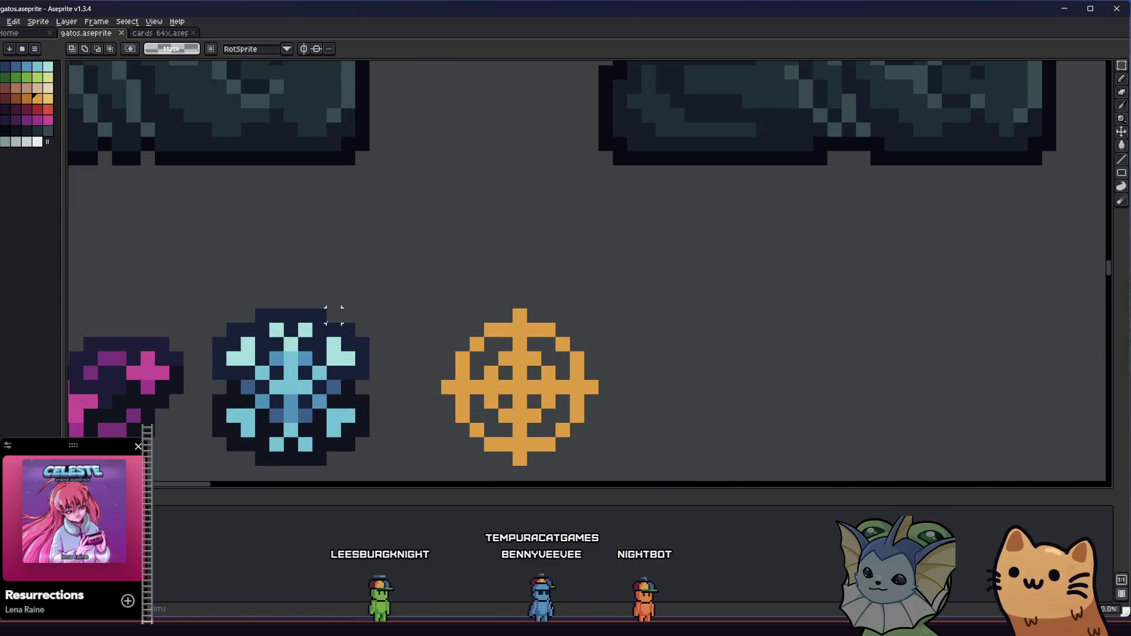
pyautogui.scroll(-4, 476, 301)
pyautogui.moveTo(433, 290); pyautogui.dragTo(546, 396)
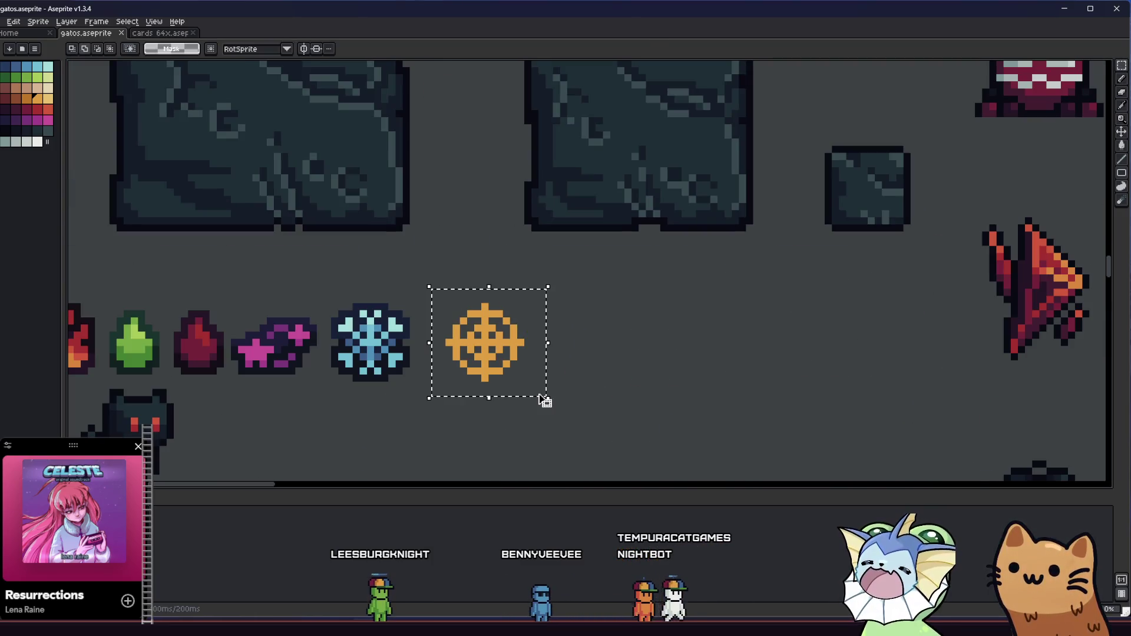
pyautogui.hotkey('shift', 'o')
pyautogui.click(705, 243)
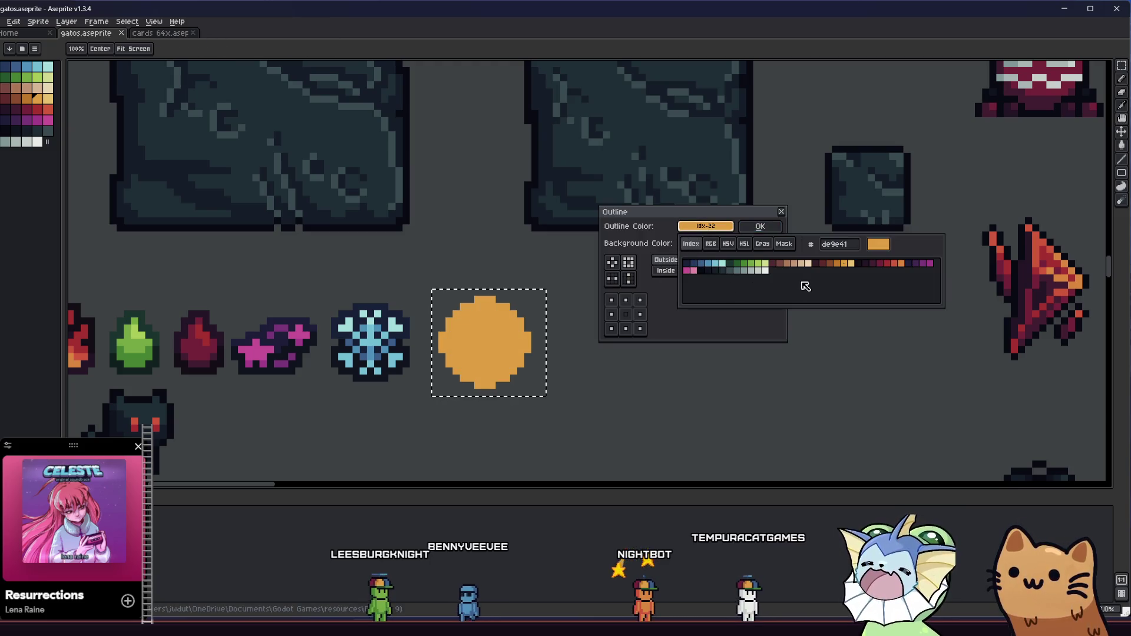
pyautogui.click(815, 263)
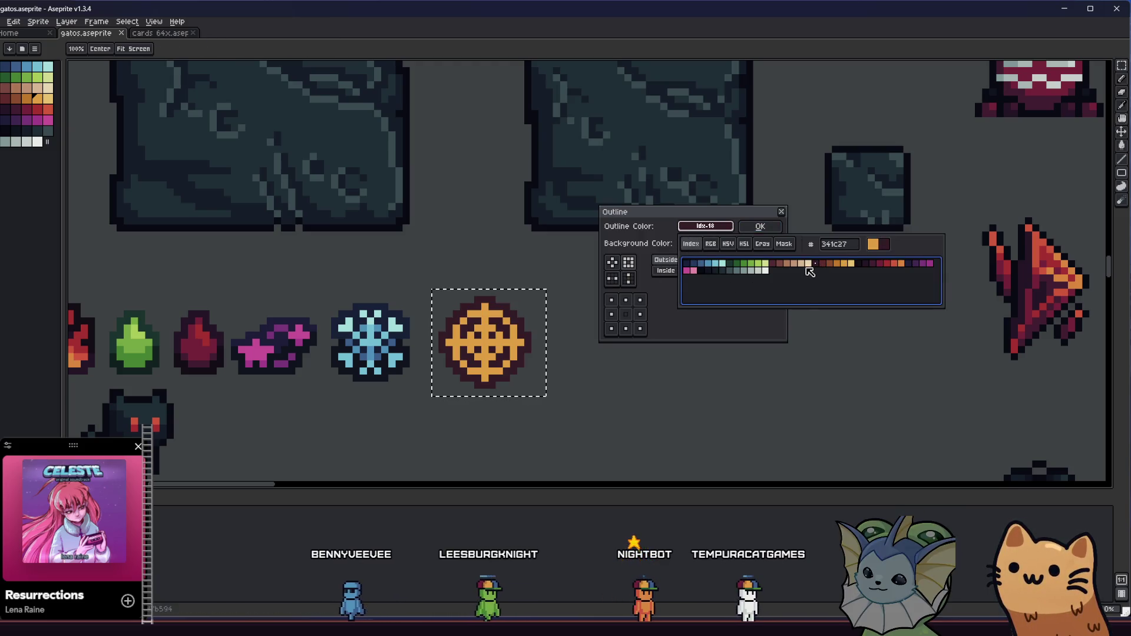
pyautogui.click(760, 227)
pyautogui.hotkey('ctrl', 'd')
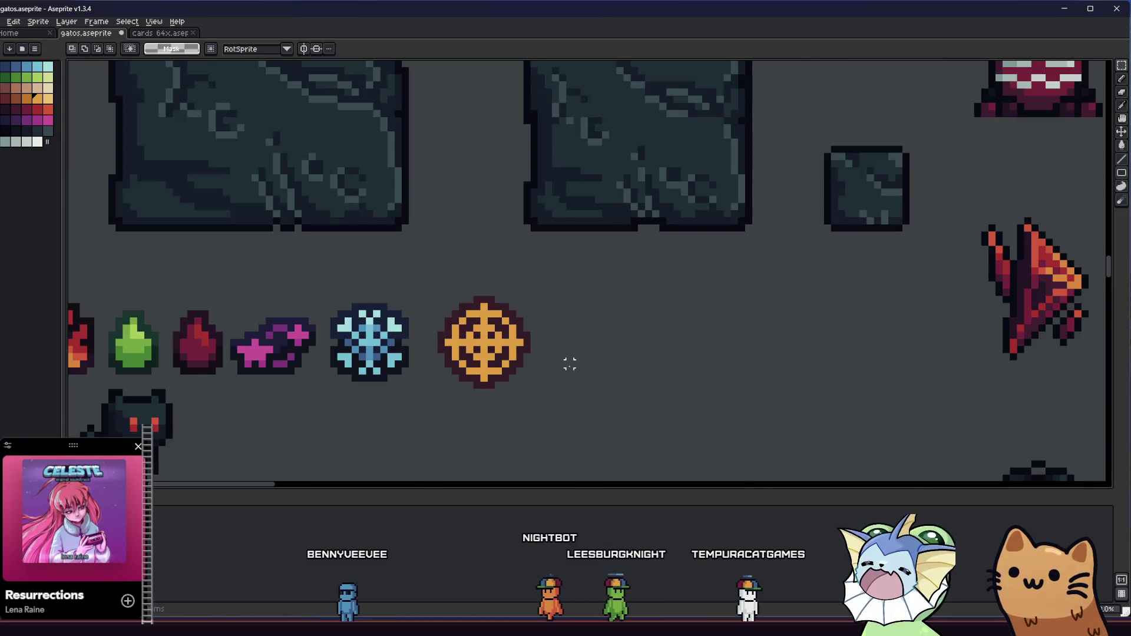
pyautogui.scroll(-1, 487, 380)
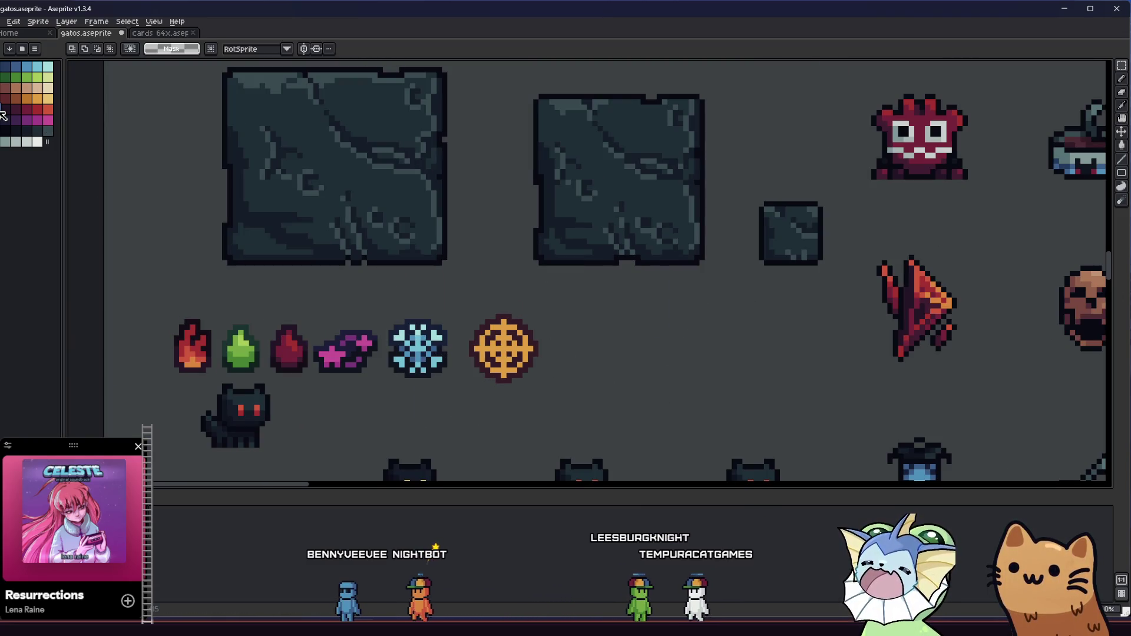
pyautogui.press('g')
pyautogui.scroll(4, 472, 330)
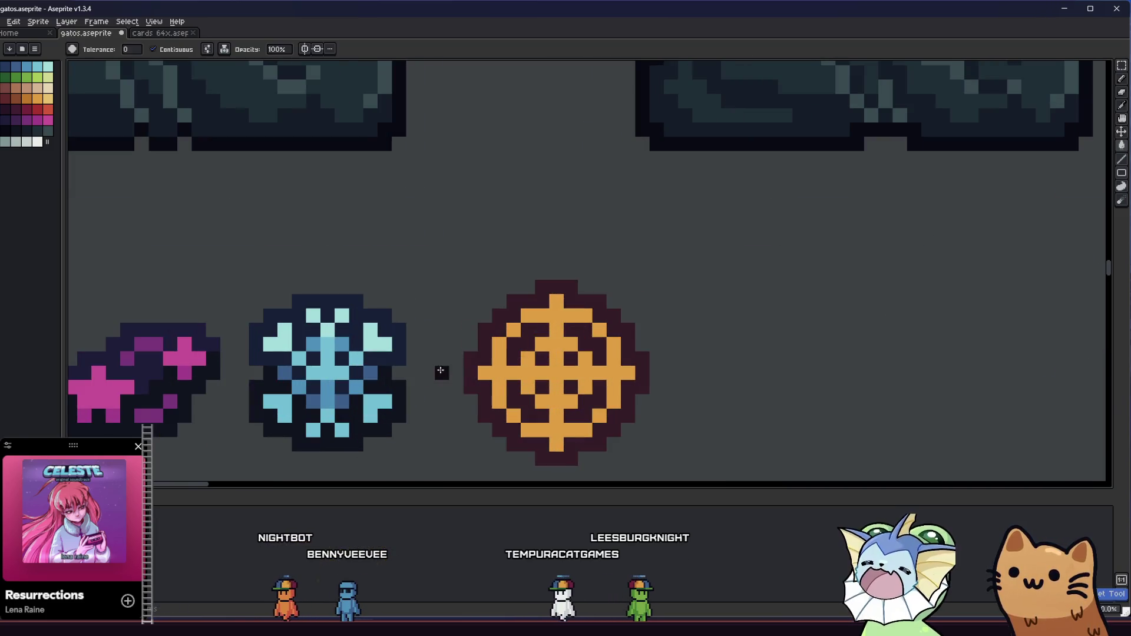
# Step: Darken the crosshair's lower outline and draw a darker orange line across its middle
pyautogui.press('b')
pyautogui.press('g')
pyautogui.click(581, 374)
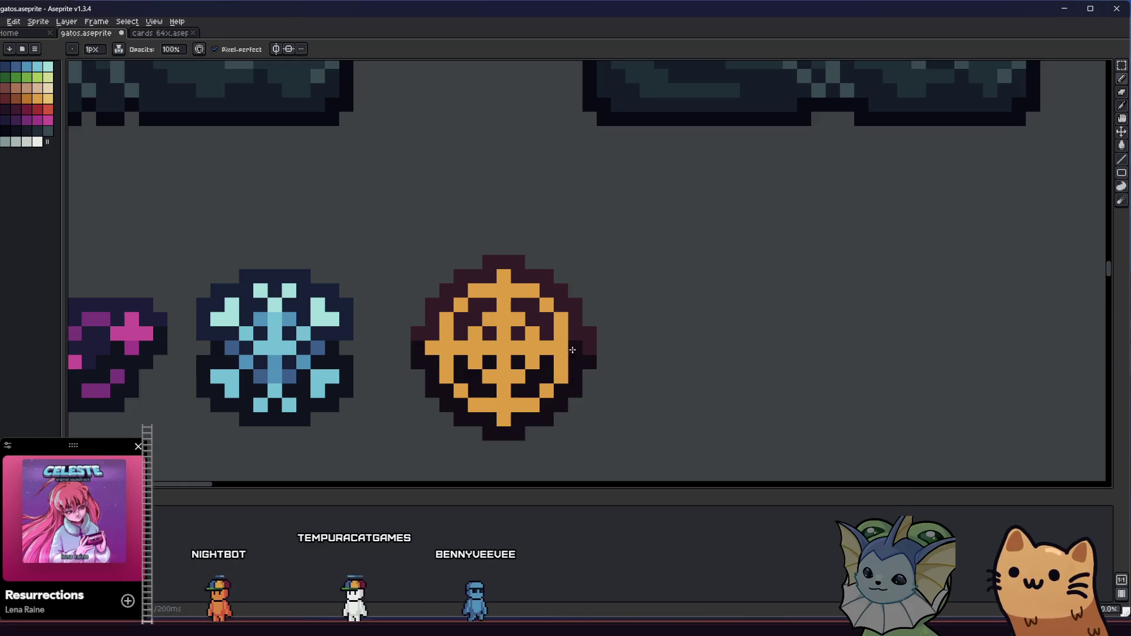
pyautogui.scroll(-3, 593, 350)
pyautogui.scroll(-3, 453, 383)
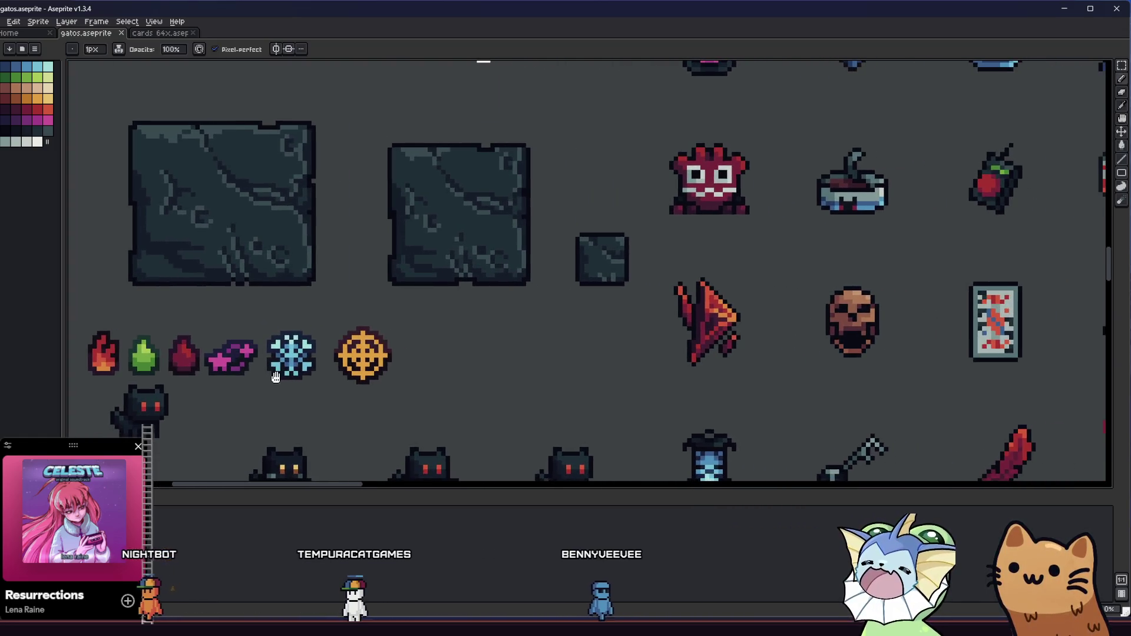
pyautogui.scroll(6, 343, 367)
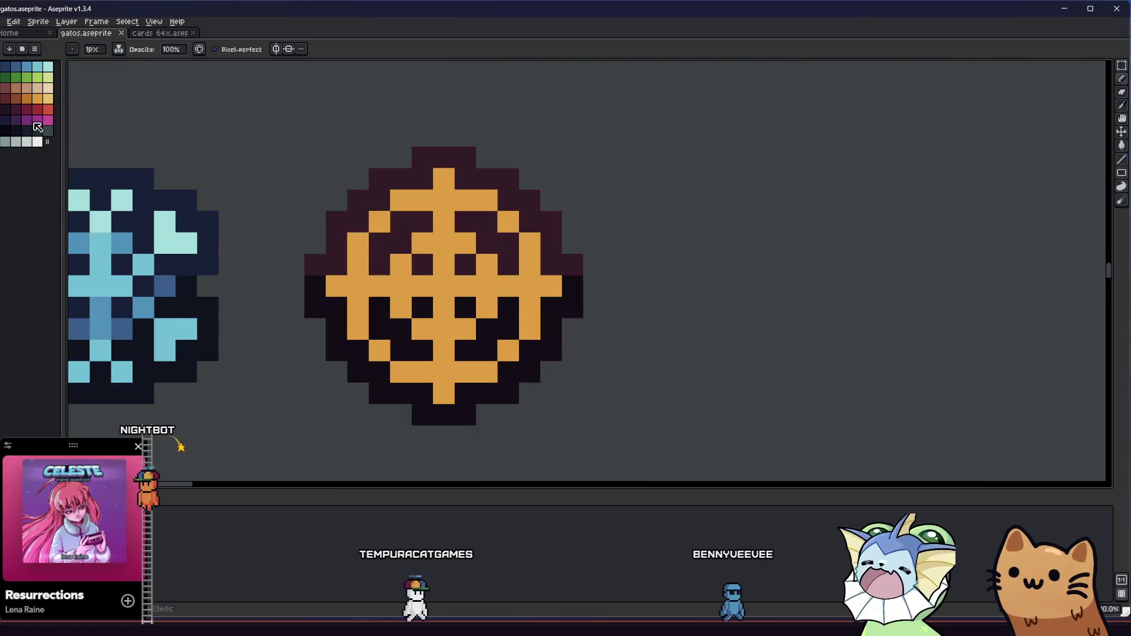
pyautogui.moveTo(333, 286); pyautogui.dragTo(519, 286)
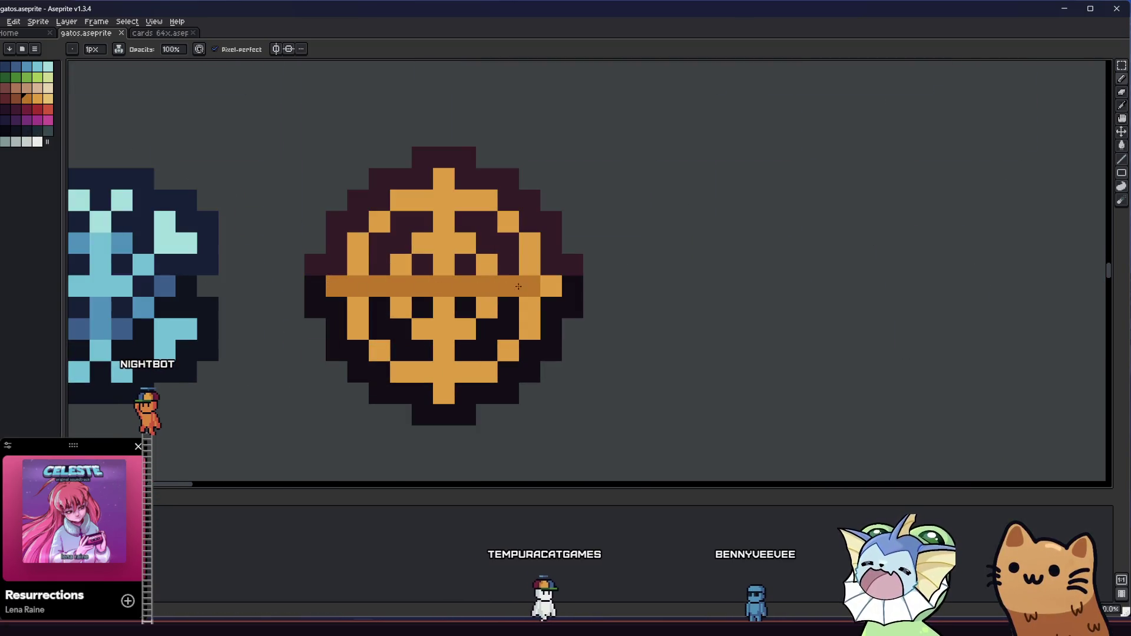
# Step: Fill the lower orange segment, inner cross and bottom pixel with darker orange
pyautogui.press('g')
pyautogui.click(526, 313)
pyautogui.click(394, 316)
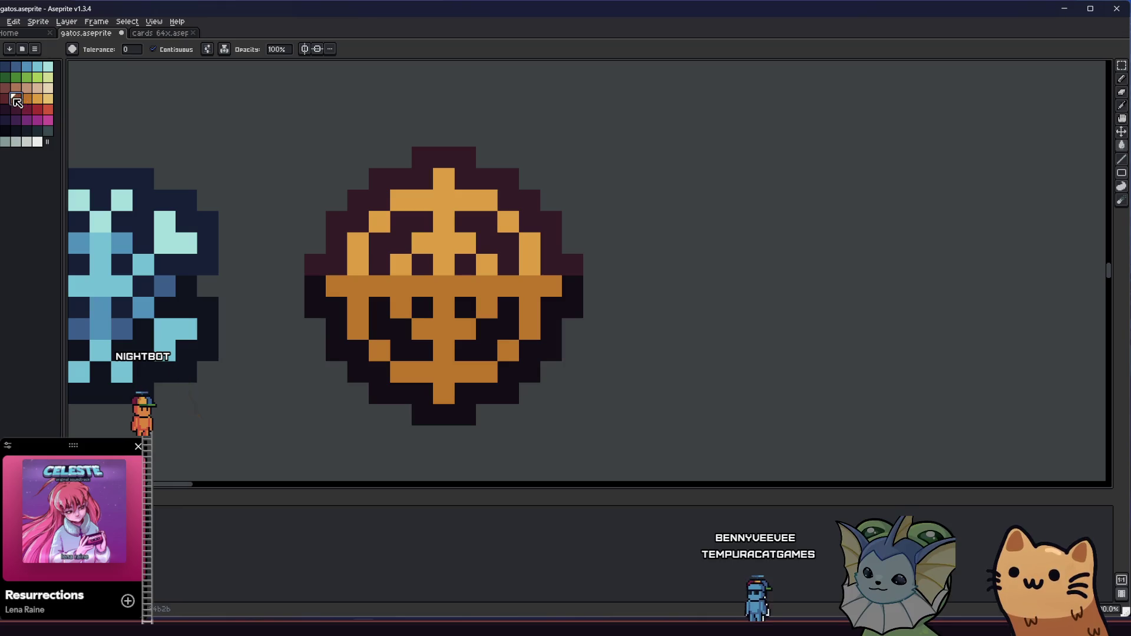
pyautogui.click(440, 381)
pyautogui.scroll(-4, 440, 382)
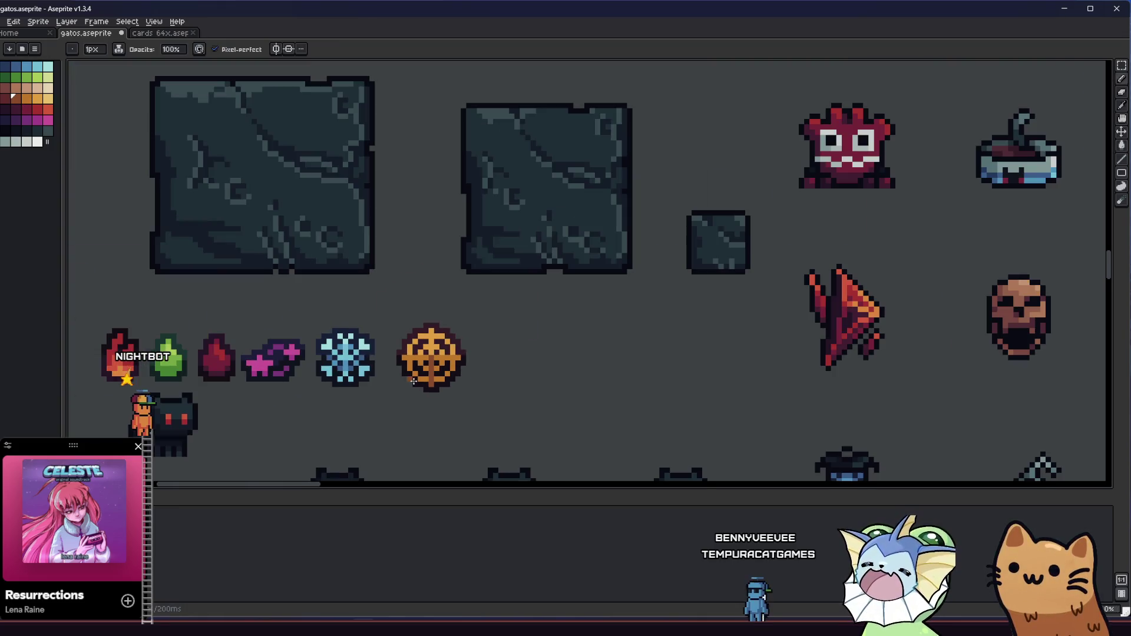
pyautogui.scroll(-3, 410, 405)
pyautogui.scroll(6, 477, 300)
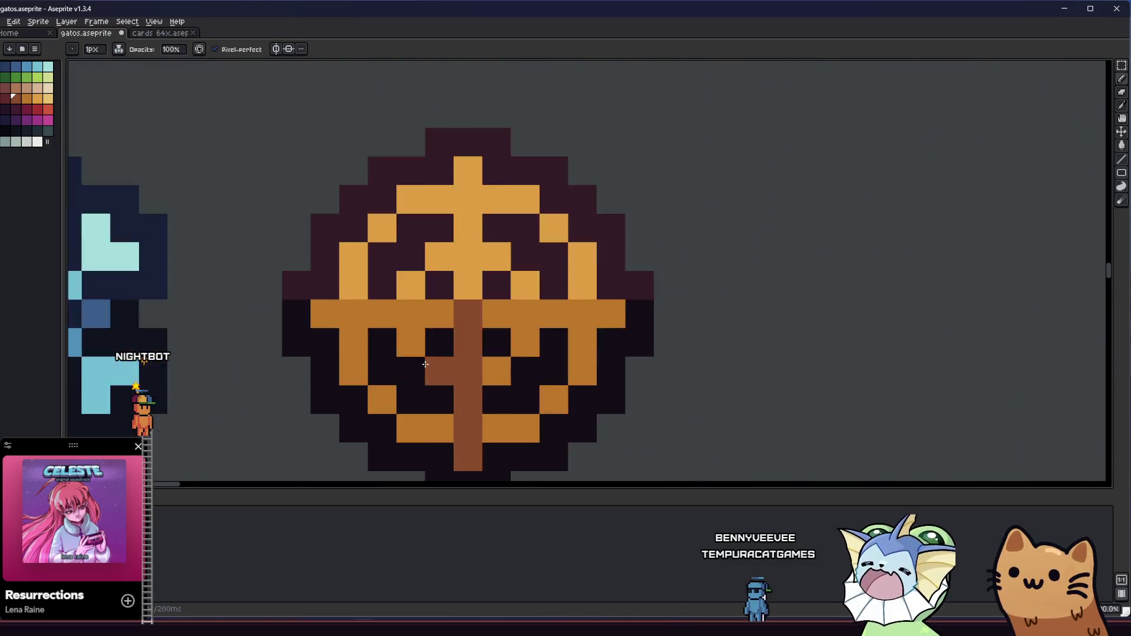
# Step: Revert the brown centre column to orange and save gatos.aseprite
pyautogui.press('v')
pyautogui.hotkey('ctrl', 'z')
pyautogui.scroll(-1, 477, 301)
pyautogui.press('b')
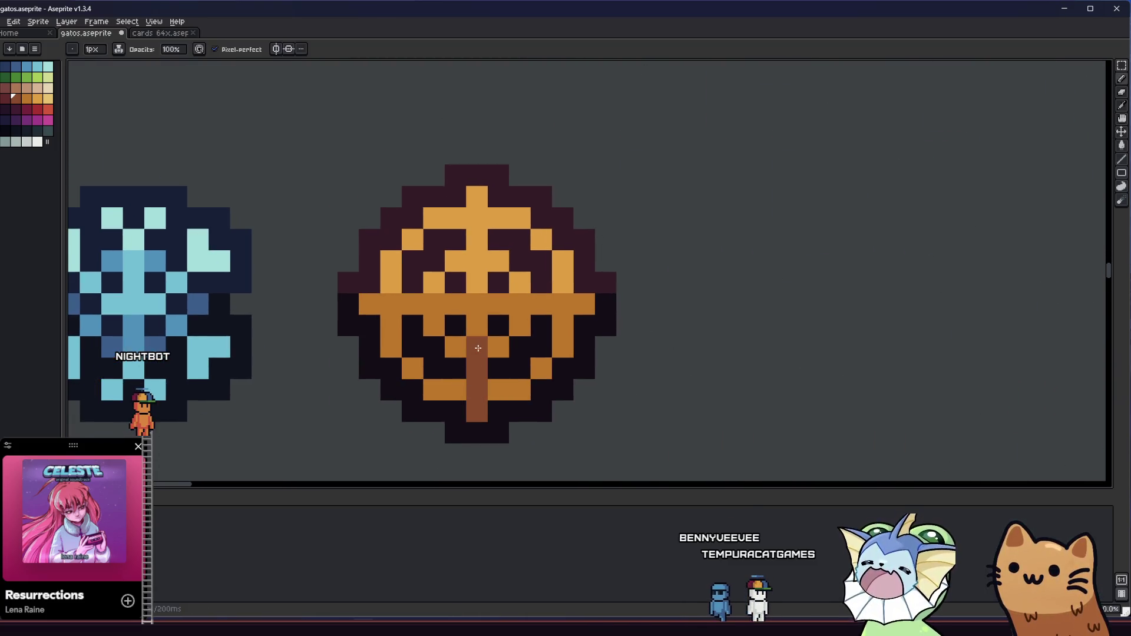
pyautogui.hotkey('ctrl', 'z')
pyautogui.press('b')
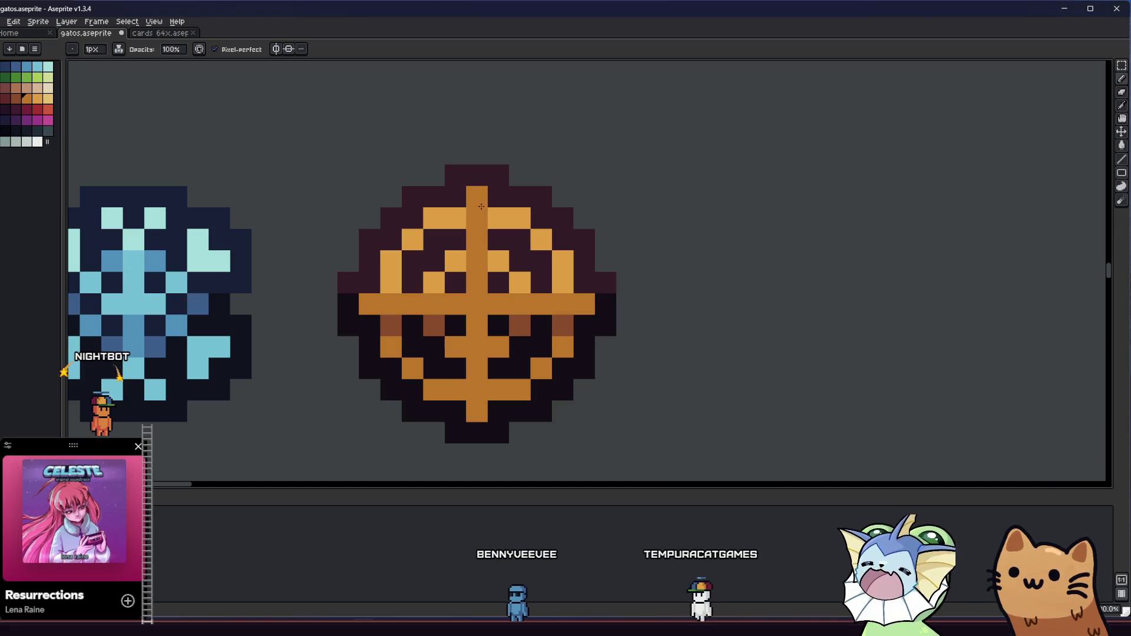
pyautogui.scroll(-4, 481, 207)
pyautogui.hotkey('ctrl', 's')
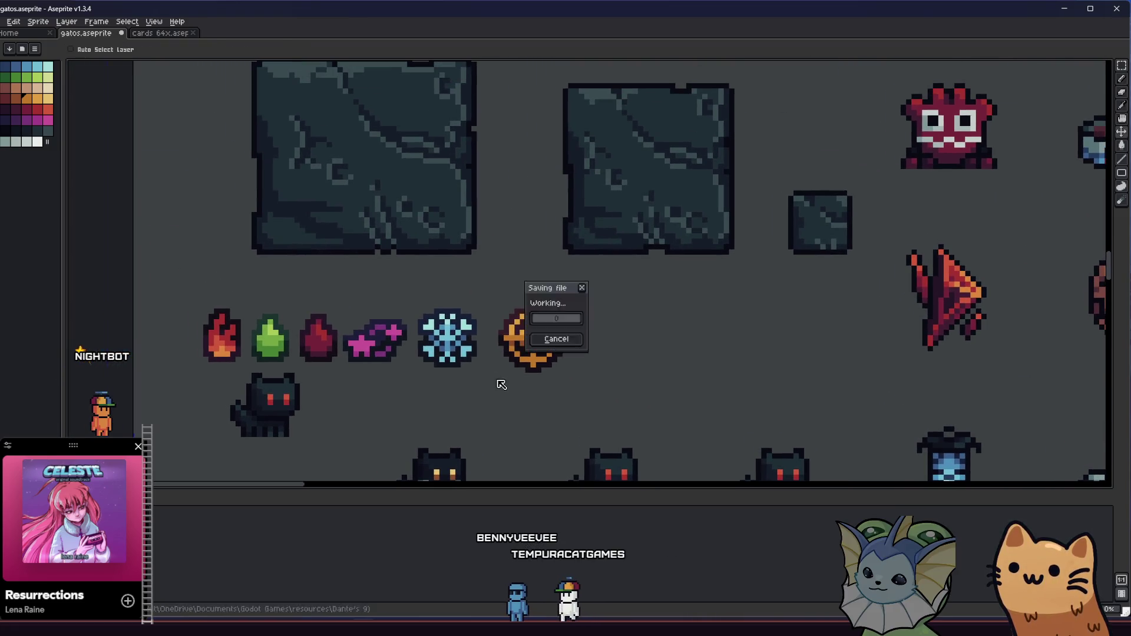
# Step: Switch to the Pencil and bring the orange target gem into view
pyautogui.scroll(3, 530, 338)
pyautogui.press('b')
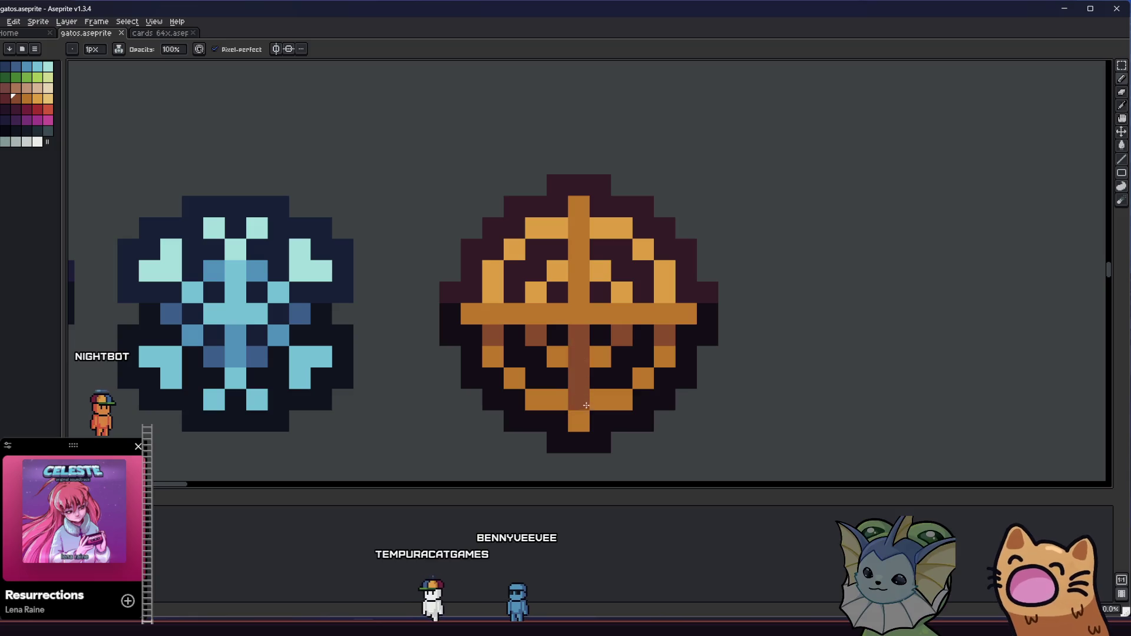
pyautogui.scroll(-5, 586, 402)
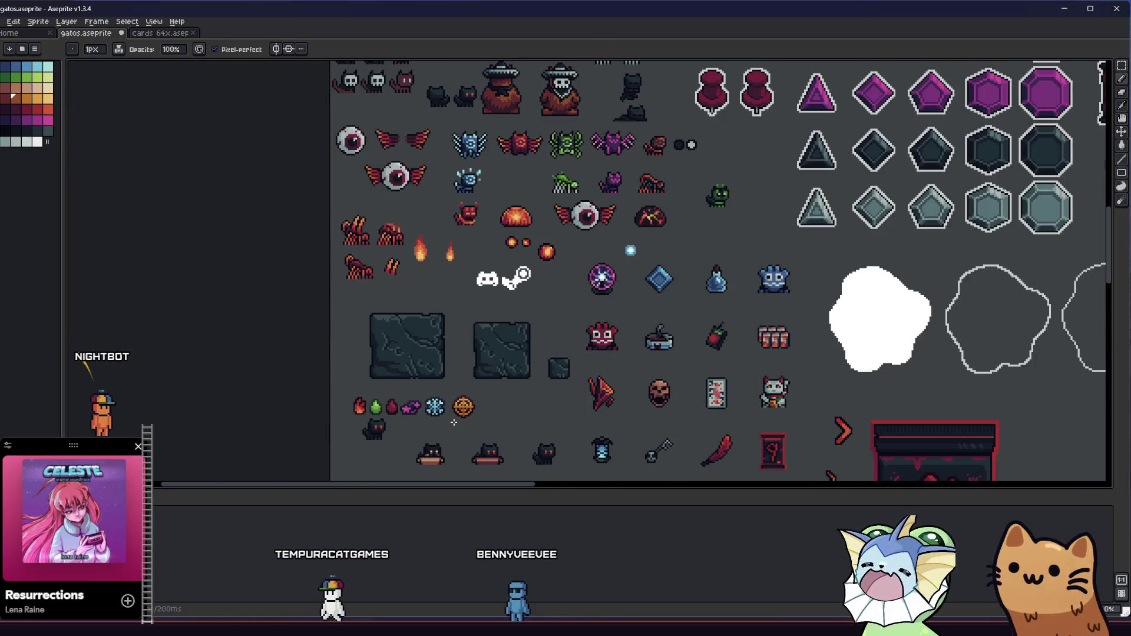
pyautogui.scroll(5, 454, 422)
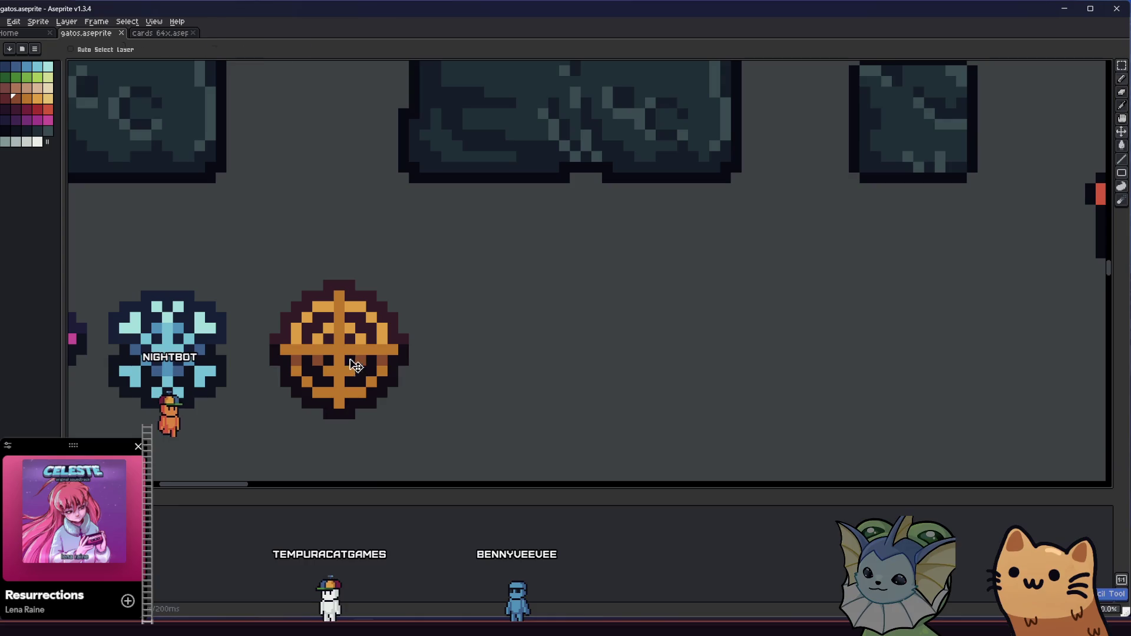
pyautogui.scroll(-5, 339, 390)
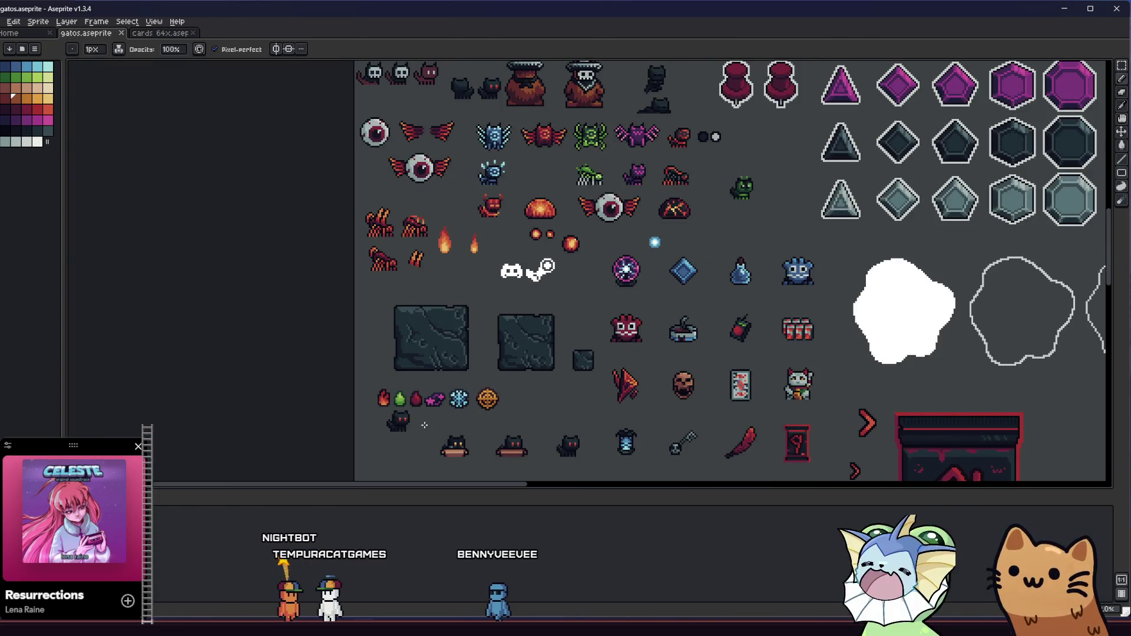
pyautogui.moveTo(478, 419); pyautogui.dragTo(361, 393)
pyautogui.press('b')
pyautogui.scroll(5, 397, 361)
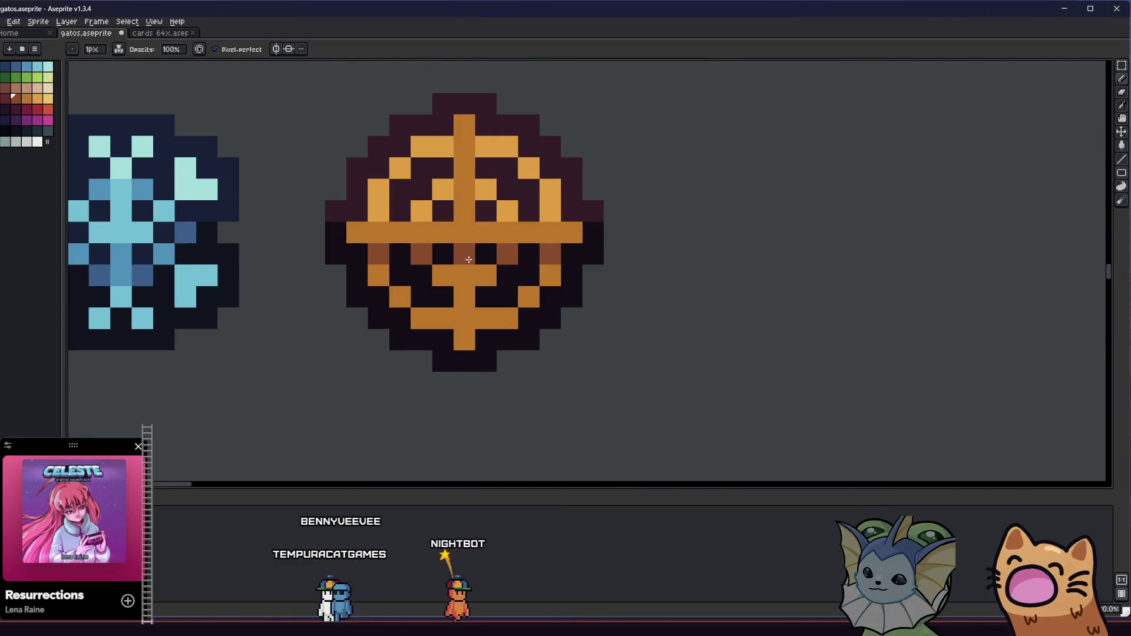
pyautogui.scroll(-2, 458, 298)
pyautogui.moveTo(459, 298)
pyautogui.mouseDown()
pyautogui.moveTo(538, 389)
pyautogui.moveTo(714, 404)
pyautogui.moveTo(447, 381)
pyautogui.mouseUp()
pyautogui.scroll(-1, 712, 404)
pyautogui.scroll(2, 707, 404)
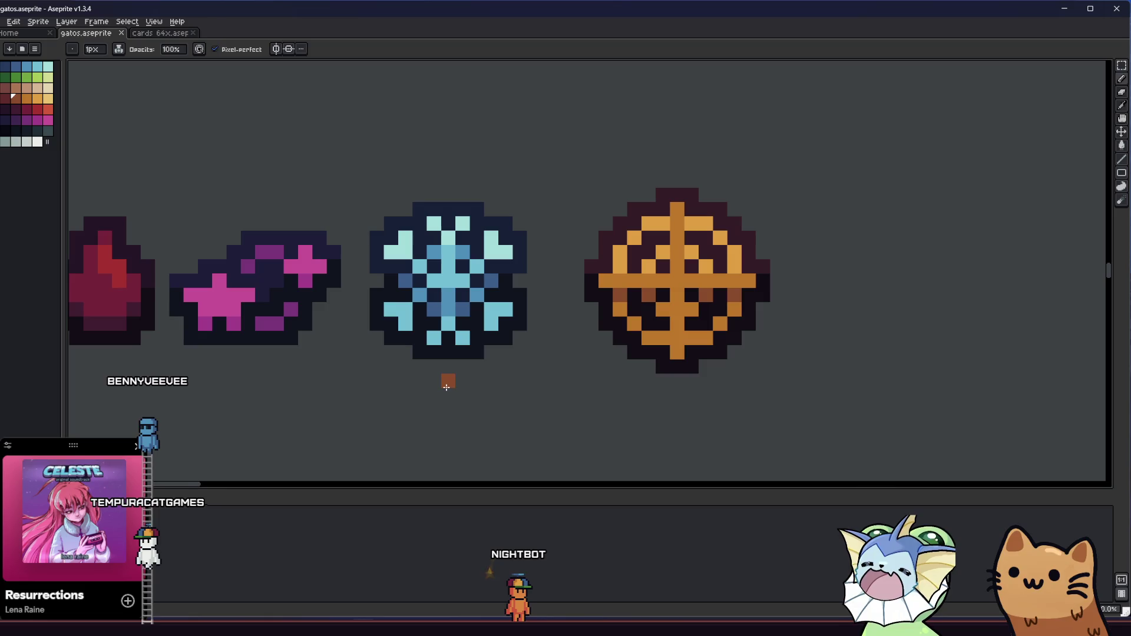
# Step: Sample a brown from the gem and shade its lower-left pixels with it
pyautogui.keyDown('alt'); pyautogui.click(656, 290); pyautogui.keyUp('alt')
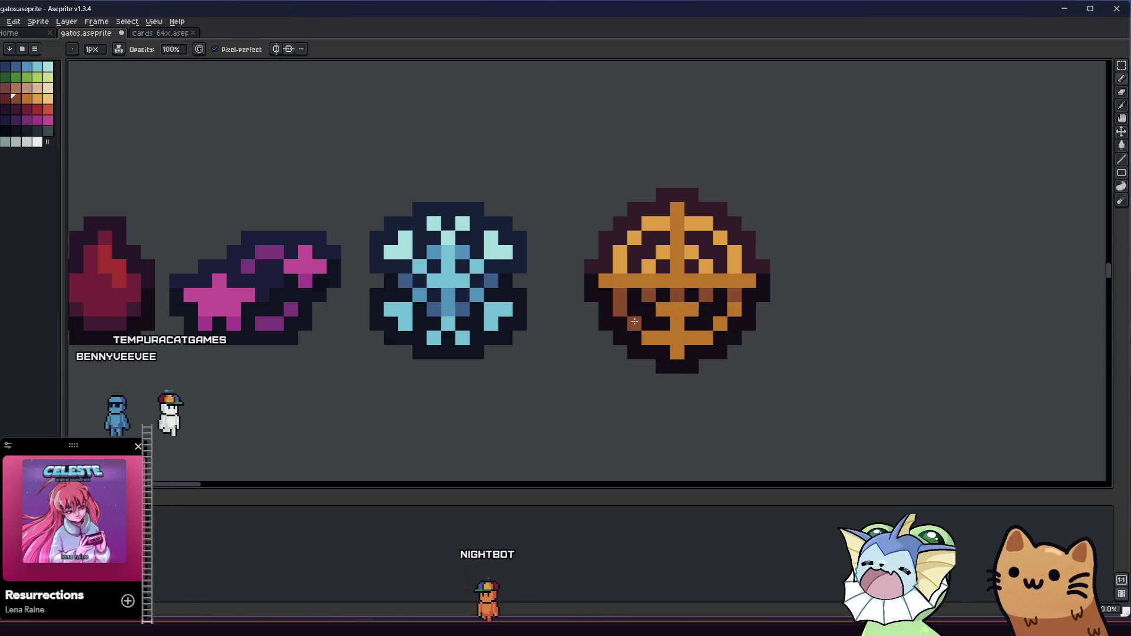
pyautogui.click(654, 337)
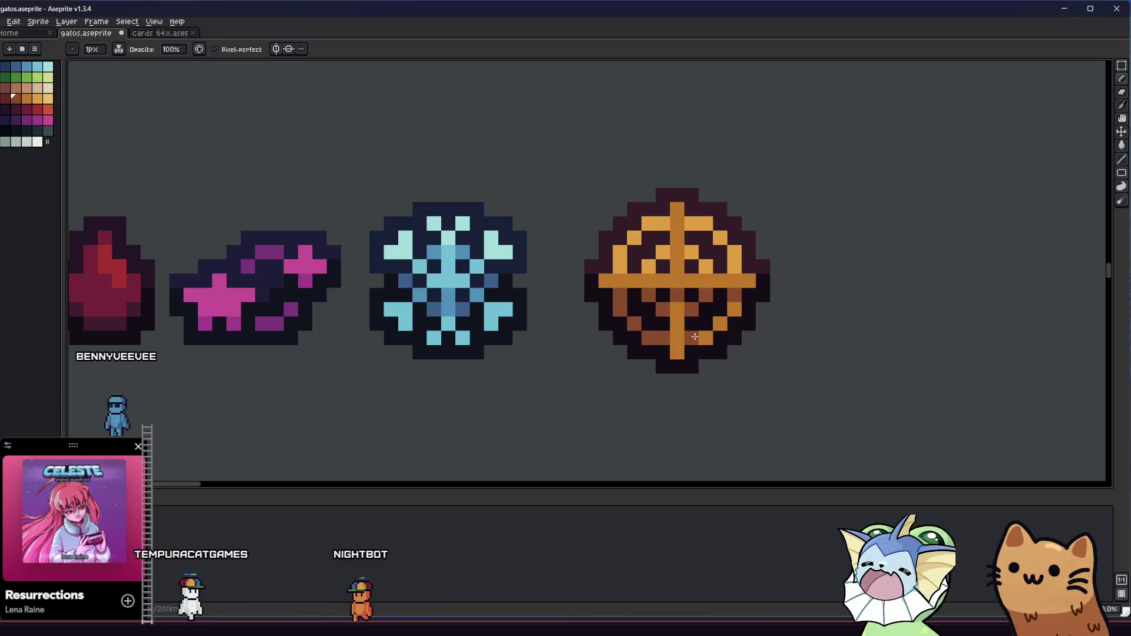
pyautogui.scroll(-5, 737, 309)
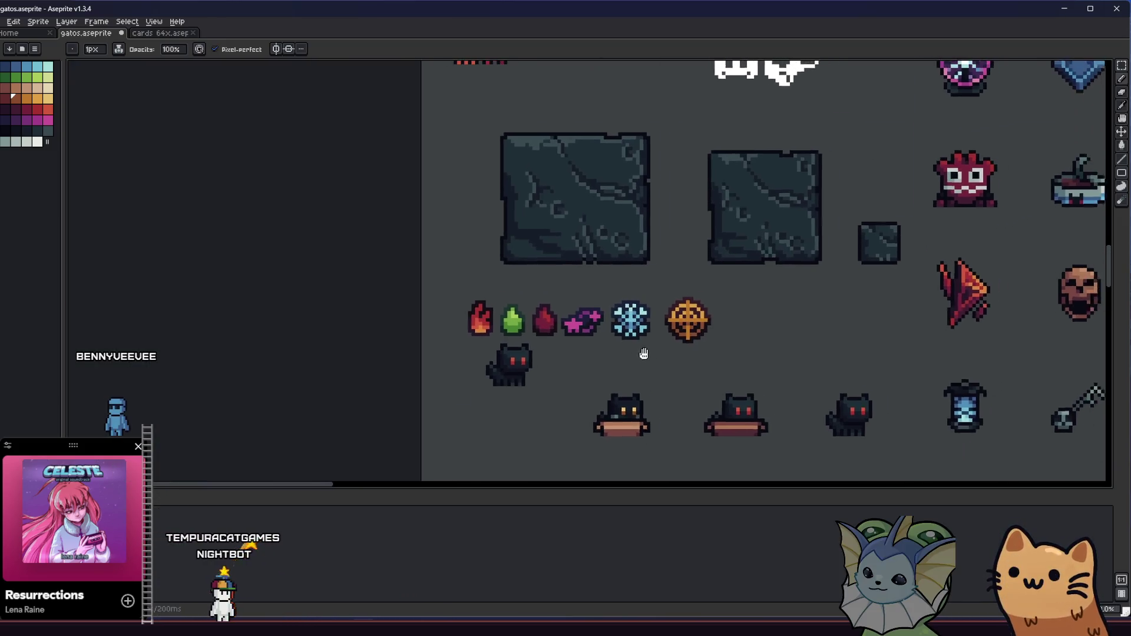
pyautogui.scroll(3, 590, 356)
pyautogui.moveTo(591, 356); pyautogui.dragTo(442, 371)
pyautogui.scroll(3, 502, 345)
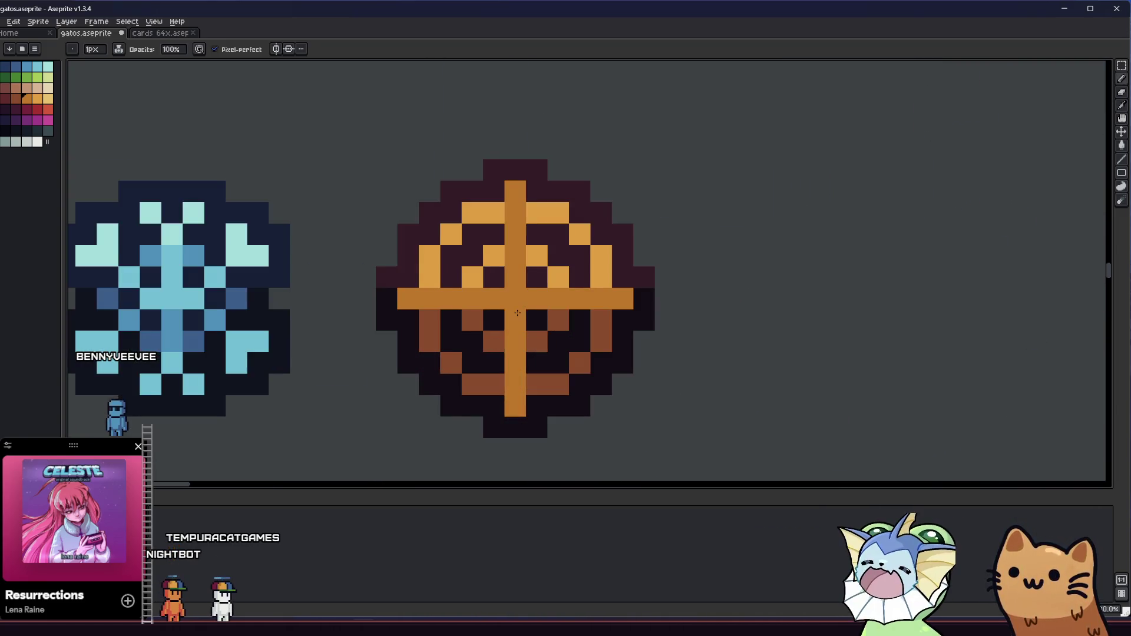
pyautogui.scroll(-5, 517, 313)
pyautogui.moveTo(353, 319)
pyautogui.mouseDown()
pyautogui.moveTo(403, 387)
pyautogui.moveTo(435, 394)
pyautogui.moveTo(504, 376)
pyautogui.moveTo(354, 386)
pyautogui.moveTo(439, 375)
pyautogui.mouseUp()
pyautogui.scroll(-1, 434, 393)
pyautogui.scroll(2, 477, 379)
pyautogui.scroll(3, 503, 376)
# Step: Select the orange target sprite with the Rectangular Marquee and shift it left toward the snowflake
pyautogui.scroll(-2, 359, 384)
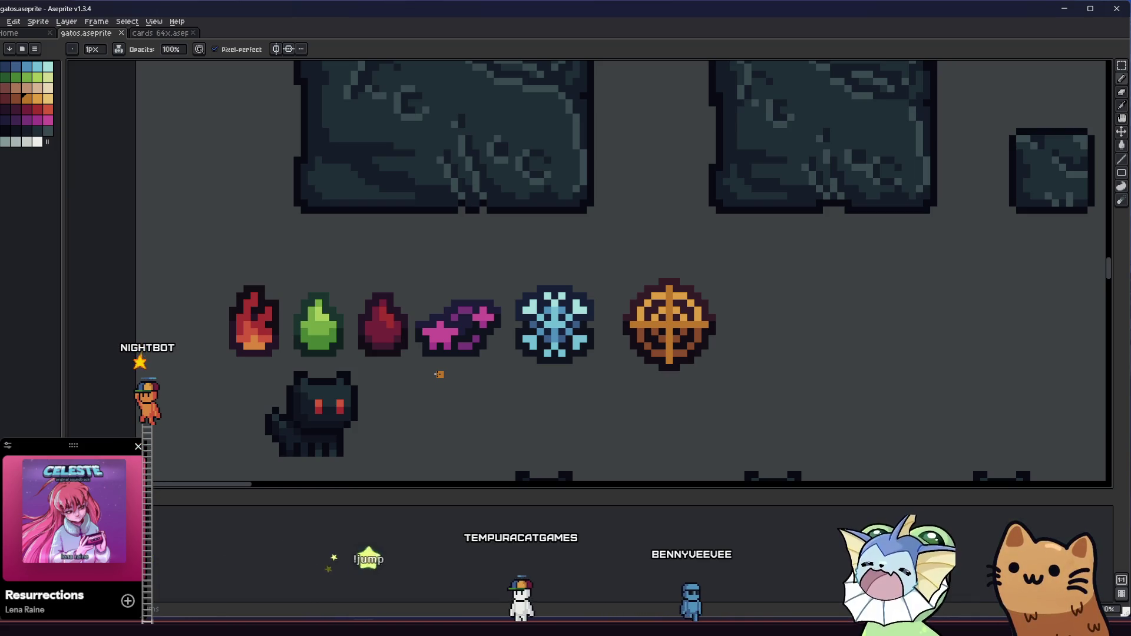
pyautogui.scroll(-3, 439, 375)
pyautogui.moveTo(441, 386)
pyautogui.mouseDown()
pyautogui.moveTo(466, 402)
pyautogui.moveTo(354, 395)
pyautogui.moveTo(423, 385)
pyautogui.mouseUp()
pyautogui.scroll(-1, 424, 401)
pyautogui.scroll(2, 404, 393)
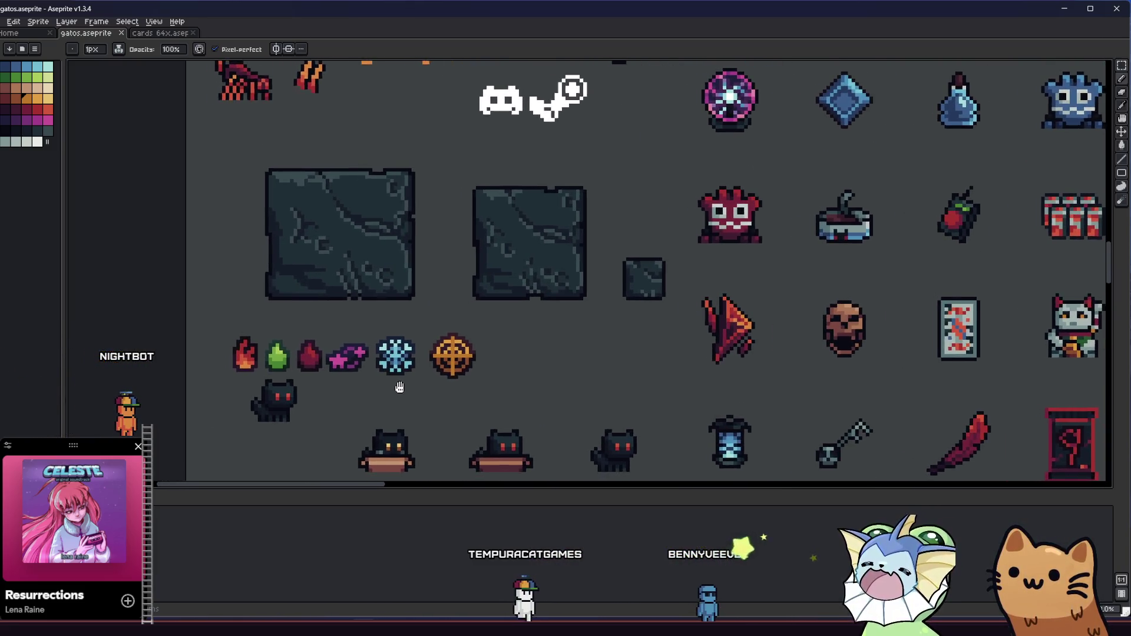
pyautogui.scroll(1, 423, 386)
pyautogui.scroll(1, 441, 383)
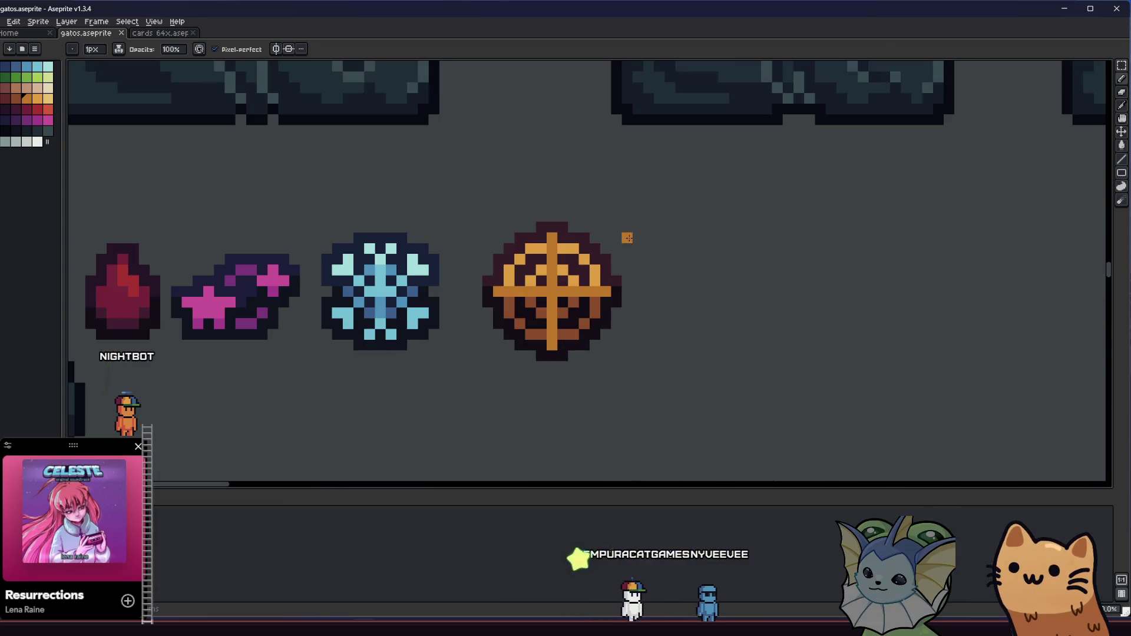
pyautogui.press('m')
pyautogui.moveTo(636, 217); pyautogui.dragTo(462, 361)
pyautogui.moveTo(539, 328); pyautogui.dragTo(518, 329)
pyautogui.hotkey('ctrl', 'd')
# Step: Adjust the view to show the snowflake and the moved target together
pyautogui.scroll(-4, 508, 351)
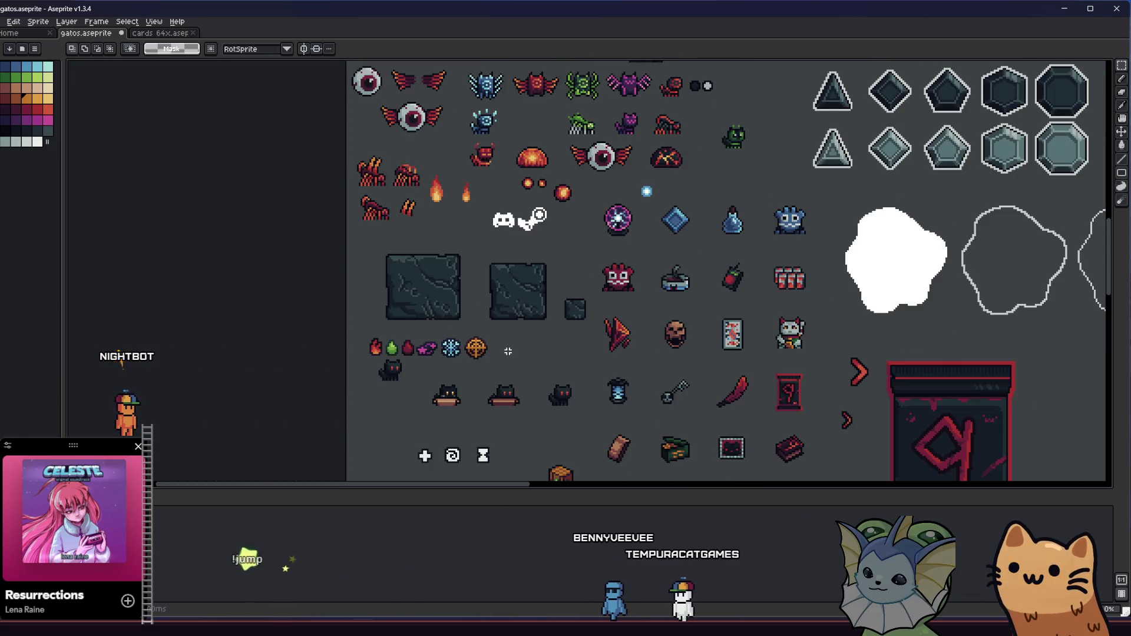
pyautogui.scroll(5, 507, 351)
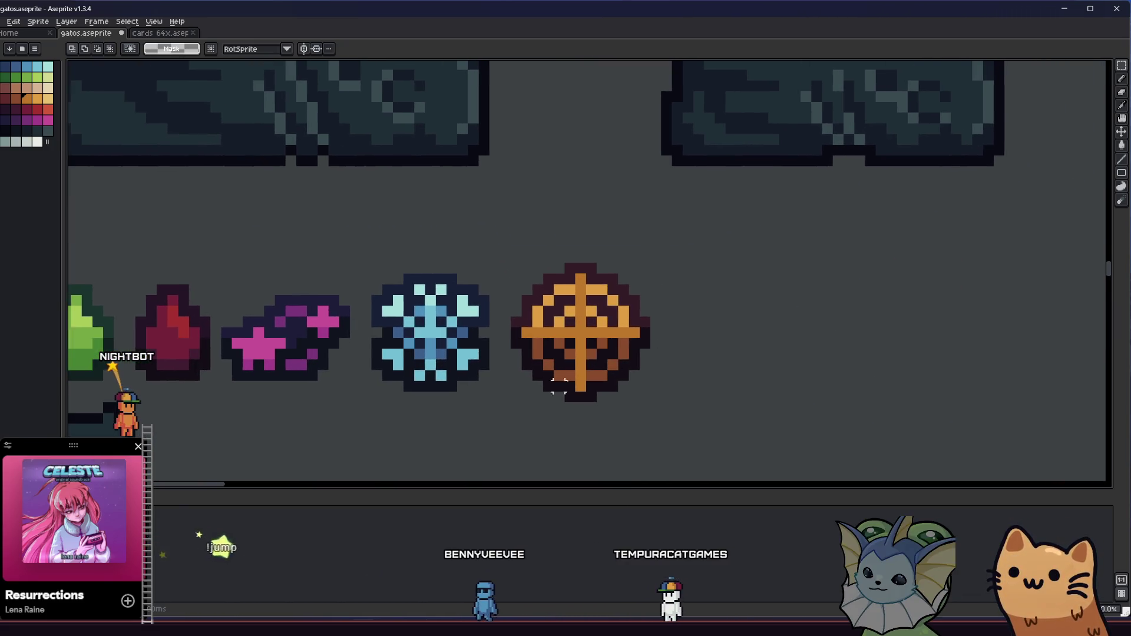
pyautogui.scroll(2, 564, 375)
pyautogui.scroll(-2, 513, 353)
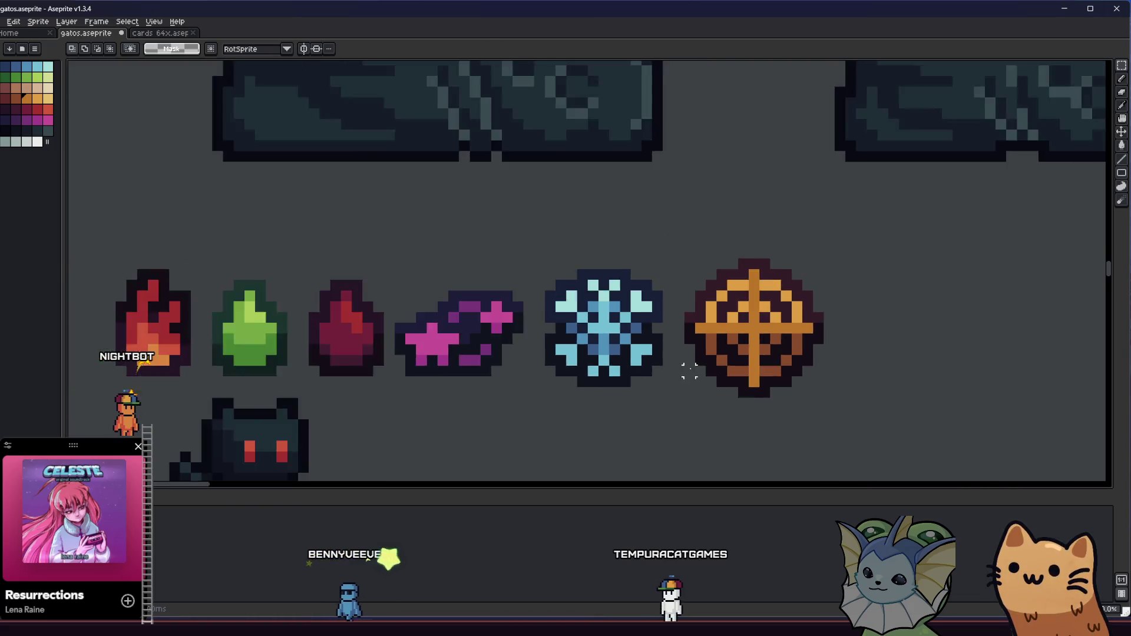
pyautogui.scroll(-2, 690, 371)
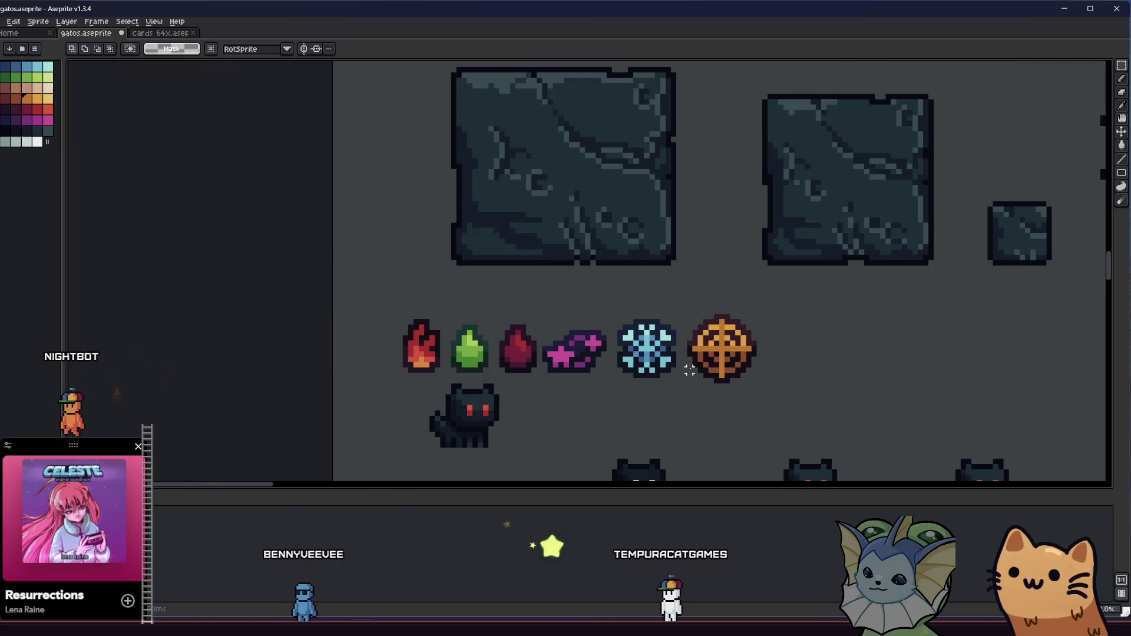
pyautogui.scroll(3, 689, 371)
pyautogui.moveTo(687, 373); pyautogui.dragTo(562, 365)
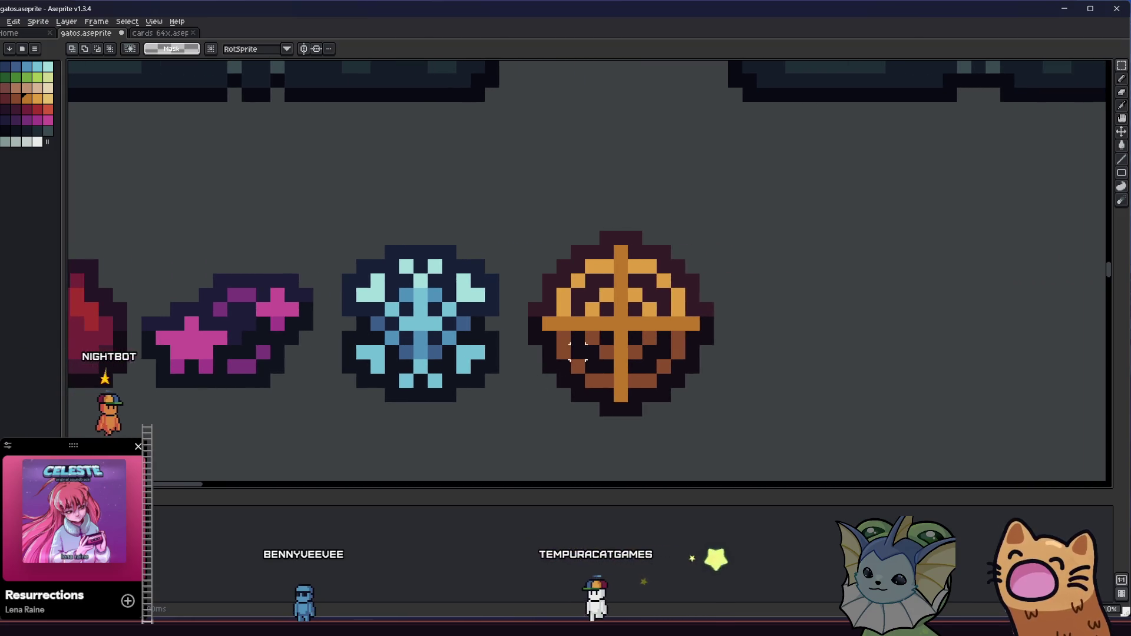
# Step: Darken the two bottom-arc centre pixels of the target brown and save the sprite
pyautogui.press('i')
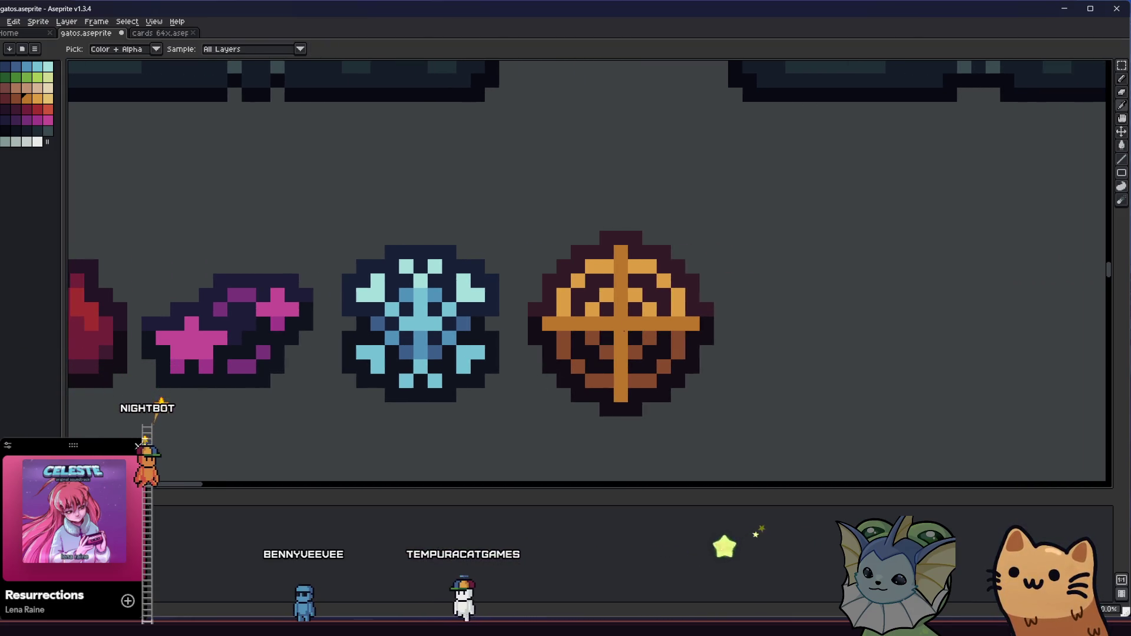
pyautogui.press('b')
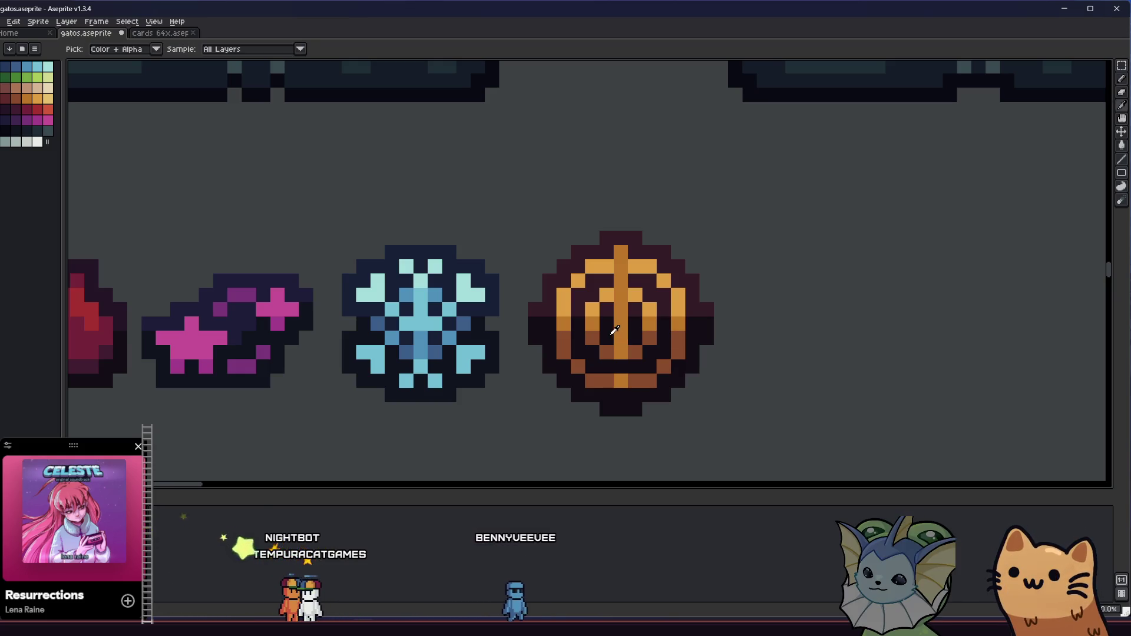
pyautogui.click(622, 361)
pyautogui.click(622, 372)
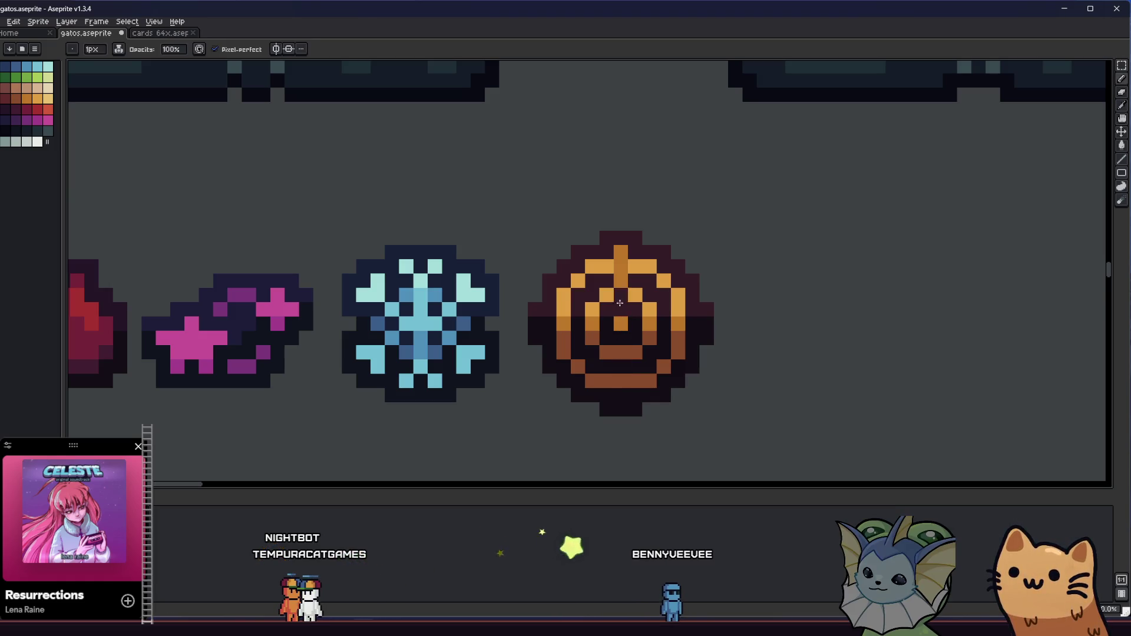
pyautogui.scroll(-5, 442, 383)
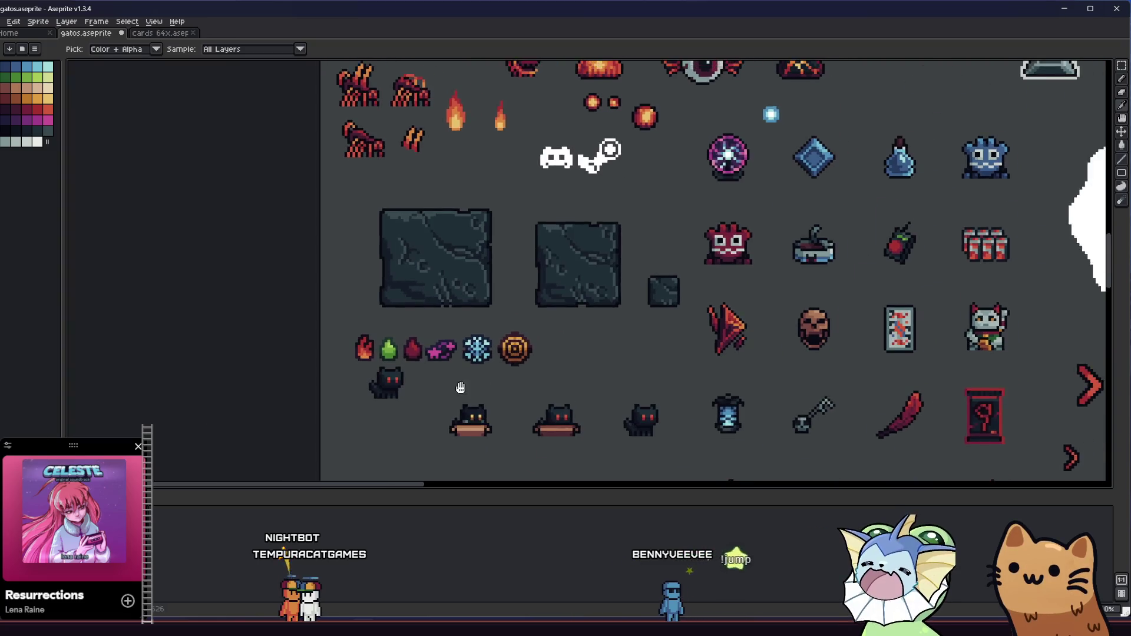
pyautogui.hotkey('ctrl', 's')
# Step: Erase the coin outline's top row, right-side bump and bottom bump
pyautogui.scroll(-3, 439, 407)
pyautogui.scroll(-2, 469, 390)
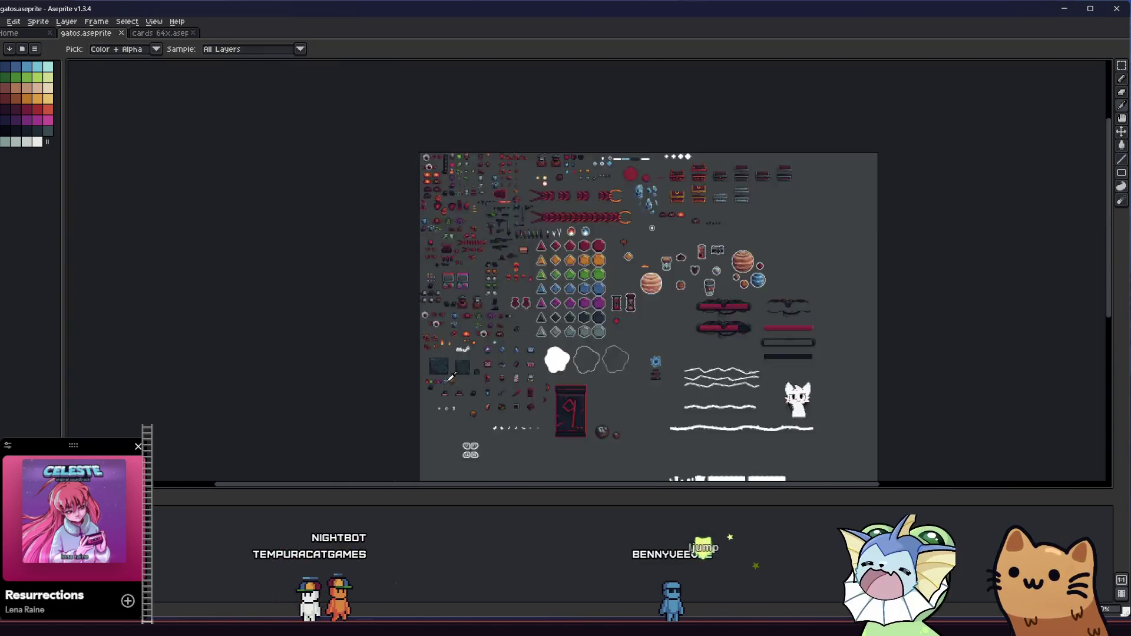
pyautogui.scroll(8, 471, 386)
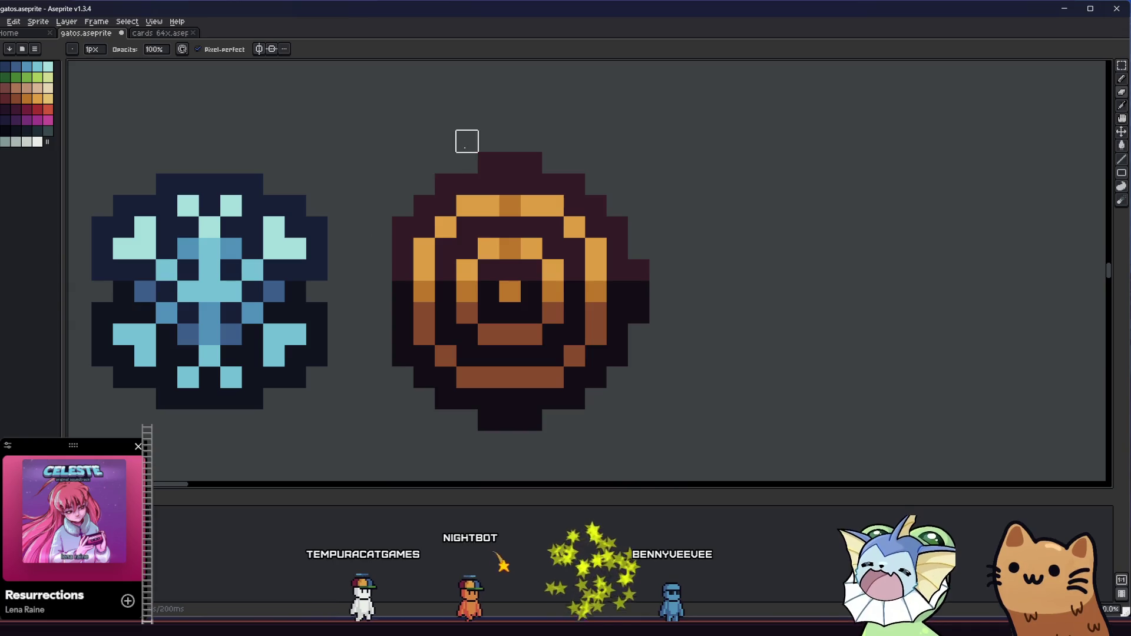
pyautogui.moveTo(480, 163); pyautogui.dragTo(539, 163)
pyautogui.moveTo(638, 268); pyautogui.dragTo(639, 313)
pyautogui.moveTo(530, 419); pyautogui.dragTo(467, 396)
pyautogui.moveTo(499, 249); pyautogui.dragTo(513, 264)
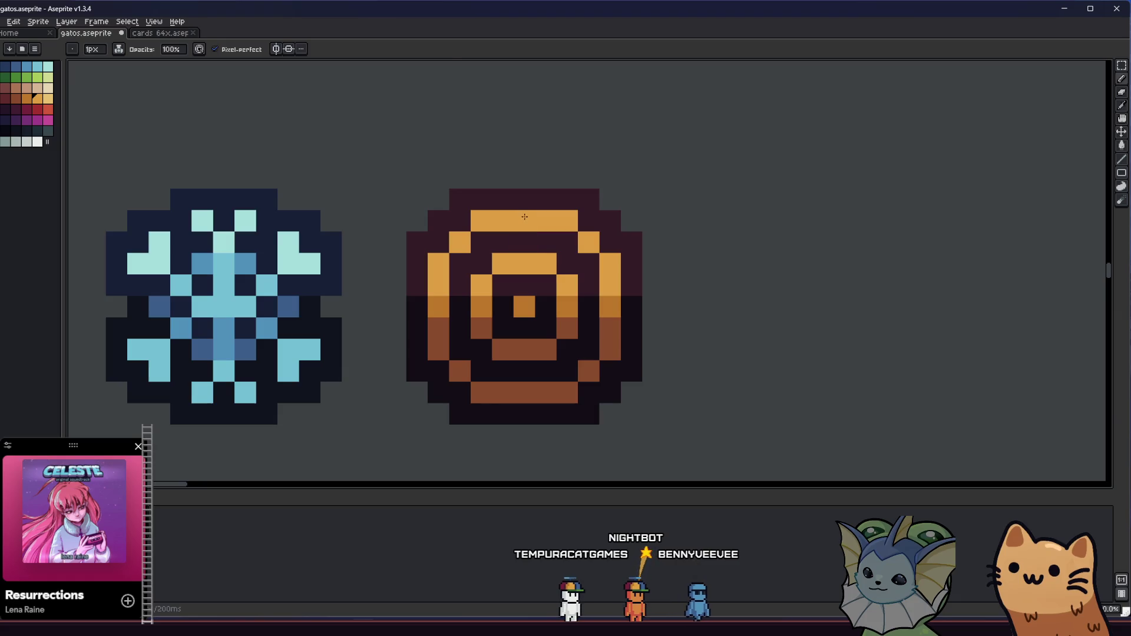
# Step: Switch to the eyedropper, dismiss the Google sign-in prompt and zoom the web page in
pyautogui.scroll(-2, 523, 217)
pyautogui.scroll(5, 504, 345)
pyautogui.press('i')
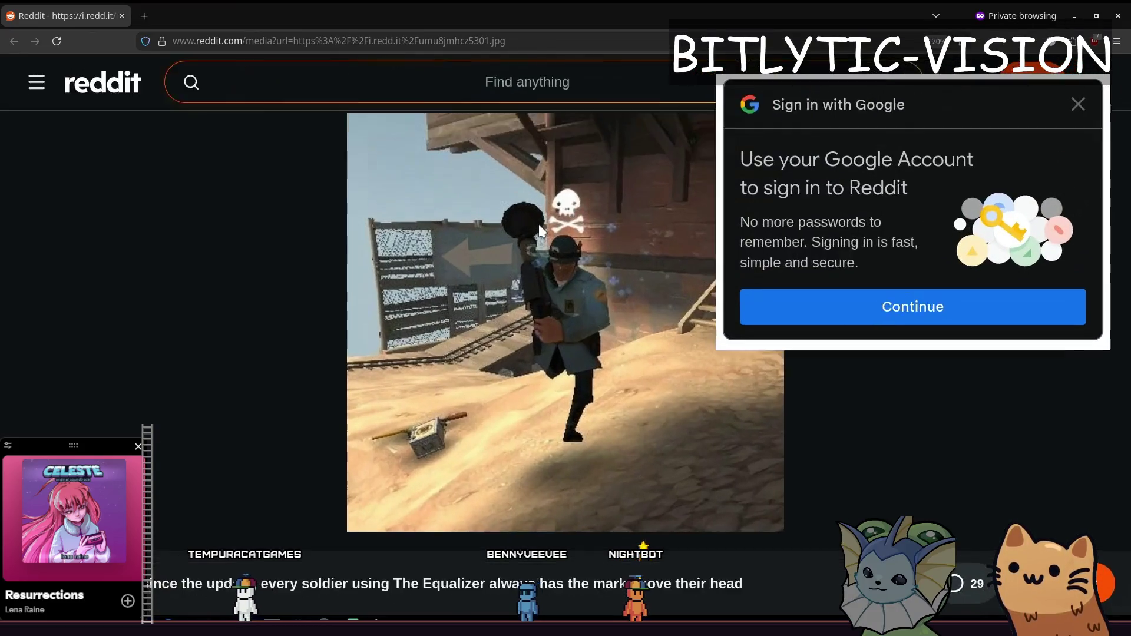
pyautogui.click(1088, 95)
pyautogui.hotkey('ctrl', '+')
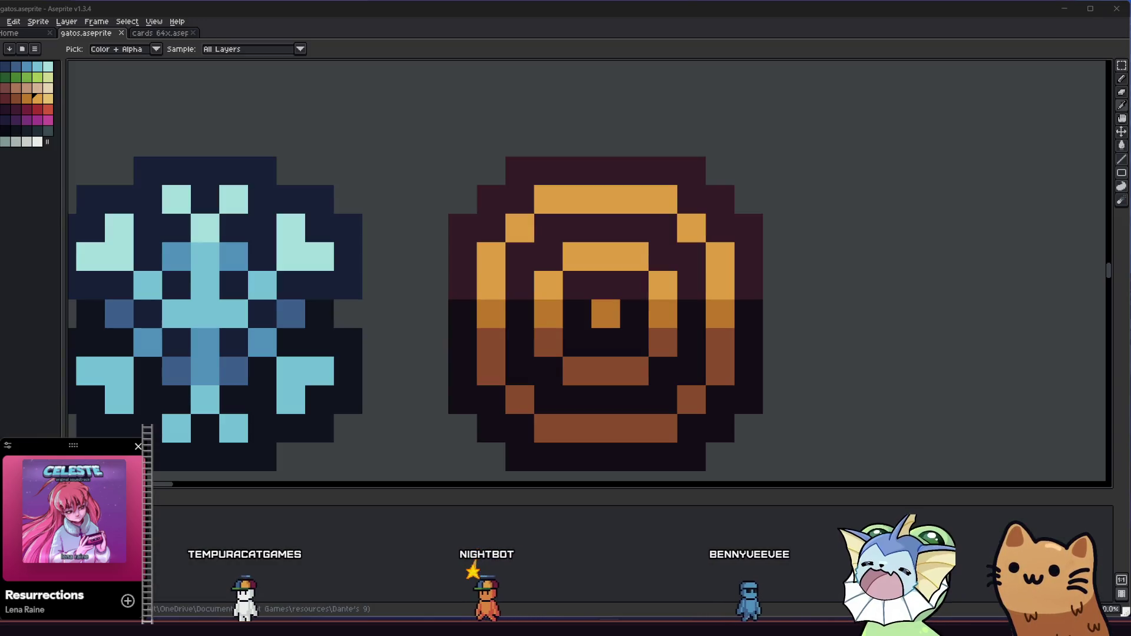
# Step: Sample the coin's colours and prepare the Paint Bucket with dark red
pyautogui.hscroll(2, 369, 232)
pyautogui.scroll(-1, 368, 232)
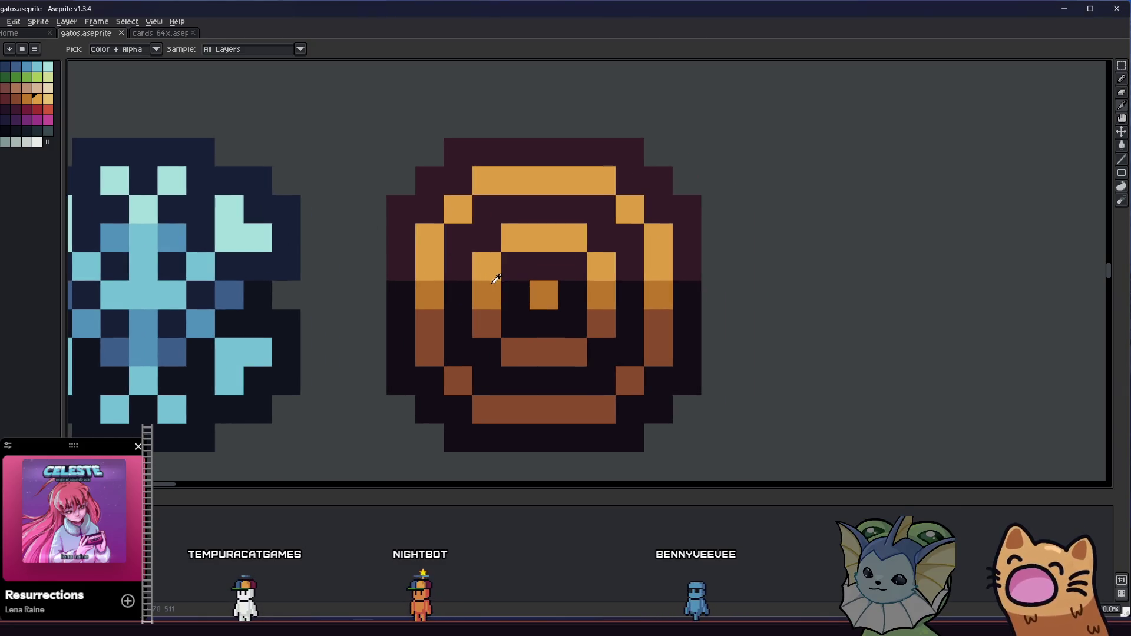
pyautogui.keyDown('alt'); pyautogui.click(485, 280); pyautogui.keyUp('alt')
pyautogui.scroll(-3, 486, 269)
pyautogui.scroll(3, 487, 271)
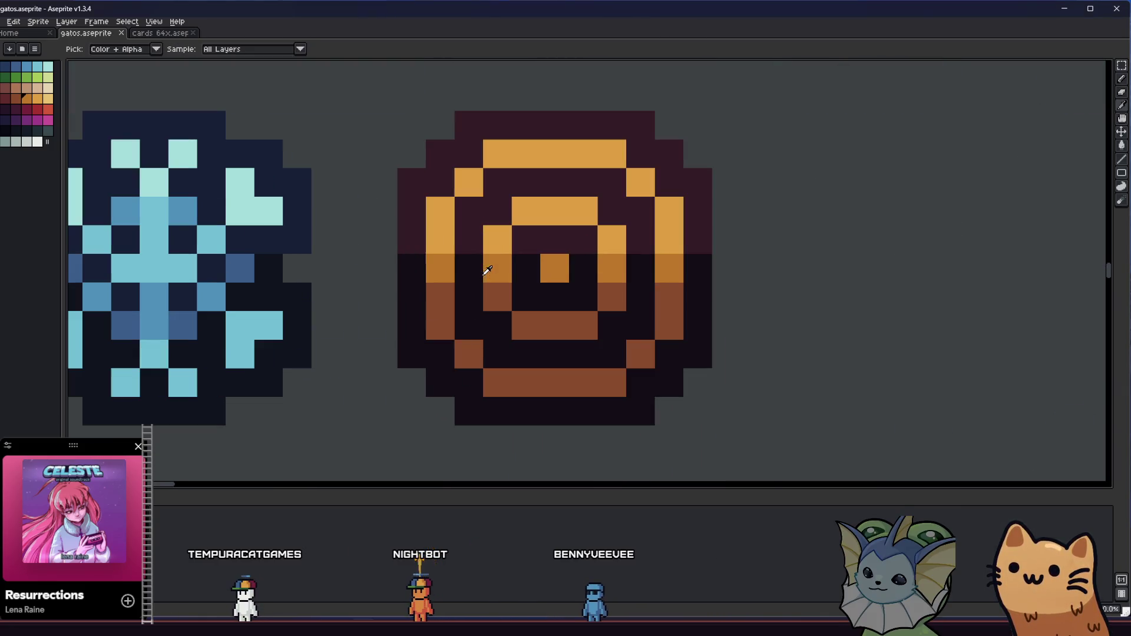
pyautogui.scroll(-3, 443, 259)
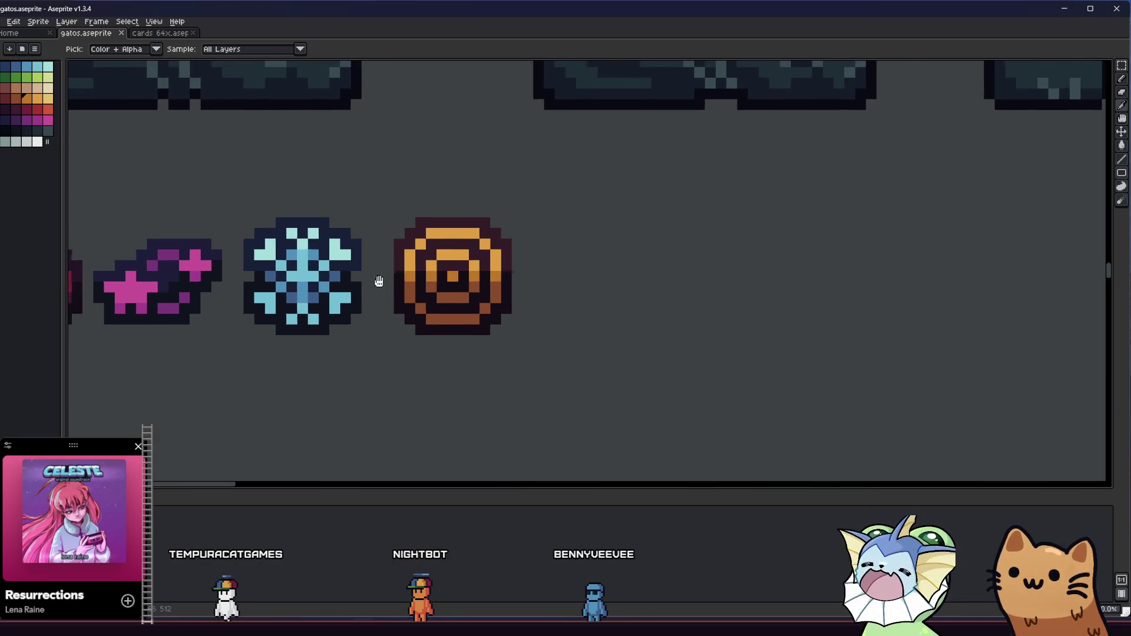
pyautogui.scroll(3, 354, 232)
pyautogui.moveTo(424, 226); pyautogui.dragTo(379, 160)
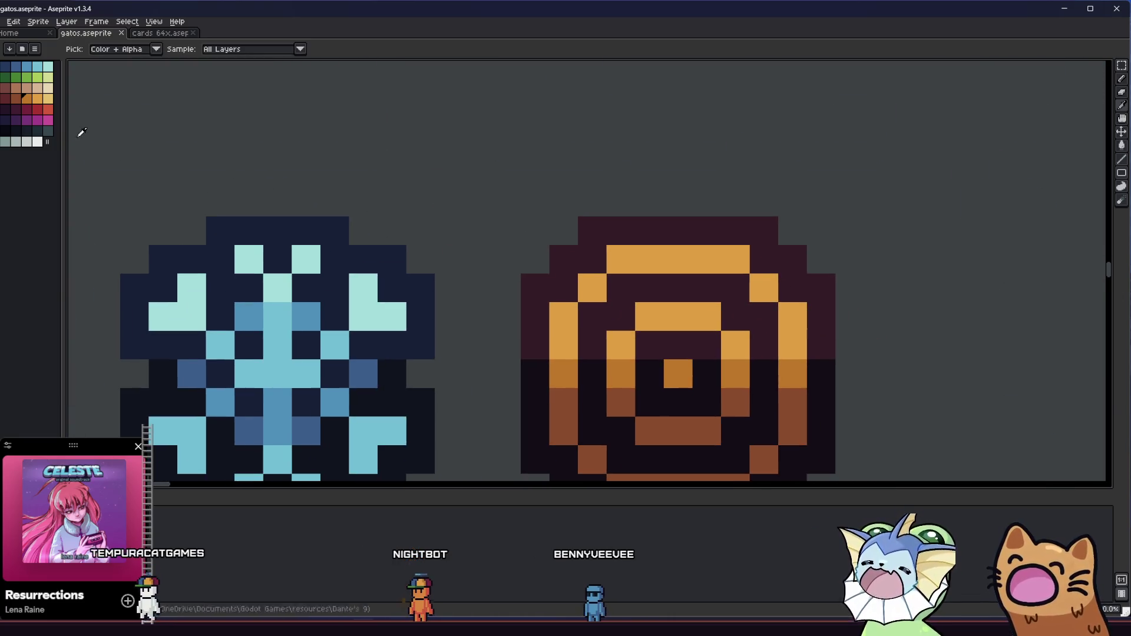
pyautogui.press('g')
pyautogui.moveTo(477, 285)
pyautogui.mouseDown()
pyautogui.moveTo(415, 289)
pyautogui.moveTo(303, 239)
pyautogui.mouseUp()
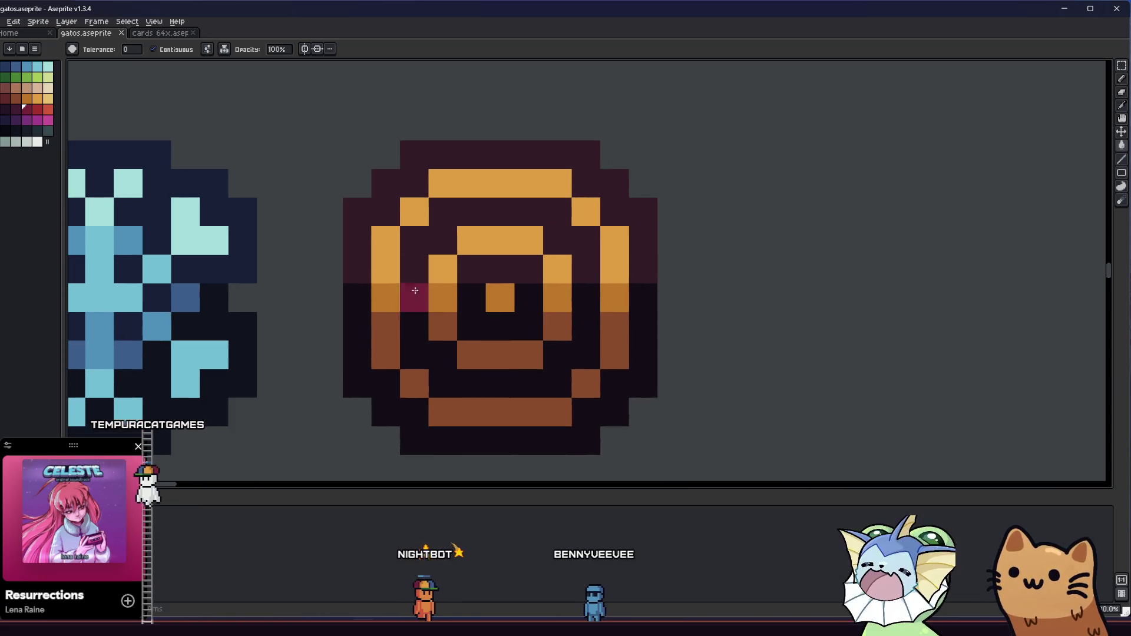
# Step: Fill the coin's centre and its left, bottom and right shading pixels dark red
pyautogui.click(375, 319)
pyautogui.click(505, 299)
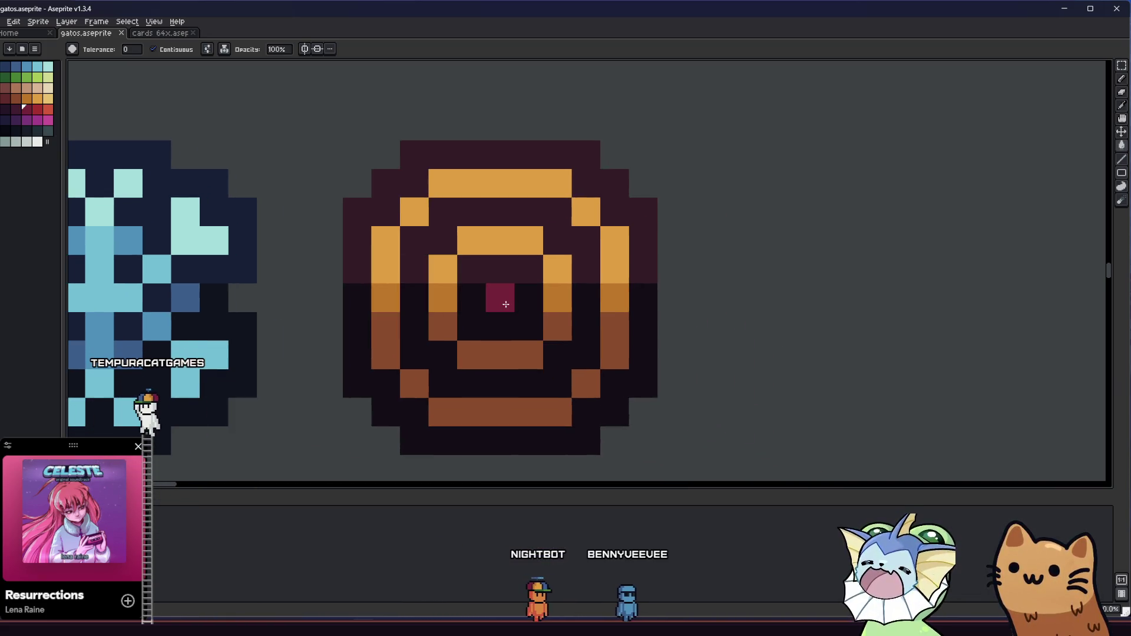
pyautogui.click(391, 295)
pyautogui.click(386, 355)
pyautogui.click(405, 377)
pyautogui.click(520, 406)
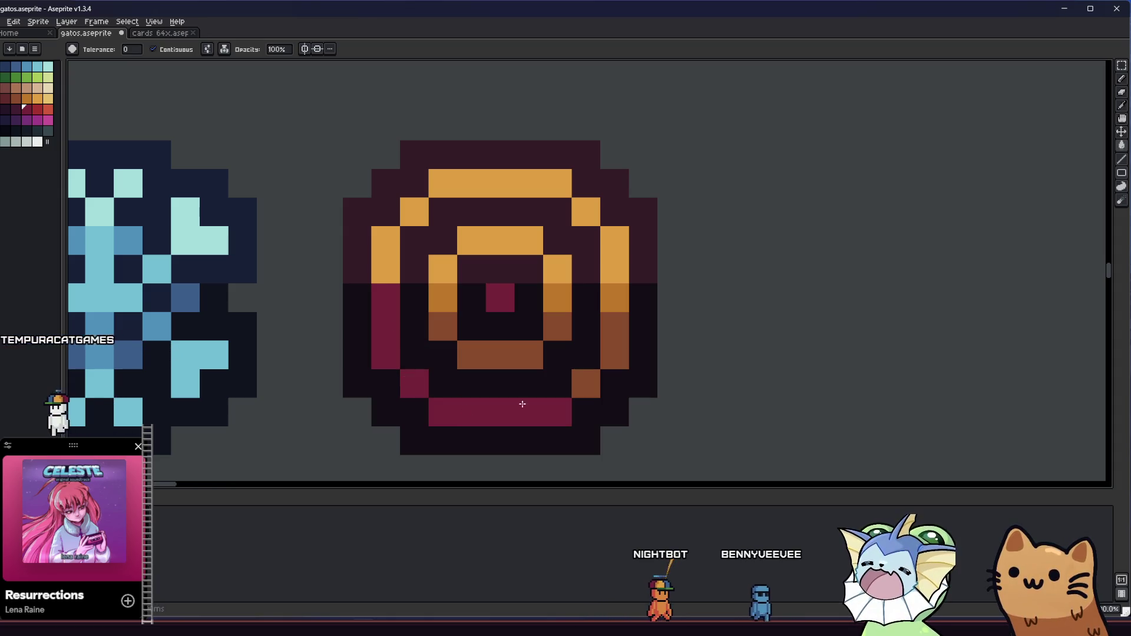
pyautogui.click(584, 384)
pyautogui.click(612, 340)
pyautogui.click(606, 300)
# Step: Fill the coin's outer ring red: side columns, diagonals and top bar
pyautogui.click(34, 106)
pyautogui.click(386, 254)
pyautogui.click(414, 212)
pyautogui.click(447, 184)
pyautogui.click(512, 184)
pyautogui.click(586, 213)
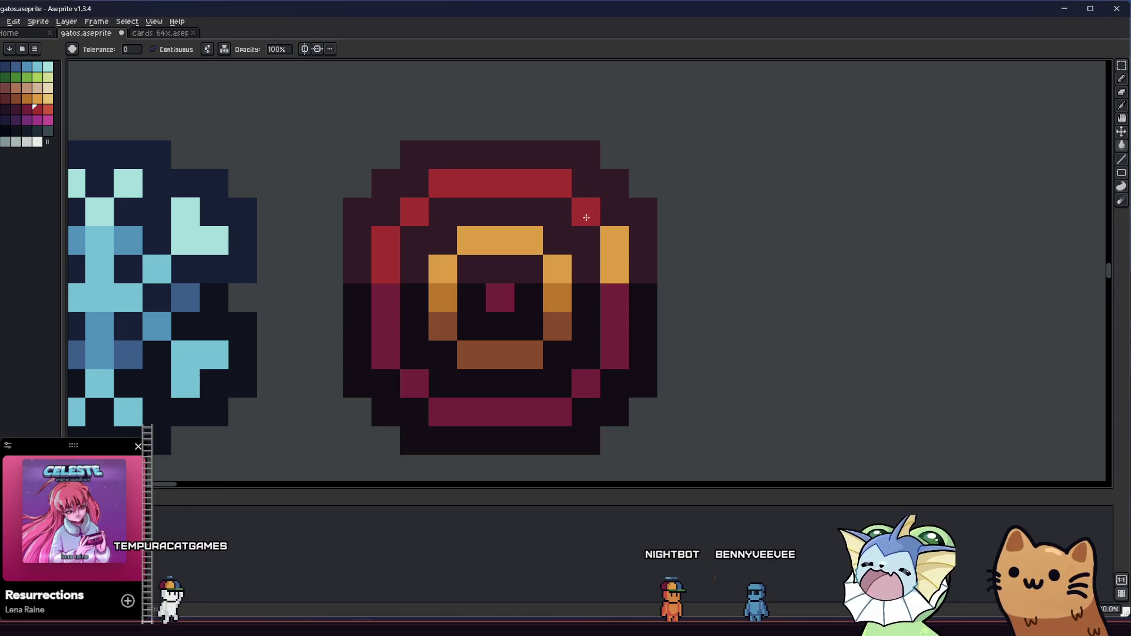
pyautogui.click(612, 239)
# Step: Recolour the inner ring light grey on top and darker grey below, then save
pyautogui.click(28, 145)
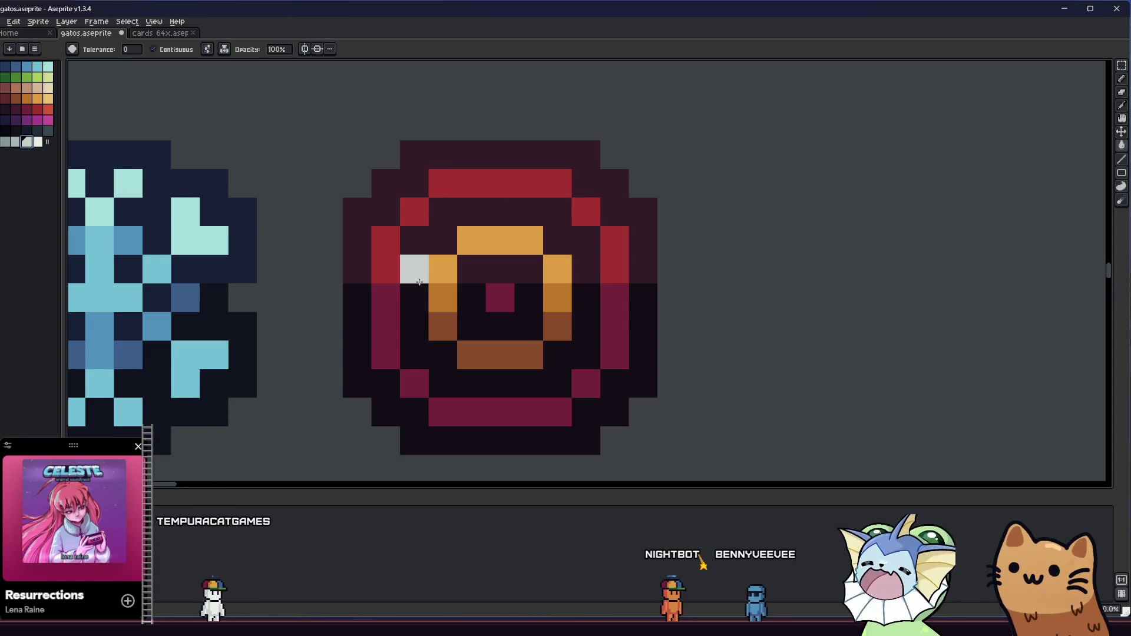
pyautogui.click(443, 268)
pyautogui.click(500, 240)
pyautogui.click(6, 142)
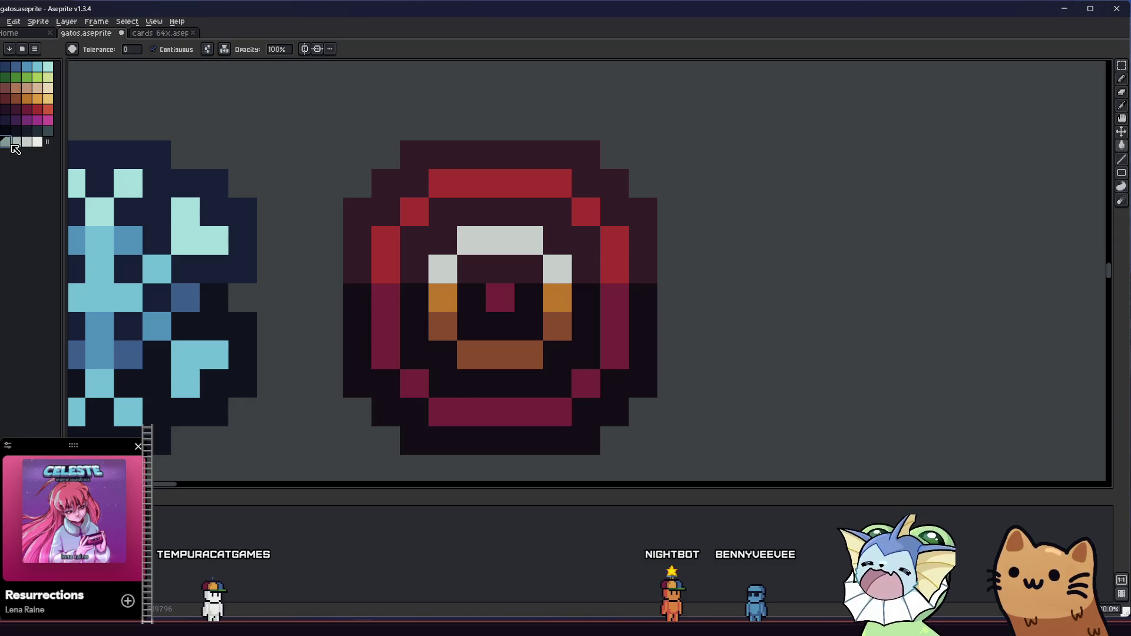
pyautogui.moveTo(443, 297)
pyautogui.mouseDown()
pyautogui.moveTo(472, 353)
pyautogui.moveTo(553, 313)
pyautogui.mouseUp()
pyautogui.click(553, 310)
pyautogui.hotkey('ctrl', 's')
# Step: Fill the coin's centre red, then undo the red-and-grey recolouring
pyautogui.scroll(-4, 552, 313)
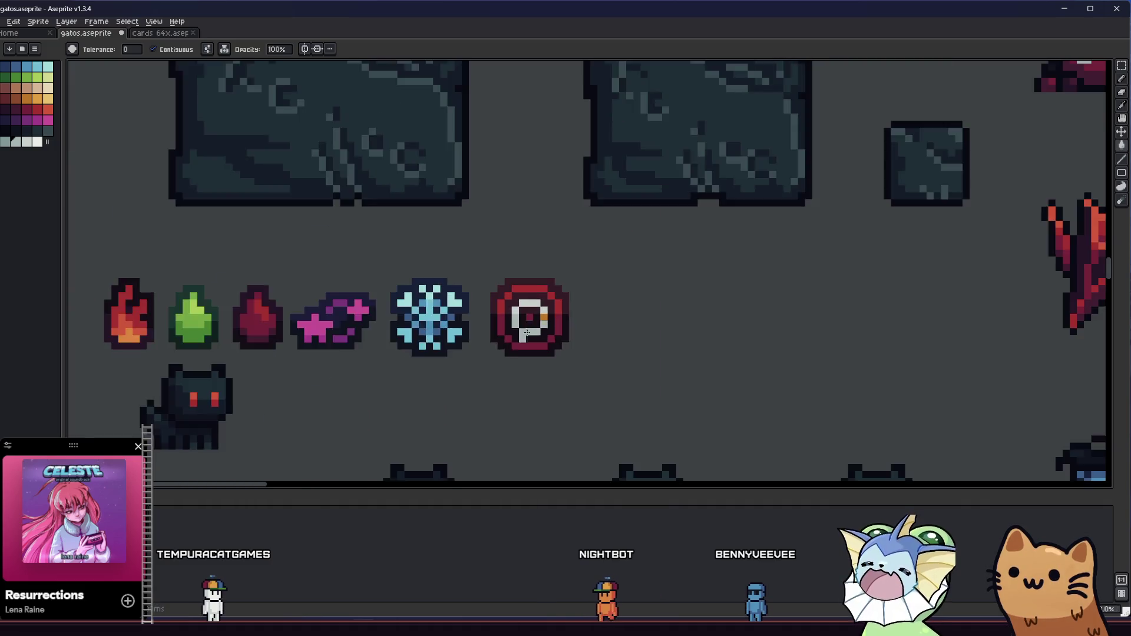
pyautogui.scroll(6, 565, 318)
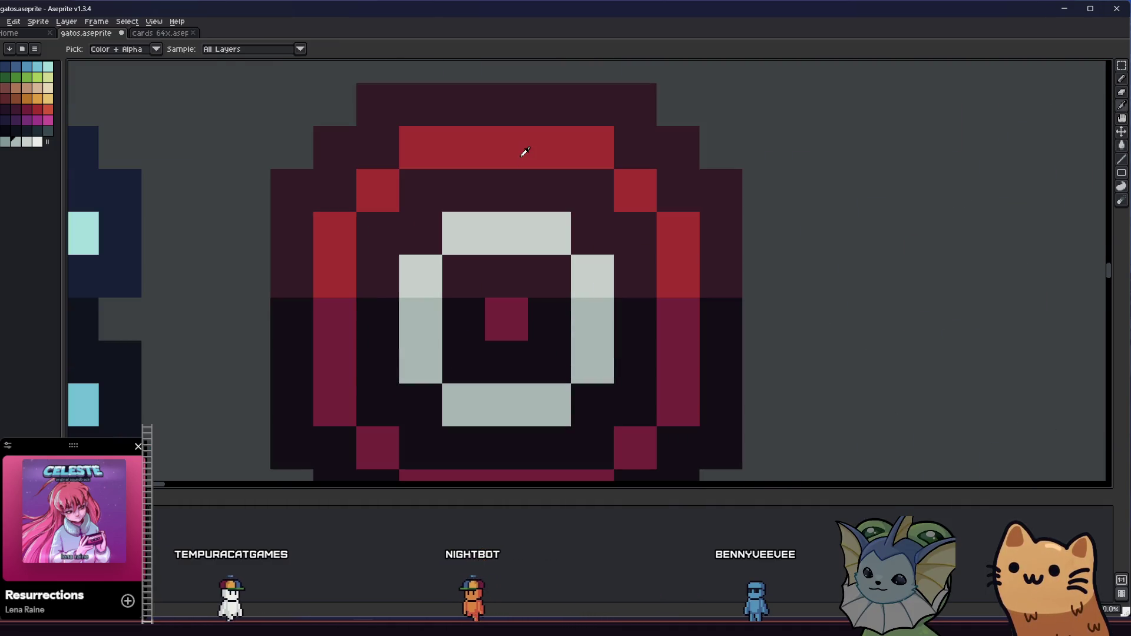
pyautogui.keyDown('alt'); pyautogui.click(522, 151); pyautogui.keyUp('alt')
pyautogui.click(502, 324)
pyautogui.scroll(-7, 503, 323)
pyautogui.scroll(7, 489, 337)
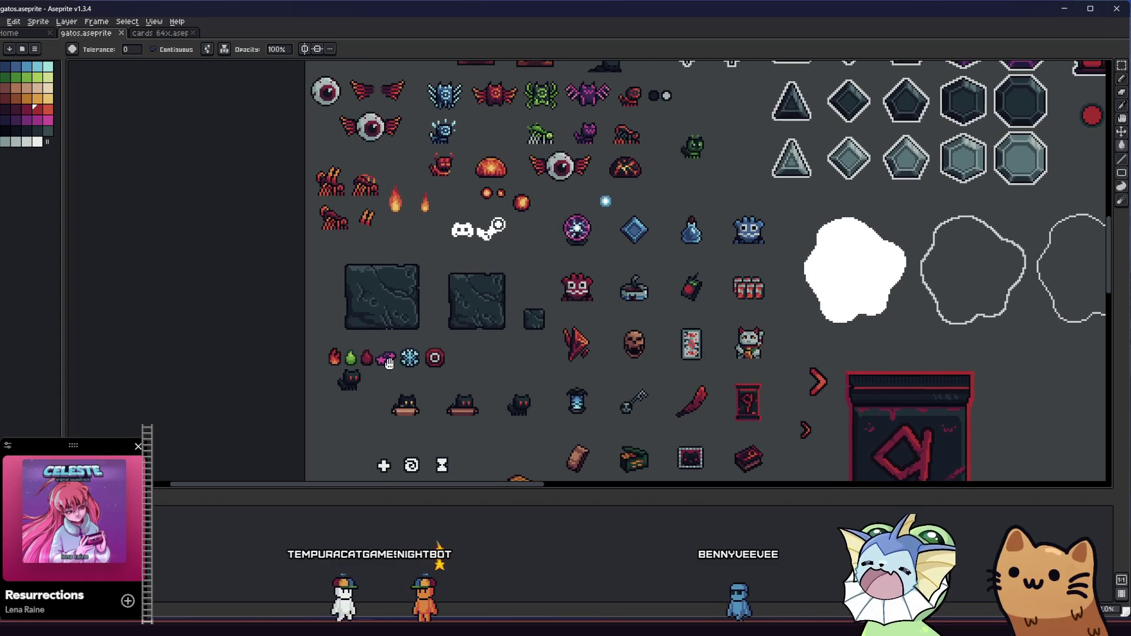
pyautogui.press('v')
pyautogui.press('Return')
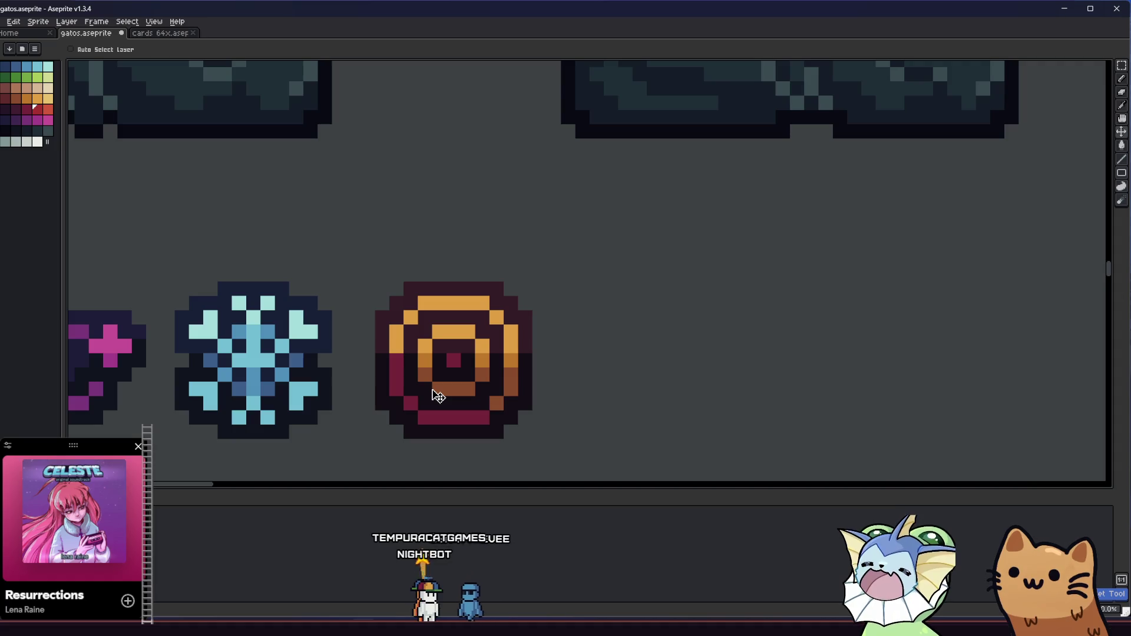
# Step: Flood-fill the inner ring's left pixel and top bar red
pyautogui.press('g')
pyautogui.scroll(2, 434, 374)
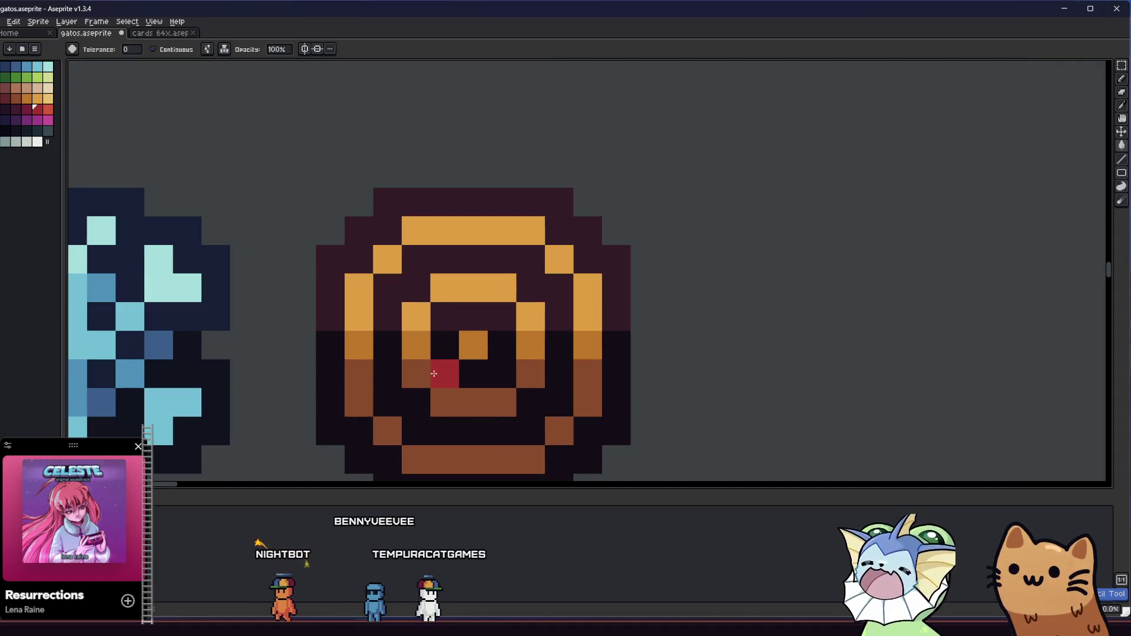
pyautogui.click(415, 316)
pyautogui.click(473, 288)
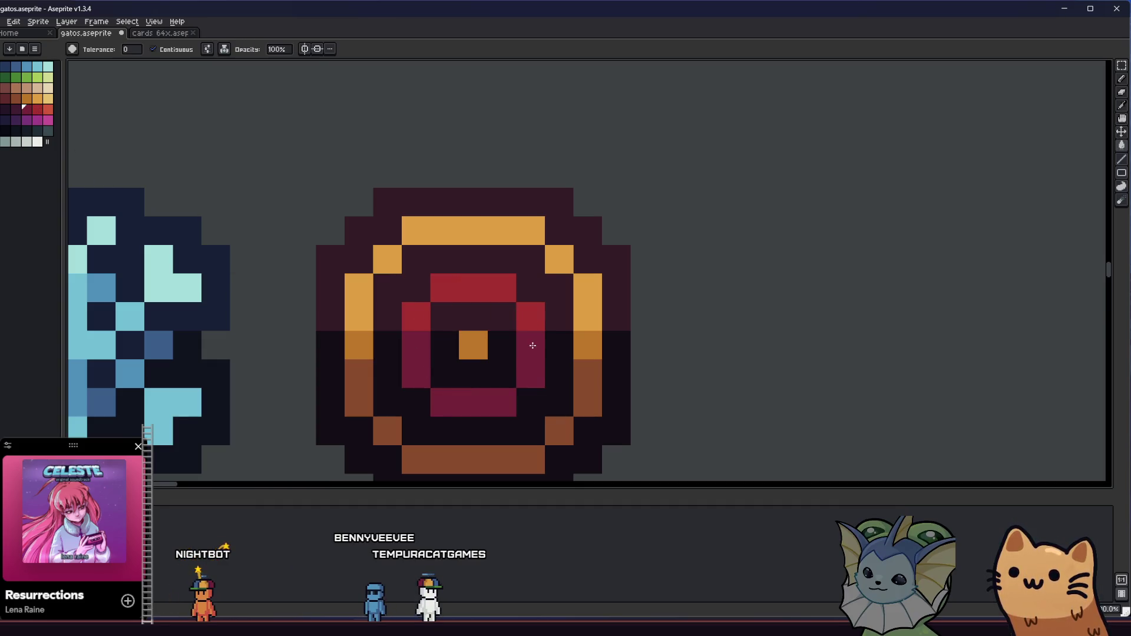
# Step: Fill the centre and the outer ring's left column, top corners, top bar and right column light grey
pyautogui.click(26, 141)
pyautogui.click(473, 345)
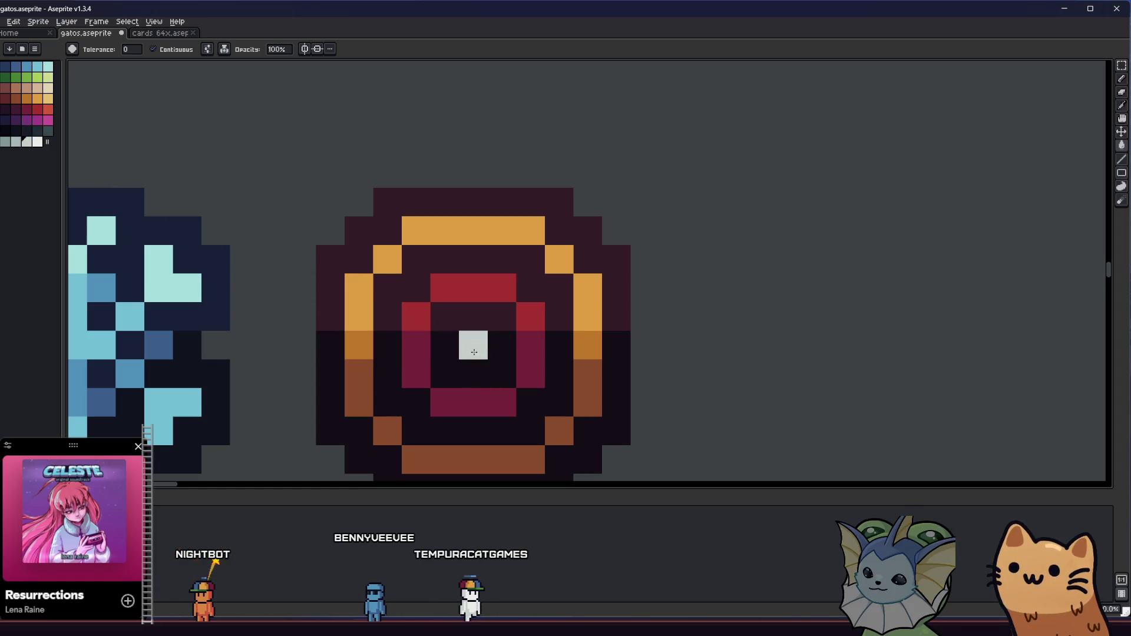
pyautogui.click(359, 304)
pyautogui.click(387, 259)
pyautogui.click(473, 230)
pyautogui.click(559, 259)
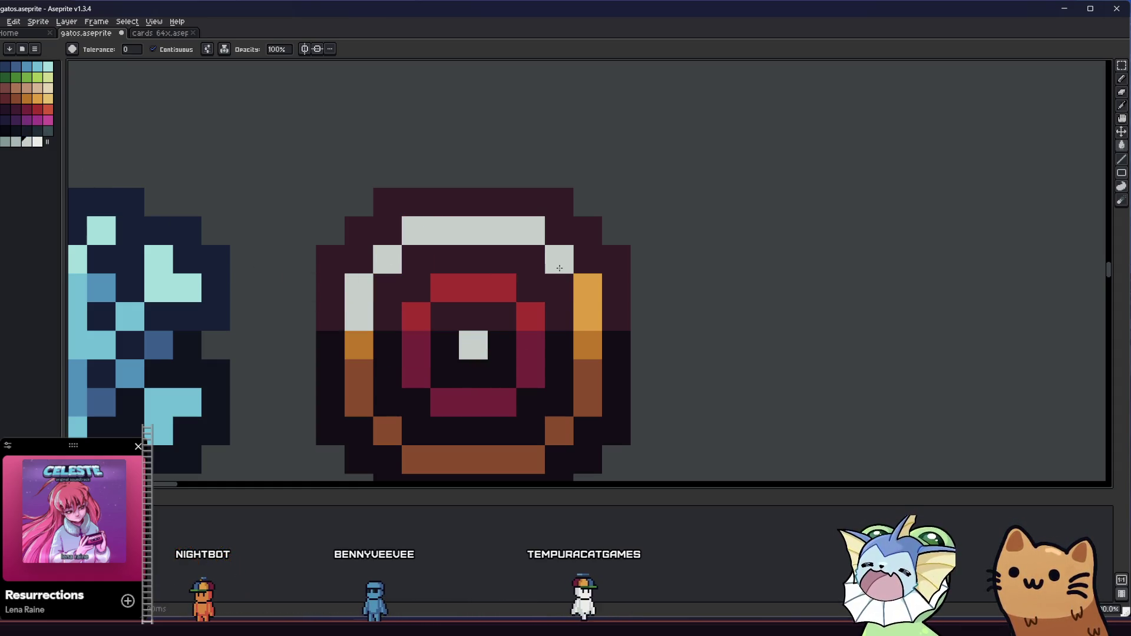
pyautogui.click(587, 302)
# Step: Fill the outer ring's remaining orange pixels and bottom edge with grey
pyautogui.press('v')
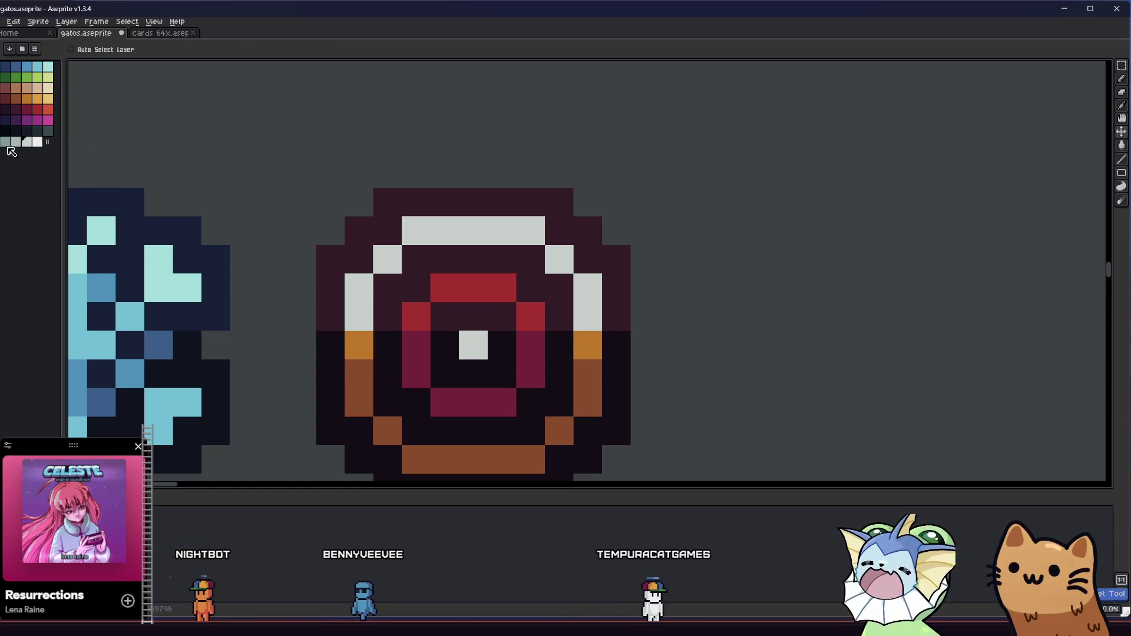
pyautogui.click(18, 142)
pyautogui.press('g')
pyautogui.click(359, 345)
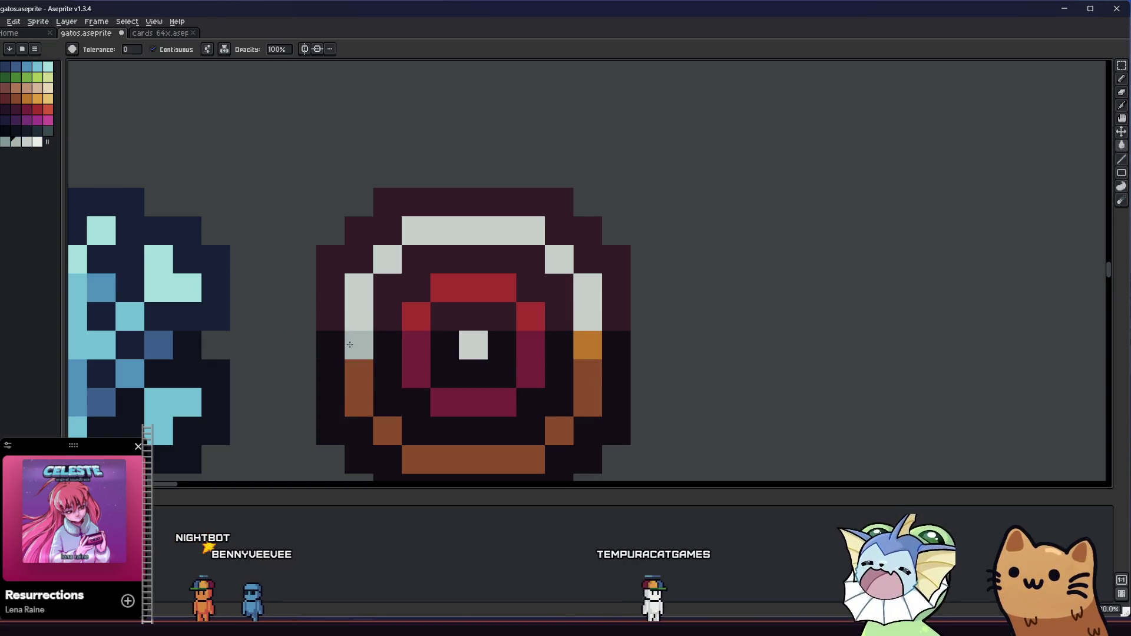
pyautogui.click(587, 344)
pyautogui.click(587, 377)
pyautogui.click(559, 431)
pyautogui.click(502, 465)
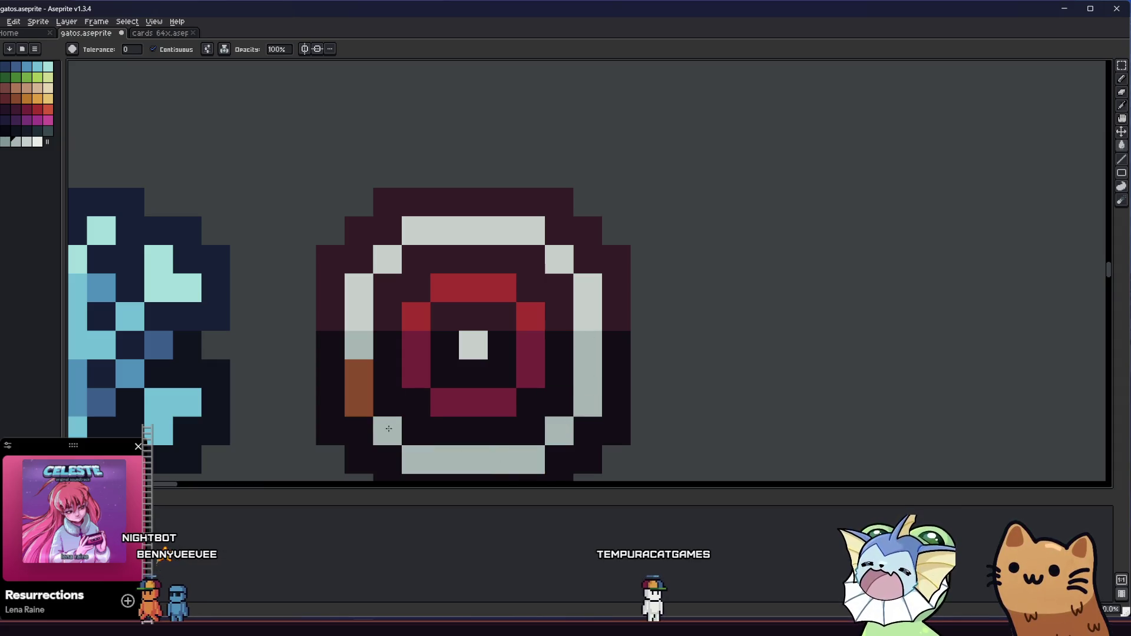
pyautogui.click(358, 389)
# Step: Sample the inner ring's red and paint the pixels around the target's centre red
pyautogui.scroll(-4, 380, 398)
pyautogui.press('v')
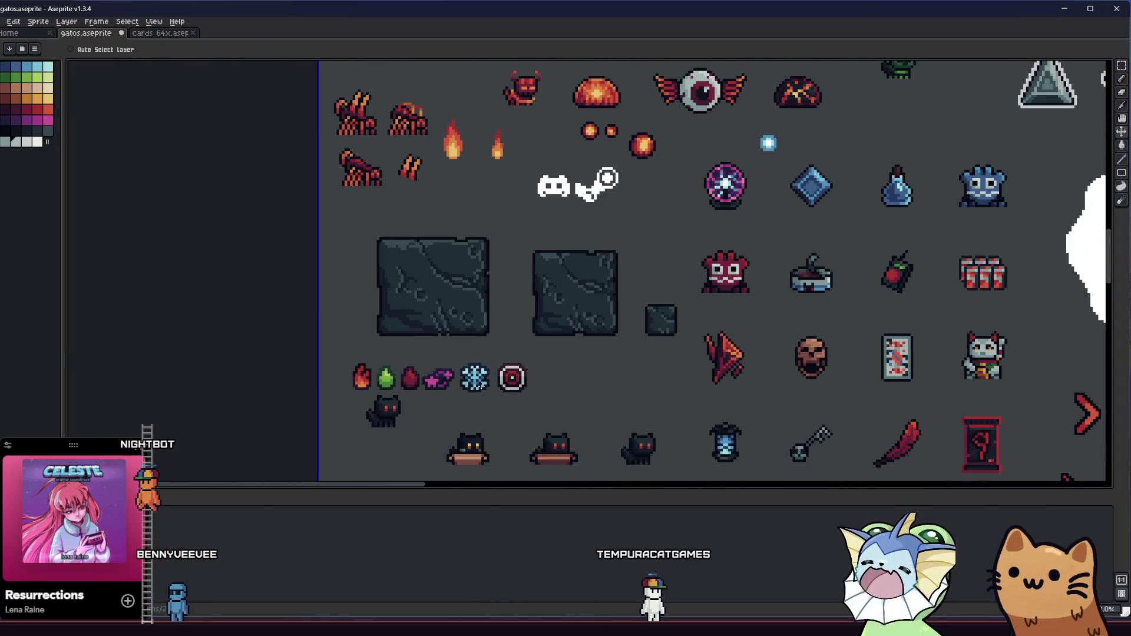
pyautogui.scroll(-2, 481, 387)
pyautogui.press('g')
pyautogui.scroll(8, 494, 388)
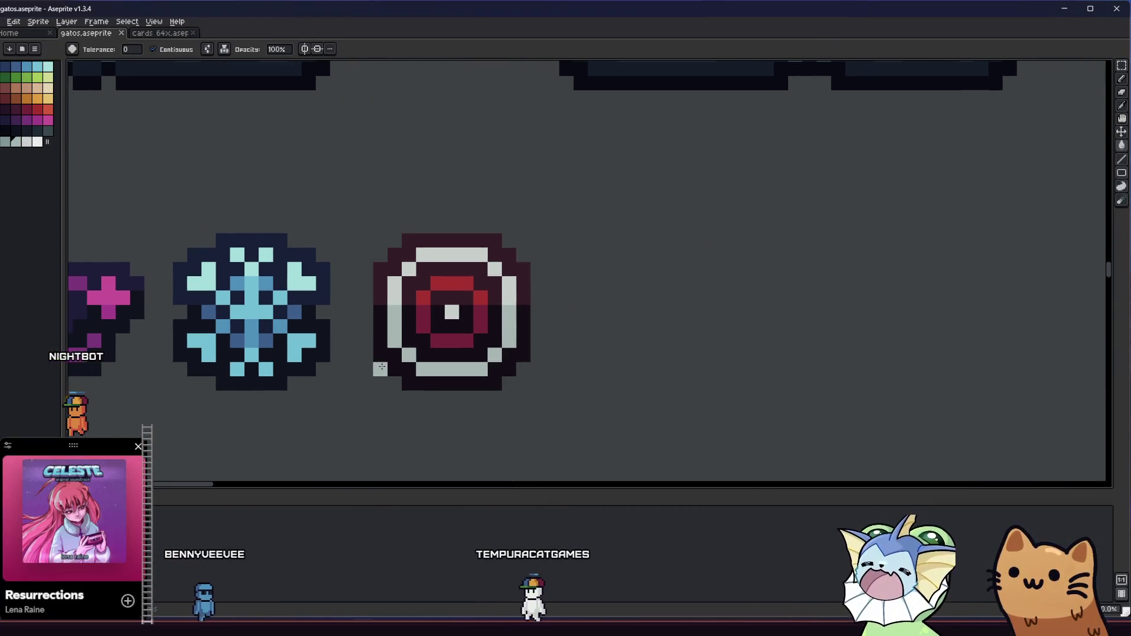
pyautogui.scroll(1, 369, 372)
pyautogui.press('i')
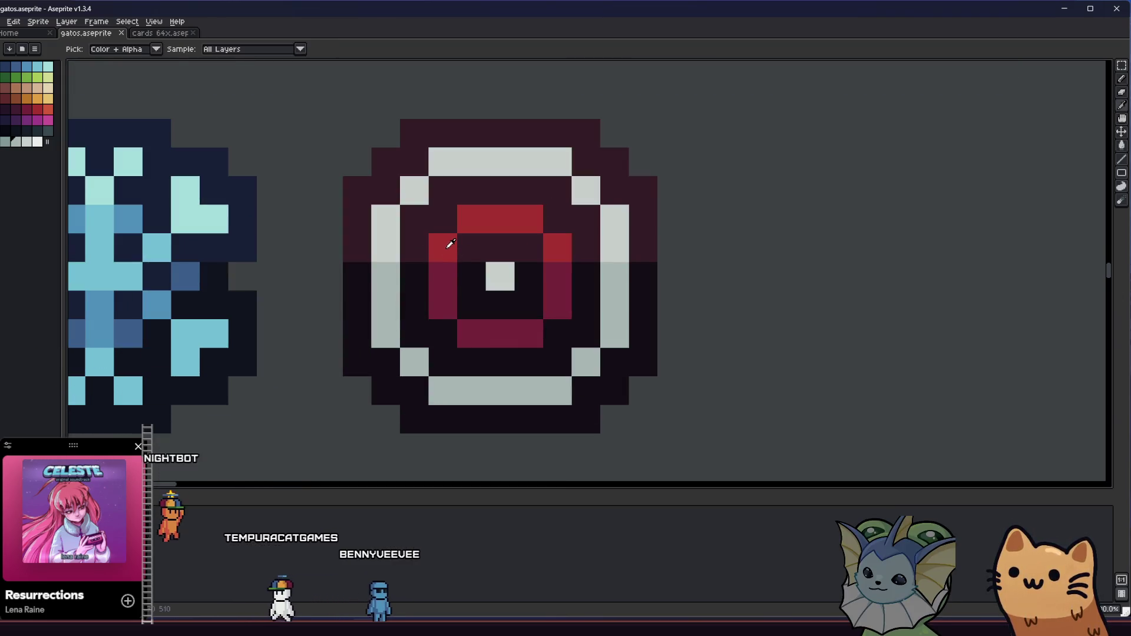
pyautogui.click(451, 244)
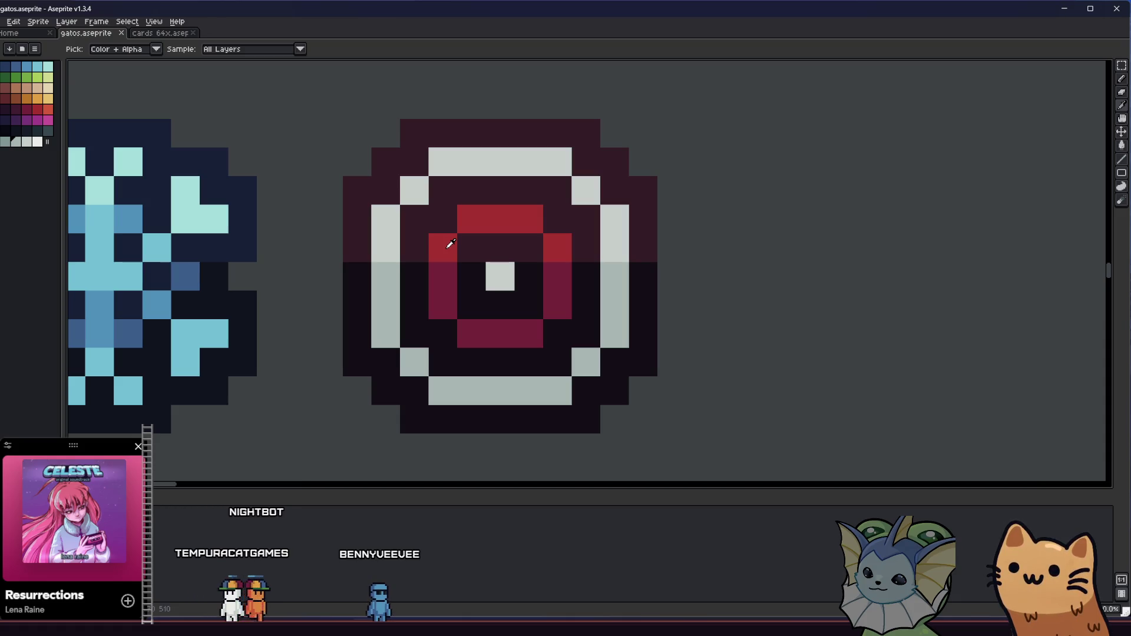
pyautogui.press('b')
pyautogui.click(406, 241)
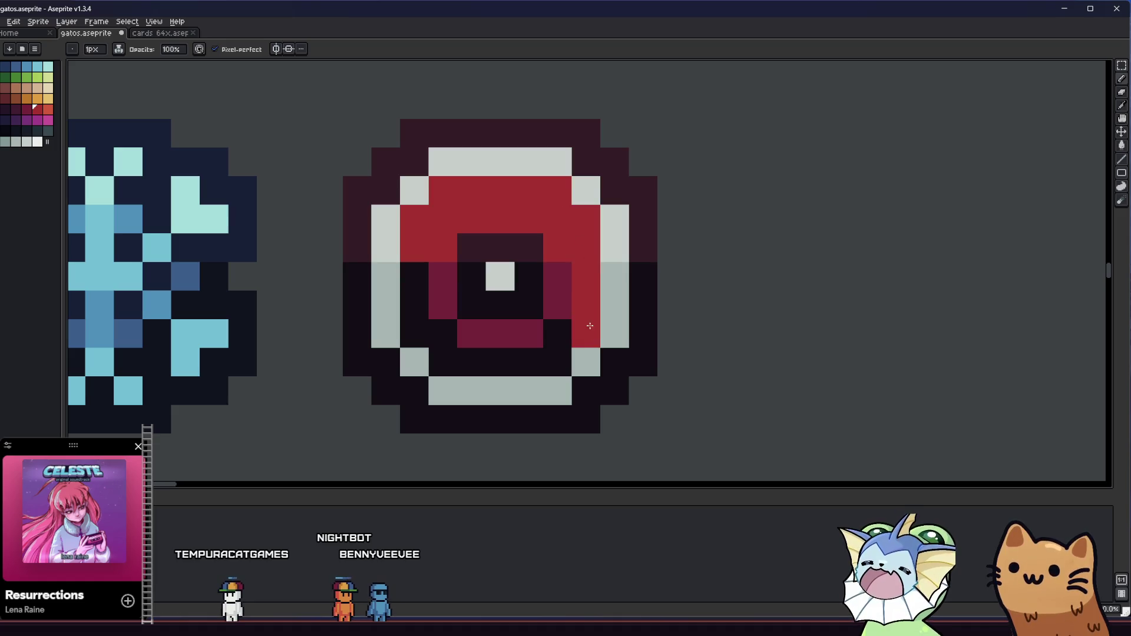
pyautogui.moveTo(567, 333); pyautogui.dragTo(486, 358)
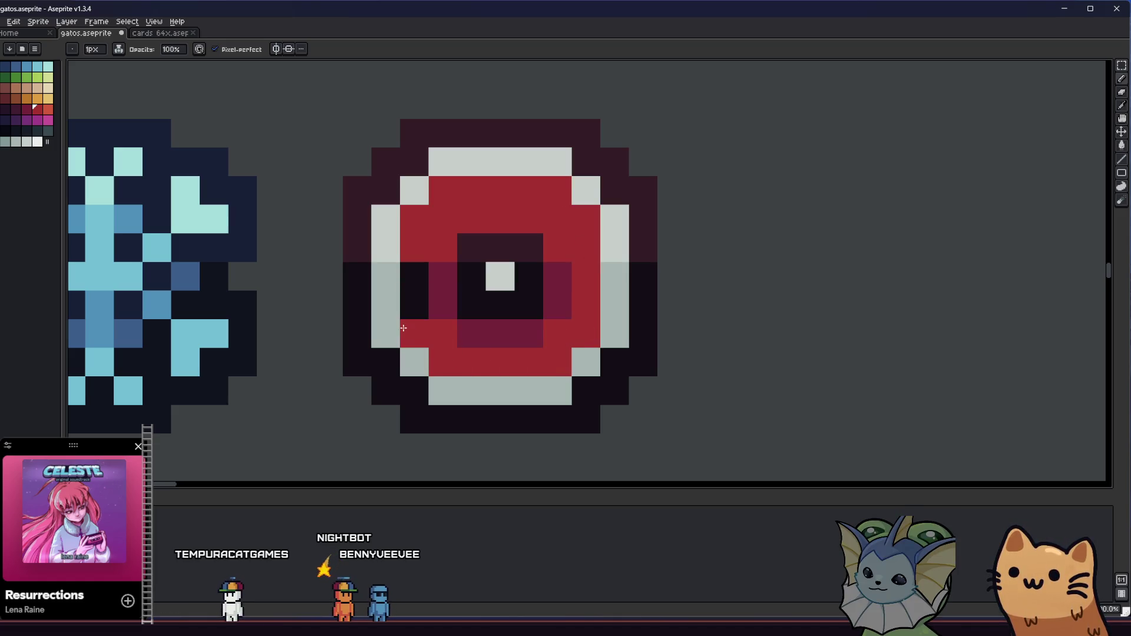
pyautogui.click(415, 292)
# Step: Sample the outer ring's light grey and paint a light-grey ring around the centre
pyautogui.press('i')
pyautogui.click(409, 259)
pyautogui.press('b')
pyautogui.moveTo(442, 276)
pyautogui.mouseDown()
pyautogui.moveTo(469, 328)
pyautogui.moveTo(552, 287)
pyautogui.moveTo(553, 250)
pyautogui.moveTo(522, 218)
pyautogui.moveTo(450, 252)
pyautogui.moveTo(472, 298)
pyautogui.moveTo(525, 295)
pyautogui.moveTo(482, 253)
pyautogui.mouseUp()
pyautogui.press('i')
pyautogui.click(419, 232)
# Step: With the Pencil active, pan across the sprite sheet to the snowflake and target icons
pyautogui.press('b')
pyautogui.scroll(-8, 482, 254)
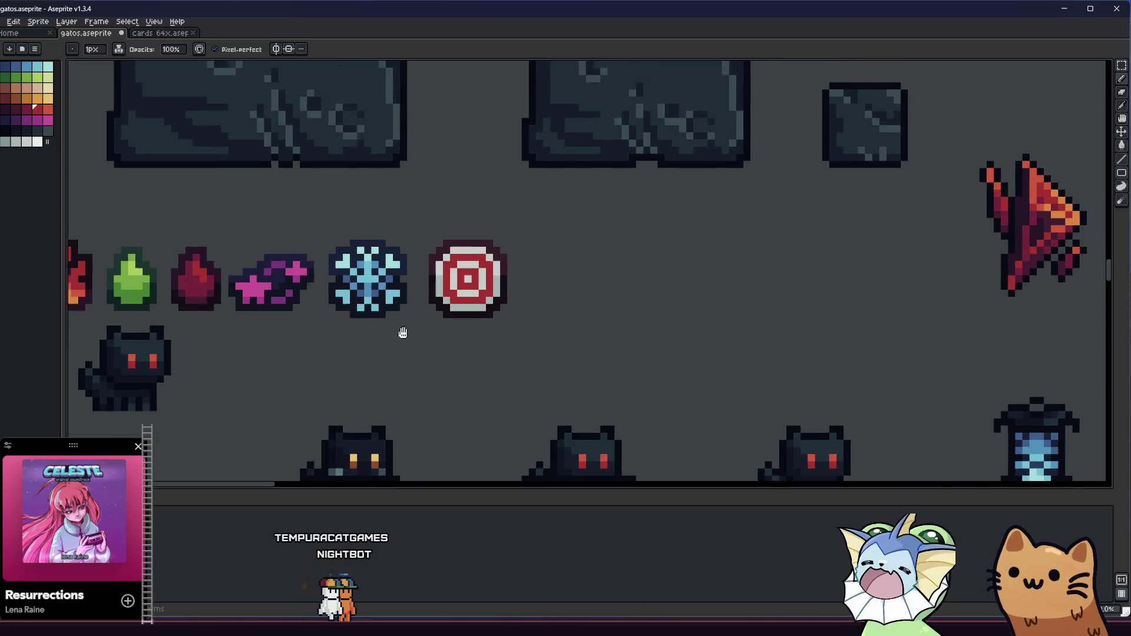
pyautogui.scroll(2, 370, 364)
pyautogui.moveTo(370, 364); pyautogui.dragTo(317, 393)
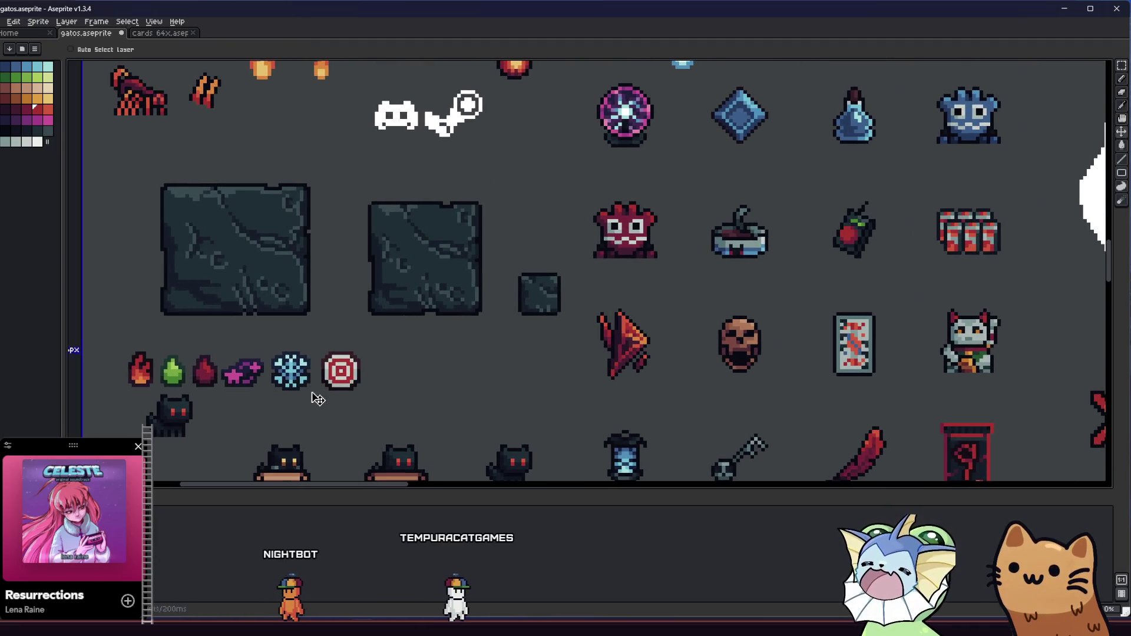
pyautogui.scroll(-2, 335, 402)
pyautogui.scroll(-3, 335, 401)
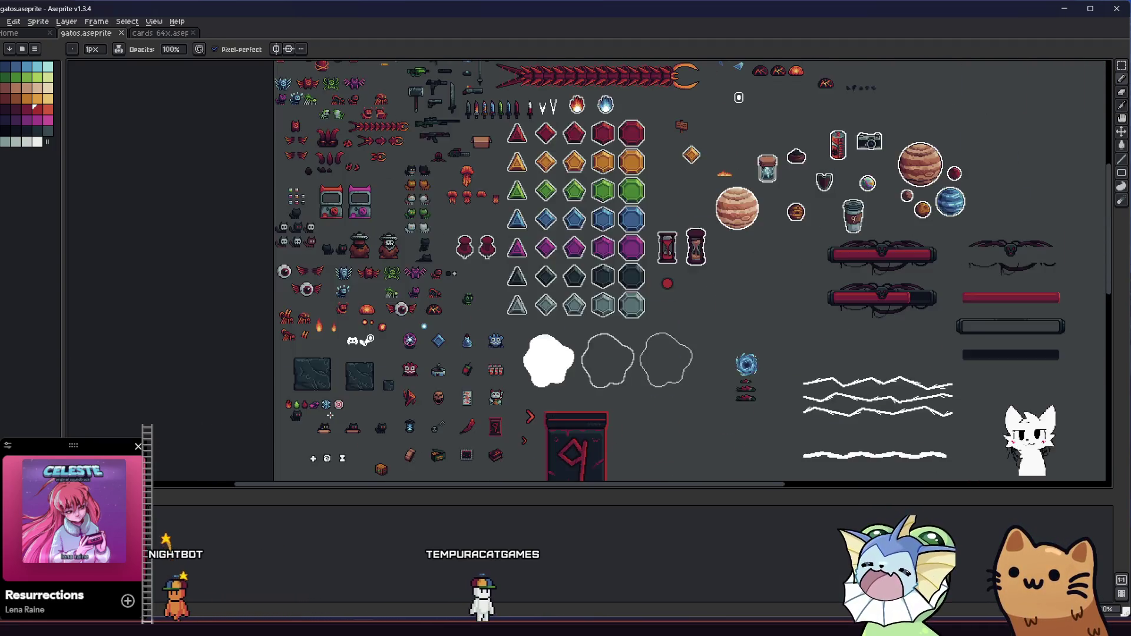
pyautogui.scroll(4, 335, 402)
pyautogui.moveTo(315, 384)
pyautogui.mouseDown()
pyautogui.moveTo(276, 424)
pyautogui.moveTo(192, 424)
pyautogui.mouseUp()
pyautogui.scroll(2, 192, 425)
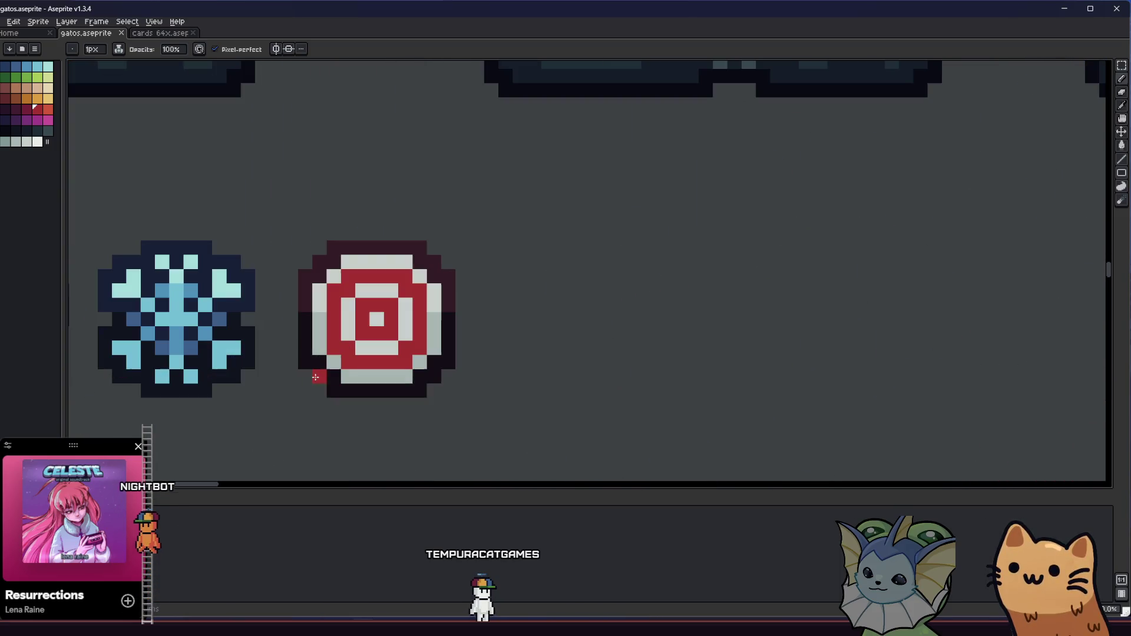
pyautogui.moveTo(291, 399)
pyautogui.mouseDown()
pyautogui.moveTo(617, 379)
pyautogui.moveTo(542, 376)
pyautogui.mouseUp()
pyautogui.scroll(-3, 474, 386)
pyautogui.scroll(1, 493, 390)
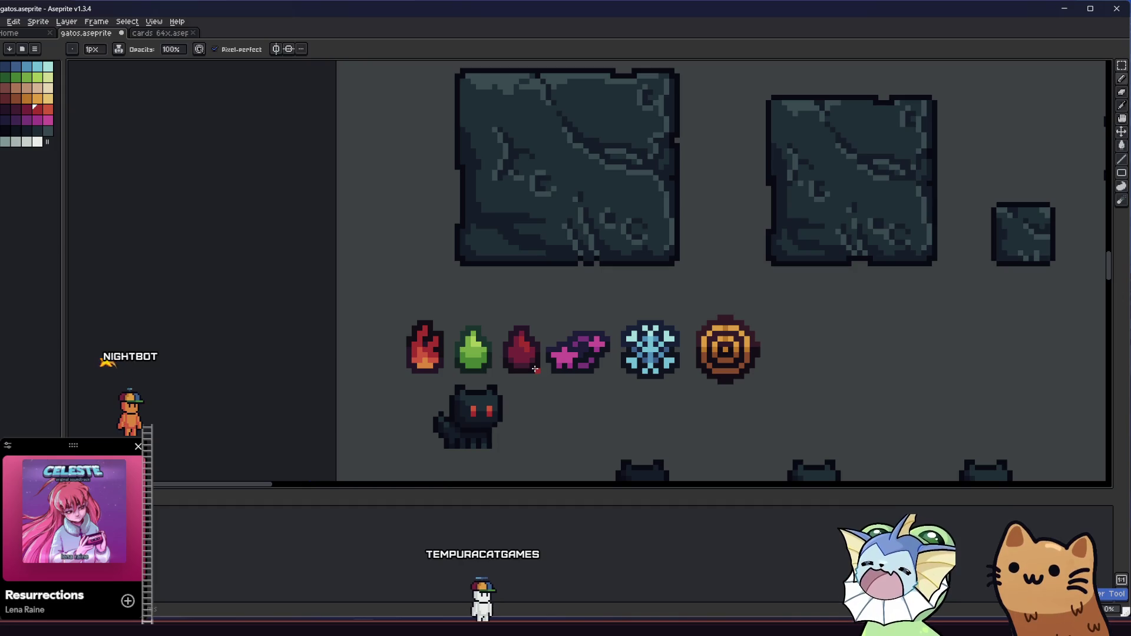
# Step: Save gatos.aseprite and sample the target icon's light orange as the drawing colour
pyautogui.press('ctrl')
pyautogui.scroll(3, 690, 336)
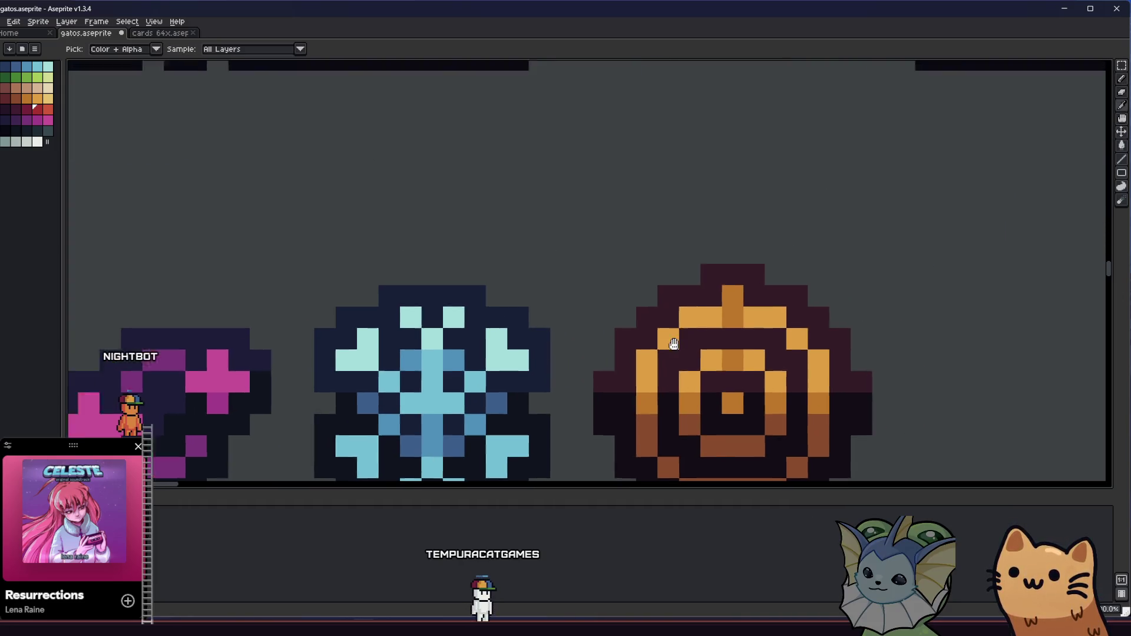
pyautogui.hscroll(2, 692, 330)
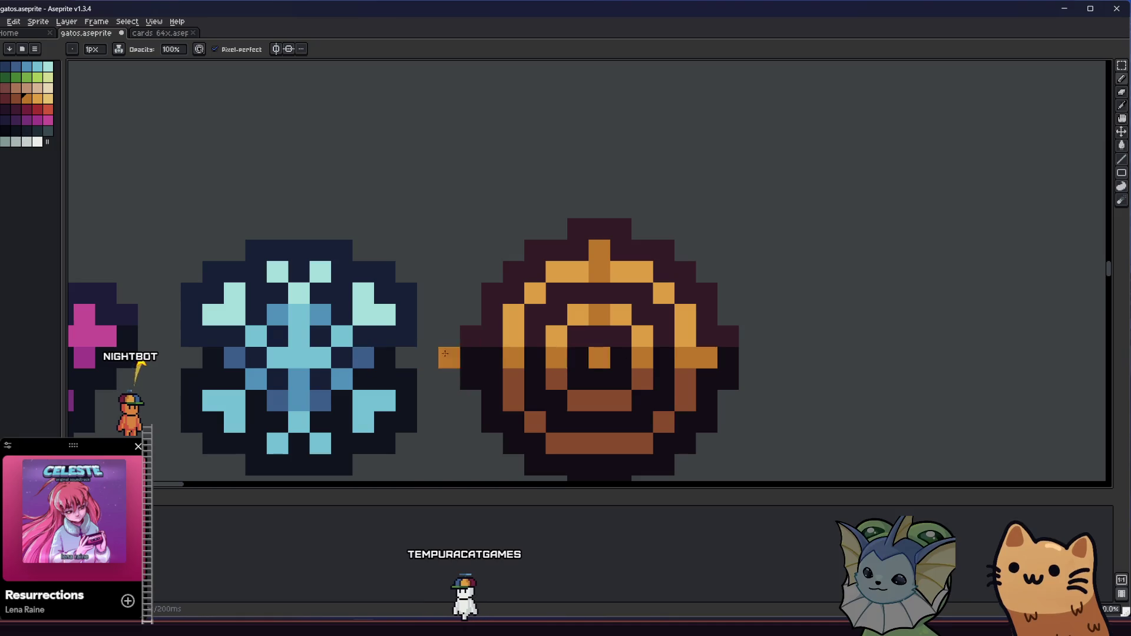
pyautogui.scroll(-5, 554, 412)
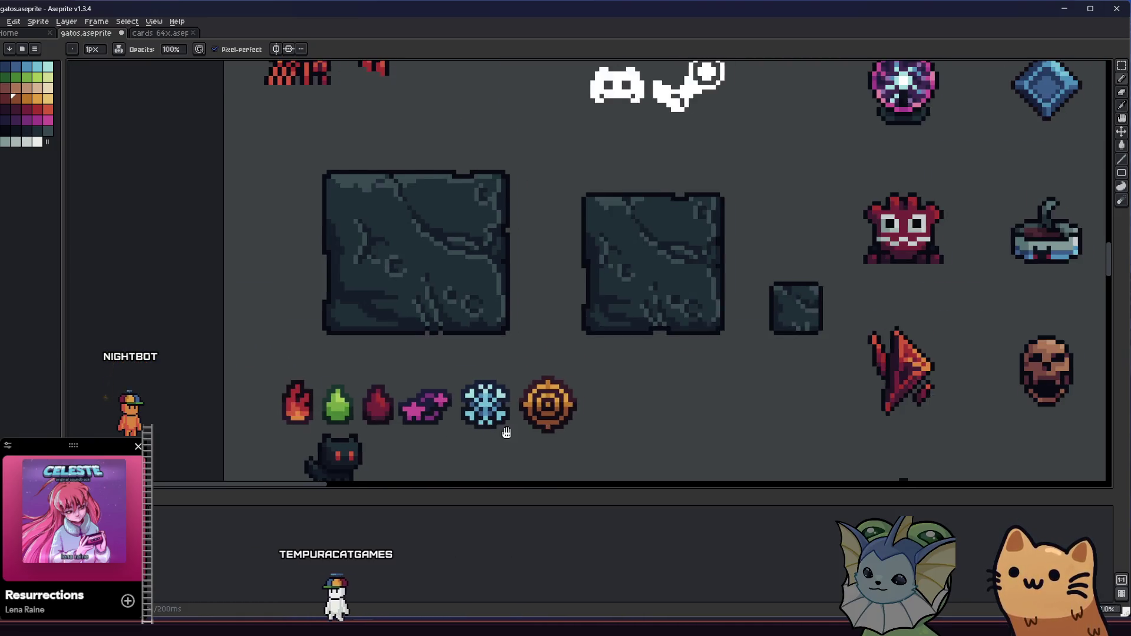
pyautogui.moveTo(513, 429); pyautogui.dragTo(390, 415)
pyautogui.scroll(-2, 389, 415)
pyautogui.scroll(3, 379, 395)
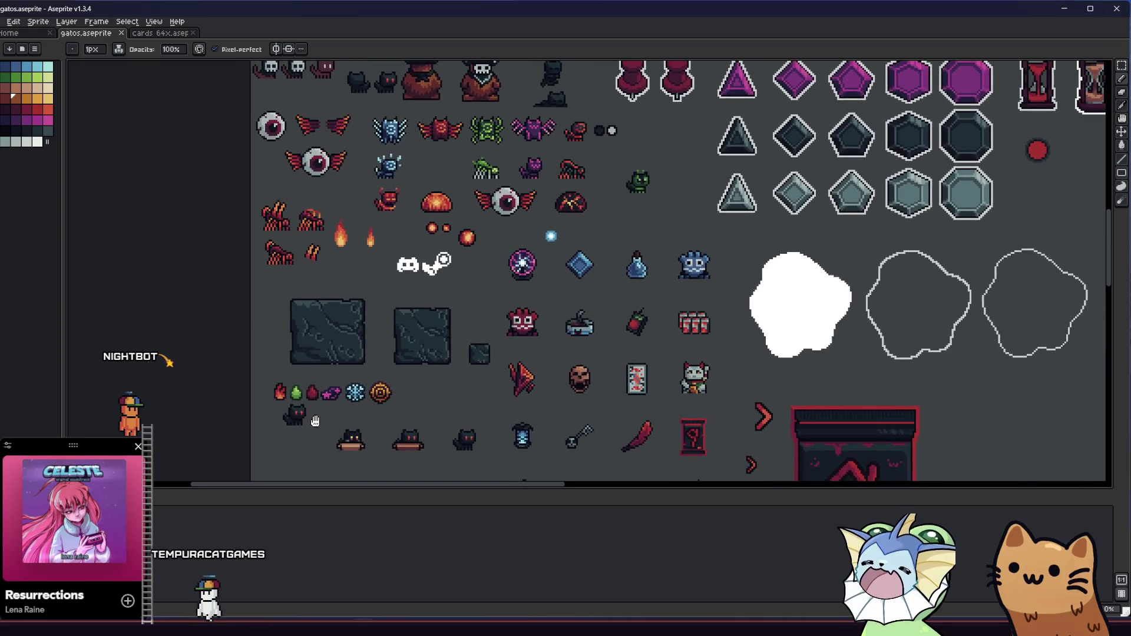
pyautogui.scroll(4, 379, 396)
pyautogui.keyDown('alt'); pyautogui.click(307, 305); pyautogui.keyUp('alt')
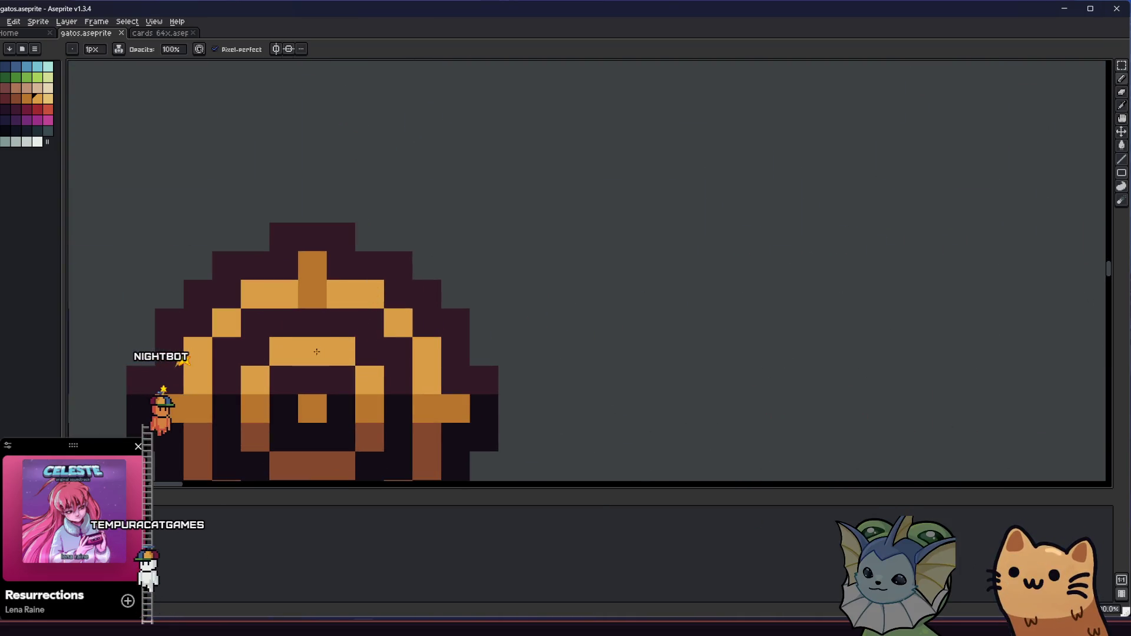
pyautogui.scroll(-3, 307, 306)
pyautogui.scroll(1, 385, 331)
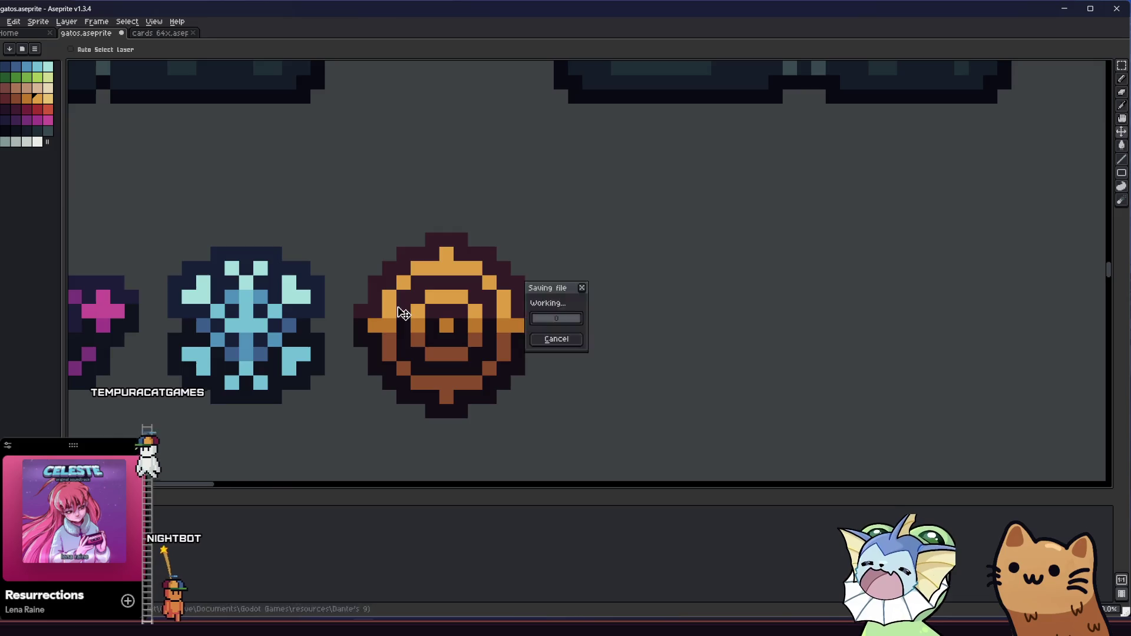
pyautogui.scroll(-3, 385, 331)
pyautogui.scroll(5, 385, 331)
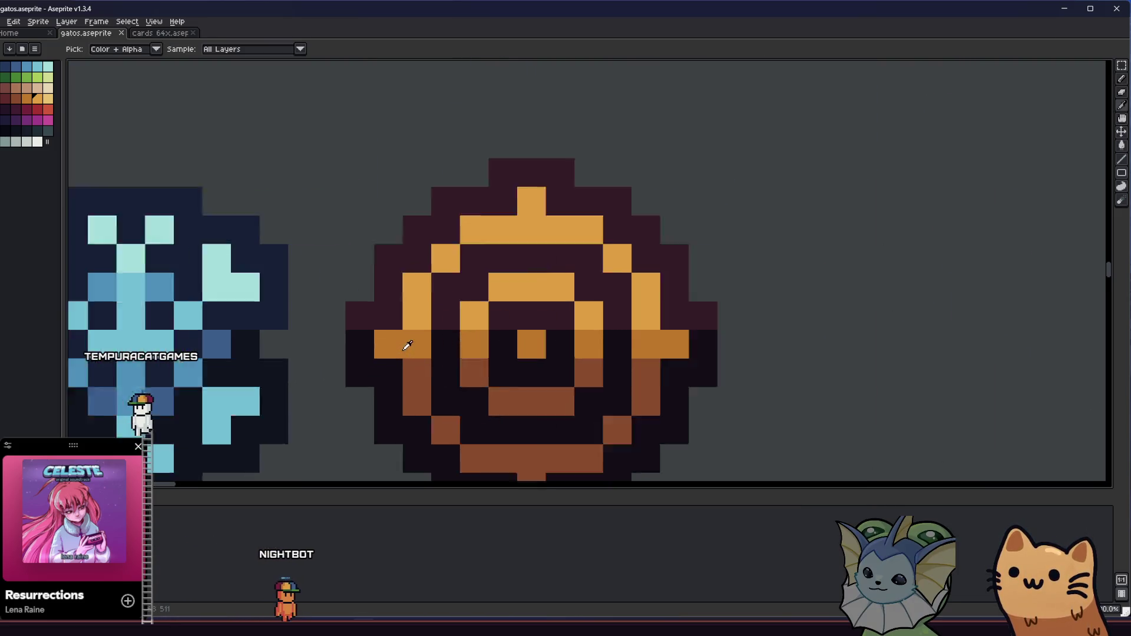
# Step: Repaint the target's inner-ring pixels darker orange and its centre pixel light orange
pyautogui.keyDown('alt'); pyautogui.click(501, 333); pyautogui.keyUp('alt')
pyautogui.click(509, 297)
pyautogui.moveTo(551, 255); pyautogui.dragTo(624, 255)
pyautogui.click(681, 297)
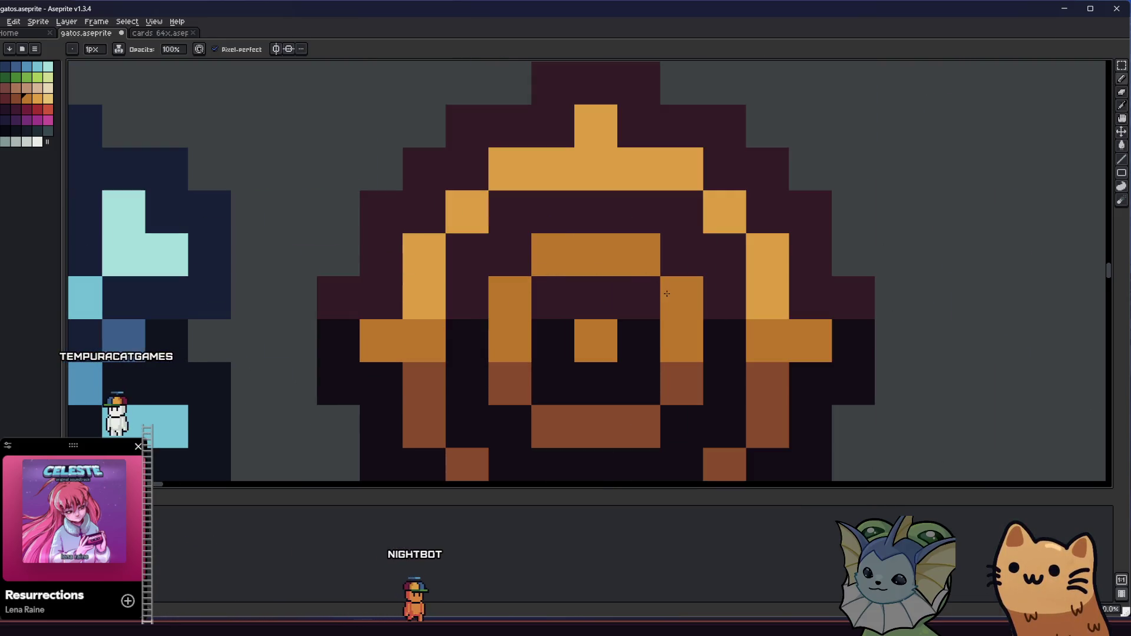
pyautogui.keyDown('alt'); pyautogui.click(748, 268); pyautogui.keyUp('alt')
pyautogui.click(595, 340)
pyautogui.scroll(-1, 595, 340)
# Step: Paint Bucket the bottom brown band and right brown column light orange
pyautogui.keyDown('alt'); pyautogui.click(651, 347); pyautogui.keyUp('alt')
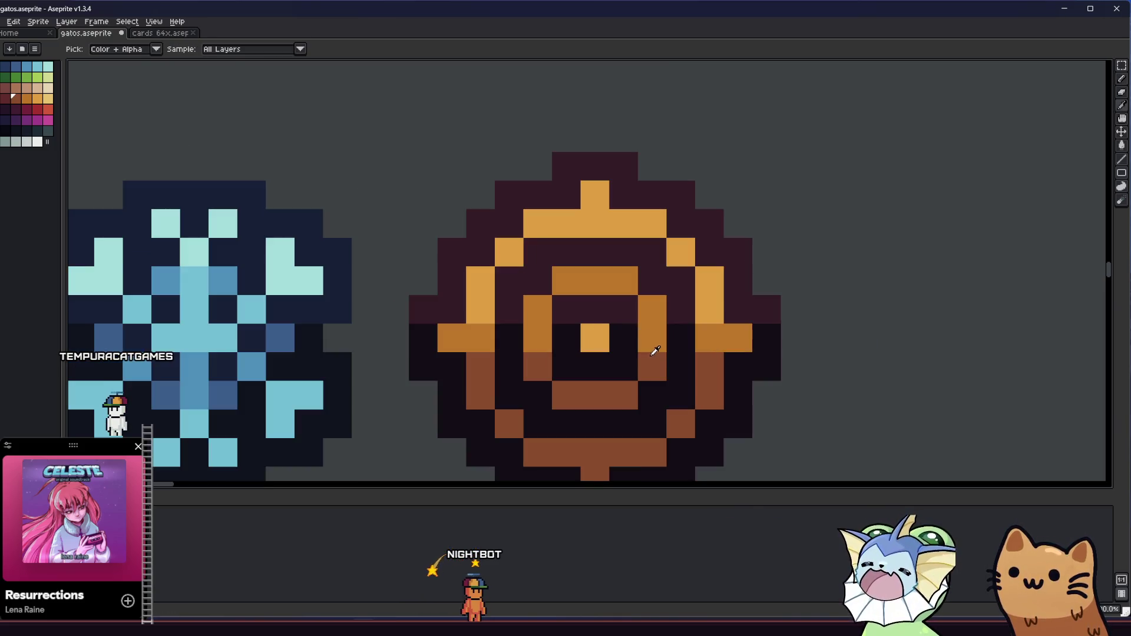
pyautogui.keyDown('alt'); pyautogui.click(477, 333); pyautogui.keyUp('alt')
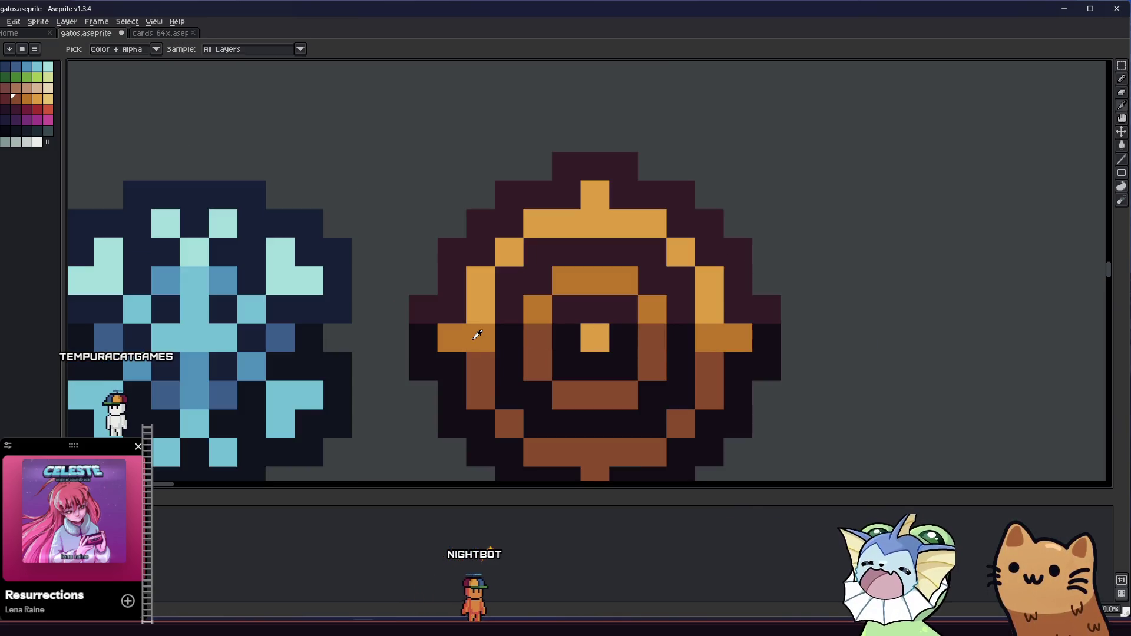
pyautogui.press('g')
pyautogui.click(478, 365)
pyautogui.rightClick(543, 429)
pyautogui.click(545, 452)
pyautogui.click(667, 396)
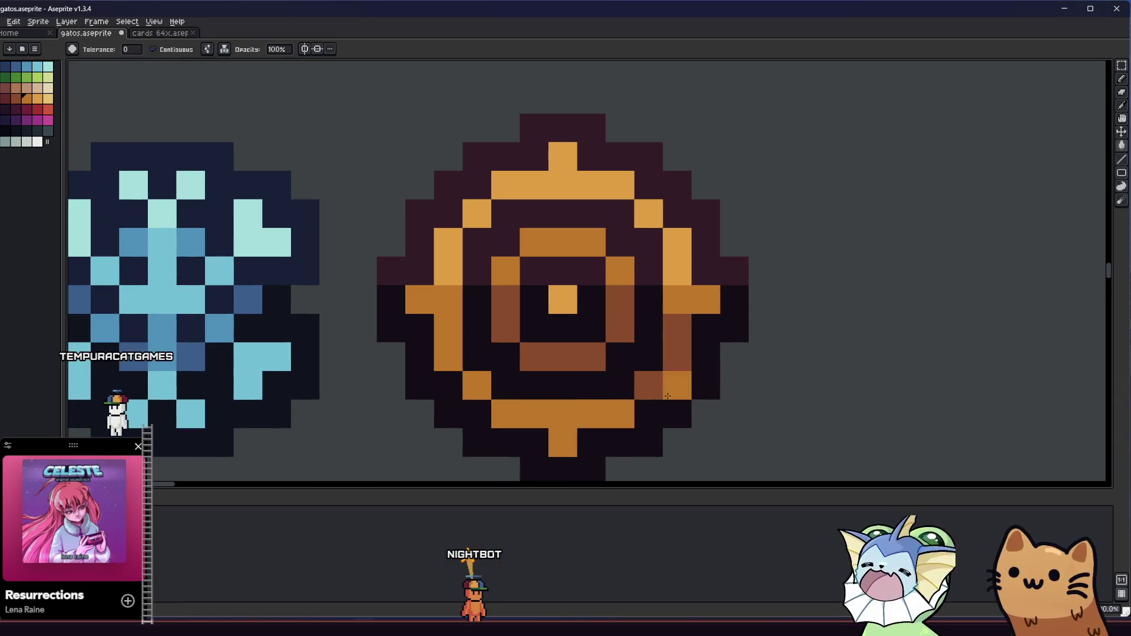
pyautogui.click(677, 342)
pyautogui.scroll(-5, 644, 380)
pyautogui.scroll(-2, 505, 379)
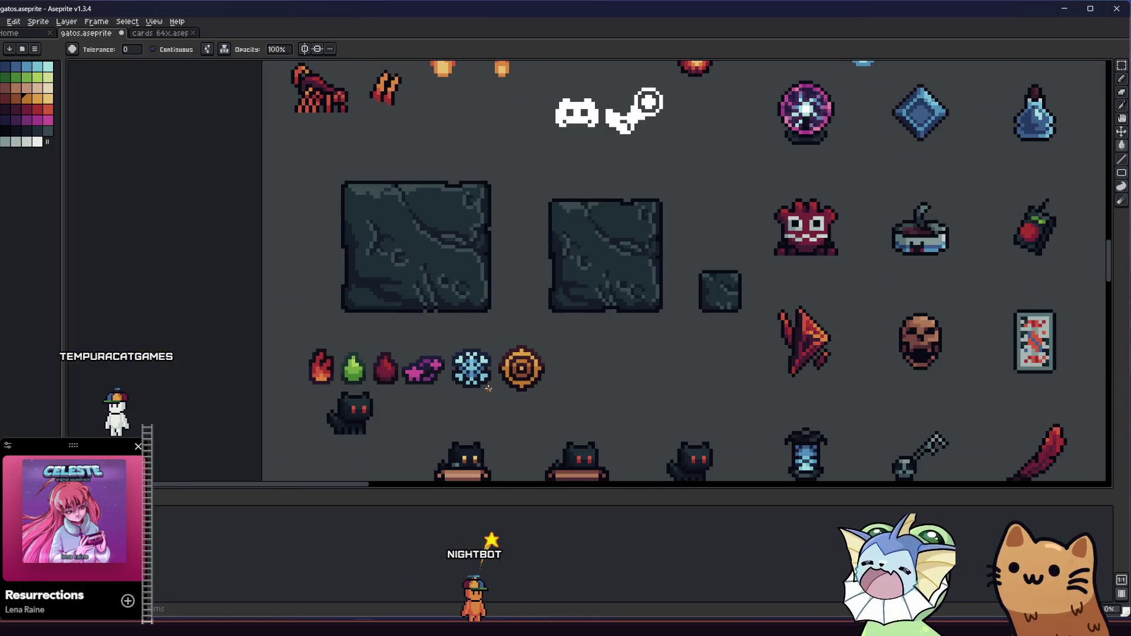
pyautogui.scroll(2, 393, 389)
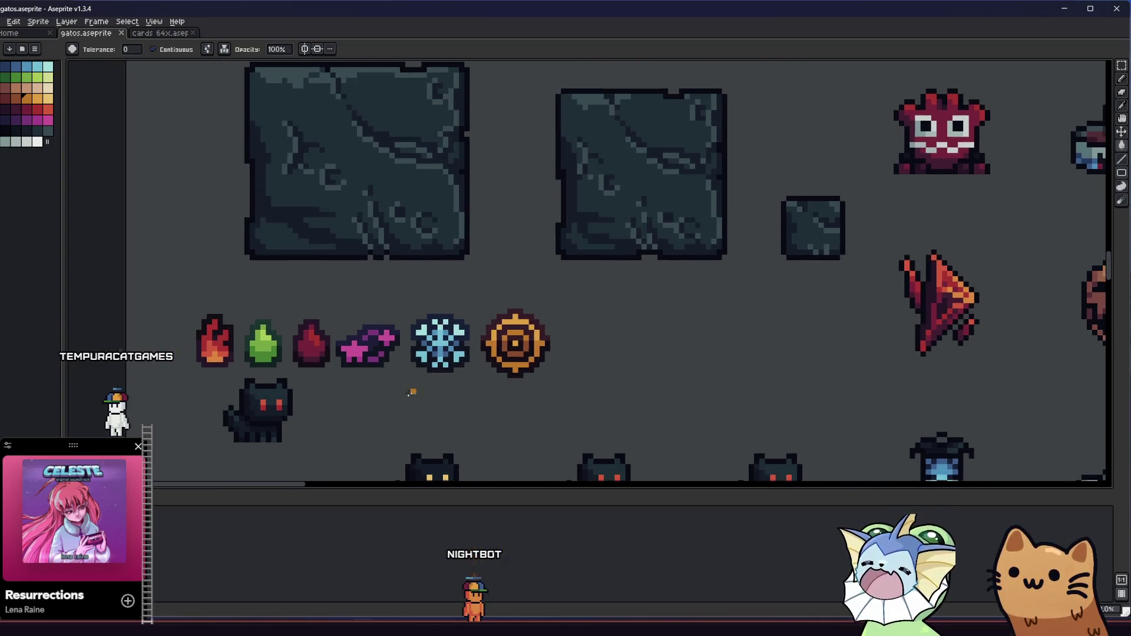
pyautogui.hscroll(-3, 360, 379)
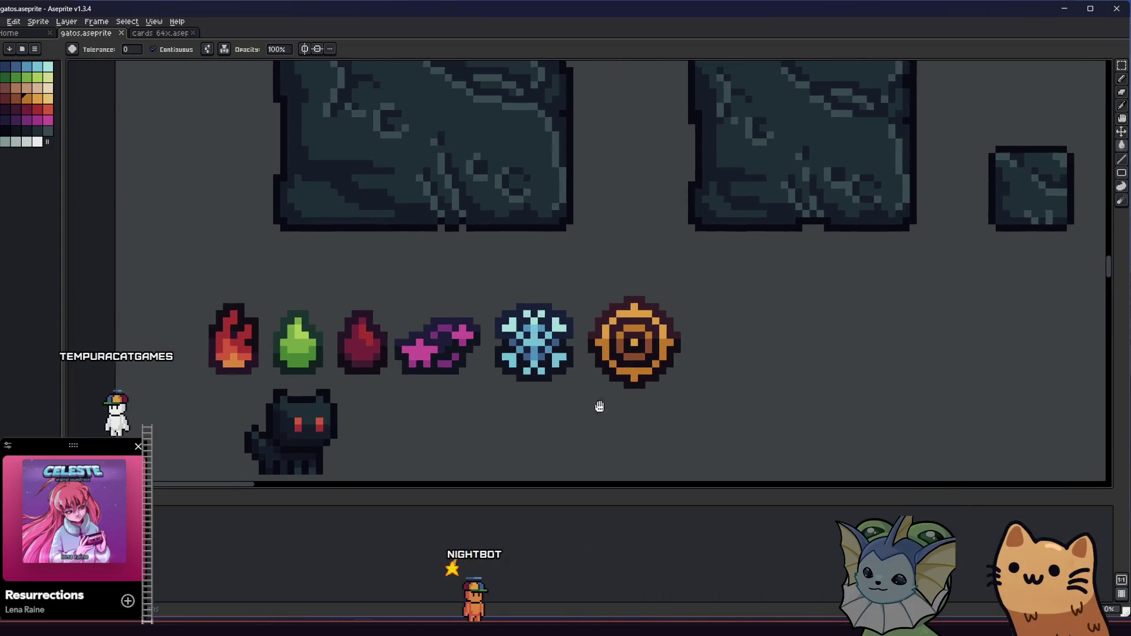
pyautogui.scroll(3, 736, 392)
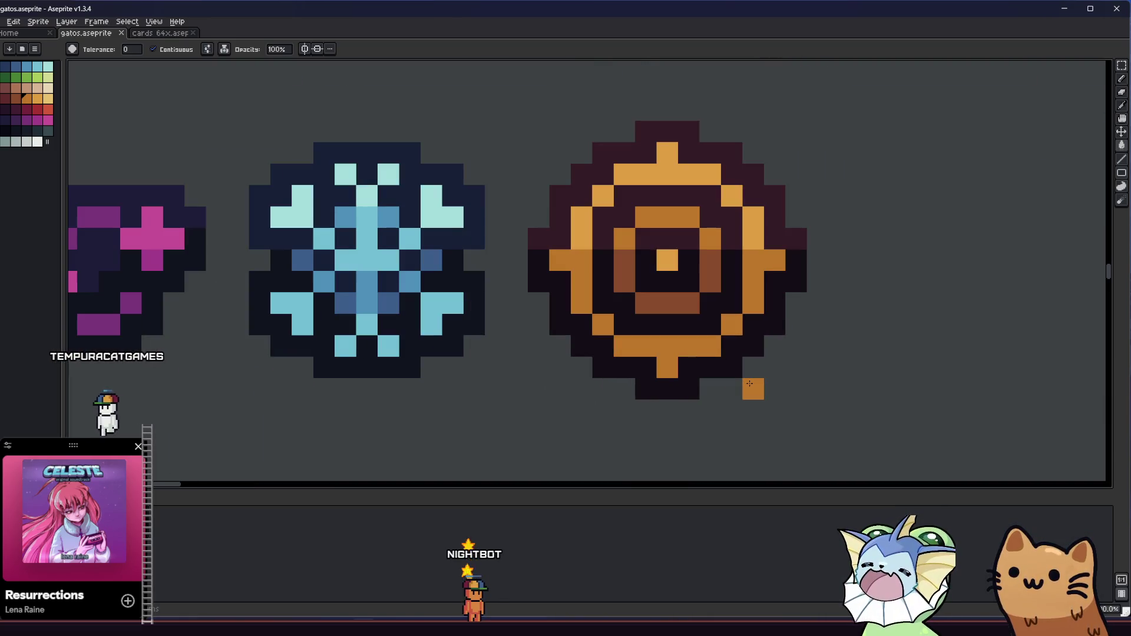
# Step: Shade the lower-left diagonal, bottom row and right-side pixels brown with the Pencil
pyautogui.keyDown('alt'); pyautogui.click(639, 295); pyautogui.keyUp('alt')
pyautogui.press('b')
pyautogui.click(586, 298)
pyautogui.moveTo(586, 298)
pyautogui.mouseDown()
pyautogui.moveTo(636, 346)
pyautogui.moveTo(708, 337)
pyautogui.mouseUp()
pyautogui.moveTo(753, 282); pyautogui.dragTo(752, 304)
pyautogui.press('v')
pyautogui.press('b')
# Step: Sample the icon's orange and repaint a stray brown ring pixel orange
pyautogui.keyDown('alt'); pyautogui.click(581, 273); pyautogui.keyUp('alt')
pyautogui.click(577, 274)
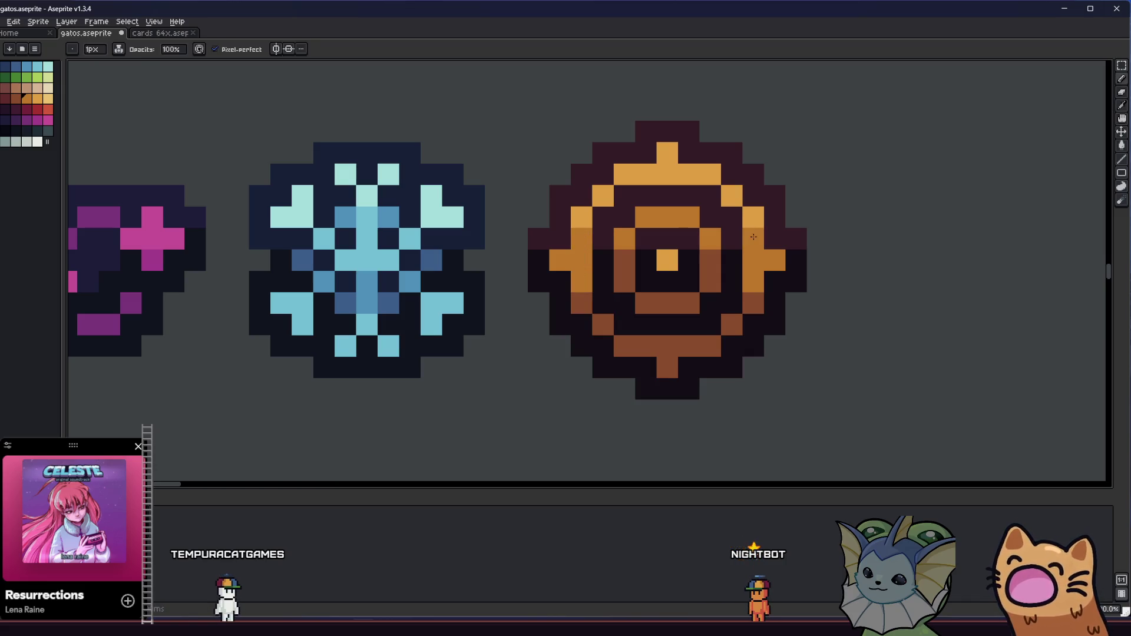
pyautogui.scroll(-5, 753, 236)
pyautogui.moveTo(619, 308); pyautogui.dragTo(488, 345)
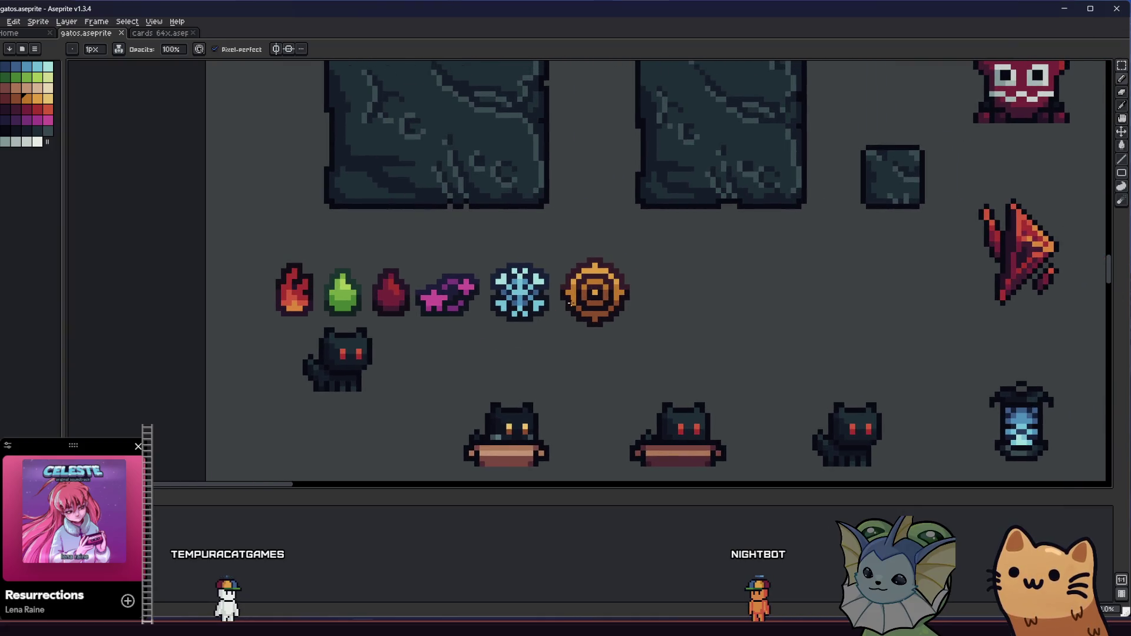
pyautogui.scroll(-2, 569, 303)
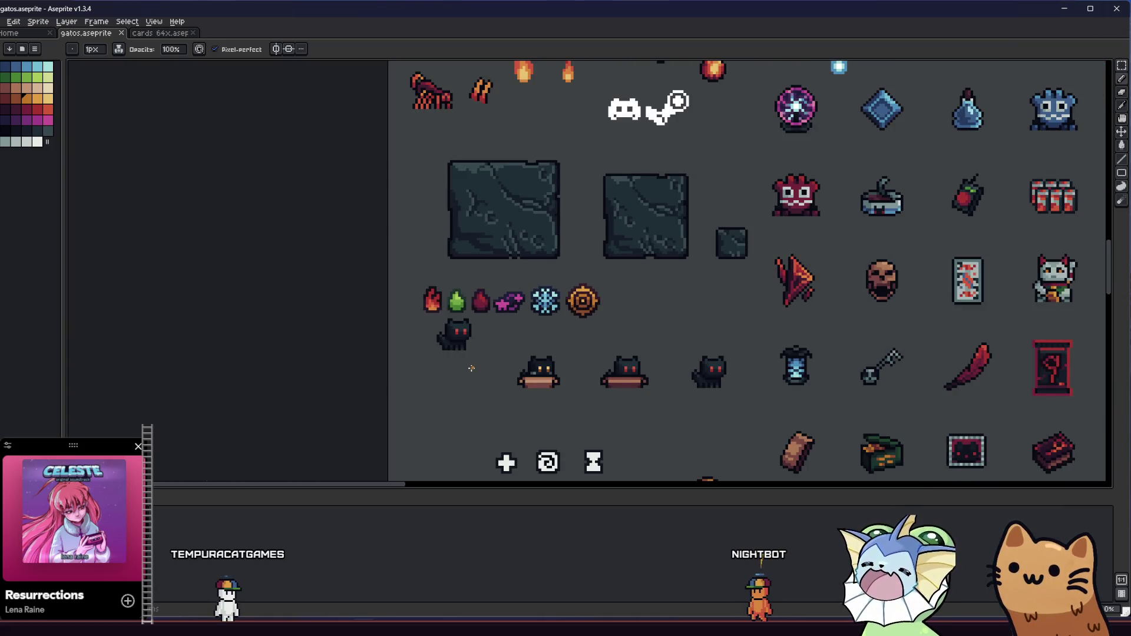
pyautogui.moveTo(480, 363); pyautogui.dragTo(441, 381)
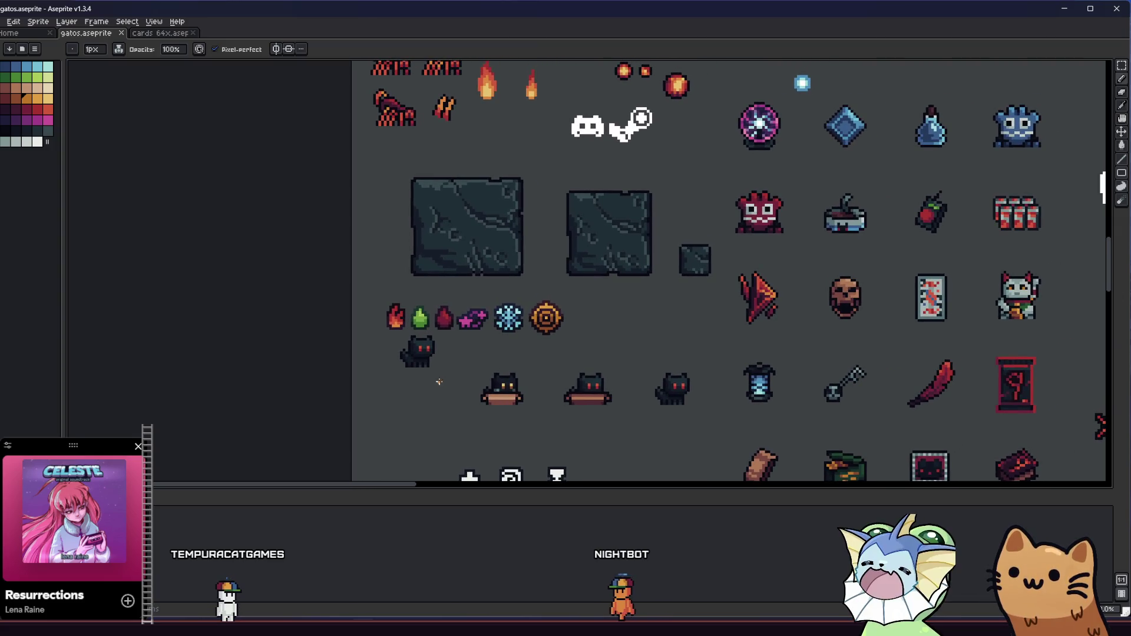
pyautogui.scroll(4, 456, 367)
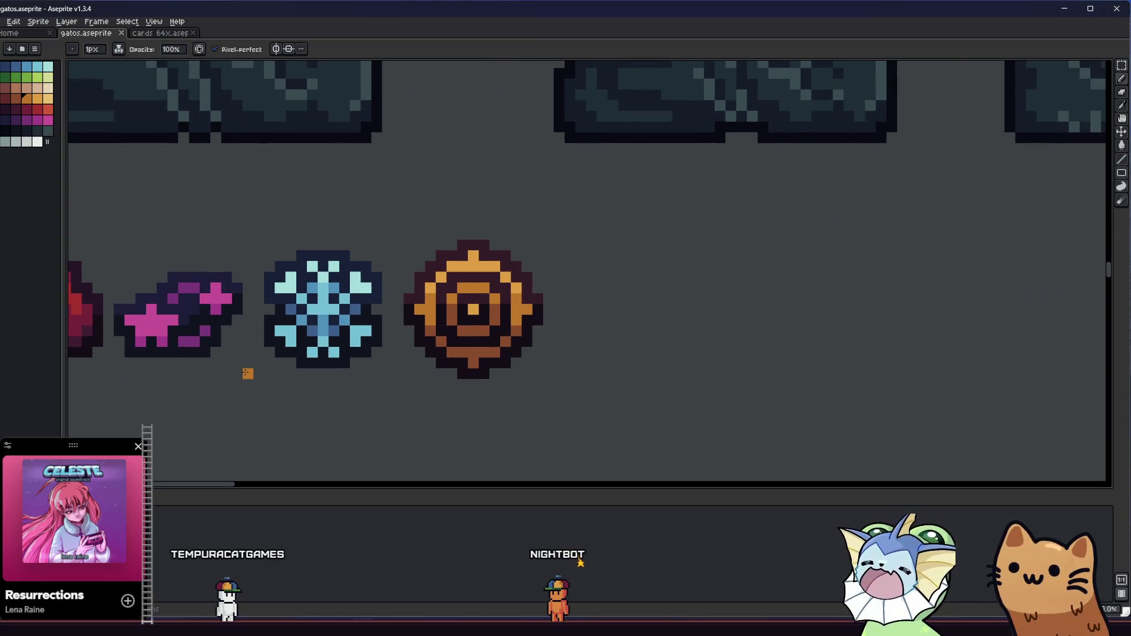
pyautogui.scroll(-2, 453, 342)
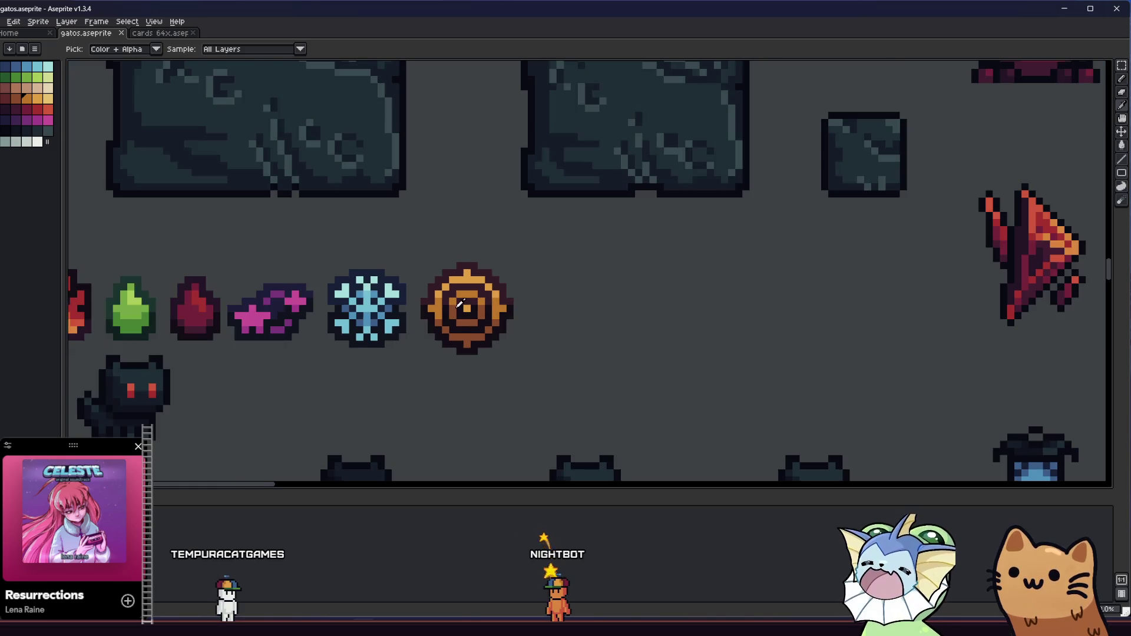
pyautogui.scroll(5, 424, 336)
# Step: Fill the four brown pixels on the lower ring back to orange
pyautogui.press('g')
pyautogui.click(426, 396)
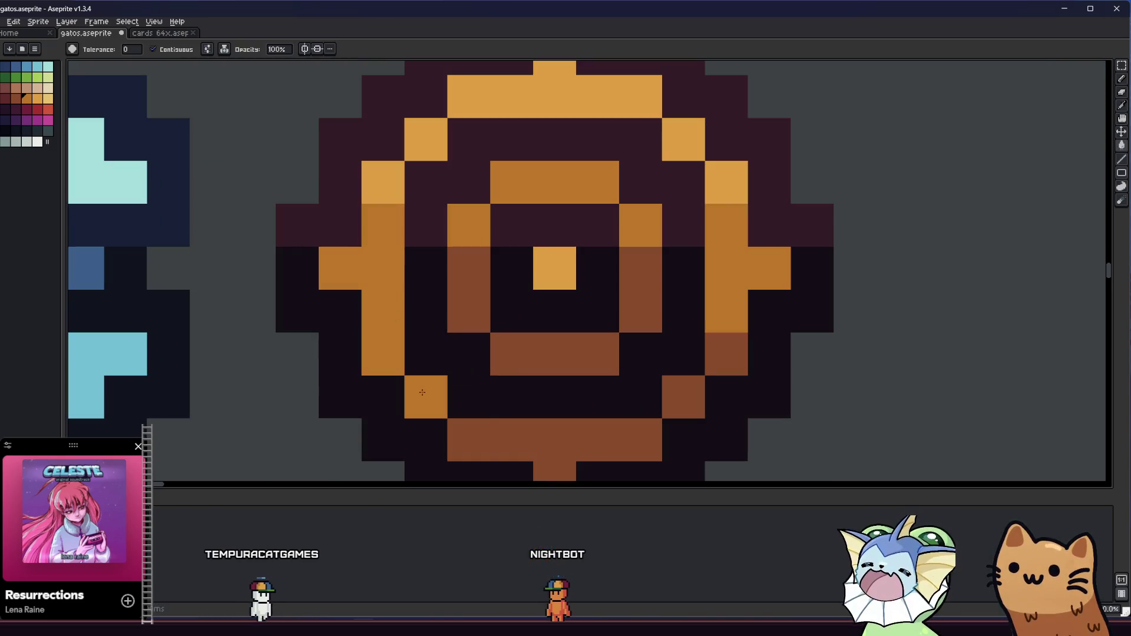
pyautogui.click(553, 439)
pyautogui.click(683, 397)
pyautogui.click(726, 354)
pyautogui.scroll(-3, 636, 373)
pyautogui.moveTo(636, 373)
pyautogui.mouseDown()
pyautogui.moveTo(538, 379)
pyautogui.moveTo(373, 358)
pyautogui.moveTo(393, 340)
pyautogui.mouseUp()
pyautogui.scroll(1, 490, 301)
pyautogui.press('i')
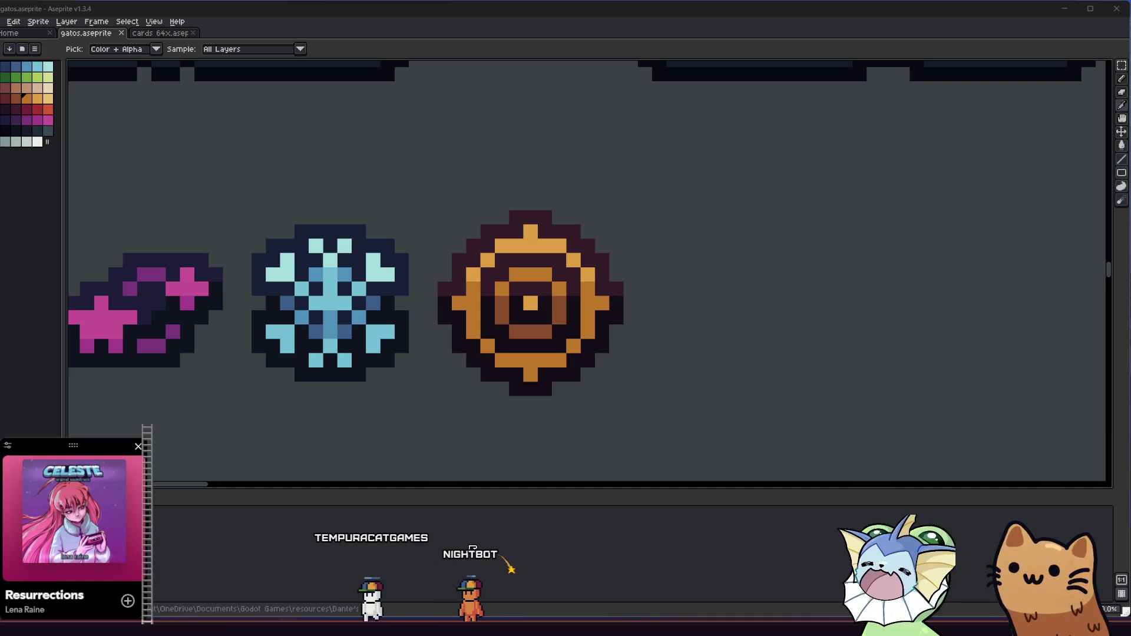
pyautogui.scroll(-5, 545, 365)
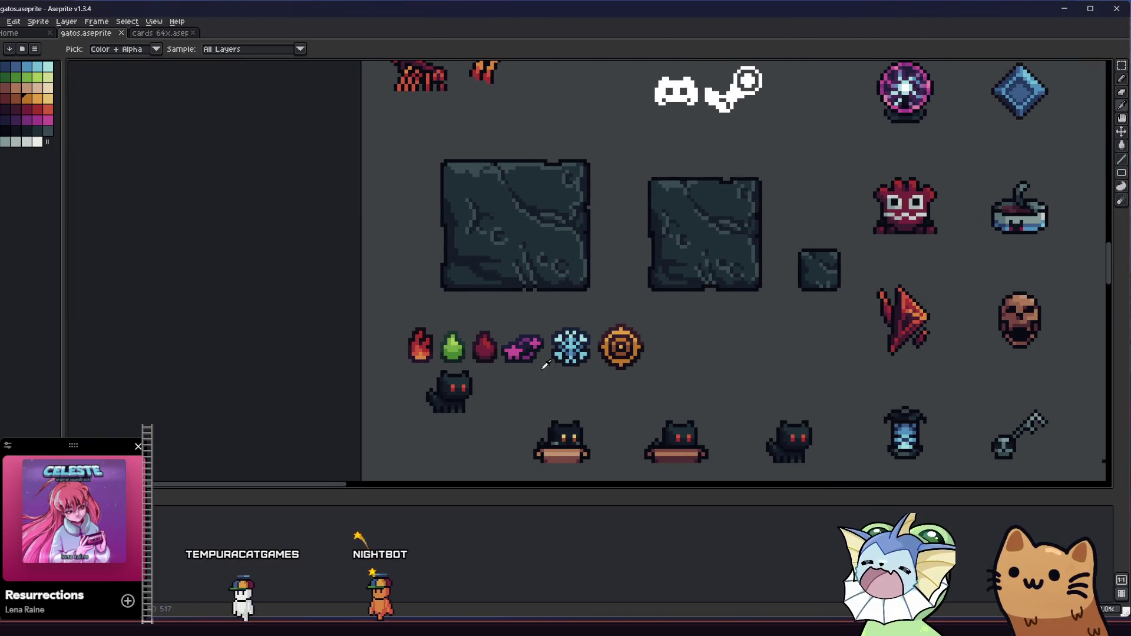
pyautogui.scroll(4, 574, 341)
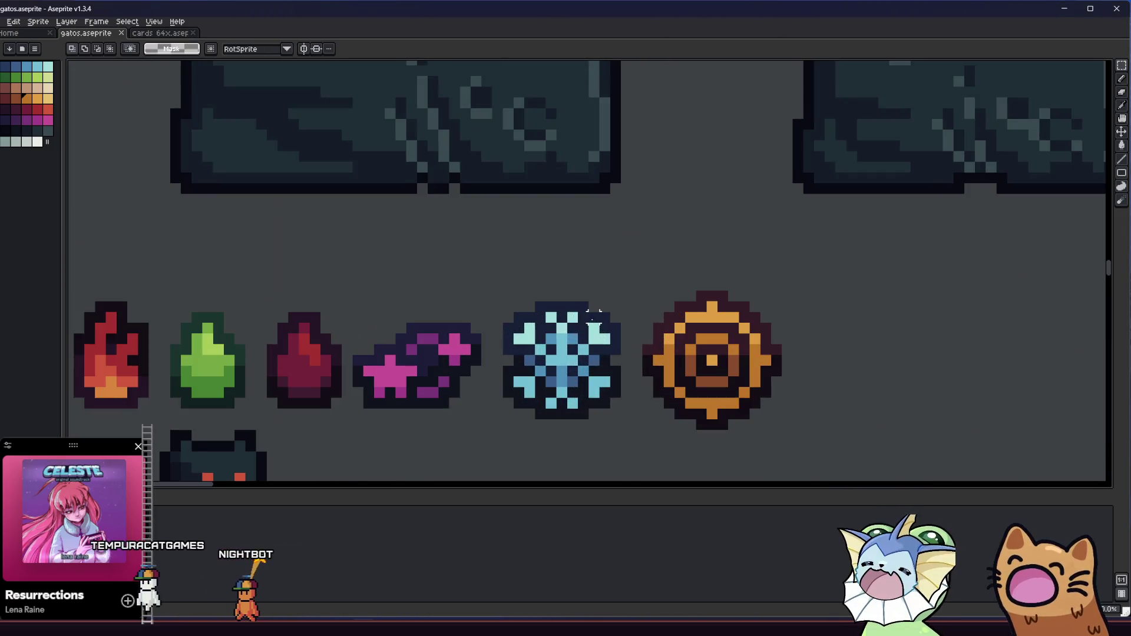
pyautogui.scroll(-2, 593, 316)
pyautogui.moveTo(675, 267); pyautogui.dragTo(807, 402)
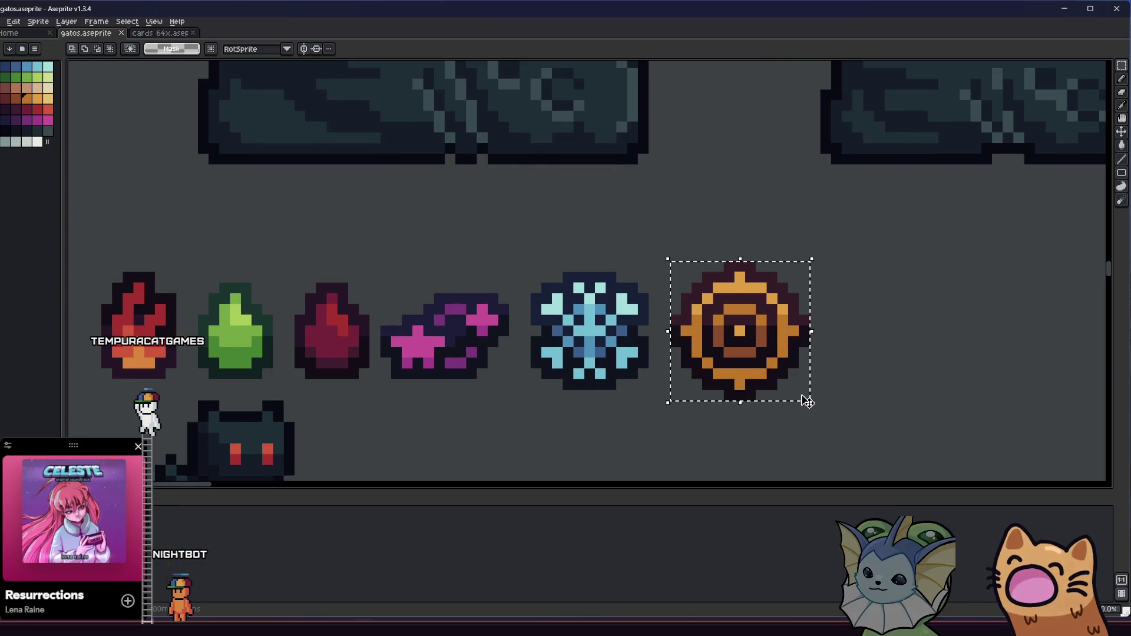
pyautogui.click(618, 393)
pyautogui.scroll(-2, 625, 398)
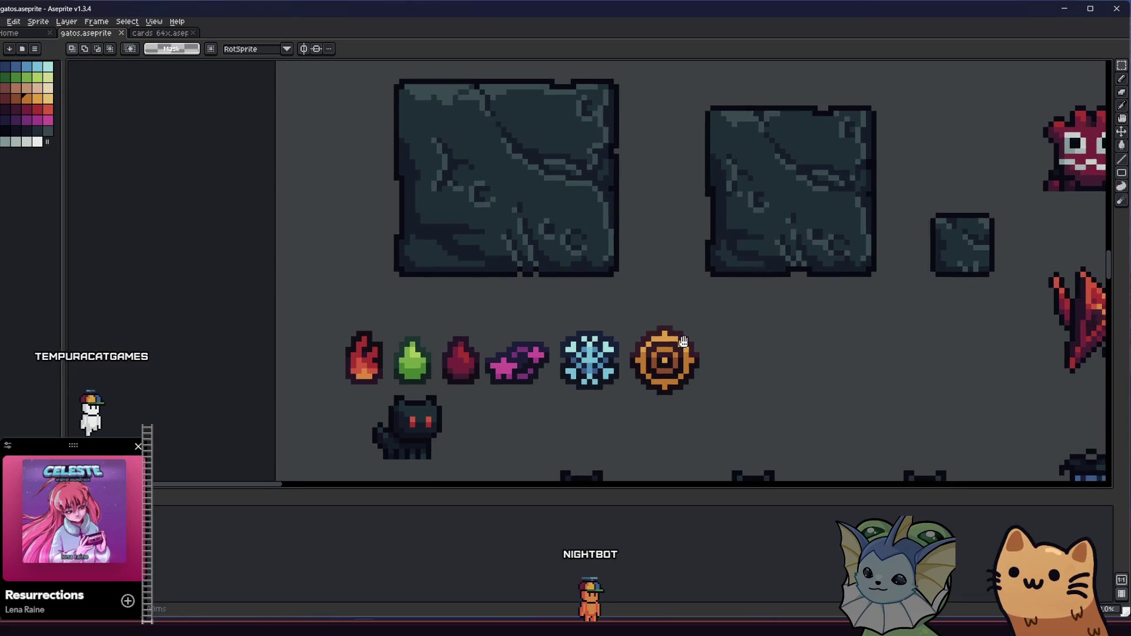
pyautogui.scroll(-1, 567, 371)
pyautogui.scroll(3, 467, 266)
pyautogui.moveTo(466, 280); pyautogui.dragTo(645, 459)
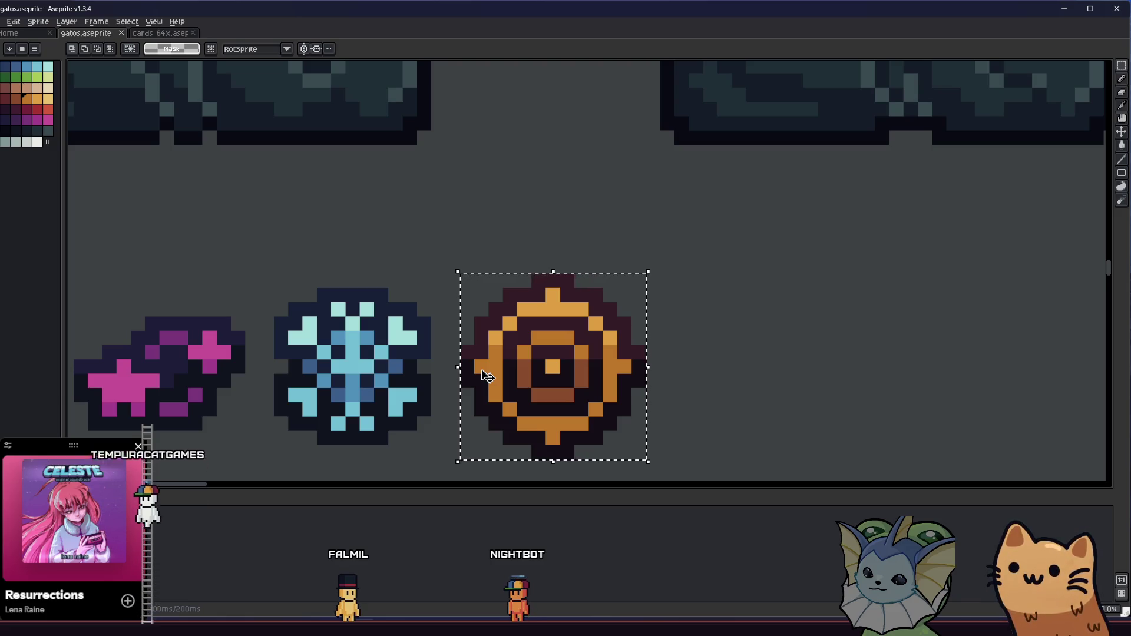
pyautogui.scroll(-5, 424, 367)
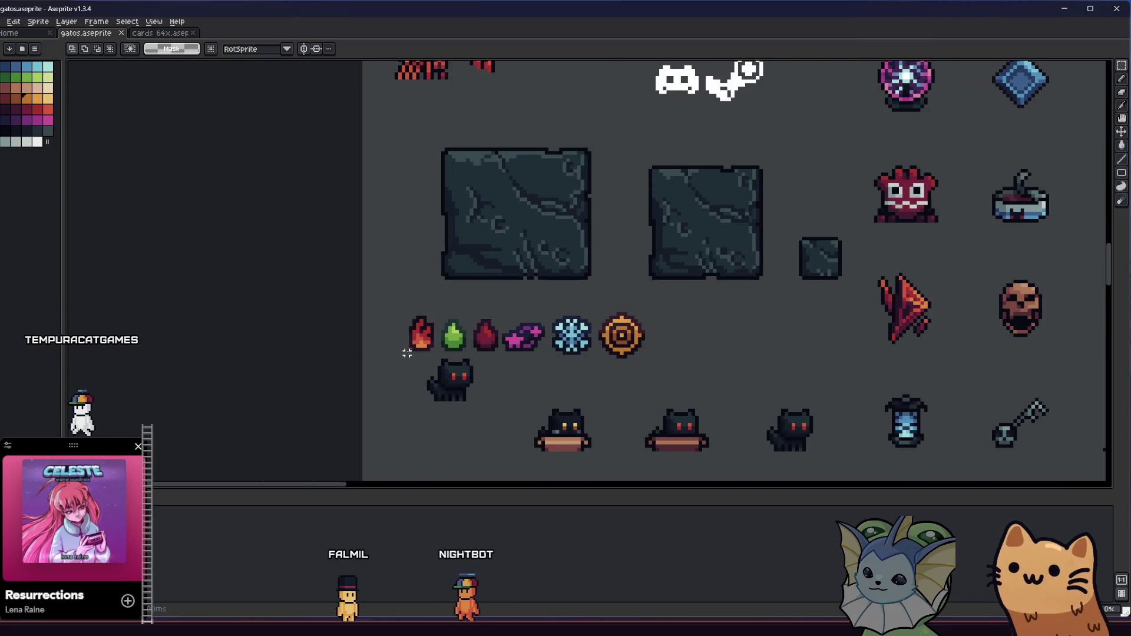
pyautogui.hscroll(5, 486, 364)
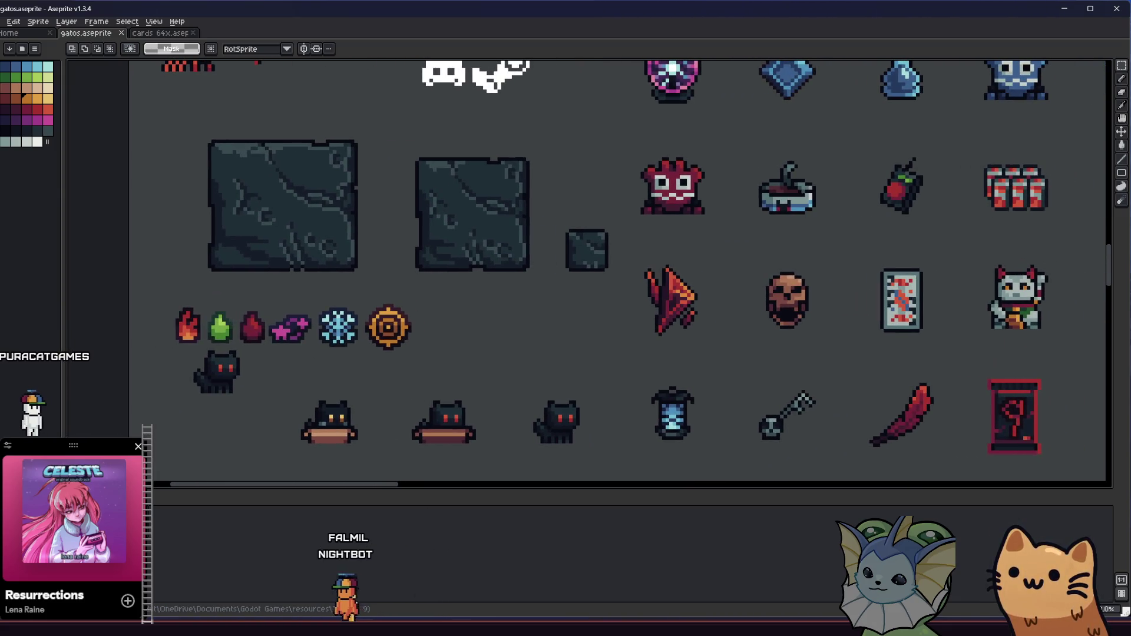
pyautogui.scroll(4, 399, 369)
pyautogui.moveTo(511, 409)
pyautogui.mouseDown()
pyautogui.moveTo(607, 404)
pyautogui.moveTo(479, 388)
pyautogui.mouseUp()
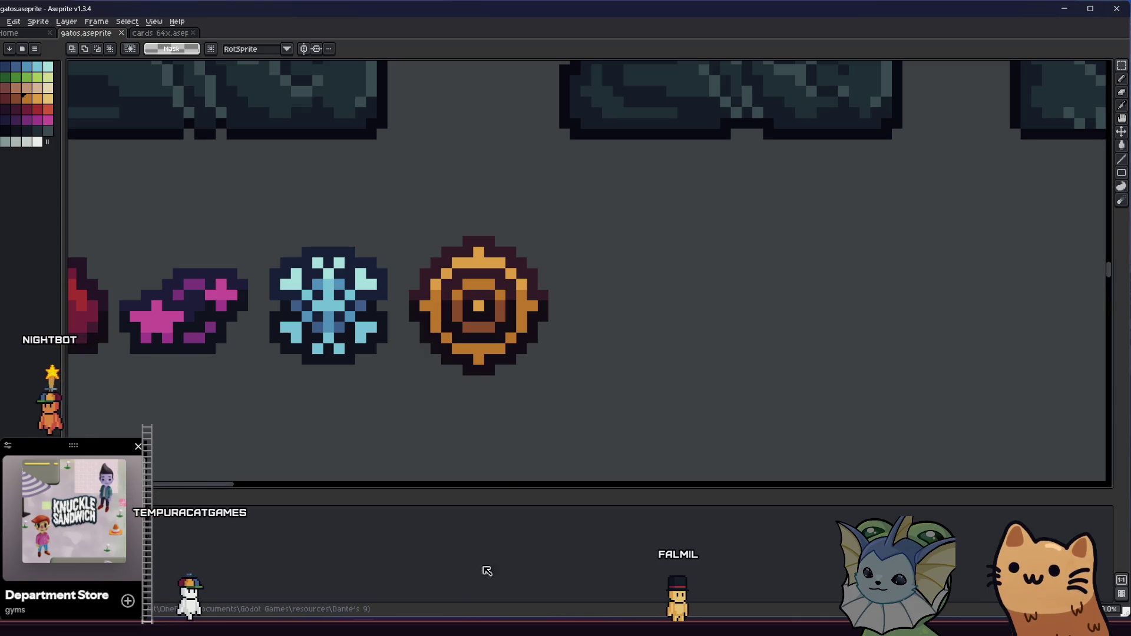
pyautogui.hotkey('alt', 'Tab')
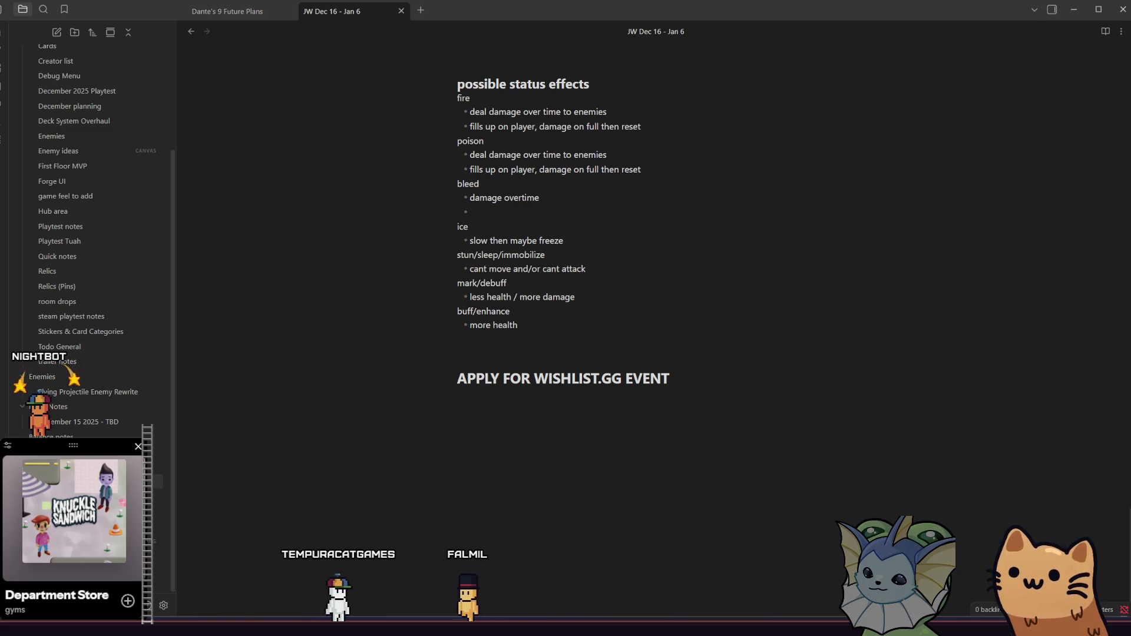
pyautogui.hotkey('alt', 'Tab')
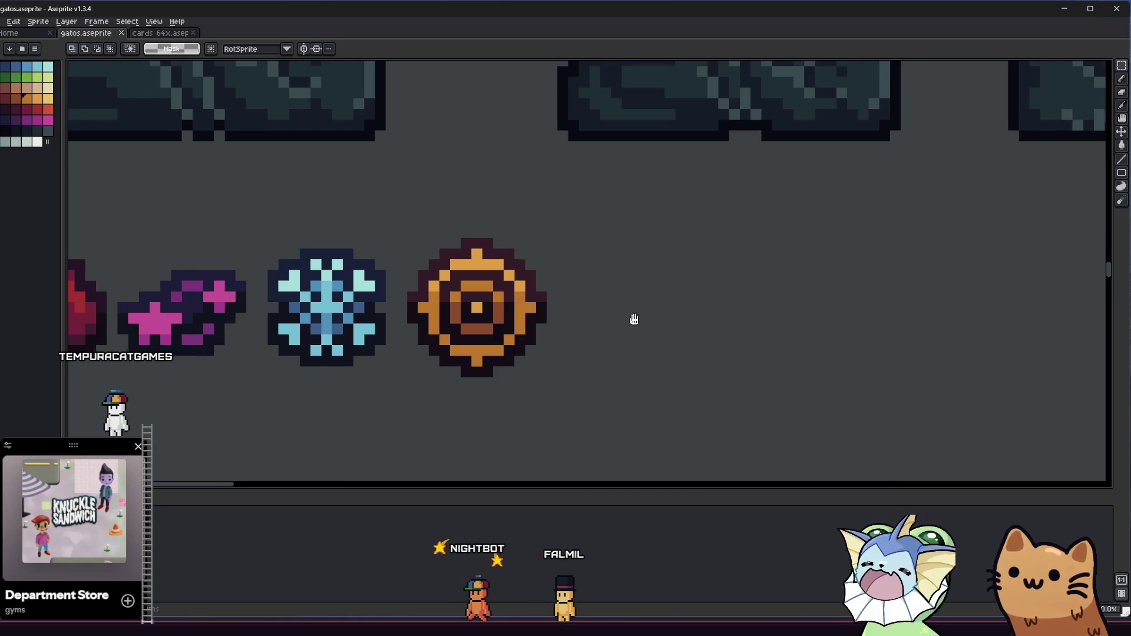
pyautogui.scroll(-3, 644, 328)
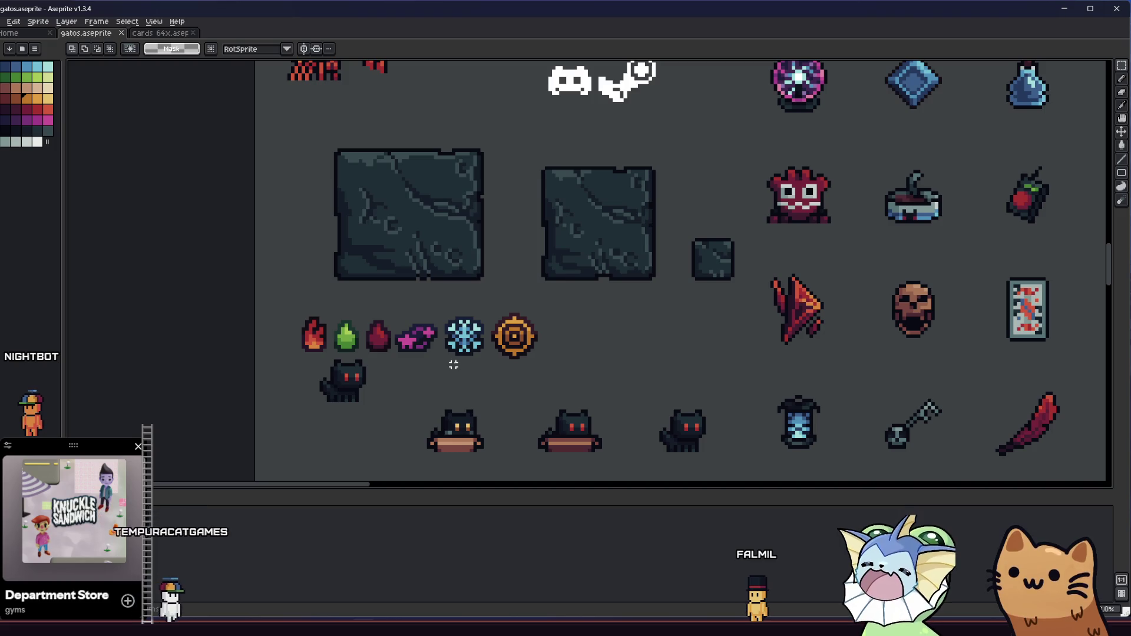
# Step: Add an orange pixel on the target's outline, then choose green as the drawing colour
pyautogui.scroll(4, 453, 365)
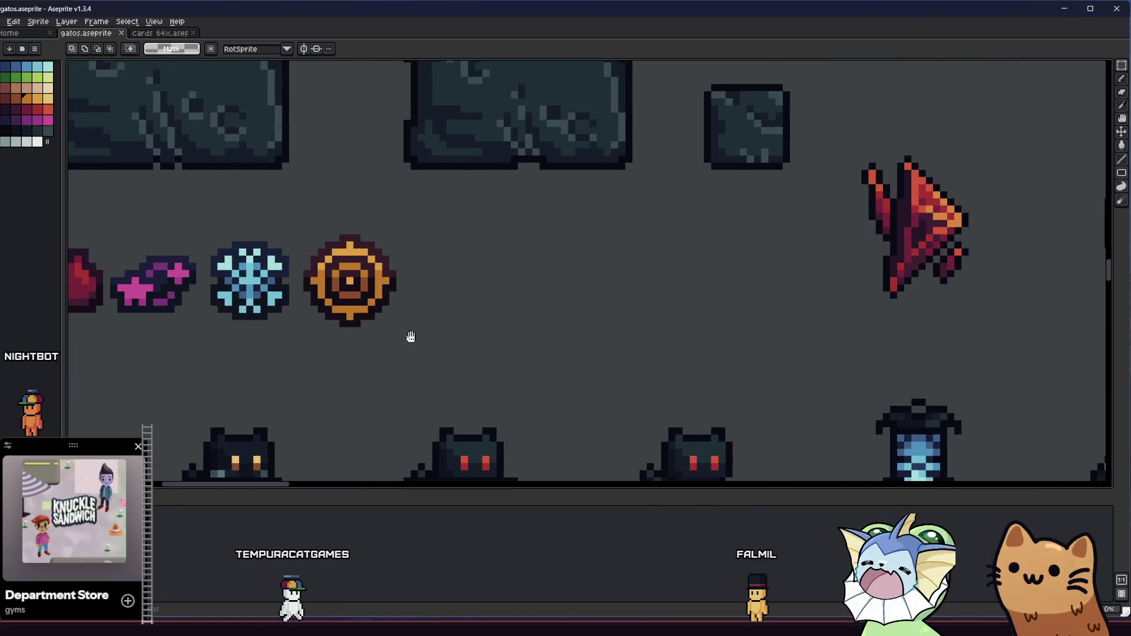
pyautogui.press('b')
pyautogui.click(238, 229)
pyautogui.click(26, 77)
# Step: Draw the arrow's green left diagonal and stem, and extend both wings one pixel outward
pyautogui.press('l')
pyautogui.moveTo(531, 262); pyautogui.dragTo(519, 273)
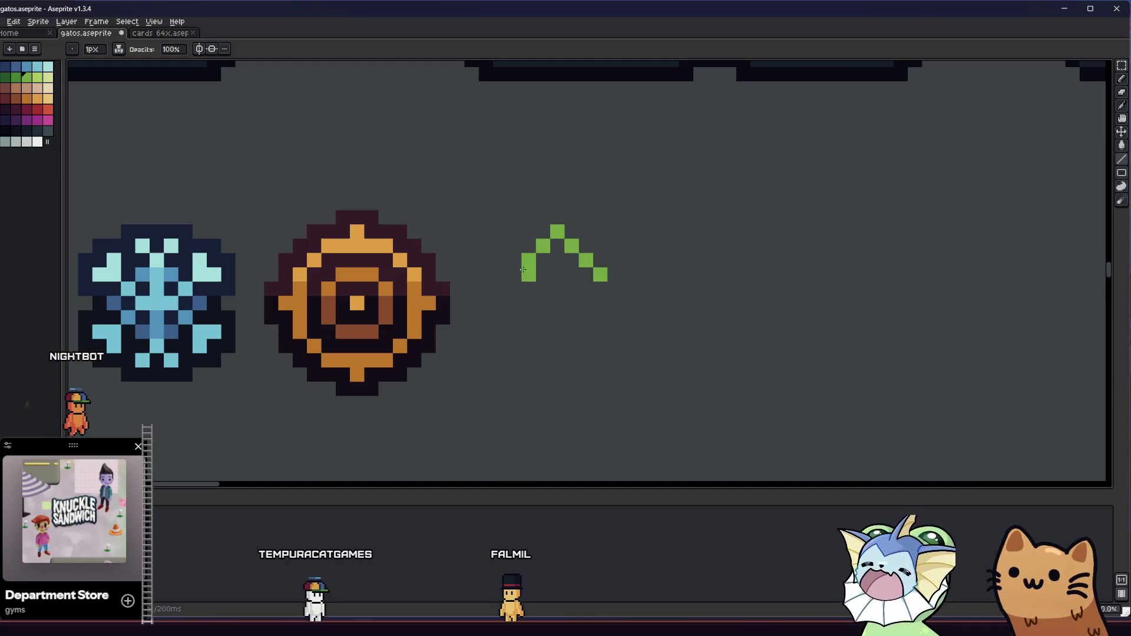
pyautogui.press('b')
pyautogui.moveTo(558, 233)
pyautogui.mouseDown()
pyautogui.moveTo(557, 321)
pyautogui.moveTo(546, 306)
pyautogui.moveTo(558, 347)
pyautogui.moveTo(566, 329)
pyautogui.moveTo(573, 341)
pyautogui.mouseUp()
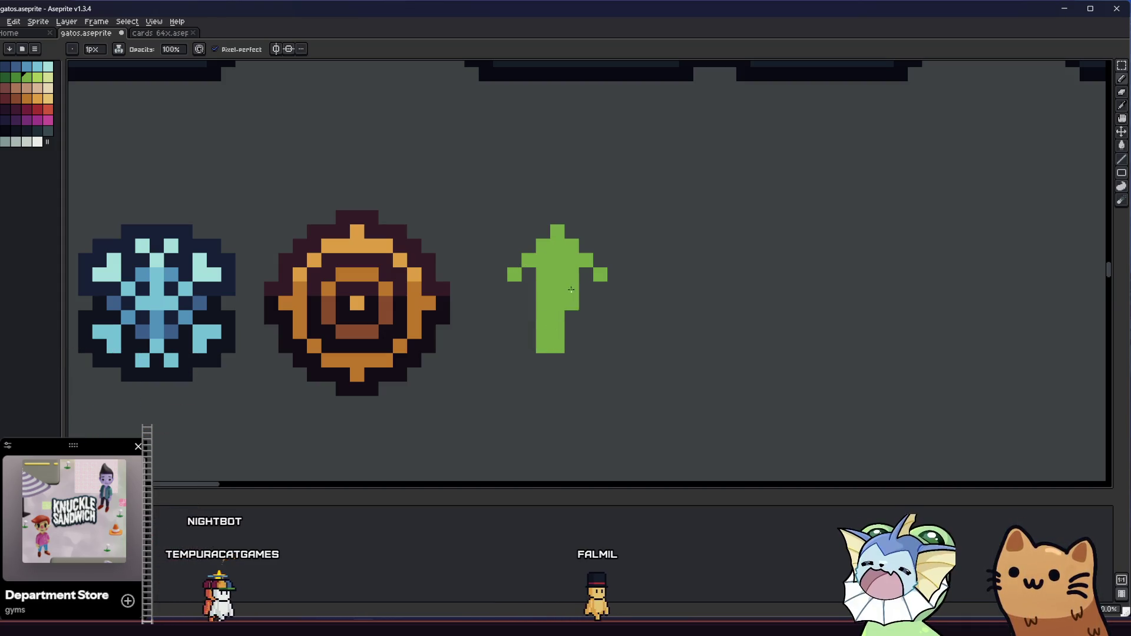
pyautogui.press('shift')
pyautogui.keyDown('shift'); pyautogui.click(500, 289); pyautogui.keyUp('shift')
pyautogui.keyDown('shift'); pyautogui.click(614, 289); pyautogui.keyUp('shift')
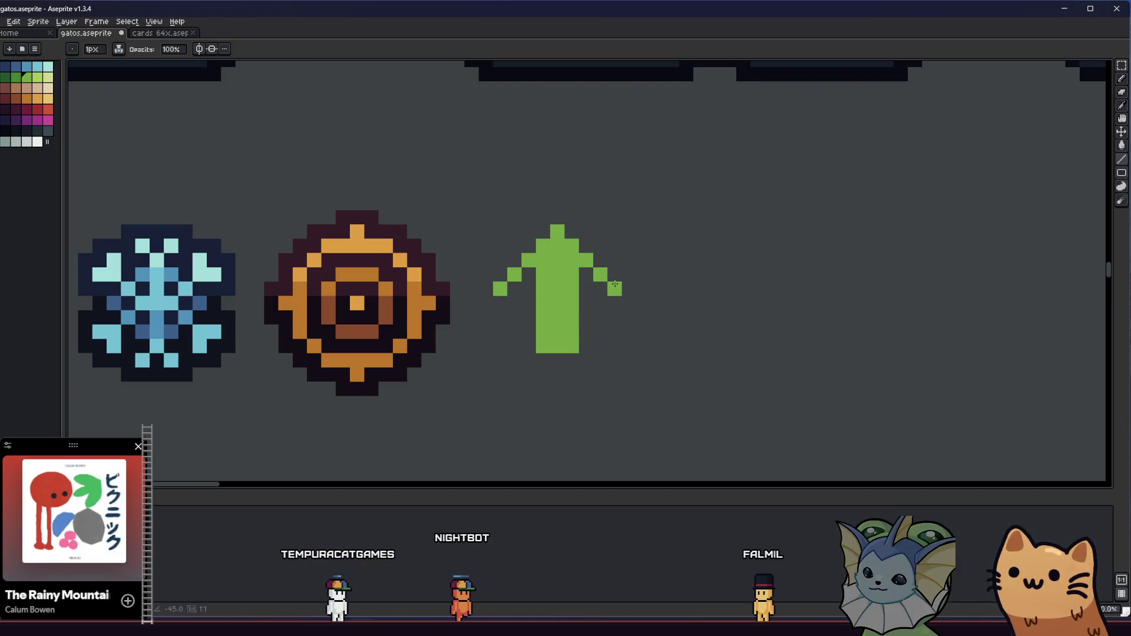
# Step: Square off the stem with a full-width green bottom row
pyautogui.press('g')
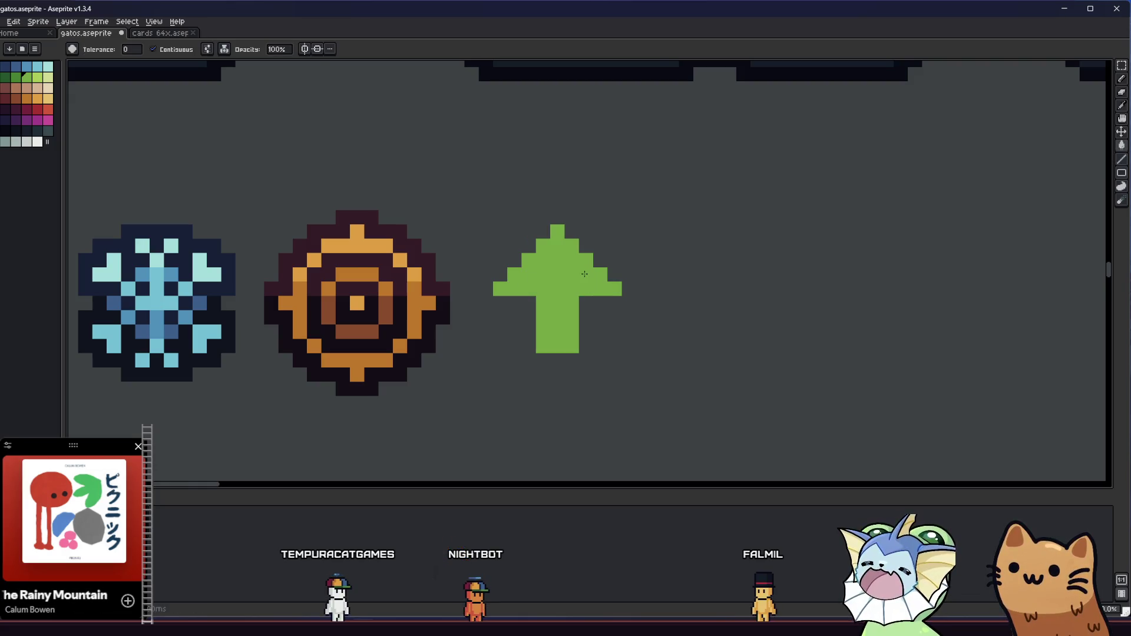
pyautogui.scroll(-3, 584, 274)
pyautogui.scroll(4, 530, 329)
pyautogui.press('b')
pyautogui.click(524, 334)
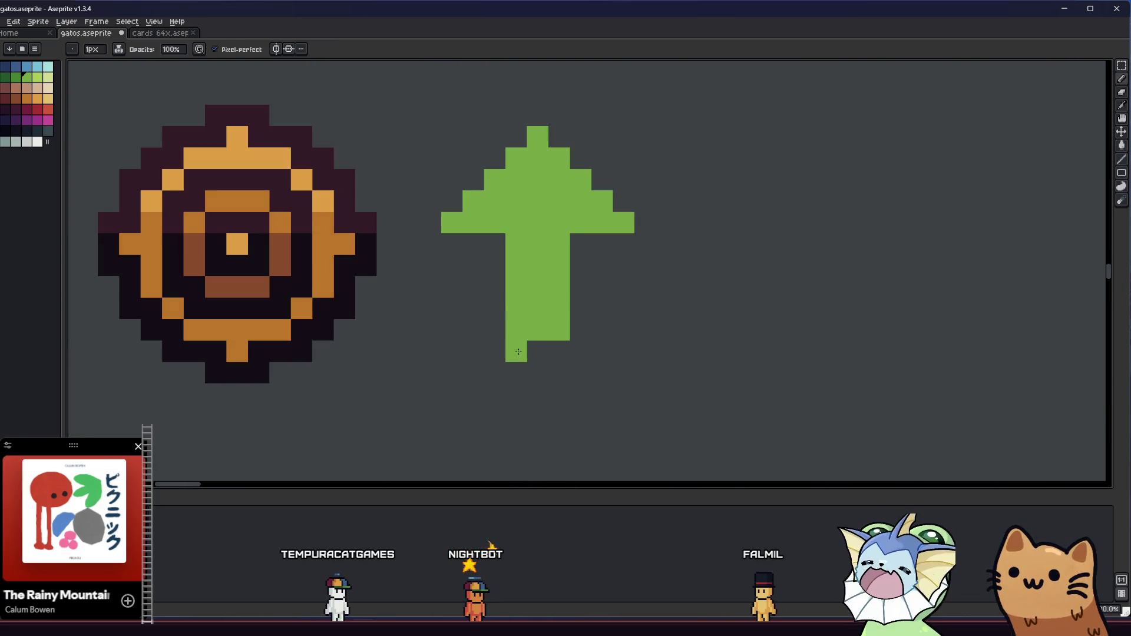
pyautogui.moveTo(519, 352); pyautogui.dragTo(560, 352)
pyautogui.scroll(-4, 530, 347)
pyautogui.scroll(3, 467, 346)
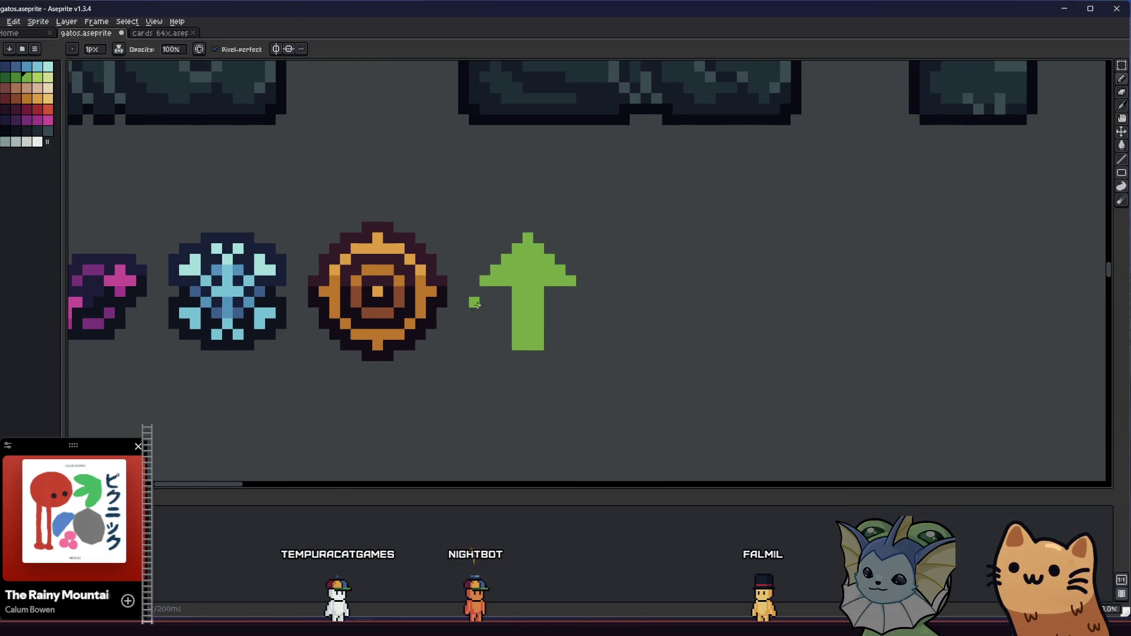
# Step: Select the green arrow and nudge it one pixel to the right
pyautogui.press('m')
pyautogui.moveTo(472, 235); pyautogui.dragTo(599, 362)
pyautogui.moveTo(551, 328); pyautogui.dragTo(559, 319)
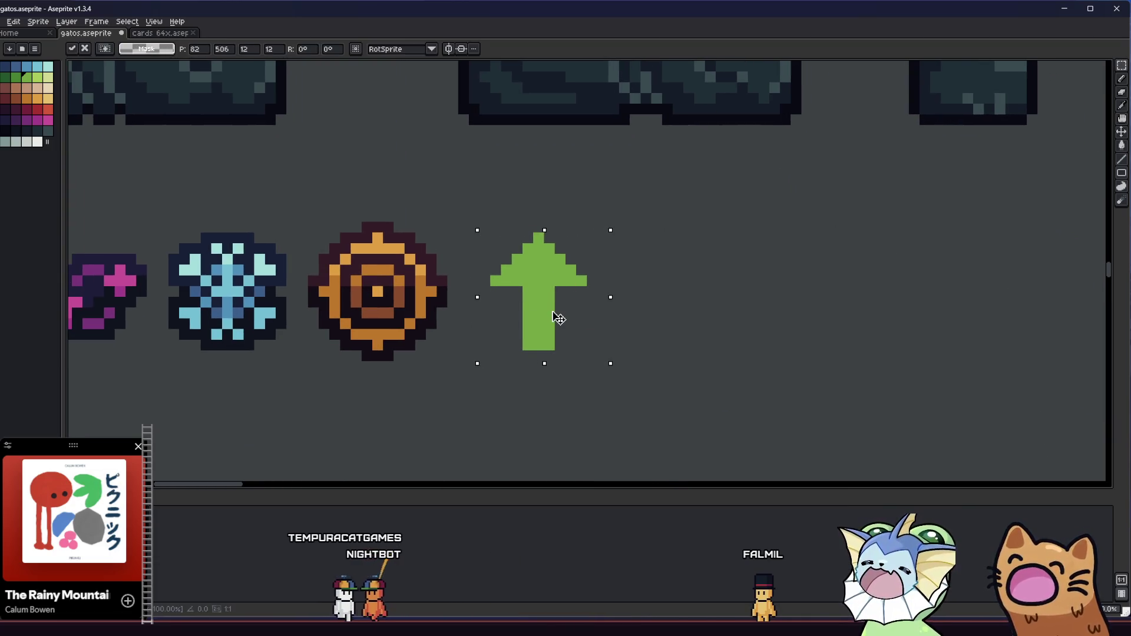
pyautogui.click(462, 281)
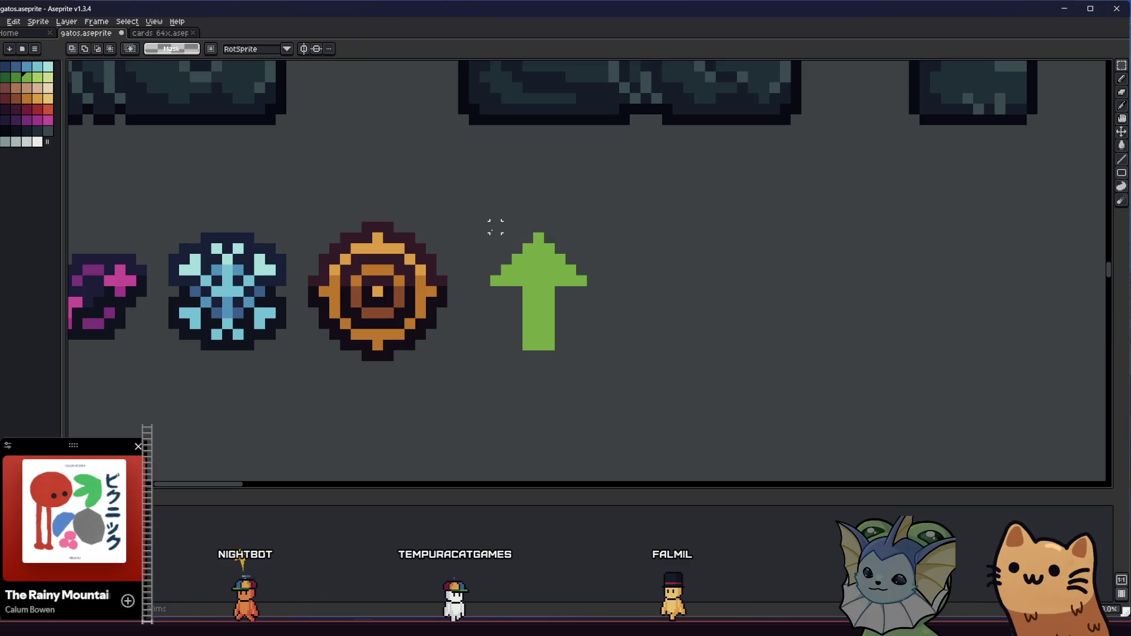
pyautogui.moveTo(489, 230); pyautogui.dragTo(589, 352)
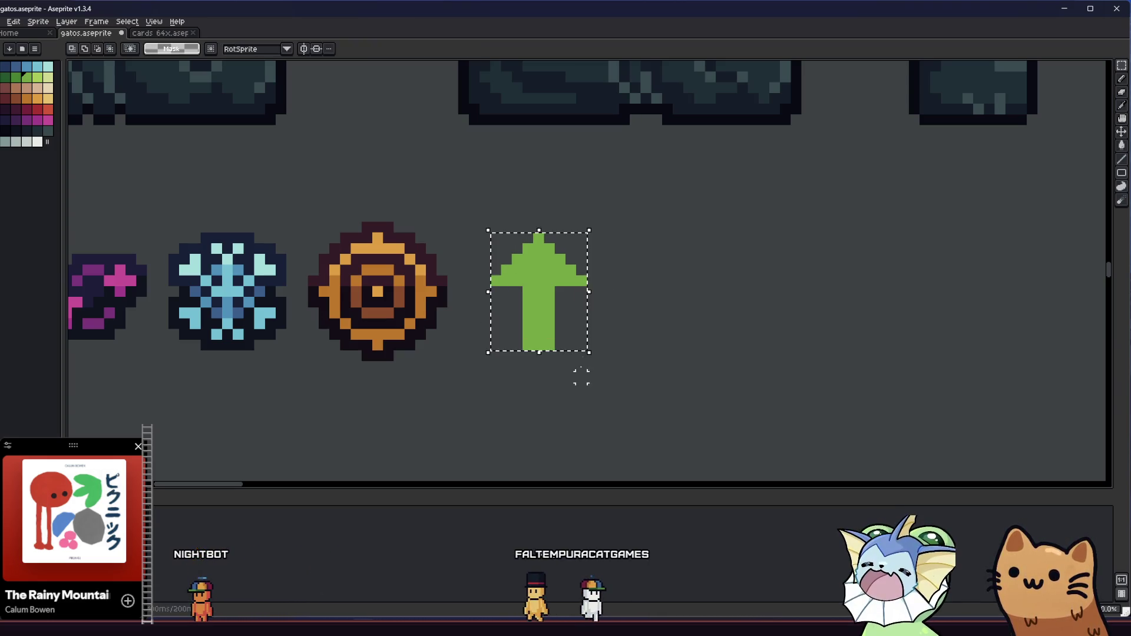
pyautogui.scroll(-3, 581, 377)
pyautogui.moveTo(497, 373); pyautogui.dragTo(353, 373)
pyautogui.scroll(4, 354, 373)
# Step: Select and delete the stray pixels below the arrow
pyautogui.press('b')
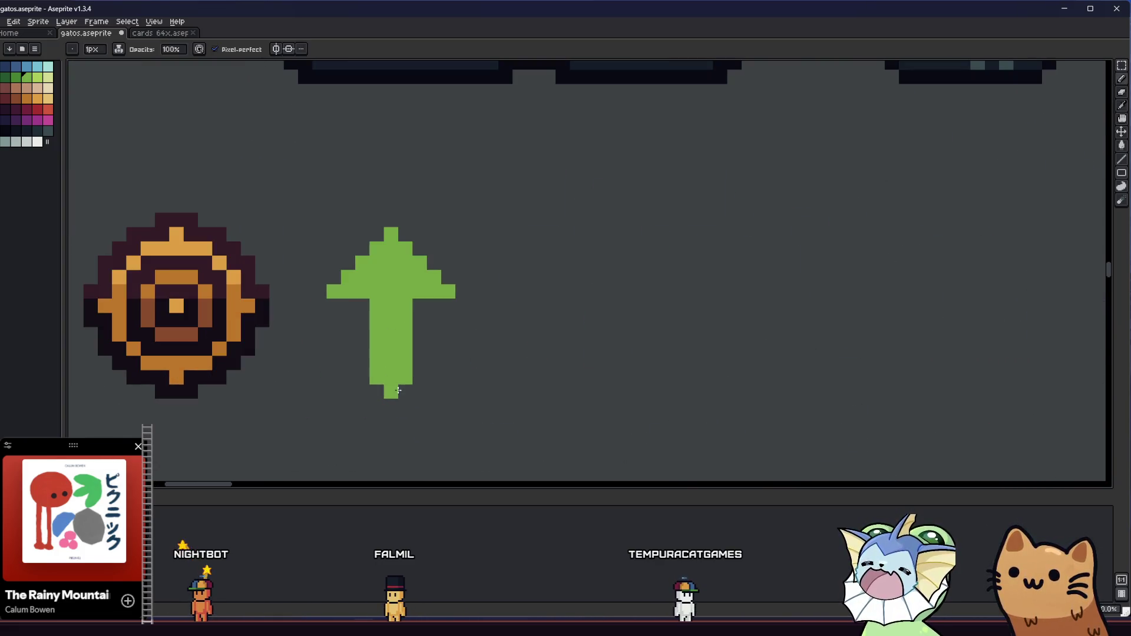
pyautogui.scroll(-2, 378, 390)
pyautogui.scroll(2, 360, 388)
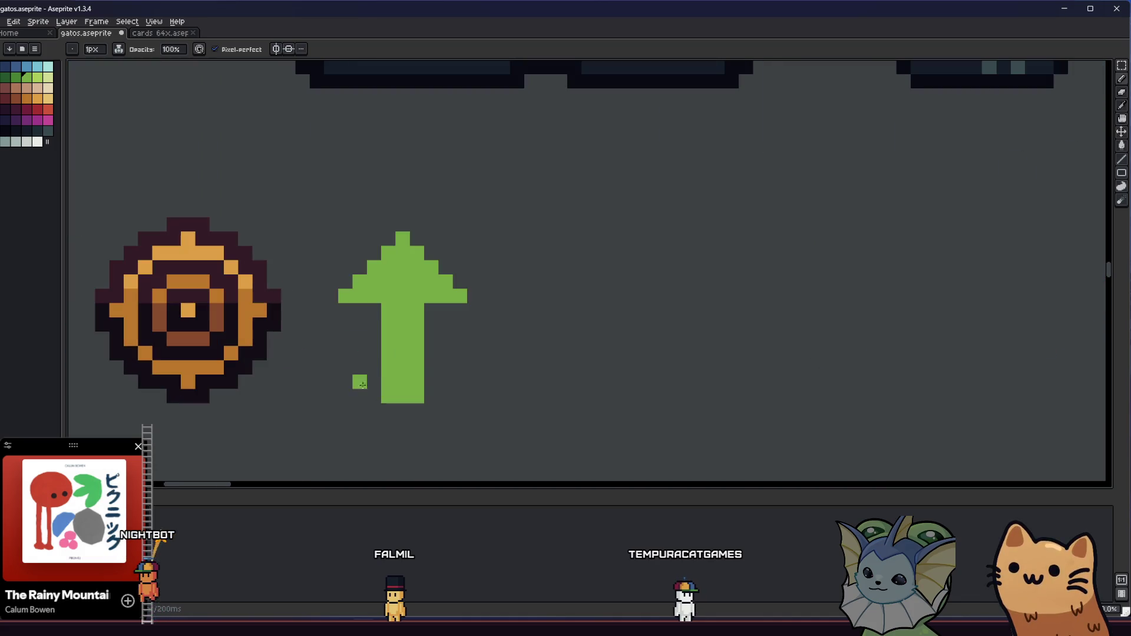
pyautogui.press('m')
pyautogui.moveTo(210, 390); pyautogui.dragTo(438, 404)
pyautogui.hotkey('ctrl', 'd')
pyautogui.press('b')
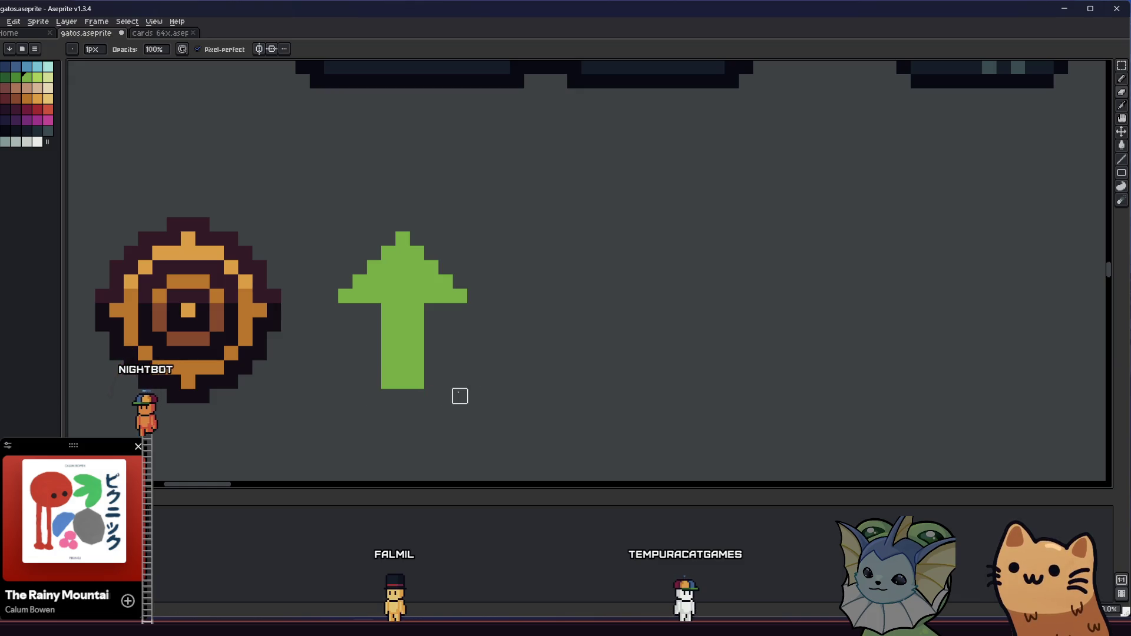
pyautogui.scroll(1, 454, 396)
pyautogui.scroll(-3, 565, 363)
# Step: Select the arrow and apply the Outline effect using the dark green palette swatch
pyautogui.scroll(1, 554, 286)
pyautogui.scroll(-1, 536, 296)
pyautogui.scroll(3, 486, 338)
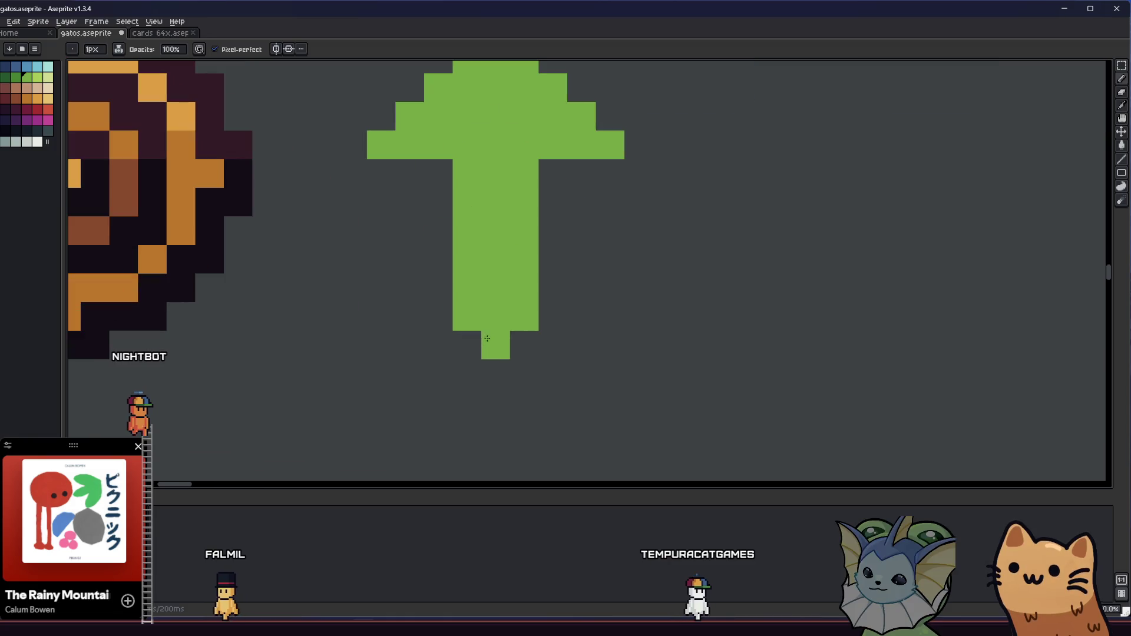
pyautogui.scroll(-2, 495, 316)
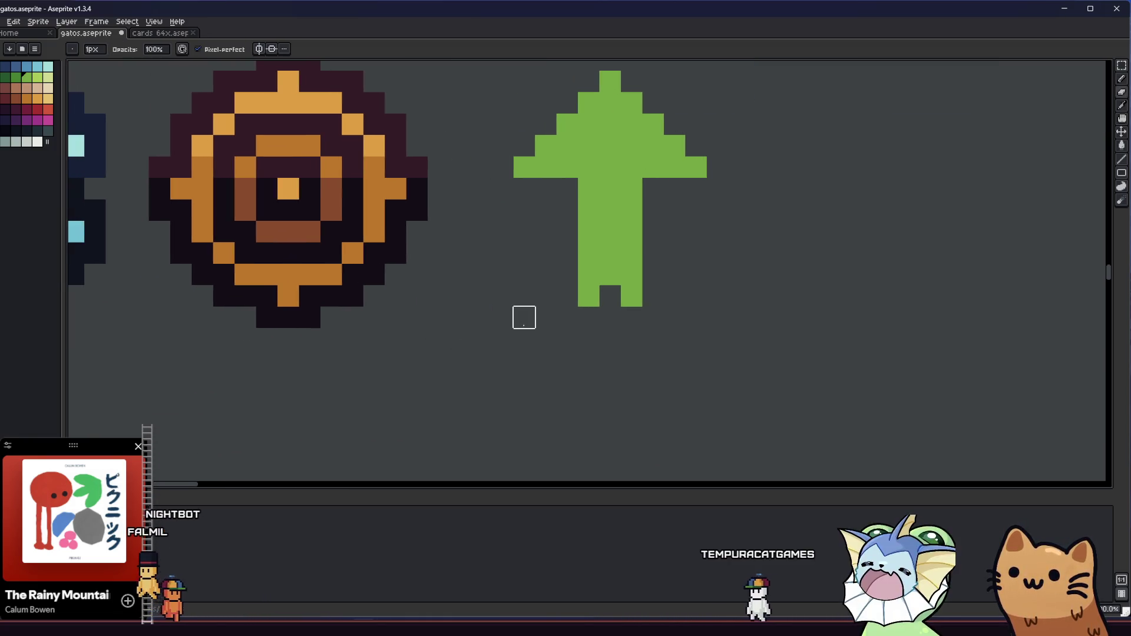
pyautogui.scroll(-2, 524, 317)
pyautogui.press('m')
pyautogui.moveTo(508, 167)
pyautogui.mouseDown()
pyautogui.moveTo(668, 304)
pyautogui.moveTo(662, 331)
pyautogui.mouseUp()
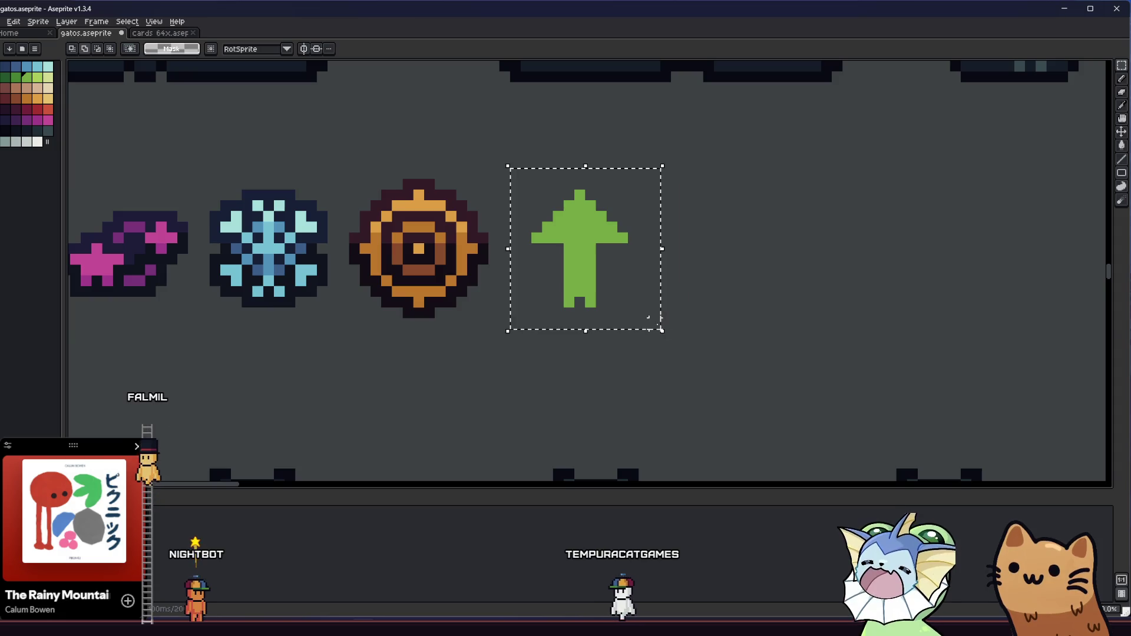
pyautogui.hotkey('shift', 'o')
pyautogui.click(706, 226)
pyautogui.click(692, 244)
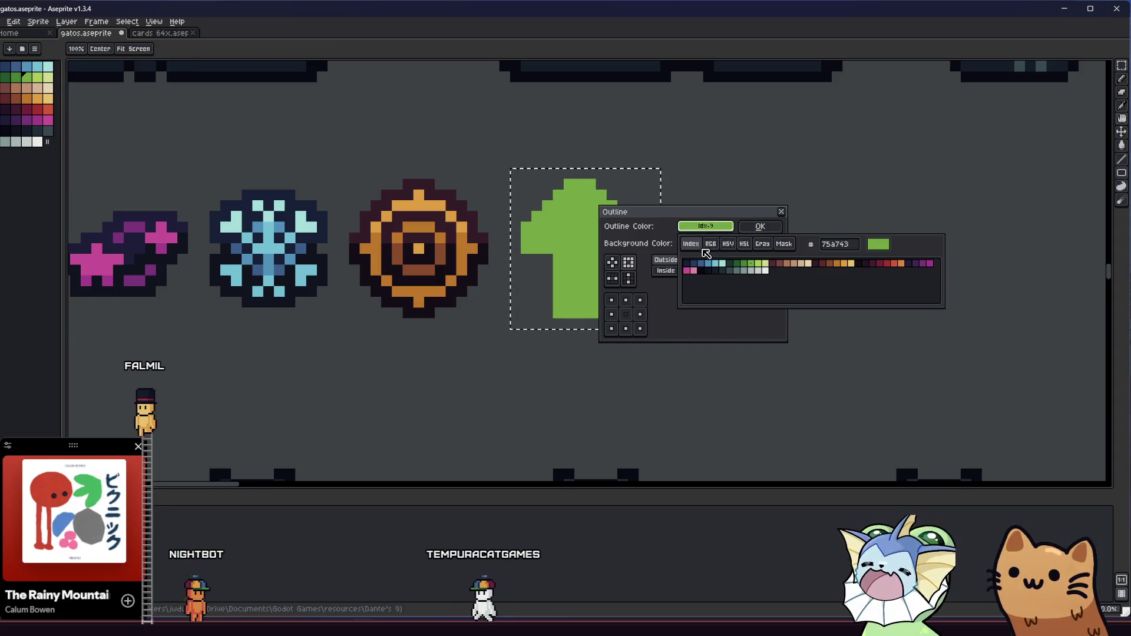
pyautogui.click(734, 264)
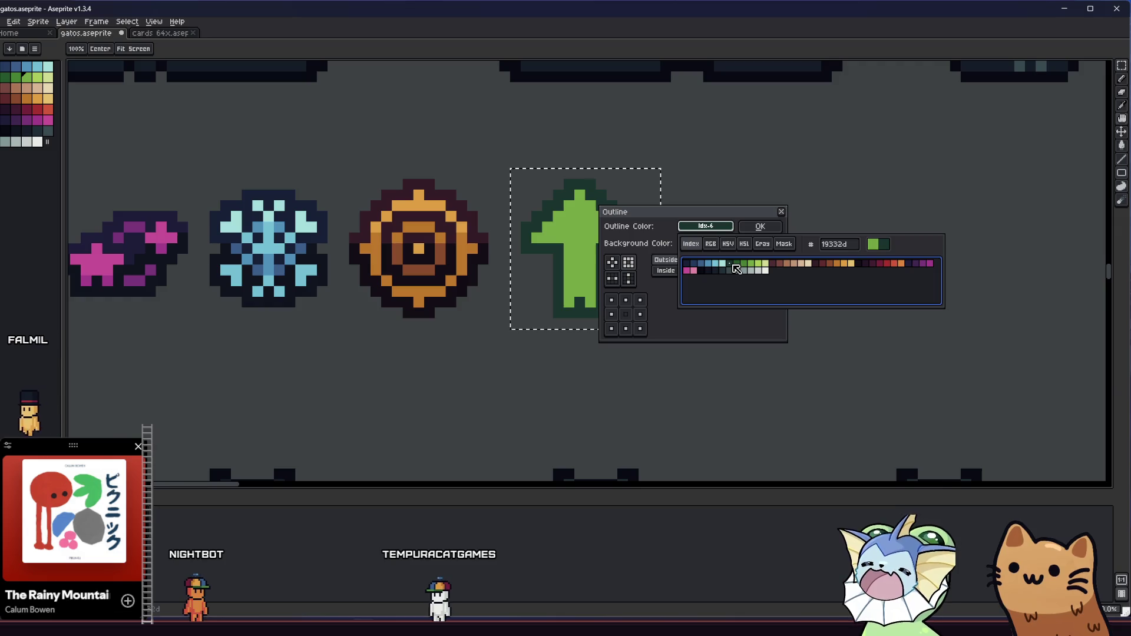
pyautogui.click(760, 226)
pyautogui.hotkey('ctrl', 'd')
pyautogui.scroll(-1, 719, 312)
# Step: Undo the stray outline pixel under the arrow's left wing
pyautogui.press('i')
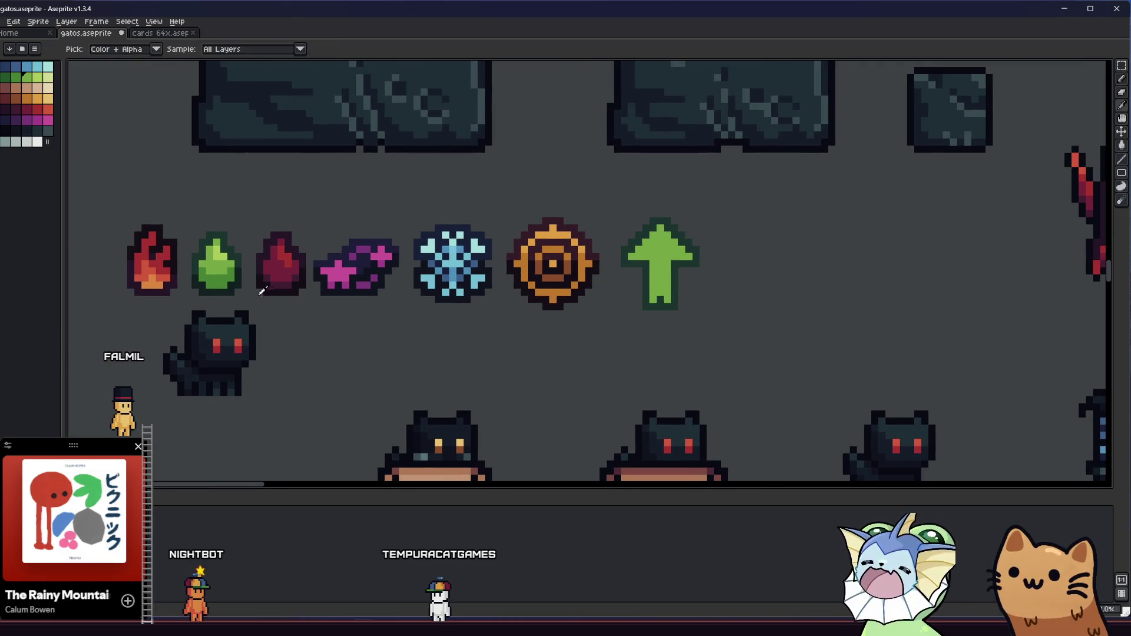
pyautogui.scroll(1, 659, 278)
pyautogui.press('b')
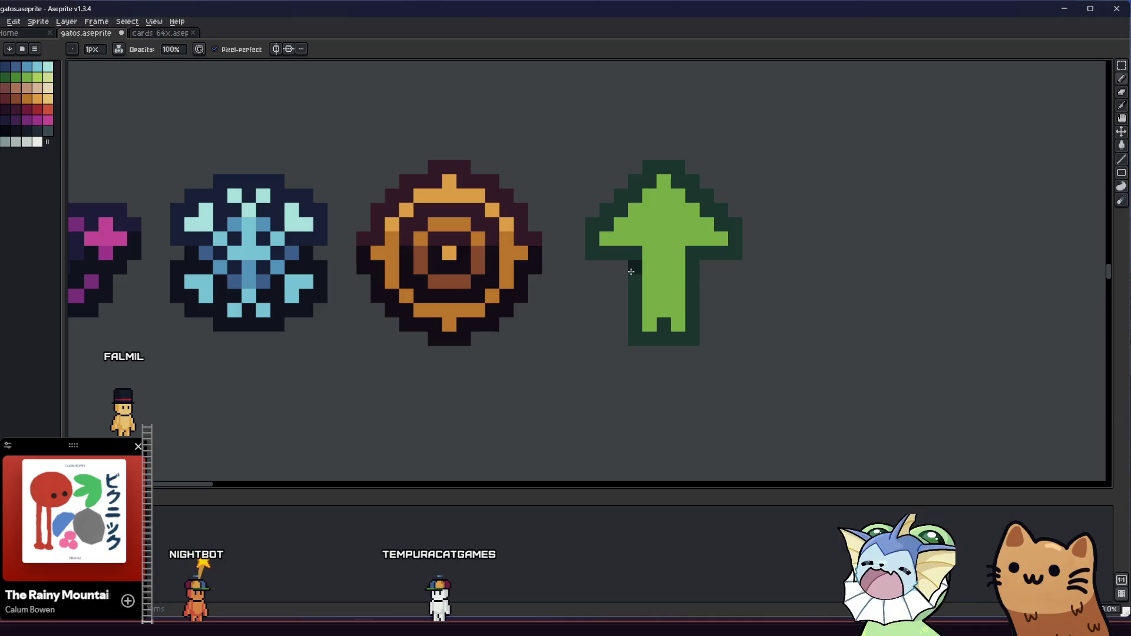
pyautogui.hotkey('ctrl', 'z')
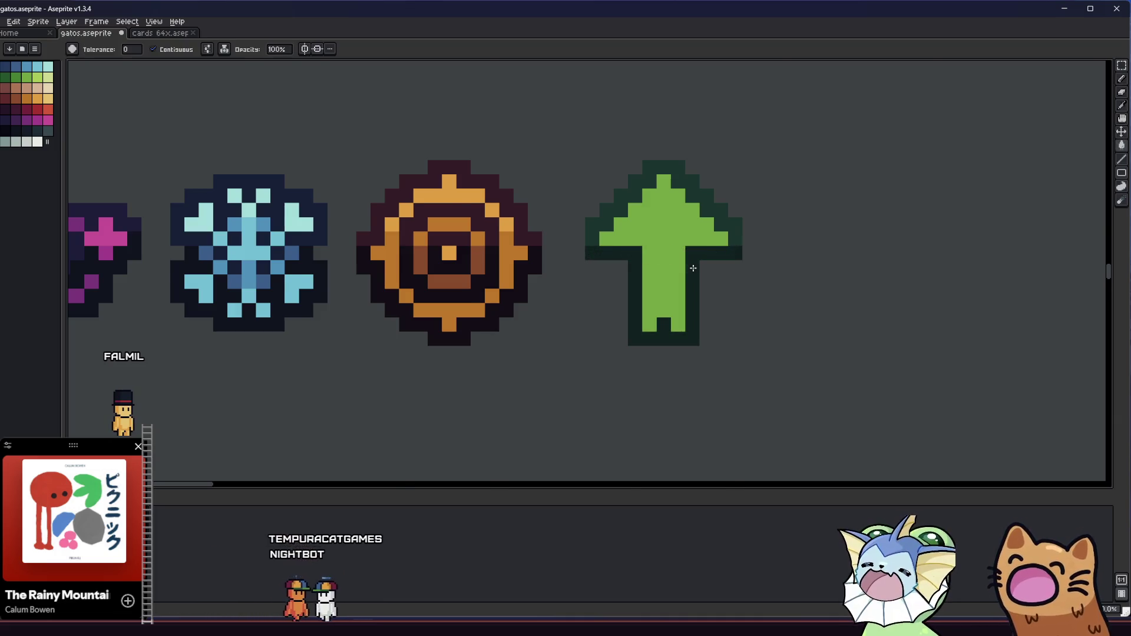
# Step: Sample the green drop sprite's colour and recolour the arrow's stem a darker green
pyautogui.scroll(-2, 734, 246)
pyautogui.moveTo(631, 282); pyautogui.dragTo(545, 303)
pyautogui.press('i')
pyautogui.click(152, 278)
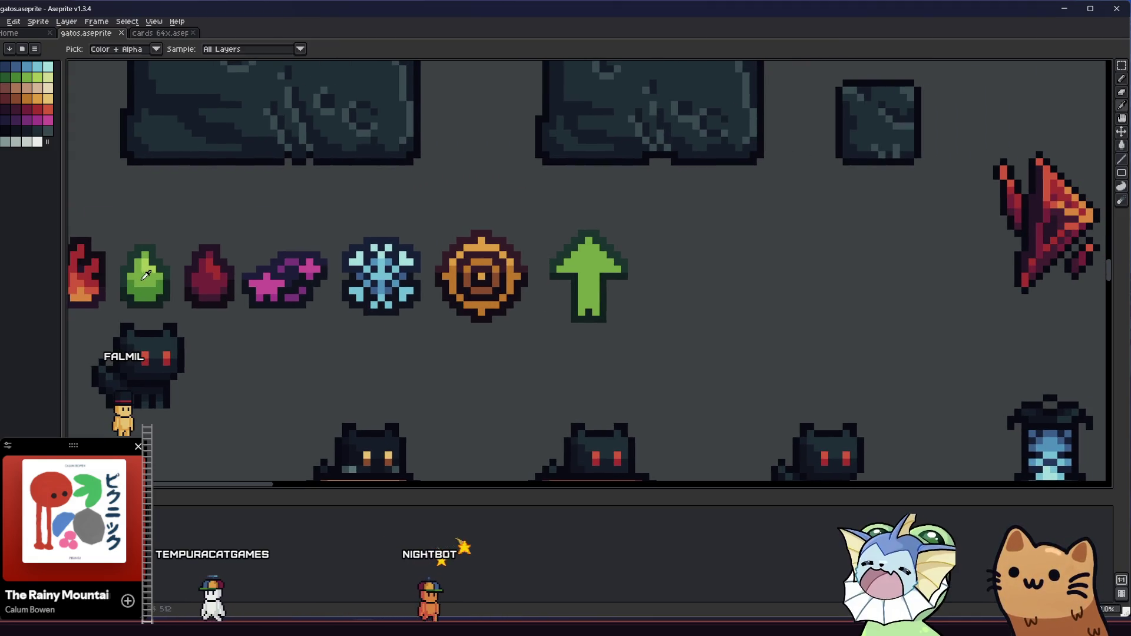
pyautogui.press('b')
pyautogui.scroll(3, 530, 277)
pyautogui.moveTo(719, 286); pyautogui.dragTo(590, 286)
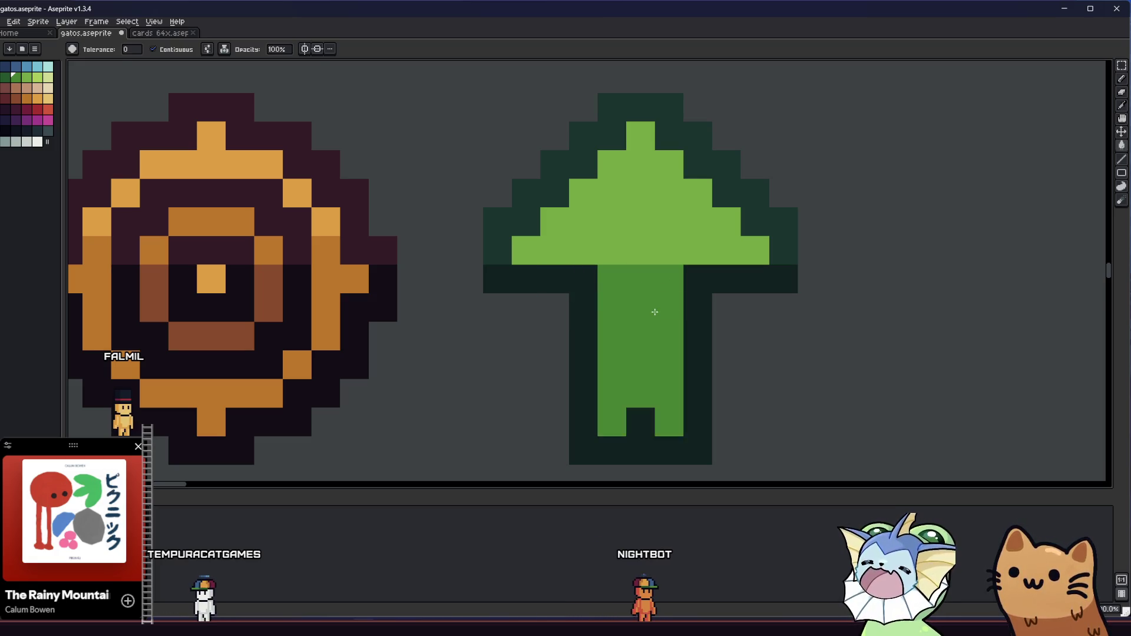
pyautogui.scroll(-9, 656, 305)
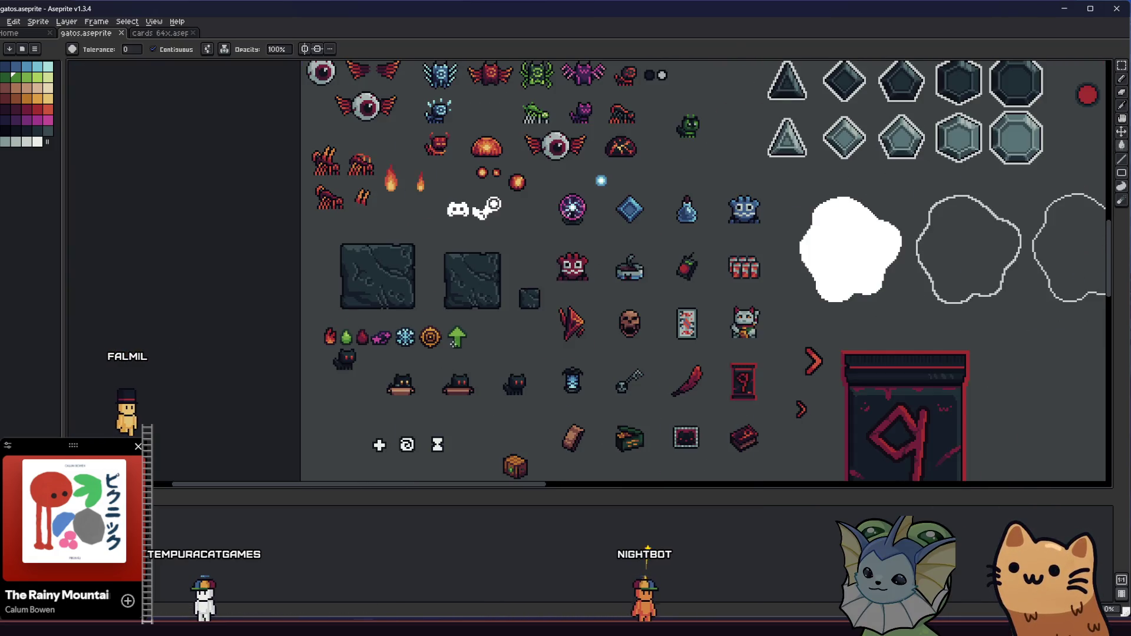
pyautogui.press('b')
pyautogui.scroll(6, 455, 341)
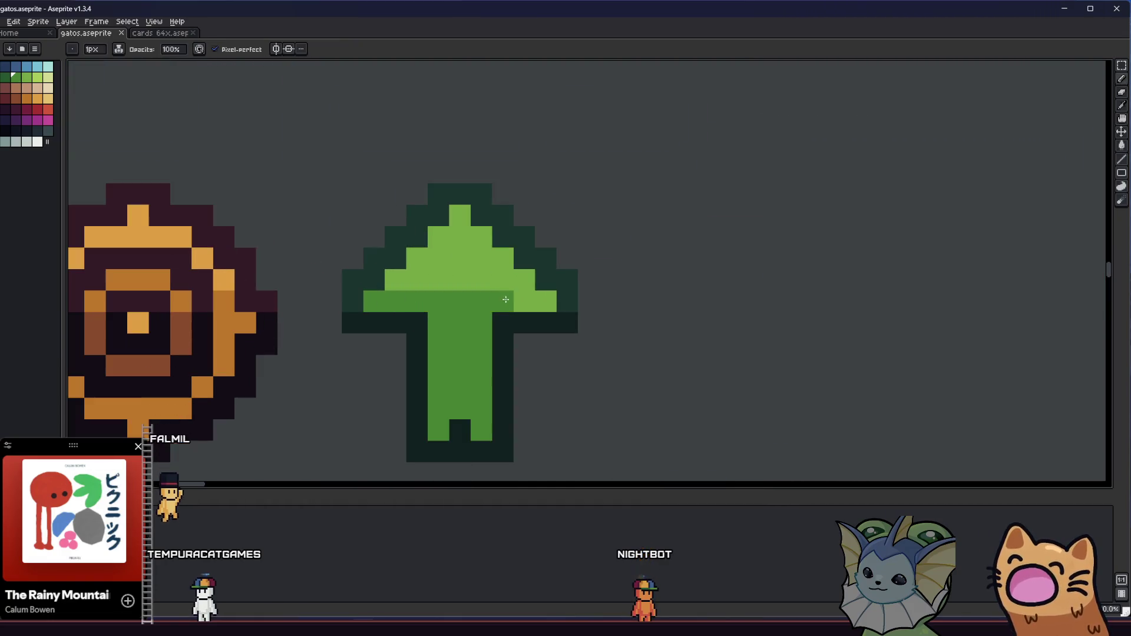
pyautogui.click(536, 299)
# Step: Pick the arrowhead's light green and draw a highlight down the stem
pyautogui.scroll(-4, 531, 303)
pyautogui.scroll(-3, 540, 327)
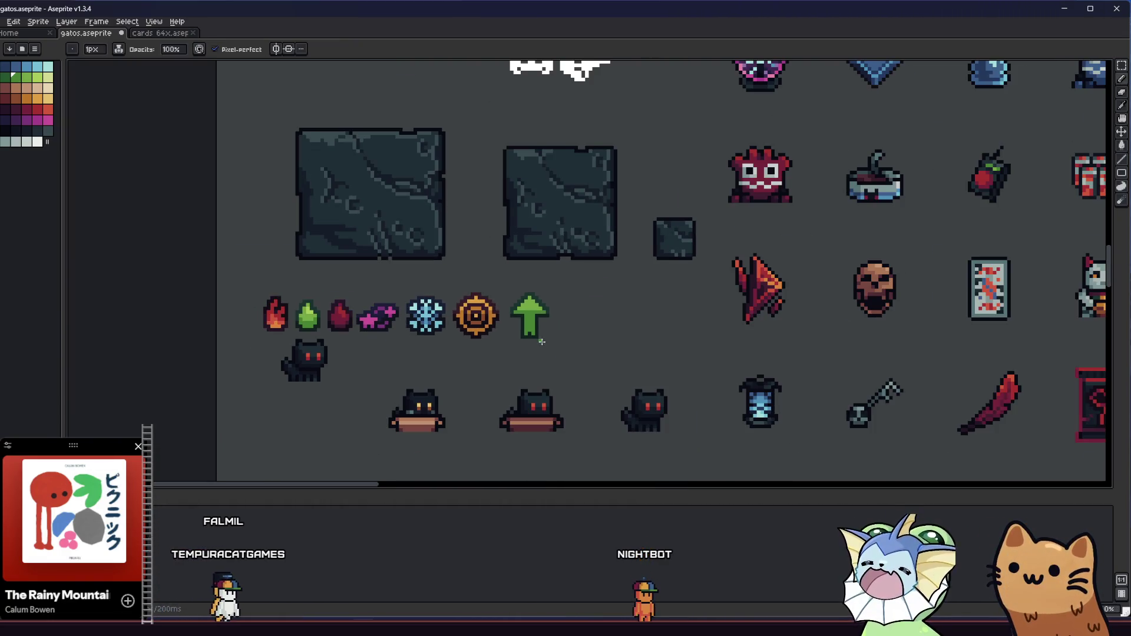
pyautogui.scroll(5, 623, 348)
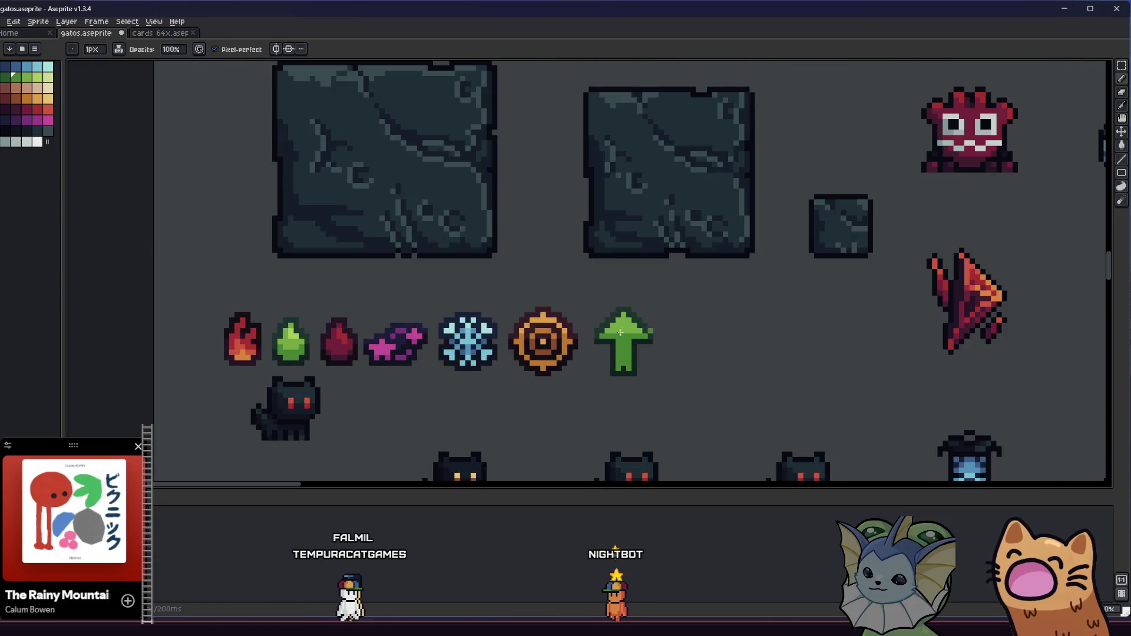
pyautogui.press('i')
pyautogui.scroll(3, 583, 318)
pyautogui.press('b')
pyautogui.click(524, 250)
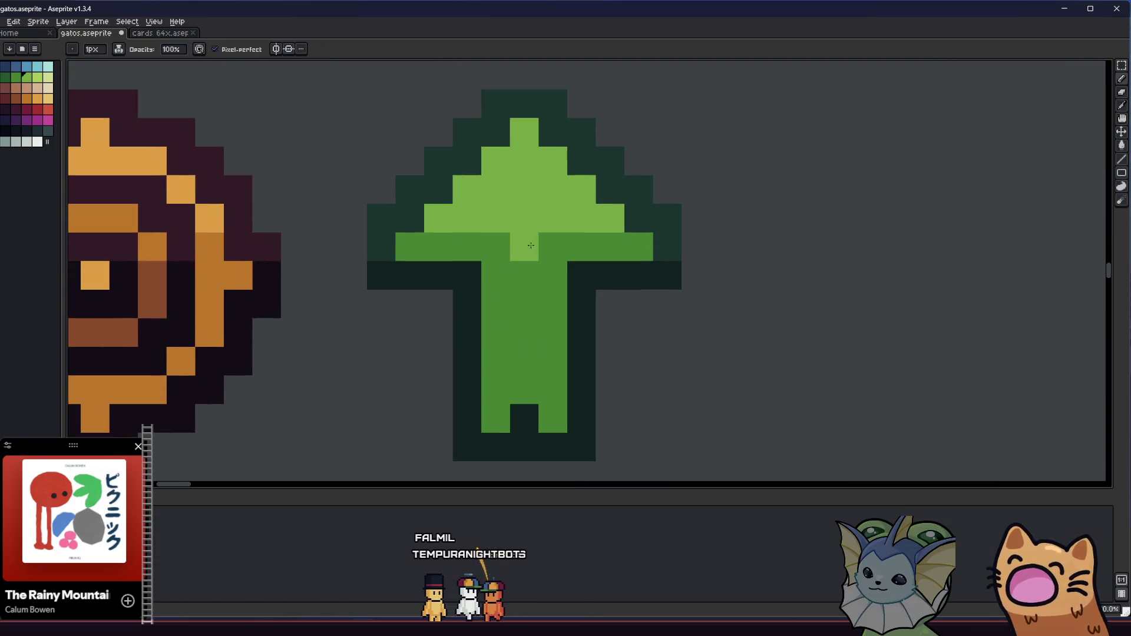
pyautogui.moveTo(553, 249); pyautogui.dragTo(560, 419)
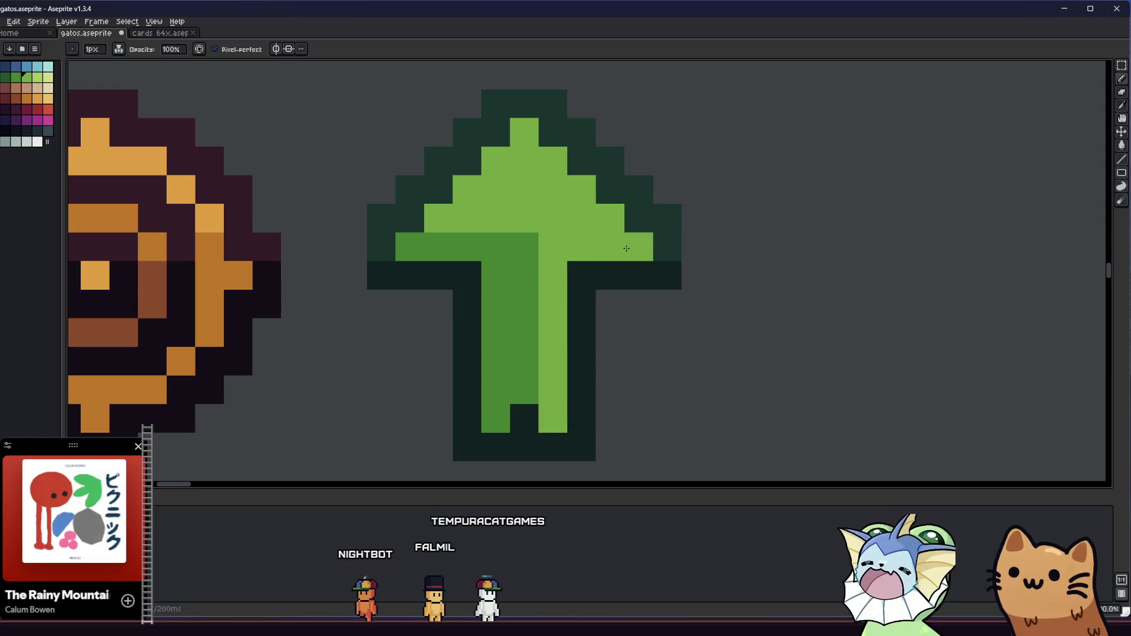
# Step: Zoom in and out to check the two-tone shading on the arrow
pyautogui.scroll(-6, 626, 248)
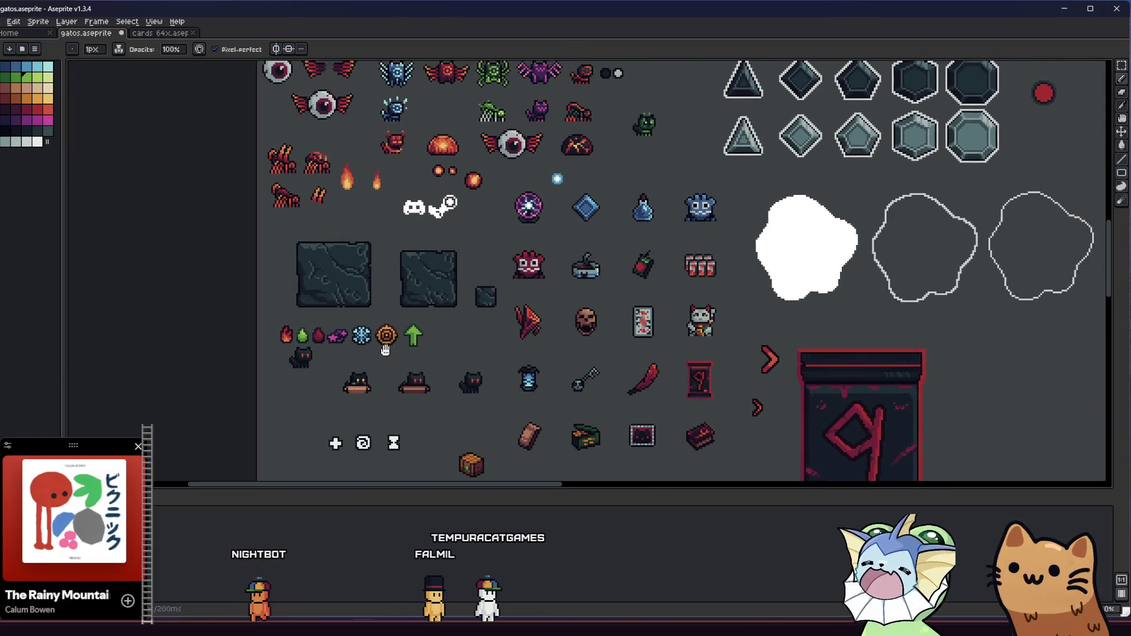
pyautogui.scroll(5, 385, 349)
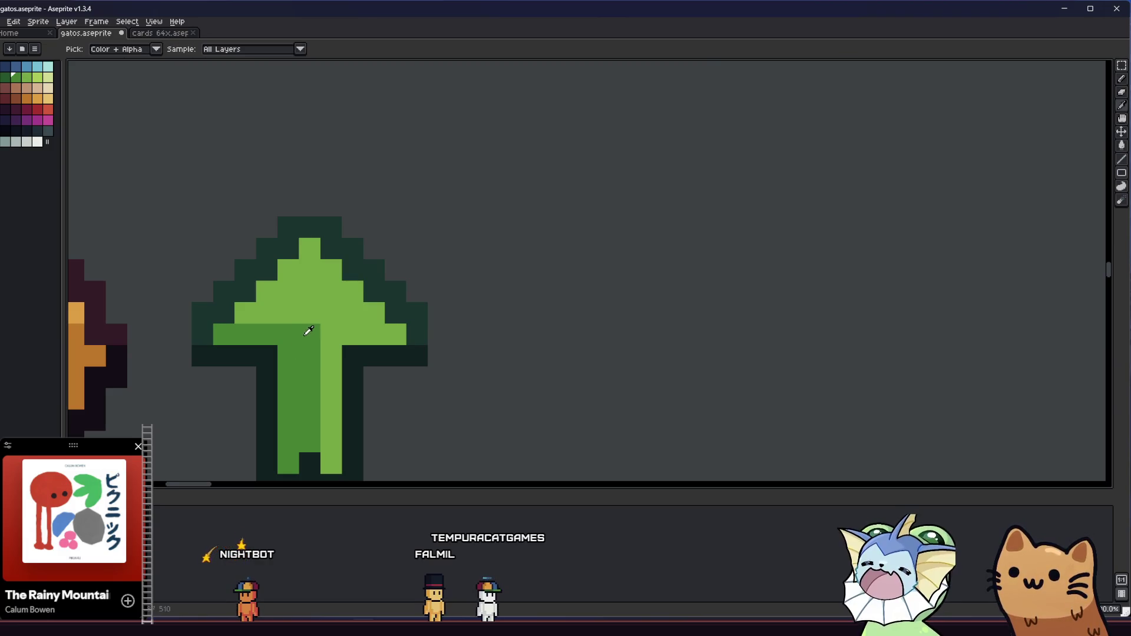
pyautogui.moveTo(307, 331); pyautogui.dragTo(402, 303)
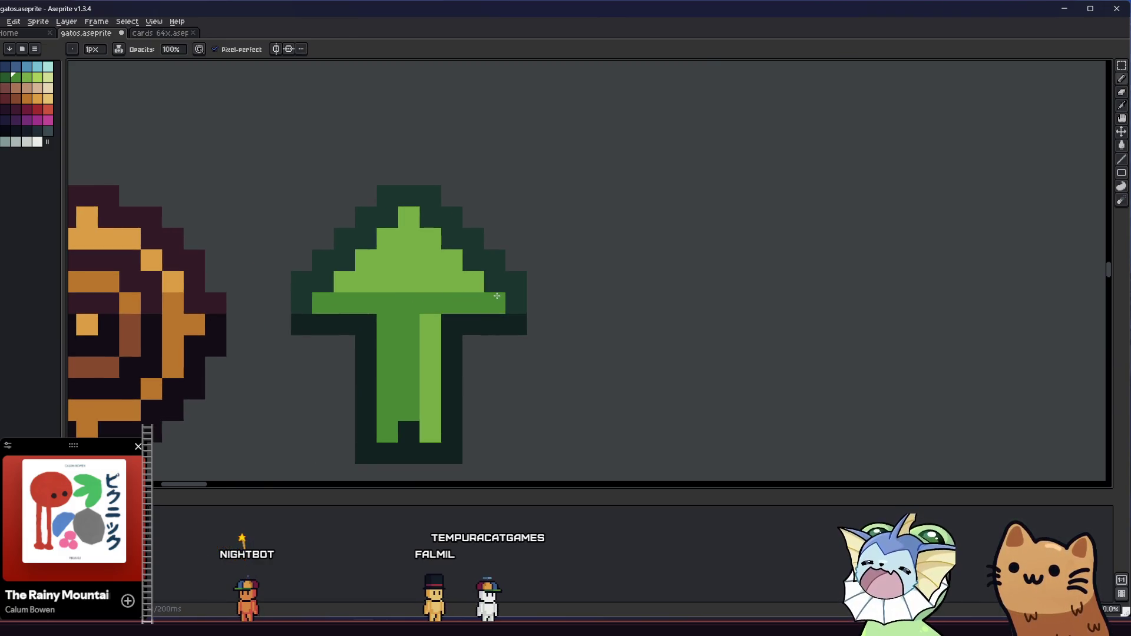
pyautogui.scroll(-3, 497, 295)
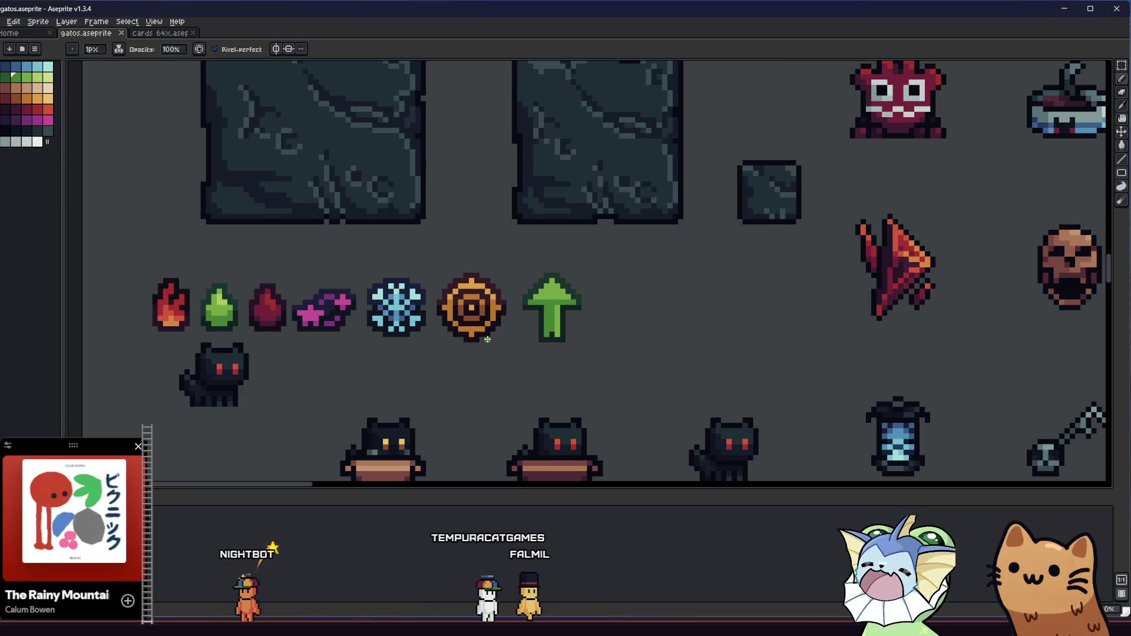
pyautogui.scroll(-1, 508, 324)
pyautogui.scroll(3, 583, 321)
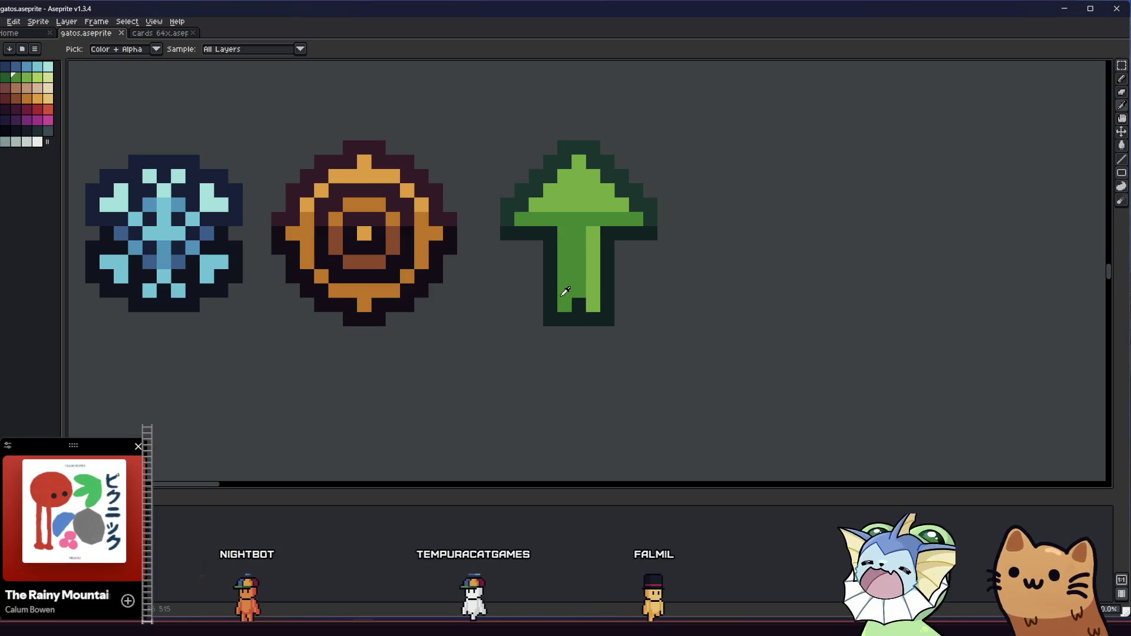
pyautogui.scroll(-3, 512, 328)
pyautogui.scroll(2, 516, 330)
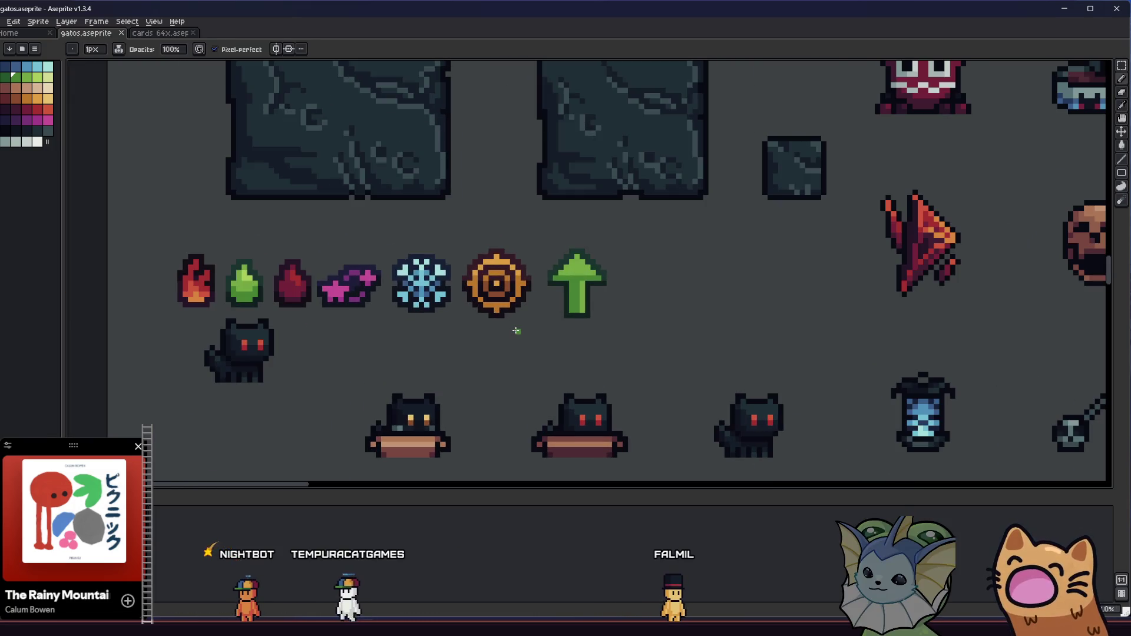
pyautogui.press('m')
pyautogui.scroll(2, 553, 306)
# Step: Narrow the arrow stem by deleting its right and left edge pixels
pyautogui.moveTo(557, 290); pyautogui.dragTo(647, 357)
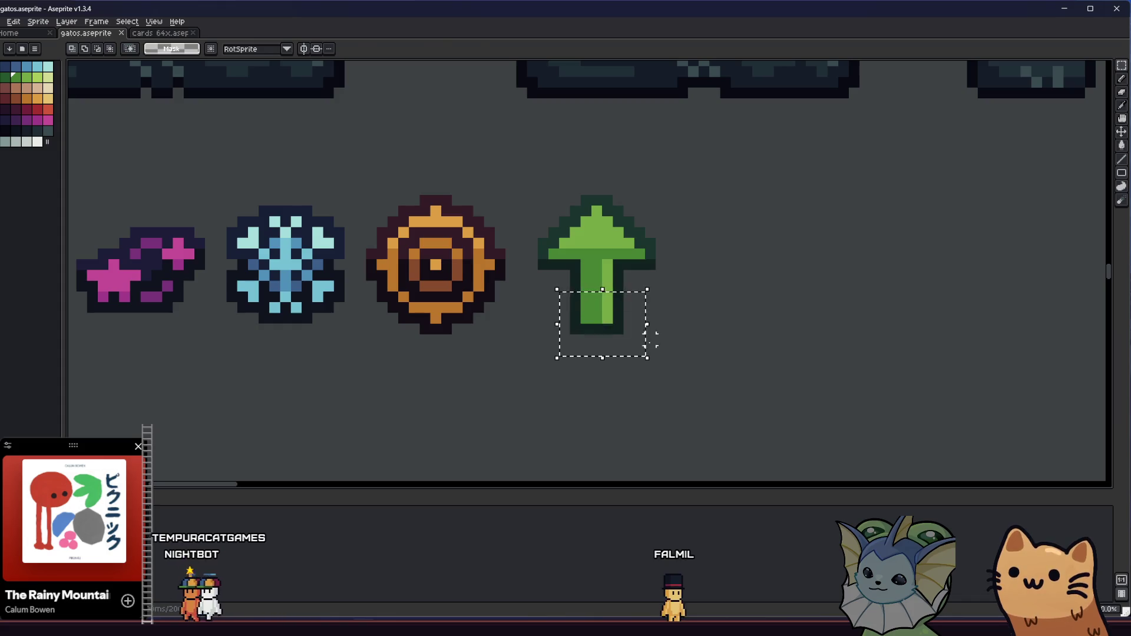
pyautogui.moveTo(654, 183); pyautogui.dragTo(690, 304)
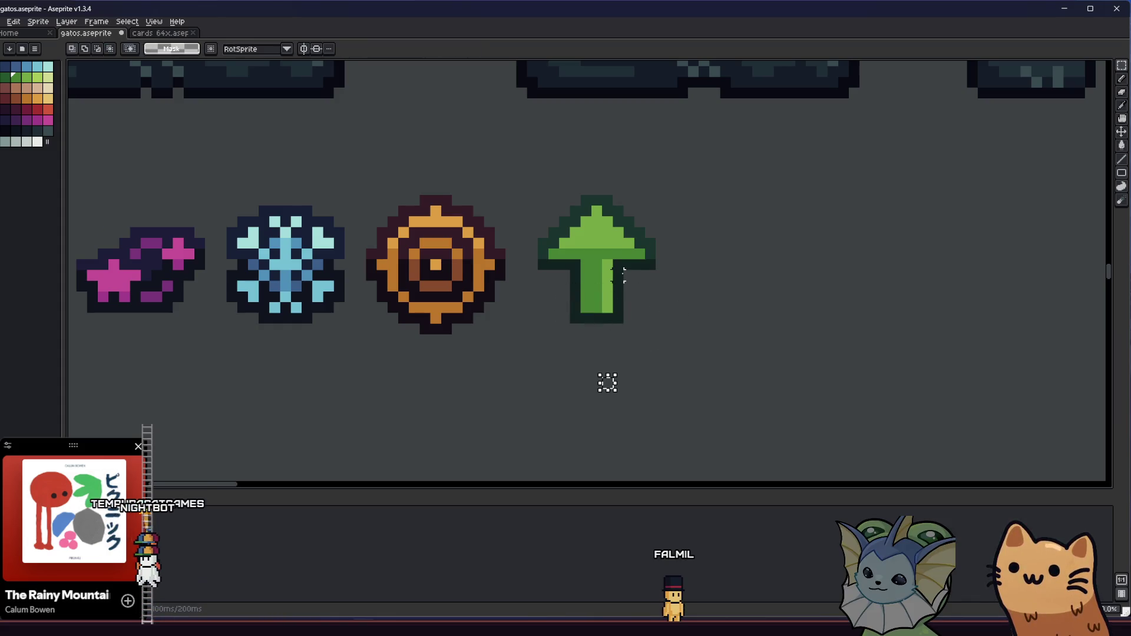
pyautogui.moveTo(628, 289); pyautogui.dragTo(611, 346)
pyautogui.press('Delete')
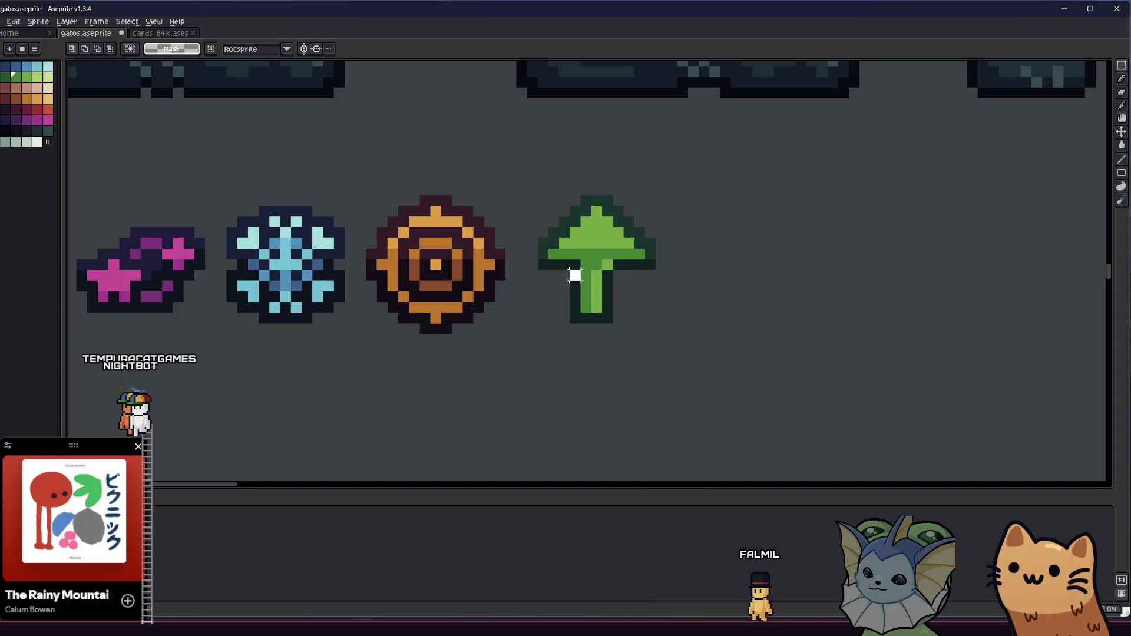
pyautogui.moveTo(575, 275); pyautogui.dragTo(580, 346)
pyautogui.press('Delete')
pyautogui.hotkey('ctrl', 'd')
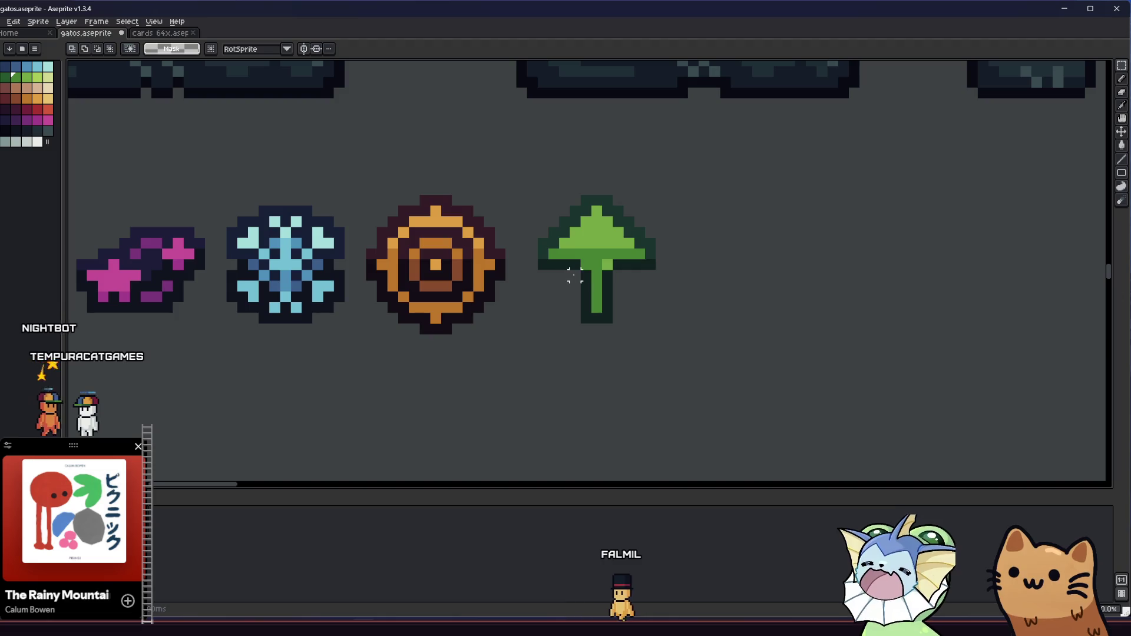
# Step: Select the arrowhead and lower it by one pixel
pyautogui.scroll(1, 578, 271)
pyautogui.press('b')
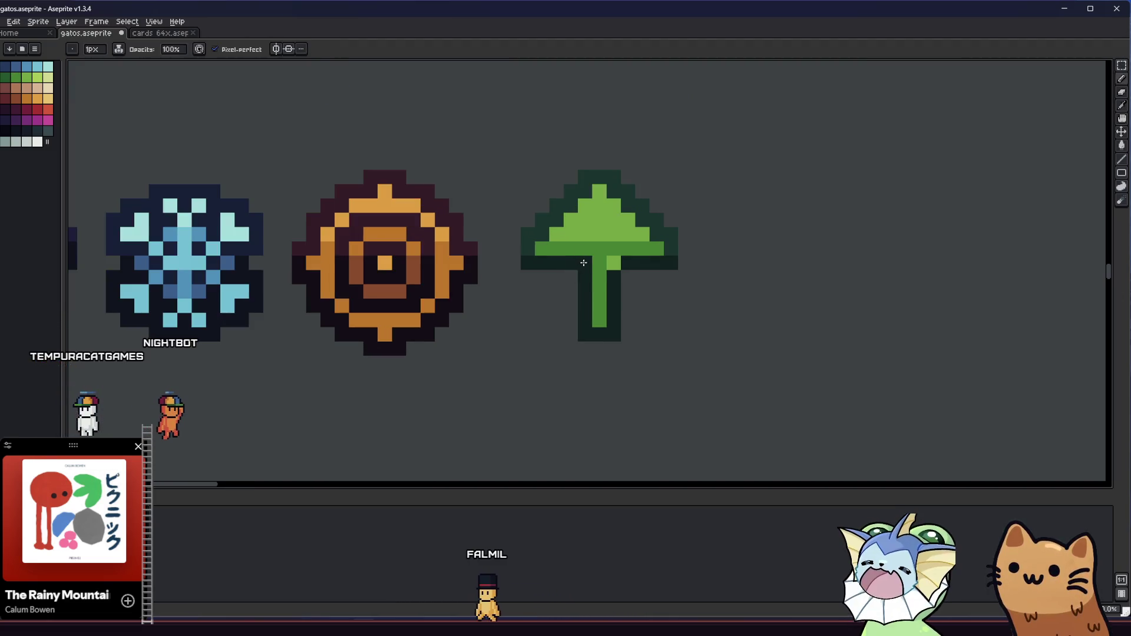
pyautogui.press('m')
pyautogui.scroll(1, 531, 258)
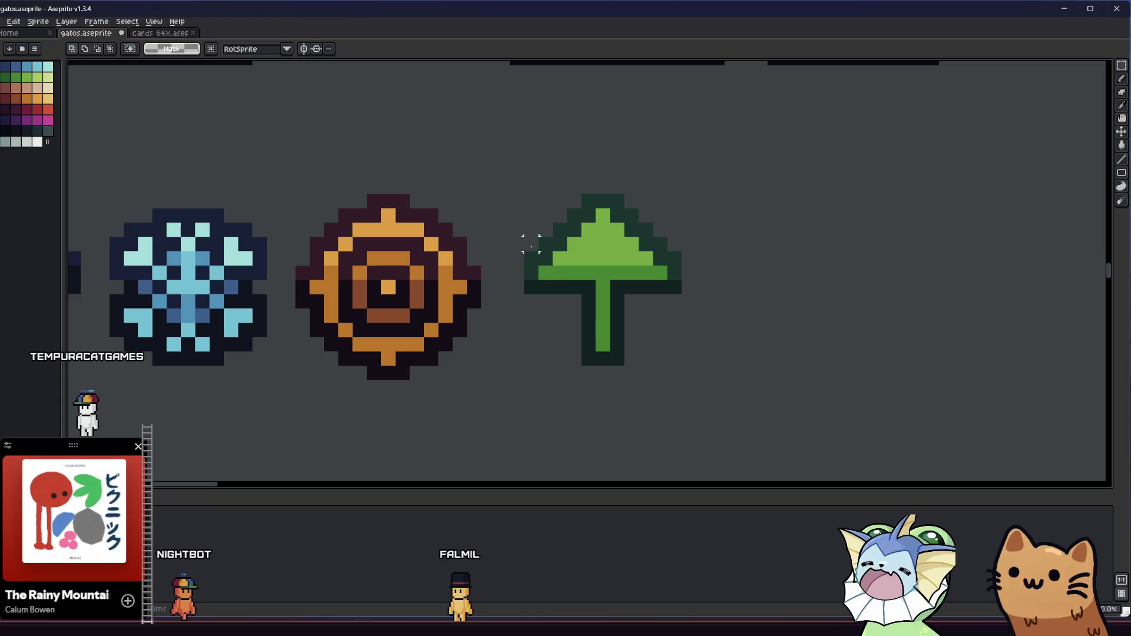
pyautogui.moveTo(509, 150); pyautogui.dragTo(695, 252)
pyautogui.click(659, 329)
pyautogui.moveTo(494, 208)
pyautogui.mouseDown()
pyautogui.moveTo(554, 322)
pyautogui.moveTo(583, 324)
pyautogui.mouseUp()
pyautogui.moveTo(554, 323); pyautogui.dragTo(568, 323)
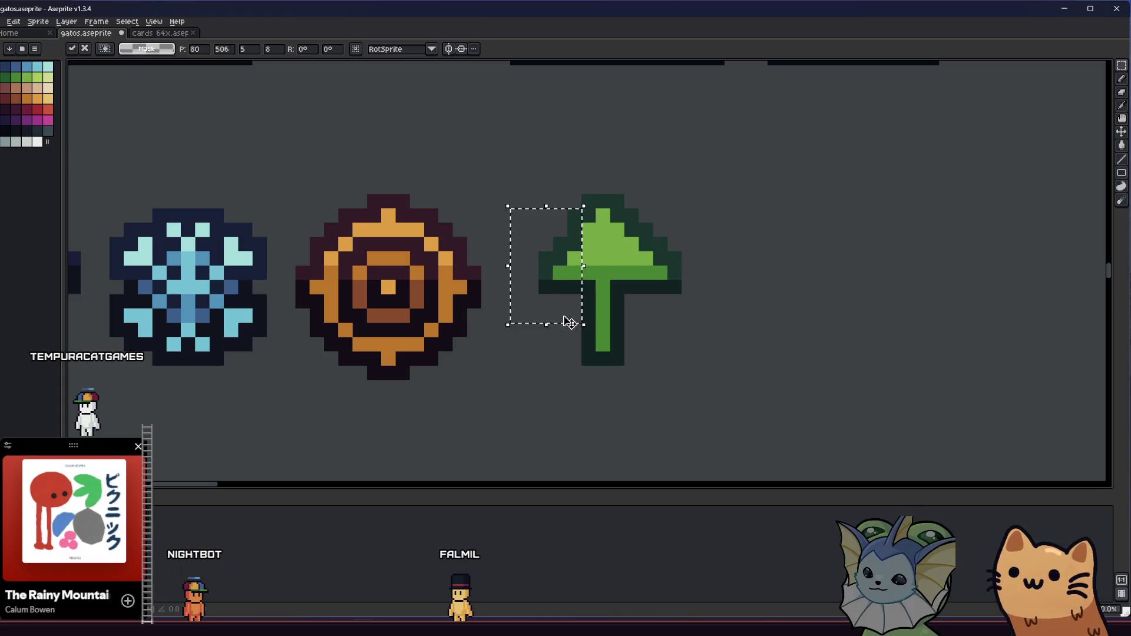
pyautogui.moveTo(652, 227); pyautogui.dragTo(670, 238)
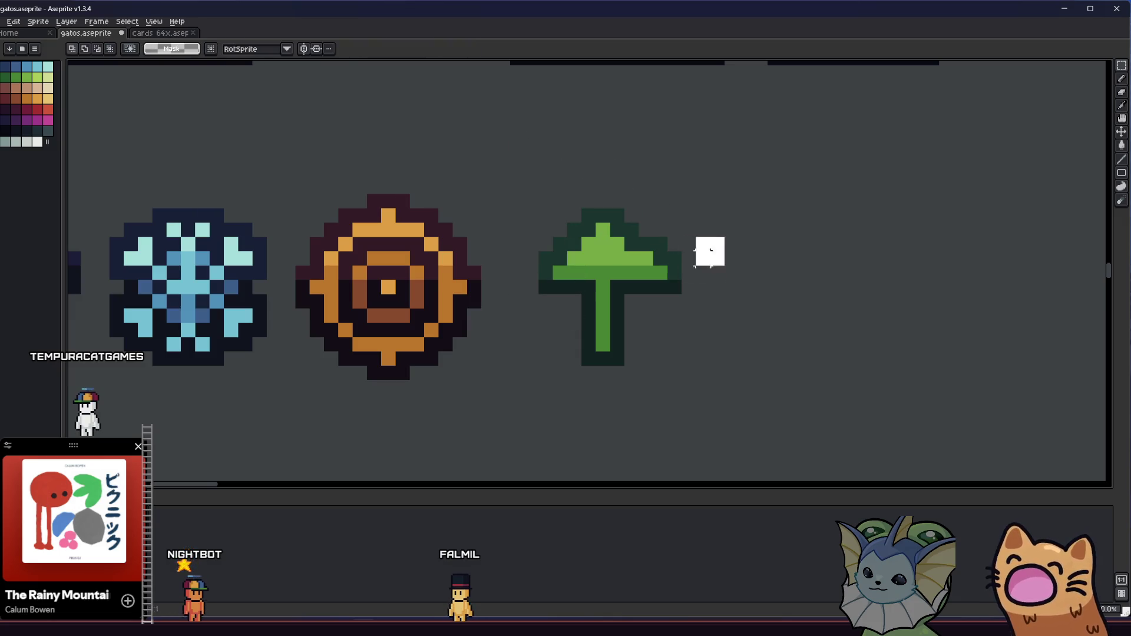
pyautogui.click(711, 301)
# Step: Rebuild the stem with green pixels and a dark outline, then select the whole arrow
pyautogui.scroll(-4, 540, 328)
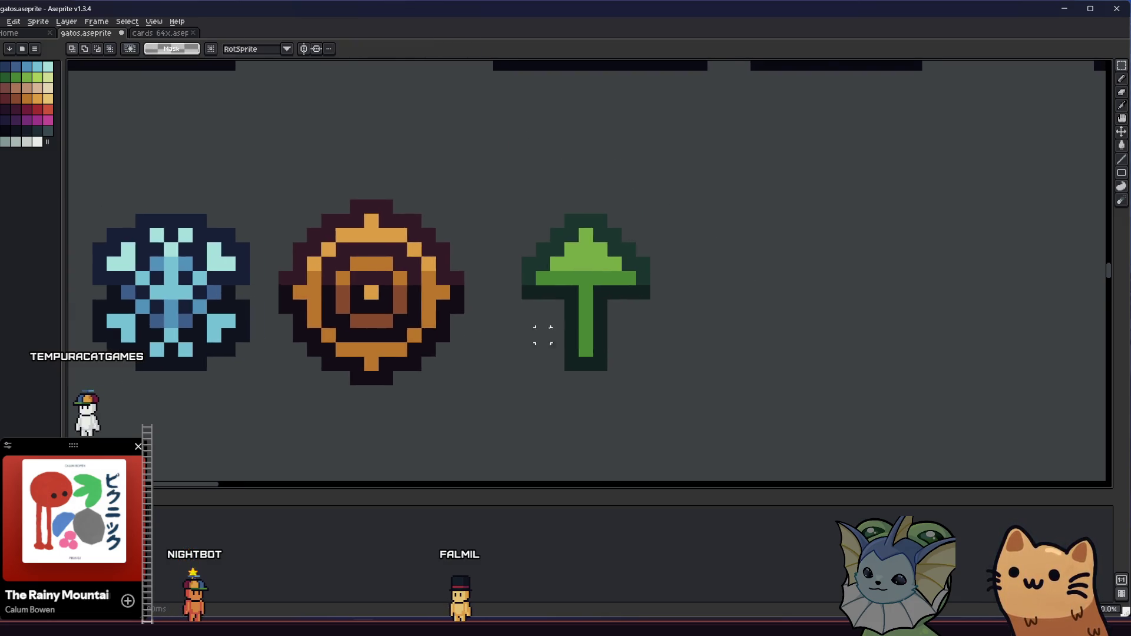
pyautogui.scroll(5, 551, 269)
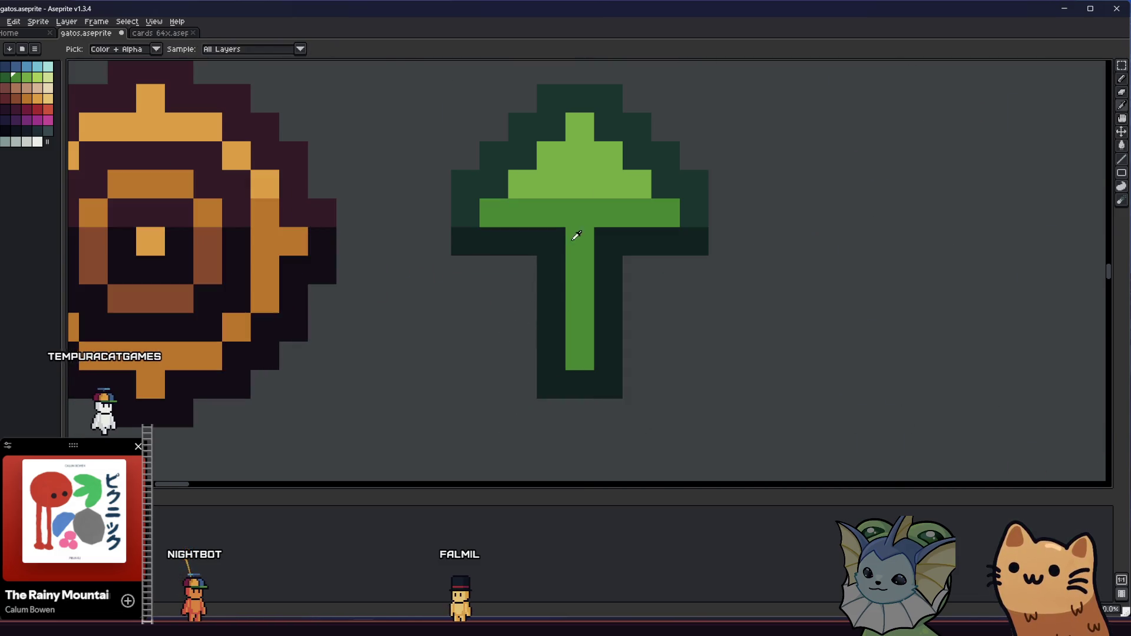
pyautogui.moveTo(601, 254); pyautogui.dragTo(607, 346)
pyautogui.keyDown('alt'); pyautogui.click(642, 232); pyautogui.keyUp('alt')
pyautogui.moveTo(641, 232)
pyautogui.mouseDown()
pyautogui.moveTo(638, 316)
pyautogui.moveTo(520, 375)
pyautogui.moveTo(515, 245)
pyautogui.mouseUp()
pyautogui.scroll(-5, 500, 356)
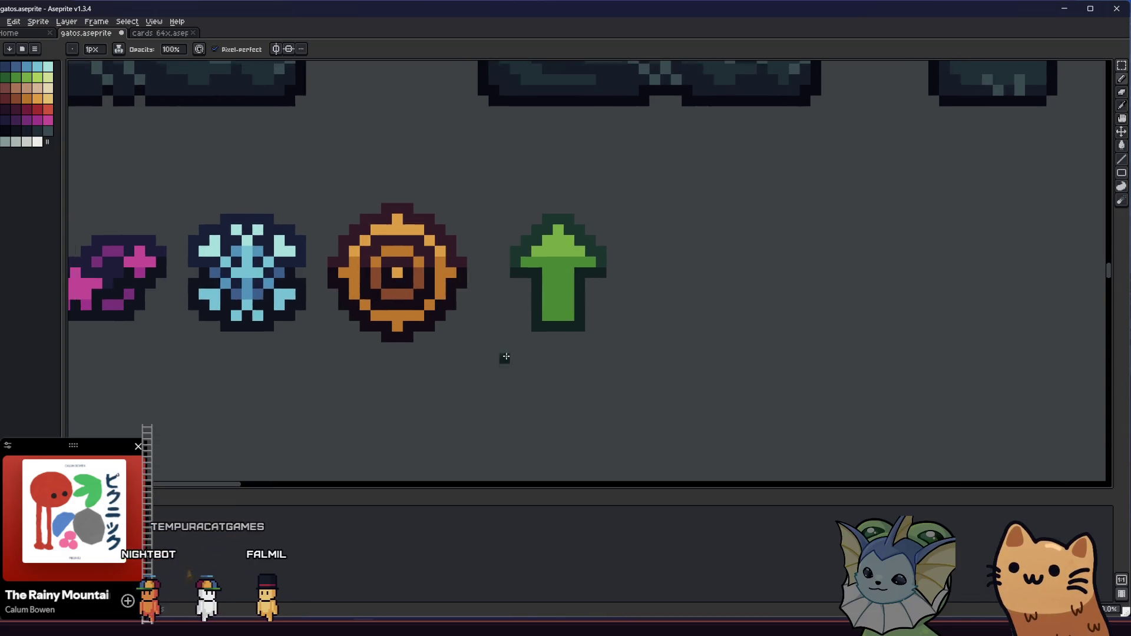
pyautogui.scroll(1, 501, 350)
pyautogui.scroll(-1, 502, 350)
pyautogui.press('m')
pyautogui.moveTo(523, 283); pyautogui.dragTo(566, 352)
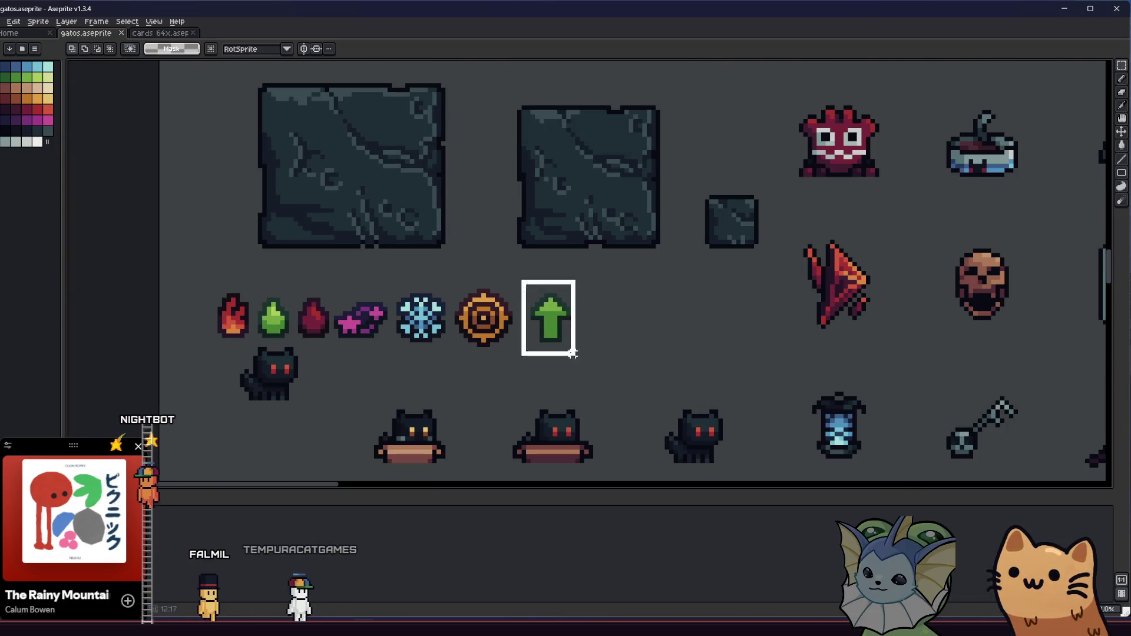
# Step: Commit the arrow's new placement
pyautogui.scroll(2, 543, 310)
pyautogui.press('Return')
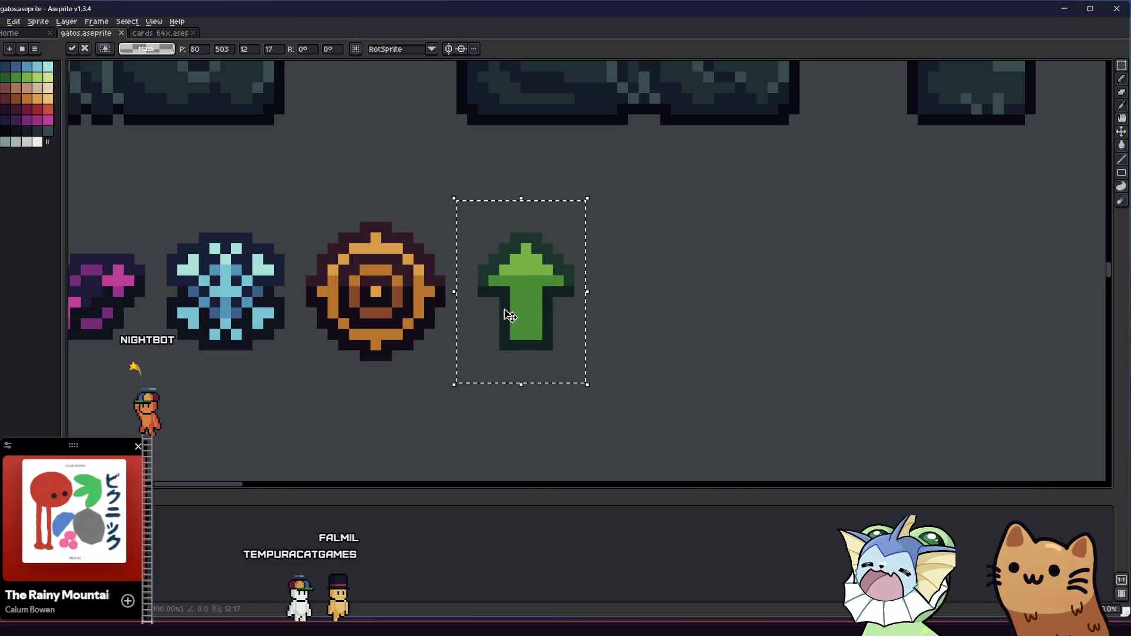
pyautogui.scroll(-2, 401, 338)
pyautogui.scroll(4, 463, 325)
# Step: Paint the arrow's middle row and stem in the arrow's light green
pyautogui.press('i')
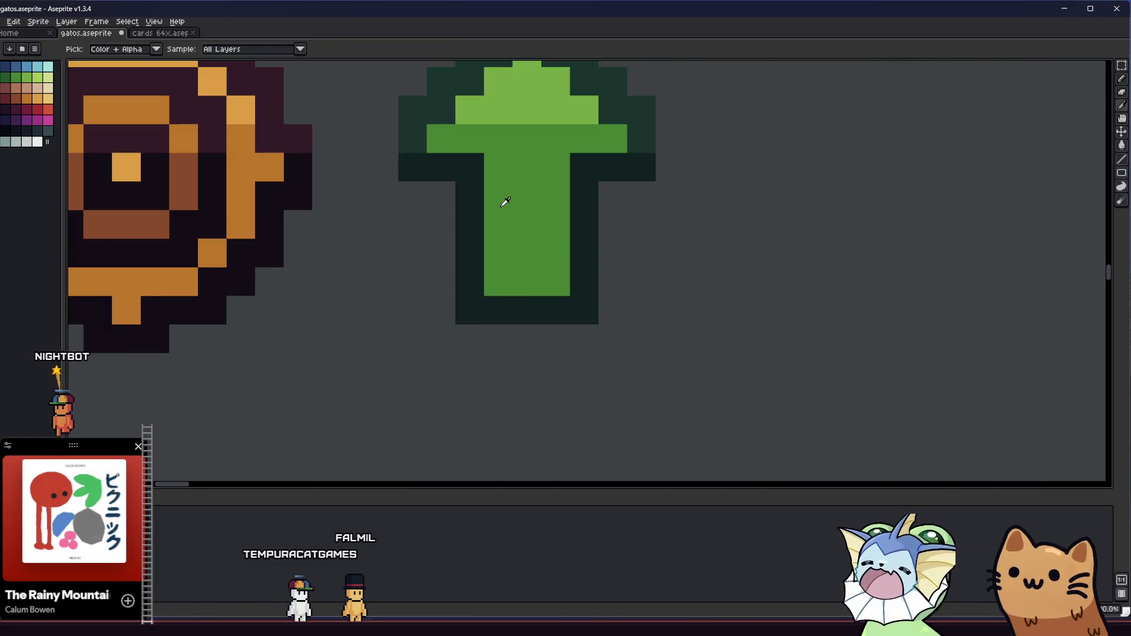
pyautogui.click(518, 106)
pyautogui.press('b')
pyautogui.moveTo(438, 137); pyautogui.dragTo(539, 134)
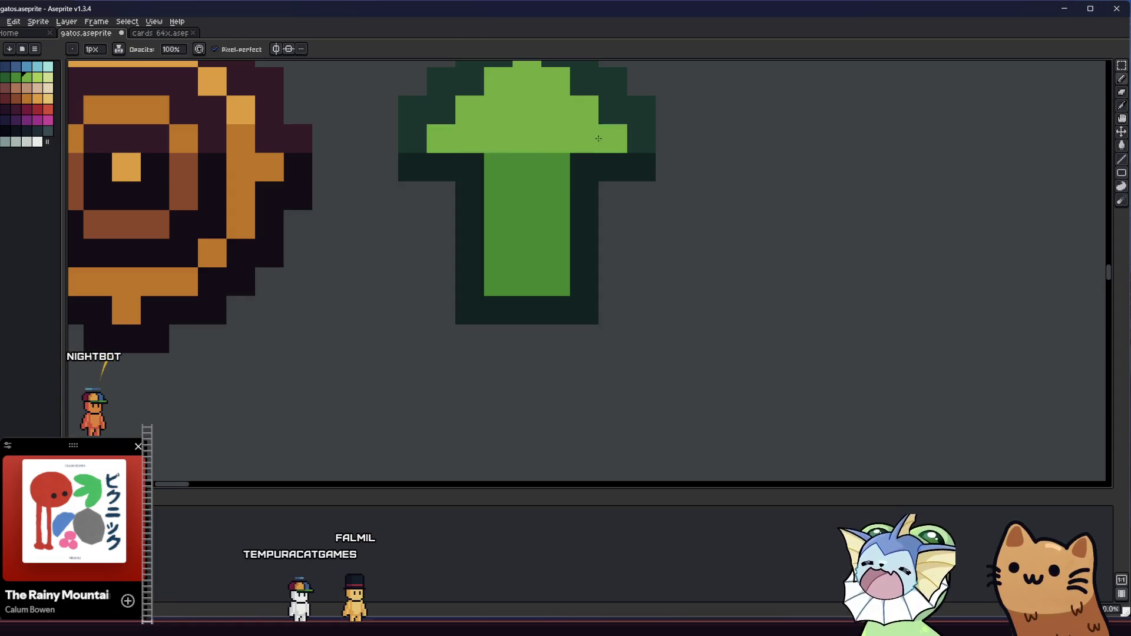
pyautogui.click(563, 159)
pyautogui.moveTo(545, 177); pyautogui.dragTo(498, 194)
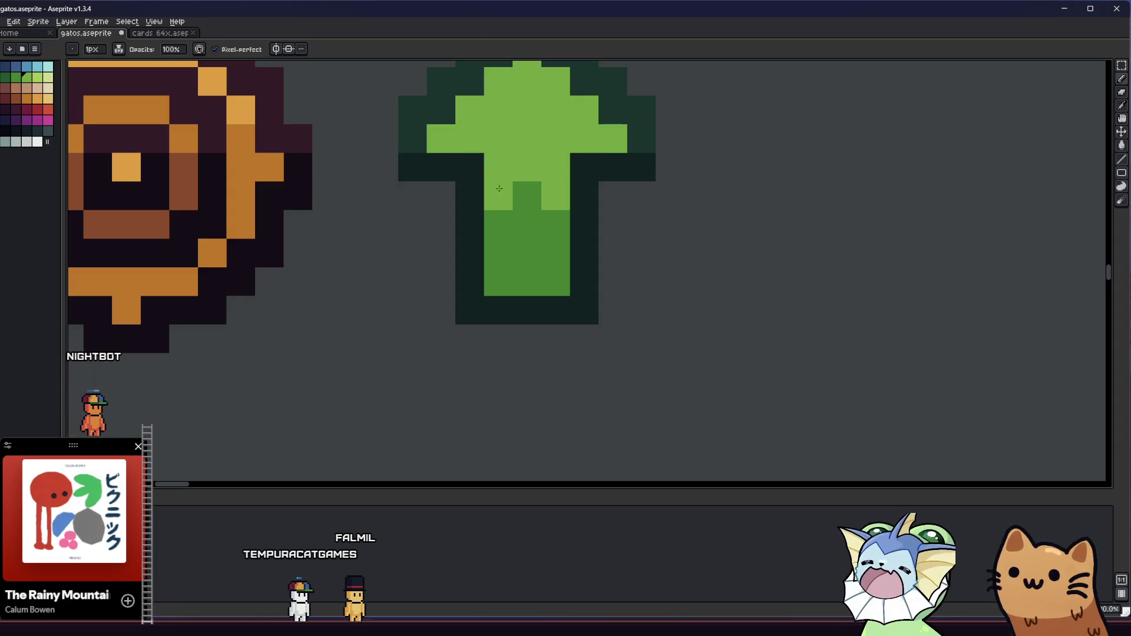
pyautogui.moveTo(555, 224)
pyautogui.mouseDown()
pyautogui.moveTo(498, 225)
pyautogui.moveTo(556, 253)
pyautogui.mouseUp()
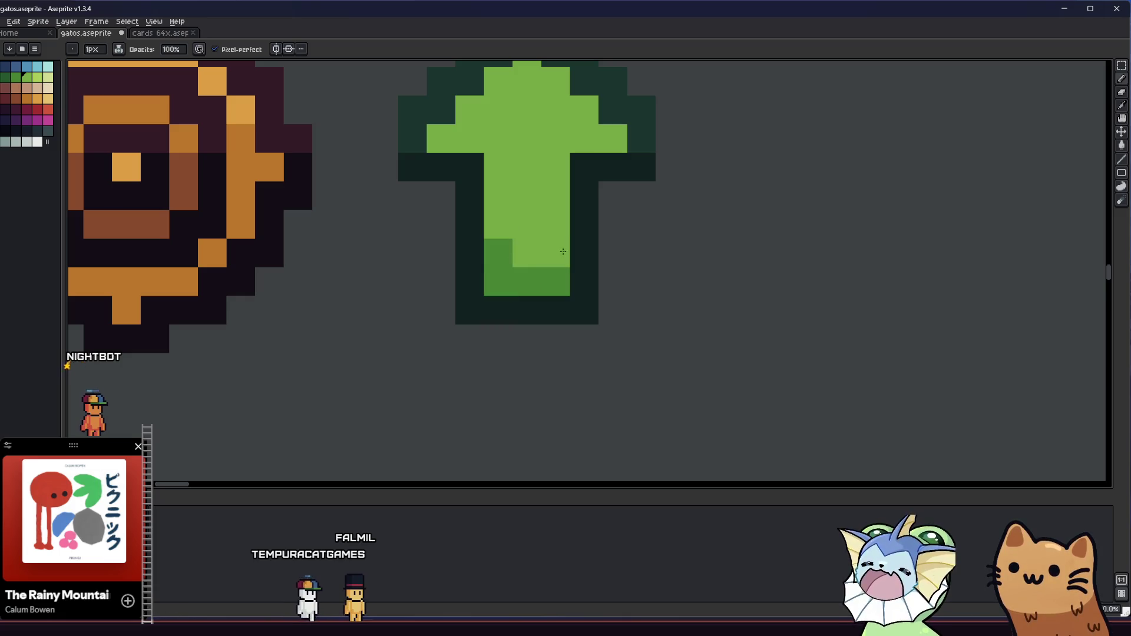
pyautogui.keyDown('alt'); pyautogui.click(511, 282); pyautogui.keyUp('alt')
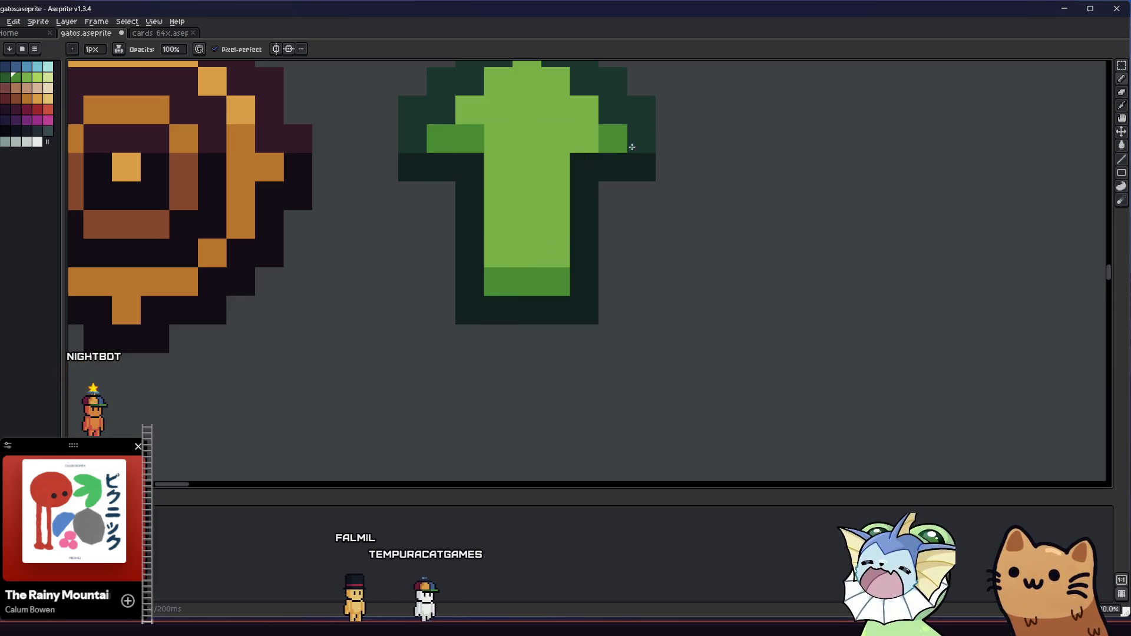
# Step: Pan the view to bring the icon row and cat into view
pyautogui.scroll(-5, 697, 245)
pyautogui.scroll(-1, 646, 252)
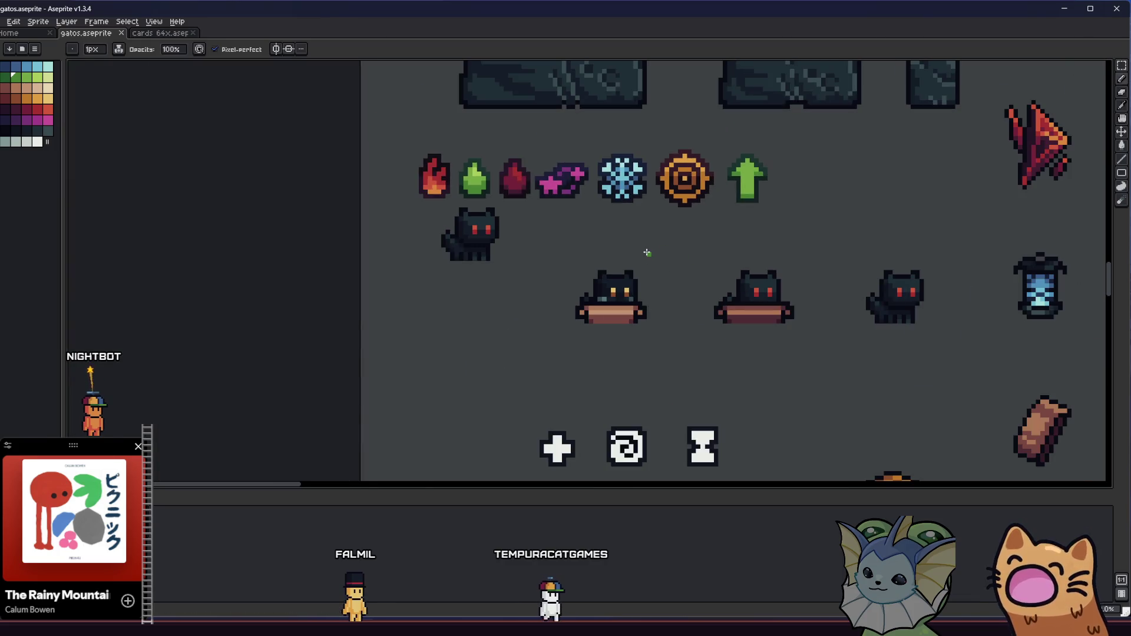
pyautogui.scroll(2, 775, 307)
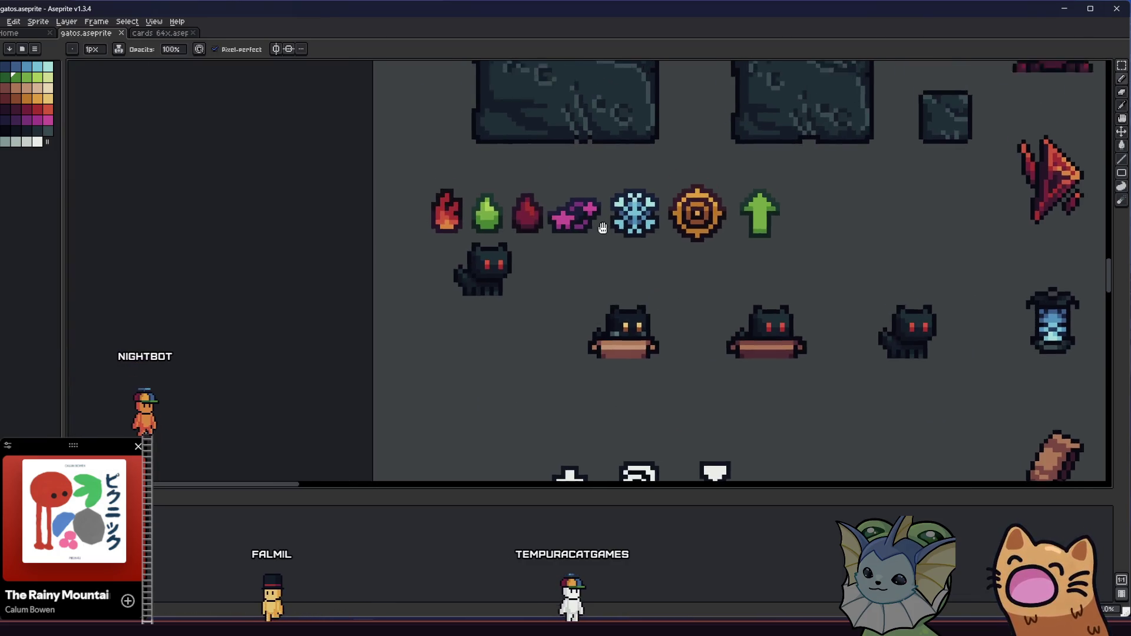
pyautogui.scroll(-3, 648, 282)
pyautogui.scroll(3, 623, 274)
pyautogui.moveTo(624, 274); pyautogui.dragTo(636, 291)
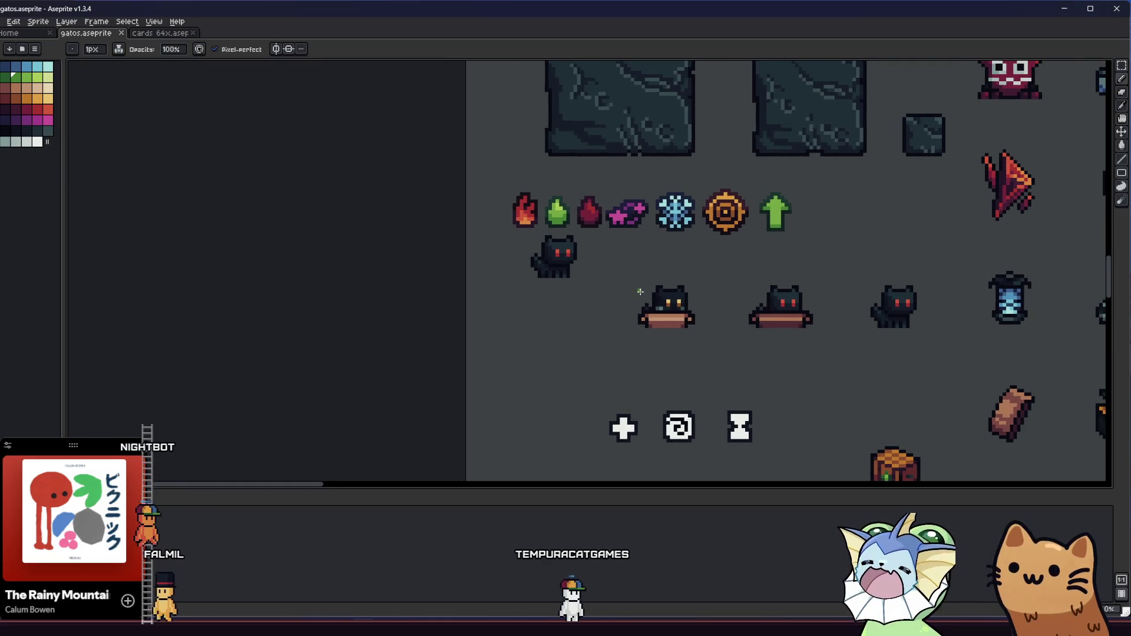
# Step: Shift the small black cat right and select the status icon row, starting at the fire icon
pyautogui.press('m')
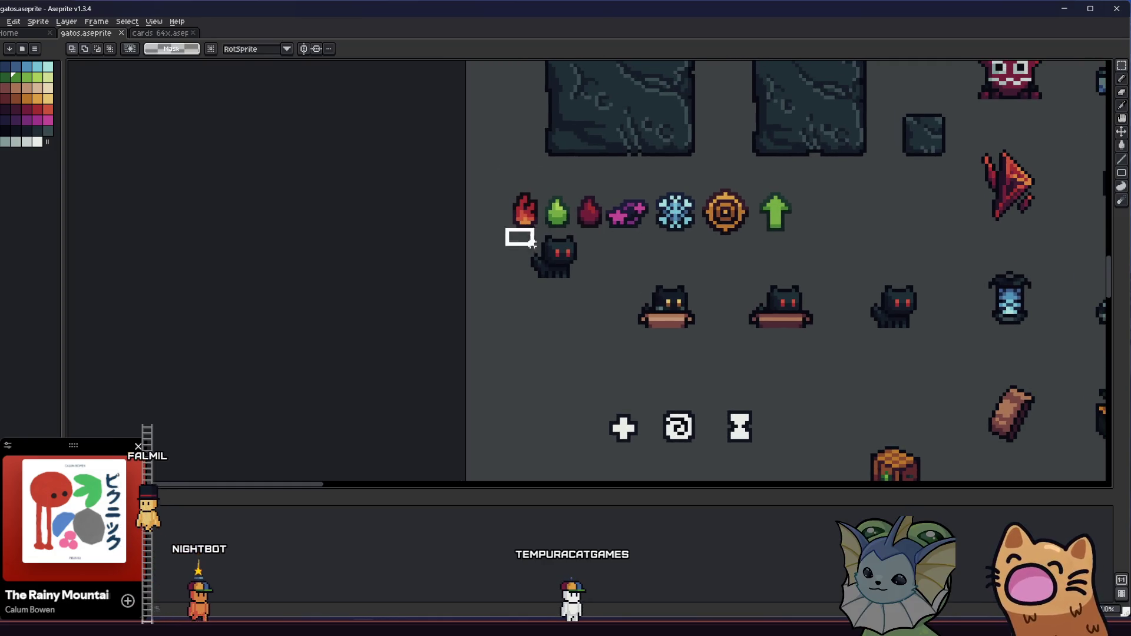
pyautogui.moveTo(563, 270); pyautogui.dragTo(655, 271)
pyautogui.moveTo(504, 176)
pyautogui.mouseDown()
pyautogui.moveTo(736, 232)
pyautogui.moveTo(808, 236)
pyautogui.moveTo(729, 226)
pyautogui.moveTo(798, 224)
pyautogui.moveTo(743, 347)
pyautogui.moveTo(752, 375)
pyautogui.mouseUp()
pyautogui.moveTo(516, 332)
pyautogui.mouseDown()
pyautogui.moveTo(586, 377)
pyautogui.moveTo(557, 383)
pyautogui.mouseUp()
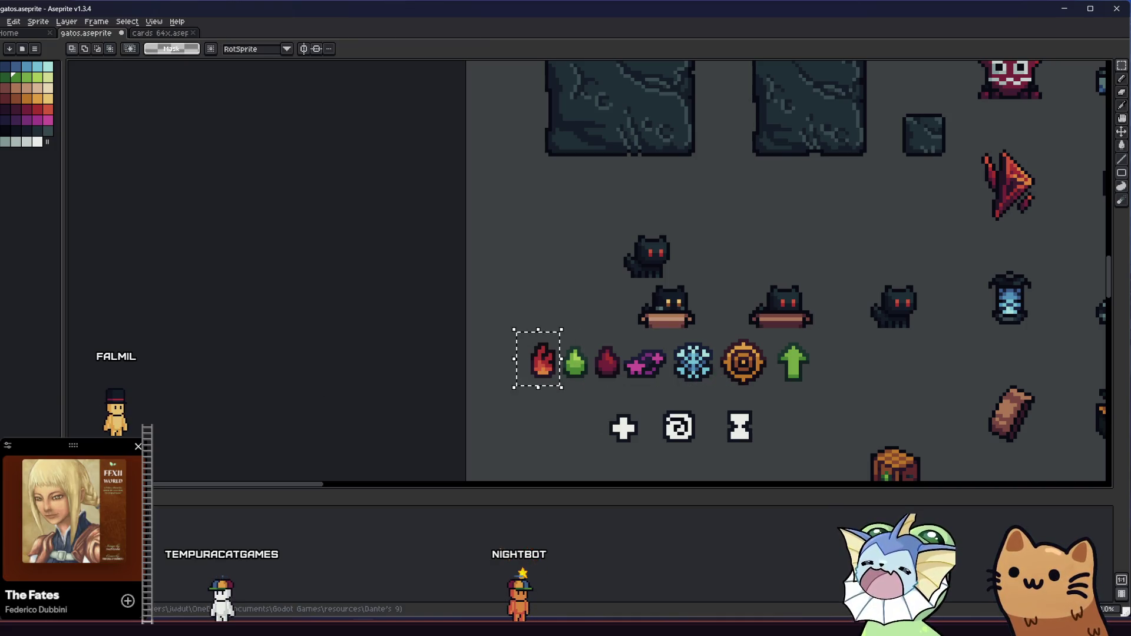
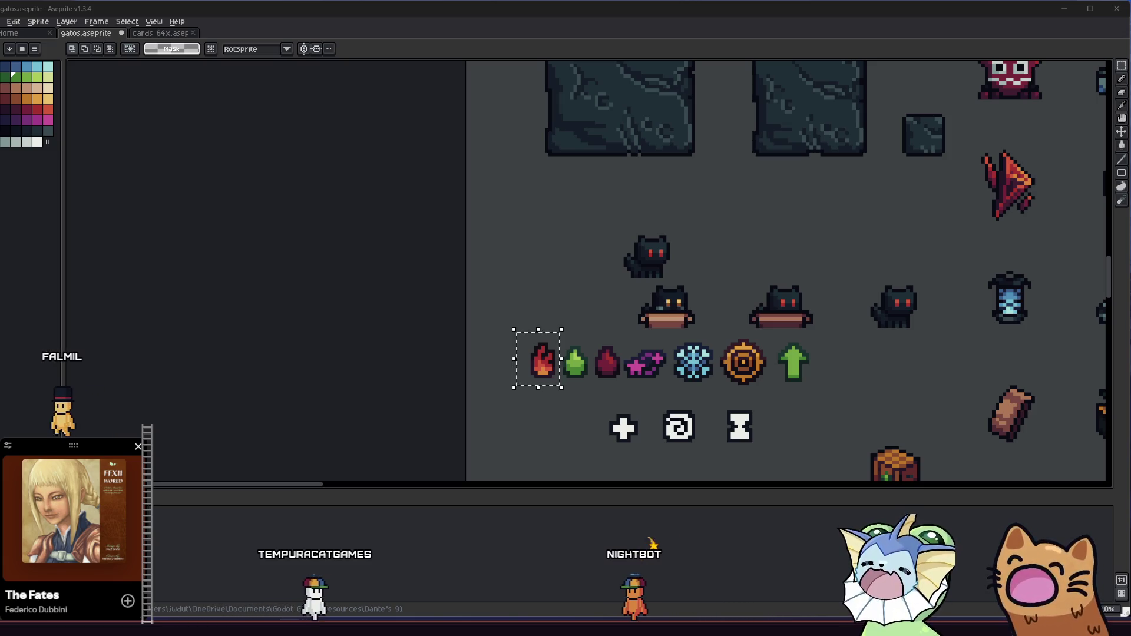
# Step: Undo the last change, clear the selection and zoom in on the green arrow
pyautogui.hscroll(1, 416, 321)
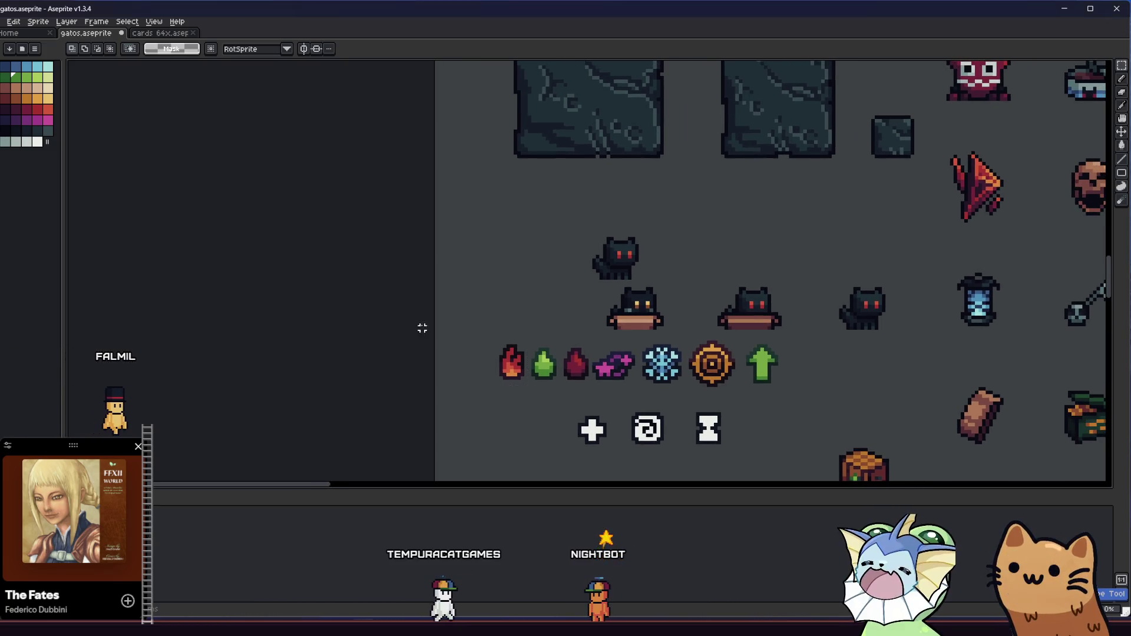
pyautogui.hotkey('ctrl', 'z')
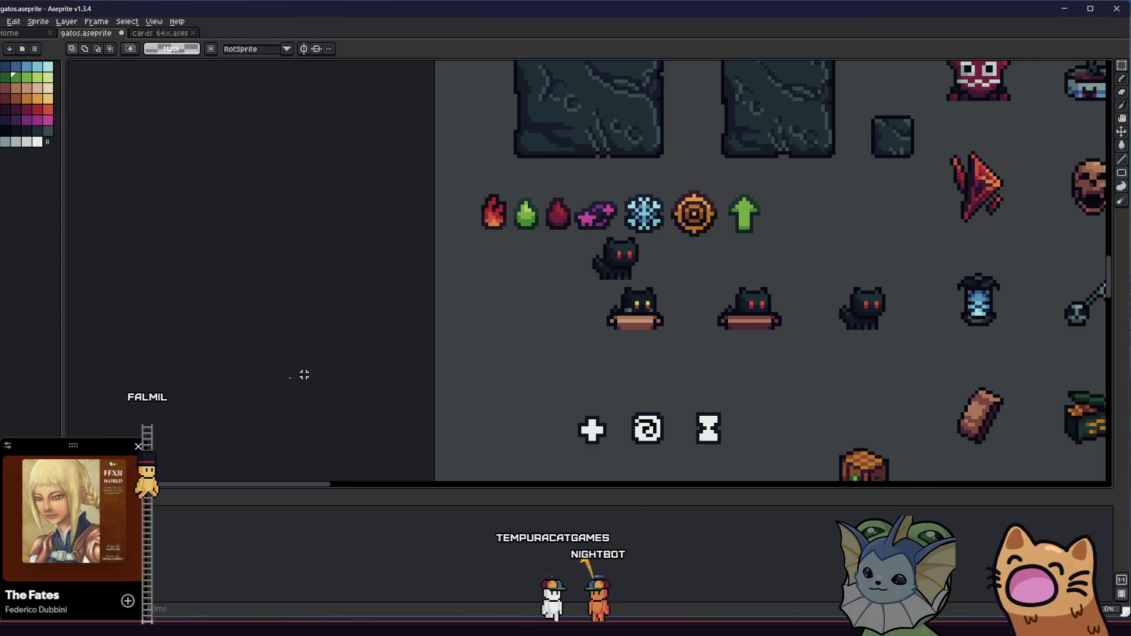
pyautogui.hotkey('ctrl', 'd')
pyautogui.moveTo(567, 334); pyautogui.dragTo(480, 334)
pyautogui.hscroll(1, 481, 334)
pyautogui.scroll(5, 656, 275)
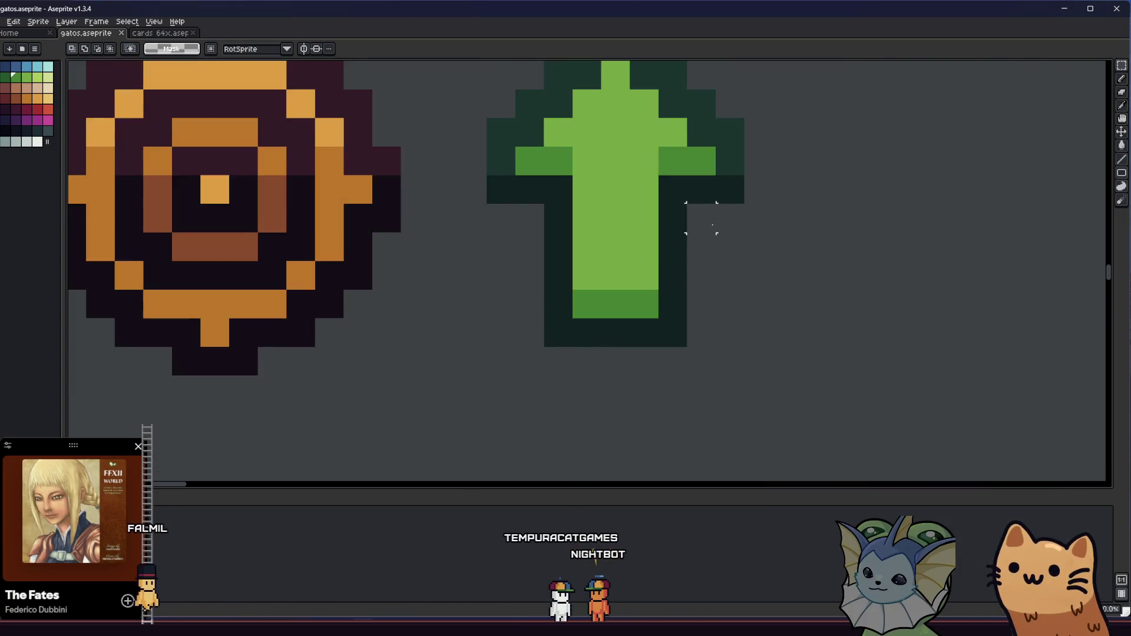
pyautogui.moveTo(656, 275); pyautogui.dragTo(580, 298)
# Step: Paint two pixels on the arrow's left wing mid-green
pyautogui.press('i')
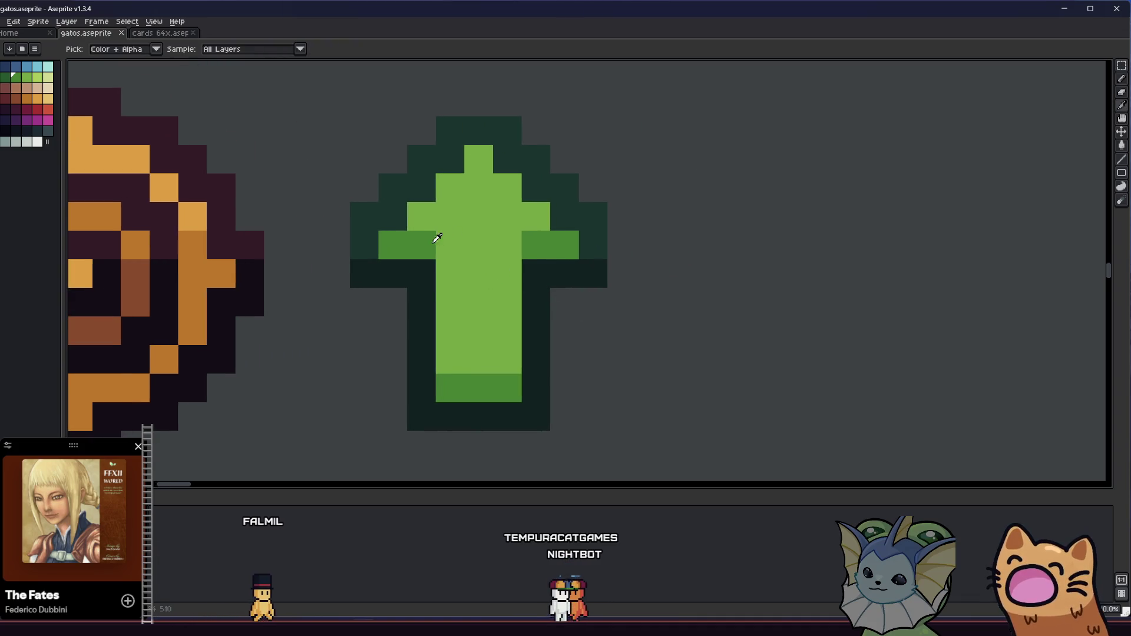
pyautogui.press('v')
pyautogui.scroll(-5, 587, 294)
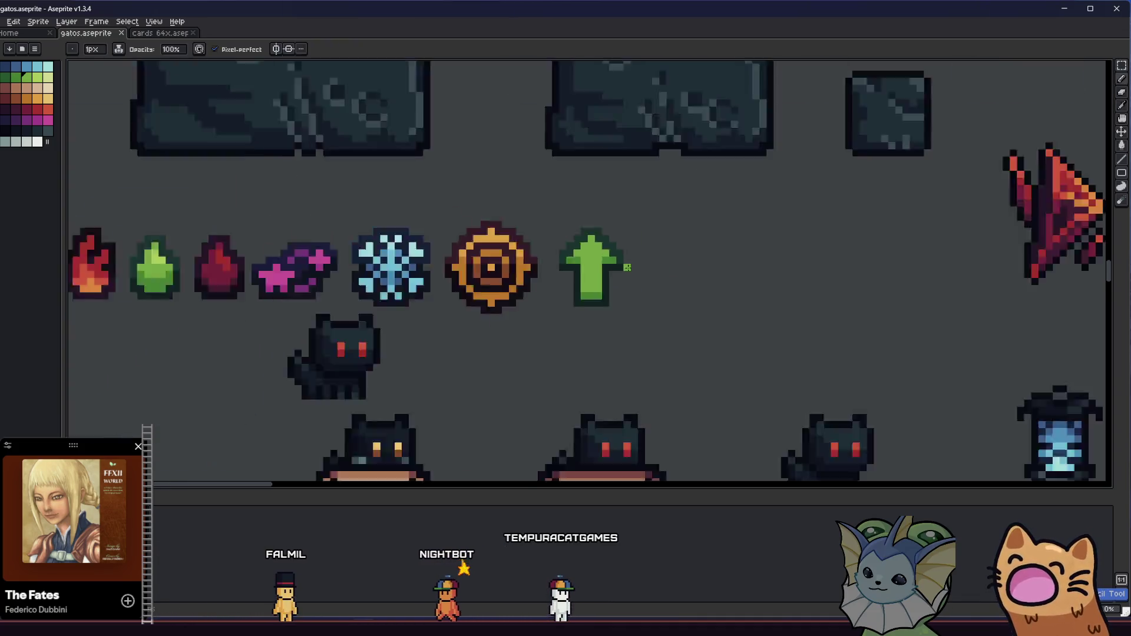
pyautogui.press('b')
pyautogui.hscroll(4, 587, 293)
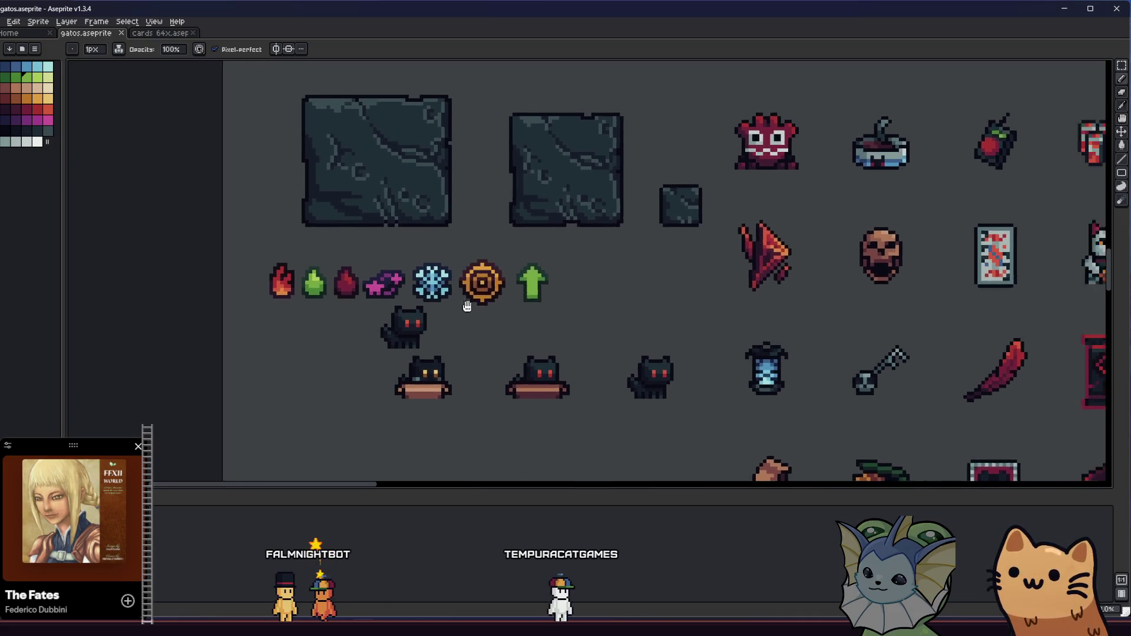
pyautogui.scroll(5, 439, 300)
pyautogui.press('i')
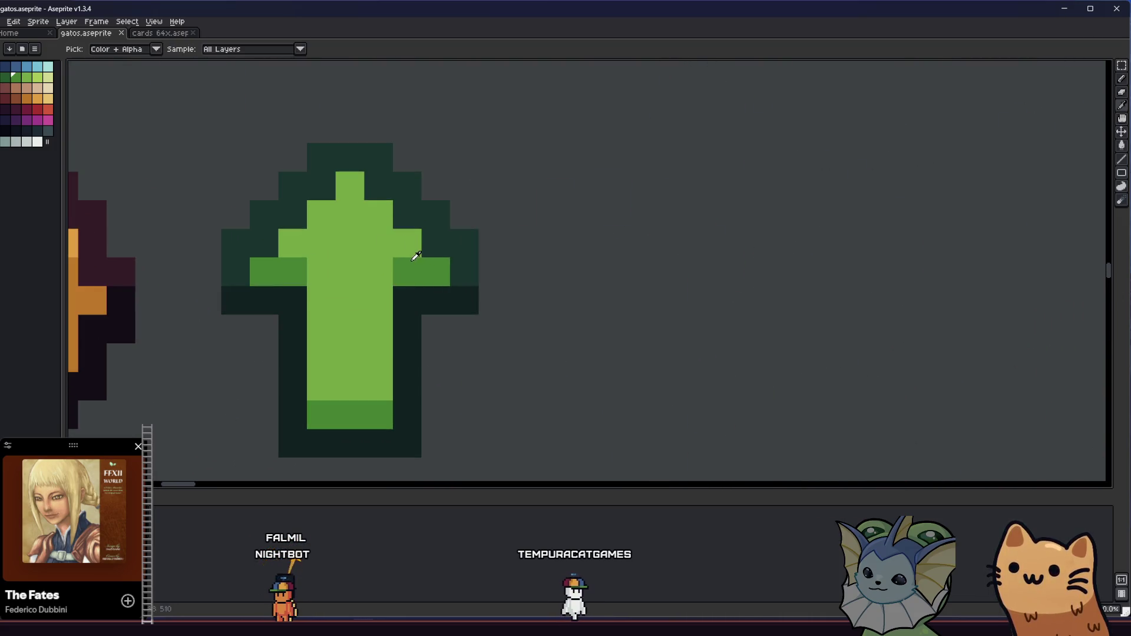
pyautogui.scroll(-3, 416, 255)
pyautogui.scroll(-1, 377, 295)
pyautogui.scroll(2, 360, 322)
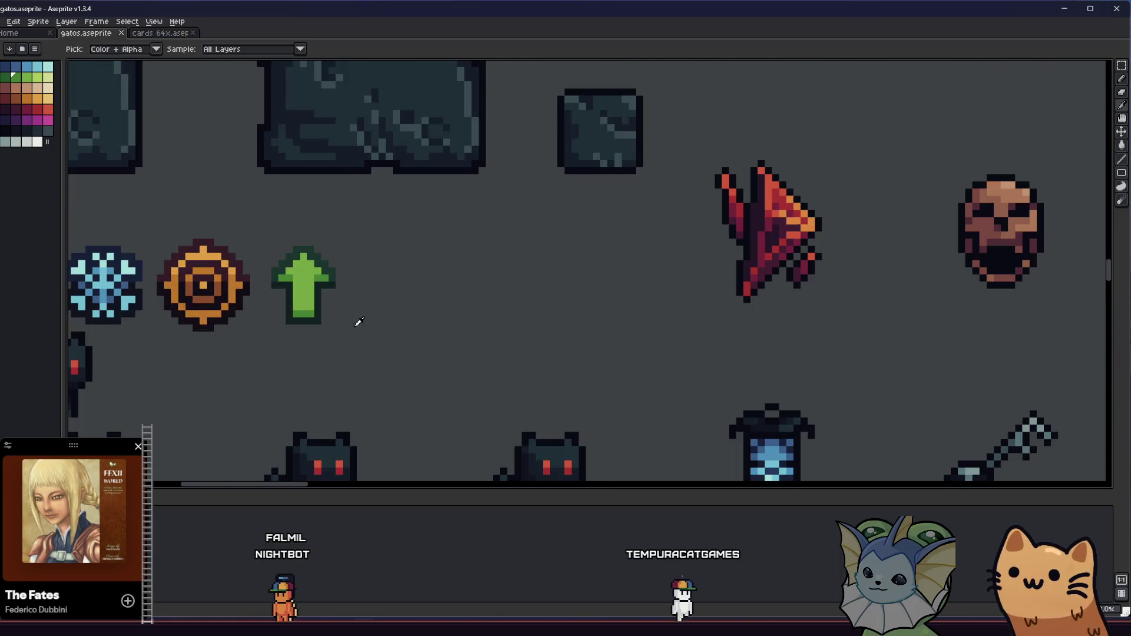
pyautogui.scroll(1, 359, 321)
pyautogui.scroll(1, 447, 293)
pyautogui.scroll(-1, 442, 239)
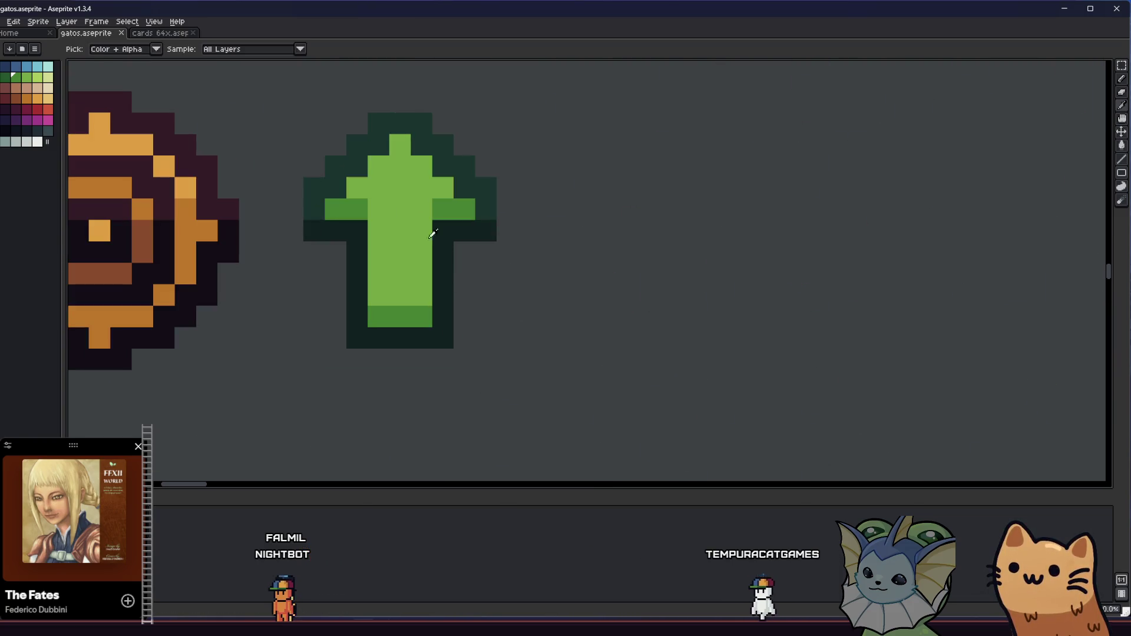
pyautogui.click(336, 213)
pyautogui.press('b')
pyautogui.click(353, 232)
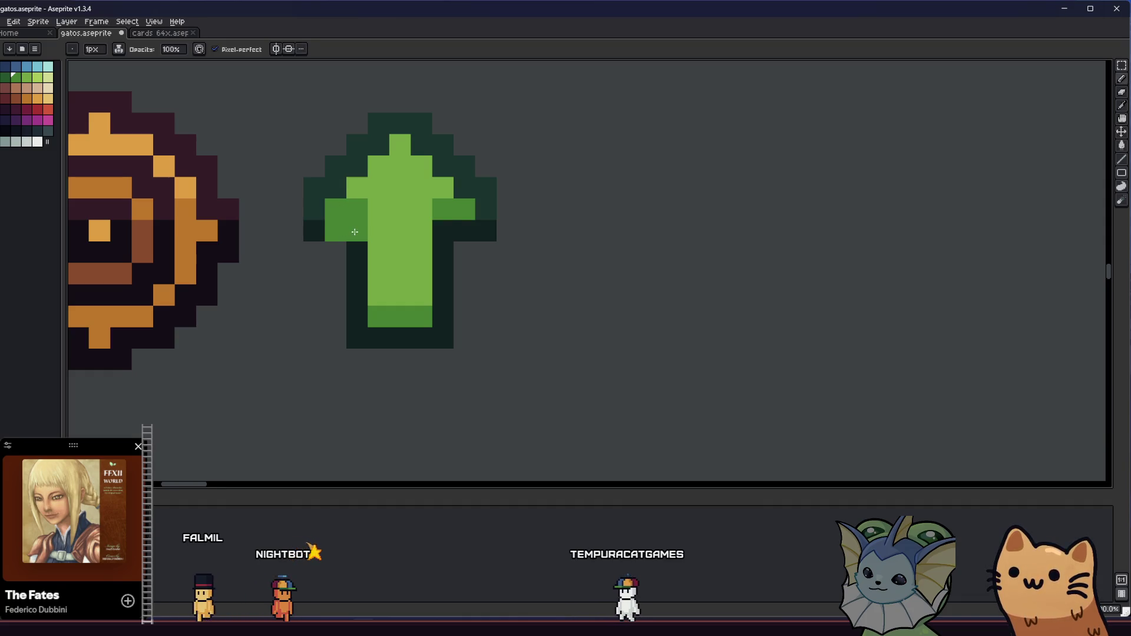
# Step: Add a light-green pixel on the right wing and dark green pixels below the left wing
pyautogui.keyDown('alt'); pyautogui.click(424, 212); pyautogui.keyUp('alt')
pyautogui.click(463, 206)
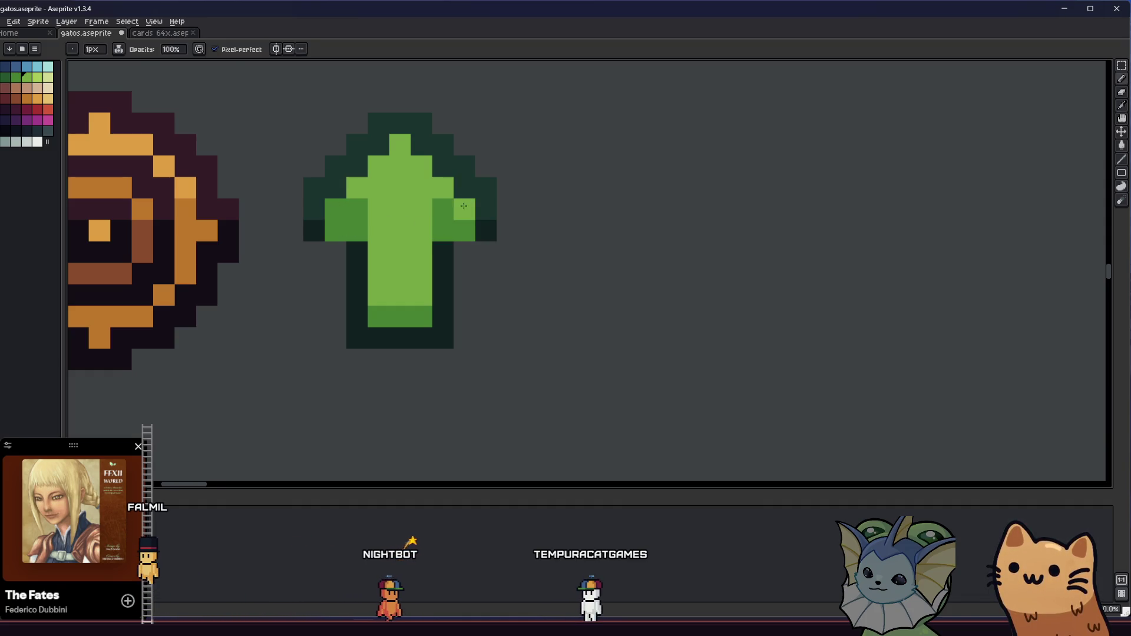
pyautogui.press('alt')
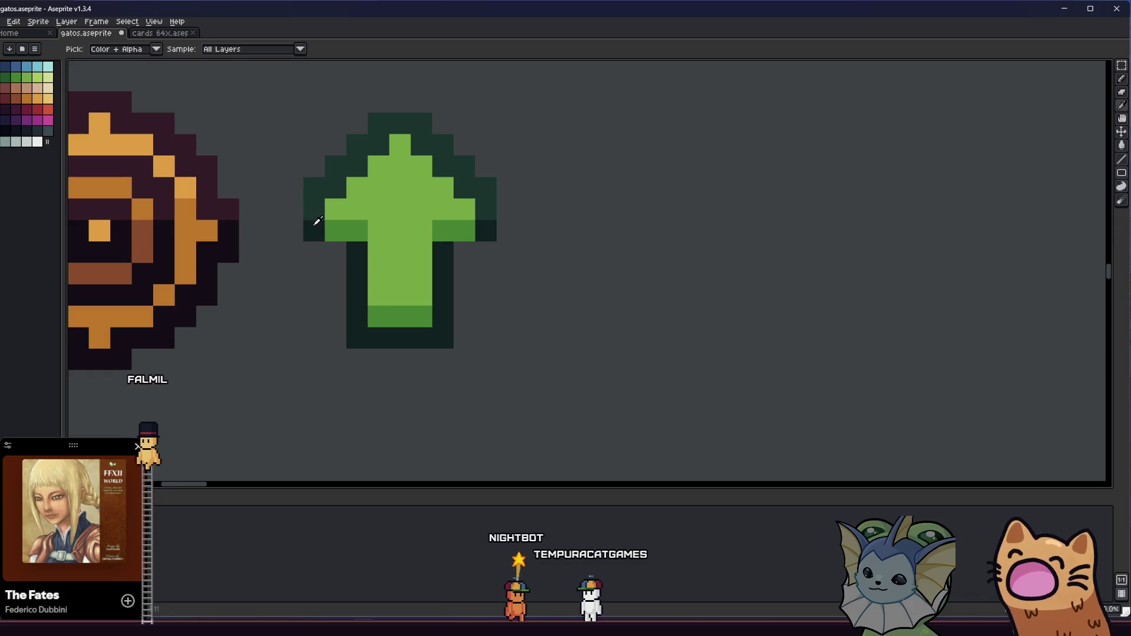
pyautogui.keyDown('alt'); pyautogui.click(317, 221); pyautogui.keyUp('alt')
pyautogui.moveTo(315, 250); pyautogui.dragTo(330, 242)
# Step: Zoom in and out around the green arrow to review its new shading
pyautogui.scroll(-5, 443, 246)
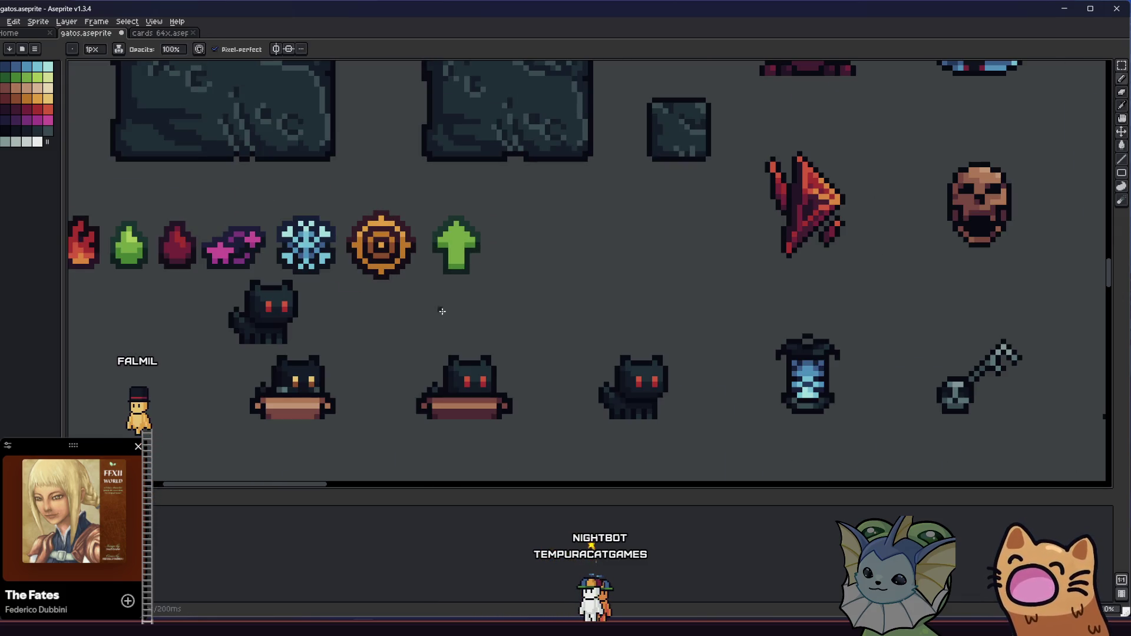
pyautogui.scroll(2, 423, 295)
pyautogui.scroll(4, 395, 331)
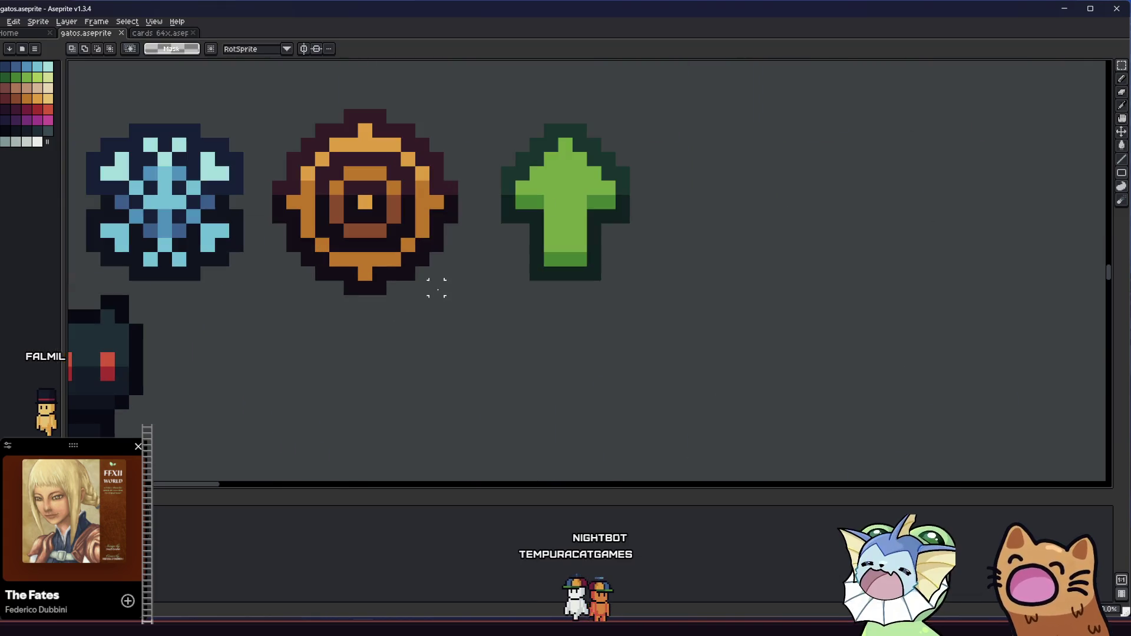
pyautogui.scroll(-5, 556, 353)
pyautogui.press('m')
pyautogui.scroll(4, 510, 343)
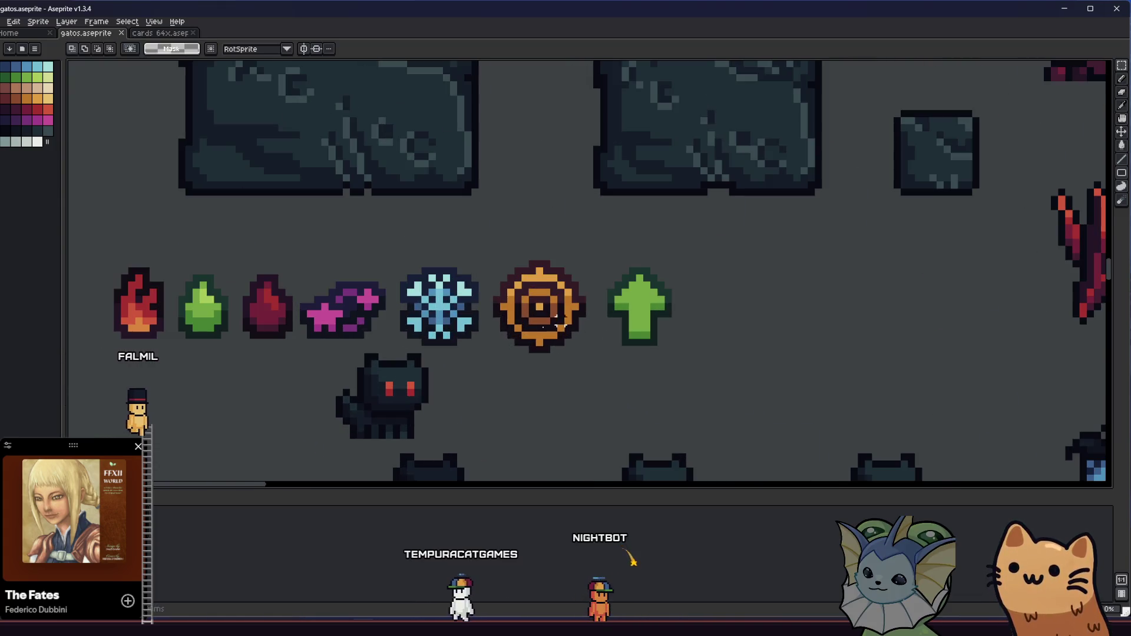
pyautogui.press('i')
pyautogui.scroll(-1, 641, 250)
pyautogui.scroll(-3, 627, 302)
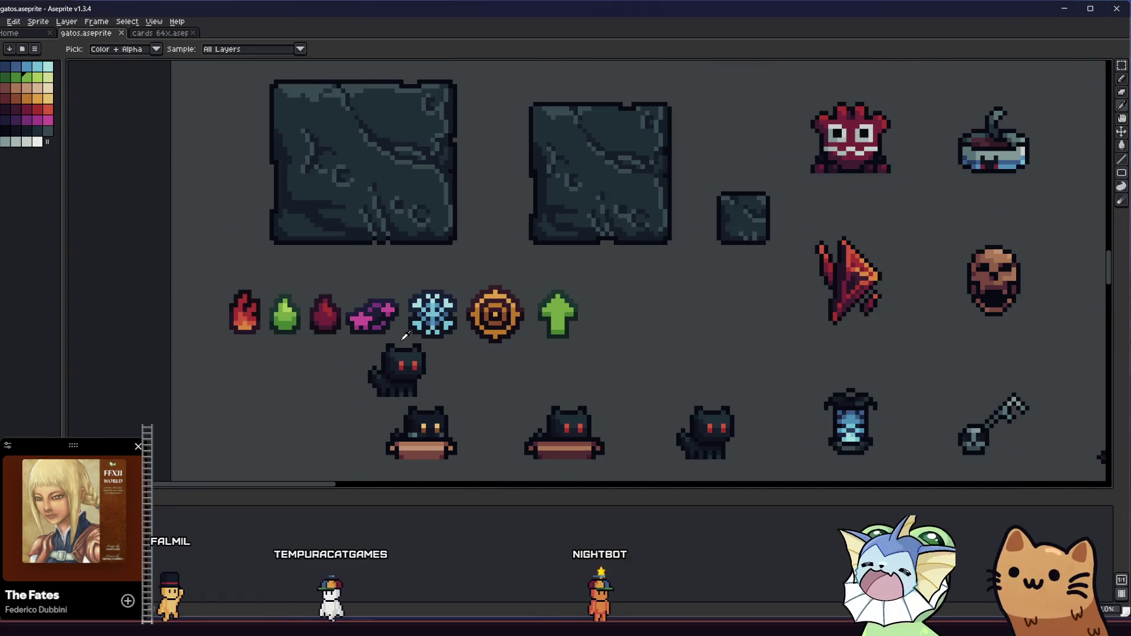
pyautogui.scroll(2, 797, 284)
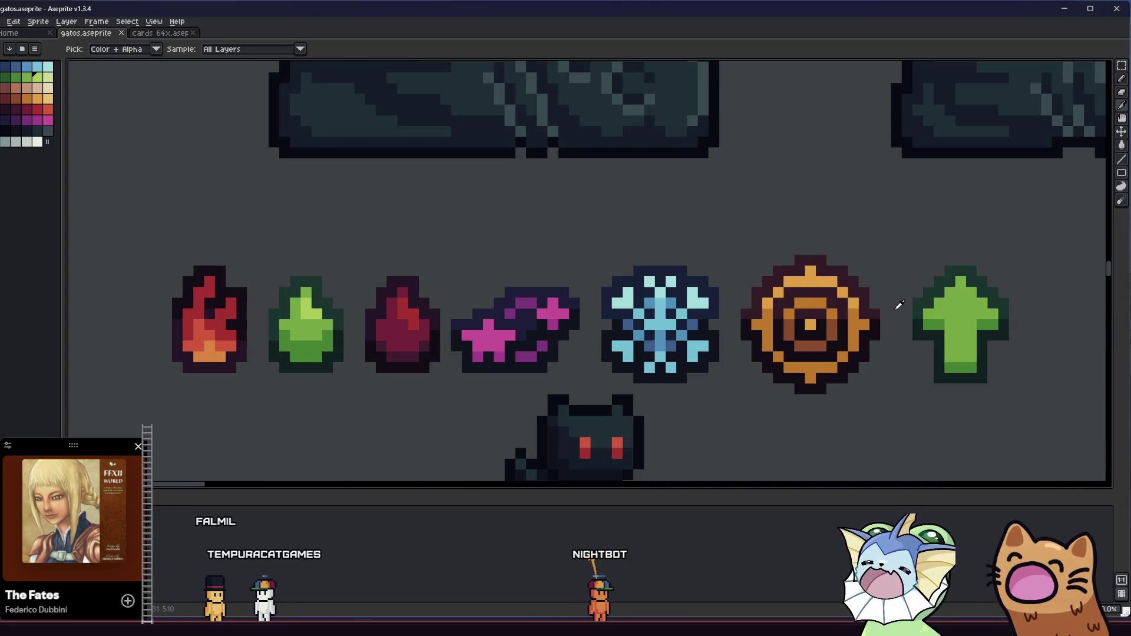
pyautogui.press('b')
pyautogui.scroll(2, 925, 296)
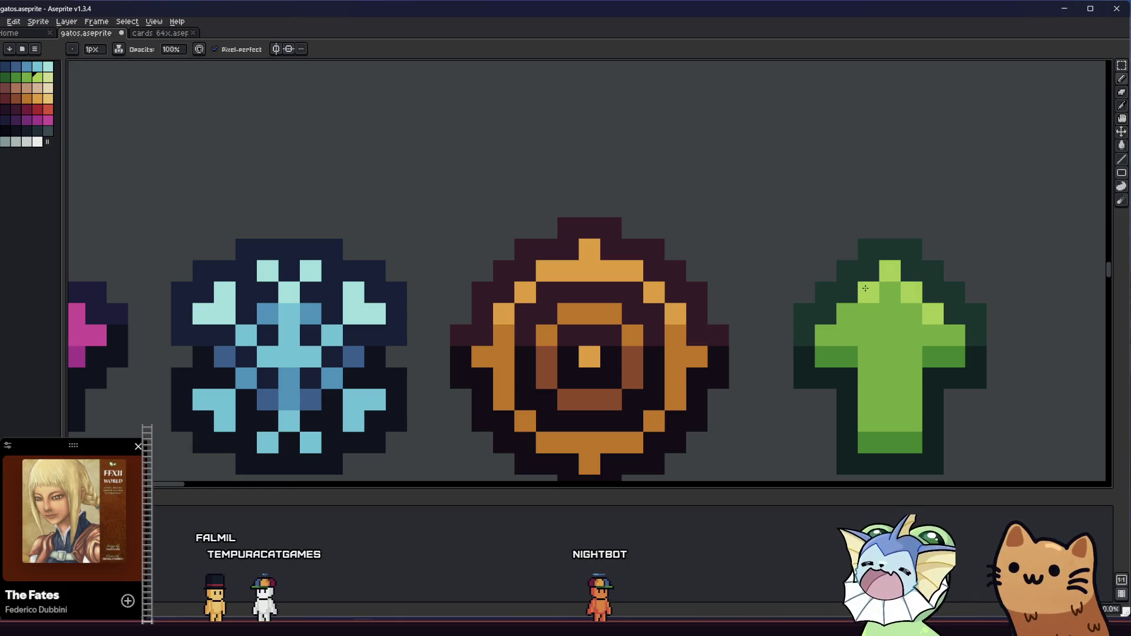
pyautogui.scroll(-4, 865, 288)
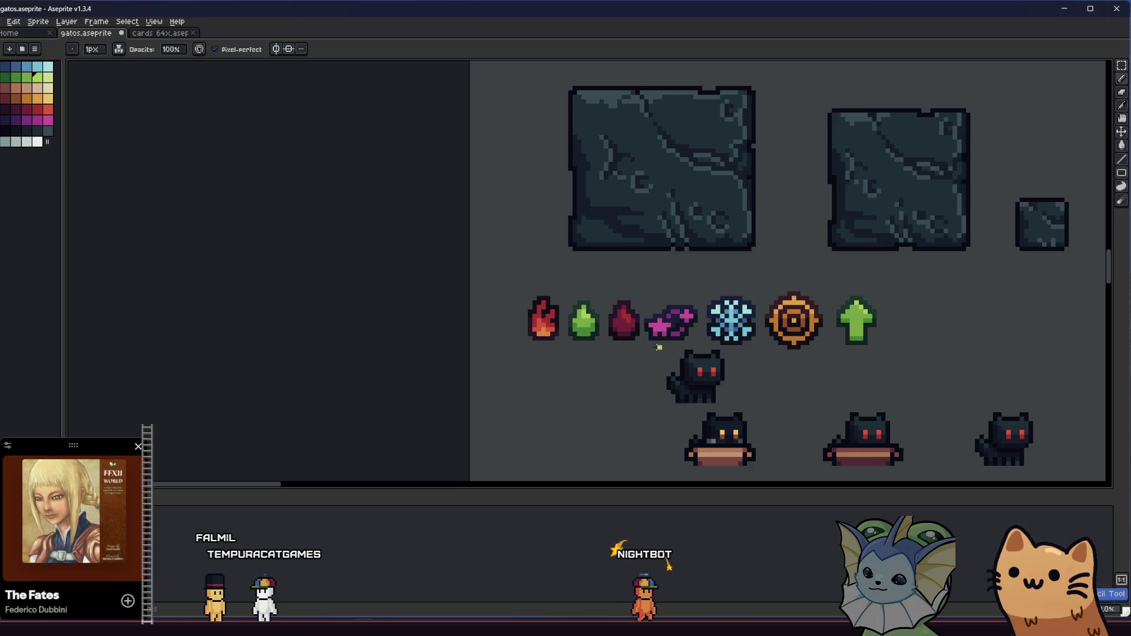
pyautogui.scroll(4, 712, 340)
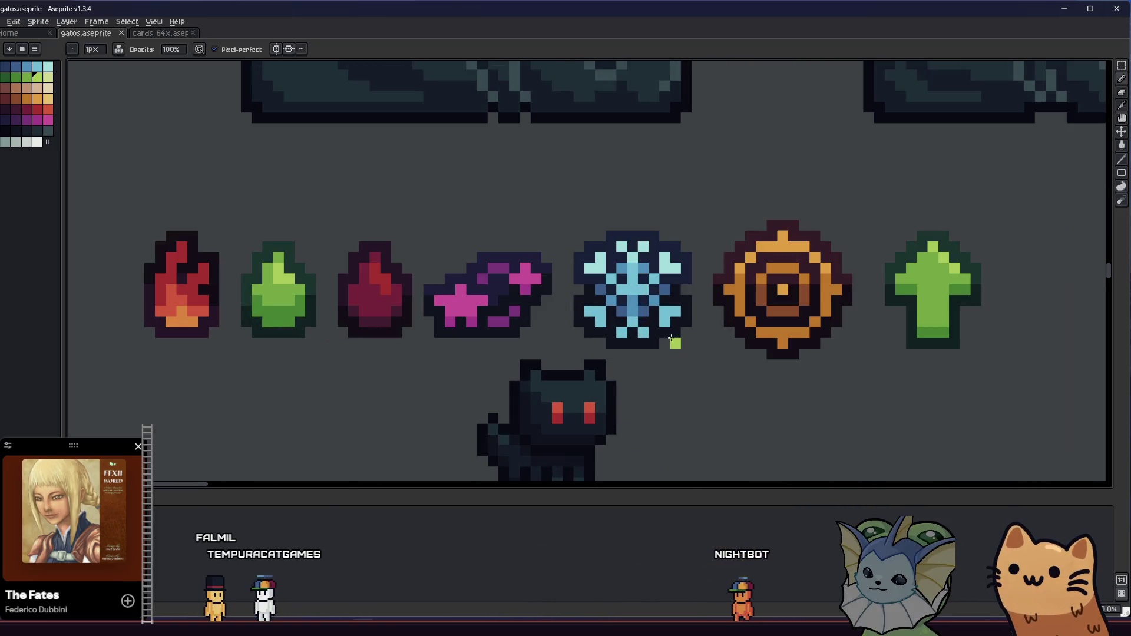
# Step: Shift the green arrow icon slightly left and save the sprite sheet
pyautogui.moveTo(672, 339); pyautogui.dragTo(580, 326)
pyautogui.moveTo(747, 215); pyautogui.dragTo(902, 395)
pyautogui.moveTo(831, 325); pyautogui.dragTo(816, 326)
pyautogui.click(695, 331)
pyautogui.scroll(-2, 689, 336)
pyautogui.moveTo(634, 363); pyautogui.dragTo(625, 358)
pyautogui.hotkey('ctrl', 's')
# Step: Nudge the purple item, snowflake, target and arrow icons one step right
pyautogui.moveTo(474, 271); pyautogui.dragTo(777, 332)
pyautogui.press('Right')
pyautogui.press('Right')
pyautogui.click(594, 363)
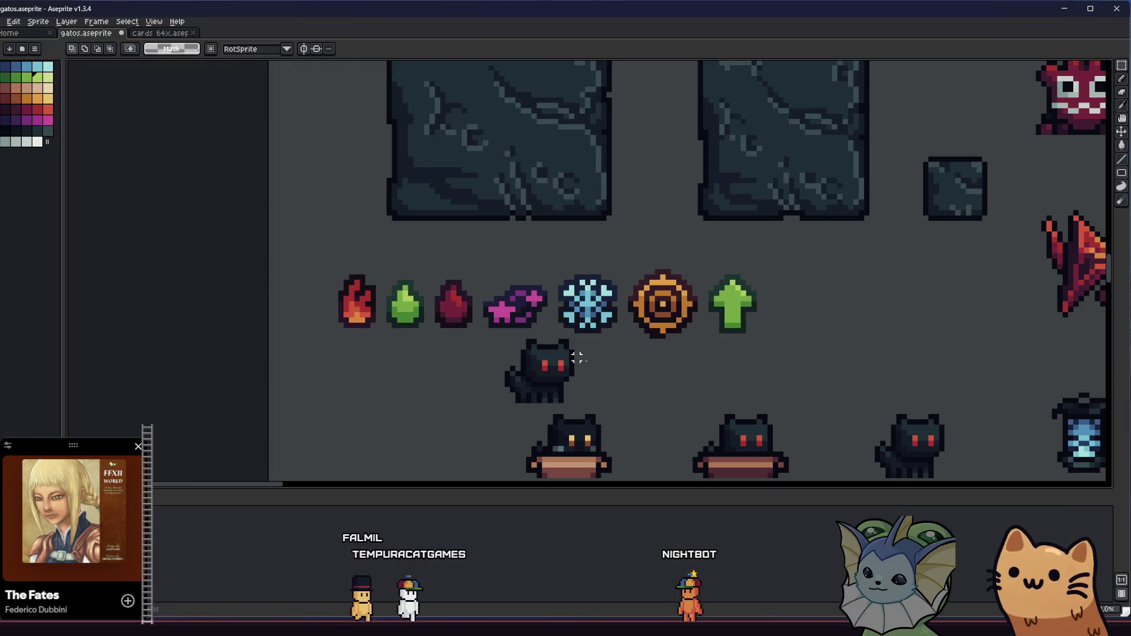
pyautogui.scroll(3, 491, 320)
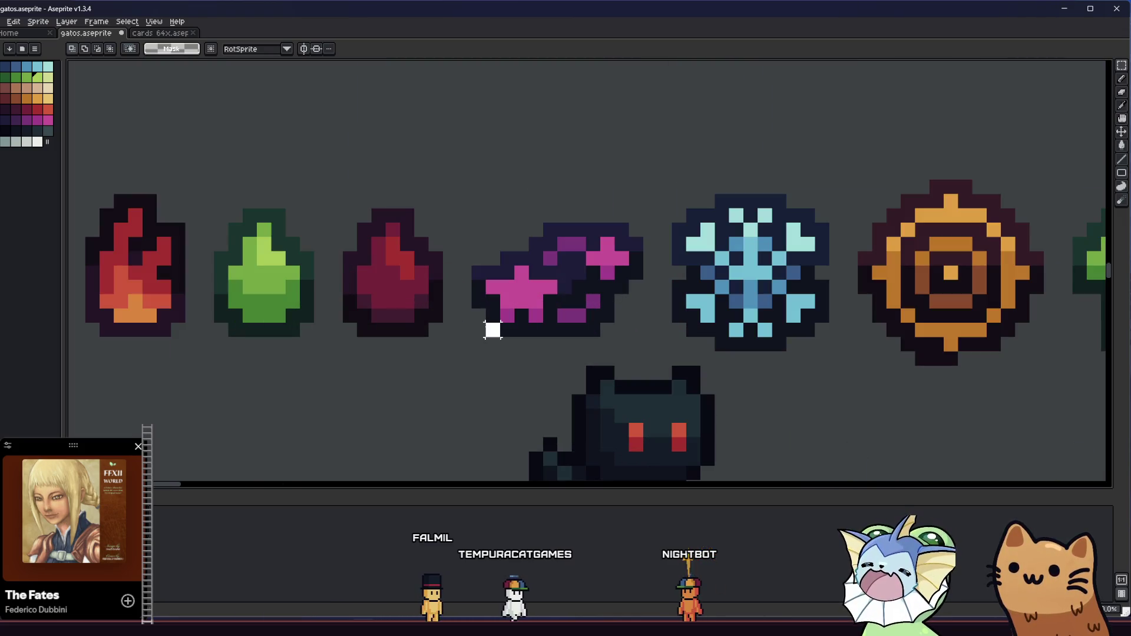
pyautogui.moveTo(478, 329)
pyautogui.mouseDown()
pyautogui.moveTo(651, 215)
pyautogui.moveTo(643, 209)
pyautogui.mouseUp()
pyautogui.press('Escape')
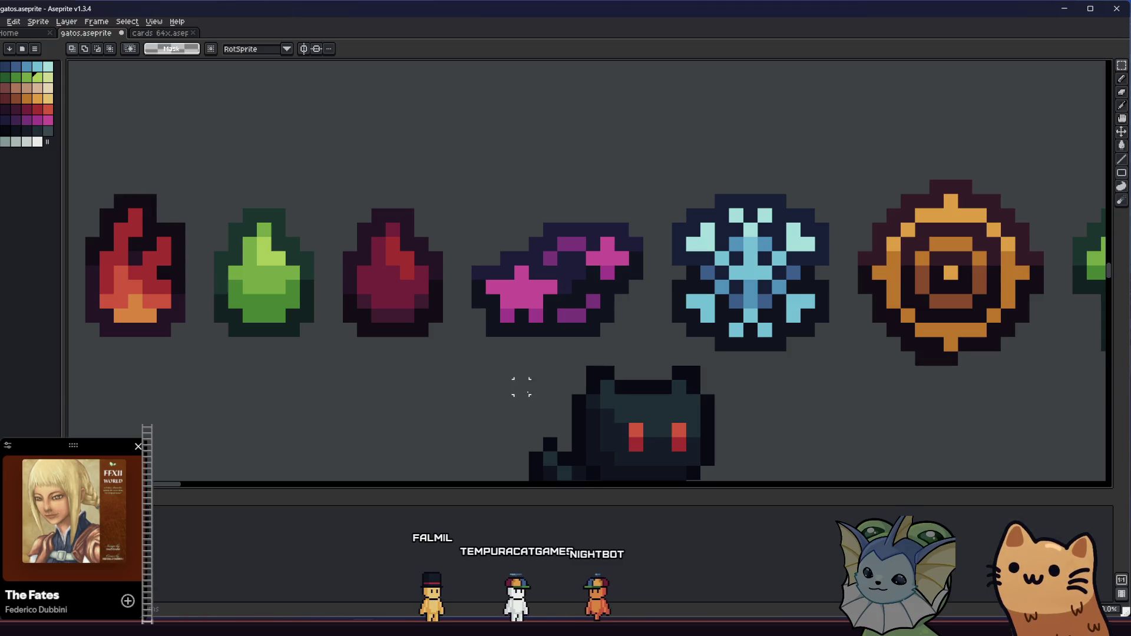
pyautogui.moveTo(478, 186)
pyautogui.mouseDown()
pyautogui.moveTo(551, 333)
pyautogui.moveTo(570, 336)
pyautogui.mouseUp()
pyautogui.click(546, 383)
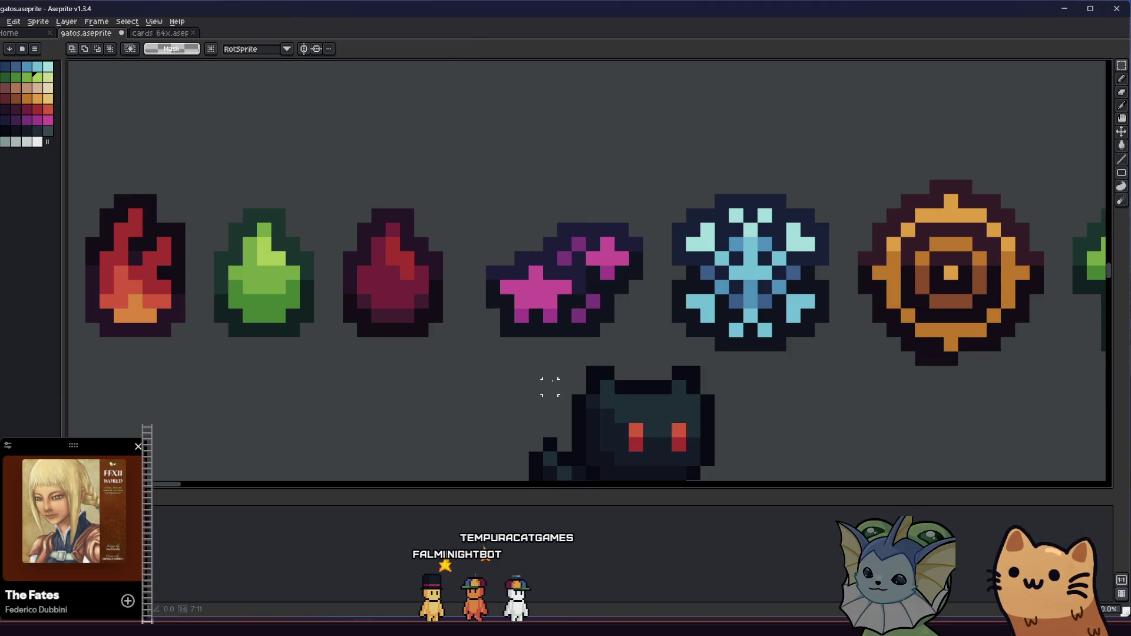
# Step: Move the purple item and its neighbouring icons about 18 px right
pyautogui.scroll(-3, 538, 386)
pyautogui.scroll(-2, 537, 386)
pyautogui.hscroll(3, 474, 383)
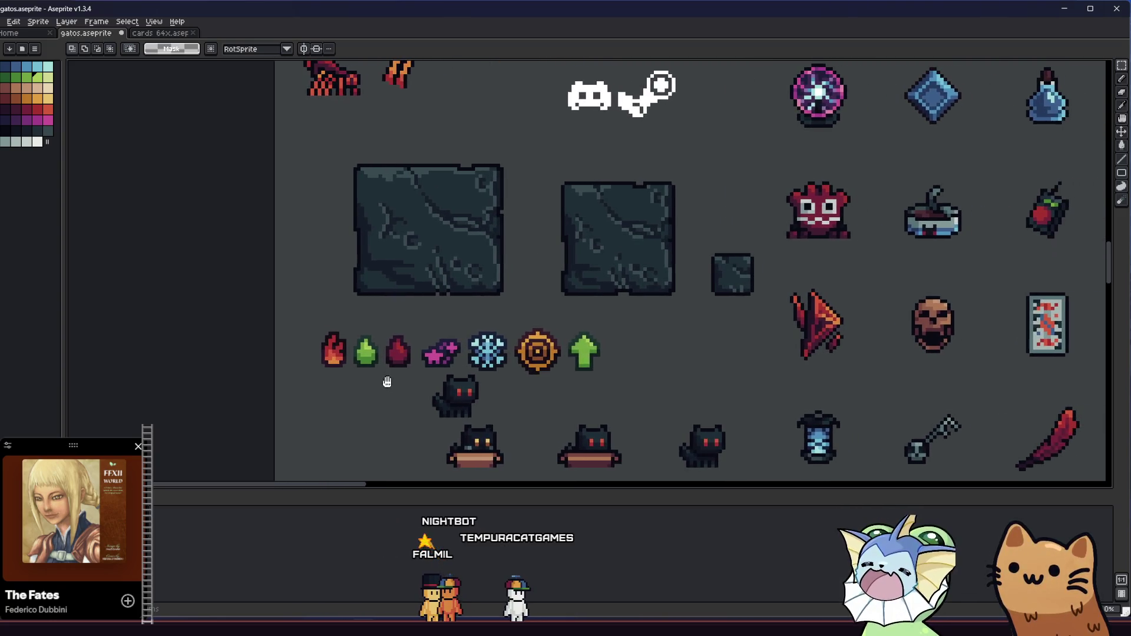
pyautogui.scroll(4, 354, 348)
pyautogui.moveTo(466, 290)
pyautogui.mouseDown()
pyautogui.moveTo(496, 230)
pyautogui.moveTo(866, 373)
pyautogui.moveTo(923, 361)
pyautogui.moveTo(942, 377)
pyautogui.mouseUp()
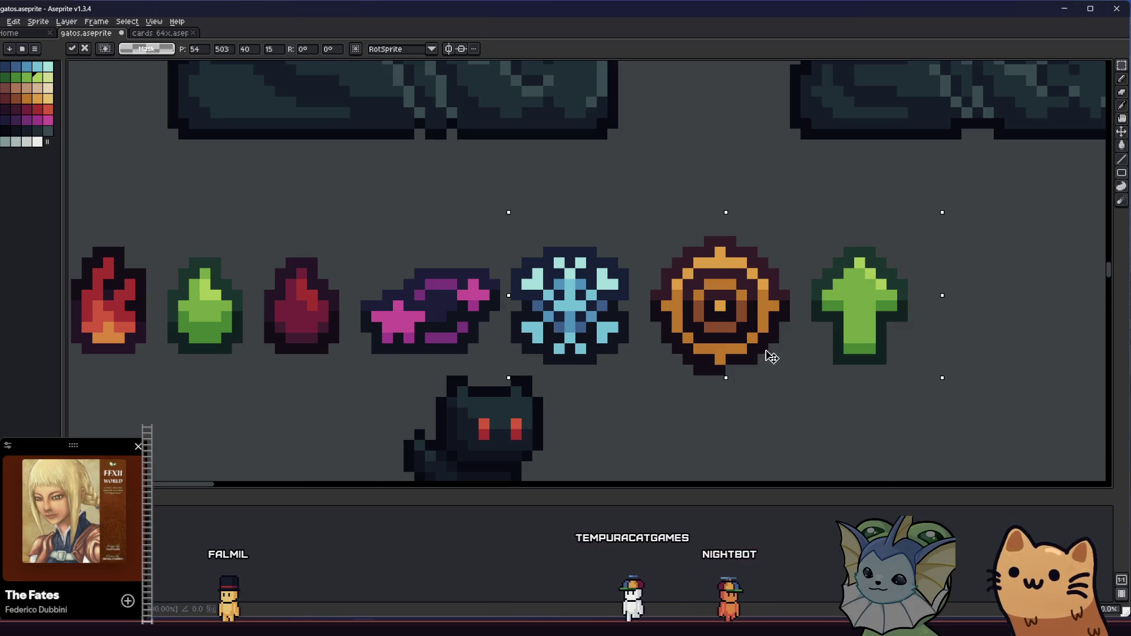
pyautogui.moveTo(770, 353); pyautogui.dragTo(780, 353)
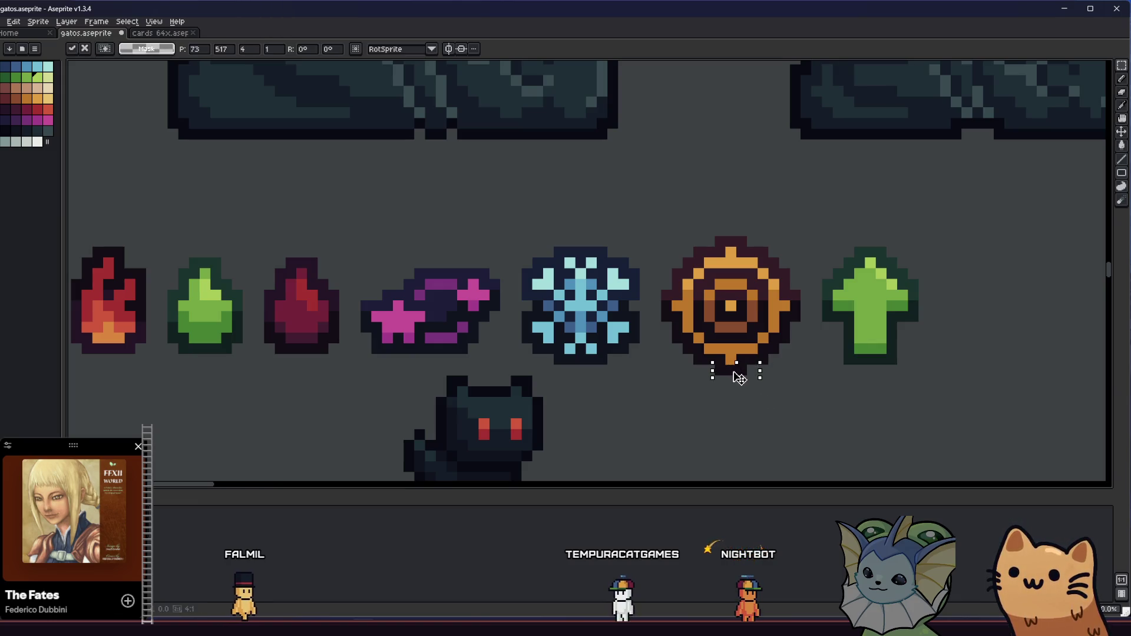
pyautogui.scroll(-1, 720, 402)
pyautogui.rightClick(523, 285)
pyautogui.click(548, 339)
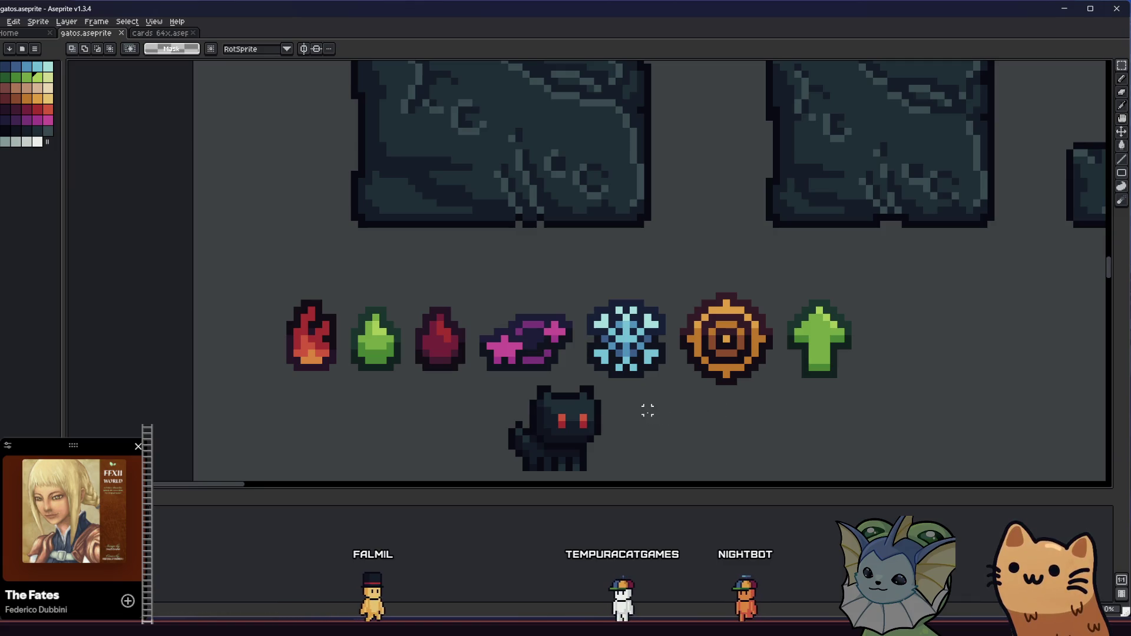
# Step: Zoom back onto the icon row and marquee the green up-arrow
pyautogui.scroll(-1, 647, 410)
pyautogui.moveTo(639, 420)
pyautogui.mouseDown()
pyautogui.moveTo(595, 412)
pyautogui.moveTo(535, 368)
pyautogui.mouseUp()
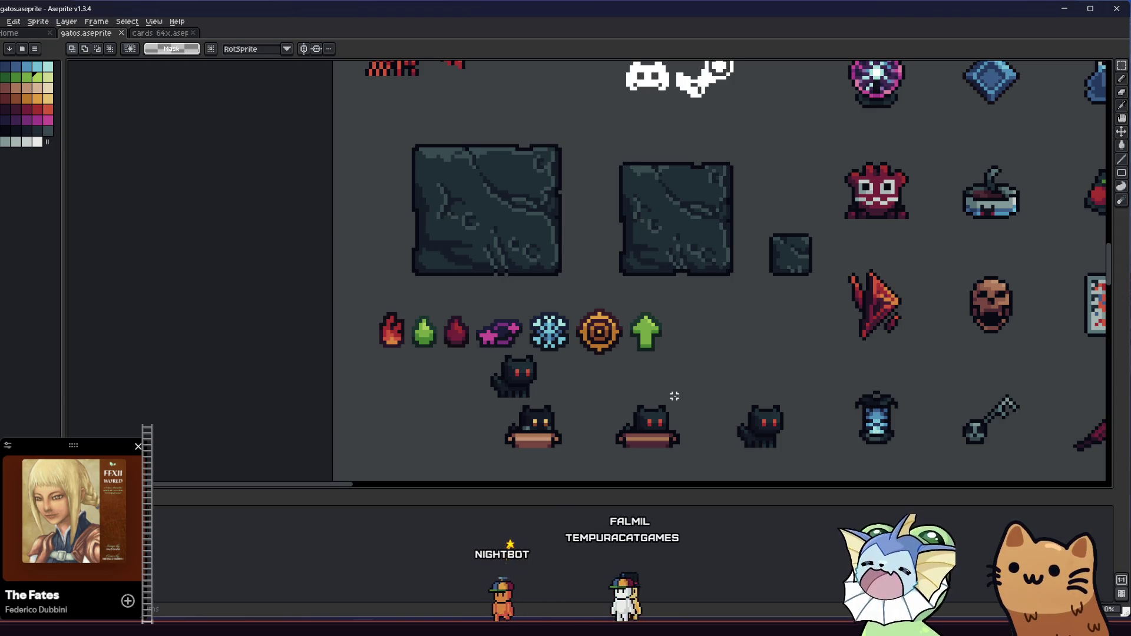
pyautogui.moveTo(579, 369); pyautogui.dragTo(461, 346)
pyautogui.scroll(1, 471, 345)
pyautogui.moveTo(592, 277)
pyautogui.mouseDown()
pyautogui.moveTo(613, 312)
pyautogui.moveTo(641, 290)
pyautogui.moveTo(664, 297)
pyautogui.mouseUp()
# Step: Flip the arrow copy vertically and fill its green body red
pyautogui.hotkey('shift', 'v')
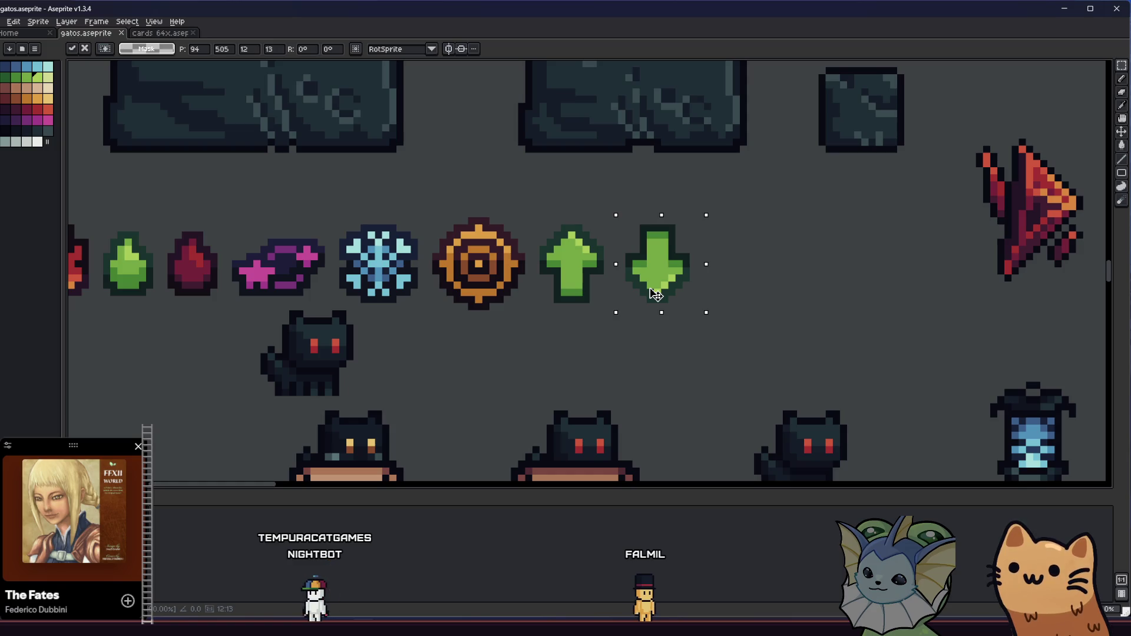
pyautogui.scroll(5, 653, 277)
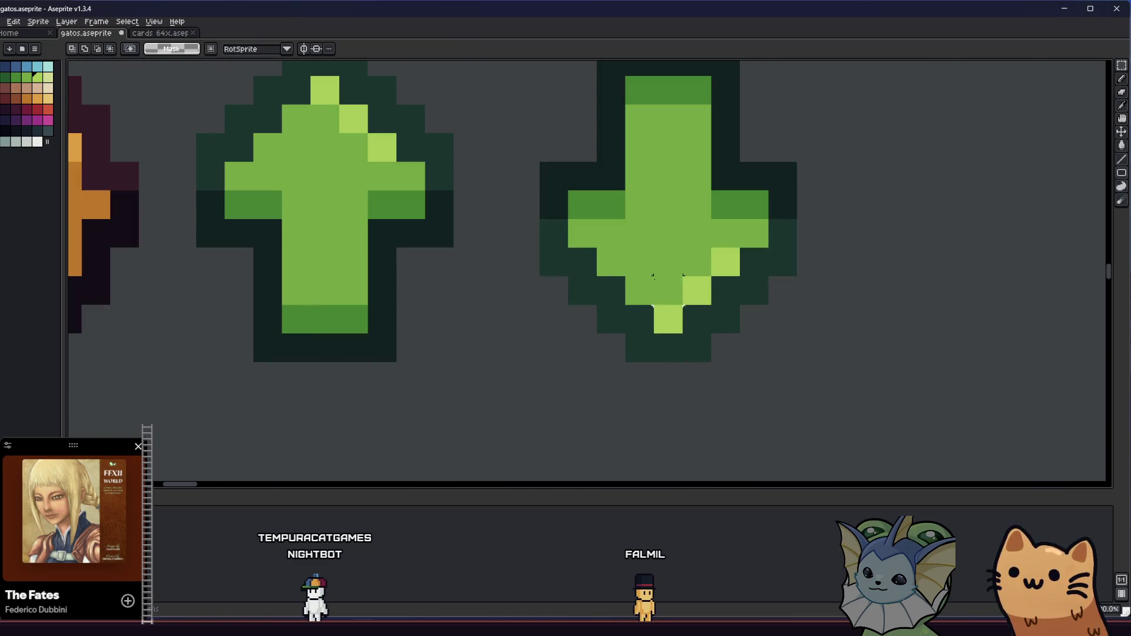
pyautogui.moveTo(626, 210); pyautogui.dragTo(637, 257)
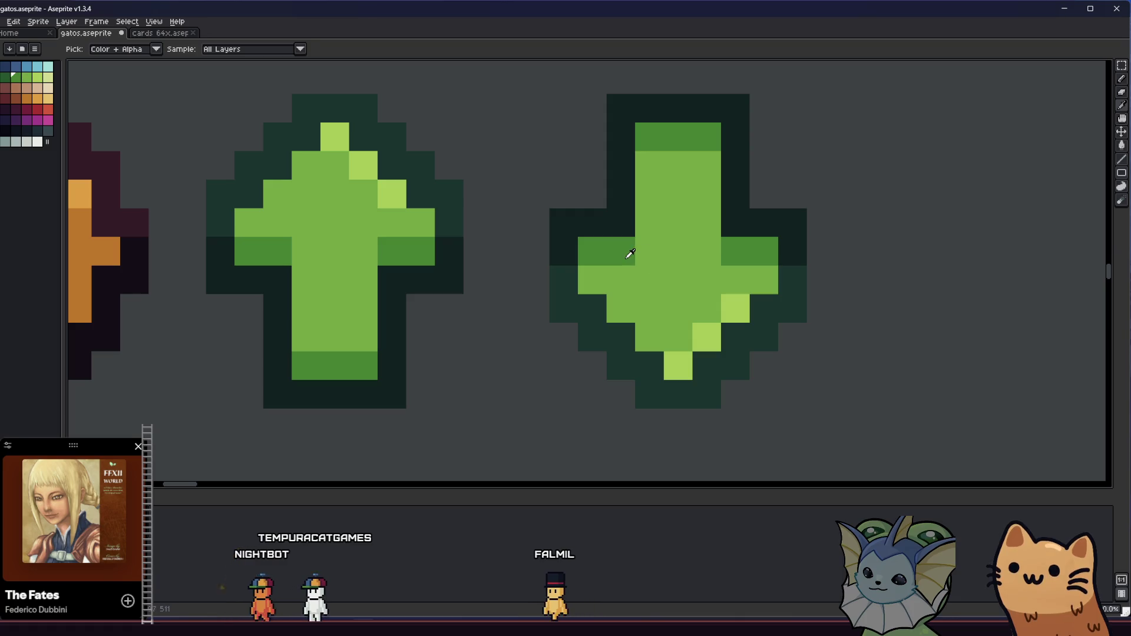
pyautogui.keyDown('alt'); pyautogui.click(644, 252); pyautogui.keyUp('alt')
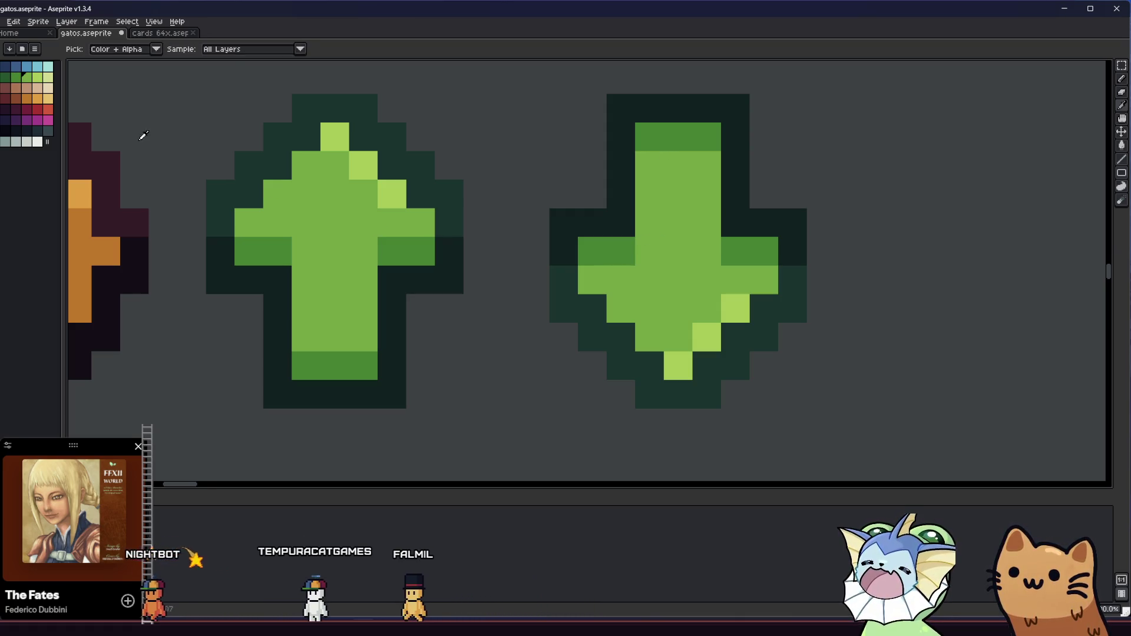
pyautogui.click(35, 107)
pyautogui.click(636, 232)
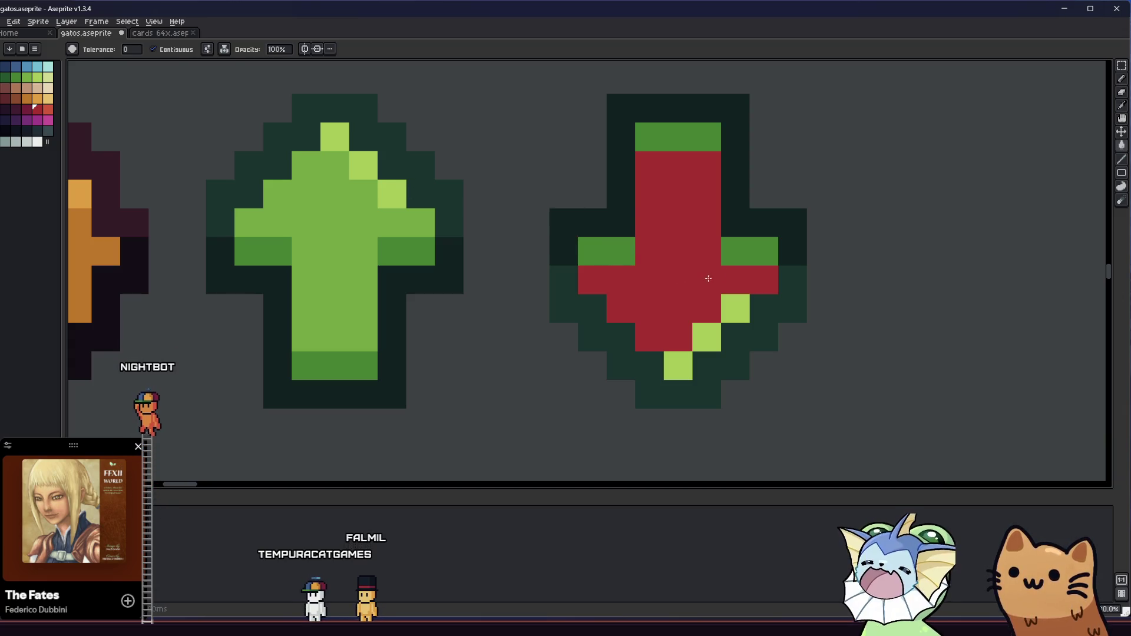
pyautogui.moveTo(731, 270); pyautogui.dragTo(699, 253)
# Step: Repaint the leftover green highlight and top strip red, and add darker red shading below
pyautogui.press('m')
pyautogui.moveTo(547, 178); pyautogui.dragTo(608, 267)
pyautogui.moveTo(547, 321); pyautogui.dragTo(579, 352)
pyautogui.hotkey('ctrl', 'd')
pyautogui.press('i')
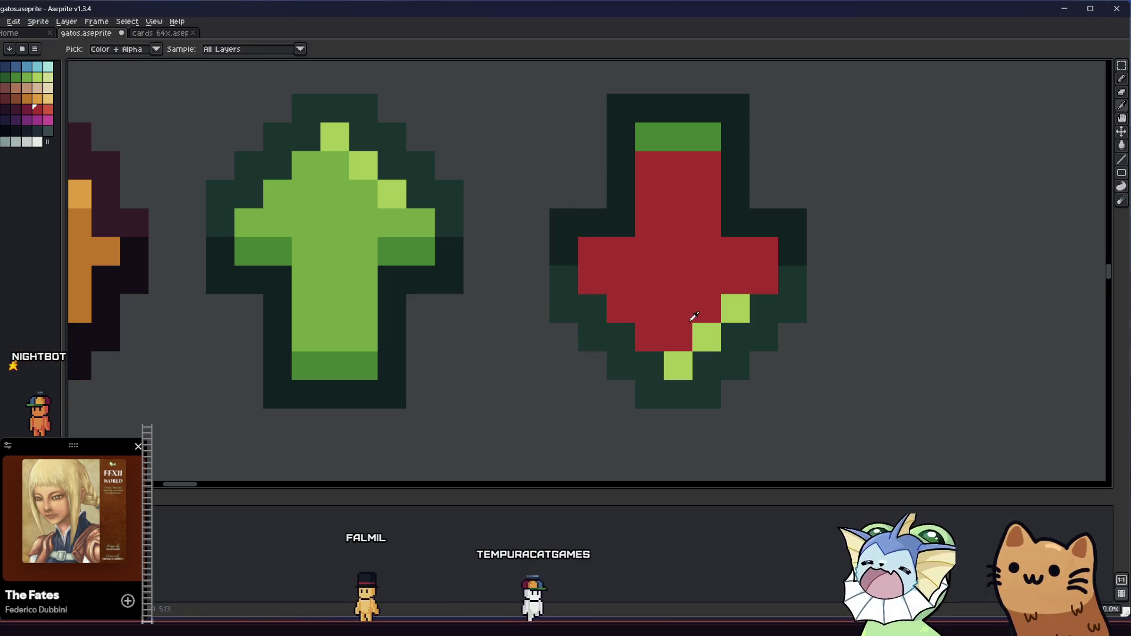
pyautogui.press('b')
pyautogui.moveTo(678, 365); pyautogui.dragTo(719, 329)
pyautogui.moveTo(669, 181)
pyautogui.mouseDown()
pyautogui.moveTo(684, 143)
pyautogui.moveTo(666, 145)
pyautogui.mouseUp()
pyautogui.press('i')
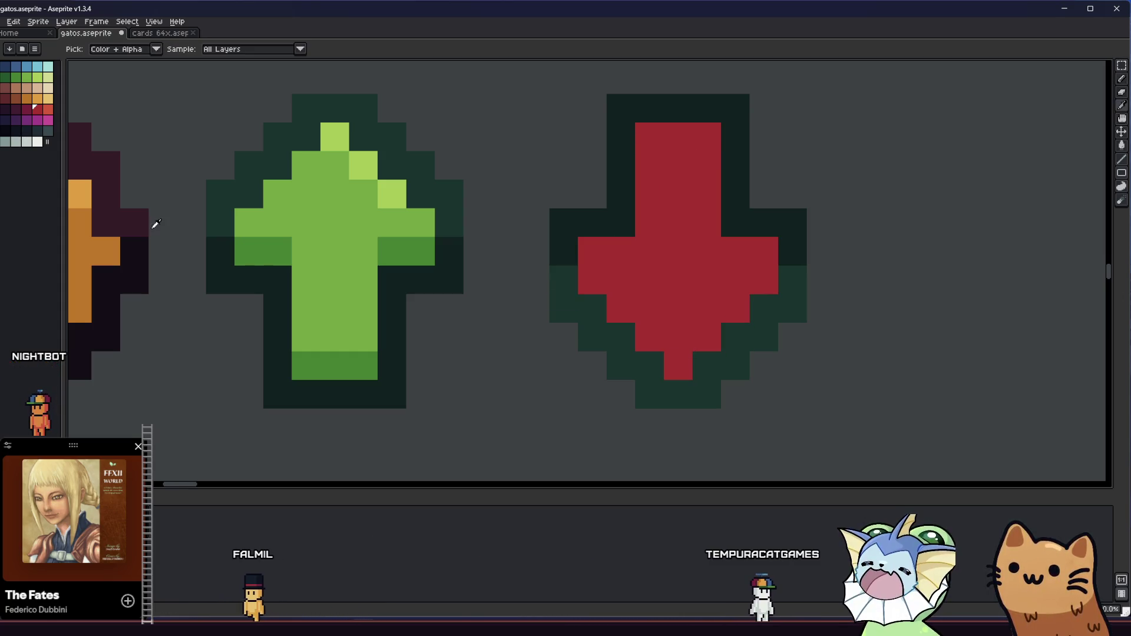
pyautogui.press('b')
pyautogui.click(573, 275)
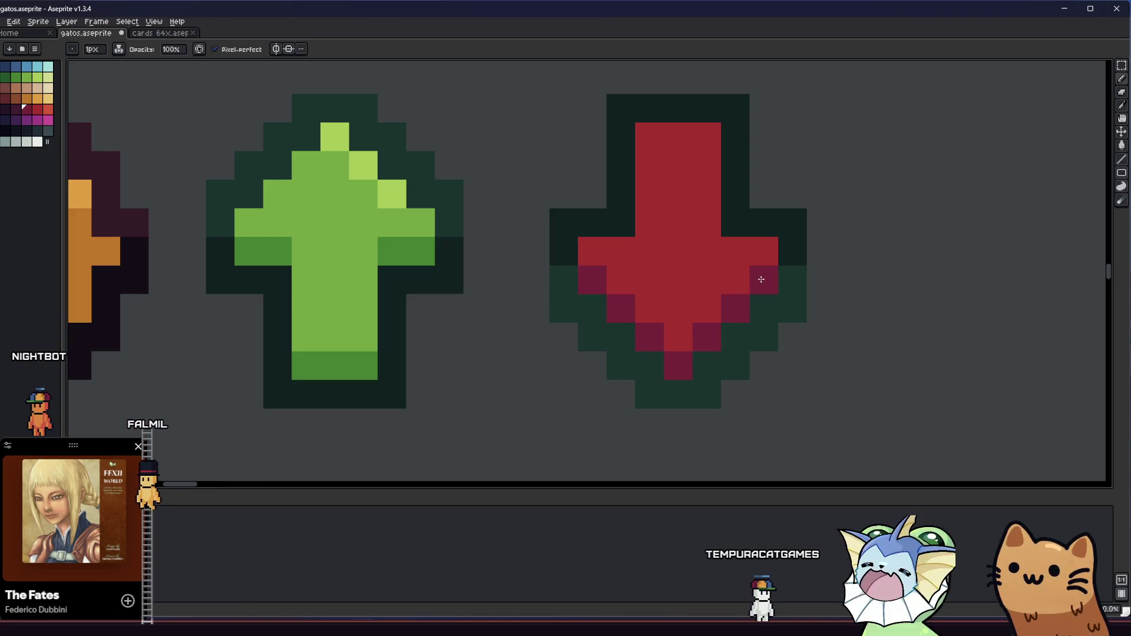
# Step: Bucket-fill the red arrow's outline dark purple
pyautogui.scroll(-8, 761, 279)
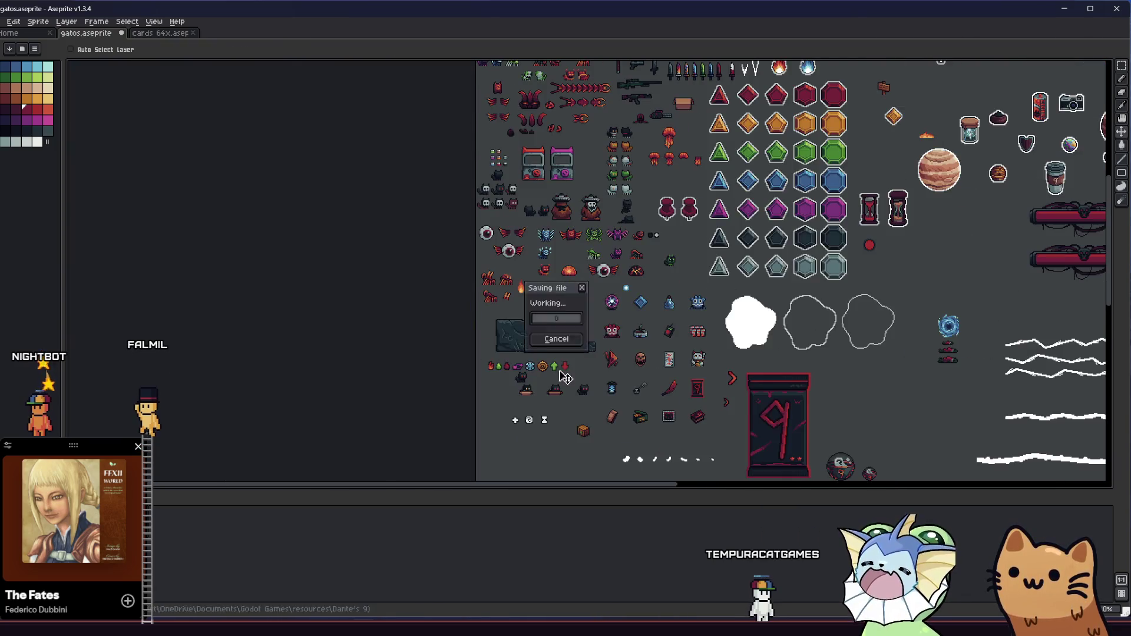
pyautogui.scroll(6, 566, 378)
pyautogui.press('i')
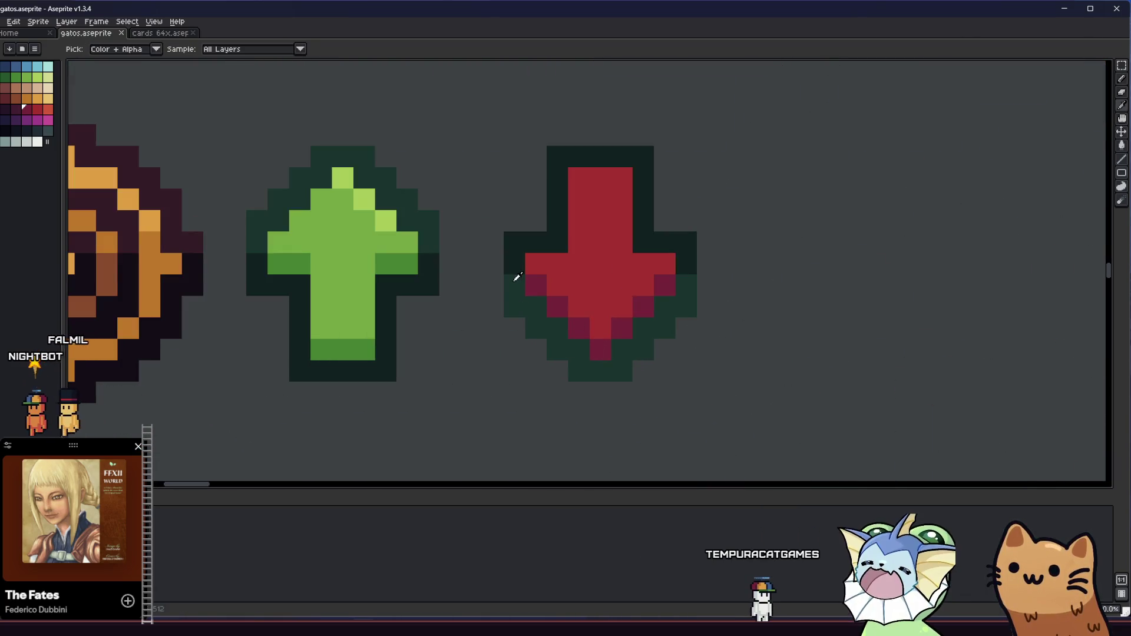
pyautogui.press('g')
pyautogui.click(548, 297)
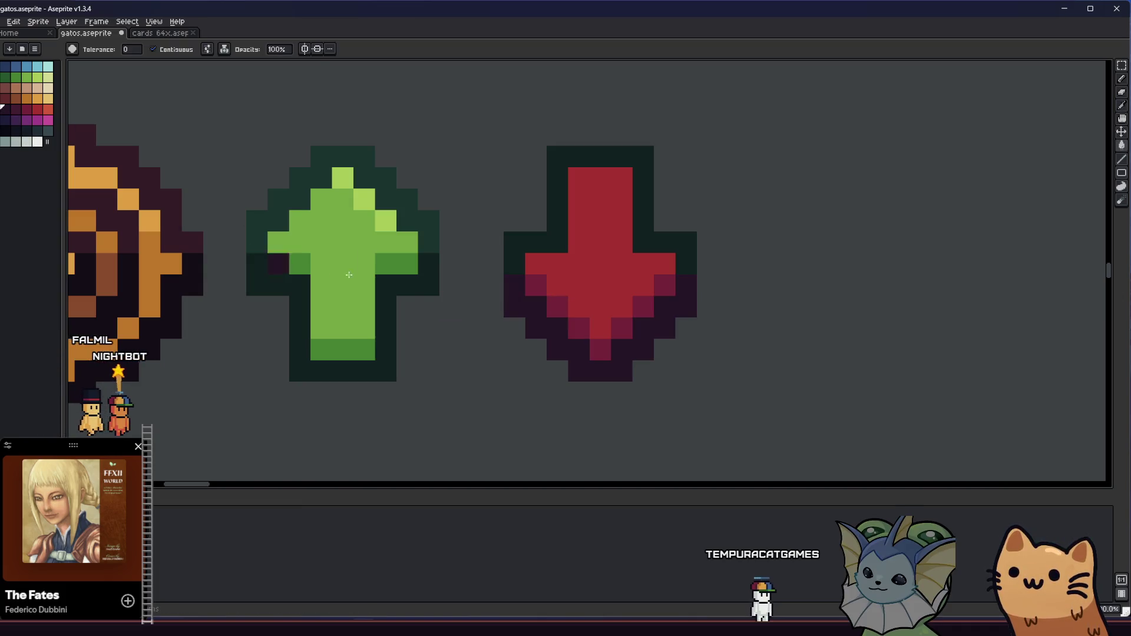
pyautogui.click(526, 323)
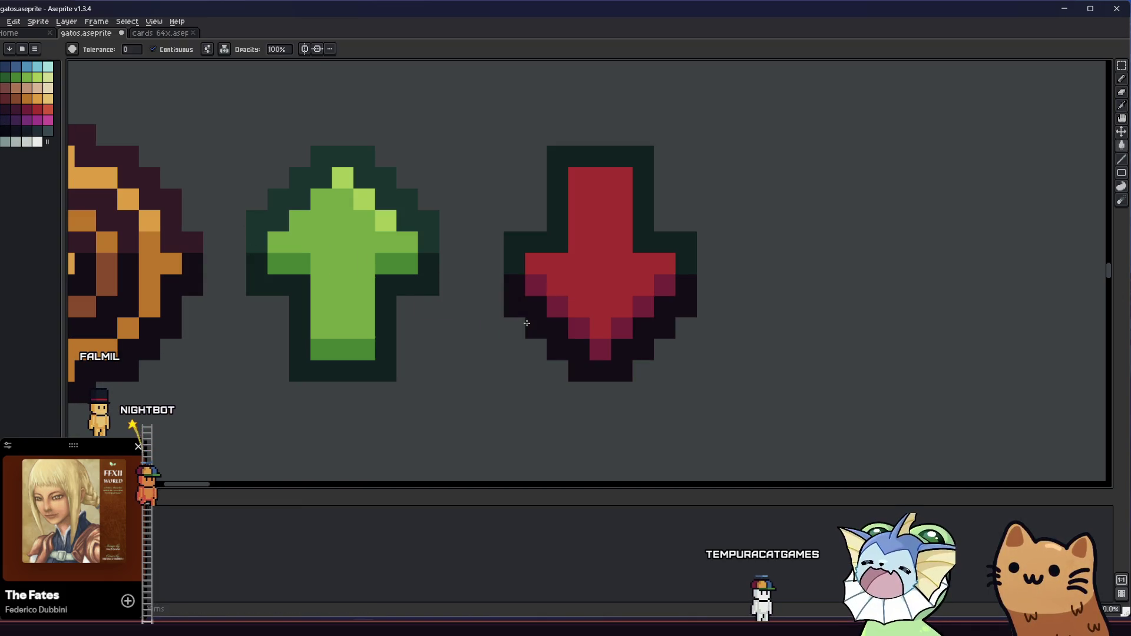
# Step: Sample the dark purple outline colour and reposition the view on the icon row
pyautogui.press('i')
pyautogui.scroll(-5, 519, 265)
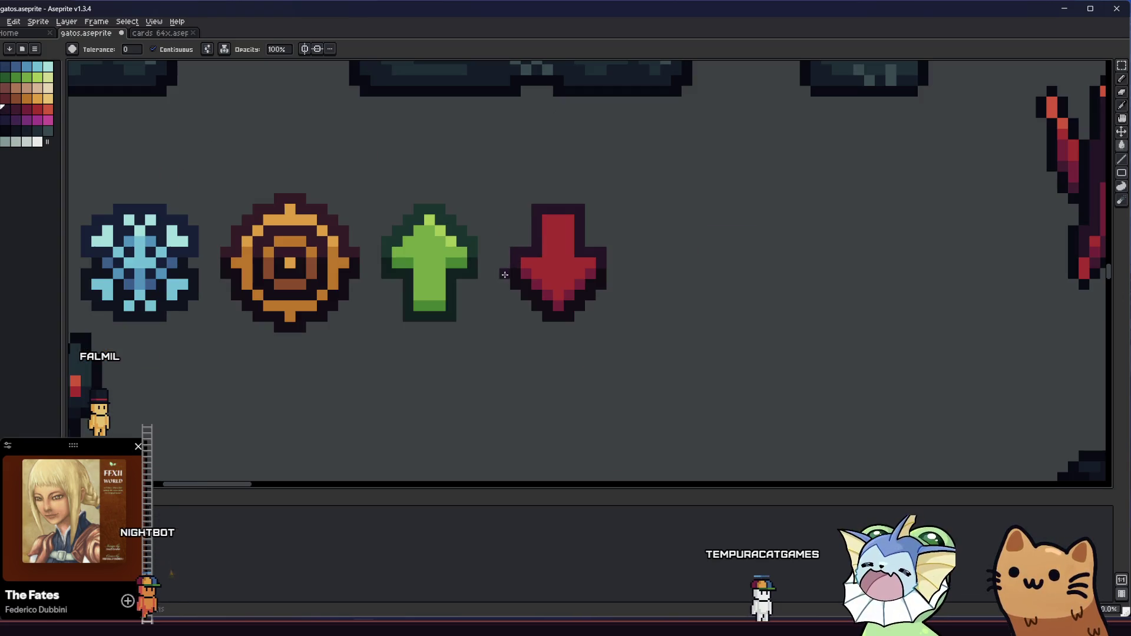
pyautogui.scroll(3, 530, 284)
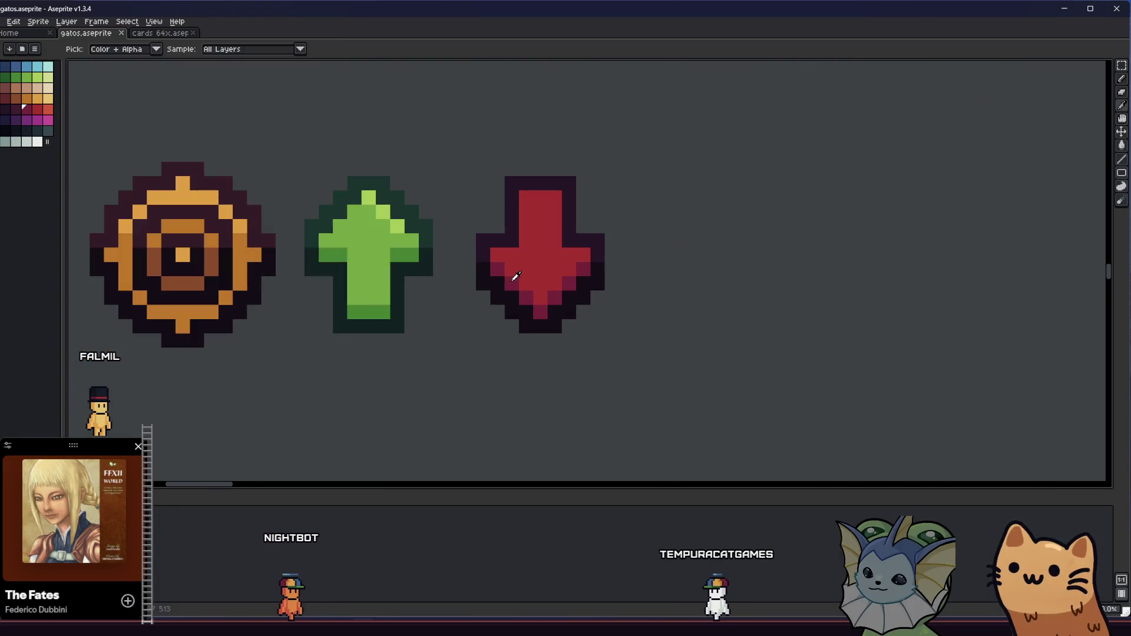
pyautogui.click(512, 274)
pyautogui.press('b')
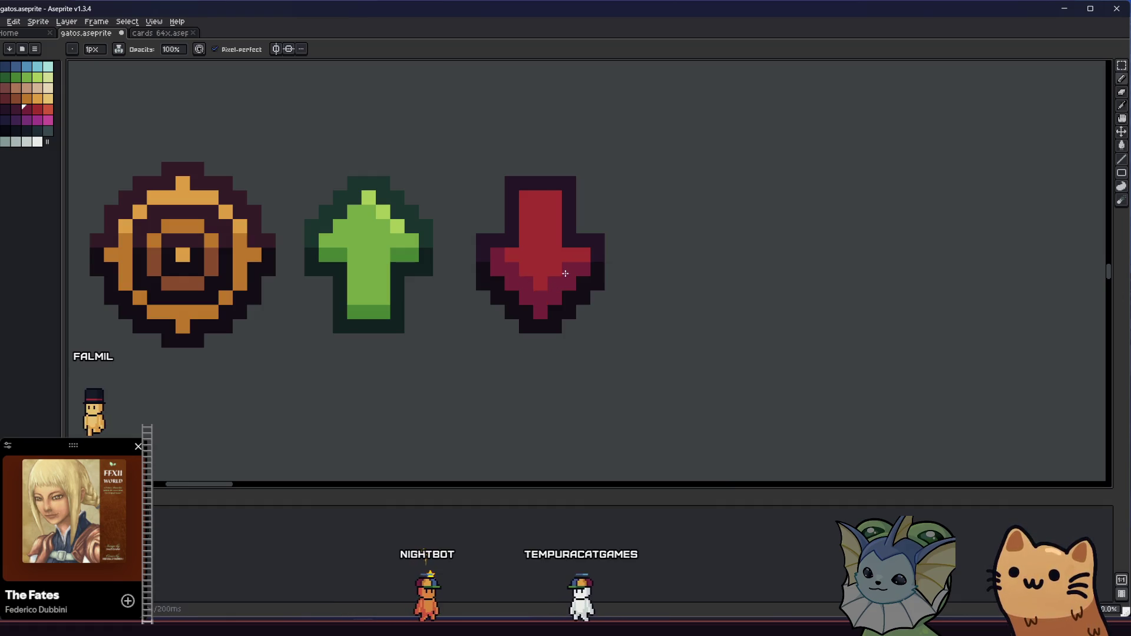
pyautogui.scroll(-3, 502, 308)
pyautogui.moveTo(502, 308); pyautogui.dragTo(467, 341)
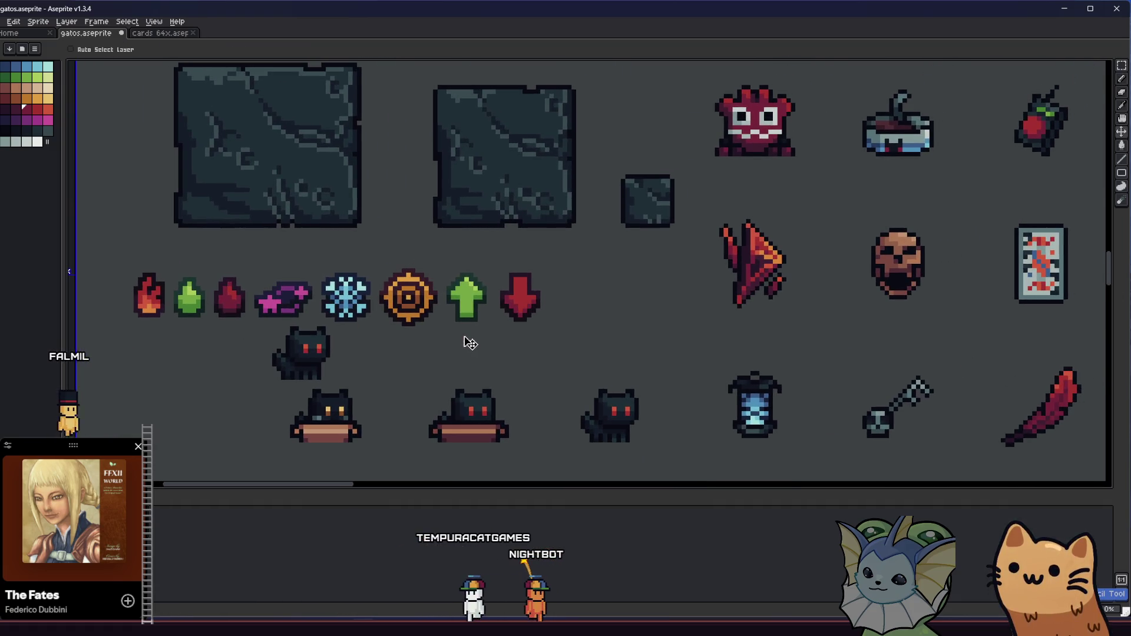
pyautogui.scroll(3, 507, 313)
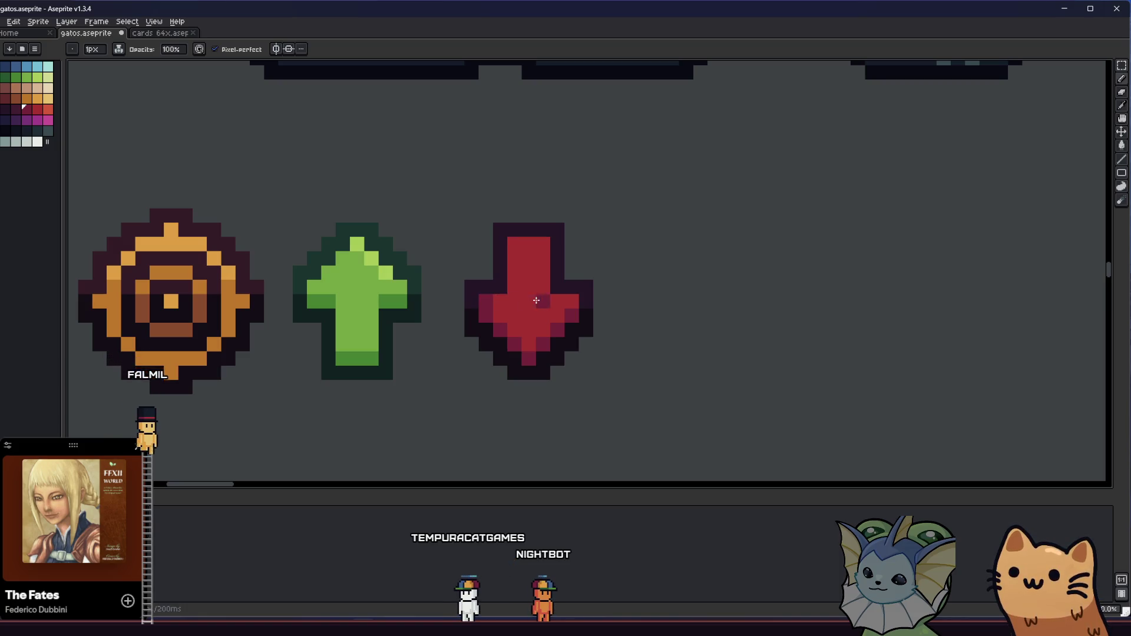
pyautogui.scroll(-3, 563, 300)
pyautogui.press('b')
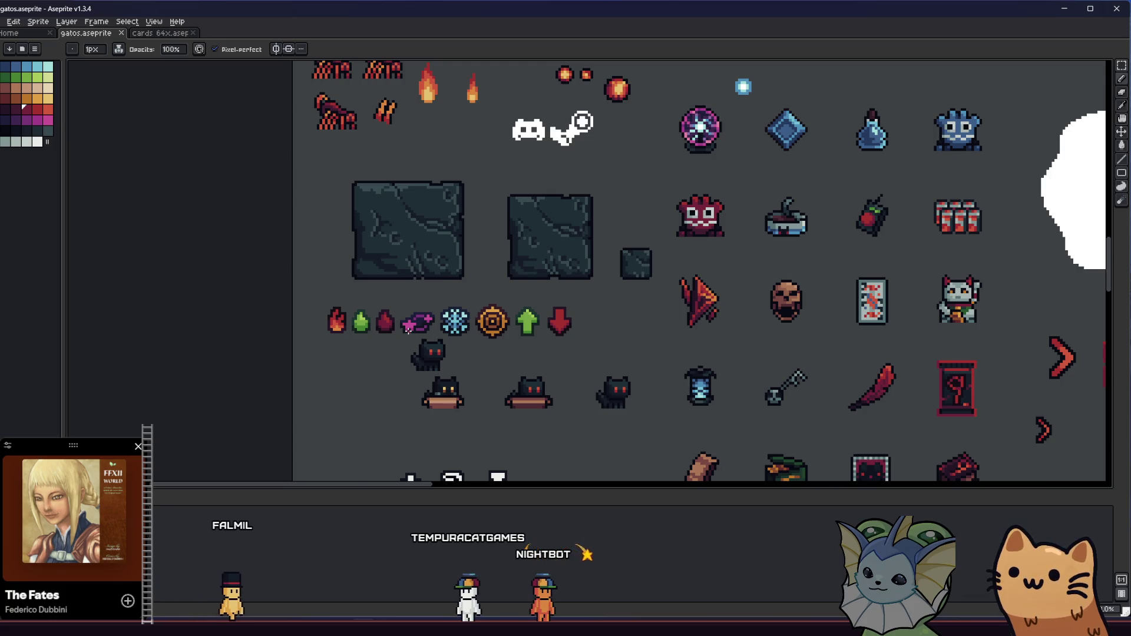
pyautogui.scroll(2, 408, 328)
pyautogui.scroll(2, 360, 306)
pyautogui.press('g')
pyautogui.moveTo(1039, 308); pyautogui.dragTo(909, 292)
# Step: Choose a lighter red from the palette for the stem highlights
pyautogui.press('i')
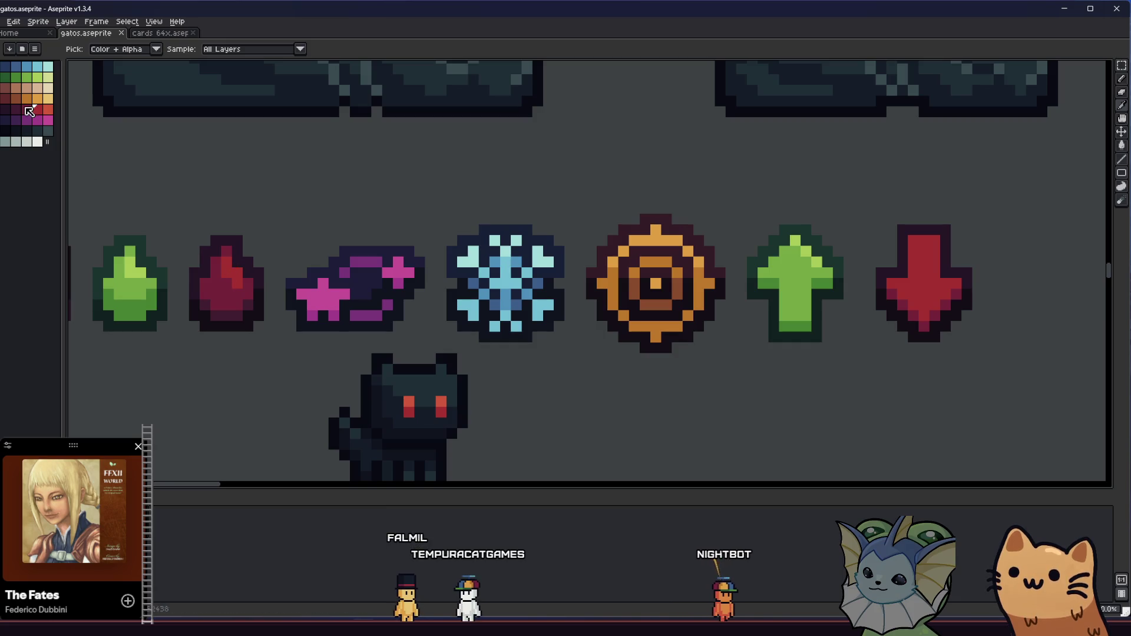
pyautogui.click(49, 110)
pyautogui.press('b')
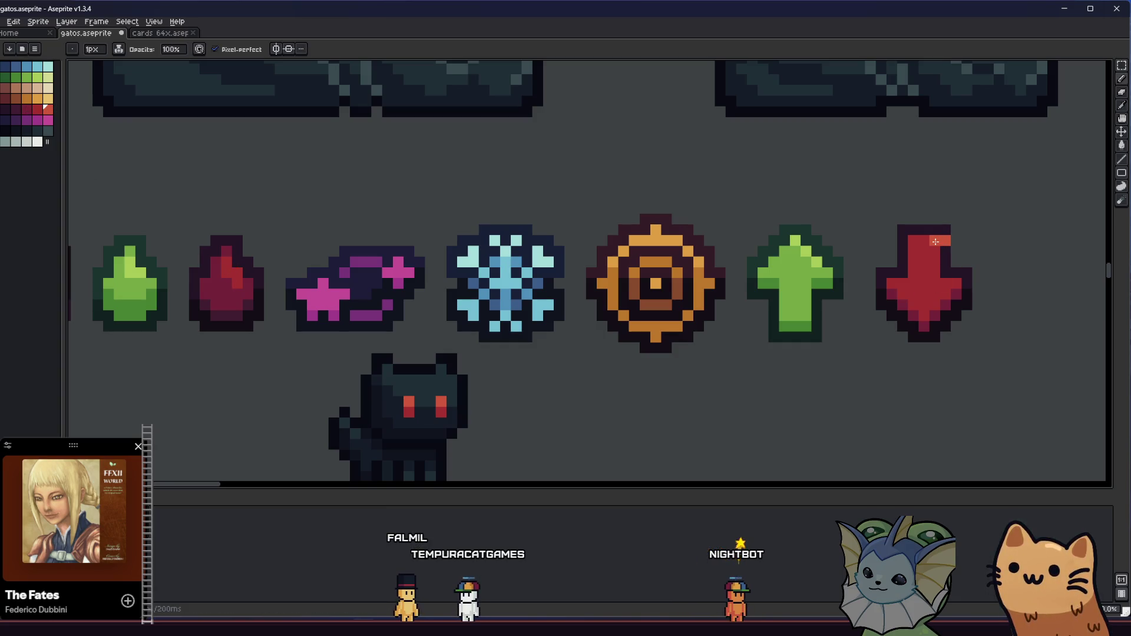
pyautogui.scroll(2, 907, 348)
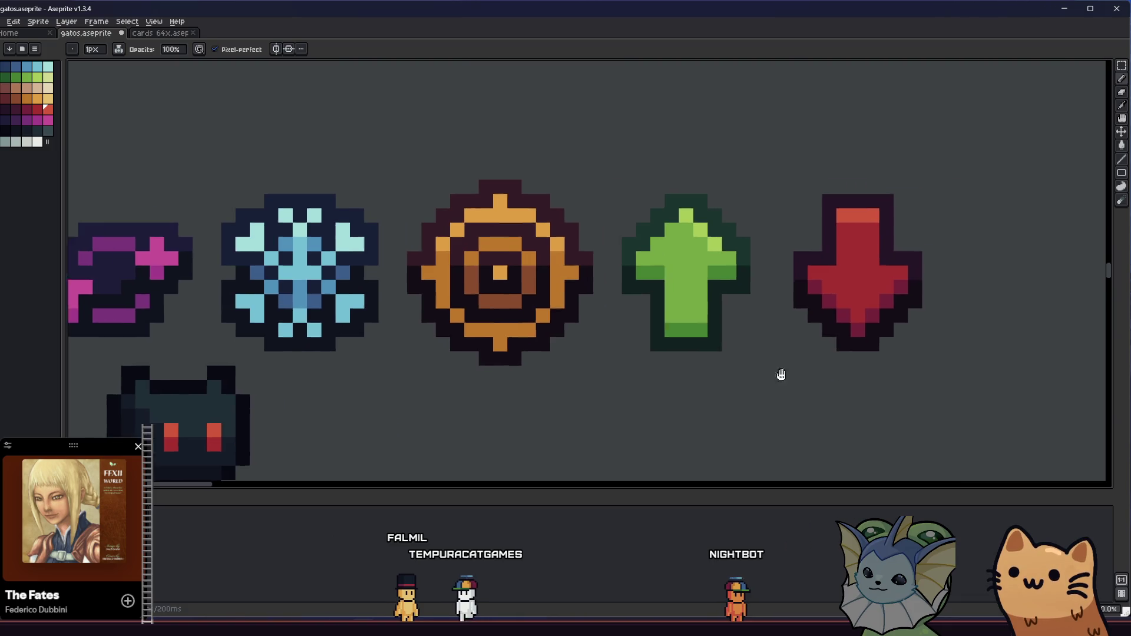
pyautogui.scroll(-5, 762, 249)
pyautogui.moveTo(696, 312); pyautogui.dragTo(579, 345)
# Step: Save the sprite sheet and recenter the view on the red arrow
pyautogui.hotkey('ctrl', 's')
pyautogui.scroll(4, 625, 289)
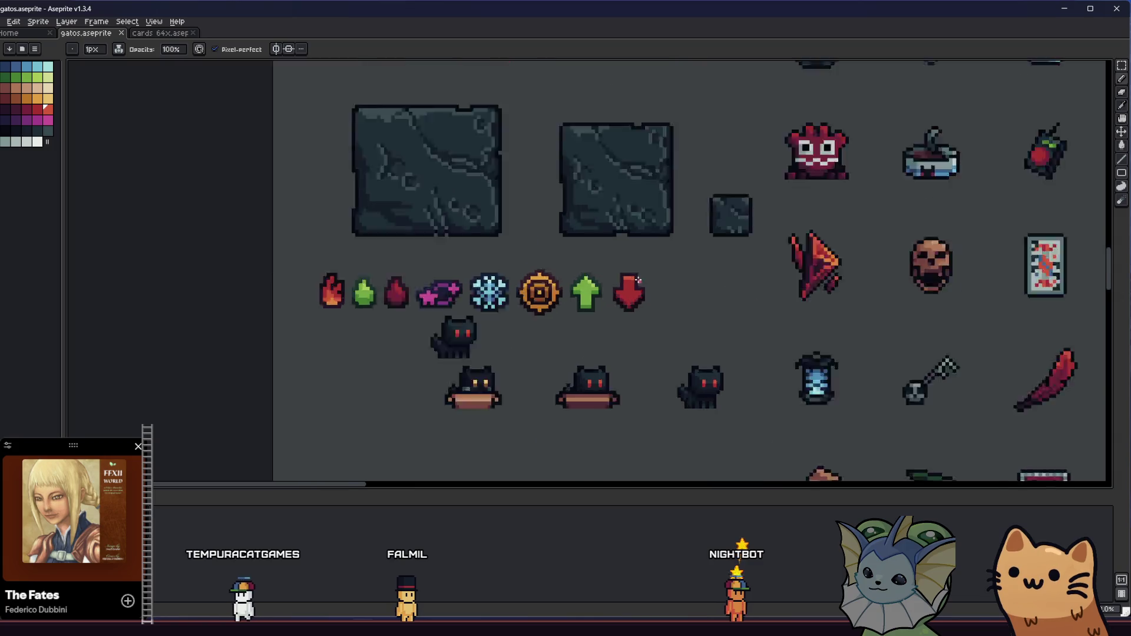
pyautogui.scroll(-3, 617, 286)
pyautogui.scroll(5, 583, 334)
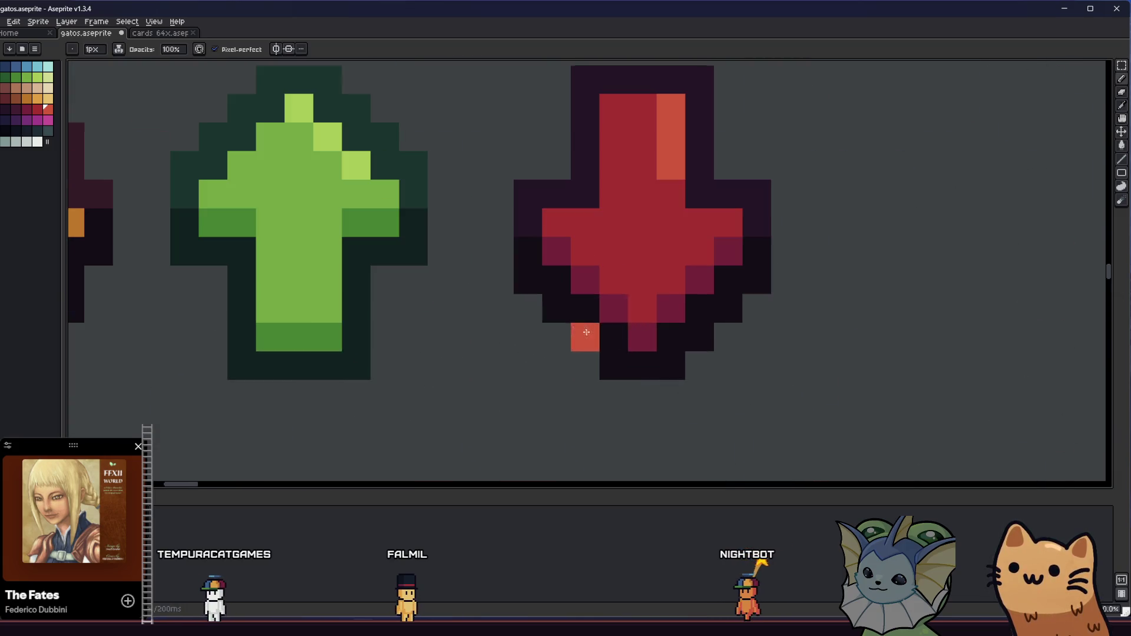
pyautogui.scroll(-3, 719, 228)
pyautogui.moveTo(628, 285); pyautogui.dragTo(458, 336)
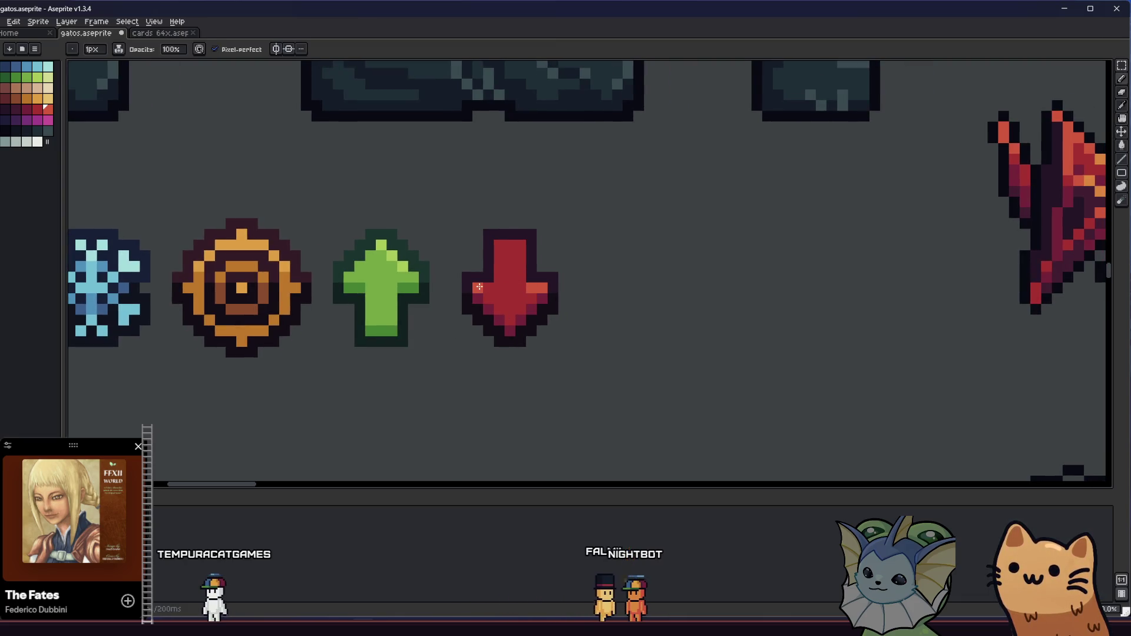
pyautogui.scroll(-2, 507, 248)
pyautogui.scroll(2, 511, 256)
pyautogui.scroll(-2, 516, 264)
pyautogui.scroll(1, 495, 295)
pyautogui.scroll(-1, 472, 330)
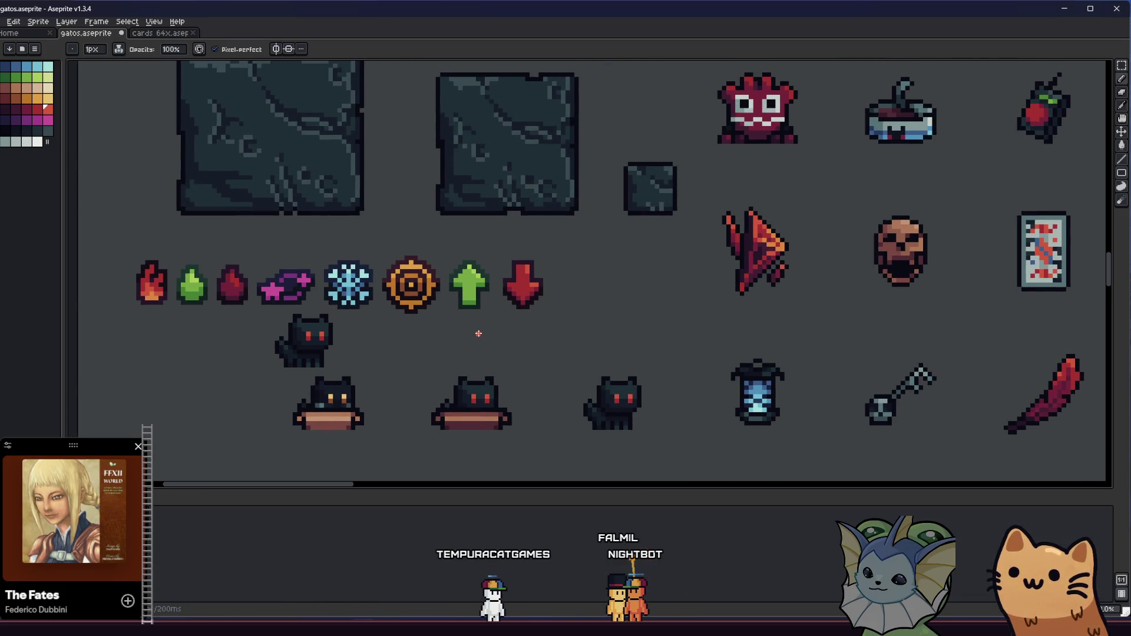
# Step: Paint a lighter highlight column down the red arrow's shaft with the Pencil
pyautogui.press('b')
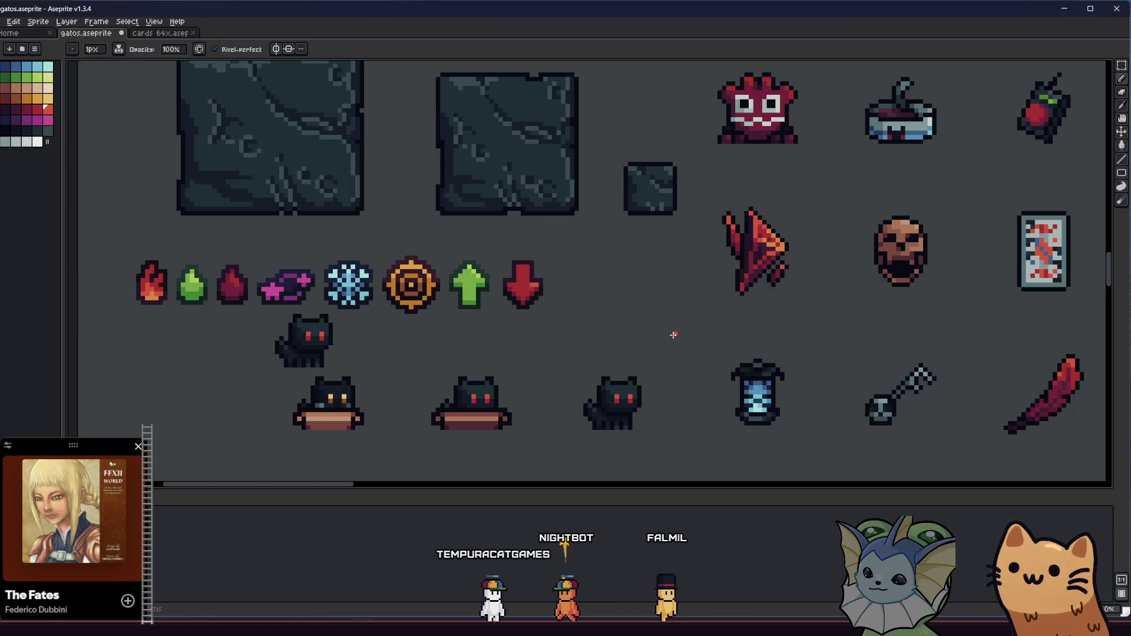
pyautogui.scroll(3, 761, 331)
pyautogui.moveTo(759, 334); pyautogui.dragTo(1032, 399)
pyautogui.moveTo(980, 374); pyautogui.dragTo(762, 373)
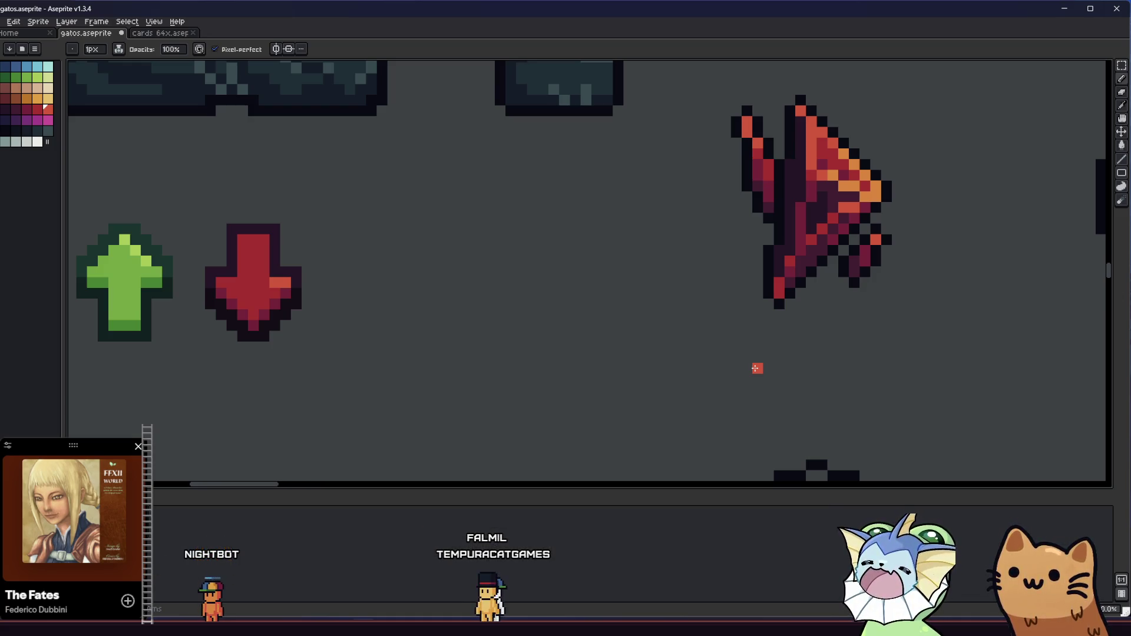
pyautogui.hscroll(-5, 757, 368)
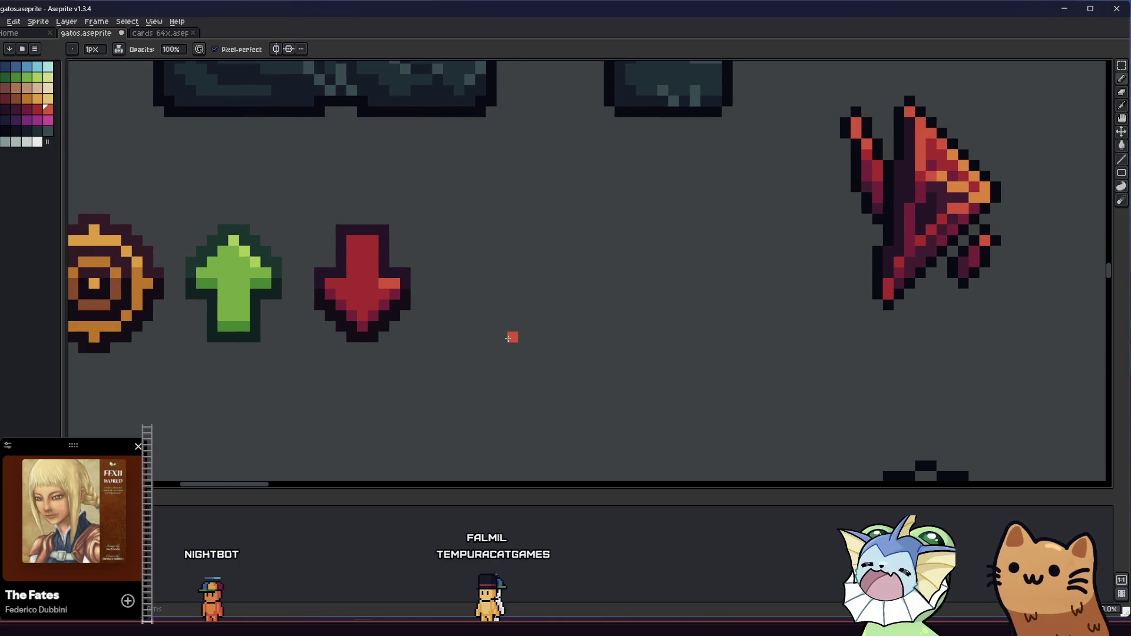
pyautogui.moveTo(513, 346); pyautogui.dragTo(646, 342)
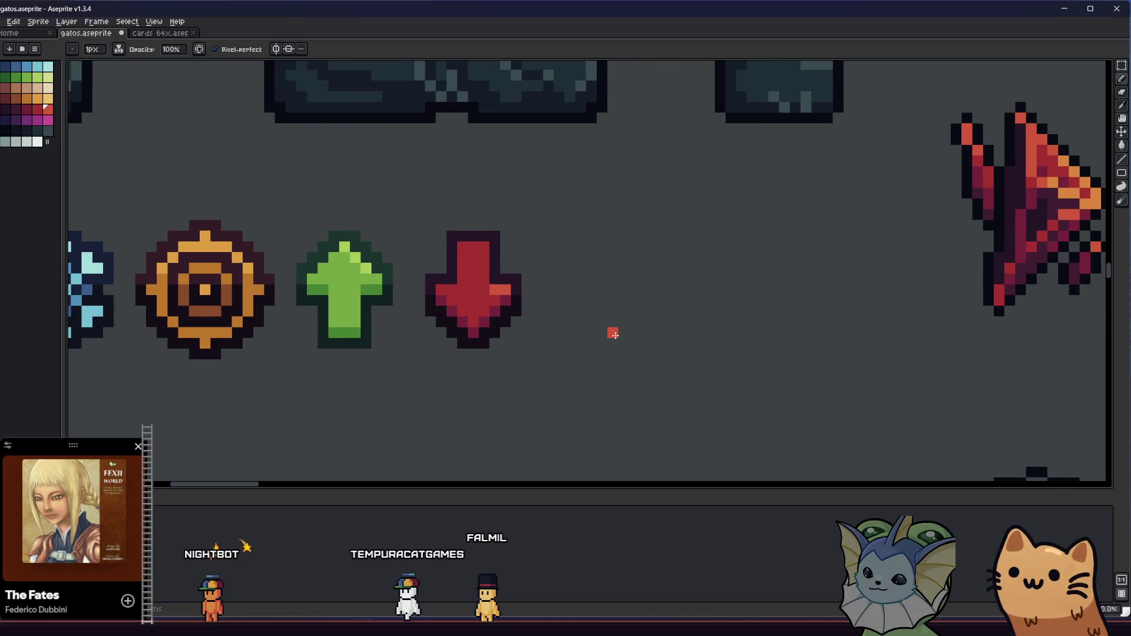
pyautogui.scroll(2, 494, 287)
pyautogui.moveTo(470, 176); pyautogui.dragTo(468, 249)
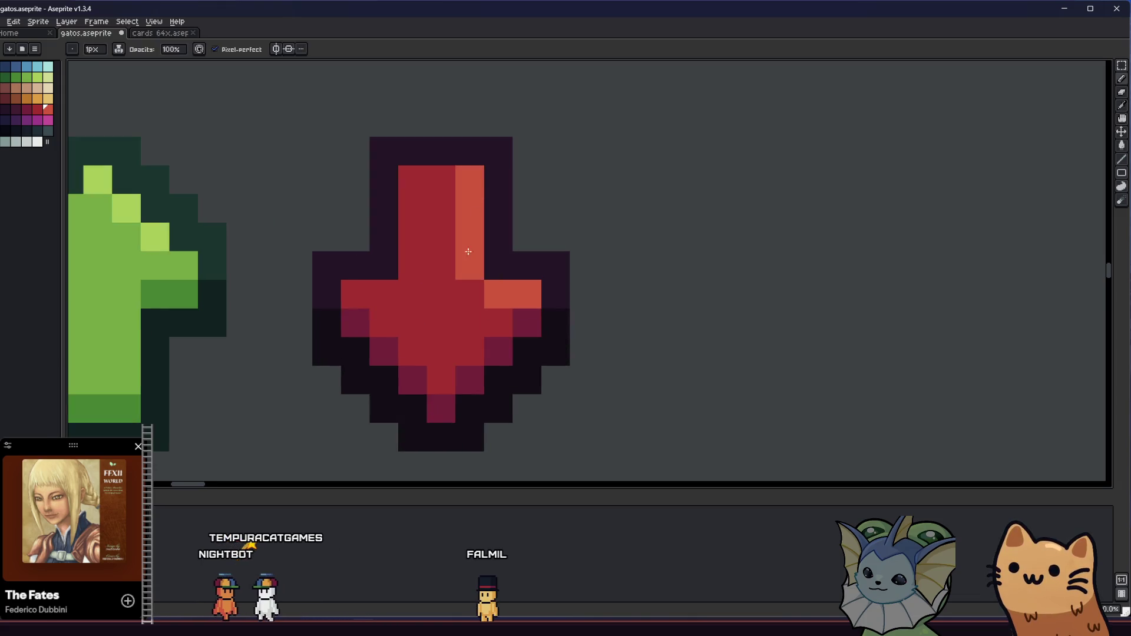
# Step: Add a light pixel above the arrow's highlight and save the sprite sheet
pyautogui.scroll(-10, 470, 288)
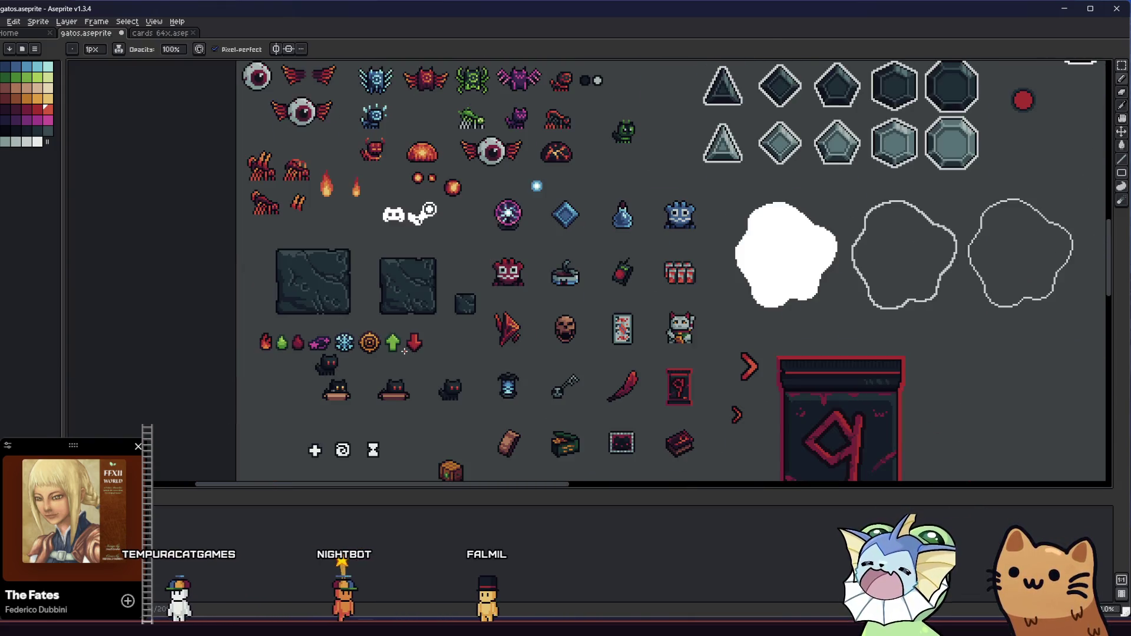
pyautogui.scroll(8, 405, 351)
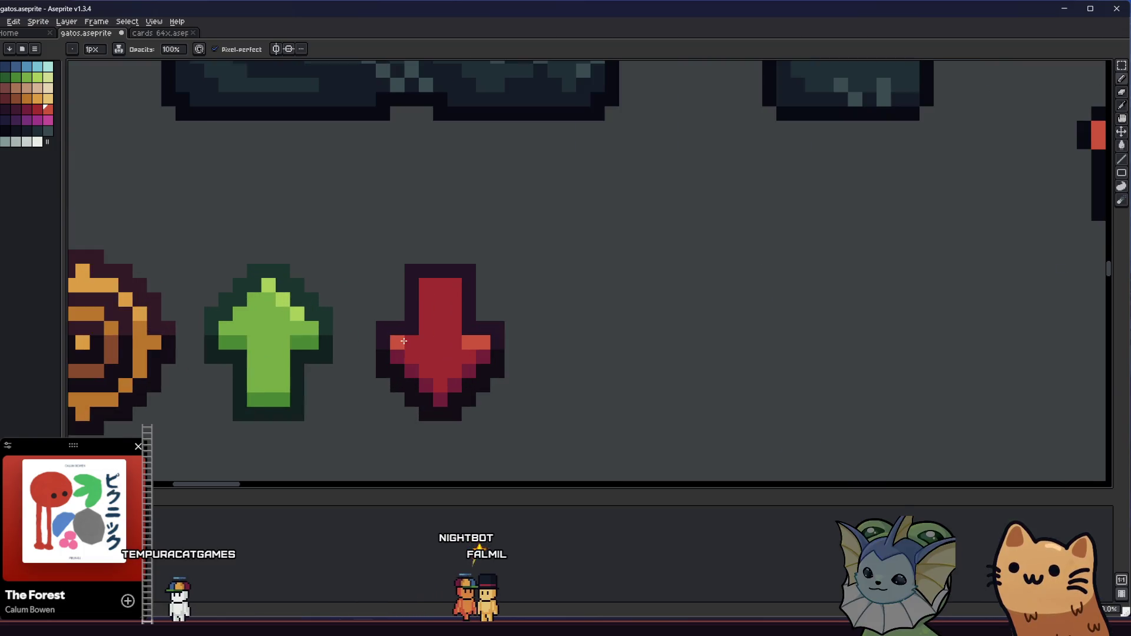
pyautogui.scroll(-3, 408, 341)
pyautogui.scroll(3, 419, 344)
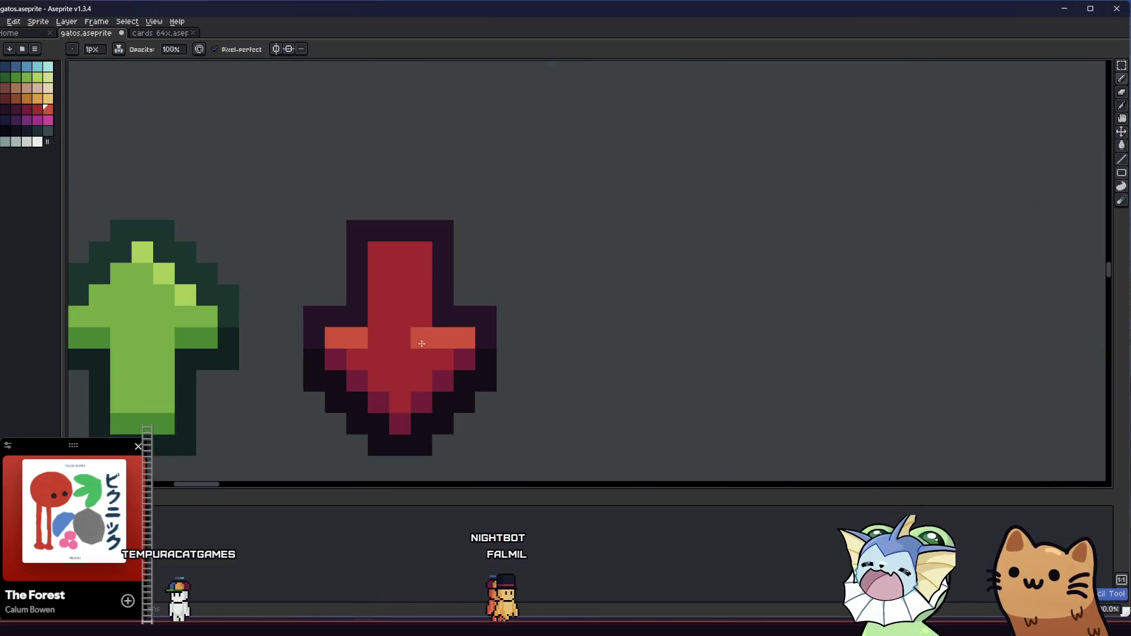
pyautogui.scroll(-3, 424, 263)
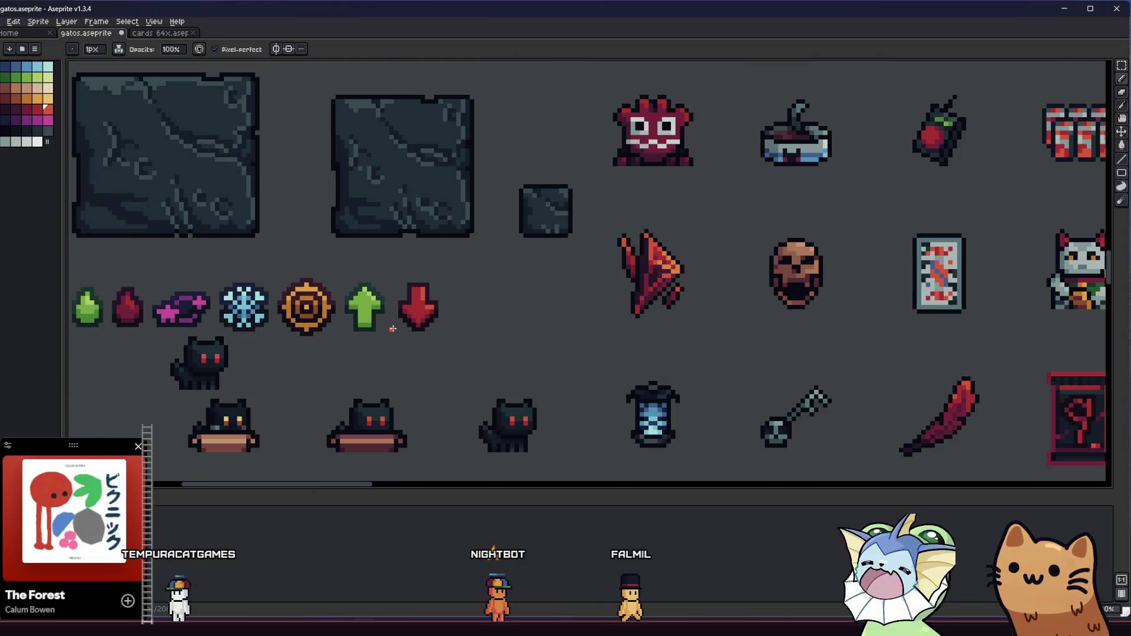
pyautogui.scroll(2, 393, 329)
pyautogui.scroll(2, 397, 326)
pyautogui.click(522, 132)
pyautogui.scroll(-3, 467, 265)
pyautogui.hotkey('ctrl', 's')
# Step: Eyedrop the arrow's dark magenta, paint an edge pixel with it, and save again
pyautogui.scroll(3, 518, 347)
pyautogui.moveTo(495, 359); pyautogui.dragTo(491, 371)
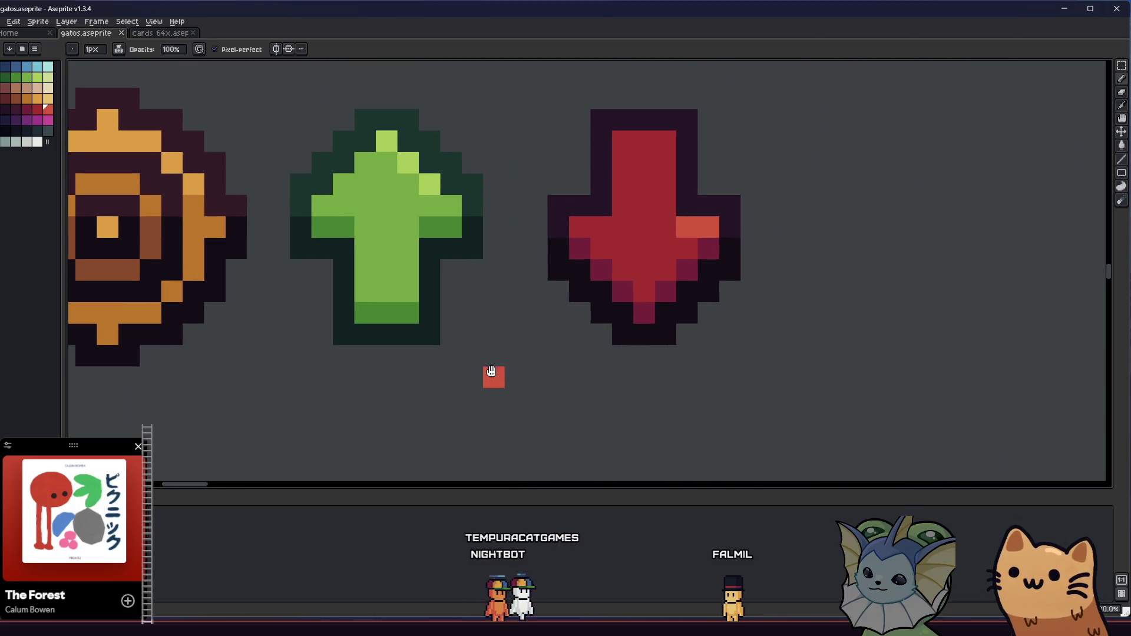
pyautogui.scroll(-2, 510, 358)
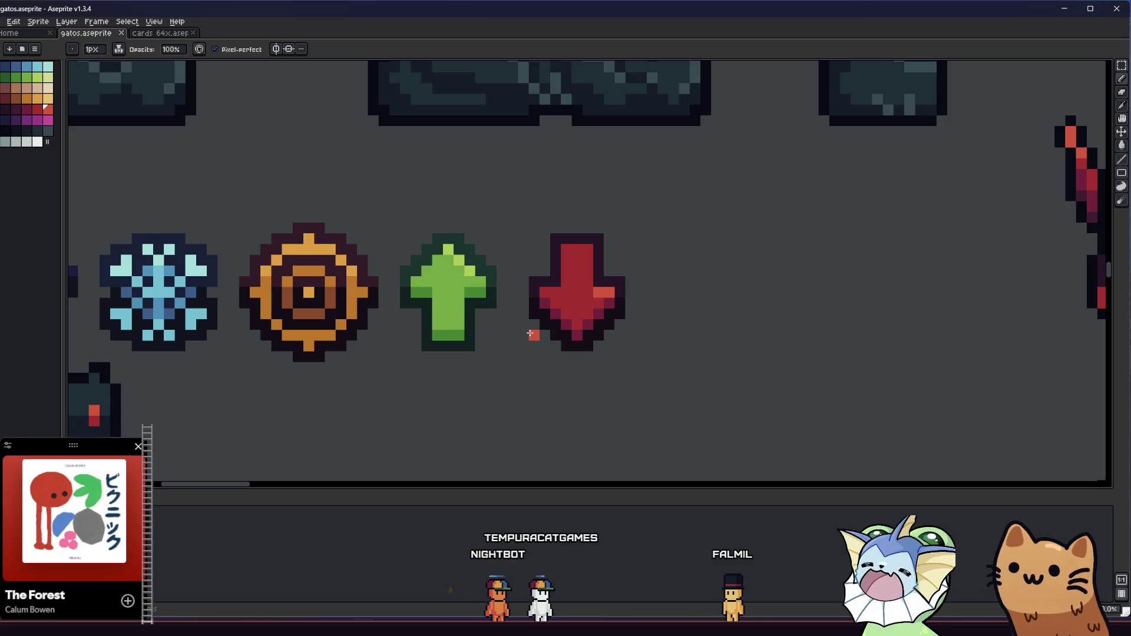
pyautogui.scroll(3, 552, 323)
pyautogui.keyDown('alt'); pyautogui.click(558, 308); pyautogui.keyUp('alt')
pyautogui.click(553, 172)
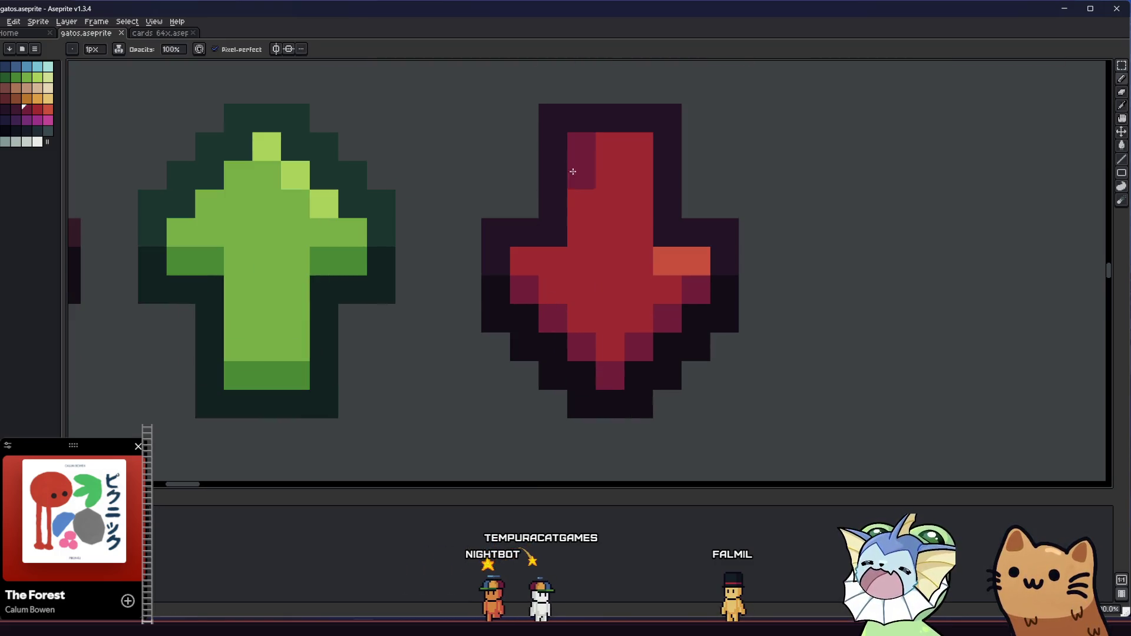
pyautogui.scroll(-5, 414, 320)
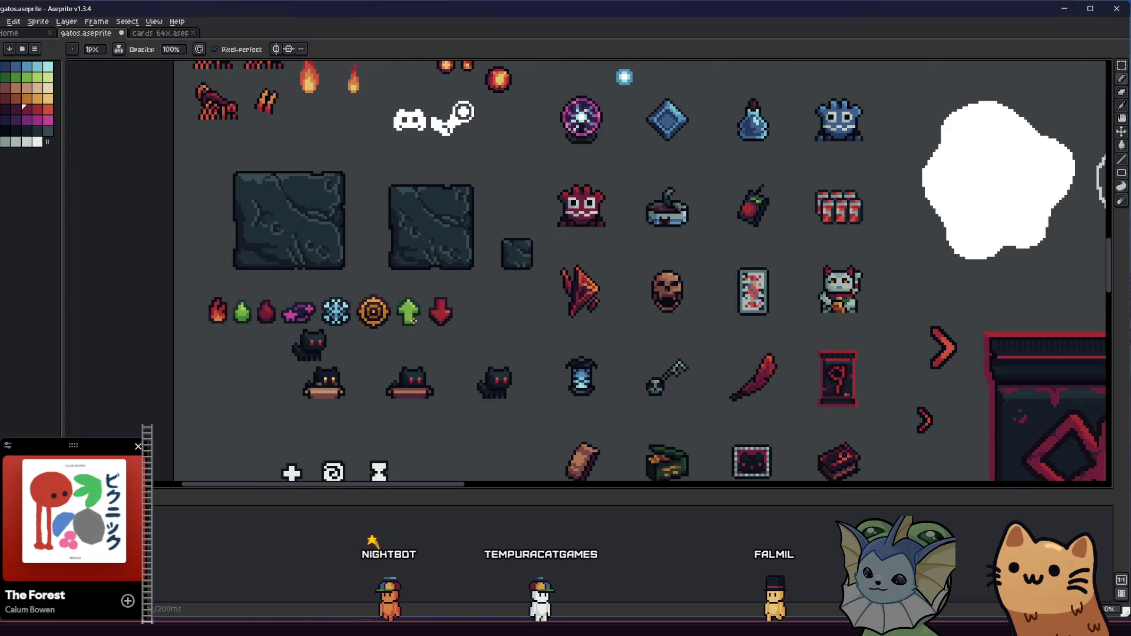
pyautogui.scroll(3, 438, 294)
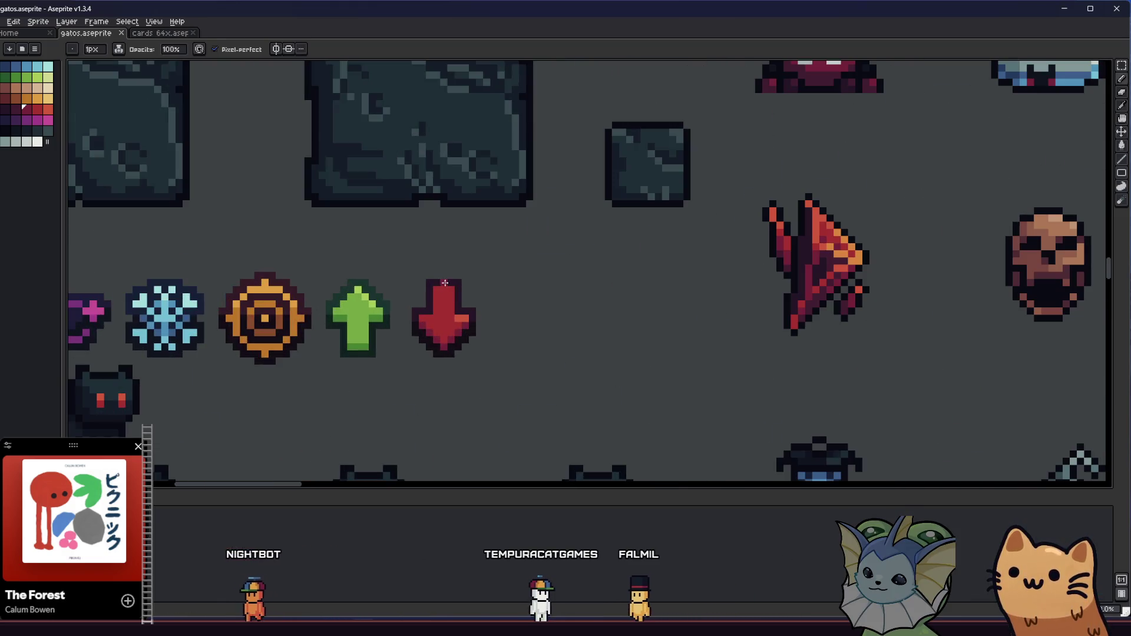
pyautogui.scroll(-3, 347, 357)
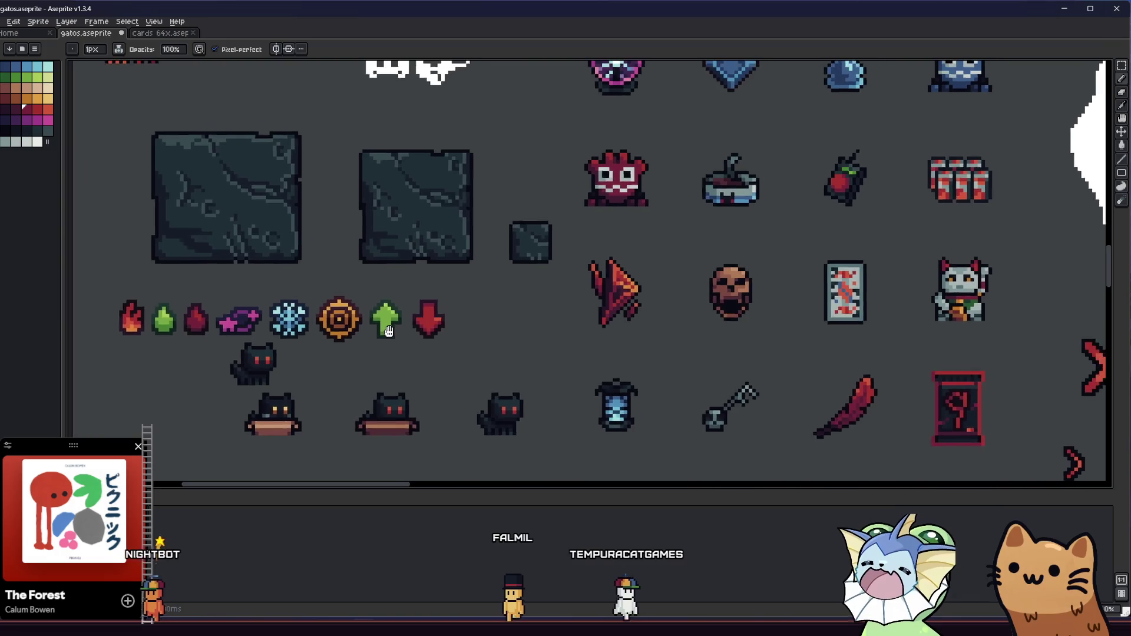
pyautogui.scroll(-4, 348, 358)
pyautogui.scroll(6, 363, 357)
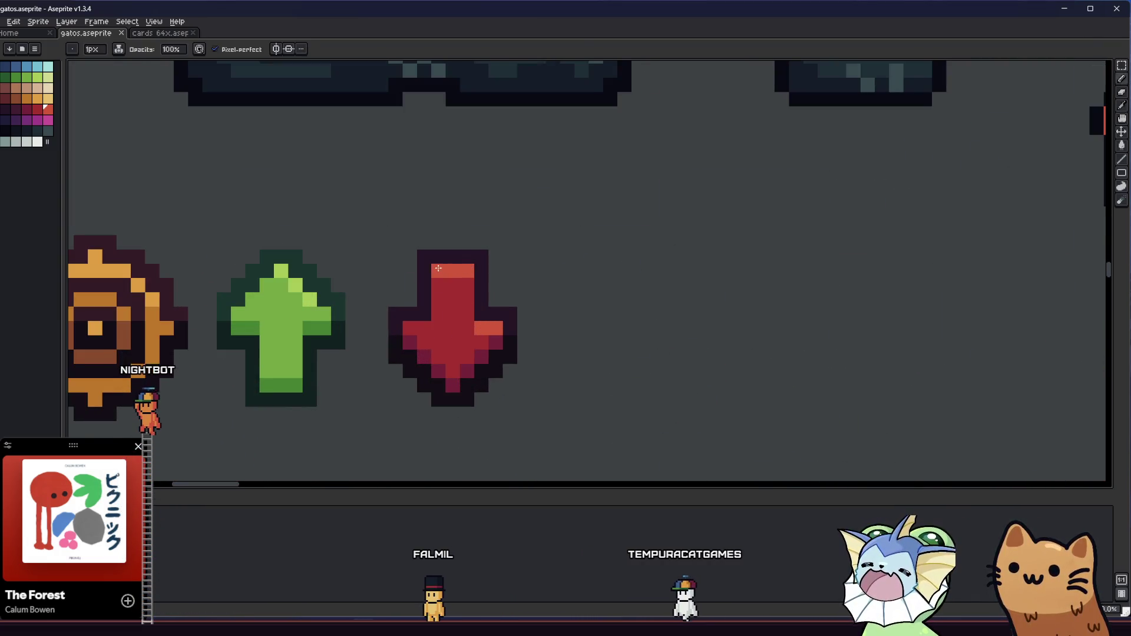
pyautogui.scroll(-4, 393, 336)
pyautogui.hotkey('ctrl', 's')
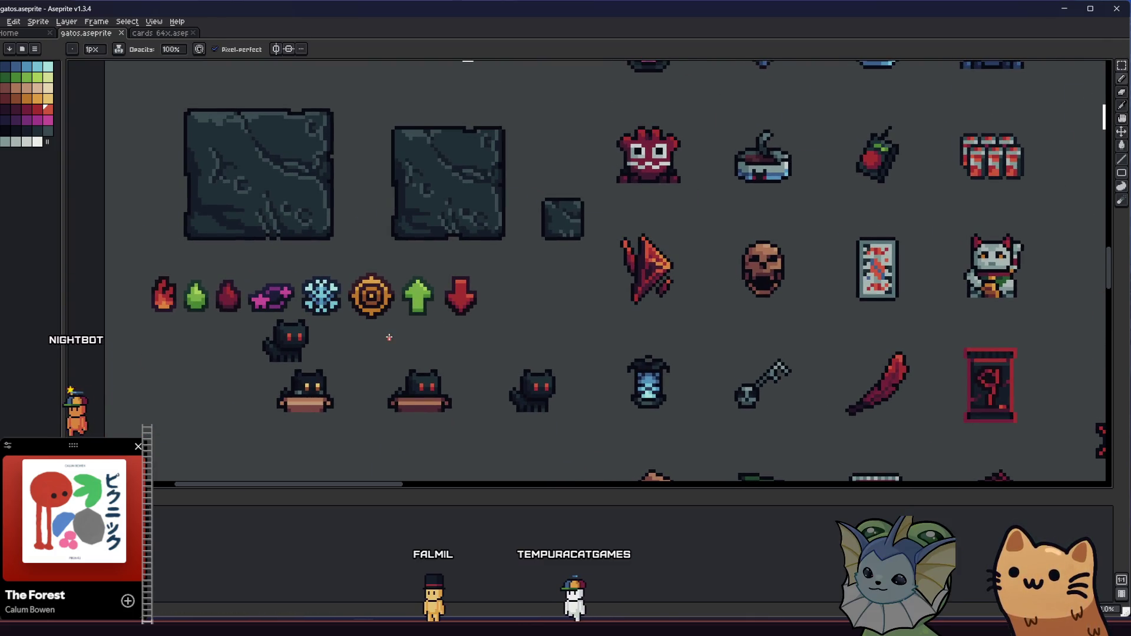
# Step: Eyedrop dark maroon and paint the red arrow's lower-right arm pixels with it
pyautogui.press('b')
pyautogui.scroll(1, 390, 338)
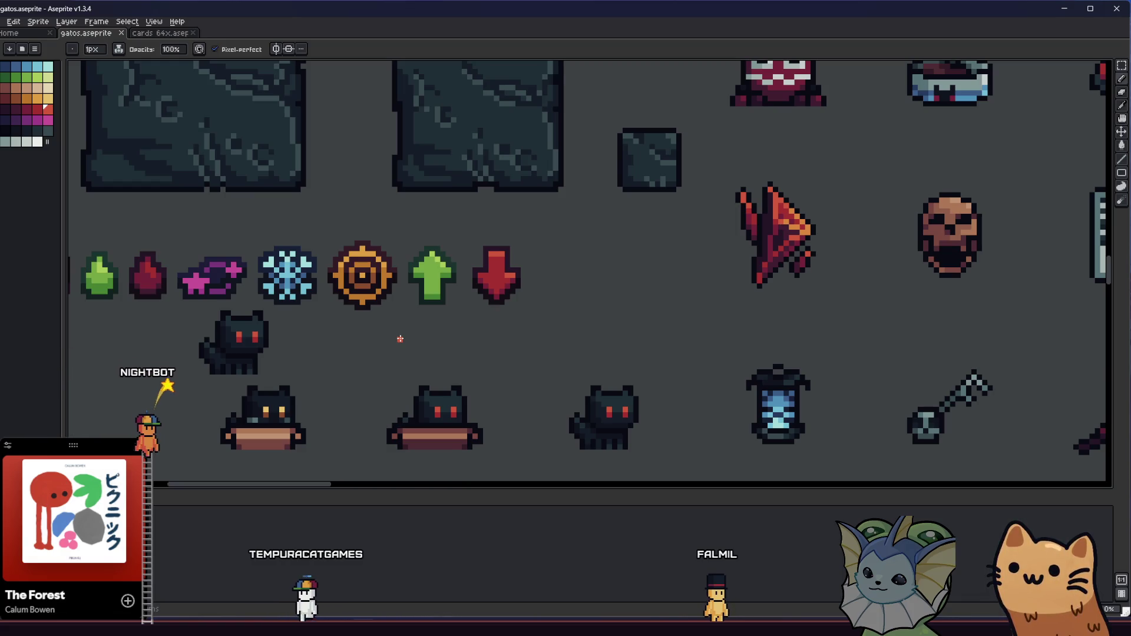
pyautogui.scroll(4, 467, 313)
pyautogui.keyDown('alt'); pyautogui.click(514, 267); pyautogui.keyUp('alt')
pyautogui.click(541, 254)
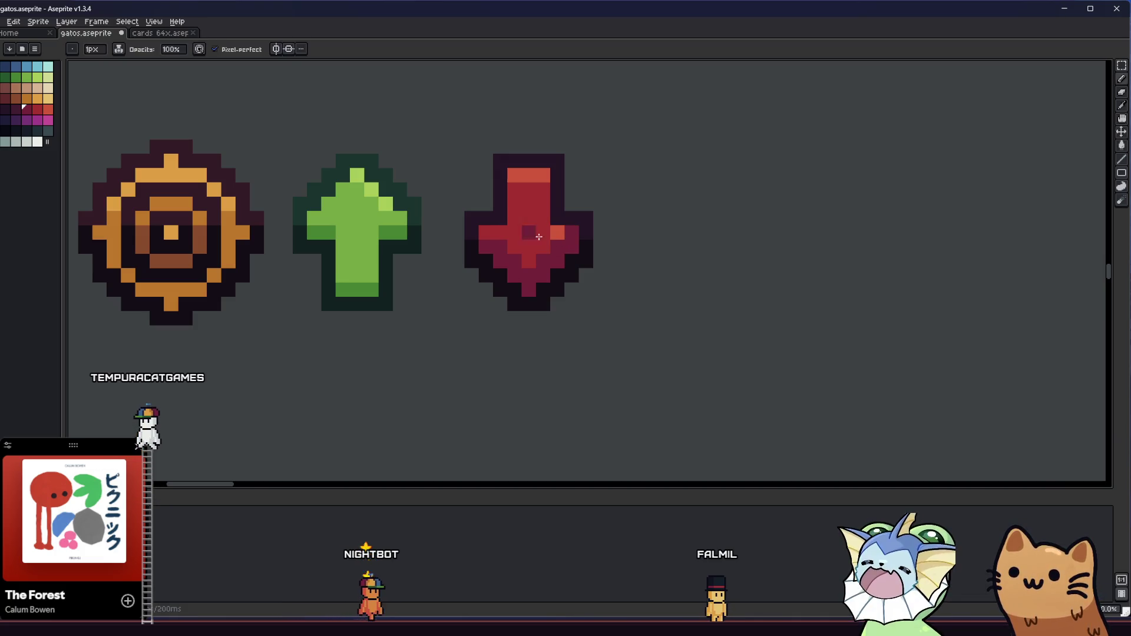
pyautogui.scroll(-1, 488, 250)
pyautogui.scroll(1, 488, 253)
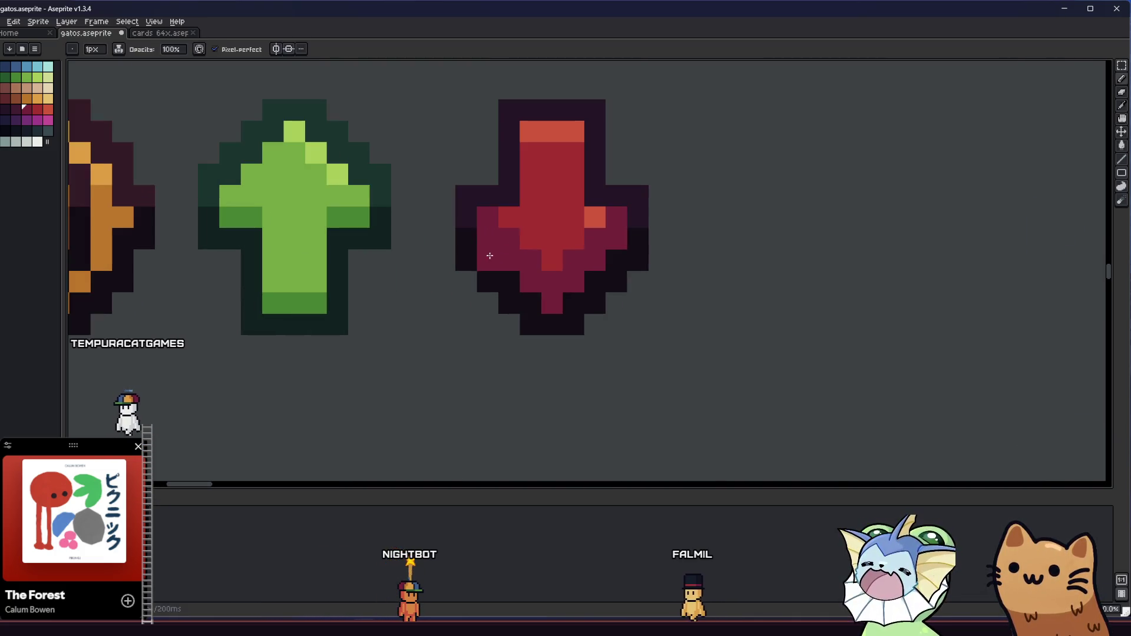
# Step: Sample the arrow's red, then marquee-select the area around the red down arrow
pyautogui.keyDown('alt'); pyautogui.click(505, 216); pyautogui.keyUp('alt')
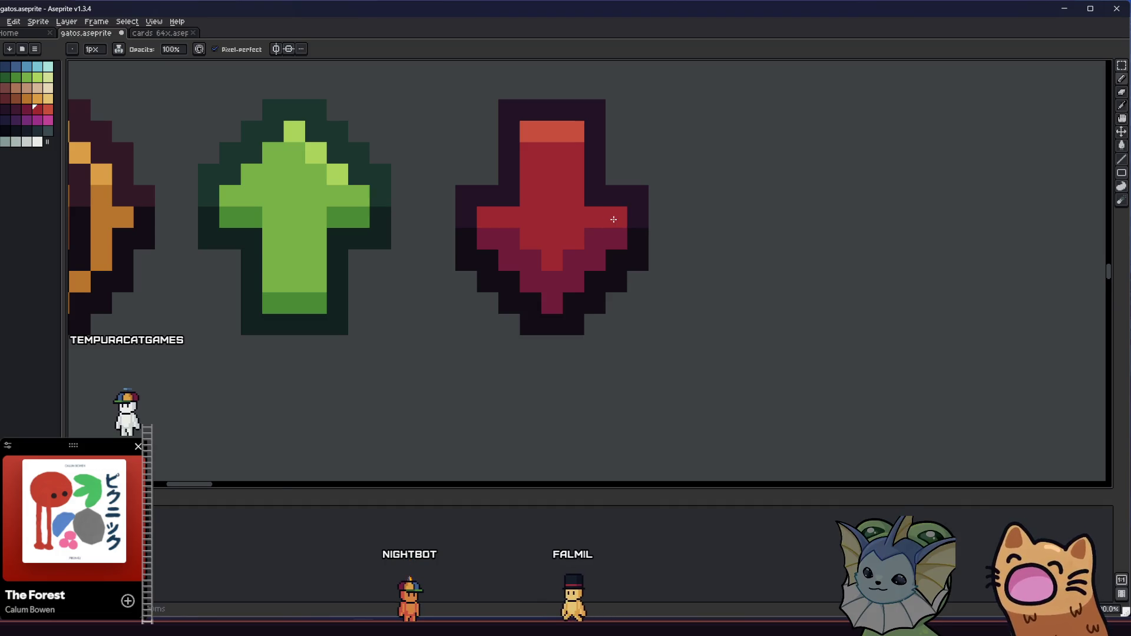
pyautogui.scroll(-2, 613, 219)
pyautogui.scroll(-2, 558, 281)
pyautogui.scroll(3, 566, 247)
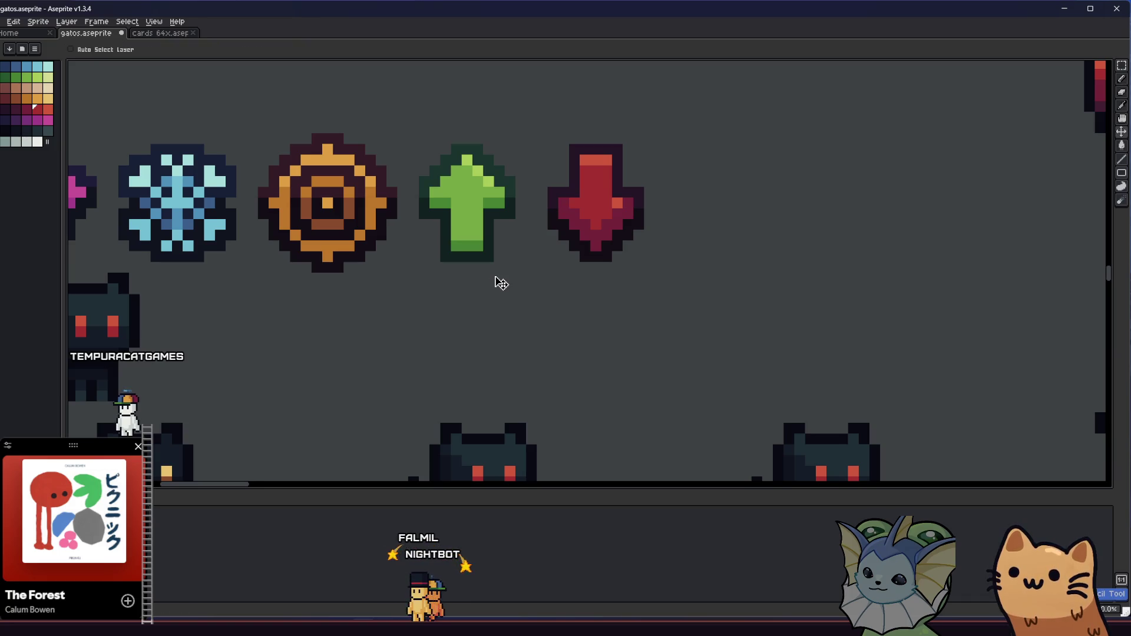
pyautogui.press('alt')
pyautogui.scroll(-3, 536, 279)
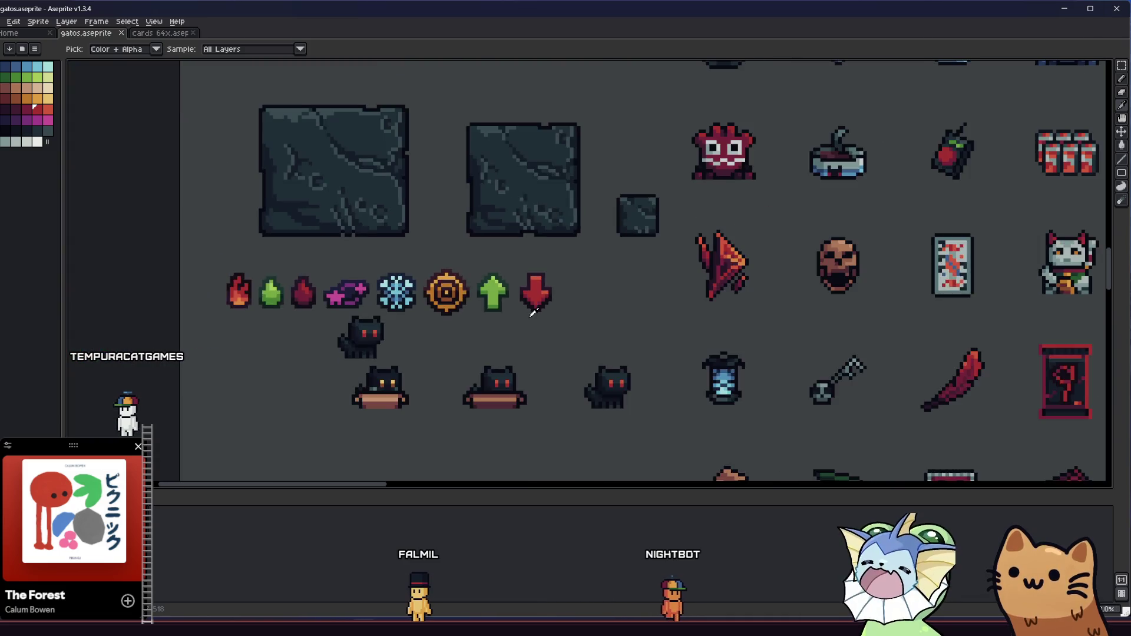
pyautogui.scroll(1, 463, 307)
pyautogui.scroll(3, 461, 306)
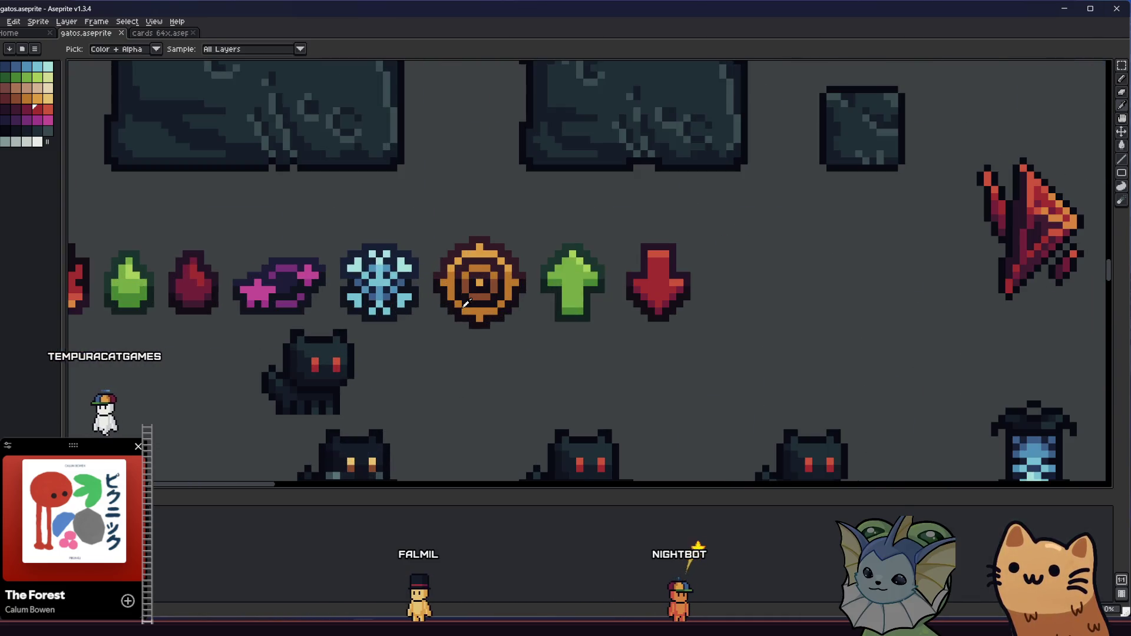
pyautogui.press('m')
pyautogui.moveTo(641, 194); pyautogui.dragTo(807, 384)
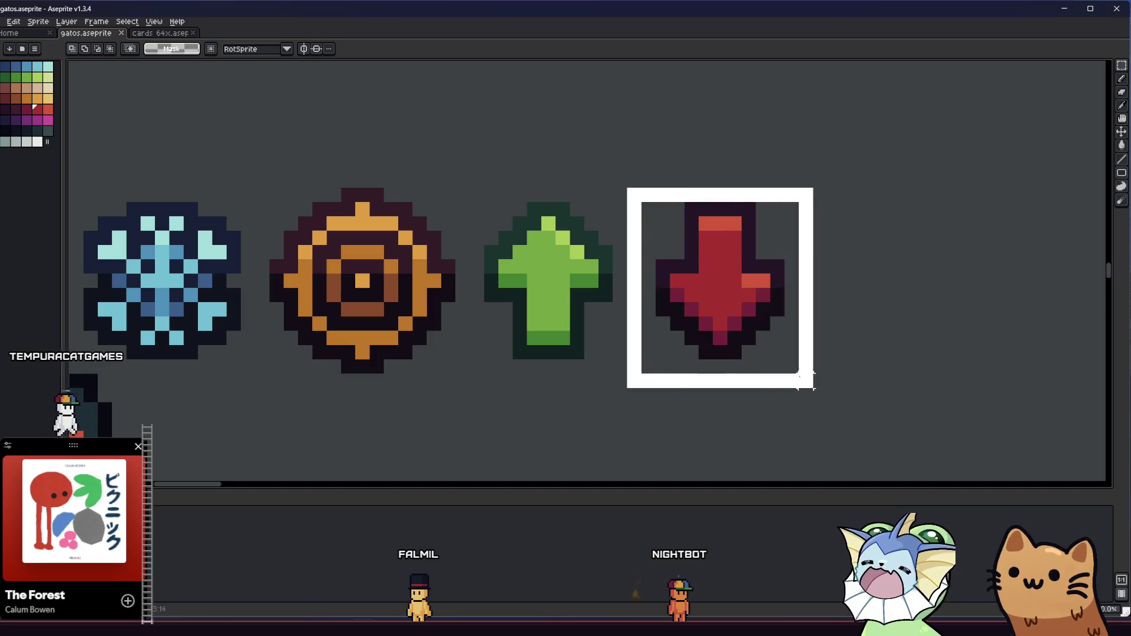
pyautogui.click(648, 422)
pyautogui.scroll(-3, 560, 363)
pyautogui.moveTo(560, 364); pyautogui.dragTo(556, 348)
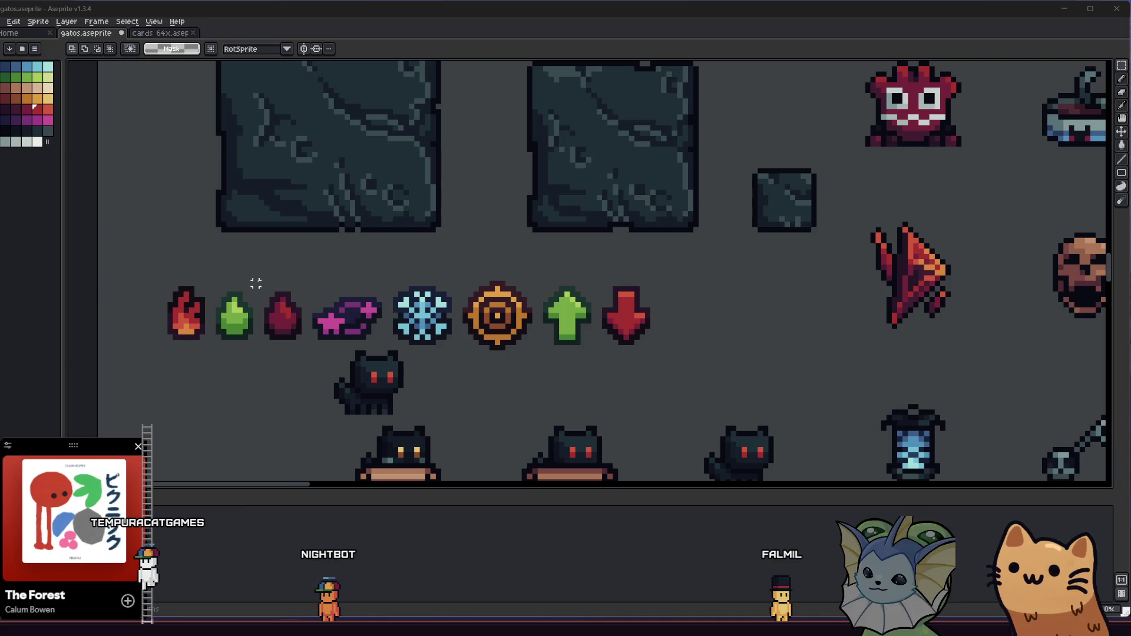
pyautogui.moveTo(282, 310); pyautogui.dragTo(273, 331)
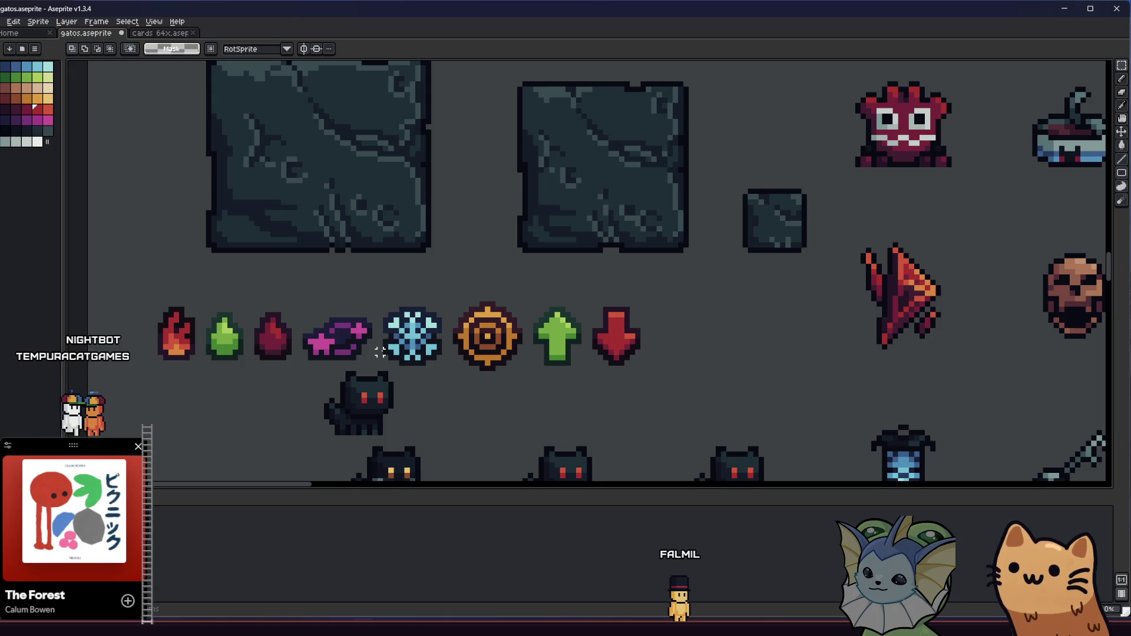
pyautogui.hscroll(2, 386, 347)
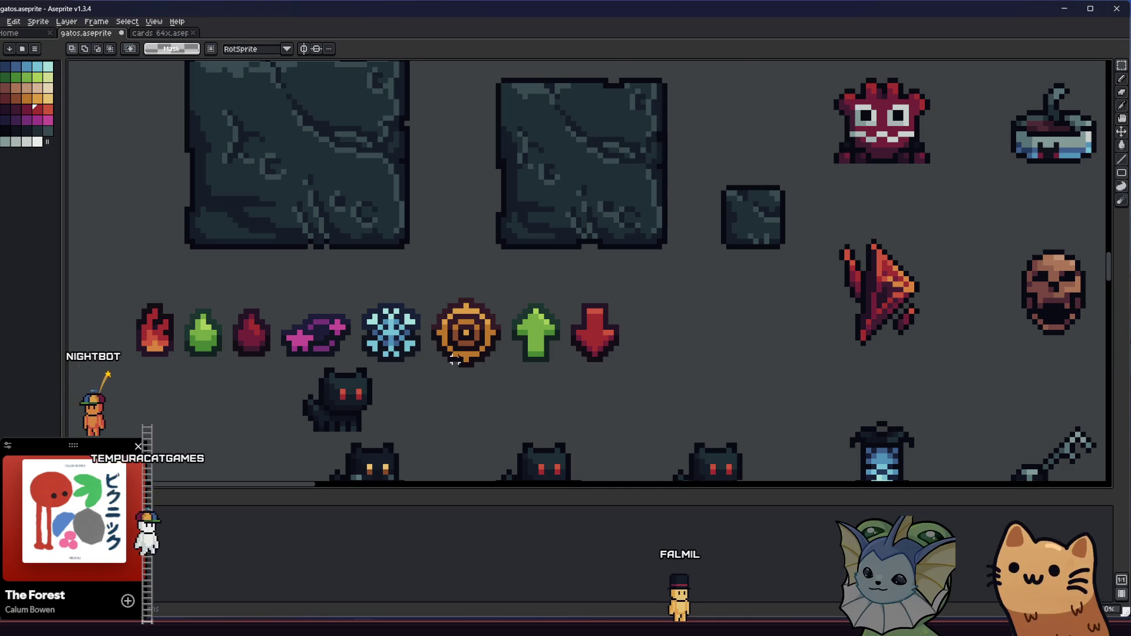
pyautogui.scroll(1, 465, 362)
pyautogui.scroll(1, 532, 360)
pyautogui.scroll(-2, 532, 361)
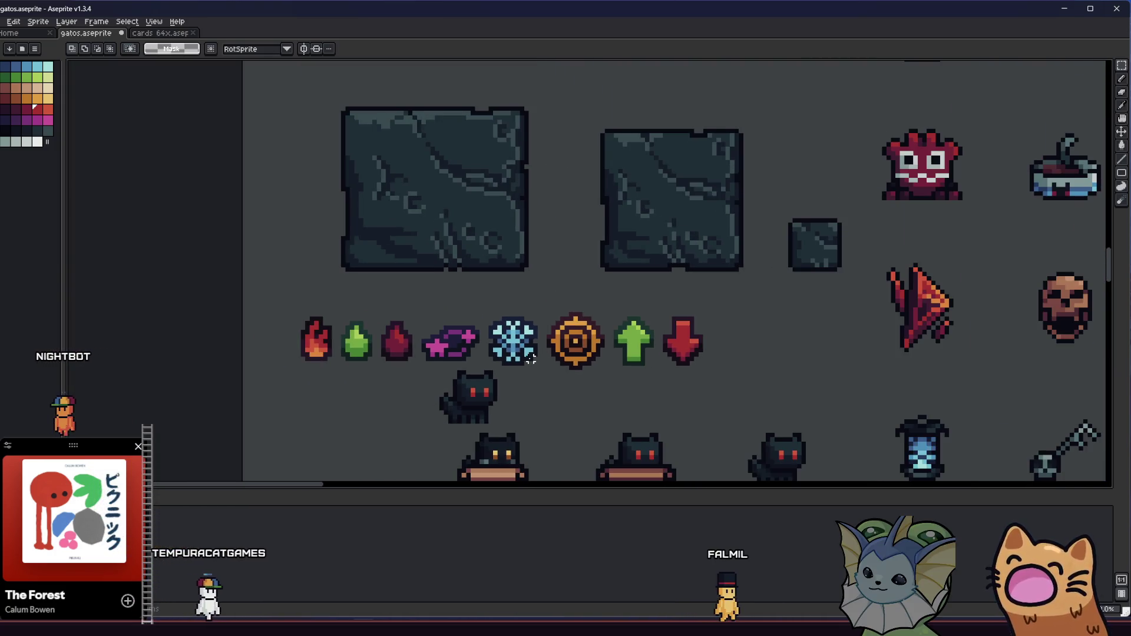
pyautogui.hscroll(2, 500, 354)
pyautogui.scroll(-2, 466, 349)
pyautogui.scroll(2, 472, 352)
pyautogui.hscroll(-3, 495, 353)
pyautogui.hscroll(2, 497, 359)
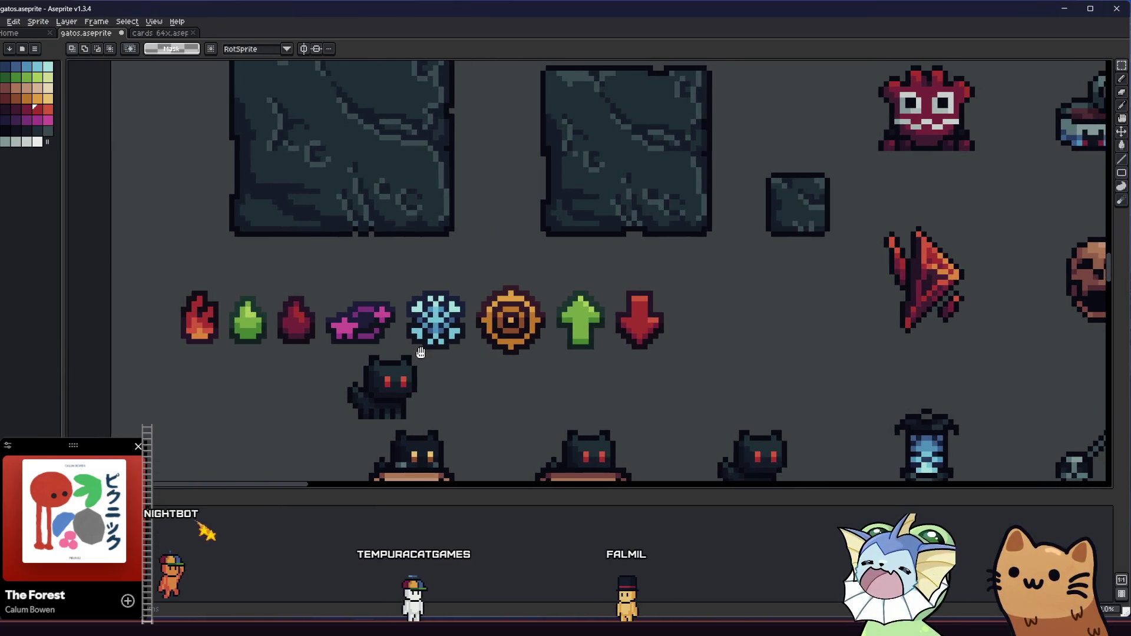
pyautogui.scroll(1, 386, 346)
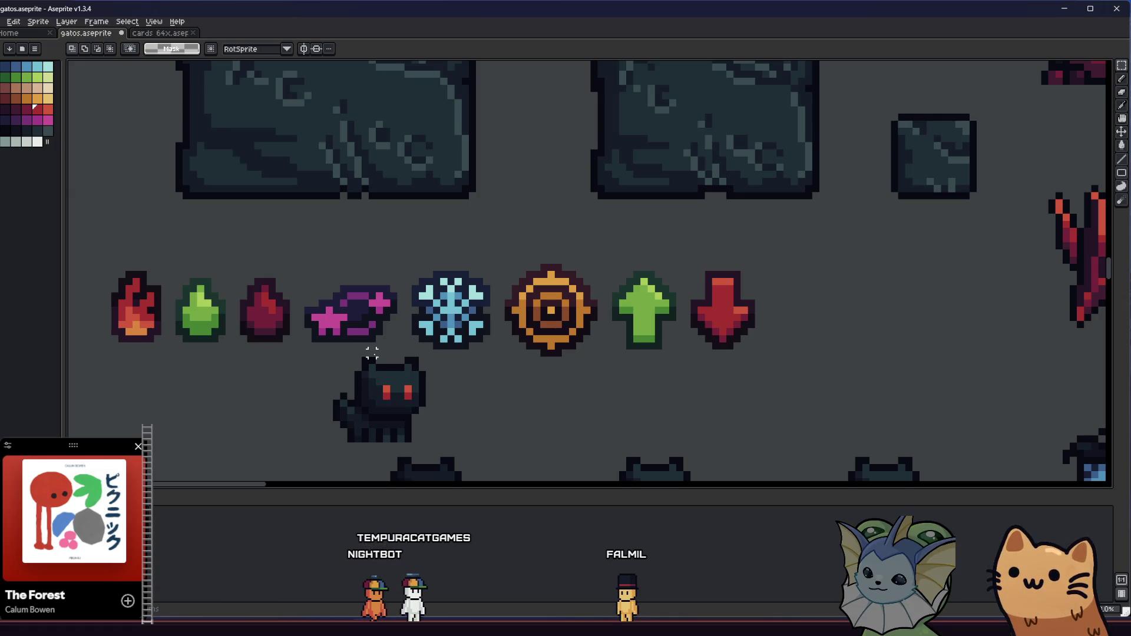
pyautogui.moveTo(414, 346)
pyautogui.mouseDown()
pyautogui.moveTo(281, 353)
pyautogui.moveTo(555, 360)
pyautogui.moveTo(475, 351)
pyautogui.moveTo(457, 322)
pyautogui.mouseUp()
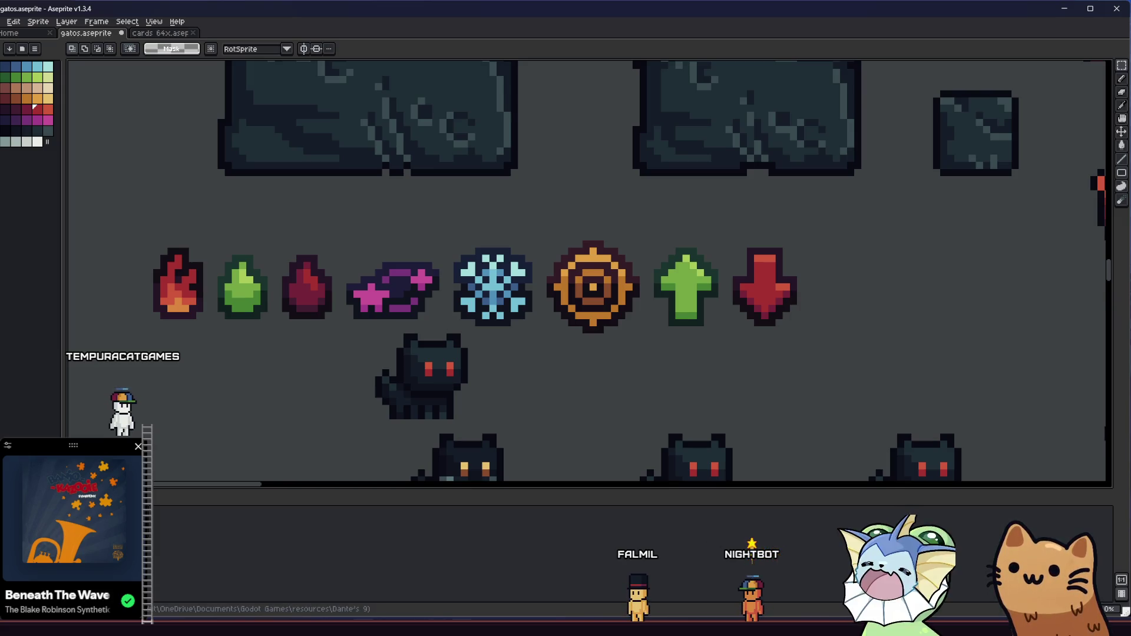
pyautogui.hotkey('alt', 'Tab')
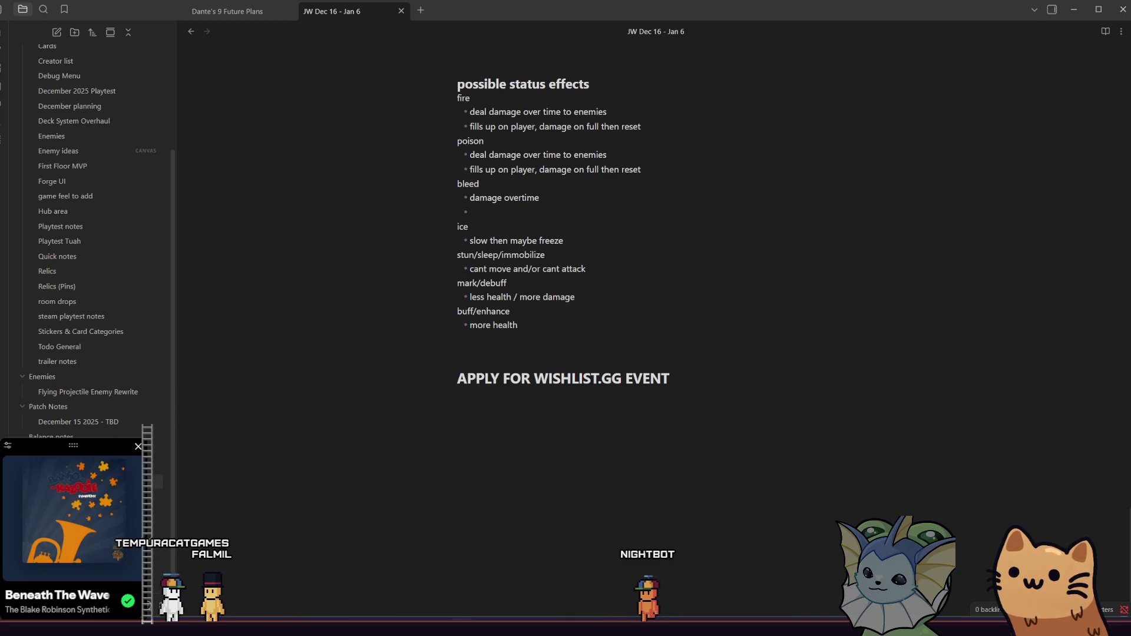
# Step: Return from the status effects note to the Aseprite sprite sheet
pyautogui.hotkey('alt', 'Tab')
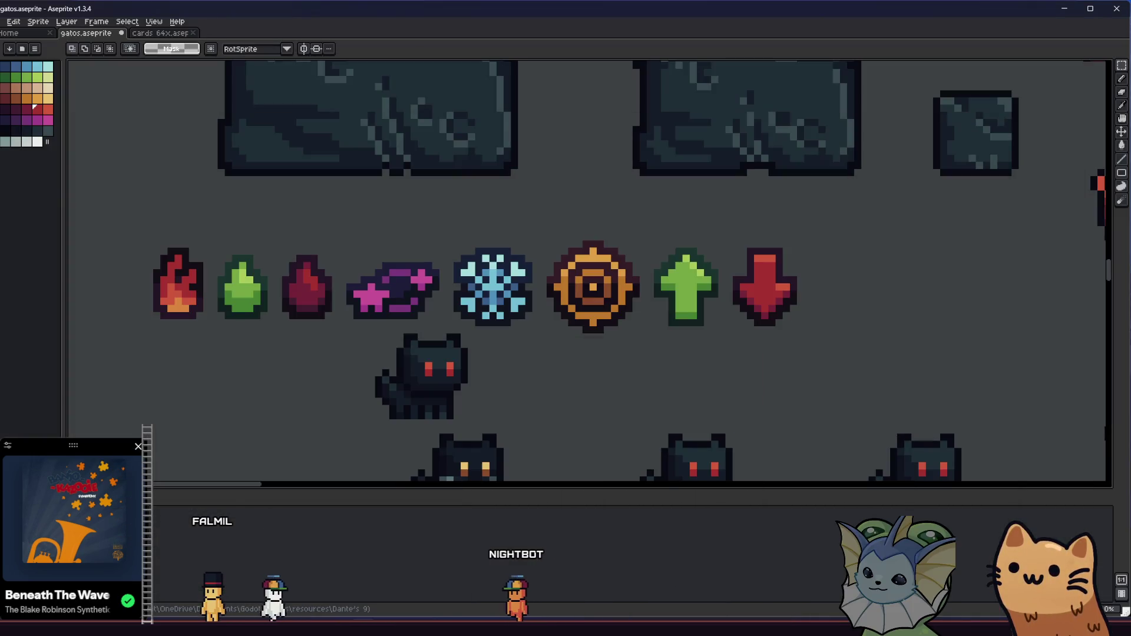
# Step: Eyedrop dark purple and paint several darker shading pixels into the purple gem
pyautogui.scroll(-1, 557, 416)
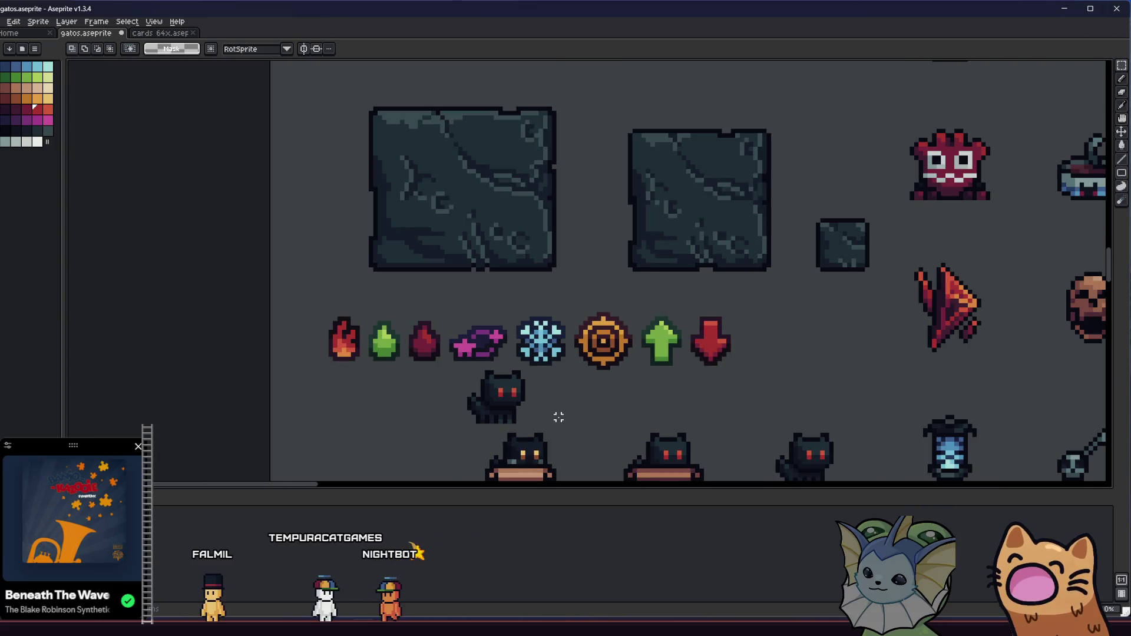
pyautogui.scroll(-2, 553, 413)
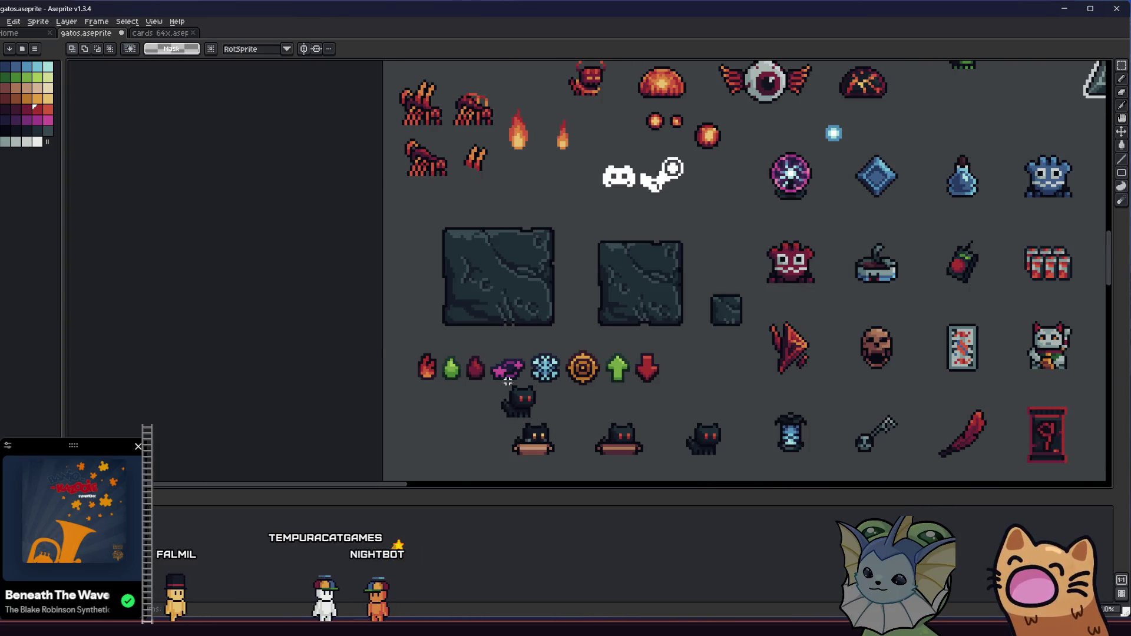
pyautogui.scroll(3, 508, 382)
pyautogui.press('i')
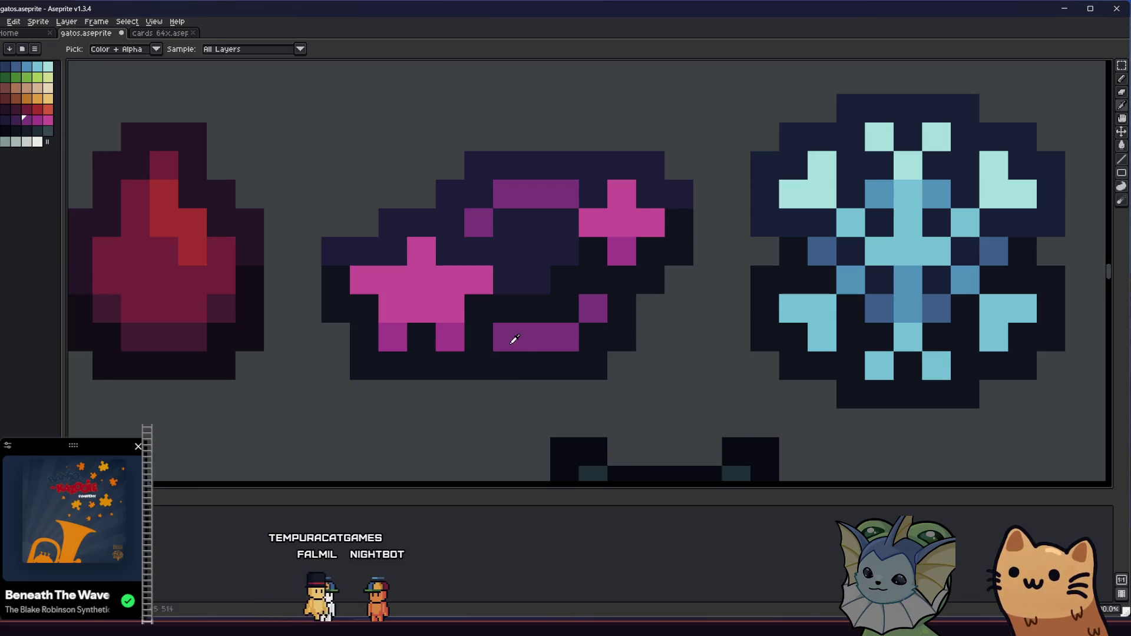
pyautogui.click(16, 119)
pyautogui.press('b')
pyautogui.click(164, 194)
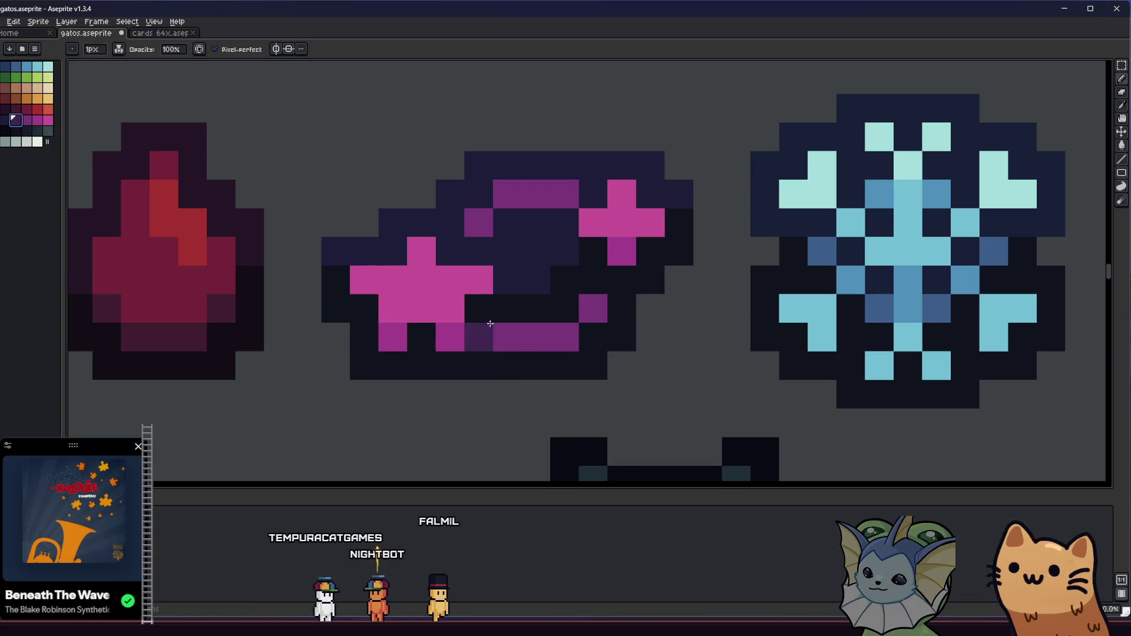
pyautogui.click(493, 333)
pyautogui.moveTo(538, 220); pyautogui.dragTo(558, 194)
# Step: Pan and zoom across the sheet to bring the status icon row into view
pyautogui.scroll(-4, 497, 280)
pyautogui.moveTo(497, 280); pyautogui.dragTo(359, 345)
pyautogui.scroll(2, 482, 259)
pyautogui.scroll(-3, 486, 260)
pyautogui.scroll(-1, 354, 342)
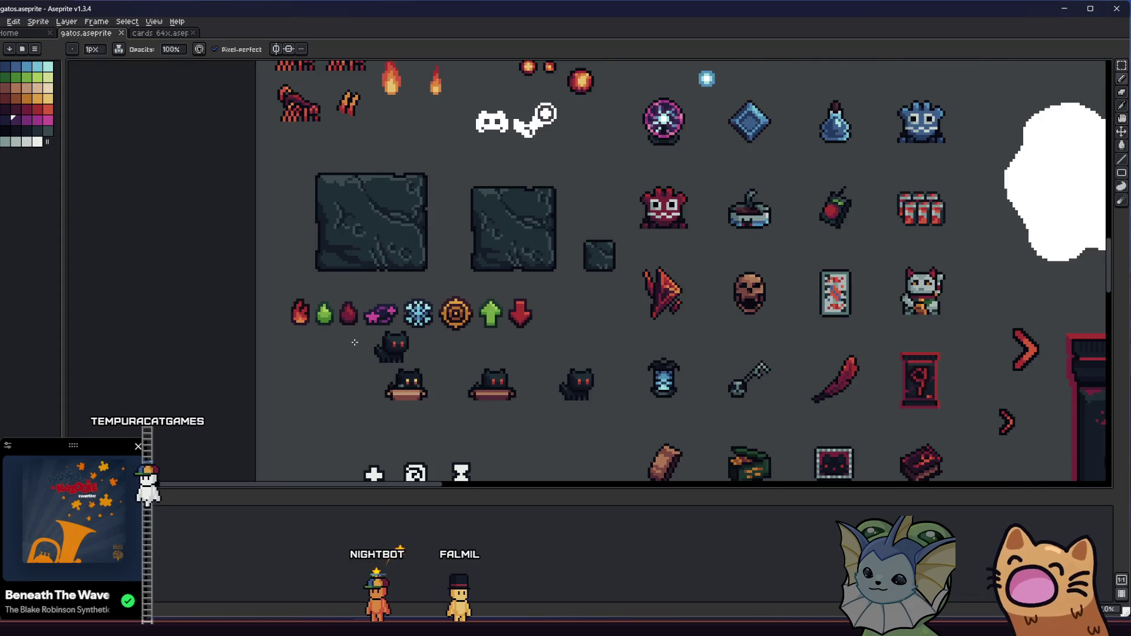
pyautogui.scroll(-1, 355, 342)
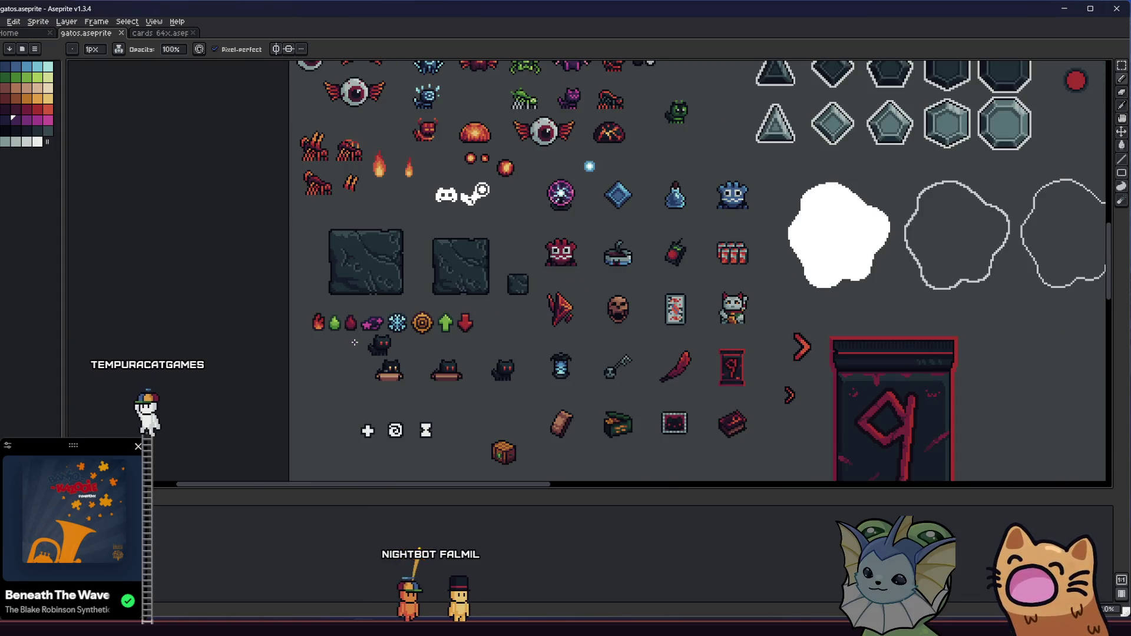
pyautogui.moveTo(298, 345); pyautogui.dragTo(207, 361)
pyautogui.scroll(1, 277, 354)
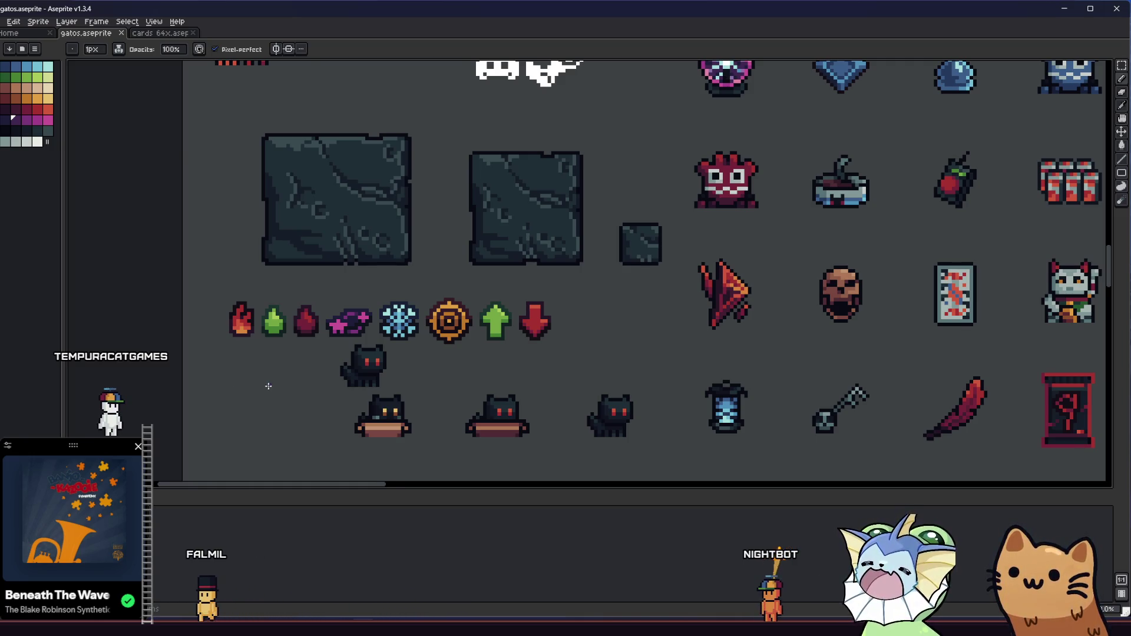
pyautogui.moveTo(268, 385); pyautogui.dragTo(206, 398)
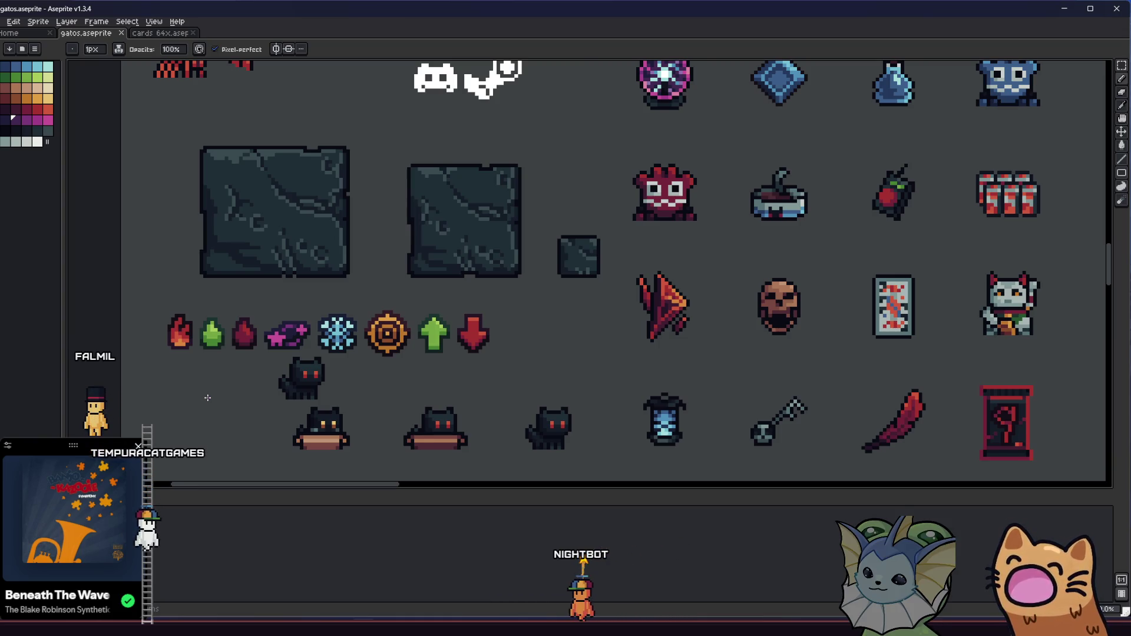
pyautogui.scroll(3, 395, 336)
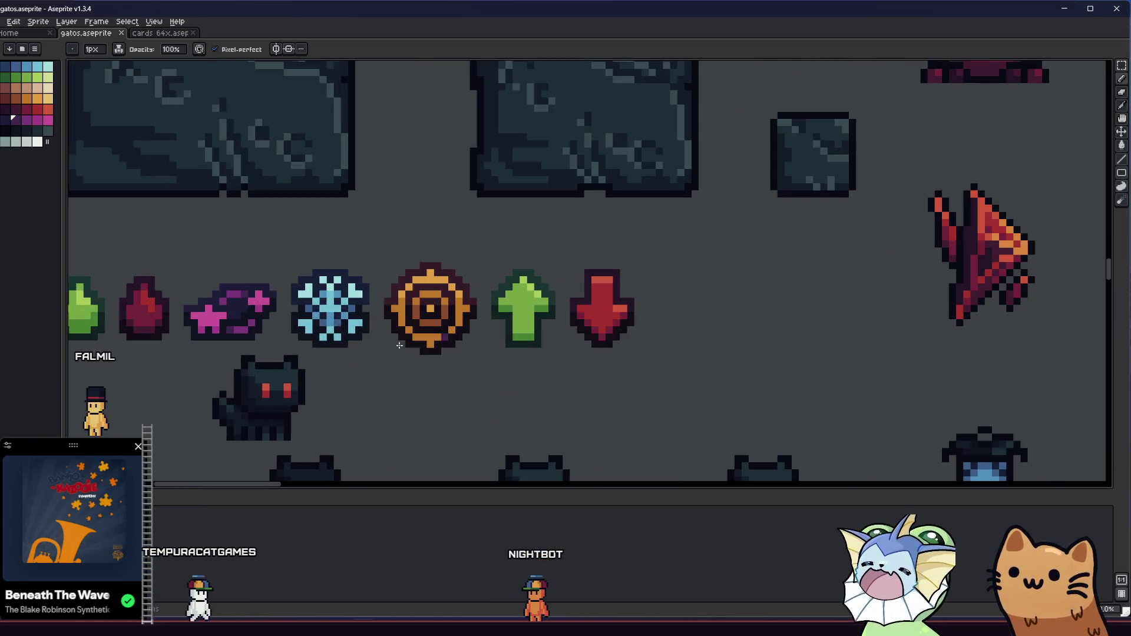
pyautogui.press('i')
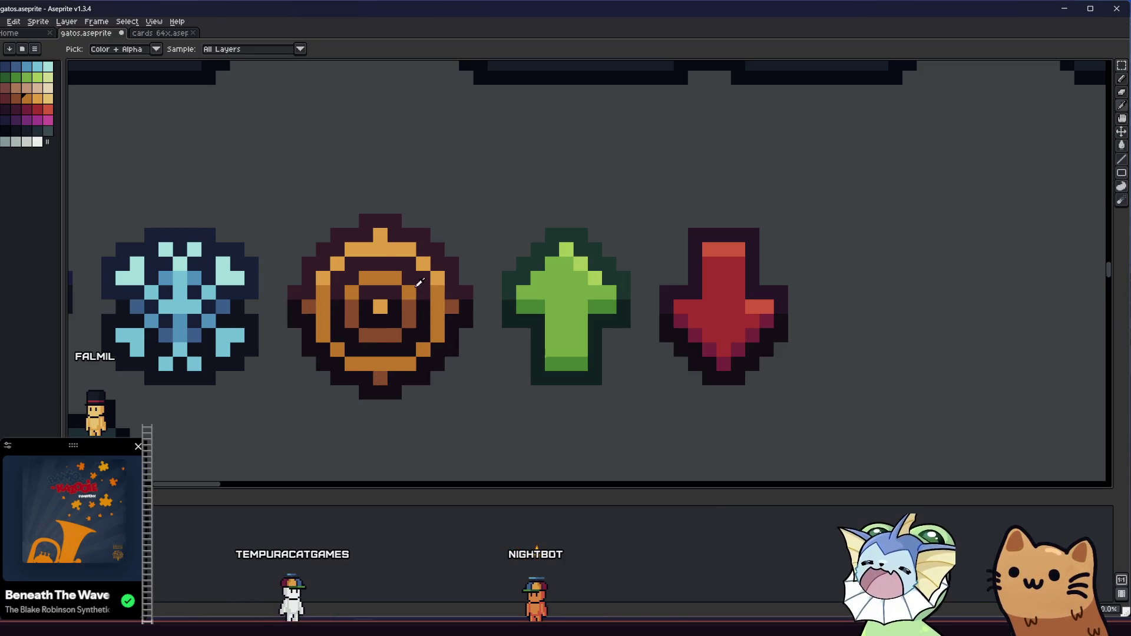
# Step: Save the sprite sheet and centre the view on the status icon row
pyautogui.scroll(-3, 380, 235)
pyautogui.hotkey('ctrl', 's')
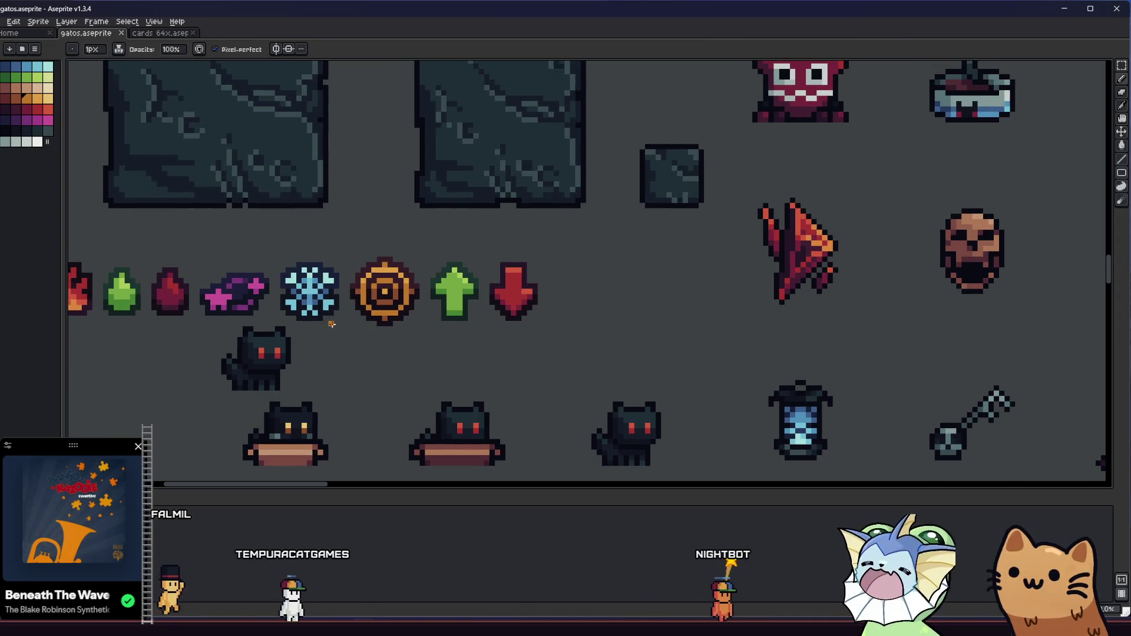
pyautogui.press('m')
pyautogui.moveTo(331, 324)
pyautogui.mouseDown()
pyautogui.moveTo(416, 346)
pyautogui.moveTo(582, 354)
pyautogui.mouseUp()
pyautogui.scroll(4, 581, 354)
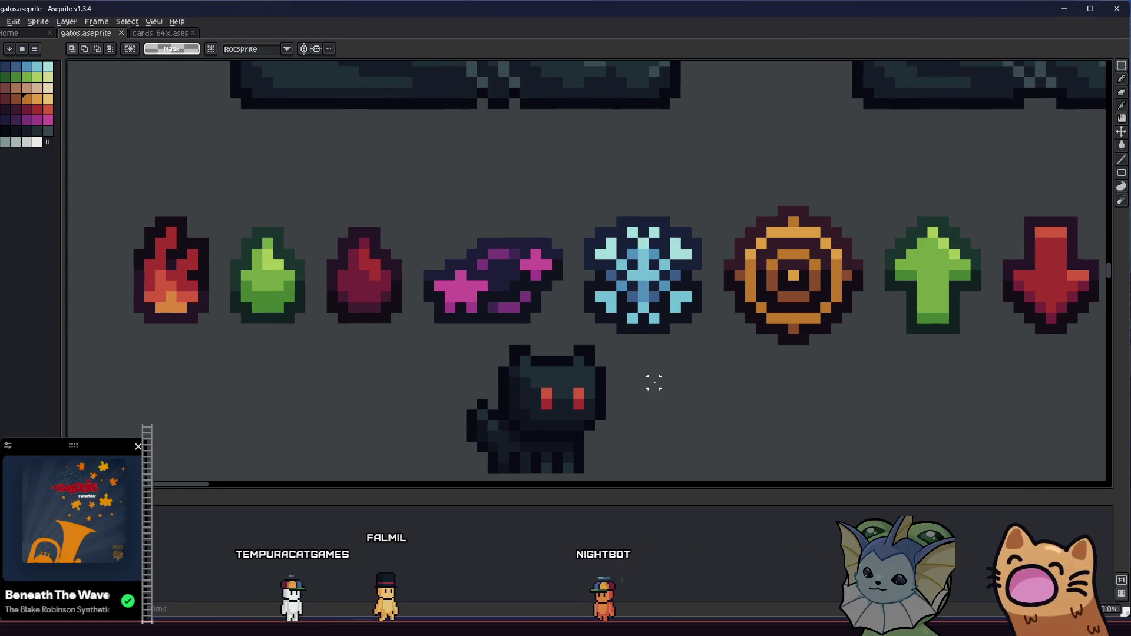
pyautogui.scroll(-2, 653, 382)
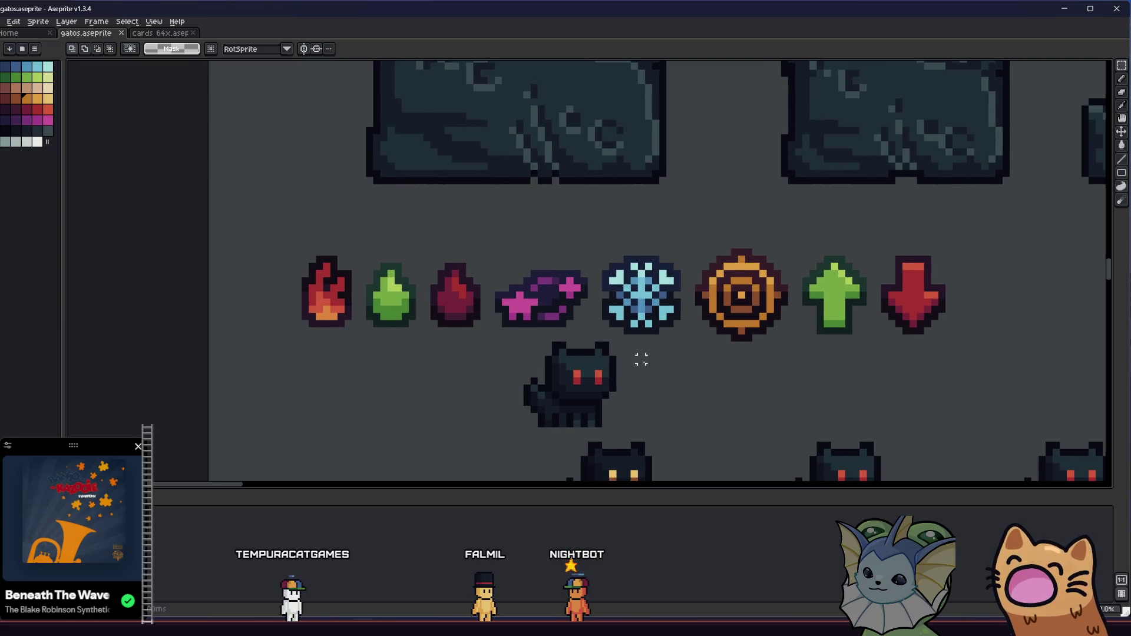
pyautogui.moveTo(634, 366); pyautogui.dragTo(525, 380)
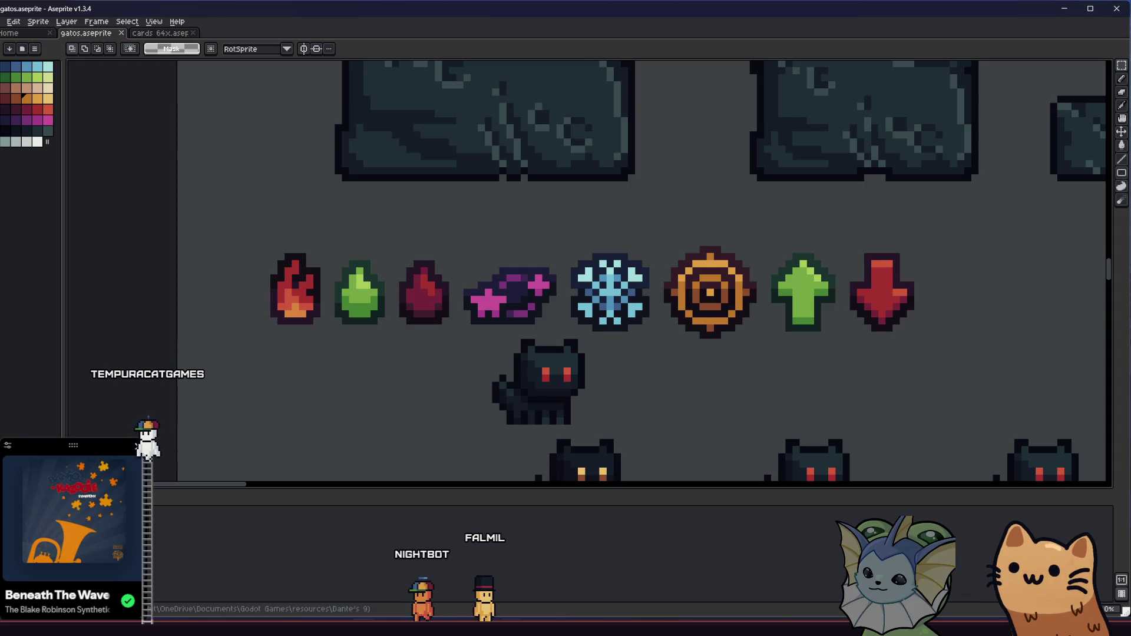
# Step: Check the status effects list in Obsidian, then return and pan the sprite sheet
pyautogui.hotkey('alt', 'Tab')
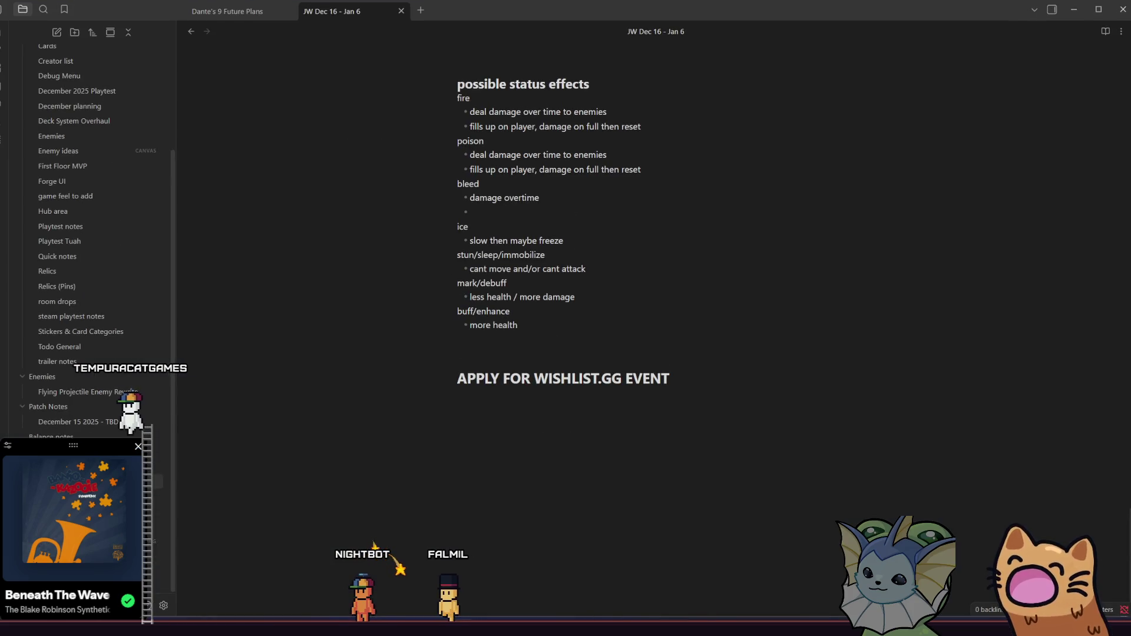
pyautogui.hotkey('alt', 'Tab')
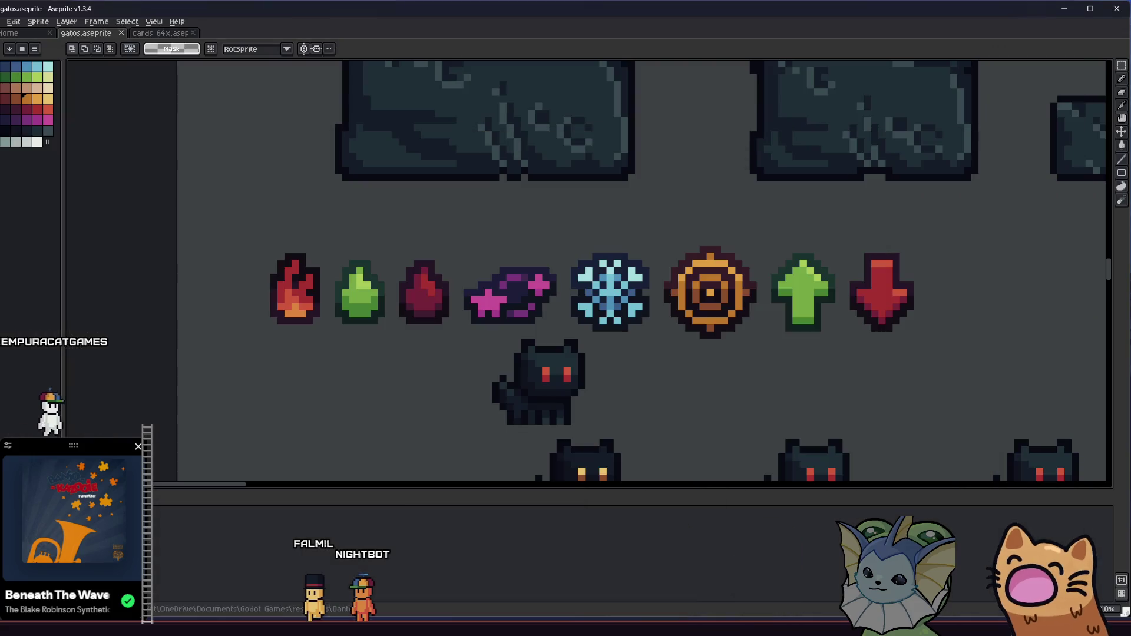
pyautogui.scroll(-2, 455, 421)
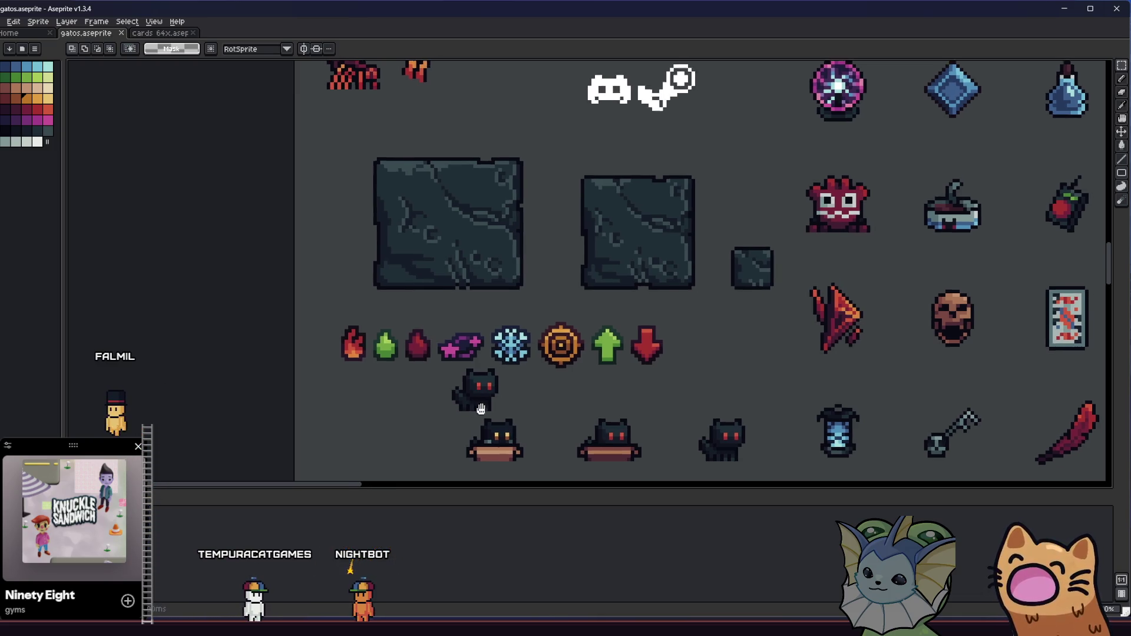
pyautogui.scroll(-2, 456, 412)
pyautogui.scroll(-2, 459, 373)
pyautogui.moveTo(459, 373)
pyautogui.mouseDown()
pyautogui.moveTo(391, 352)
pyautogui.moveTo(410, 324)
pyautogui.moveTo(519, 323)
pyautogui.mouseUp()
pyautogui.scroll(3, 392, 352)
pyautogui.scroll(2, 383, 319)
# Step: Set the grid width and height to 15 in Grid Settings
pyautogui.click(127, 22)
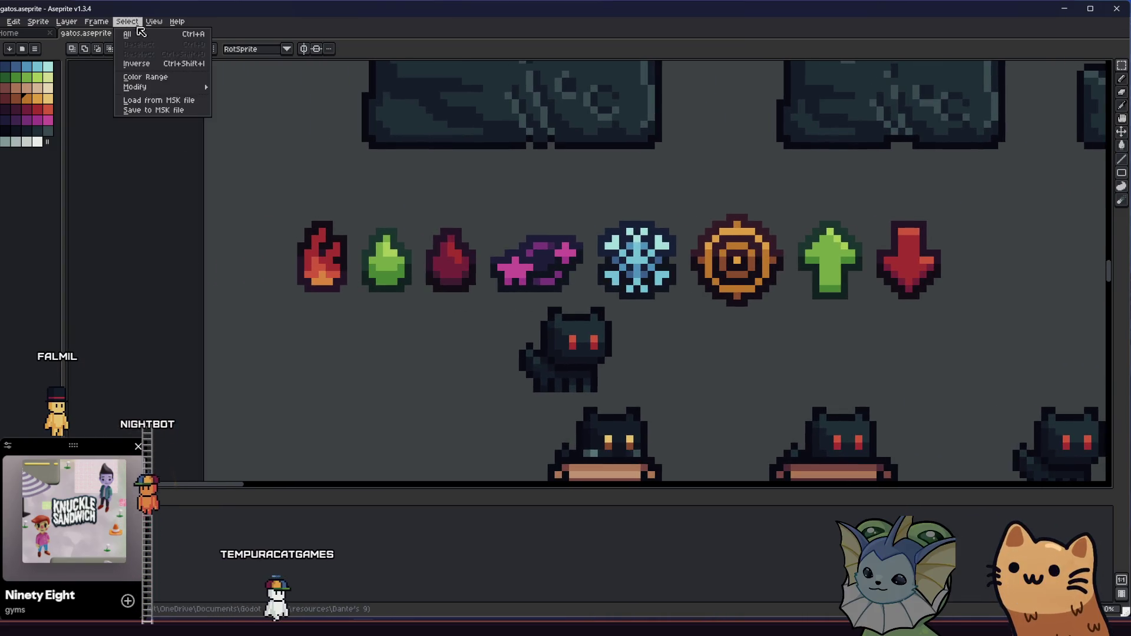
pyautogui.moveTo(199, 83)
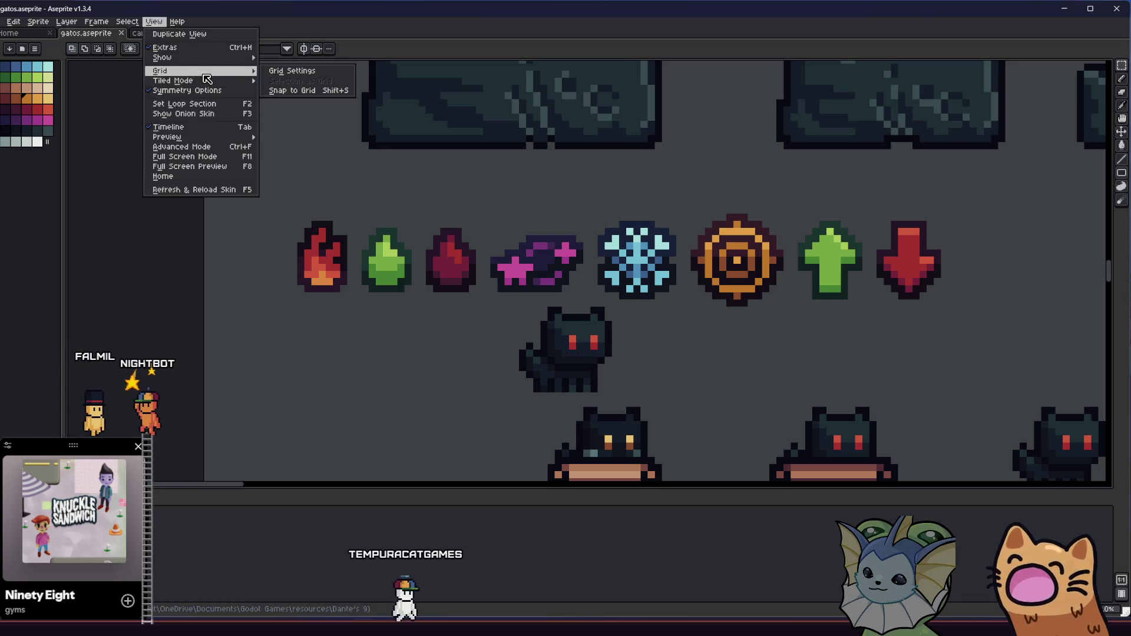
pyautogui.click(294, 88)
pyautogui.click(533, 322)
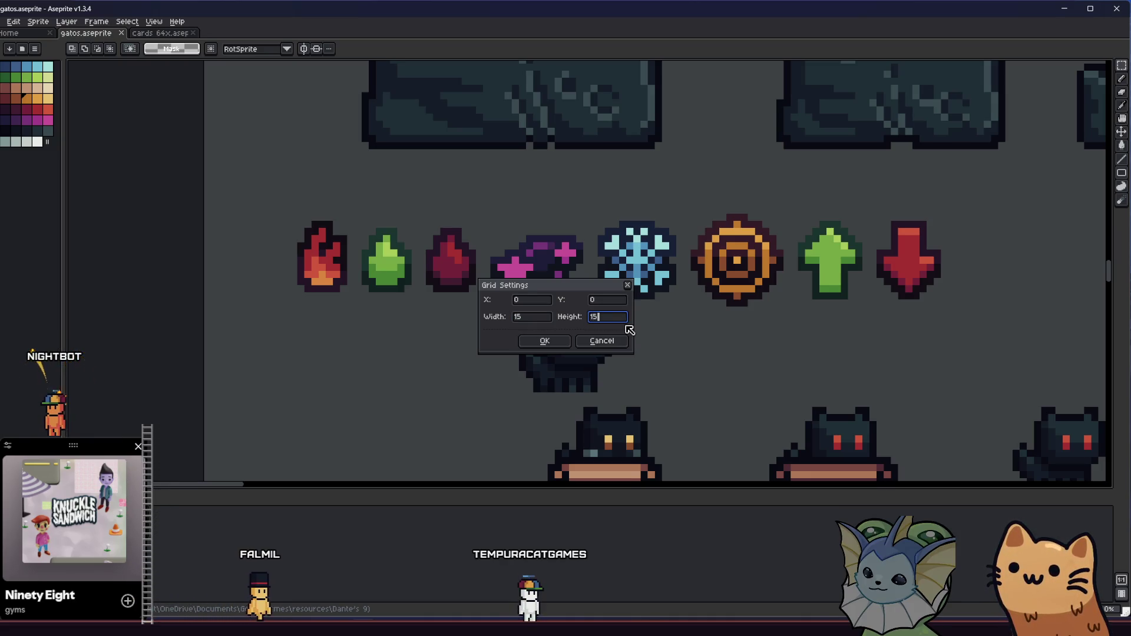
pyautogui.click(545, 341)
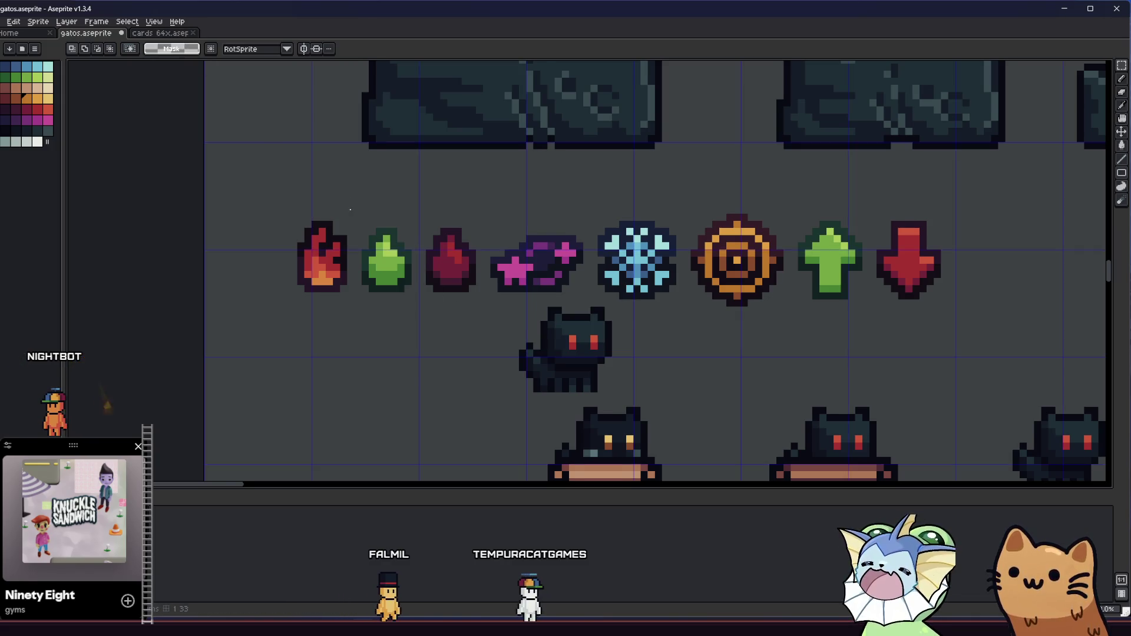
pyautogui.scroll(2, 309, 203)
# Step: Move the fire and green drop icons into their own 15×15 grid cells
pyautogui.moveTo(310, 203); pyautogui.dragTo(392, 351)
pyautogui.moveTo(354, 271)
pyautogui.mouseDown()
pyautogui.moveTo(242, 174)
pyautogui.moveTo(257, 178)
pyautogui.mouseUp()
pyautogui.moveTo(366, 207)
pyautogui.mouseDown()
pyautogui.moveTo(475, 323)
pyautogui.moveTo(521, 340)
pyautogui.mouseUp()
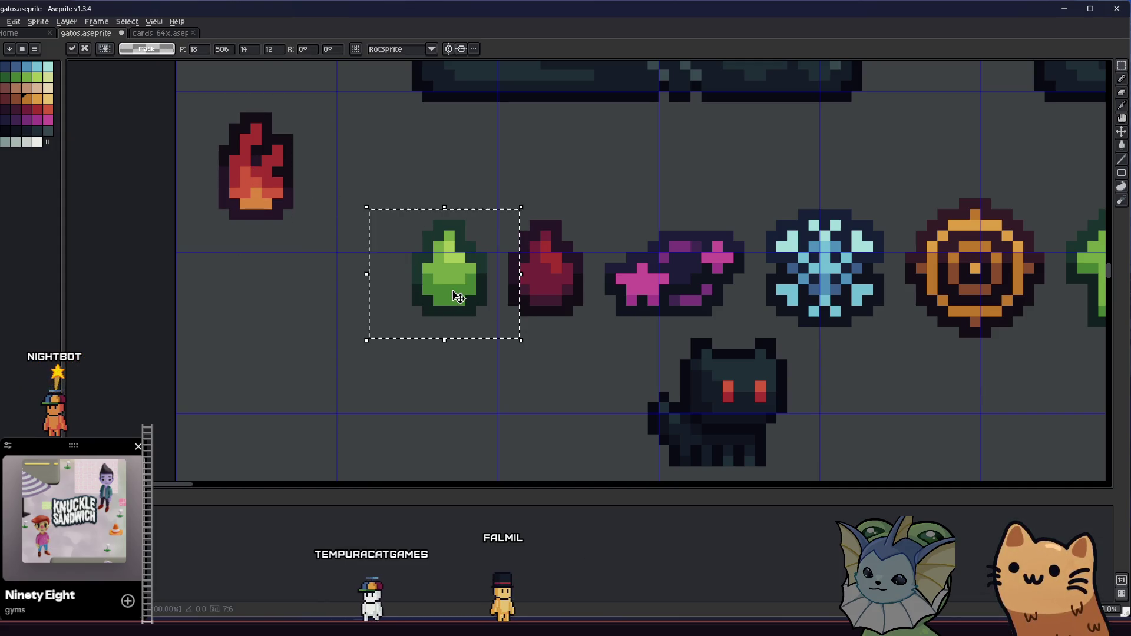
pyautogui.moveTo(404, 222)
pyautogui.mouseDown()
pyautogui.moveTo(484, 311)
pyautogui.moveTo(419, 335)
pyautogui.mouseUp()
pyautogui.scroll(-4, 418, 335)
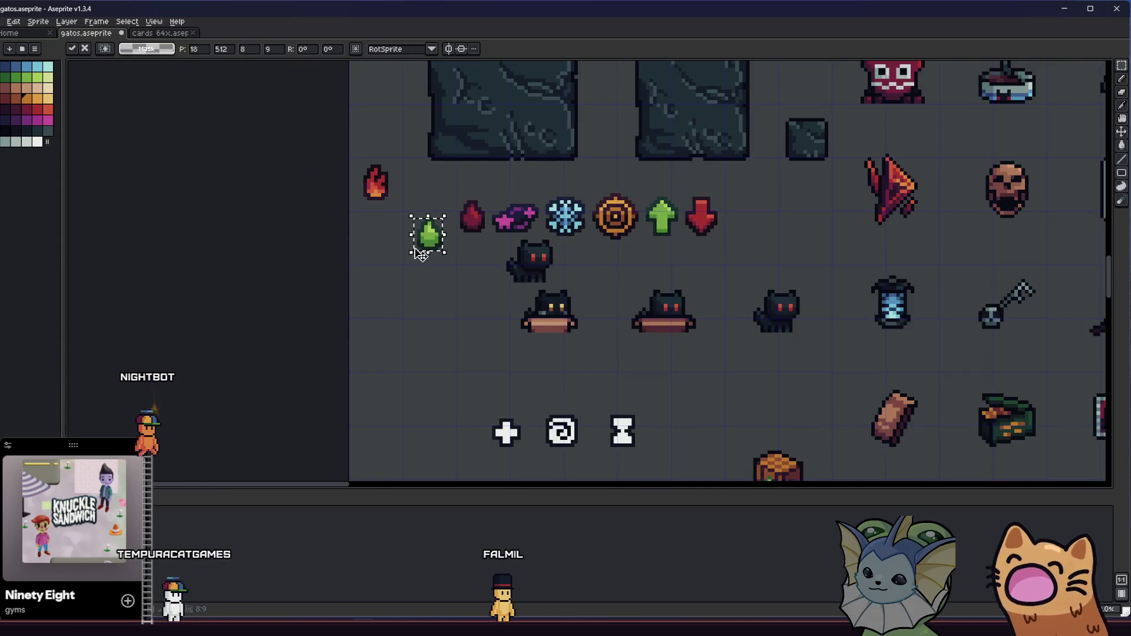
pyautogui.scroll(1, 375, 187)
pyautogui.moveTo(361, 141); pyautogui.dragTo(422, 230)
pyautogui.moveTo(398, 190)
pyautogui.mouseDown()
pyautogui.moveTo(406, 261)
pyautogui.moveTo(475, 272)
pyautogui.moveTo(514, 312)
pyautogui.moveTo(491, 290)
pyautogui.mouseUp()
# Step: Nudge the green drop left within its cell and commit the move
pyautogui.click(423, 289)
pyautogui.scroll(3, 479, 282)
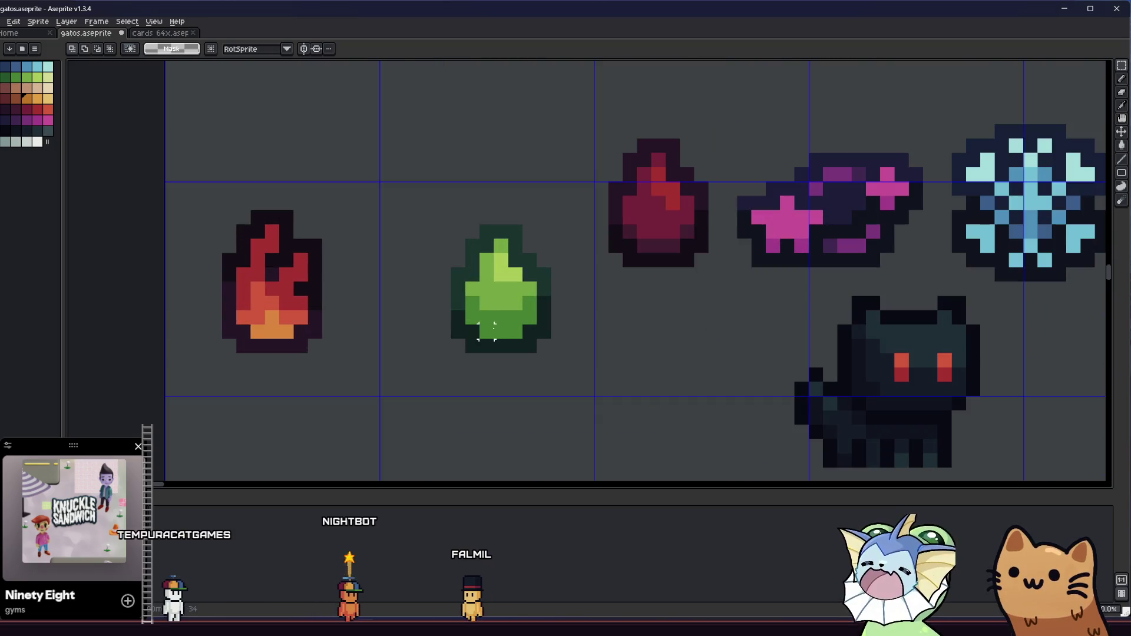
pyautogui.moveTo(457, 246); pyautogui.dragTo(575, 391)
pyautogui.moveTo(537, 343); pyautogui.dragTo(523, 343)
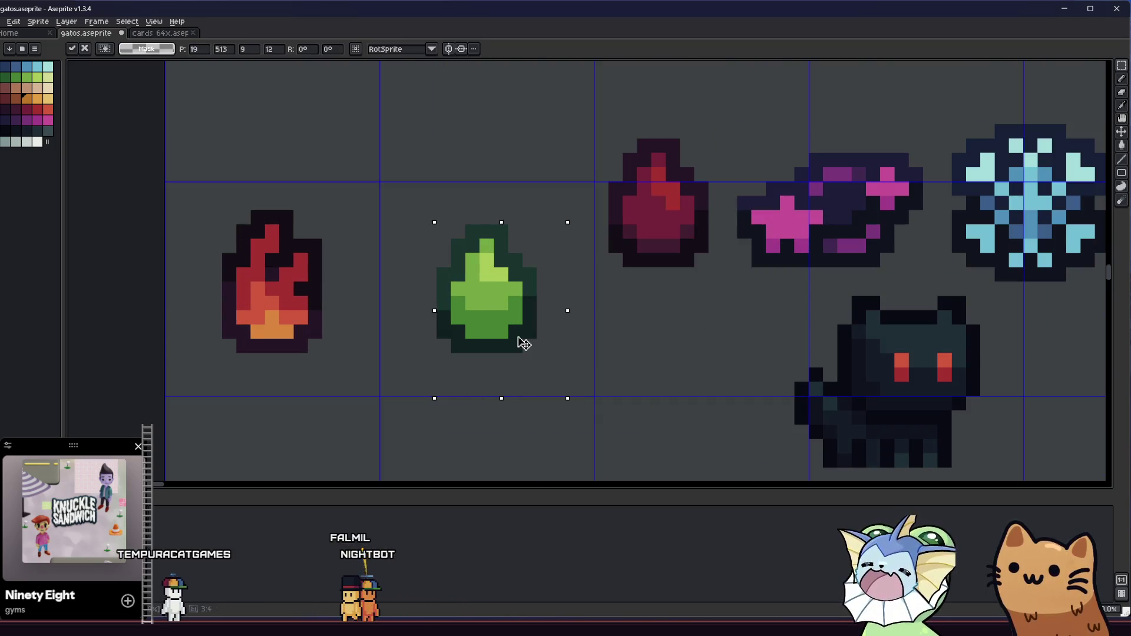
pyautogui.hotkey('ctrl', 'd')
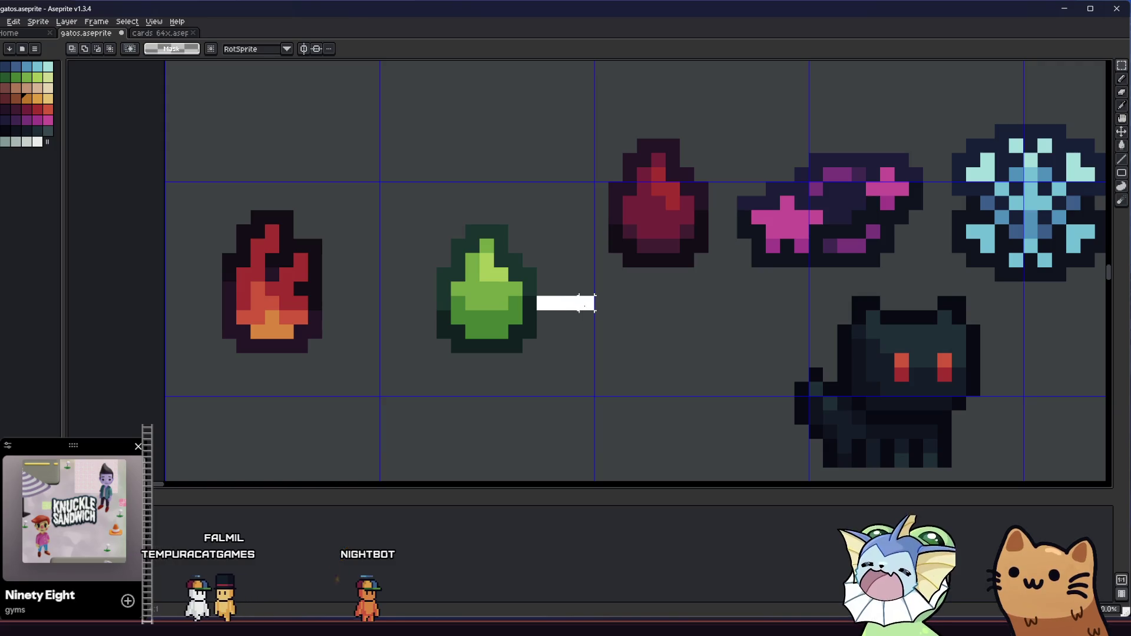
pyautogui.click(126, 22)
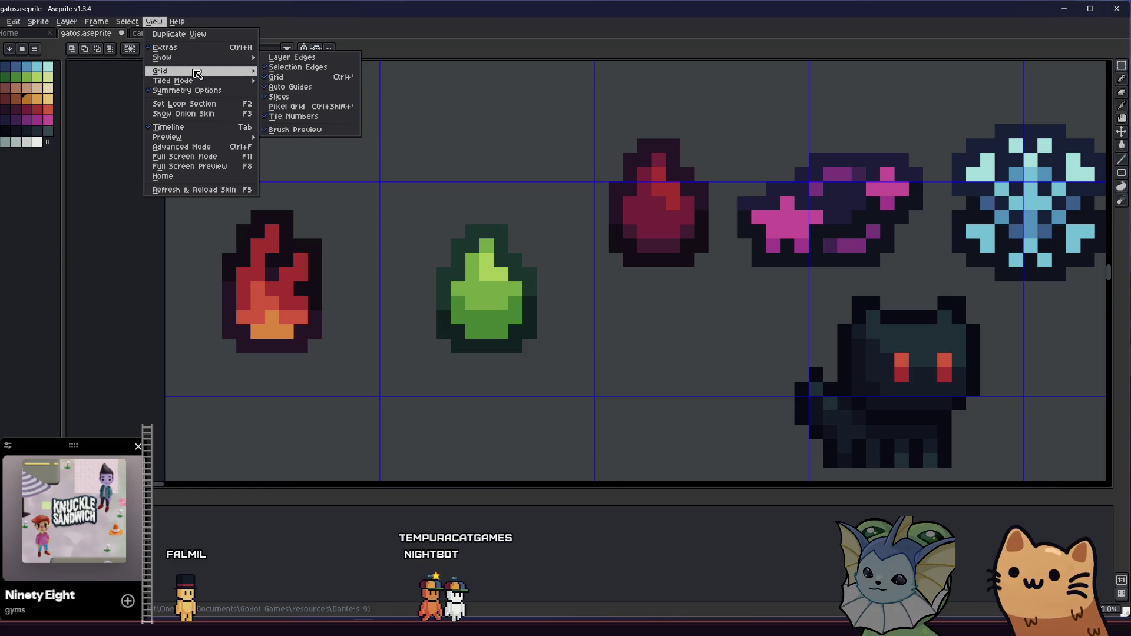
# Step: Confirm the 15×15 grid and shift the fire sprite up in its cell
pyautogui.moveTo(160, 71)
pyautogui.click(286, 71)
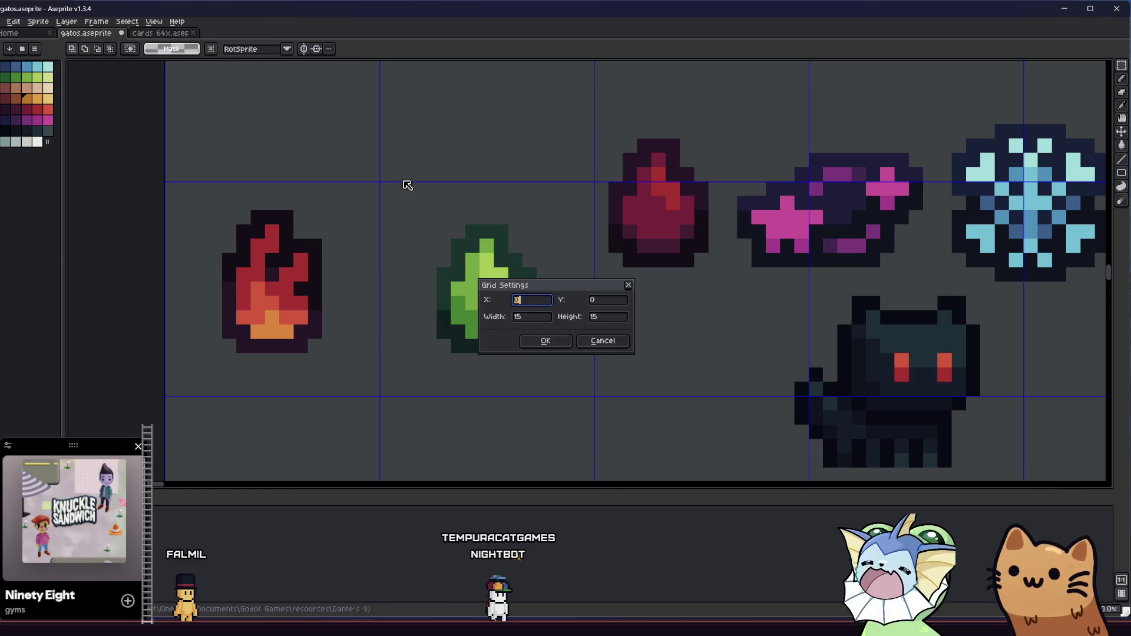
pyautogui.click(554, 341)
pyautogui.scroll(-3, 214, 116)
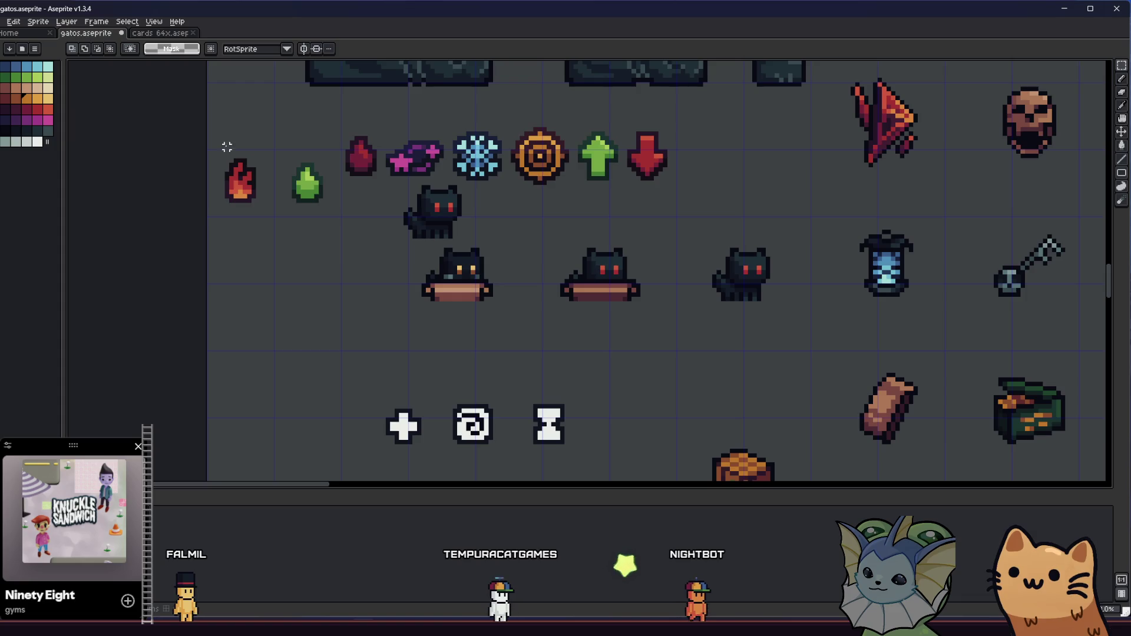
pyautogui.scroll(5, 227, 151)
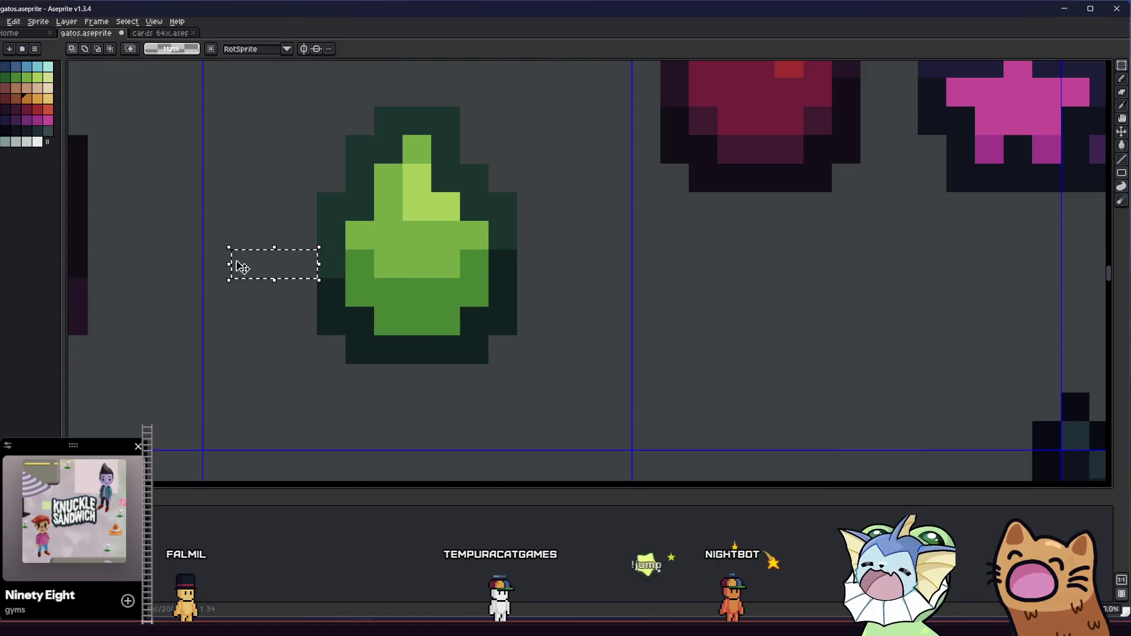
pyautogui.scroll(-2, 236, 265)
pyautogui.scroll(1, 271, 311)
pyautogui.moveTo(222, 180); pyautogui.dragTo(353, 354)
pyautogui.moveTo(265, 194); pyautogui.dragTo(265, 180)
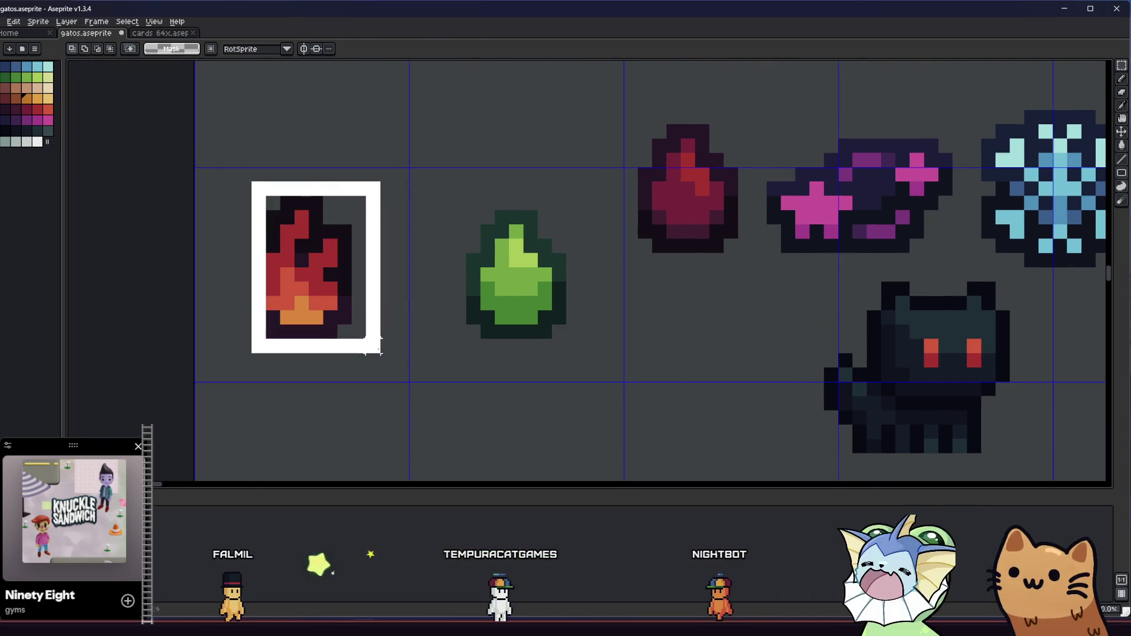
# Step: Move the red gem left into its grid cell
pyautogui.moveTo(435, 193); pyautogui.dragTo(596, 369)
pyautogui.hotkey('ctrl', 'd')
pyautogui.moveTo(557, 250)
pyautogui.mouseDown()
pyautogui.moveTo(480, 232)
pyautogui.moveTo(443, 208)
pyautogui.mouseUp()
pyautogui.moveTo(630, 253)
pyautogui.mouseDown()
pyautogui.moveTo(785, 404)
pyautogui.moveTo(883, 416)
pyautogui.mouseUp()
pyautogui.moveTo(445, 78)
pyautogui.mouseDown()
pyautogui.moveTo(556, 218)
pyautogui.moveTo(575, 222)
pyautogui.moveTo(555, 285)
pyautogui.moveTo(577, 262)
pyautogui.moveTo(549, 260)
pyautogui.mouseUp()
pyautogui.moveTo(616, 93); pyautogui.dragTo(800, 219)
# Step: Move the pink star gem to the lower left and commit its position
pyautogui.moveTo(601, 107)
pyautogui.mouseDown()
pyautogui.moveTo(780, 203)
pyautogui.moveTo(776, 224)
pyautogui.mouseUp()
pyautogui.moveTo(783, 107)
pyautogui.mouseDown()
pyautogui.moveTo(658, 207)
pyautogui.moveTo(648, 267)
pyautogui.mouseUp()
pyautogui.scroll(-4, 648, 267)
pyautogui.moveTo(275, 393); pyautogui.dragTo(196, 425)
pyautogui.press('Return')
pyautogui.scroll(2, 366, 356)
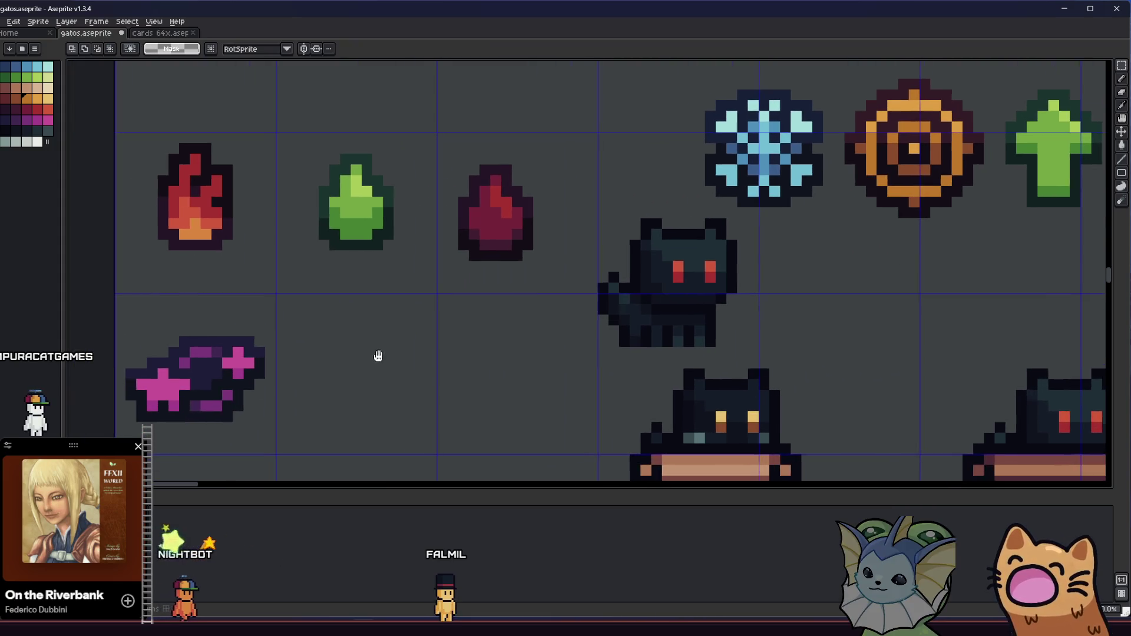
# Step: Place the red drop in its own cell beside the green drop
pyautogui.moveTo(443, 155)
pyautogui.mouseDown()
pyautogui.moveTo(533, 268)
pyautogui.moveTo(538, 234)
pyautogui.mouseUp()
pyautogui.press('Return')
pyautogui.scroll(-2, 574, 245)
pyautogui.scroll(3, 518, 221)
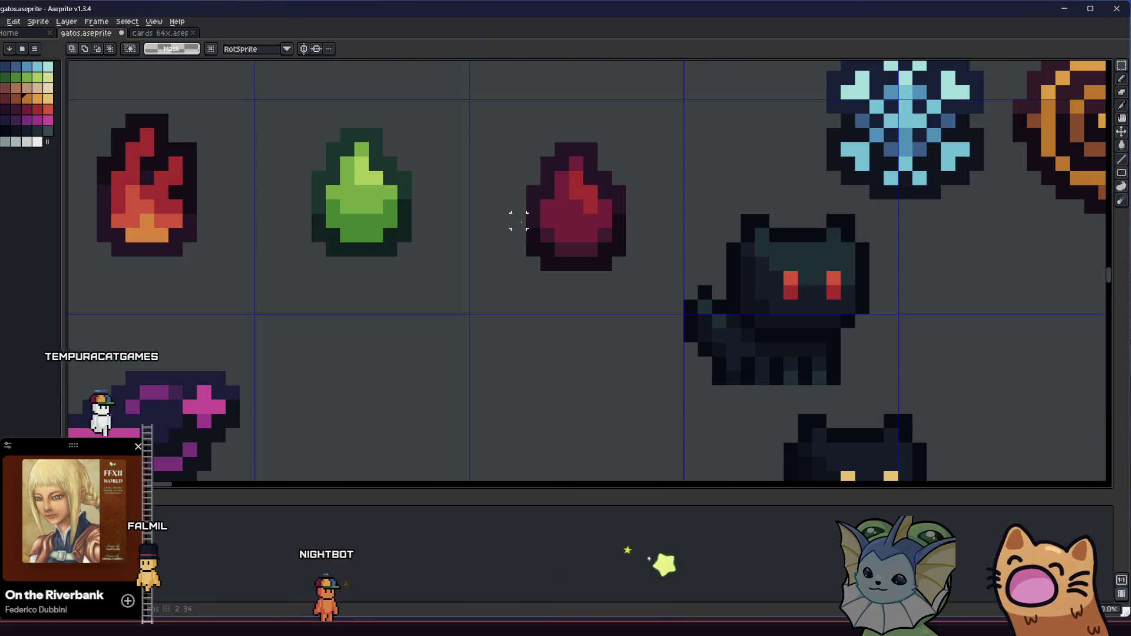
pyautogui.moveTo(533, 221); pyautogui.dragTo(468, 221)
pyautogui.moveTo(628, 221); pyautogui.dragTo(668, 229)
pyautogui.moveTo(527, 129); pyautogui.dragTo(618, 278)
pyautogui.click(448, 335)
pyautogui.scroll(-2, 406, 313)
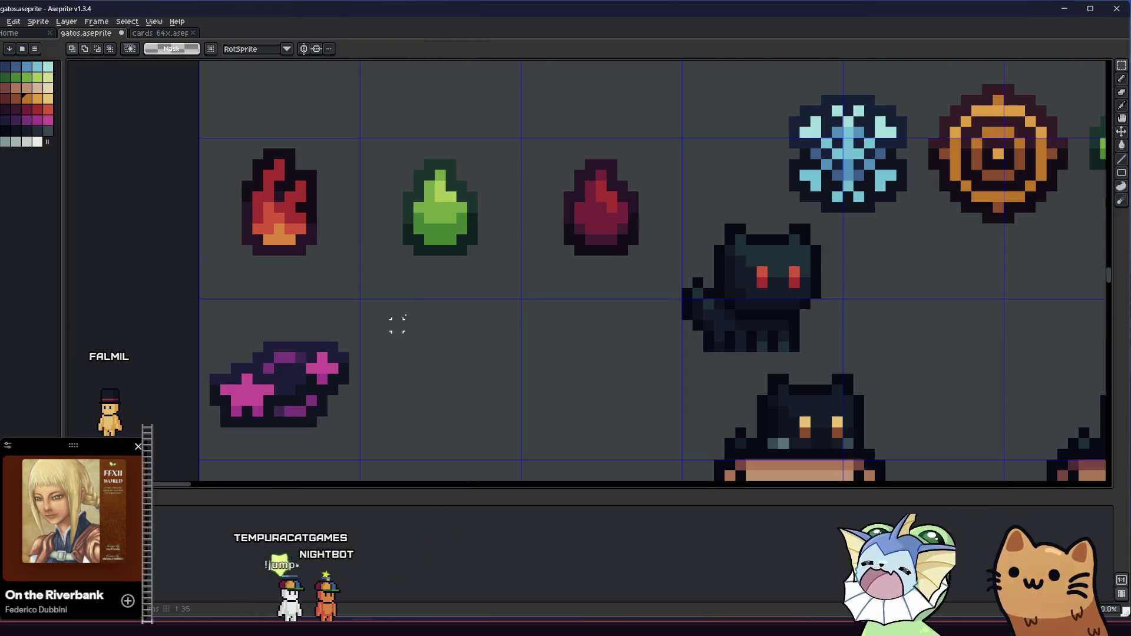
pyautogui.scroll(1, 406, 308)
# Step: Nudge the pink star gem up one pixel and deselect it
pyautogui.moveTo(317, 296); pyautogui.dragTo(467, 386)
pyautogui.press('Up')
pyautogui.click(536, 373)
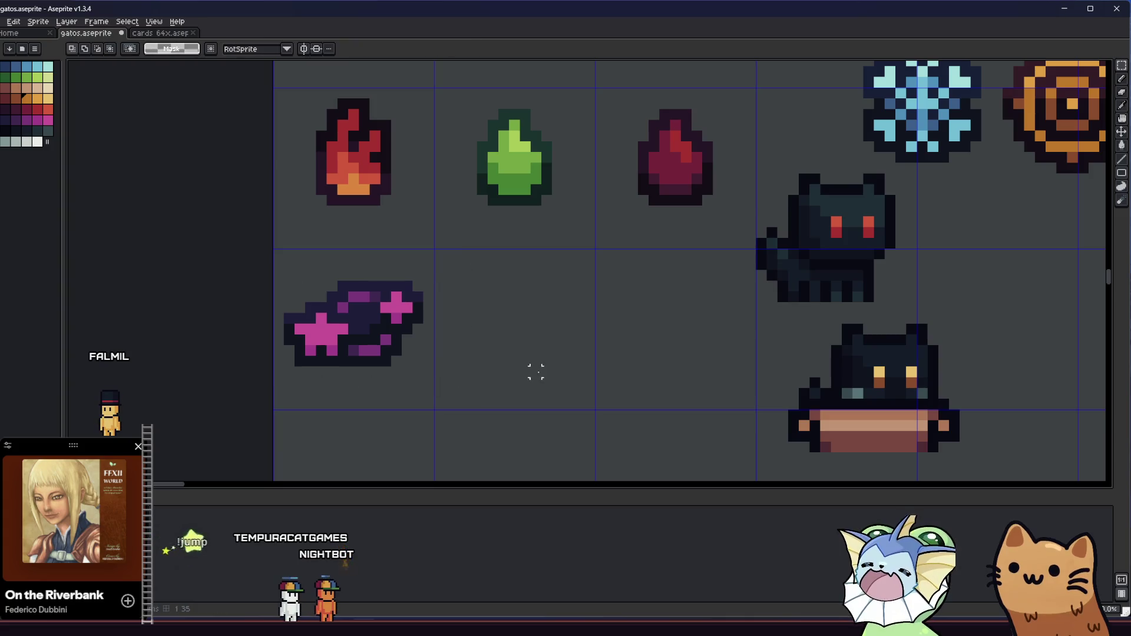
pyautogui.scroll(-3, 352, 275)
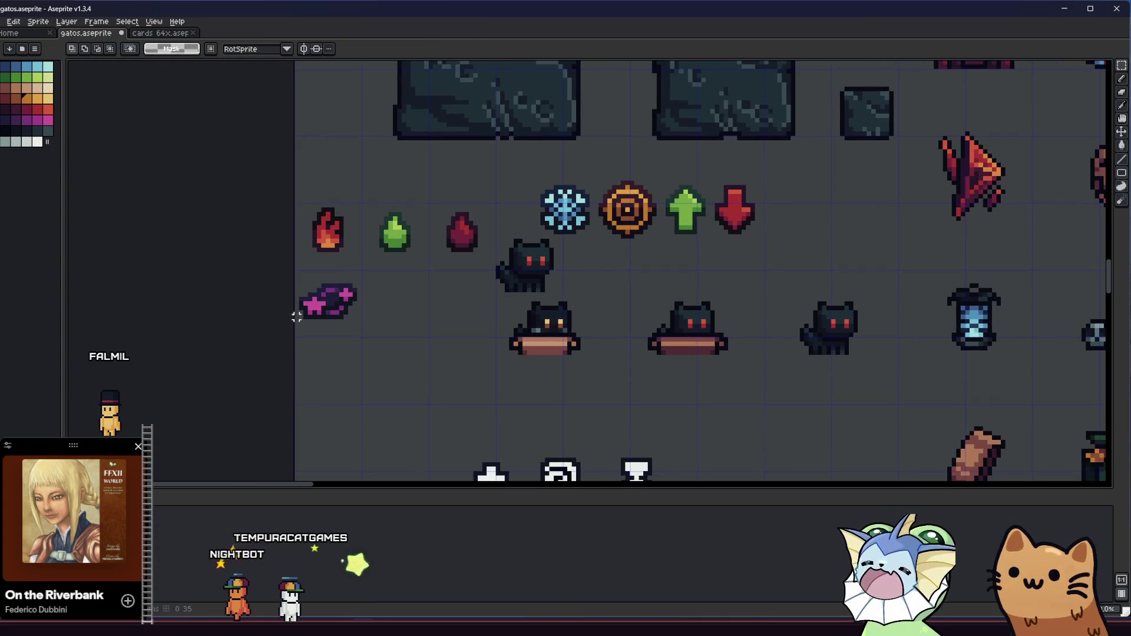
# Step: Clear a thin column below the green drop, then undo the stray edit
pyautogui.scroll(3, 355, 250)
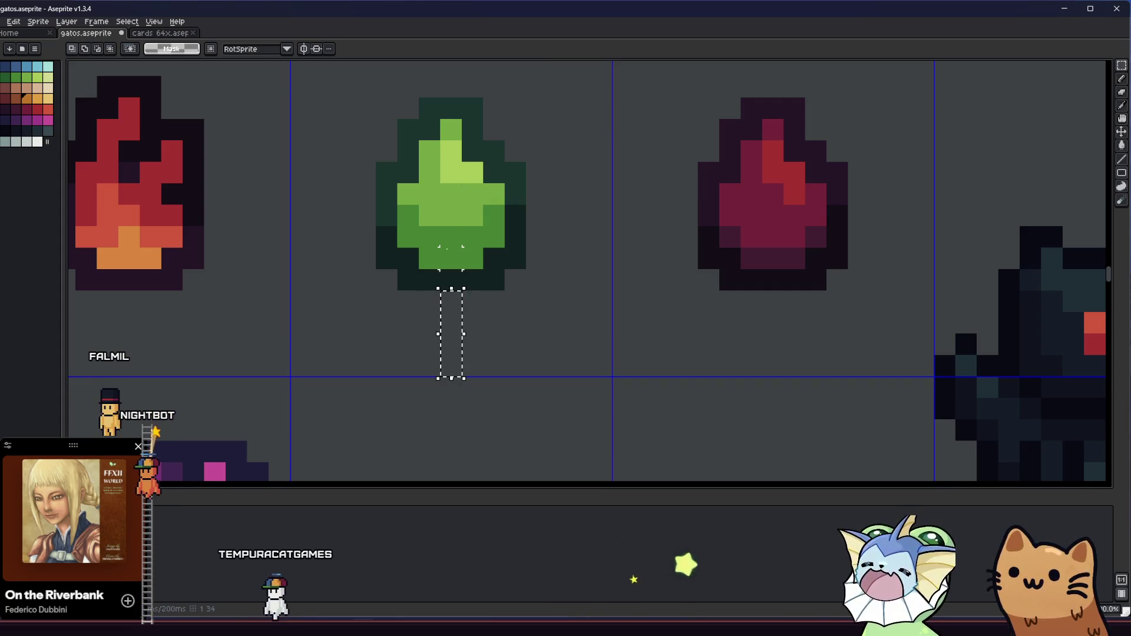
pyautogui.moveTo(451, 271); pyautogui.dragTo(452, 322)
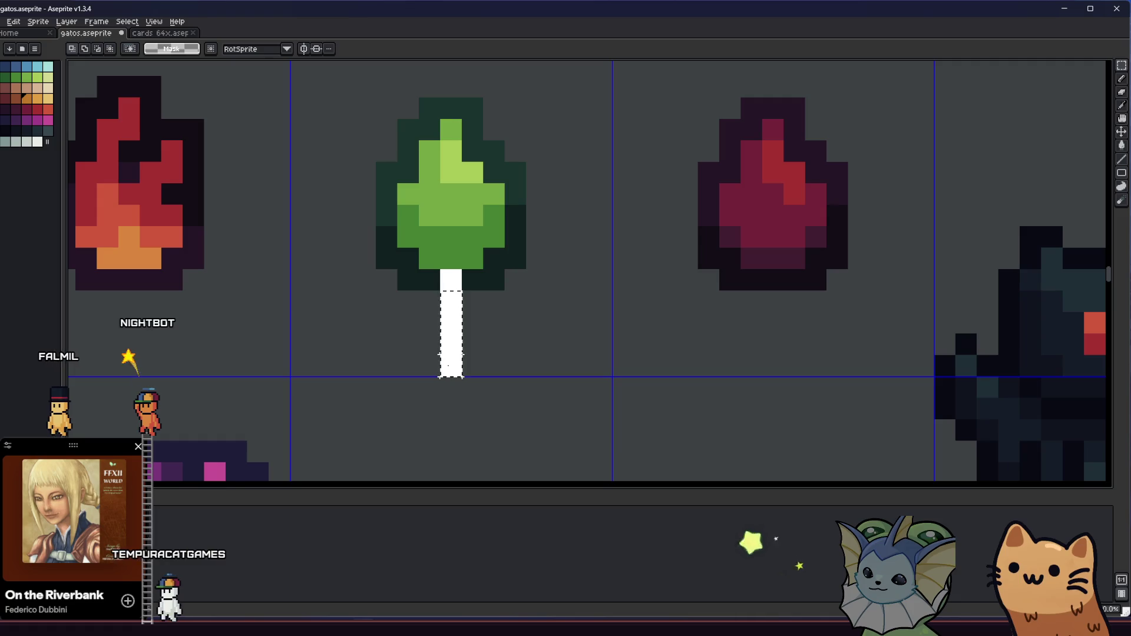
pyautogui.press('Delete')
pyautogui.scroll(-1, 455, 180)
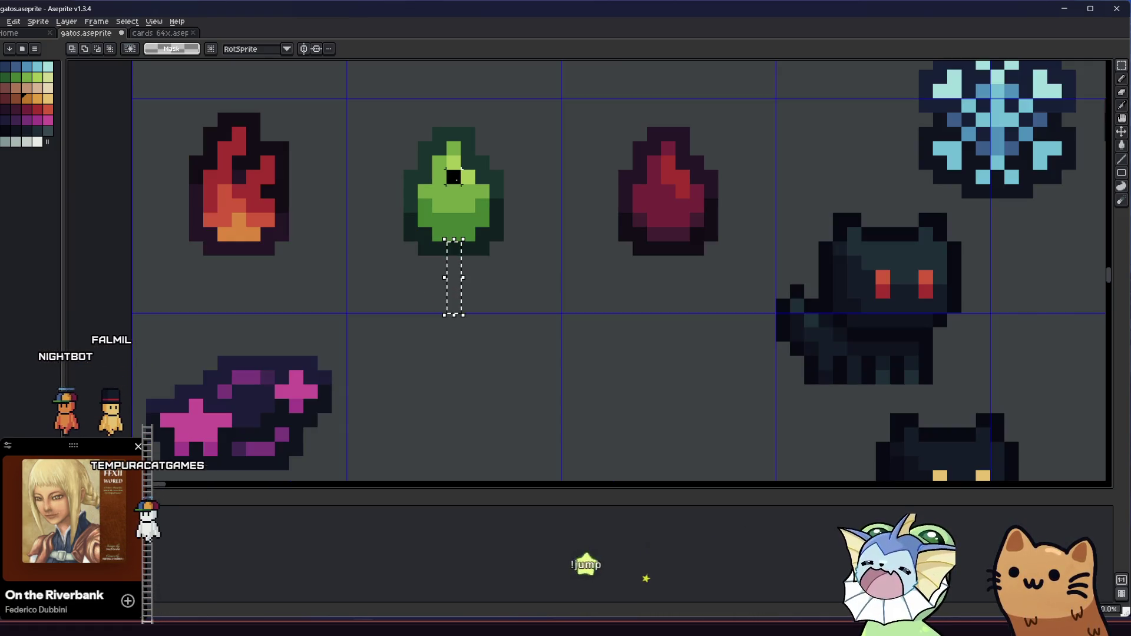
pyautogui.hotkey('ctrl', 'z')
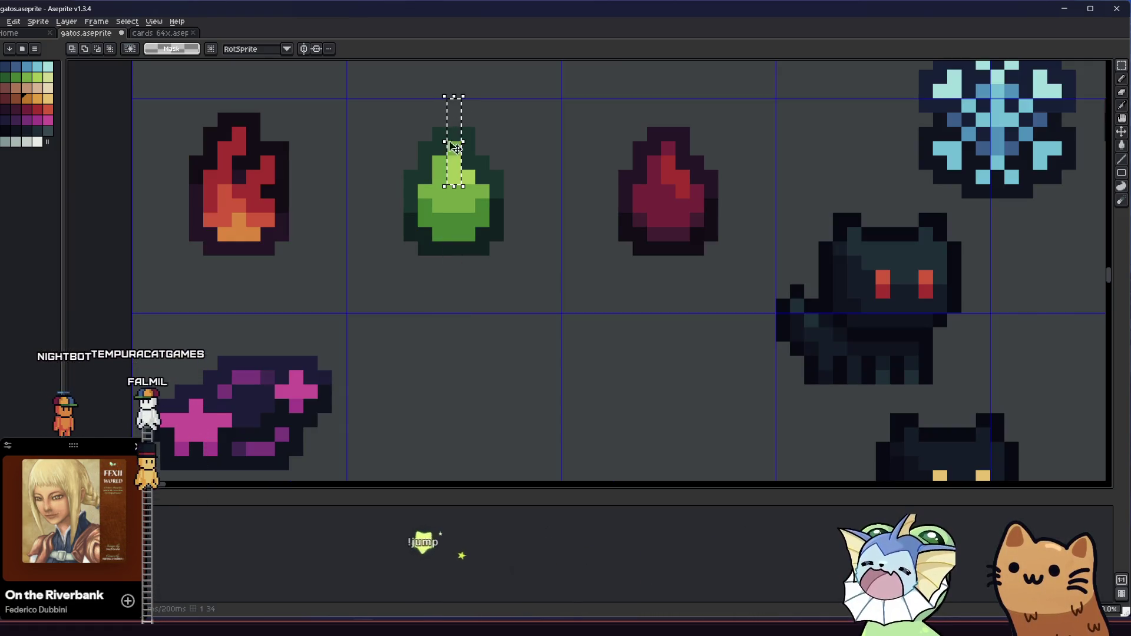
pyautogui.scroll(-2, 396, 248)
# Step: Move the snowflake next to the gems and the target icon beside it
pyautogui.moveTo(645, 122)
pyautogui.mouseDown()
pyautogui.moveTo(742, 227)
pyautogui.moveTo(657, 198)
pyautogui.moveTo(454, 365)
pyautogui.moveTo(433, 365)
pyautogui.mouseUp()
pyautogui.click(522, 328)
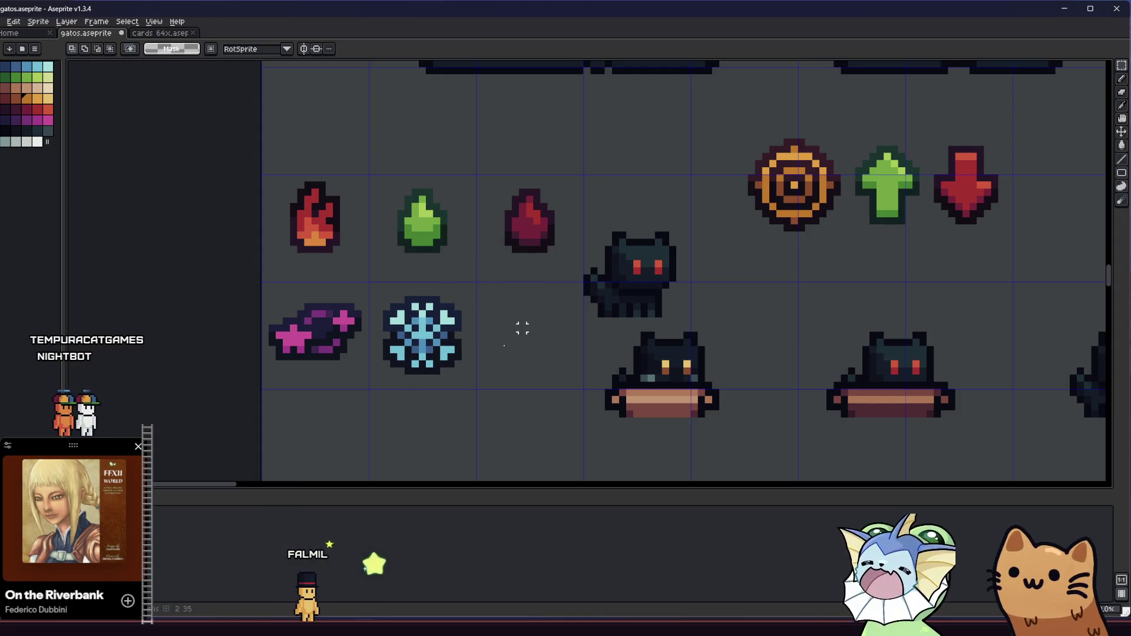
pyautogui.moveTo(829, 224); pyautogui.dragTo(542, 351)
pyautogui.click(665, 300)
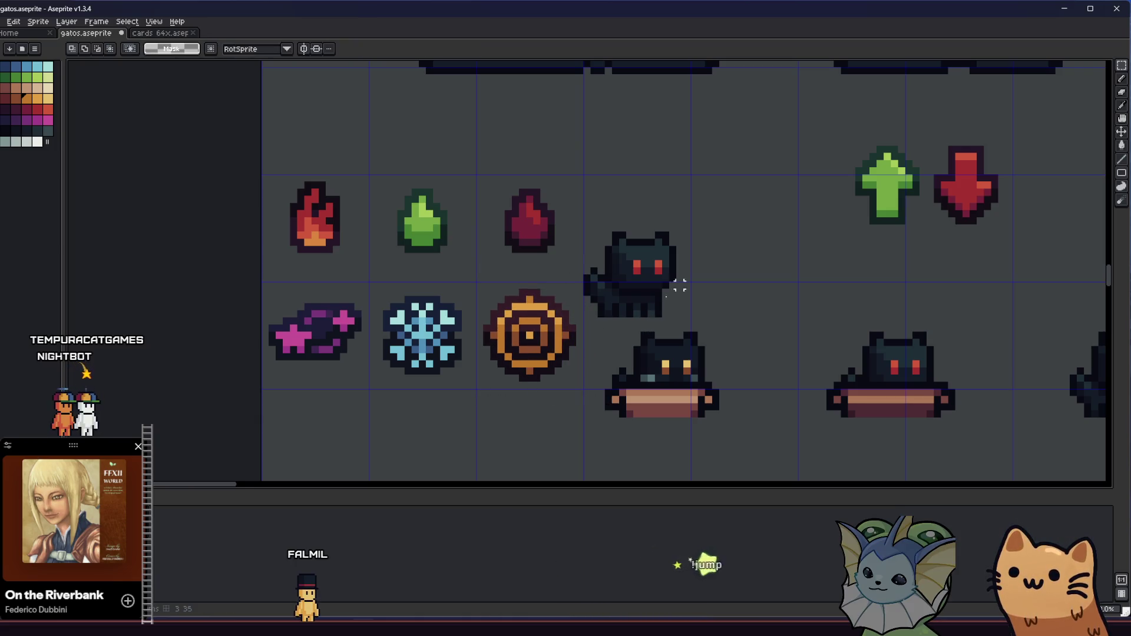
# Step: Place the green up-arrow in the lower-left grid cell under the pink gem
pyautogui.moveTo(917, 239)
pyautogui.mouseDown()
pyautogui.moveTo(850, 318)
pyautogui.moveTo(401, 482)
pyautogui.mouseUp()
pyautogui.scroll(-1, 377, 413)
pyautogui.moveTo(363, 365)
pyautogui.mouseDown()
pyautogui.moveTo(367, 355)
pyautogui.moveTo(319, 361)
pyautogui.mouseUp()
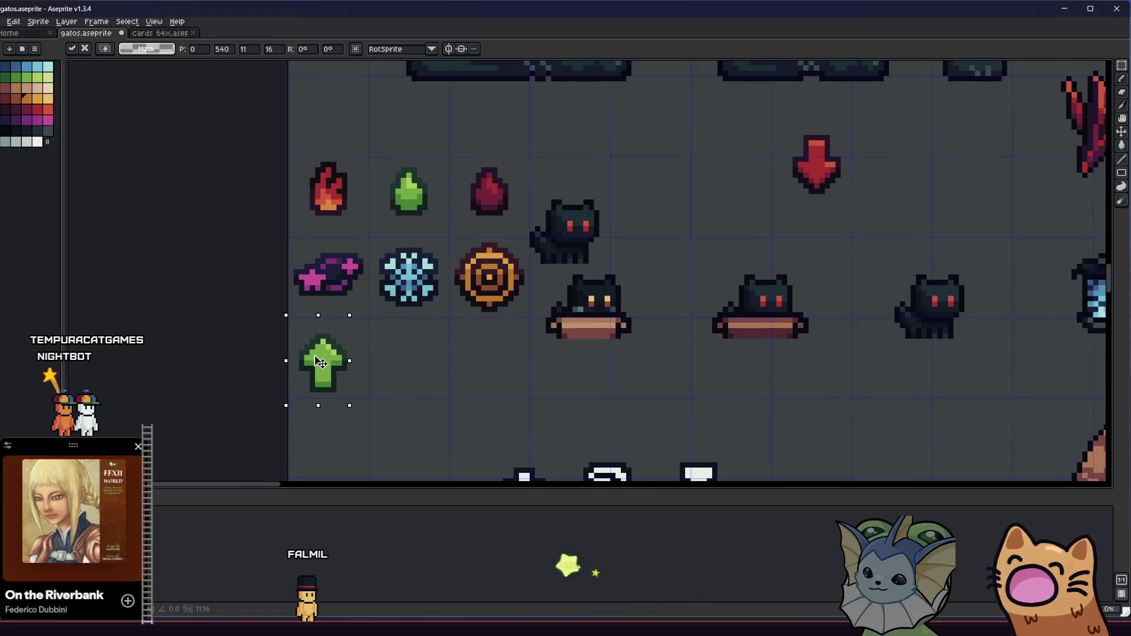
pyautogui.click(387, 352)
pyautogui.hscroll(-3, 453, 351)
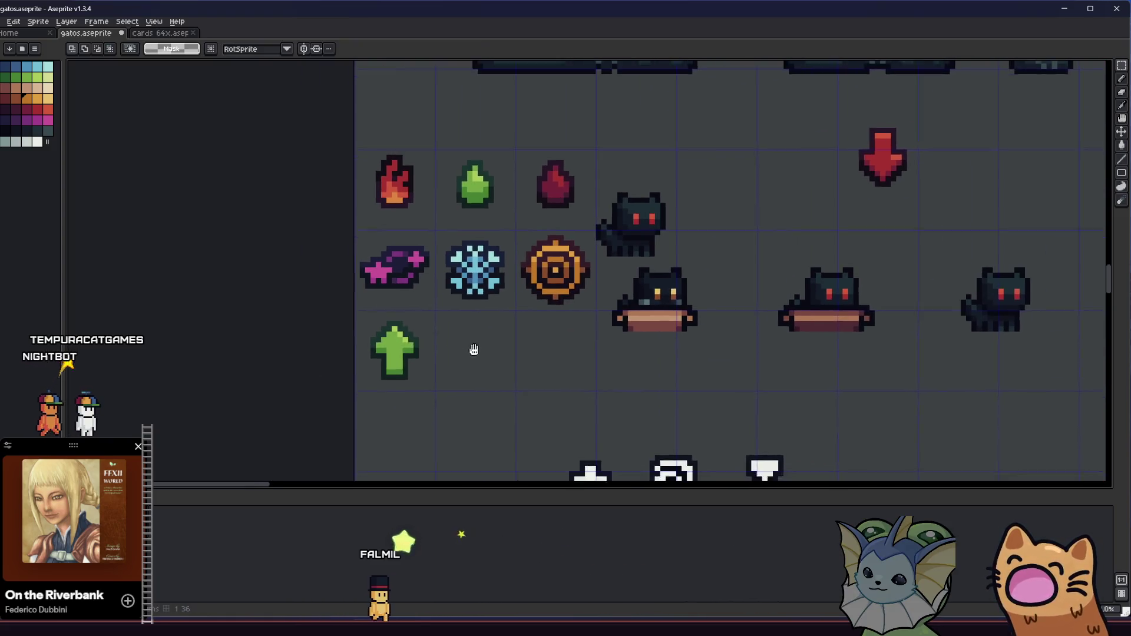
pyautogui.scroll(3, 385, 324)
pyautogui.moveTo(372, 323); pyautogui.dragTo(467, 228)
pyautogui.scroll(-2, 598, 245)
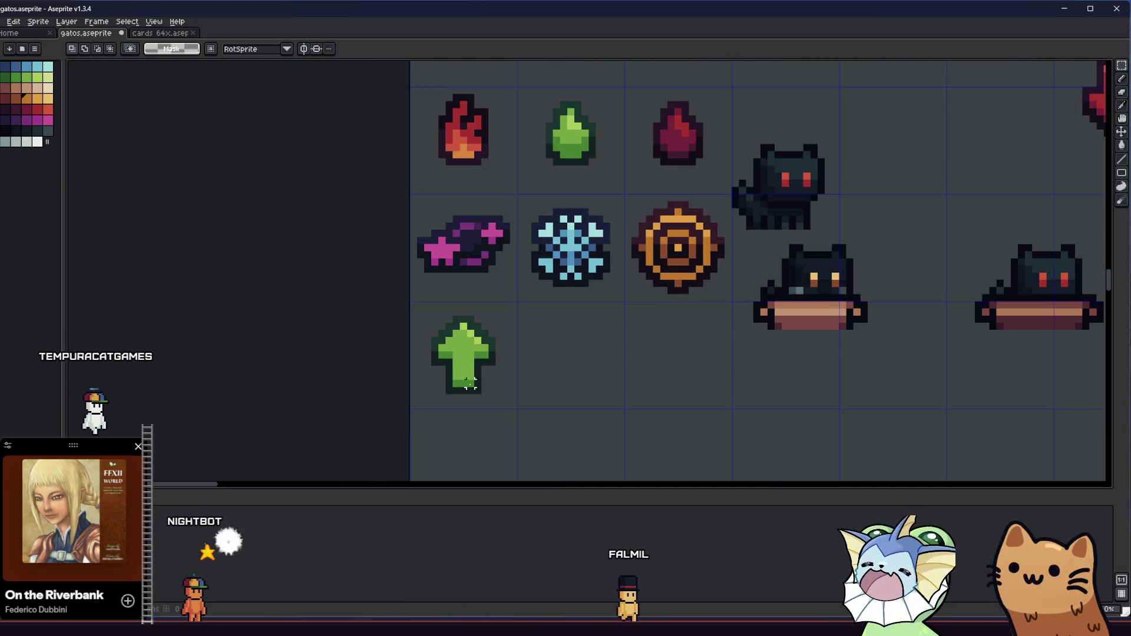
pyautogui.scroll(-1, 485, 310)
pyautogui.scroll(2, 660, 296)
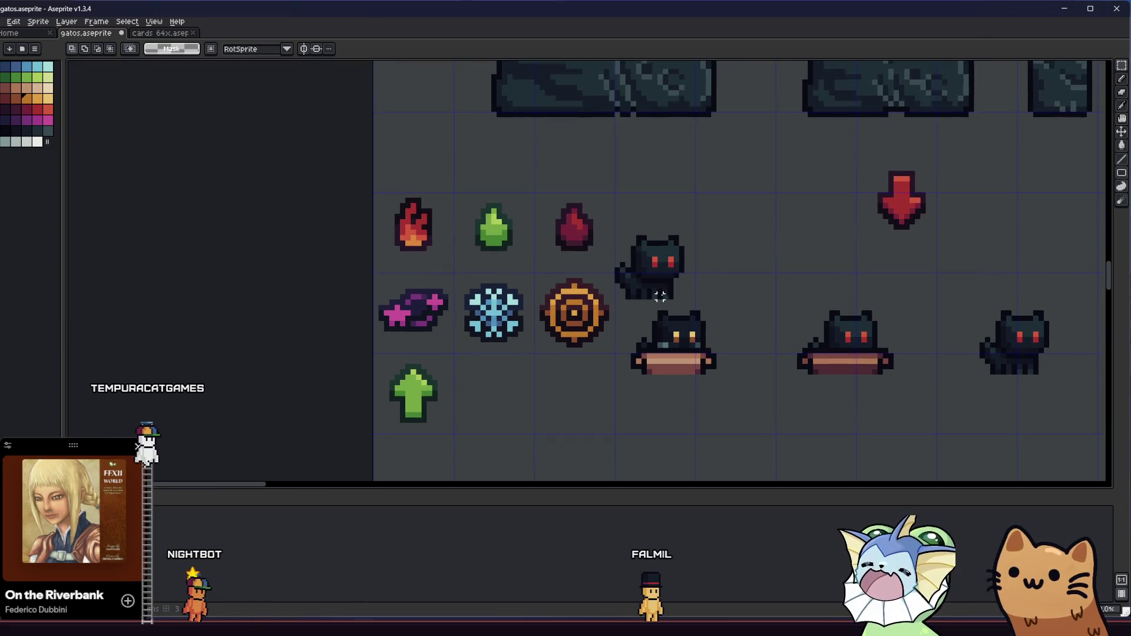
# Step: Move the red down-arrow beside the green arrow and deselect it
pyautogui.moveTo(853, 168)
pyautogui.mouseDown()
pyautogui.moveTo(935, 234)
pyautogui.moveTo(566, 396)
pyautogui.moveTo(501, 401)
pyautogui.mouseUp()
pyautogui.hotkey('ctrl', 'd')
pyautogui.scroll(-2, 529, 405)
pyautogui.scroll(2, 552, 389)
pyautogui.moveTo(489, 379)
pyautogui.mouseDown()
pyautogui.moveTo(465, 349)
pyautogui.moveTo(521, 335)
pyautogui.mouseUp()
pyautogui.scroll(-1, 506, 352)
pyautogui.scroll(2, 465, 353)
pyautogui.scroll(-3, 465, 349)
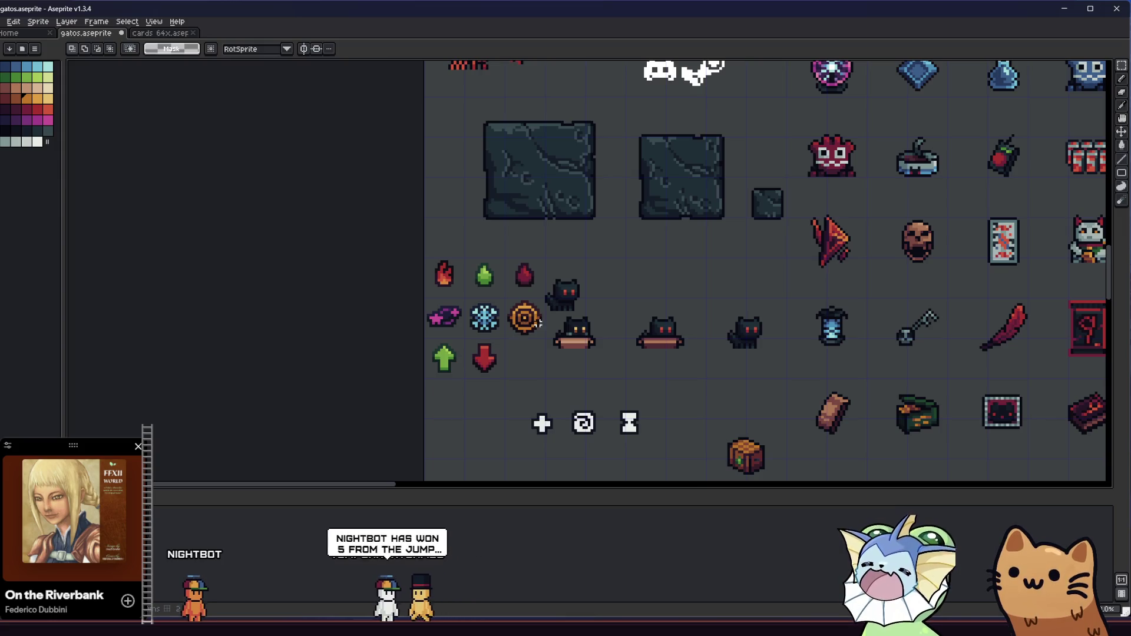
pyautogui.scroll(2, 515, 325)
pyautogui.scroll(2, 376, 260)
pyautogui.moveTo(376, 258); pyautogui.dragTo(399, 361)
pyautogui.scroll(2, 401, 361)
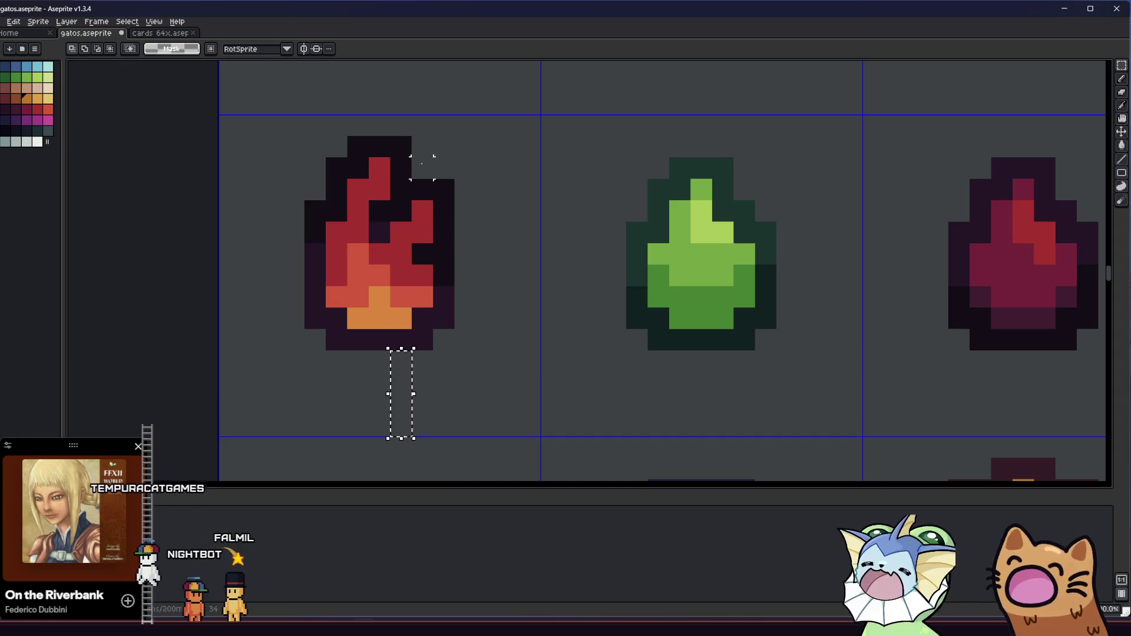
pyautogui.moveTo(421, 121)
pyautogui.mouseDown()
pyautogui.moveTo(424, 221)
pyautogui.moveTo(430, 202)
pyautogui.mouseUp()
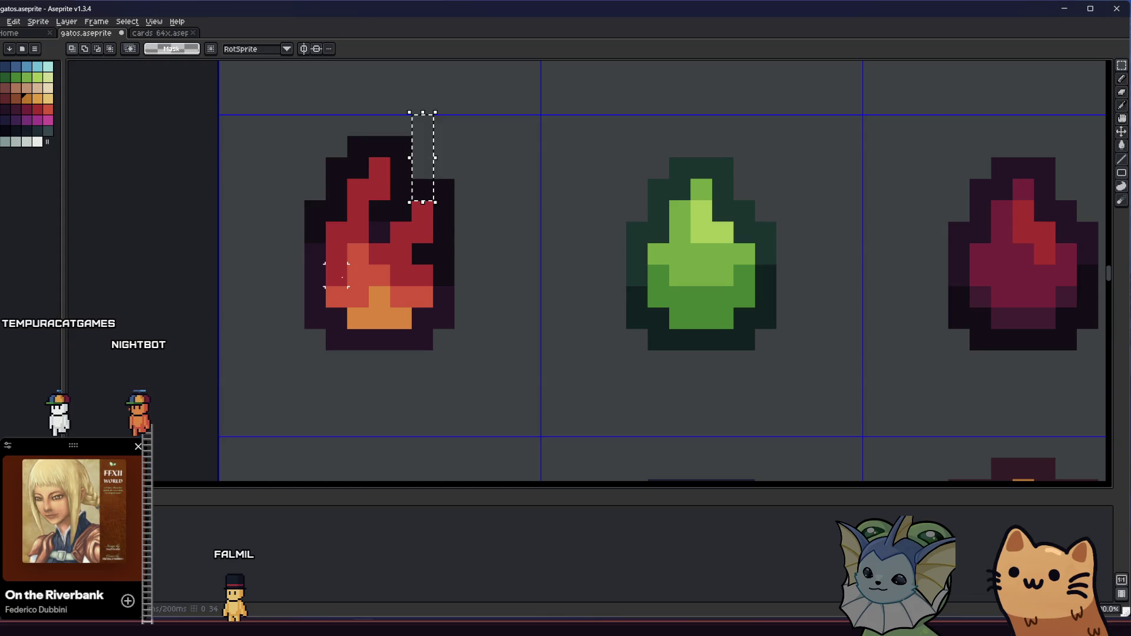
pyautogui.scroll(-2, 336, 232)
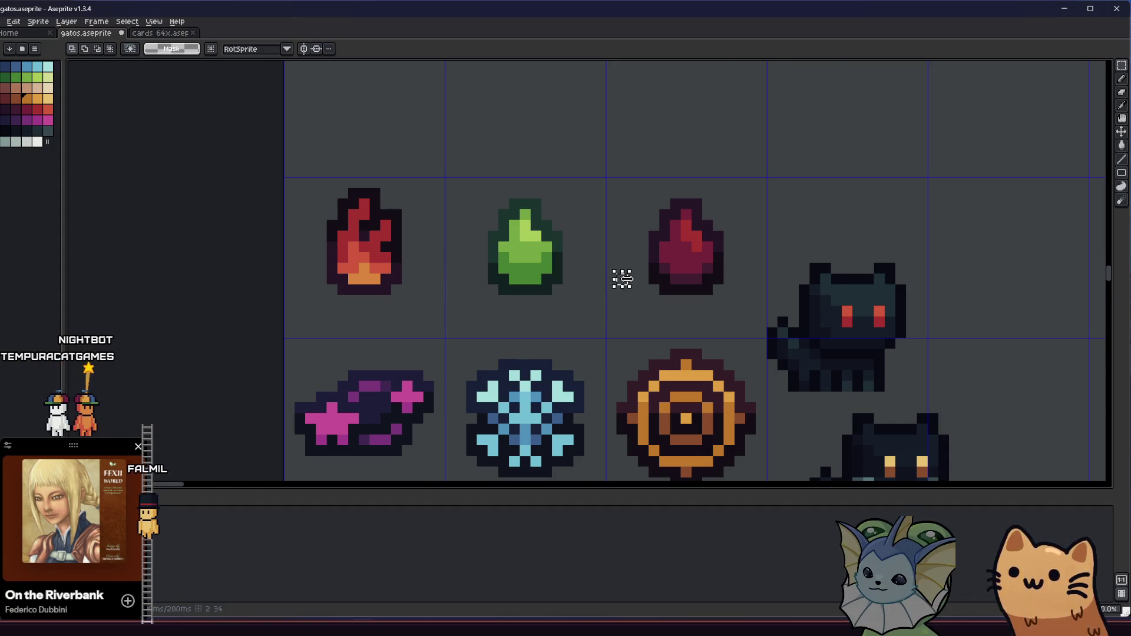
# Step: Select the small black cat sprite on the sheet
pyautogui.scroll(-4, 622, 279)
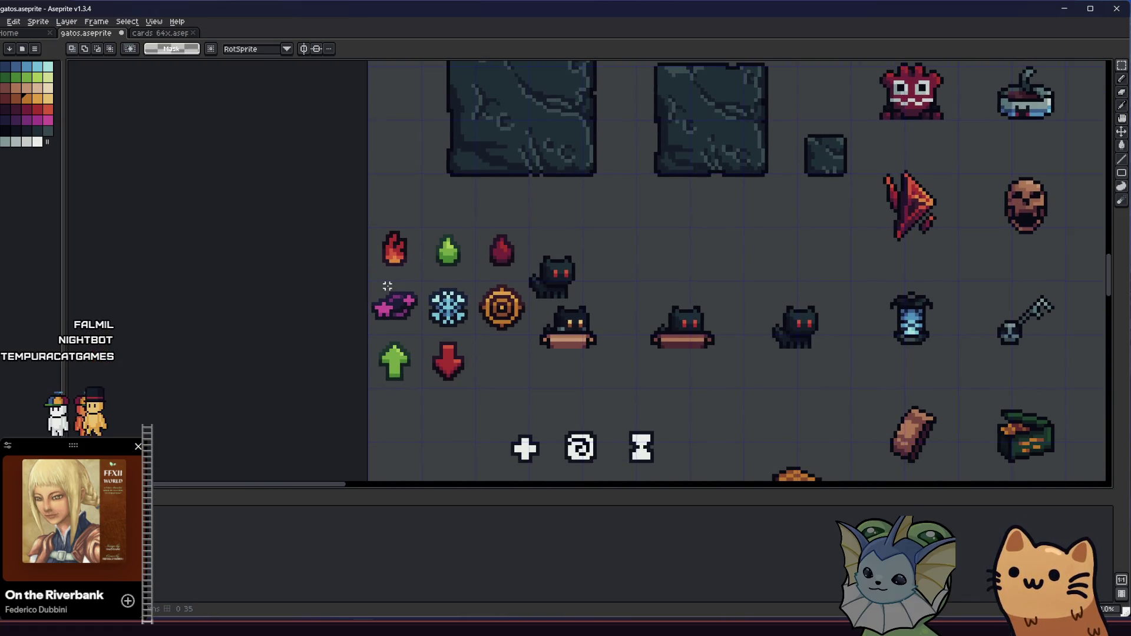
pyautogui.scroll(1, 596, 258)
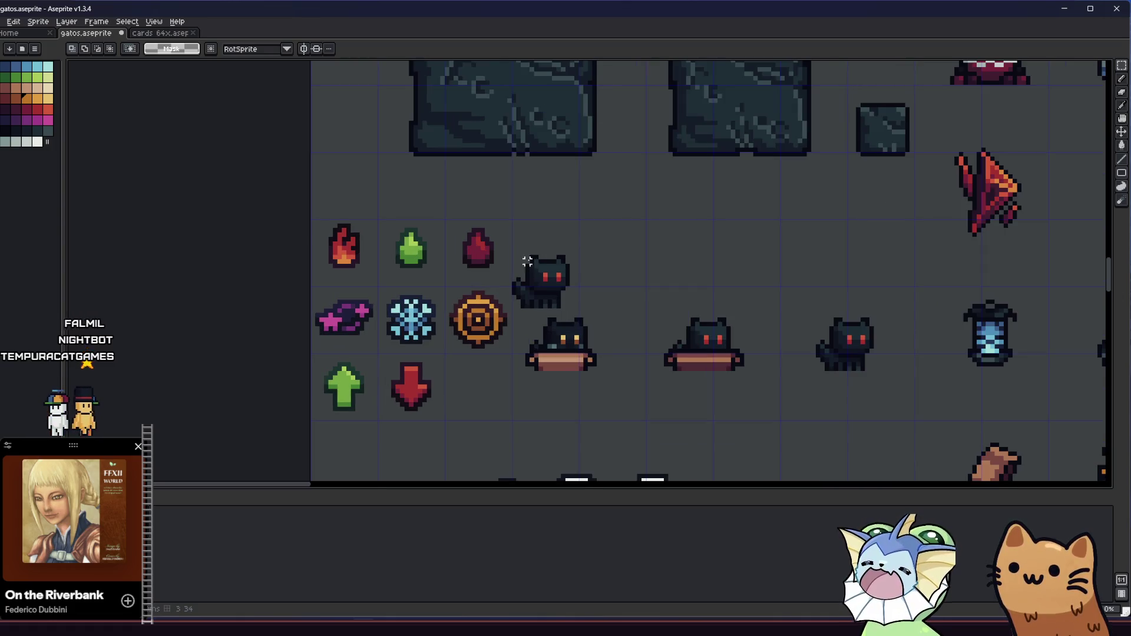
pyautogui.moveTo(519, 248); pyautogui.dragTo(578, 275)
pyautogui.click(510, 265)
pyautogui.moveTo(510, 265); pyautogui.dragTo(580, 306)
# Step: Pan across the icon layout, then switch over to the Obsidian notes window
pyautogui.scroll(-3, 565, 312)
pyautogui.scroll(-3, 401, 337)
pyautogui.scroll(2, 415, 336)
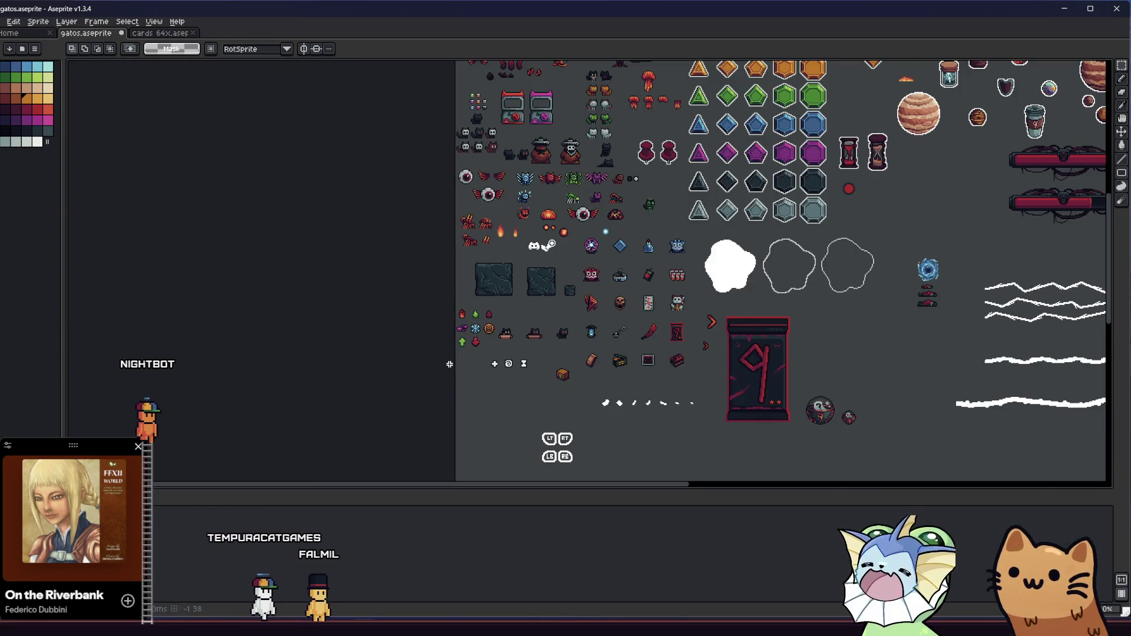
pyautogui.scroll(3, 465, 352)
pyautogui.scroll(1, 510, 243)
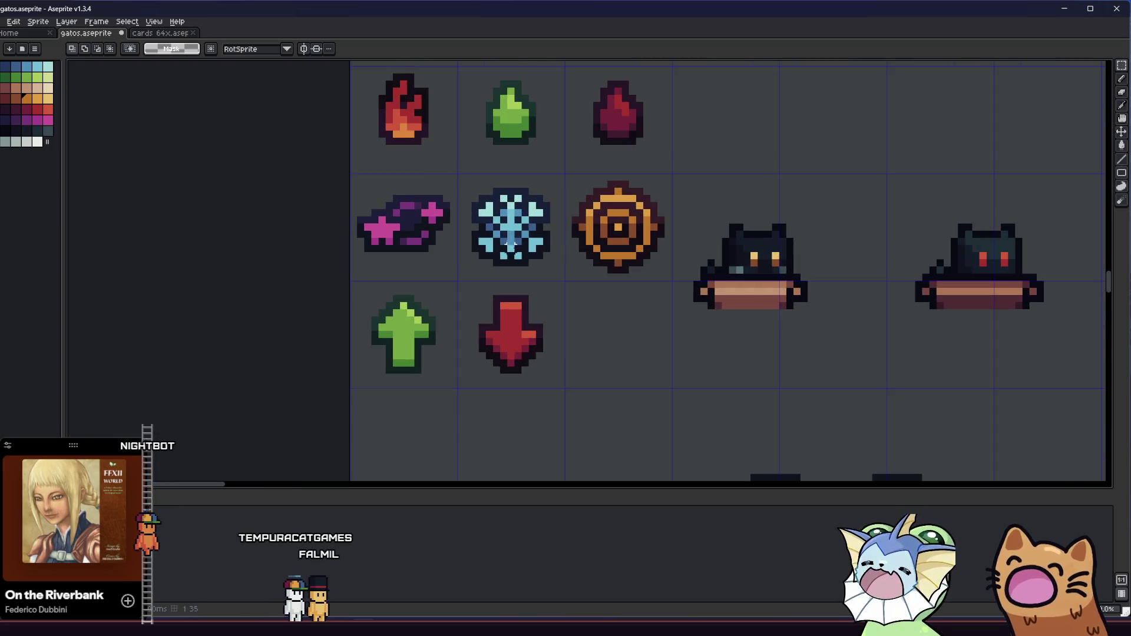
pyautogui.moveTo(496, 285); pyautogui.dragTo(452, 317)
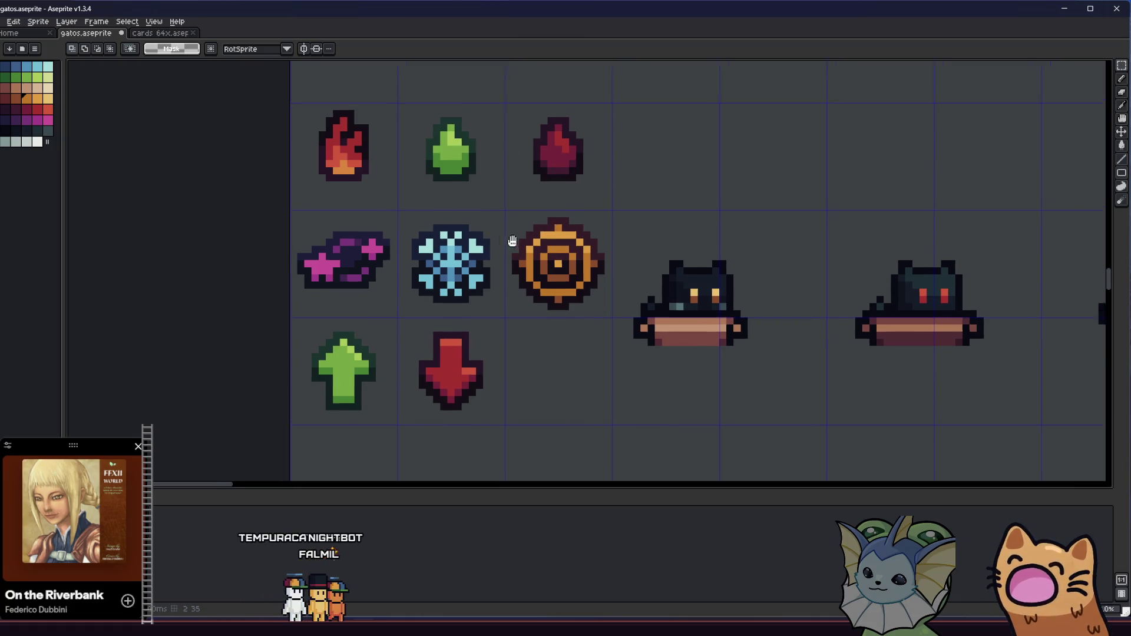
pyautogui.moveTo(517, 239); pyautogui.dragTo(470, 250)
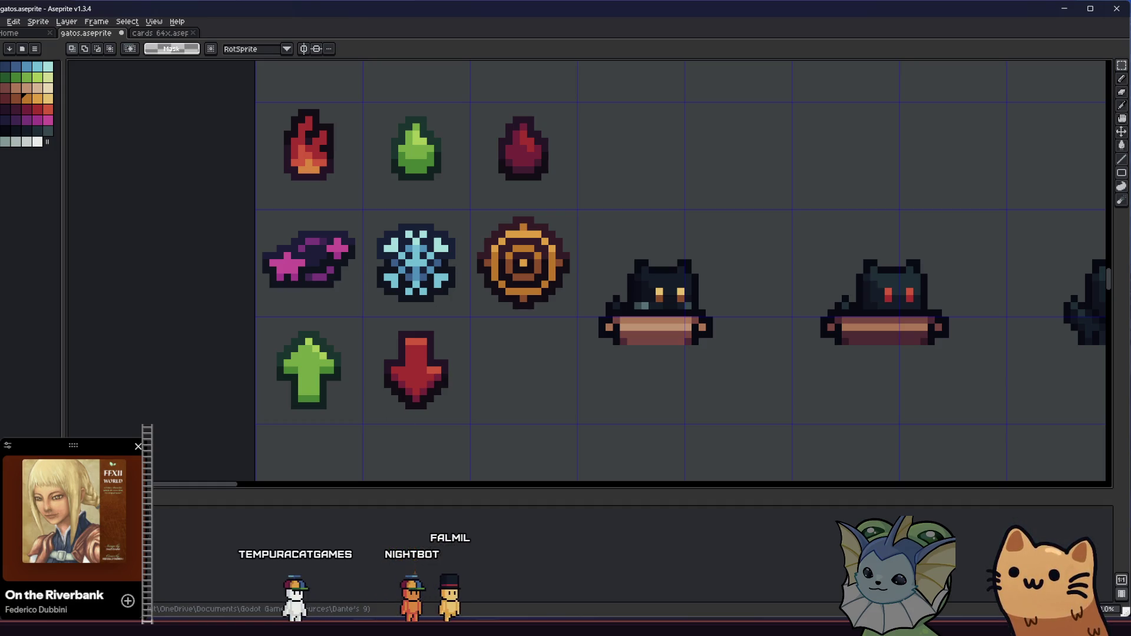
pyautogui.hotkey('alt', 'Tab')
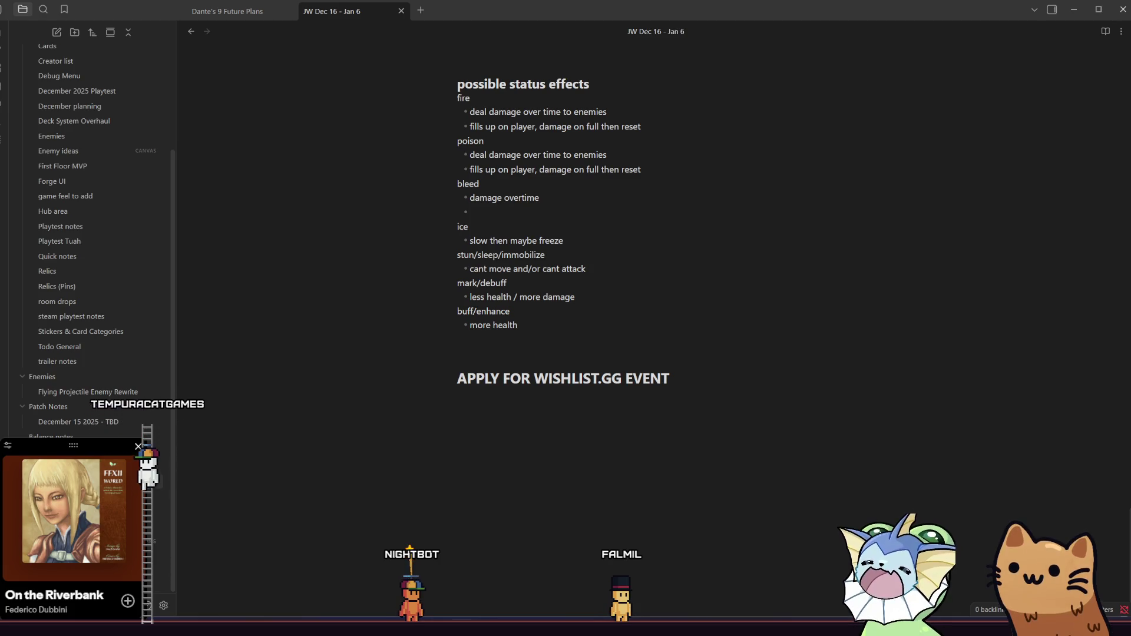
# Step: Return from Obsidian to the gatos.aseprite sprite sheet in Aseprite
pyautogui.hotkey('alt', 'Tab')
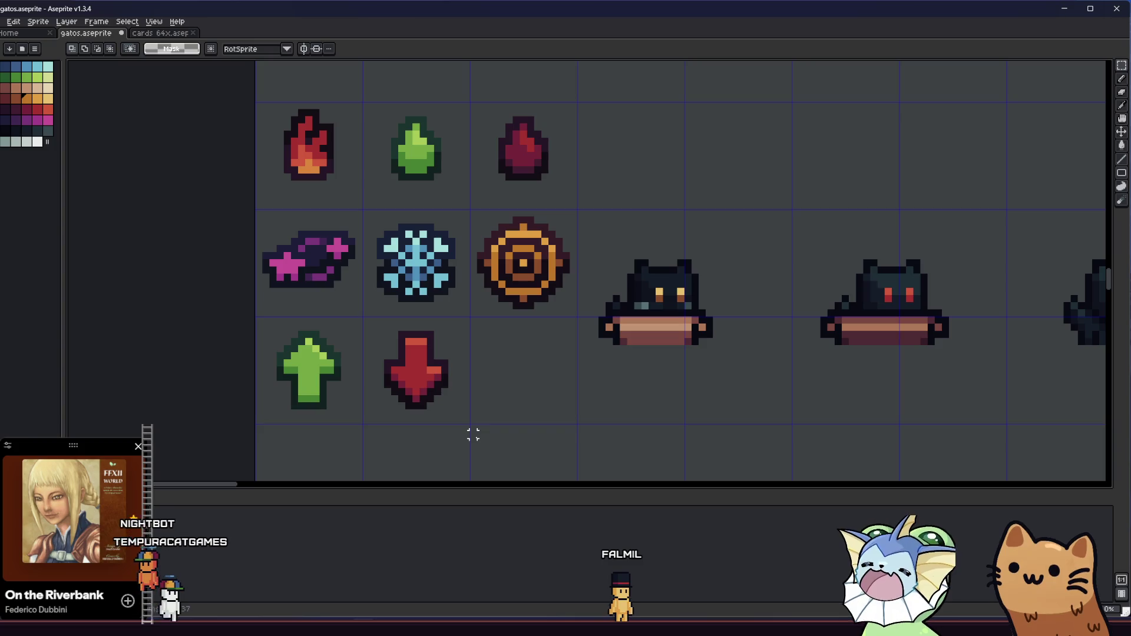
# Step: Choose red and pencil a mouth shape in the empty cell beside the red arrow
pyautogui.press('i')
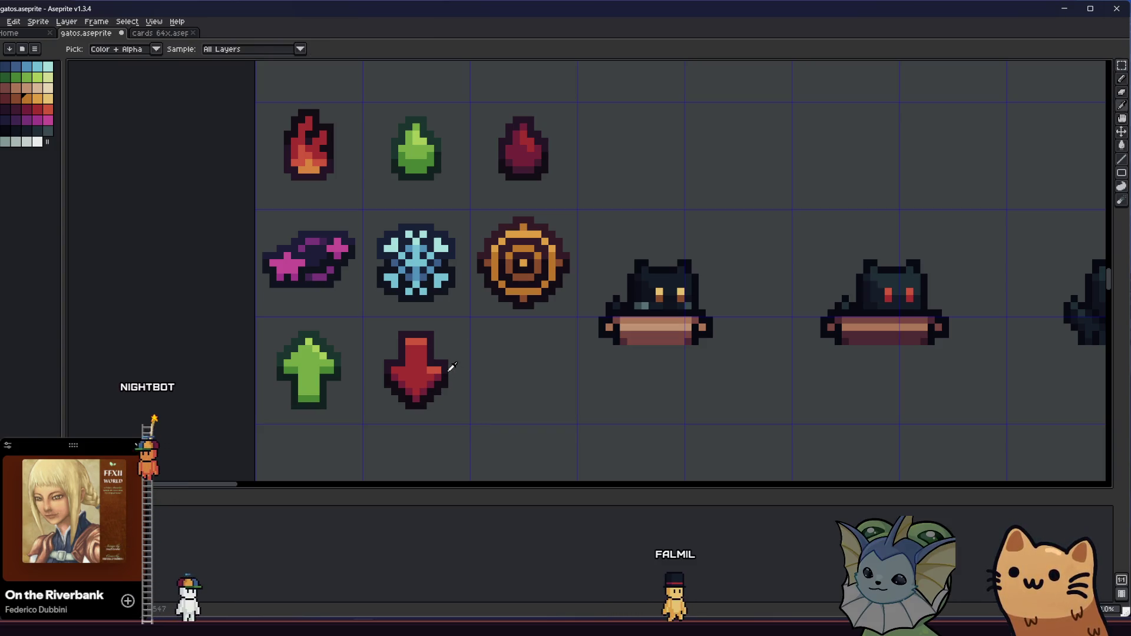
pyautogui.press('b')
pyautogui.scroll(2, 509, 368)
pyautogui.click(37, 109)
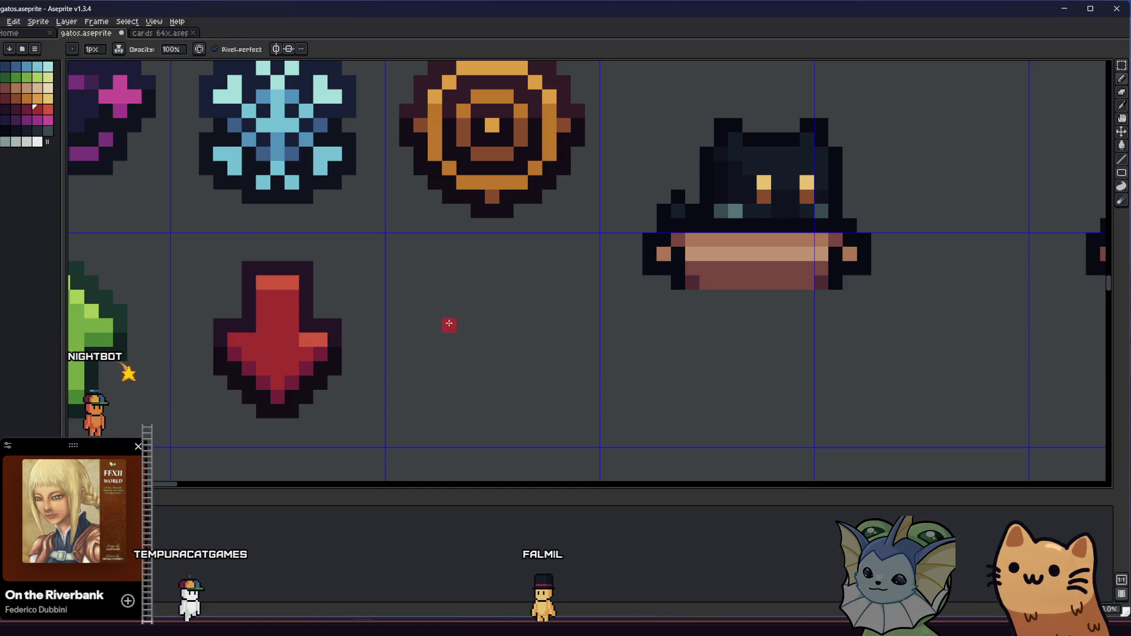
pyautogui.moveTo(497, 341)
pyautogui.mouseDown()
pyautogui.moveTo(483, 351)
pyautogui.moveTo(518, 343)
pyautogui.mouseUp()
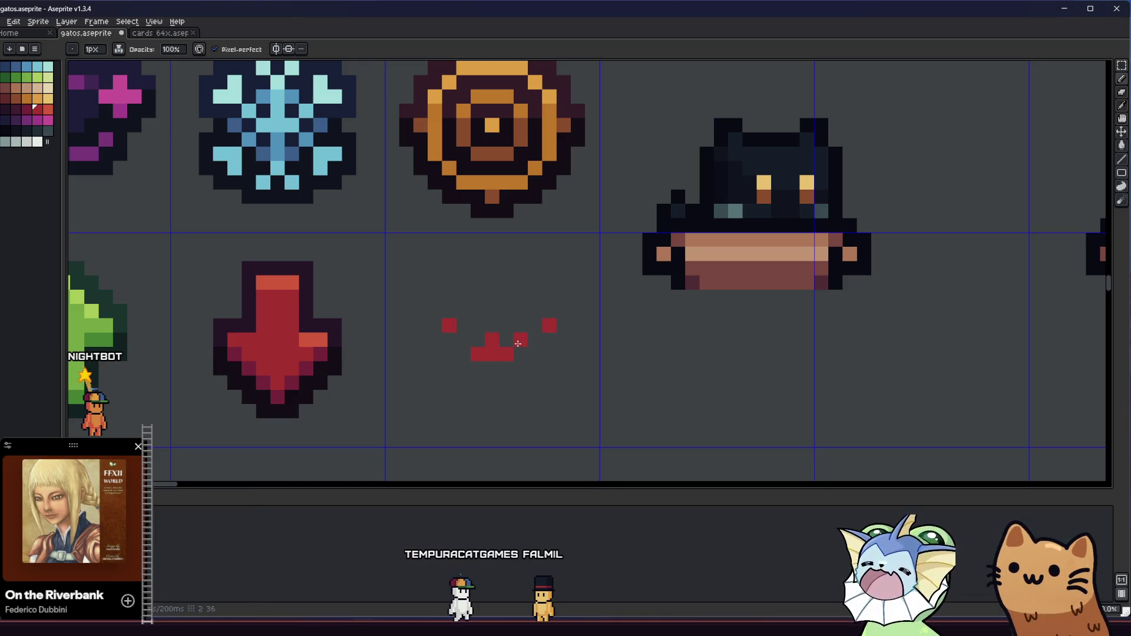
pyautogui.click(463, 340)
# Step: Erase a stray red pixel and extend both ends of the mouth
pyautogui.press('e')
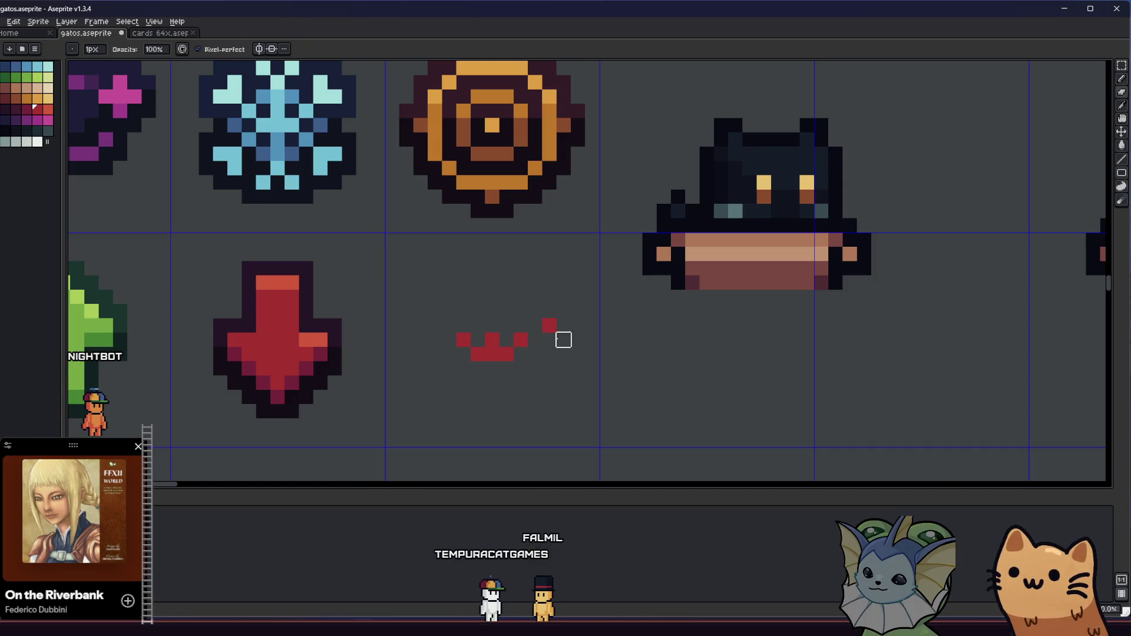
pyautogui.click(549, 325)
pyautogui.press('b')
pyautogui.click(521, 353)
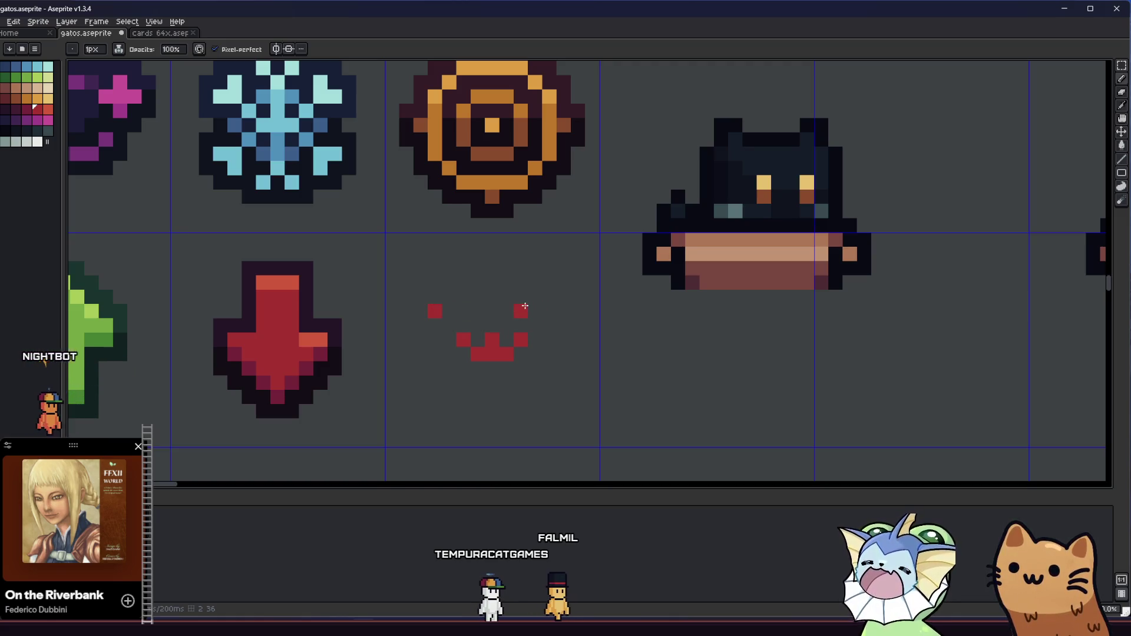
pyautogui.click(520, 354)
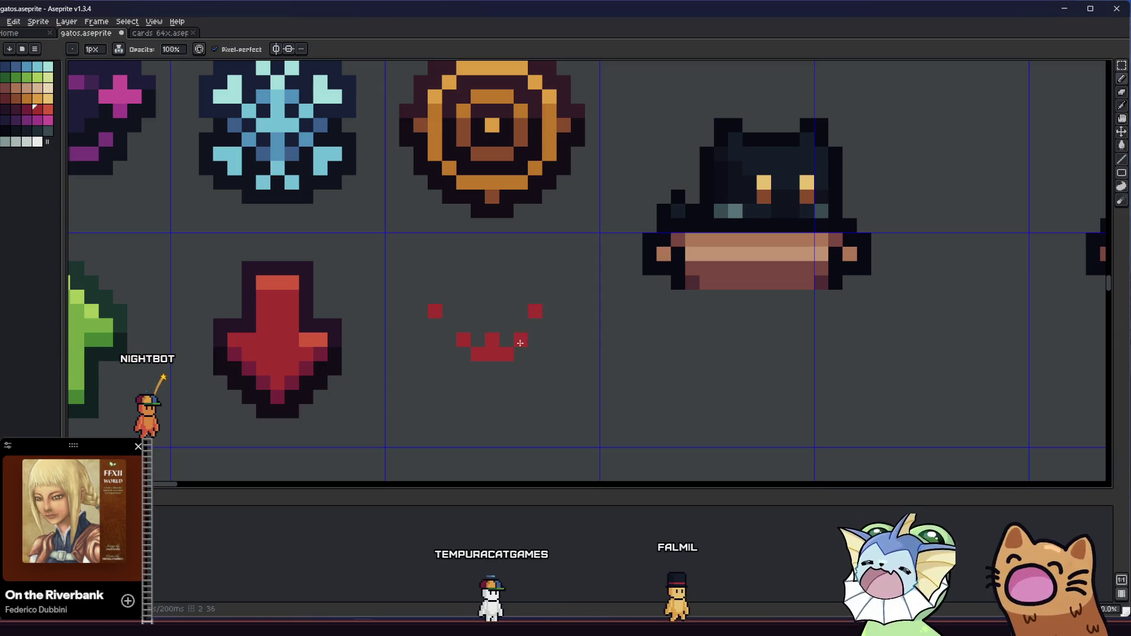
pyautogui.click(463, 353)
# Step: Shift the left eye one pixel inward and nudge the whole face down a pixel
pyautogui.press('e')
pyautogui.click(435, 311)
pyautogui.press('b')
pyautogui.click(449, 311)
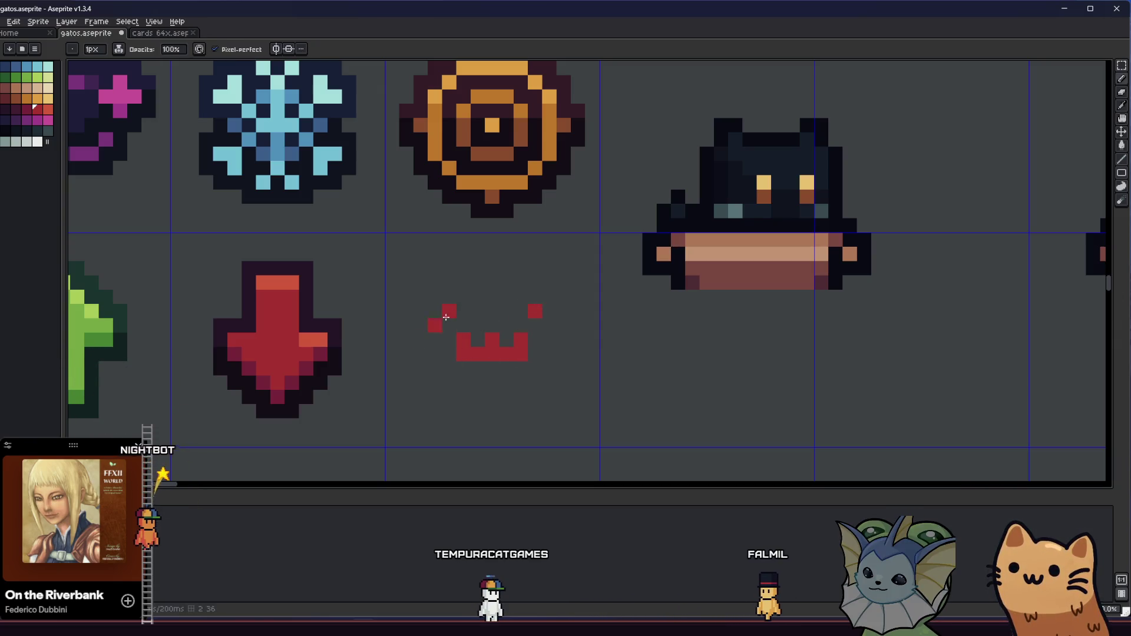
pyautogui.press('m')
pyautogui.moveTo(435, 282); pyautogui.dragTo(556, 374)
pyautogui.moveTo(512, 340); pyautogui.dragTo(512, 354)
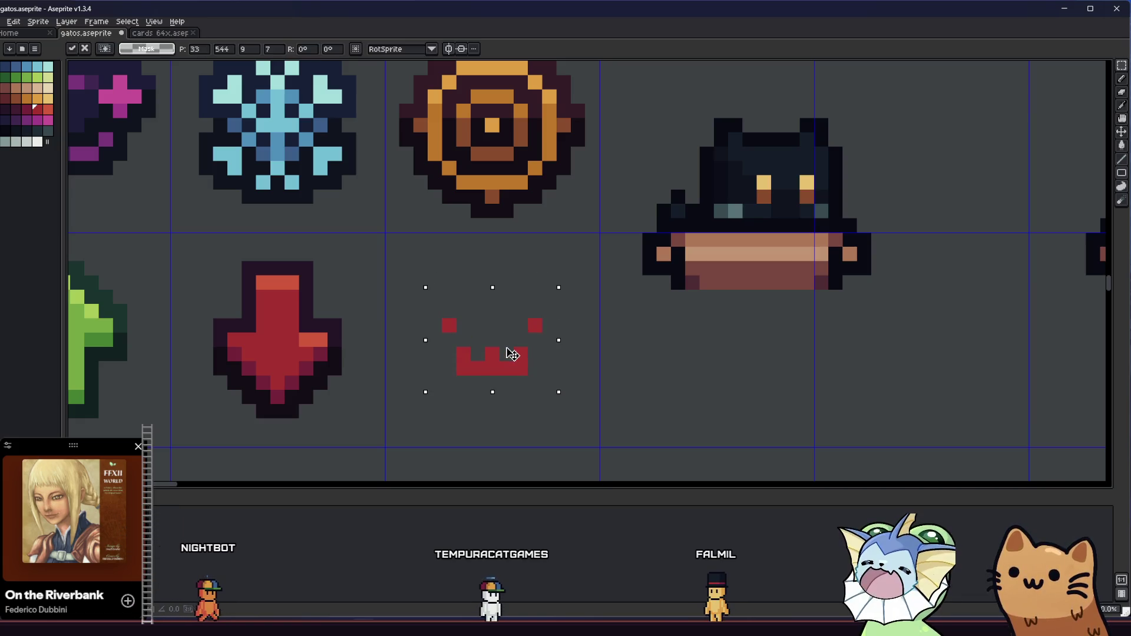
pyautogui.hotkey('ctrl', 'd')
# Step: Add red side marks to the left and right of the mouth
pyautogui.press('b')
pyautogui.scroll(3, 419, 365)
pyautogui.scroll(-2, 460, 308)
pyautogui.click(421, 377)
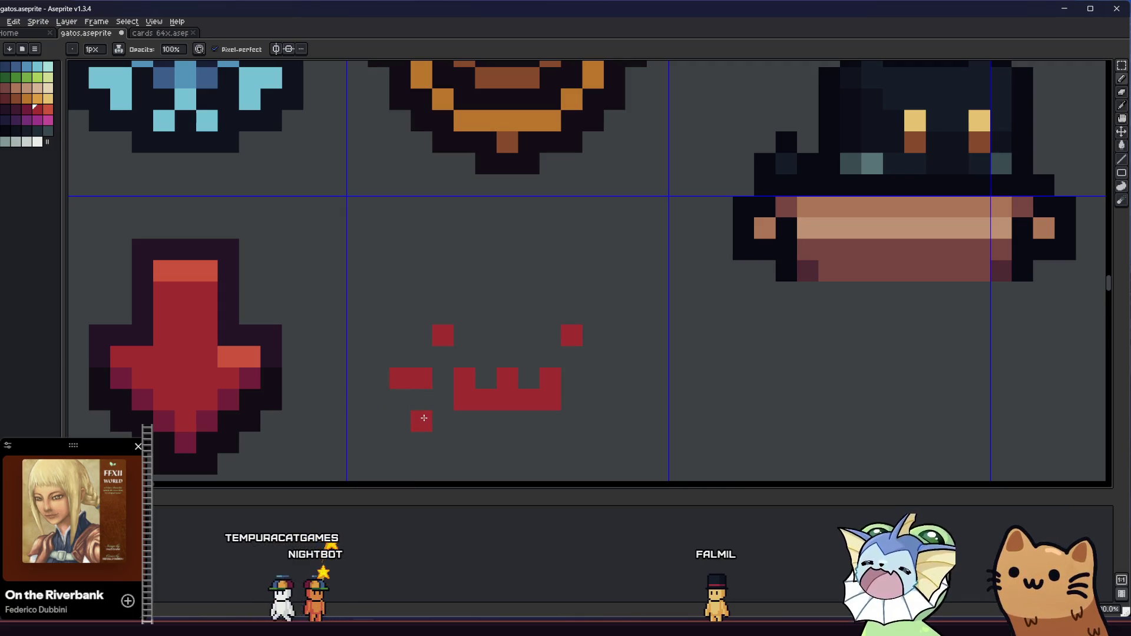
pyautogui.hotkey('ctrl', 'z')
pyautogui.moveTo(588, 378); pyautogui.dragTo(615, 382)
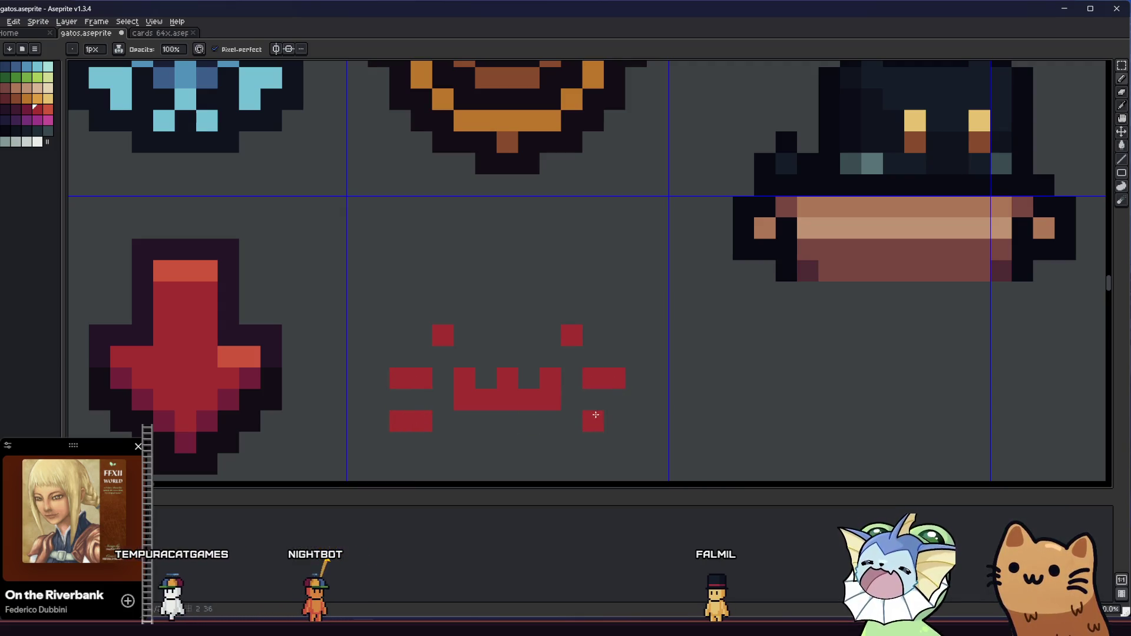
pyautogui.scroll(-3, 334, 388)
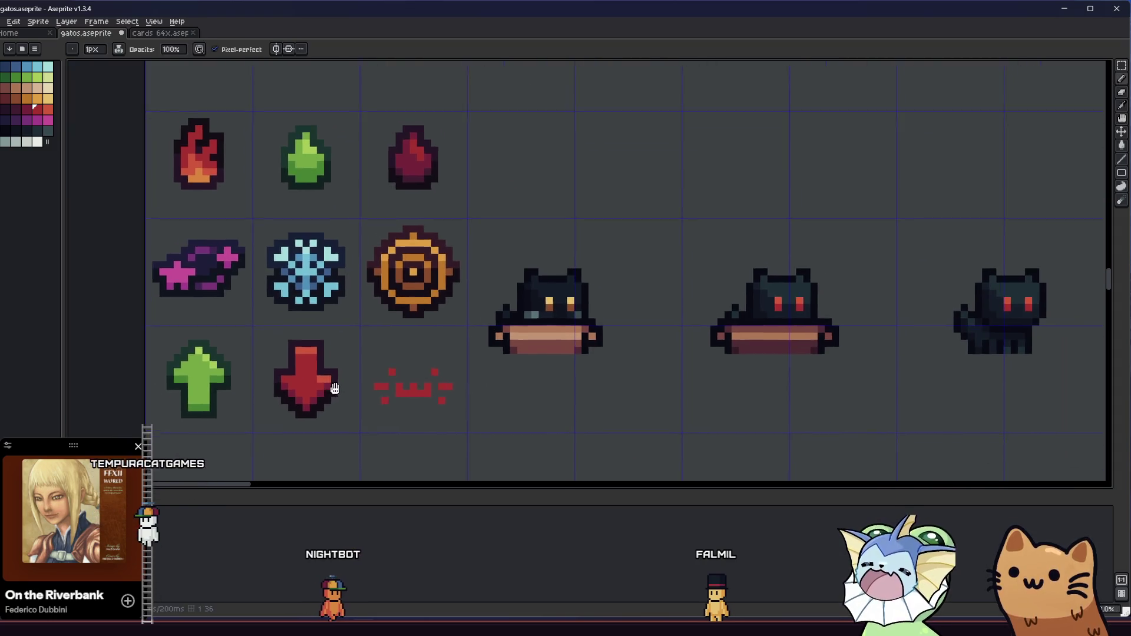
pyautogui.scroll(-1, 389, 376)
pyautogui.scroll(4, 374, 364)
# Step: Erase one mouth pixel and apply a dark outline around the selected face
pyautogui.rightClick(410, 342)
pyautogui.press('m')
pyautogui.moveTo(290, 195)
pyautogui.mouseDown()
pyautogui.moveTo(500, 359)
pyautogui.moveTo(588, 450)
pyautogui.mouseUp()
pyautogui.hotkey('shift', 'o')
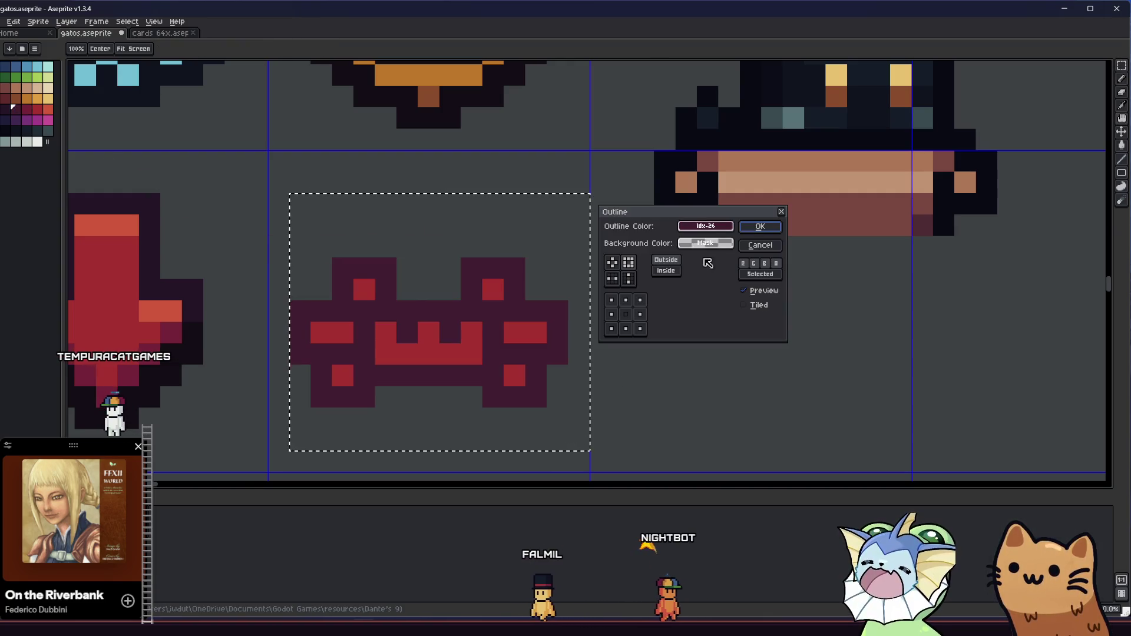
pyautogui.click(747, 227)
pyautogui.hotkey('ctrl', 'd')
# Step: Pencil two horn tips on top and fill the gap along the face's bottom edge
pyautogui.press('b')
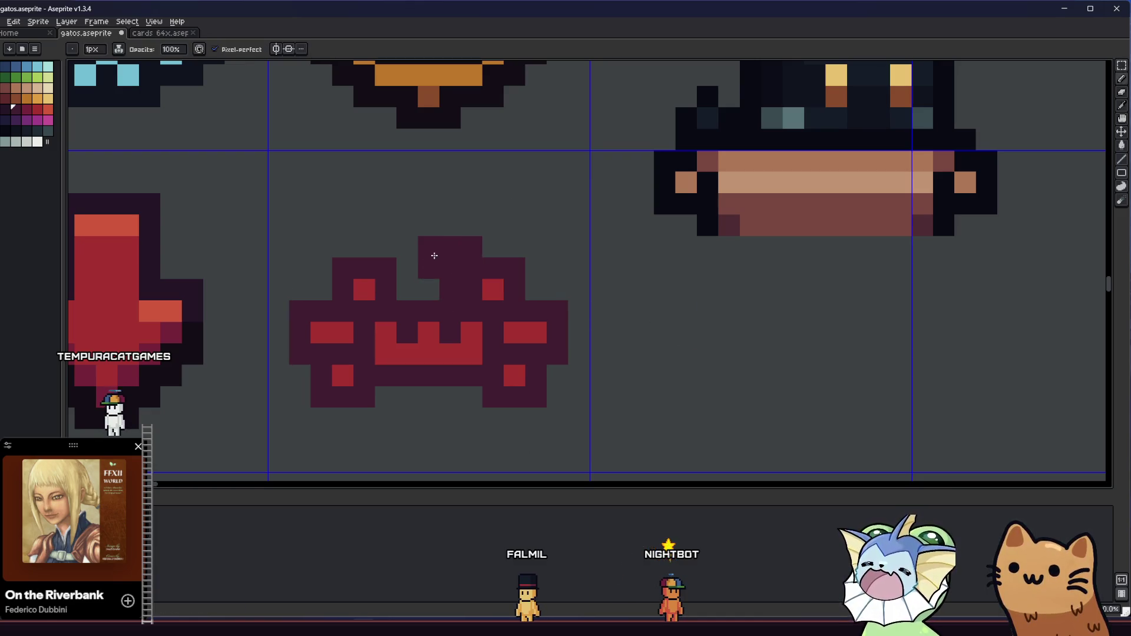
pyautogui.moveTo(362, 220); pyautogui.dragTo(364, 204)
pyautogui.press('e')
pyautogui.click(349, 223)
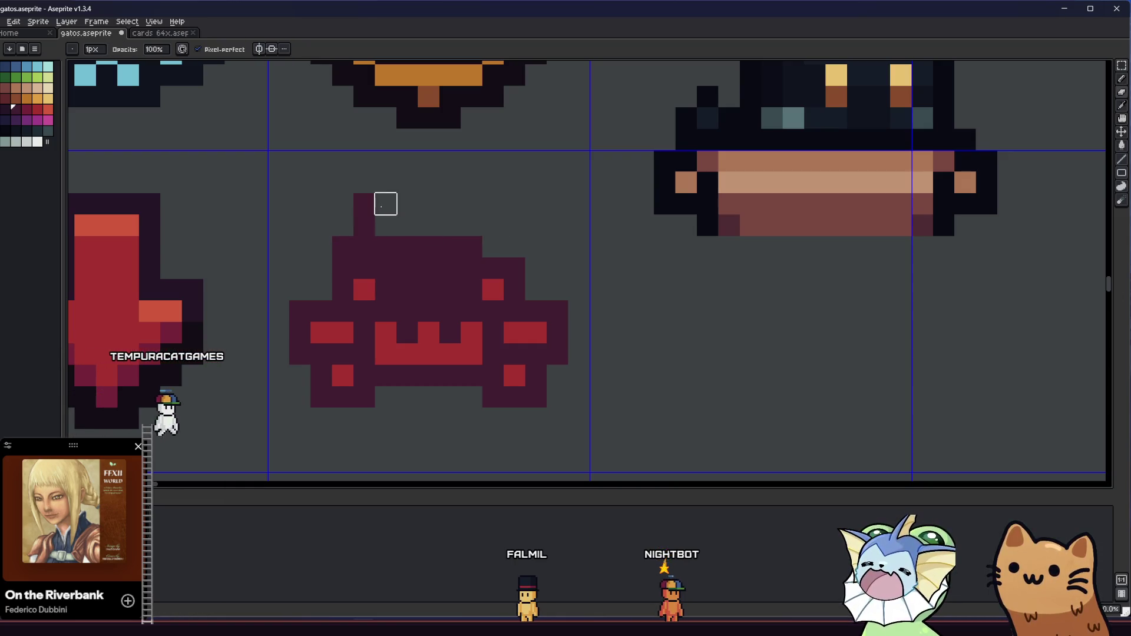
pyautogui.press('b')
pyautogui.click(385, 226)
pyautogui.click(472, 226)
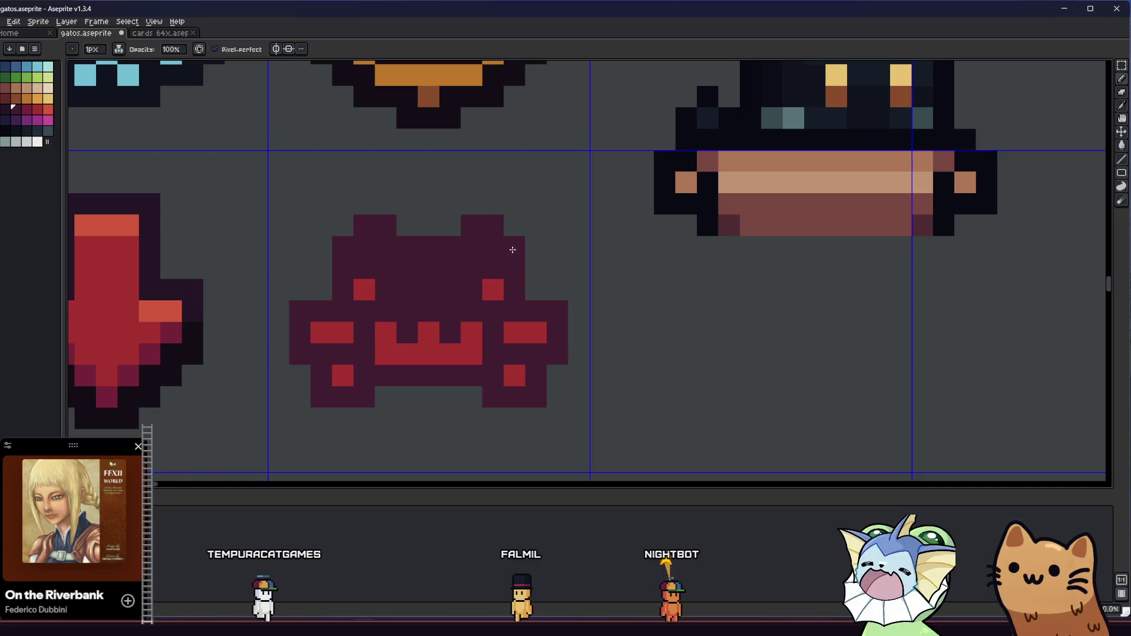
pyautogui.moveTo(320, 301)
pyautogui.mouseDown()
pyautogui.moveTo(467, 325)
pyautogui.moveTo(447, 298)
pyautogui.mouseUp()
pyautogui.moveTo(480, 383); pyautogui.dragTo(593, 383)
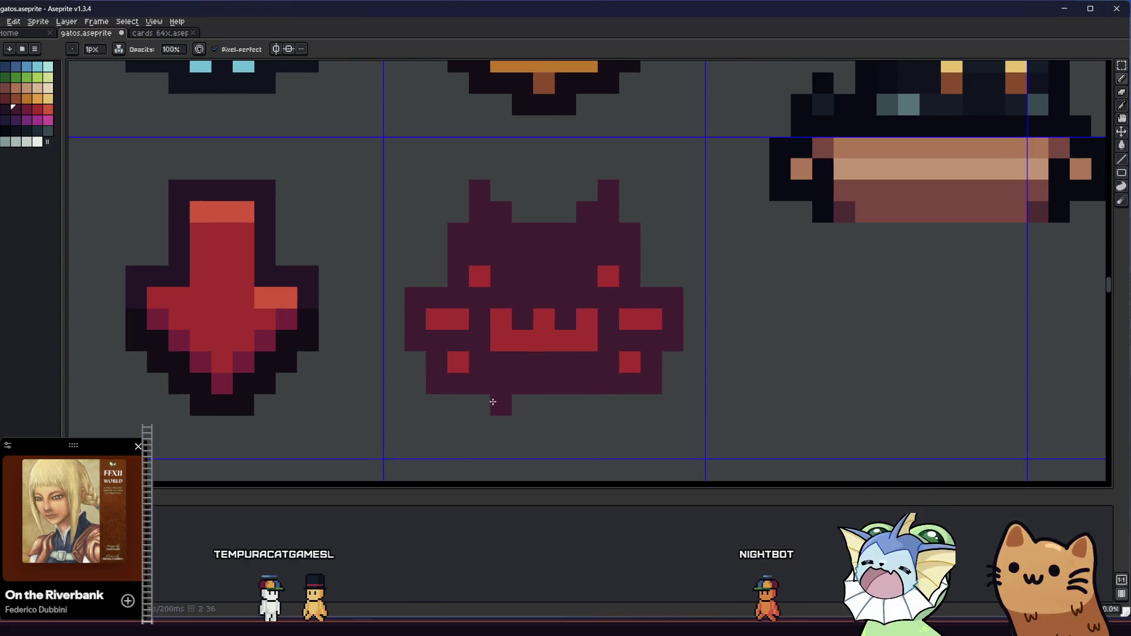
pyautogui.scroll(-7, 494, 403)
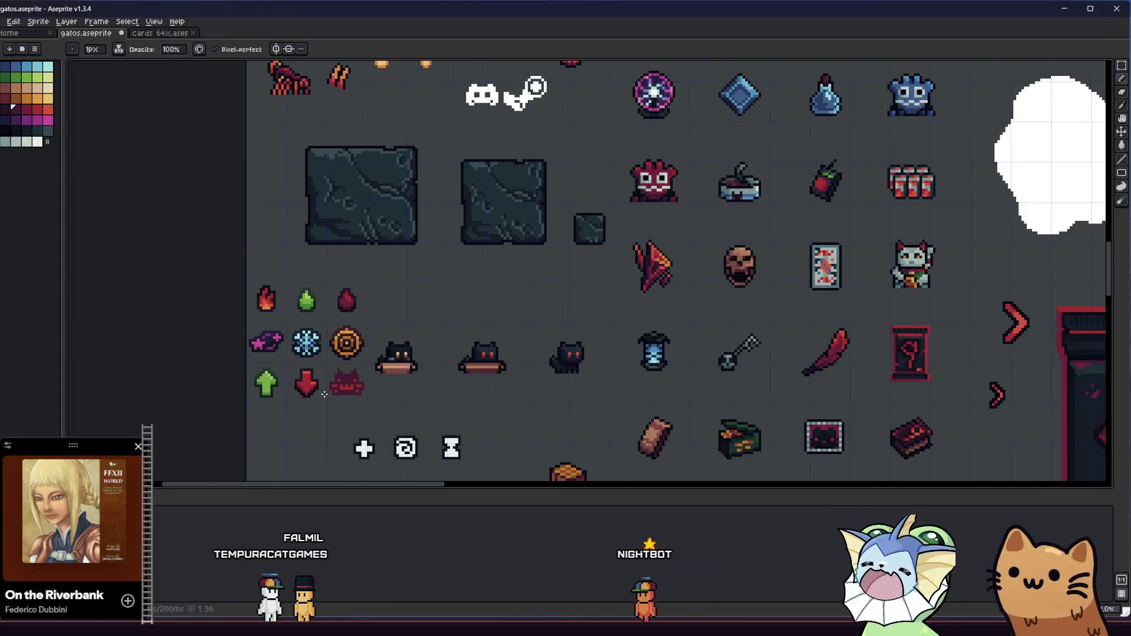
# Step: Trim the face's right and left edge pixels into short dark stubs
pyautogui.scroll(-2, 324, 394)
pyautogui.scroll(8, 333, 386)
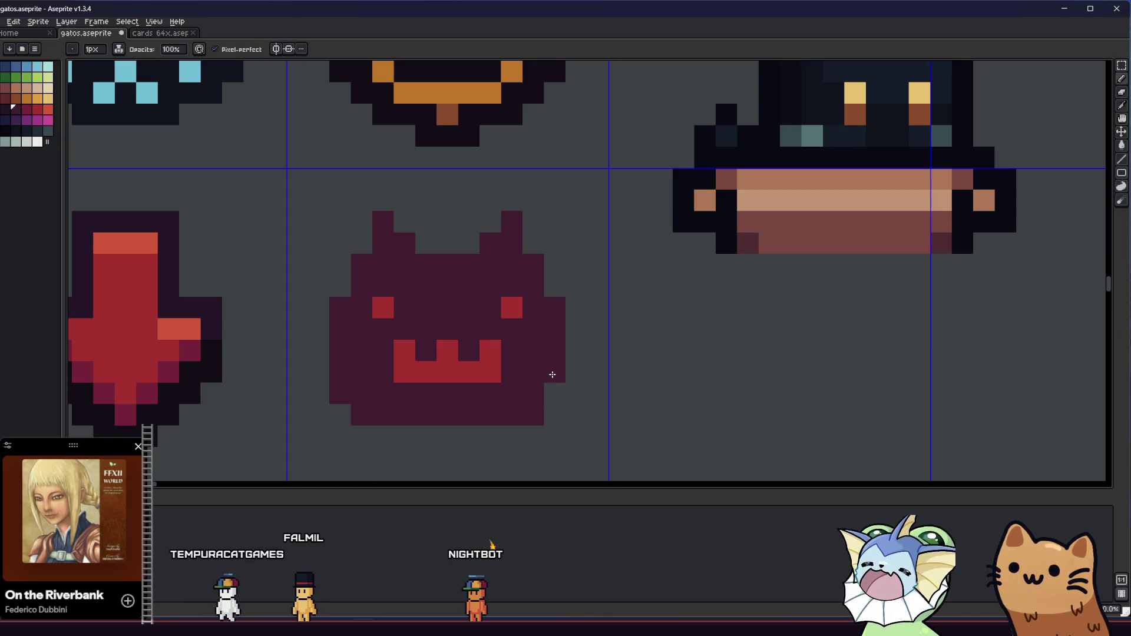
pyautogui.moveTo(558, 355); pyautogui.dragTo(555, 308)
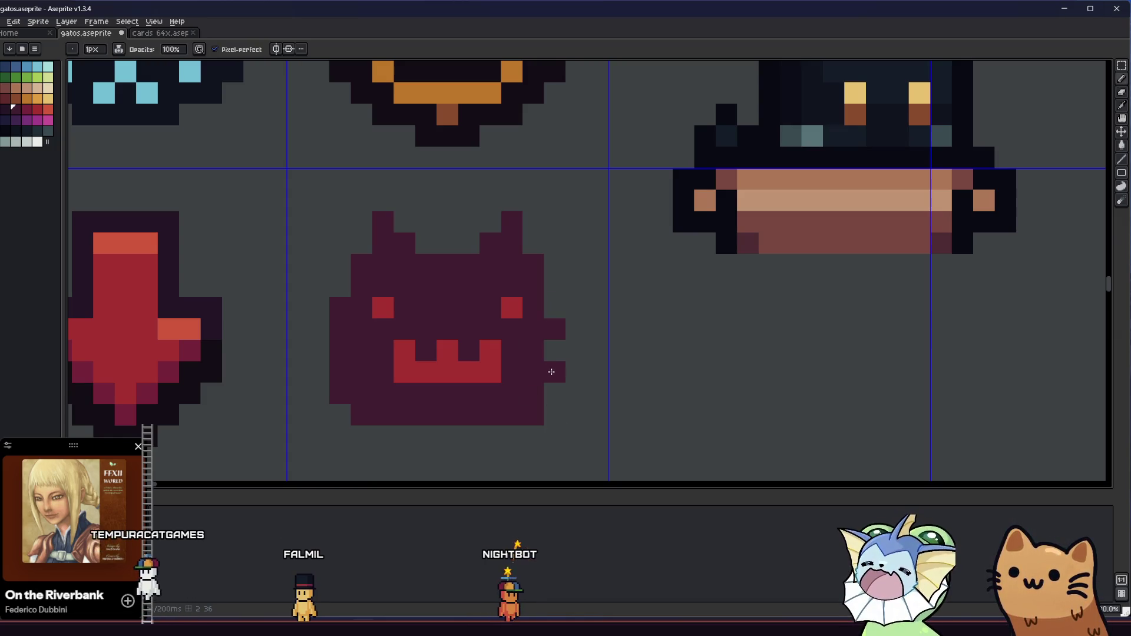
pyautogui.click(565, 329)
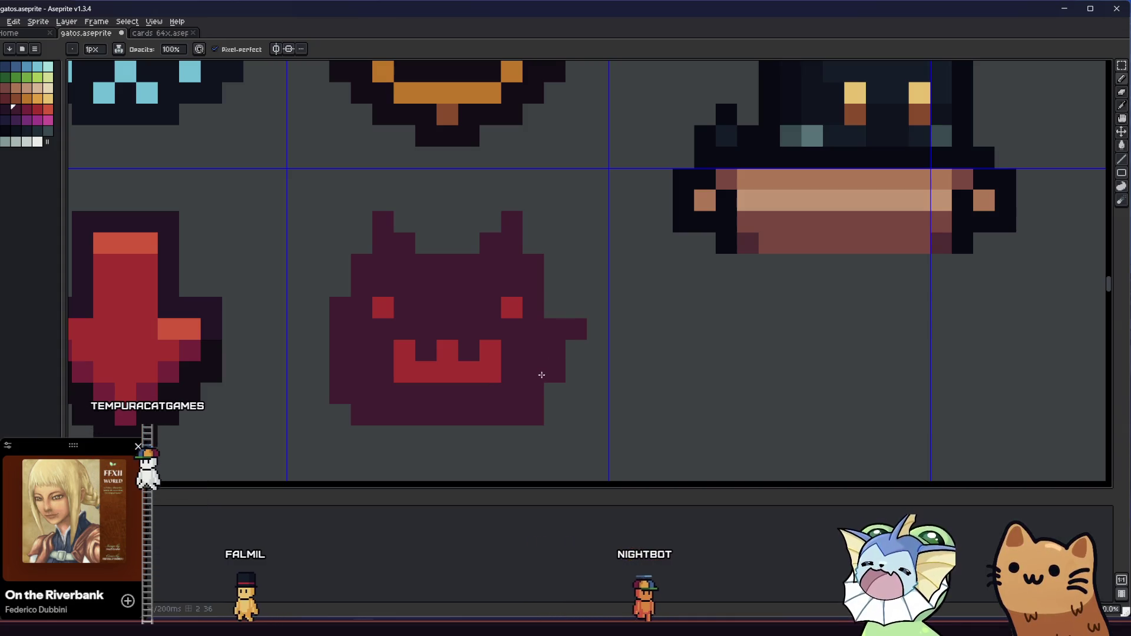
pyautogui.moveTo(340, 307); pyautogui.dragTo(339, 401)
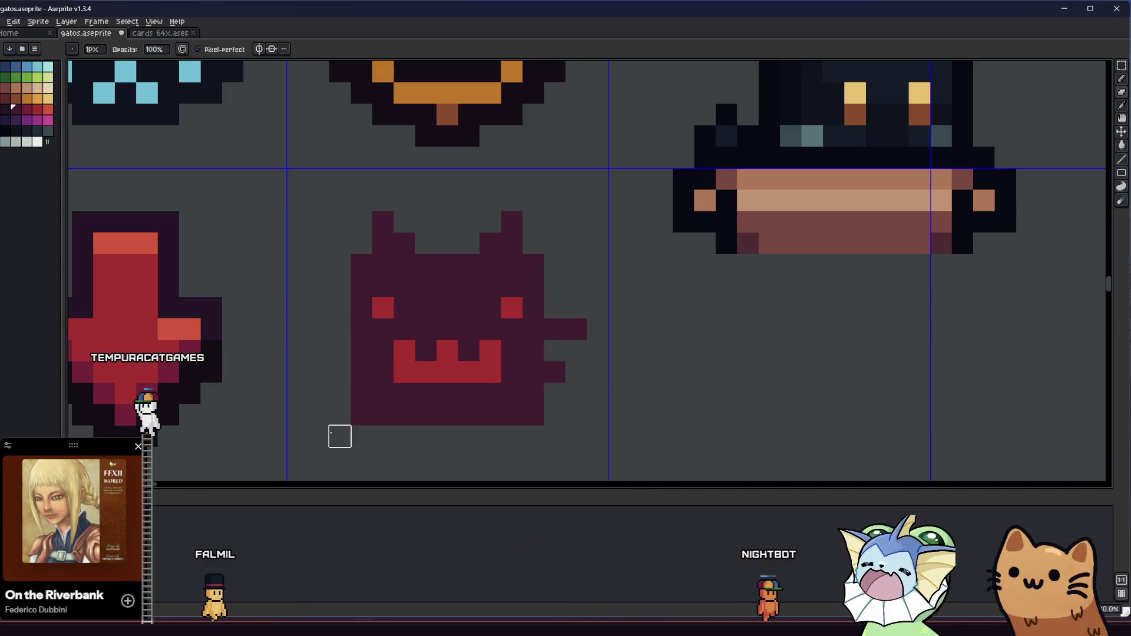
pyautogui.click(341, 371)
pyautogui.press('e')
pyautogui.click(362, 415)
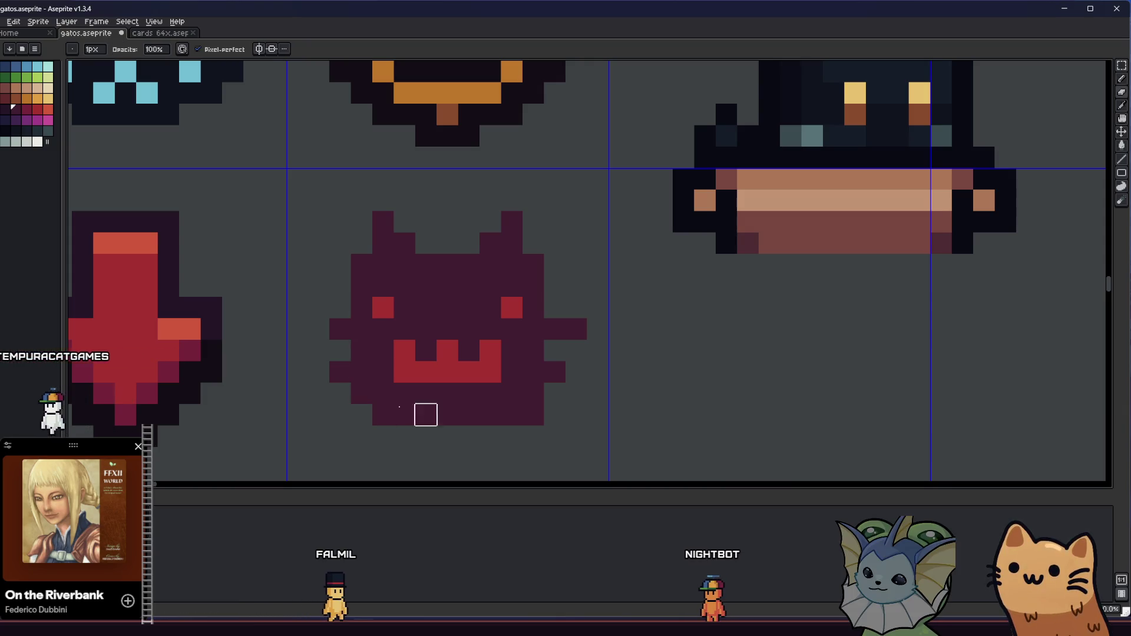
pyautogui.press('b')
pyautogui.click(328, 327)
# Step: Centre the demon face and extend its mouth with more red pixels
pyautogui.moveTo(322, 328); pyautogui.dragTo(500, 392)
pyautogui.press('e')
pyautogui.scroll(-6, 519, 400)
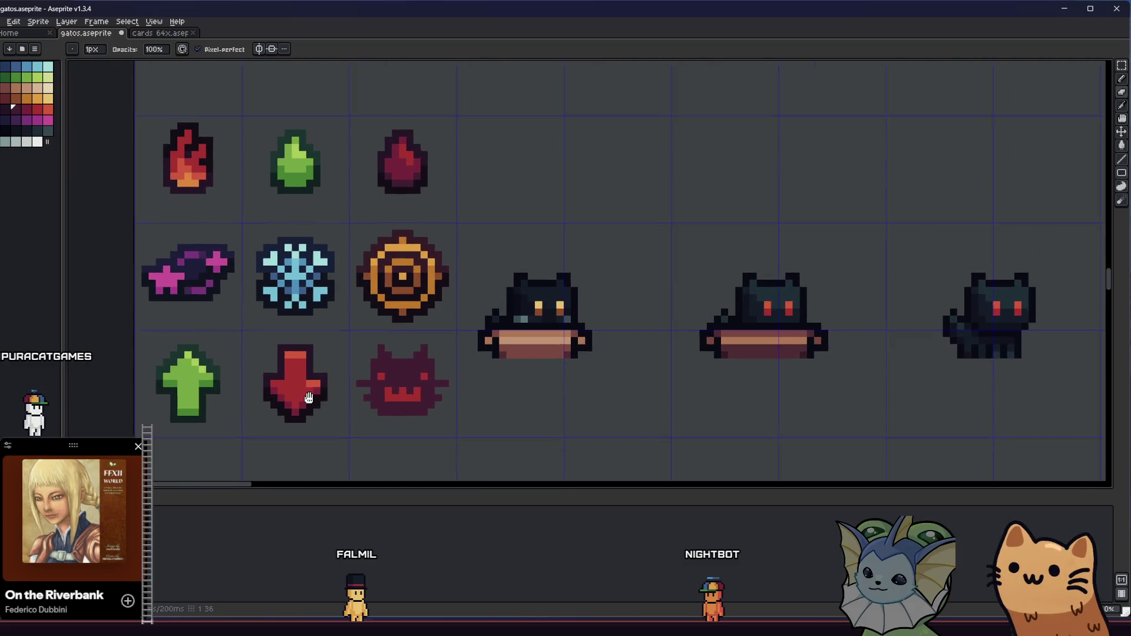
pyautogui.scroll(-2, 344, 399)
pyautogui.scroll(6, 309, 391)
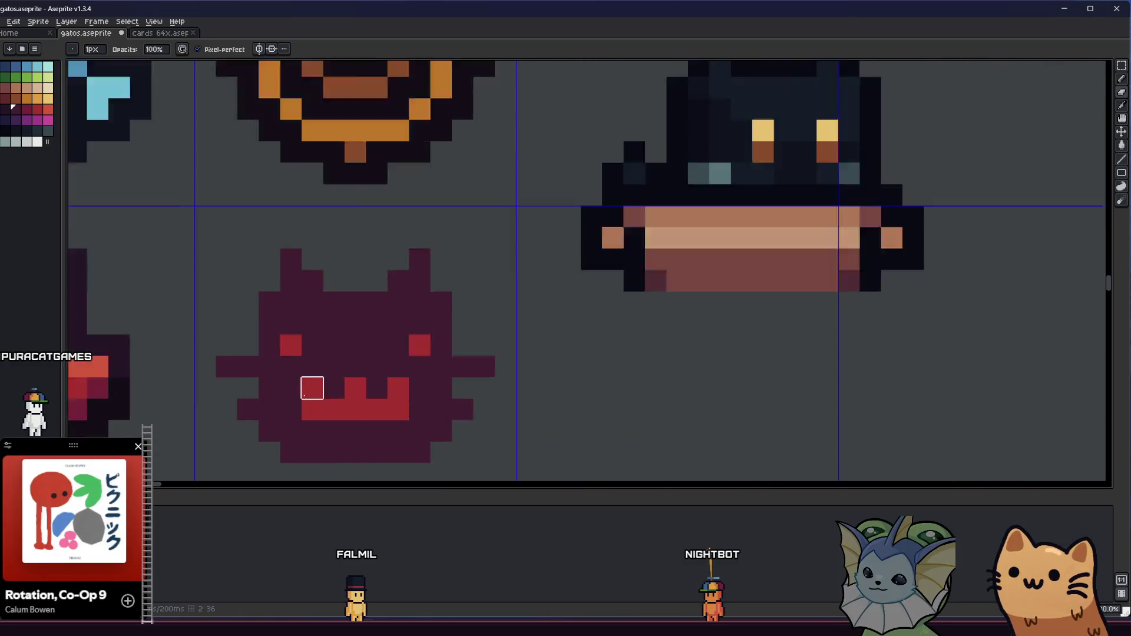
pyautogui.moveTo(355, 320); pyautogui.dragTo(450, 308)
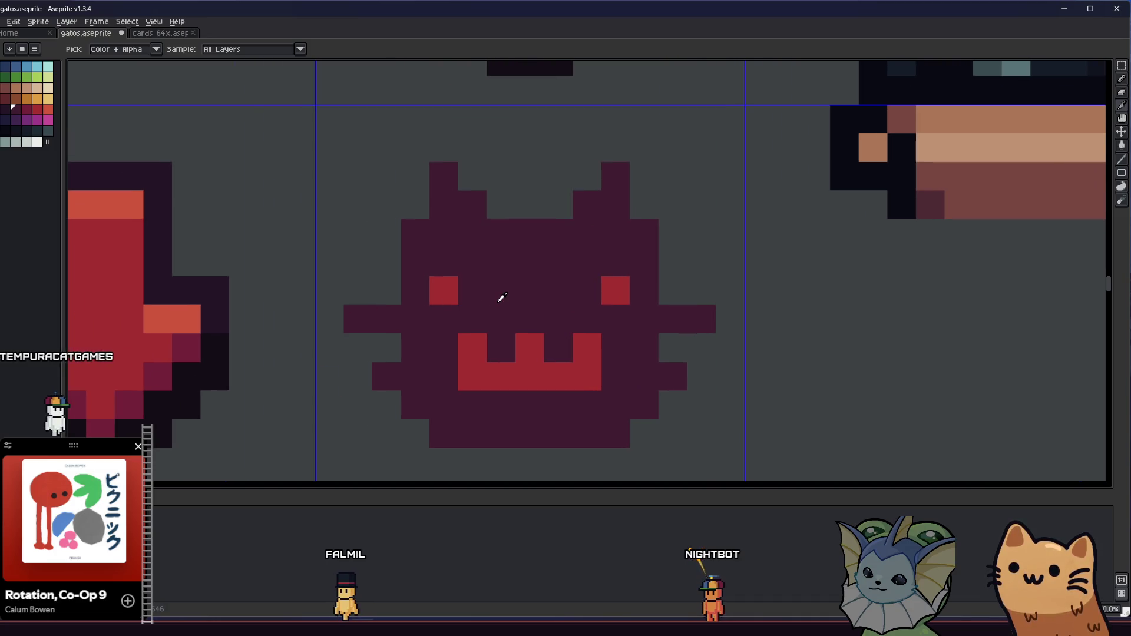
pyautogui.press('b')
pyautogui.moveTo(399, 362)
pyautogui.mouseDown()
pyautogui.moveTo(651, 354)
pyautogui.moveTo(531, 351)
pyautogui.moveTo(544, 337)
pyautogui.mouseUp()
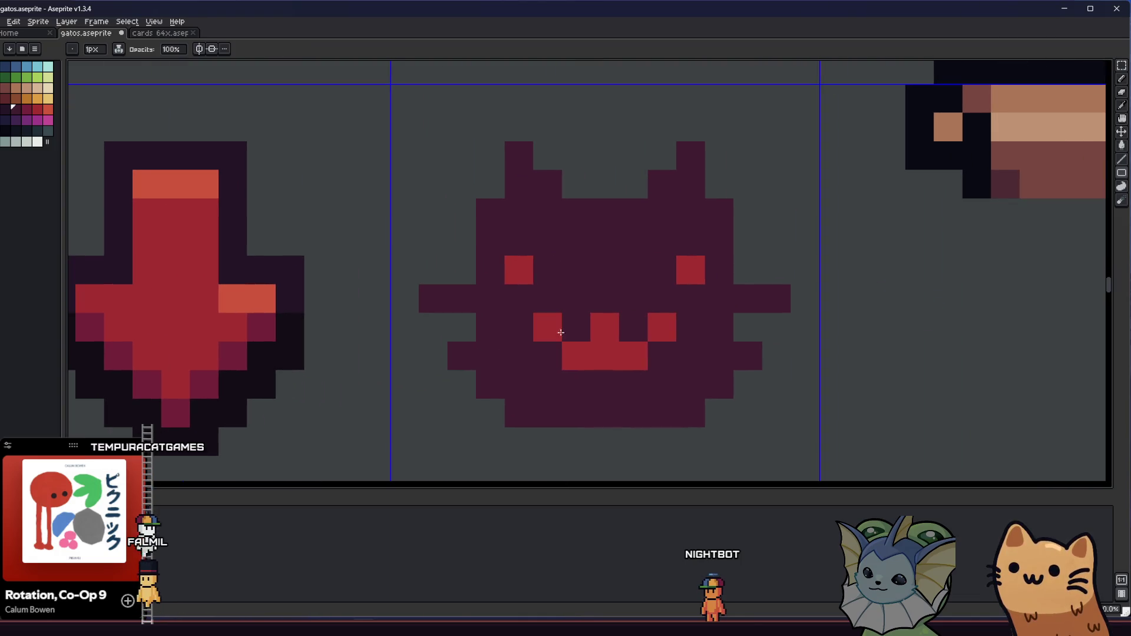
pyautogui.moveTo(631, 358)
pyautogui.mouseDown()
pyautogui.moveTo(637, 379)
pyautogui.moveTo(575, 379)
pyautogui.mouseUp()
# Step: Repaint the mouth in the dark face colour, leaving three red teeth
pyautogui.press('i')
pyautogui.keyDown('alt'); pyautogui.click(593, 304); pyautogui.keyUp('alt')
pyautogui.moveTo(598, 321); pyautogui.dragTo(616, 348)
pyautogui.rightClick(602, 350)
pyautogui.click(576, 355)
pyautogui.click(633, 355)
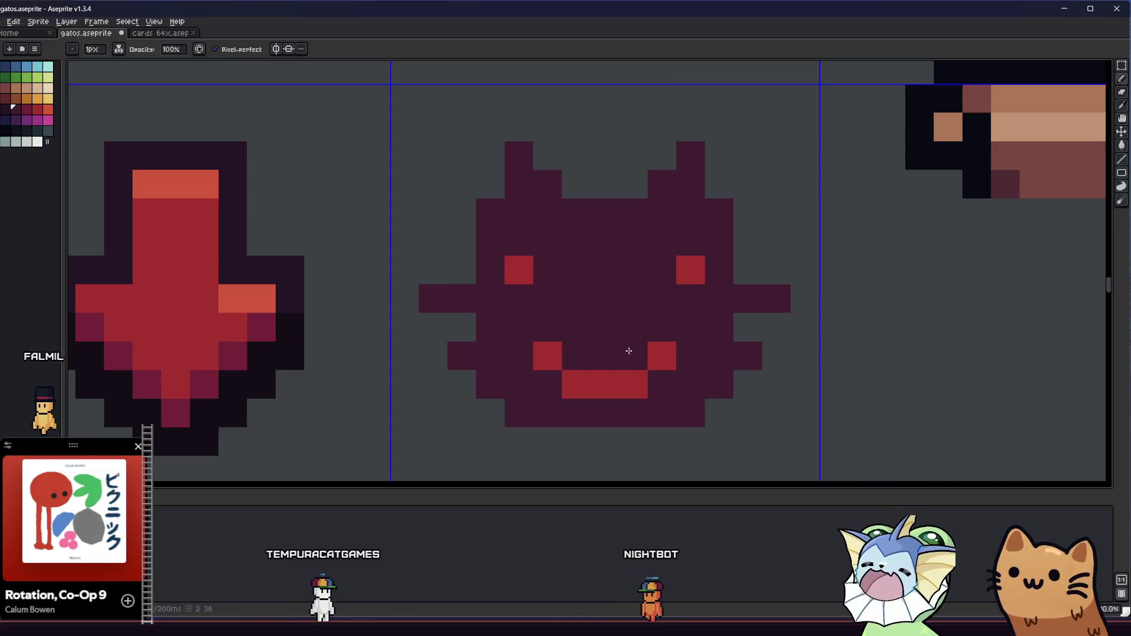
# Step: Pick the red eye colour and extend the left eye one pixel down
pyautogui.press('alt')
pyautogui.keyDown('alt'); pyautogui.click(520, 259); pyautogui.keyUp('alt')
pyautogui.click(525, 311)
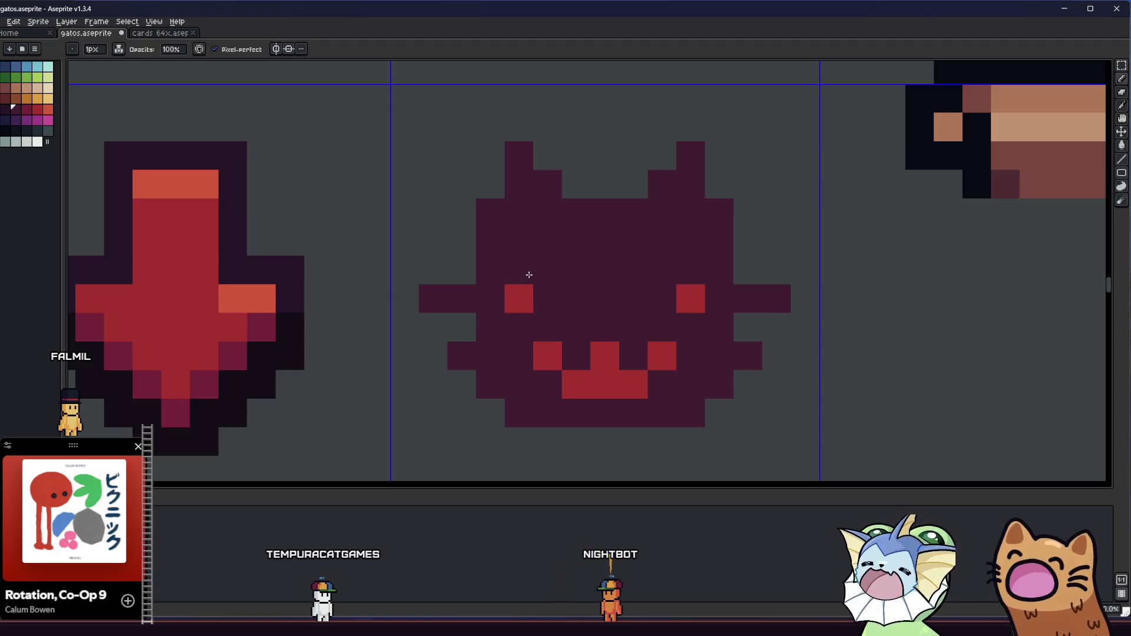
pyautogui.scroll(-4, 543, 325)
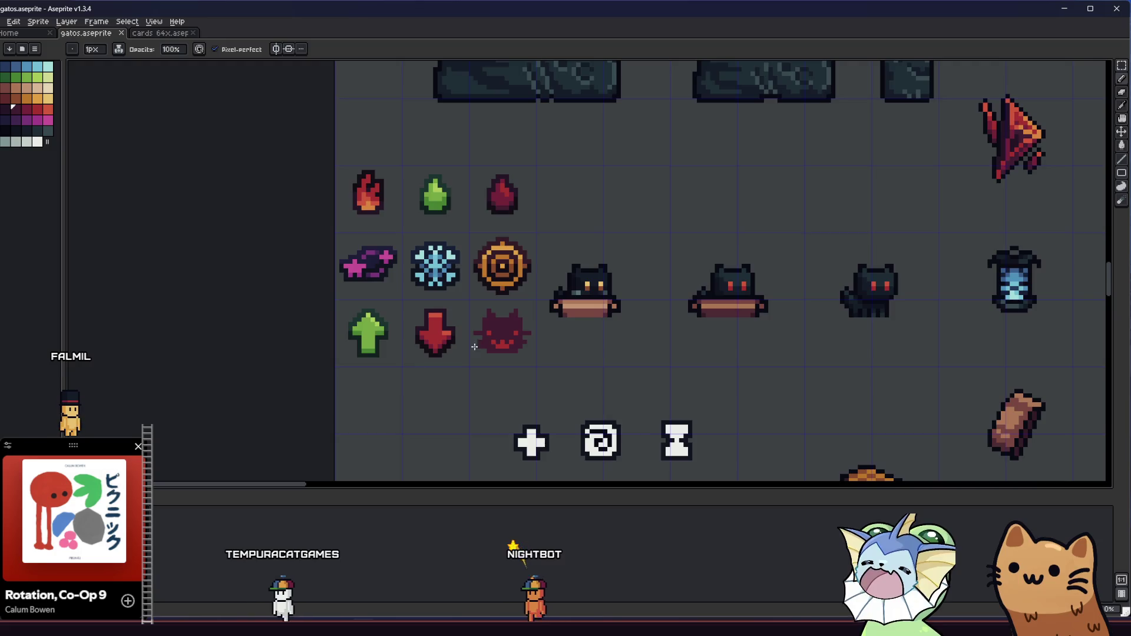
pyautogui.scroll(5, 454, 348)
# Step: Paint dark pixels along the face's left side and erase the left arm pixels
pyautogui.click(426, 363)
pyautogui.click(390, 358)
pyautogui.press('e')
pyautogui.click(377, 312)
pyautogui.click(422, 313)
pyautogui.scroll(-2, 374, 308)
pyautogui.hscroll(1, 373, 308)
# Step: Erase the right arm pixels and fill the body's right edge with dark pixels
pyautogui.click(778, 237)
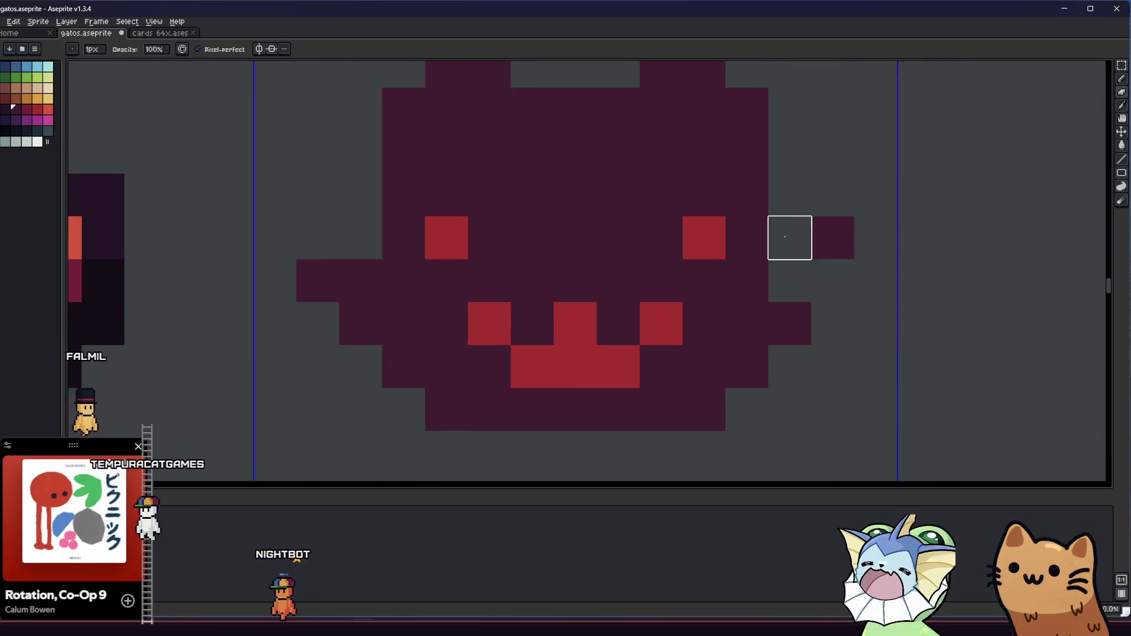
pyautogui.click(782, 272)
pyautogui.click(815, 278)
pyautogui.scroll(-1, 764, 337)
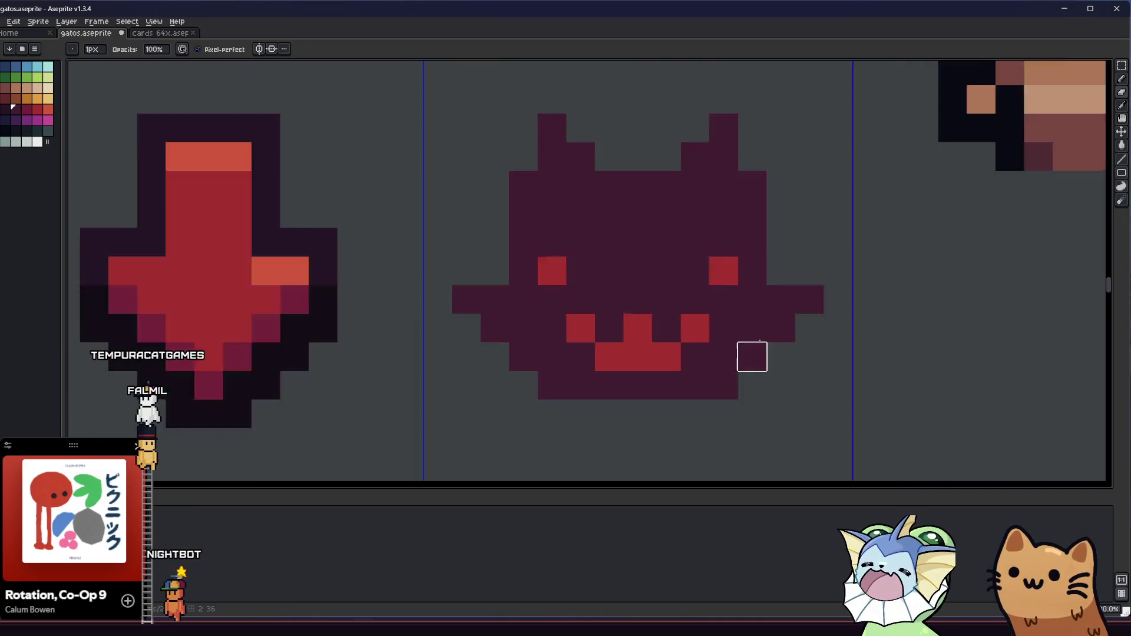
pyautogui.scroll(-2, 555, 371)
pyautogui.scroll(2, 497, 308)
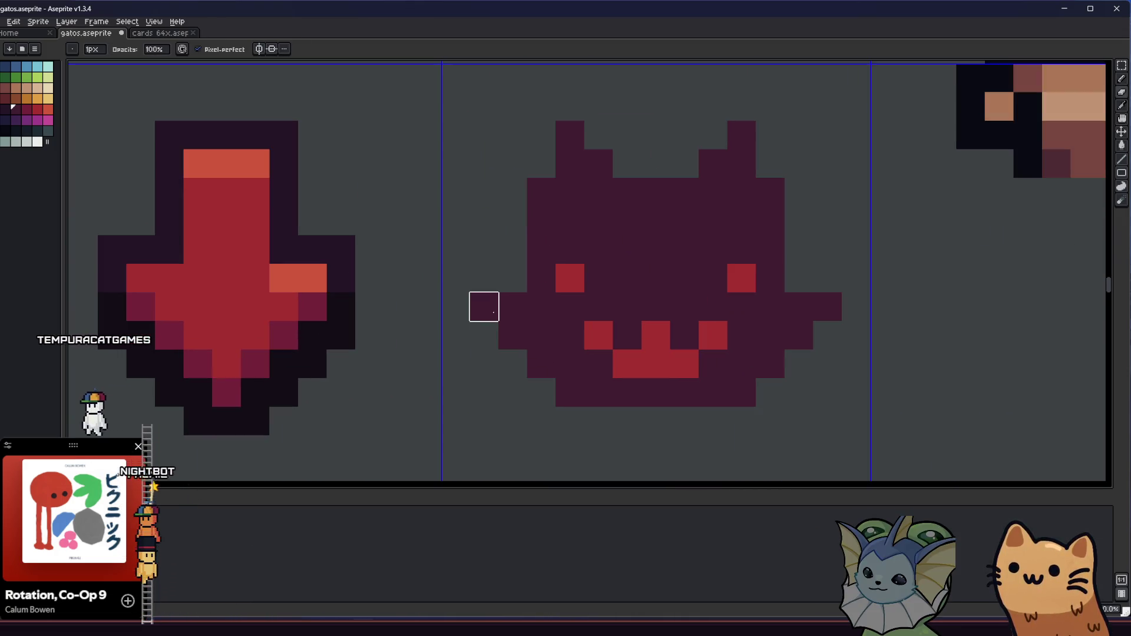
pyautogui.press('b')
pyautogui.click(807, 280)
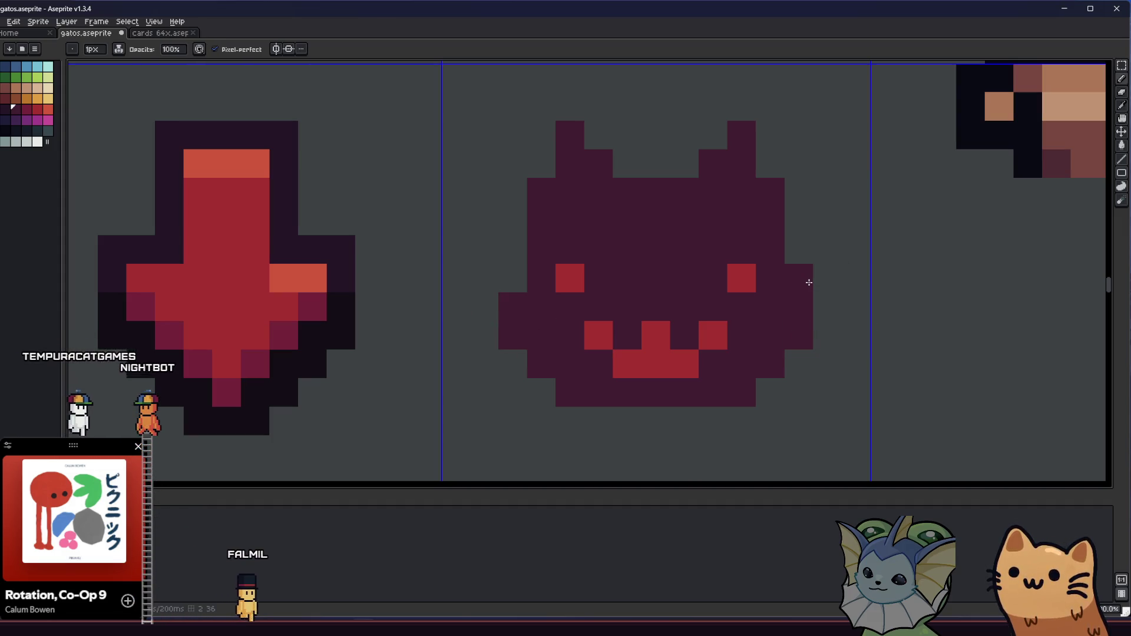
pyautogui.scroll(-2, 515, 280)
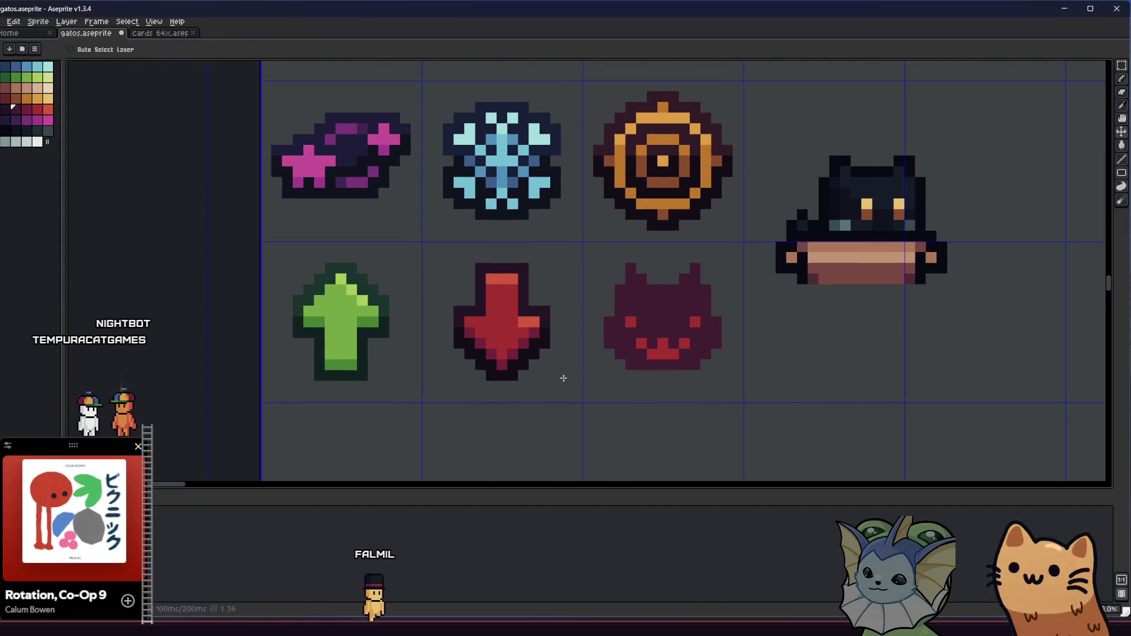
pyautogui.scroll(-2, 563, 326)
pyautogui.scroll(3, 557, 325)
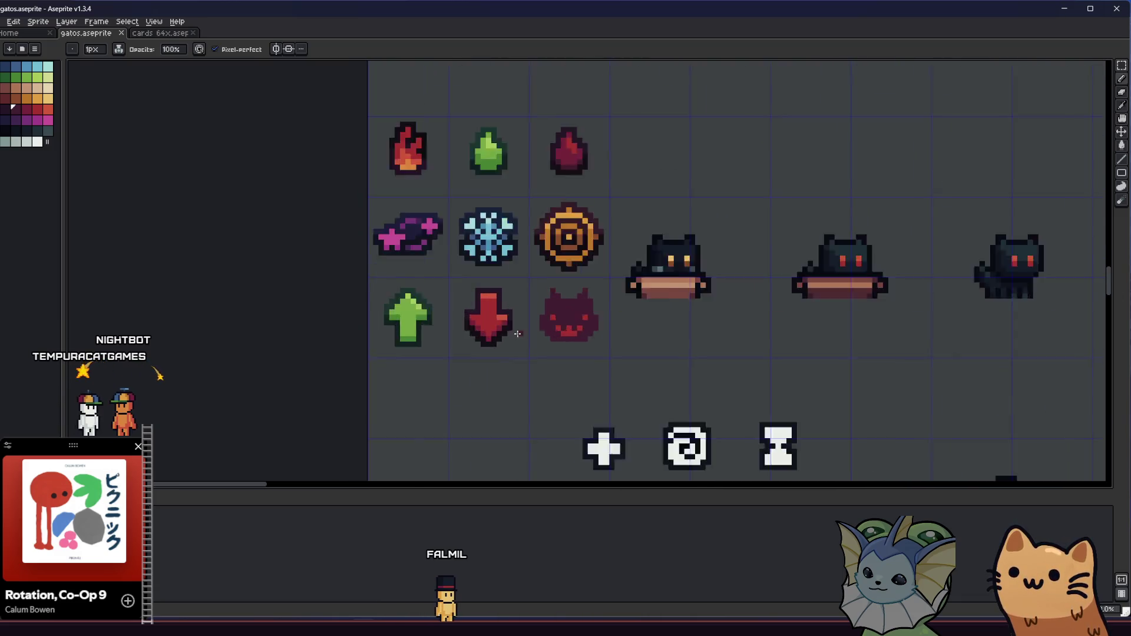
# Step: Outline the selected face icon in the near-black palette colour, then deselect
pyautogui.press('m')
pyautogui.moveTo(544, 182); pyautogui.dragTo(746, 393)
pyautogui.hotkey('shift', 'o')
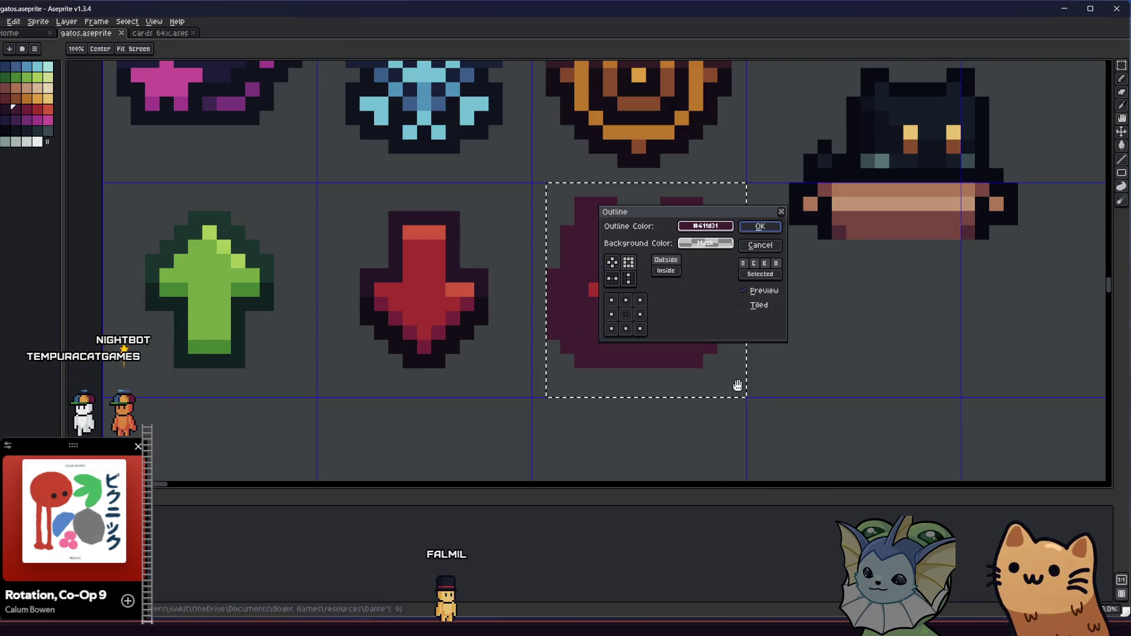
pyautogui.click(714, 227)
pyautogui.click(688, 242)
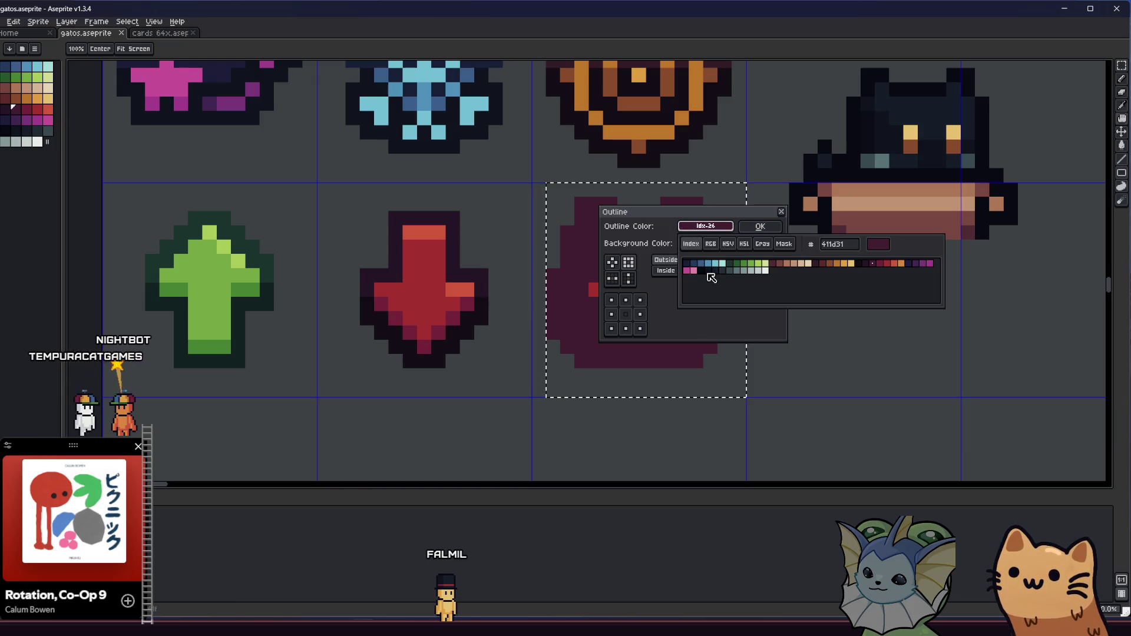
pyautogui.click(702, 270)
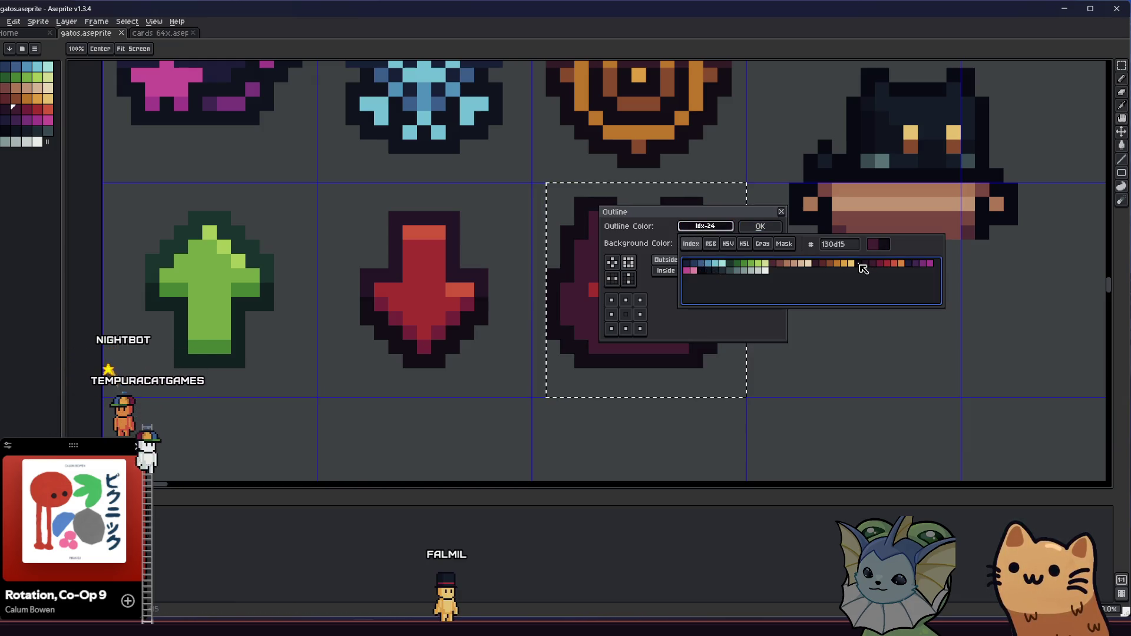
pyautogui.click(760, 226)
pyautogui.scroll(-1, 764, 315)
pyautogui.hotkey('ctrl', 'd')
# Step: Darken the stray pixel on the face icon's lower-right outline with the pencil
pyautogui.press('m')
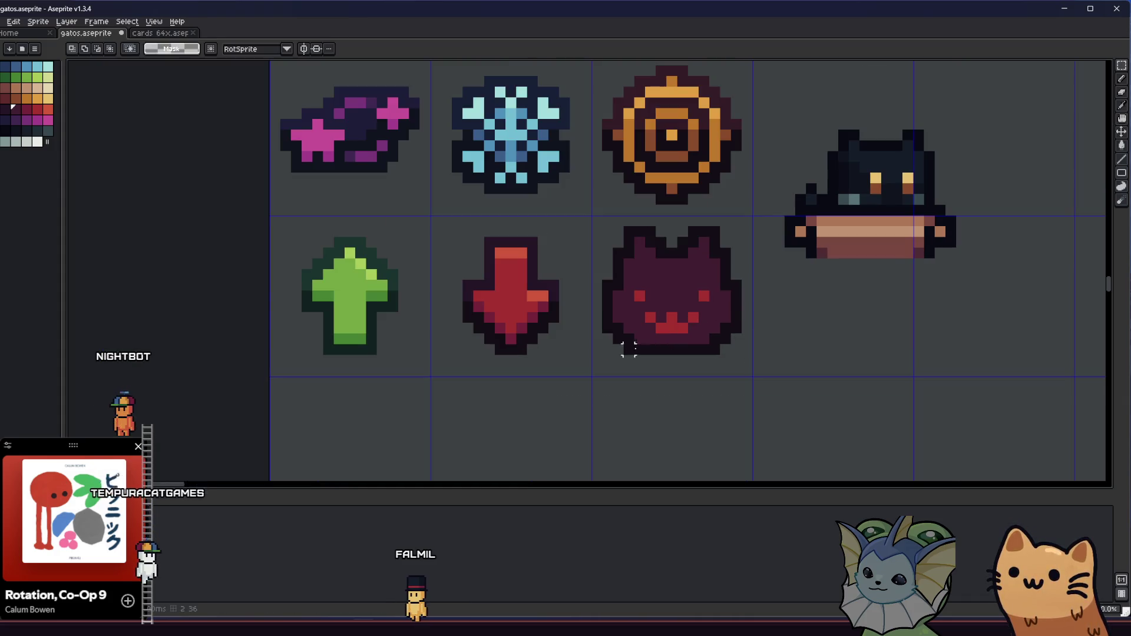
pyautogui.scroll(-3, 639, 349)
pyautogui.scroll(4, 544, 336)
pyautogui.press('i')
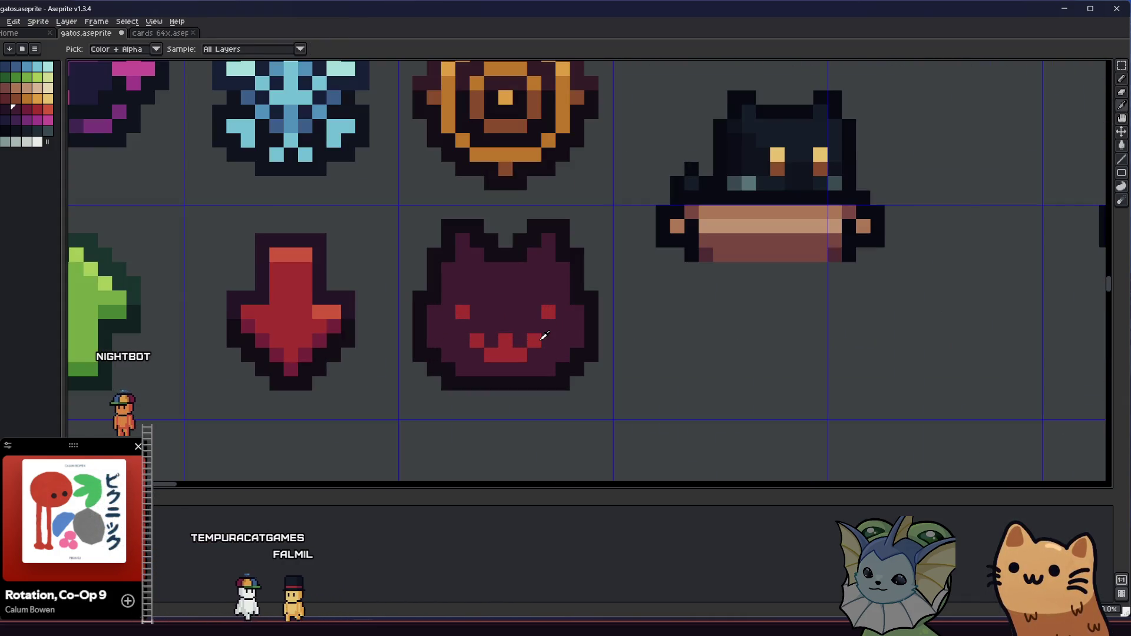
pyautogui.scroll(2, 544, 336)
pyautogui.press('b')
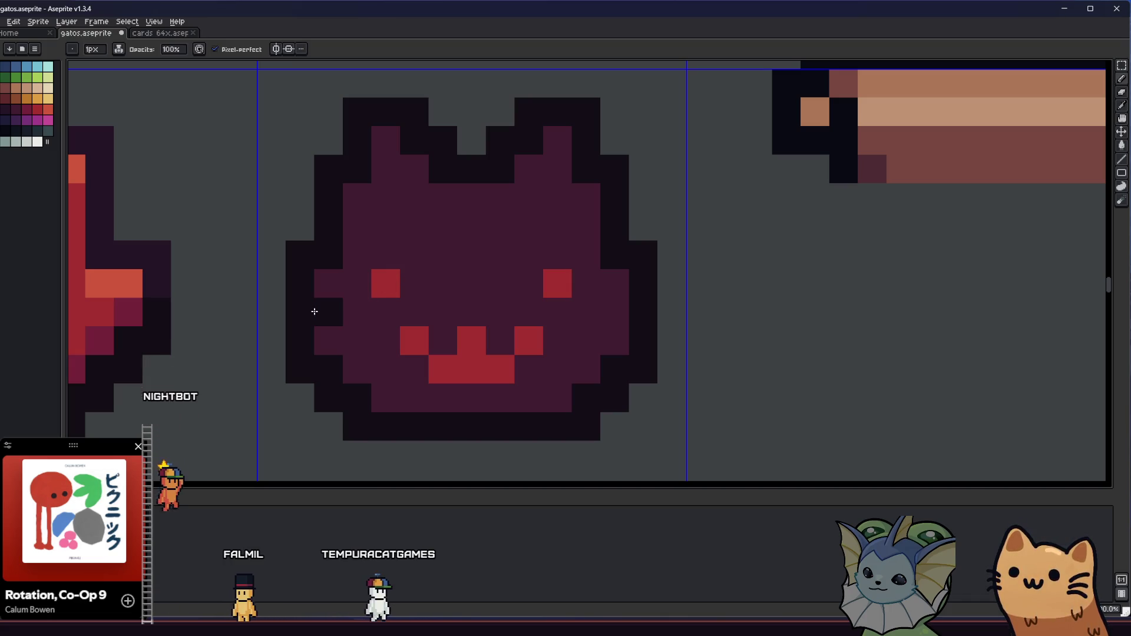
pyautogui.scroll(-3, 438, 352)
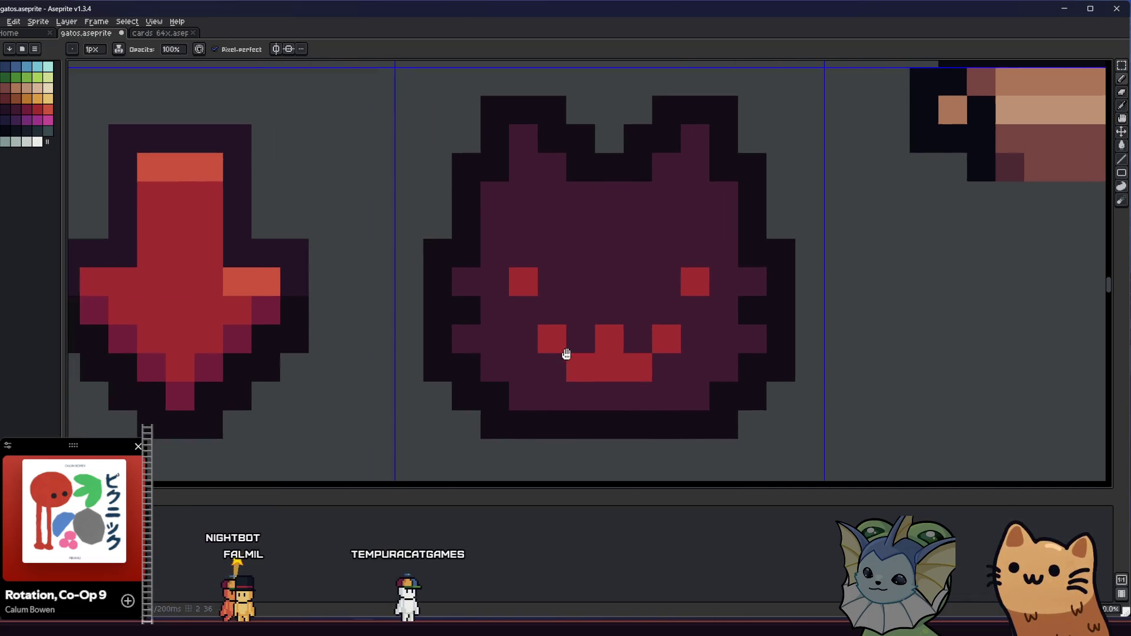
pyautogui.scroll(2, 459, 358)
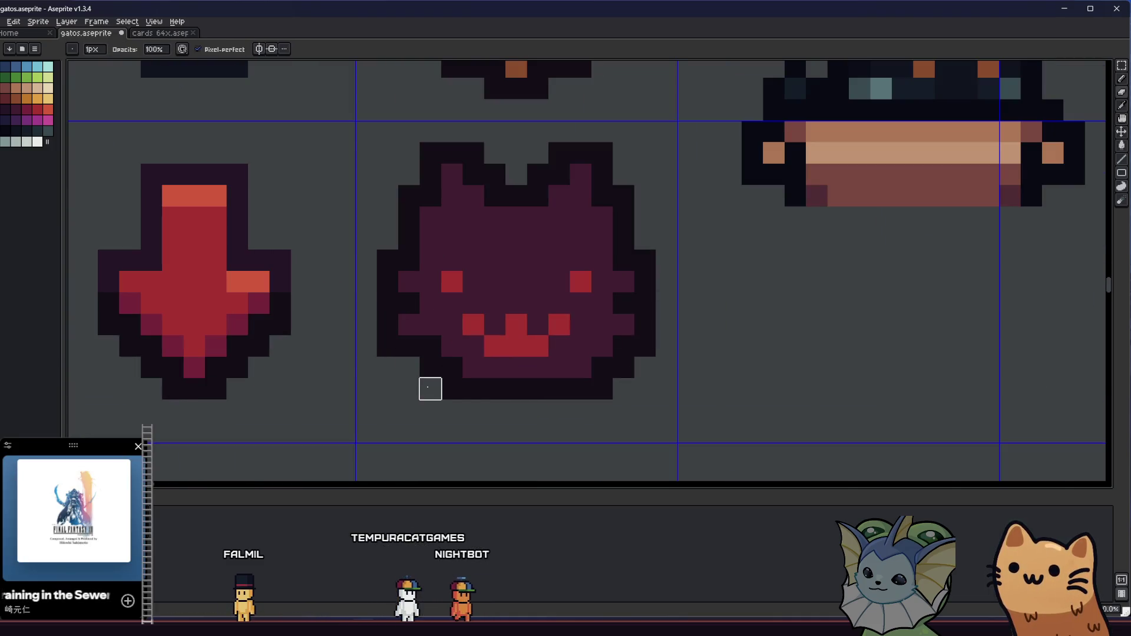
pyautogui.click(582, 366)
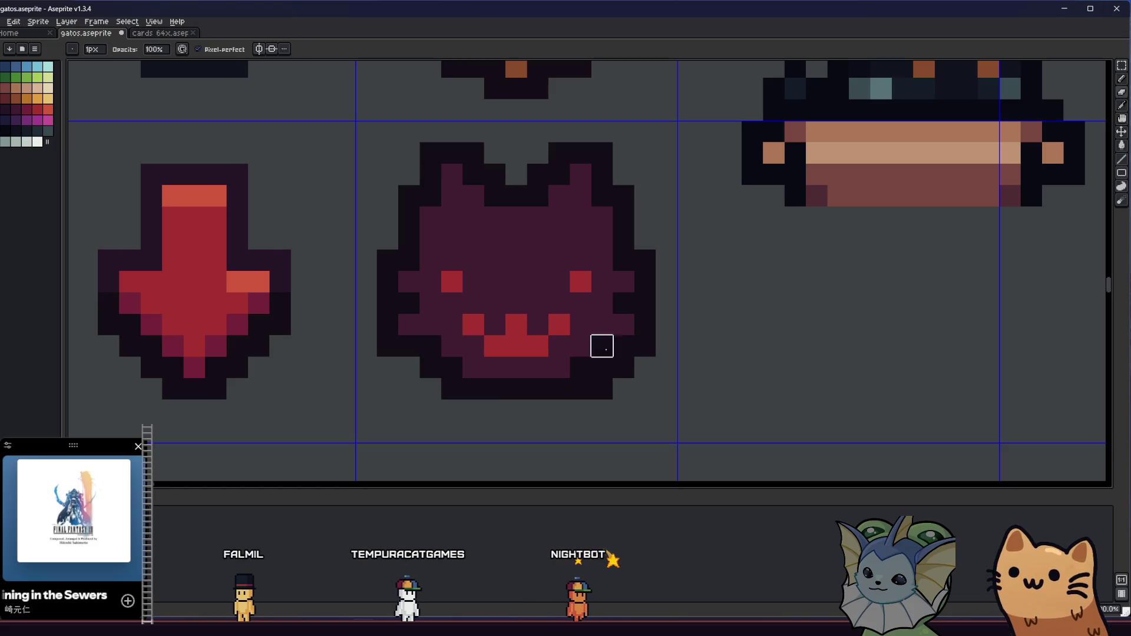
pyautogui.scroll(-5, 601, 389)
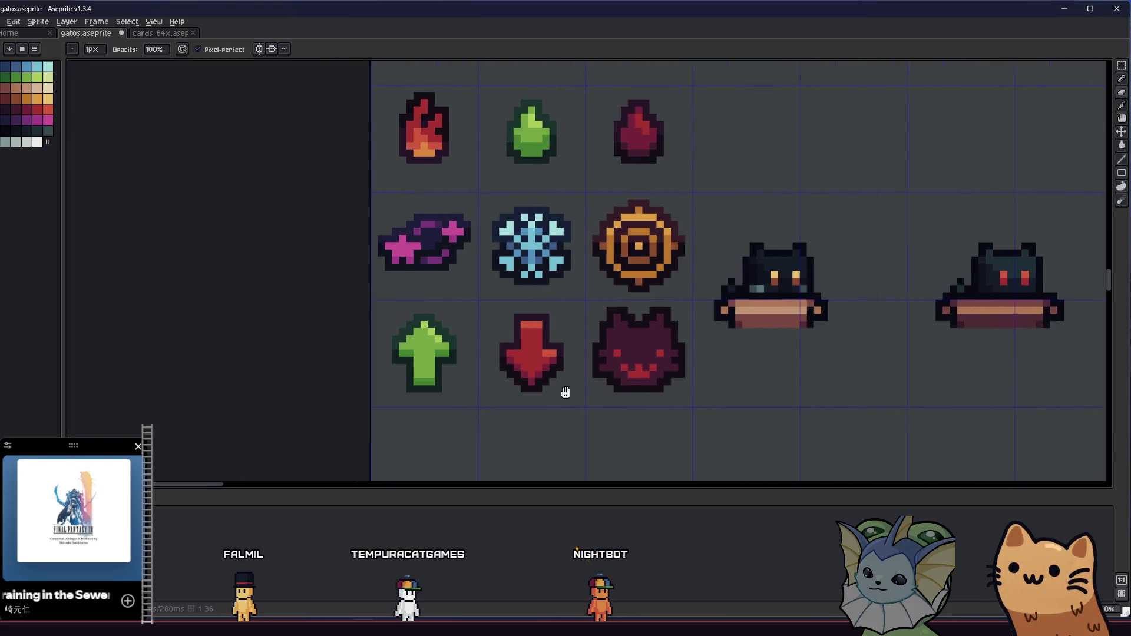
pyautogui.scroll(5, 629, 396)
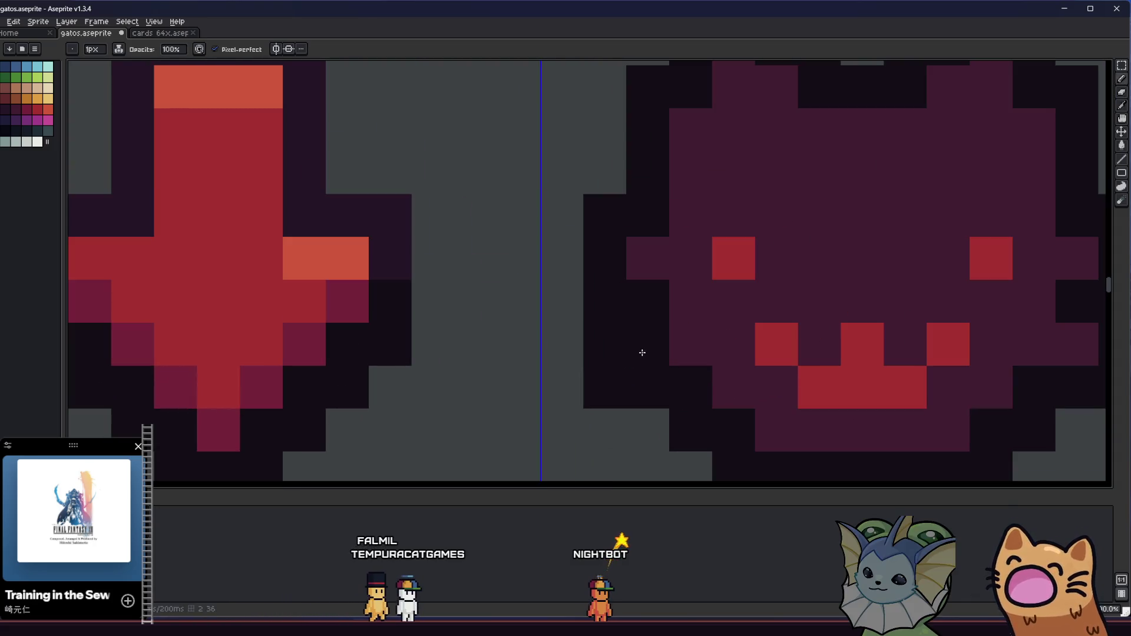
pyautogui.scroll(-3, 387, 340)
pyautogui.scroll(4, 353, 377)
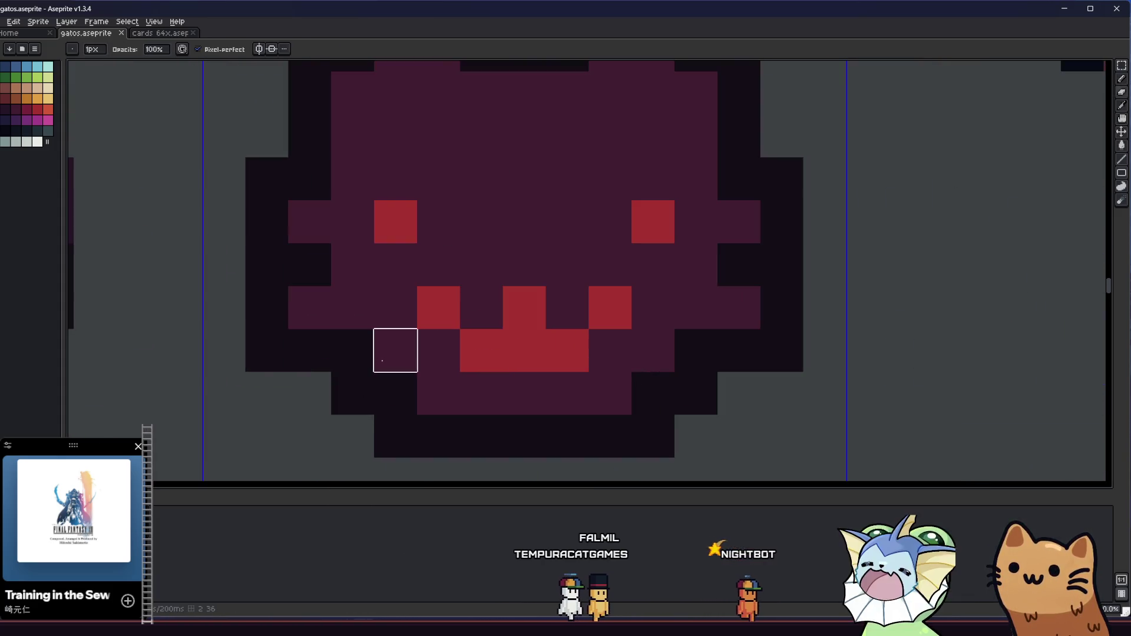
# Step: Select the top of the face icon so the horns and top edge sit one pixel lower
pyautogui.press('m')
pyautogui.moveTo(374, 289); pyautogui.dragTo(417, 328)
pyautogui.scroll(-4, 375, 316)
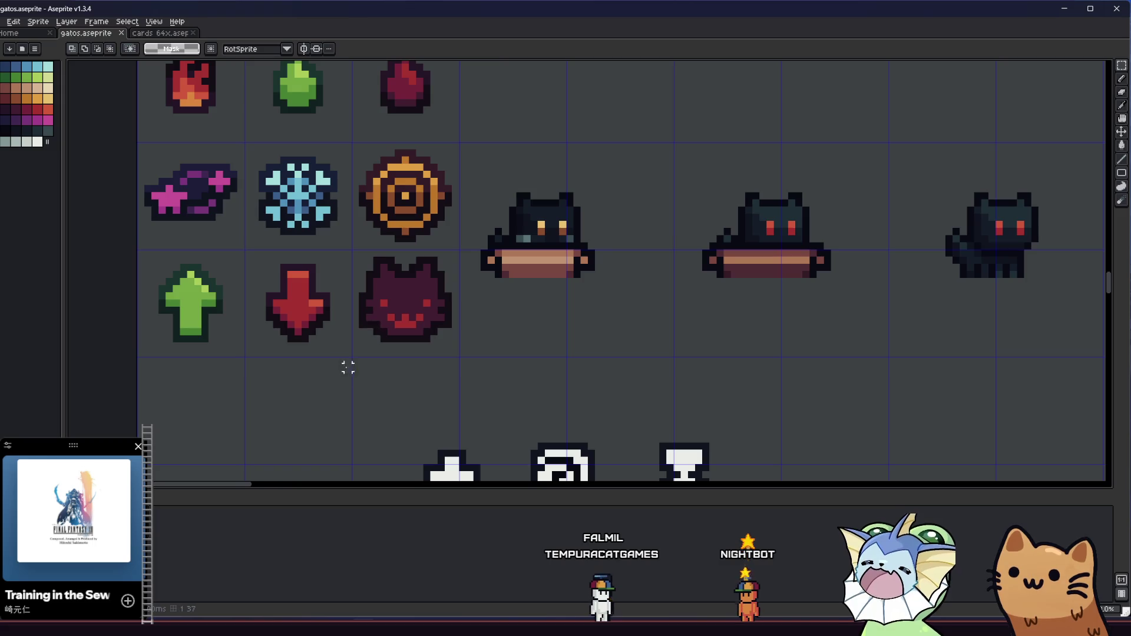
pyautogui.scroll(3, 346, 365)
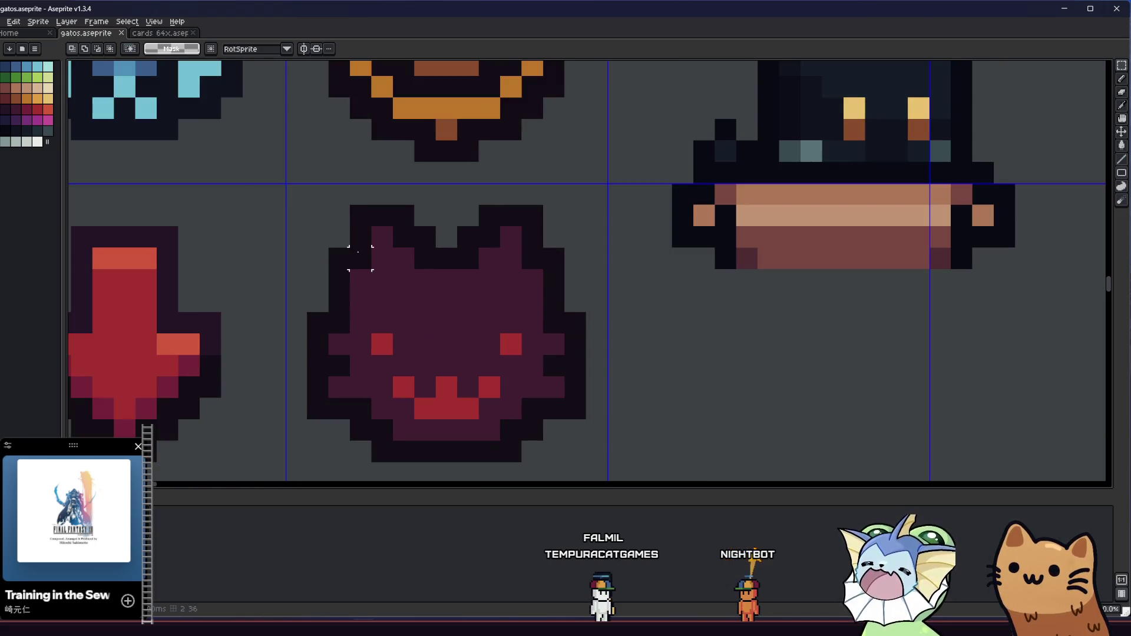
pyautogui.press('i')
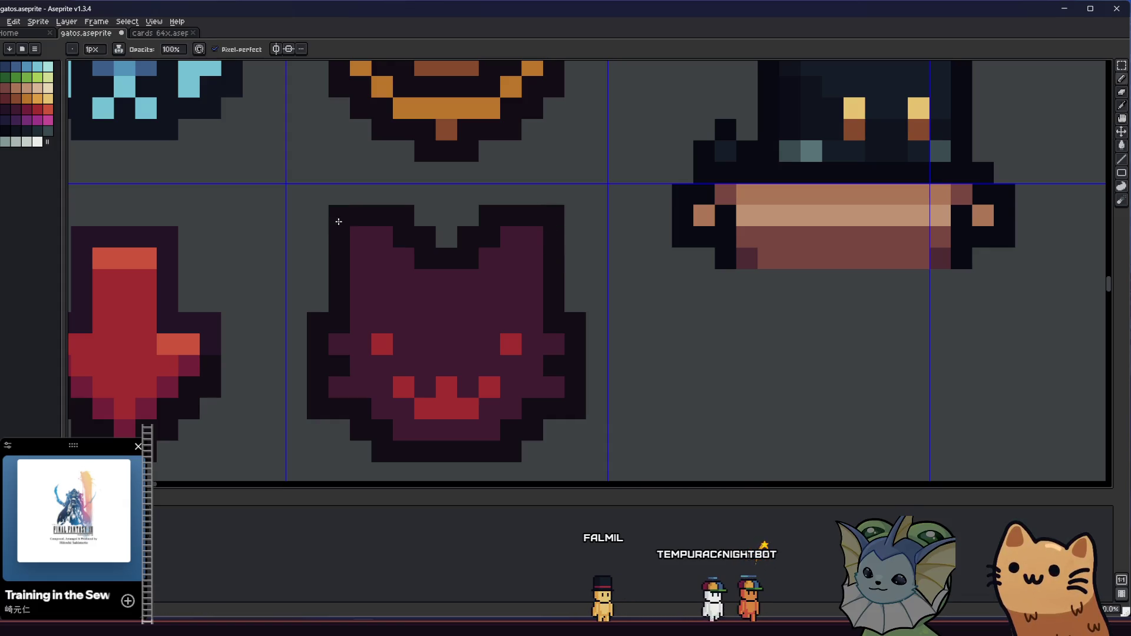
pyautogui.scroll(-4, 342, 230)
pyautogui.press('m')
pyautogui.scroll(2, 343, 229)
pyautogui.moveTo(321, 195)
pyautogui.mouseDown()
pyautogui.moveTo(379, 232)
pyautogui.moveTo(424, 232)
pyautogui.moveTo(430, 246)
pyautogui.mouseUp()
pyautogui.scroll(2, 353, 229)
pyautogui.moveTo(295, 162)
pyautogui.mouseDown()
pyautogui.moveTo(513, 248)
pyautogui.moveTo(534, 273)
pyautogui.mouseUp()
pyautogui.hotkey('ctrl', 'd')
pyautogui.scroll(-4, 434, 366)
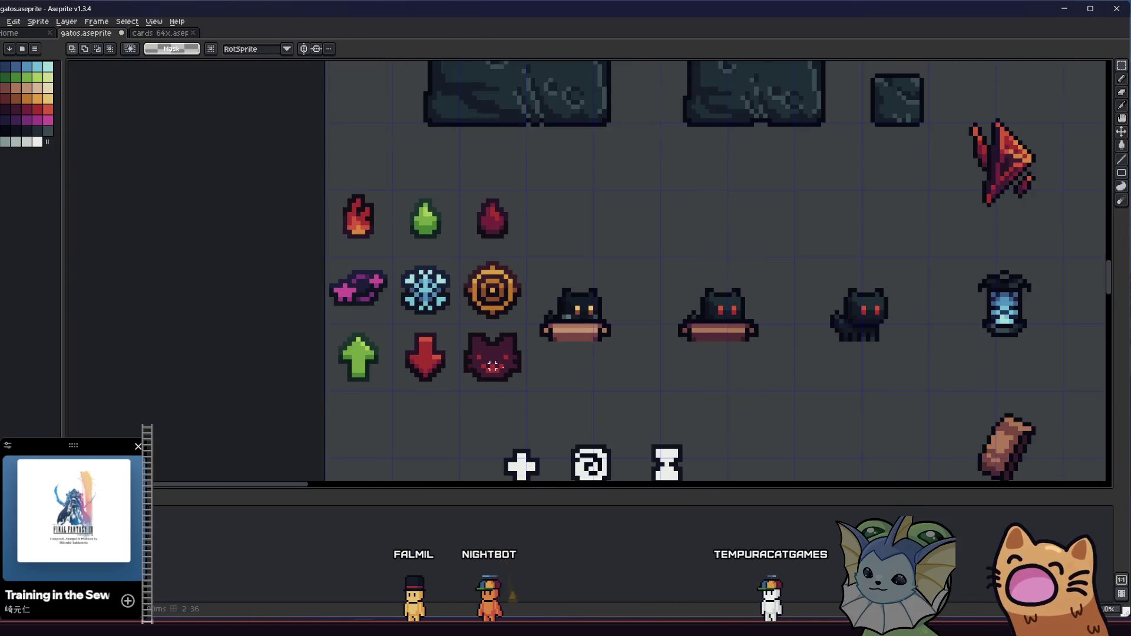
pyautogui.moveTo(396, 390); pyautogui.dragTo(451, 390)
pyautogui.scroll(4, 518, 353)
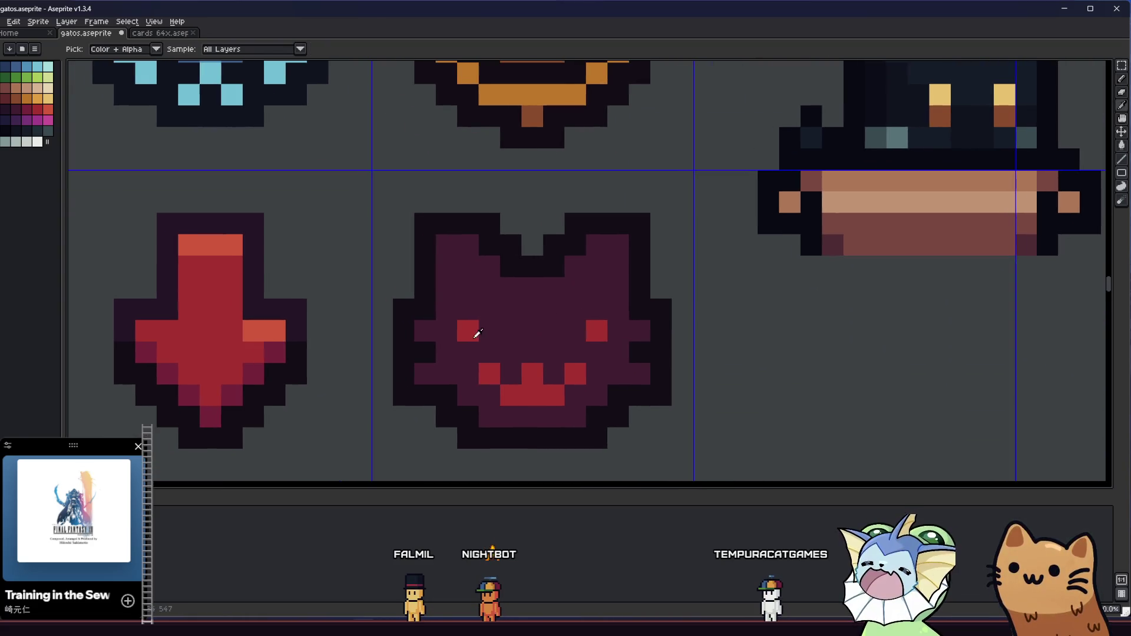
# Step: Shrink the eyes and cover the red mouth bar with dark purple, leaving one red centre pixel
pyautogui.press('b')
pyautogui.click(580, 334)
pyautogui.keyDown('alt'); pyautogui.click(599, 310); pyautogui.keyUp('alt')
pyautogui.click(599, 330)
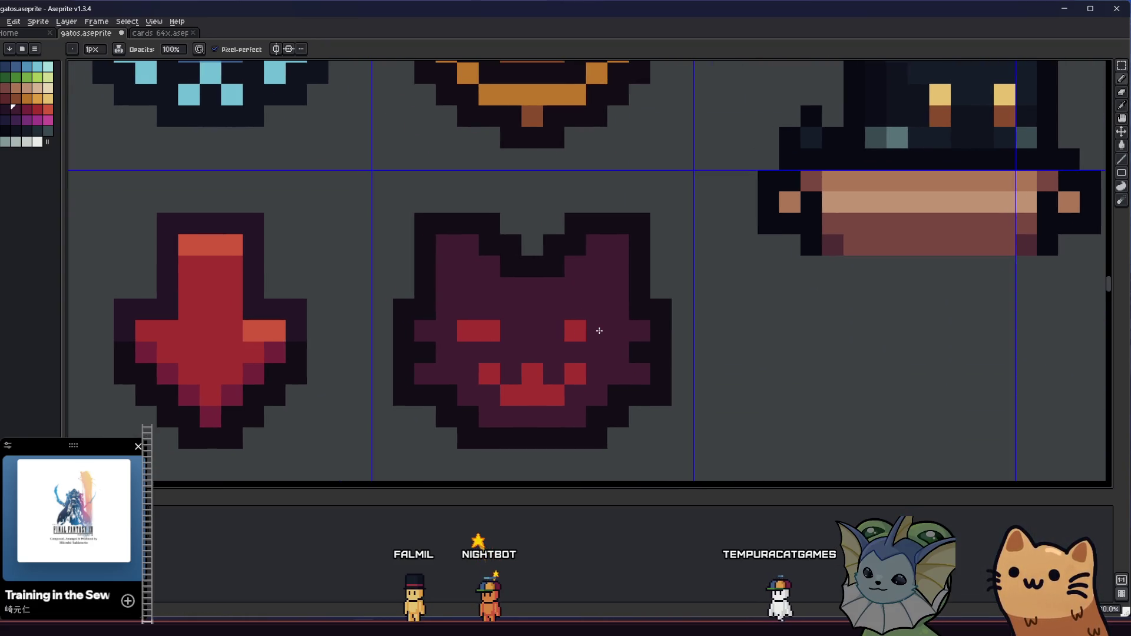
pyautogui.click(457, 326)
pyautogui.click(527, 367)
pyautogui.moveTo(546, 372)
pyautogui.mouseDown()
pyautogui.moveTo(548, 391)
pyautogui.moveTo(510, 394)
pyautogui.mouseUp()
pyautogui.keyDown('alt'); pyautogui.click(487, 331); pyautogui.keyUp('alt')
pyautogui.click(527, 377)
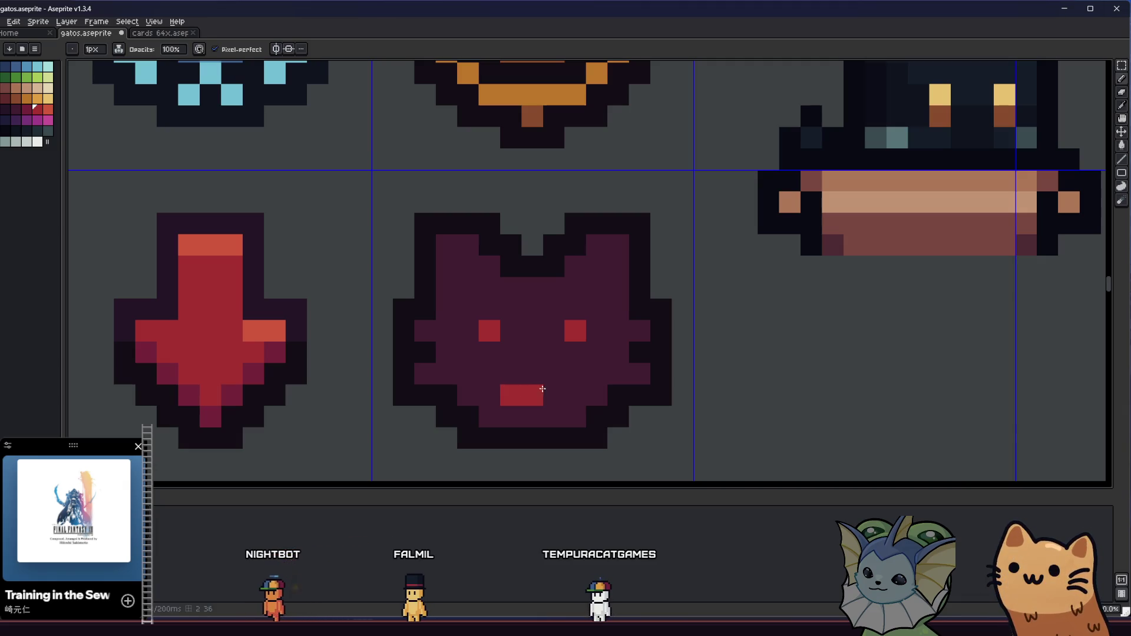
pyautogui.moveTo(383, 404)
pyautogui.mouseDown()
pyautogui.moveTo(589, 396)
pyautogui.moveTo(461, 406)
pyautogui.mouseUp()
pyautogui.scroll(-5, 583, 412)
pyautogui.scroll(4, 492, 383)
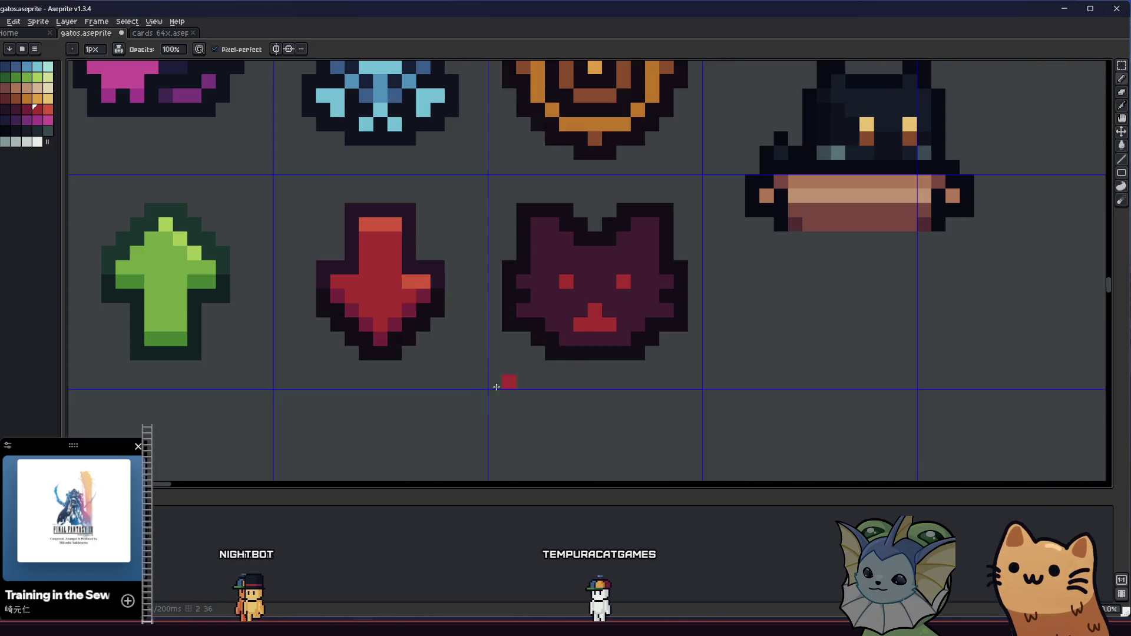
pyautogui.scroll(2, 494, 322)
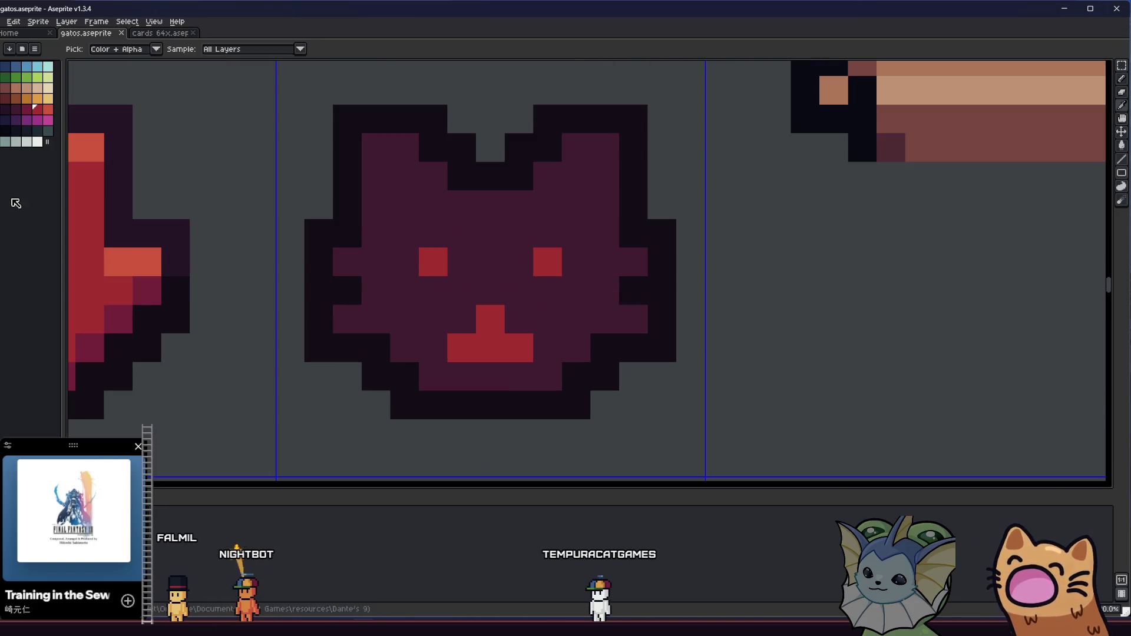
# Step: Repaint the cat's eyes and nose in tan
pyautogui.press('b')
pyautogui.moveTo(490, 319)
pyautogui.mouseDown()
pyautogui.moveTo(462, 348)
pyautogui.moveTo(519, 348)
pyautogui.mouseUp()
pyautogui.click(433, 262)
pyautogui.click(541, 270)
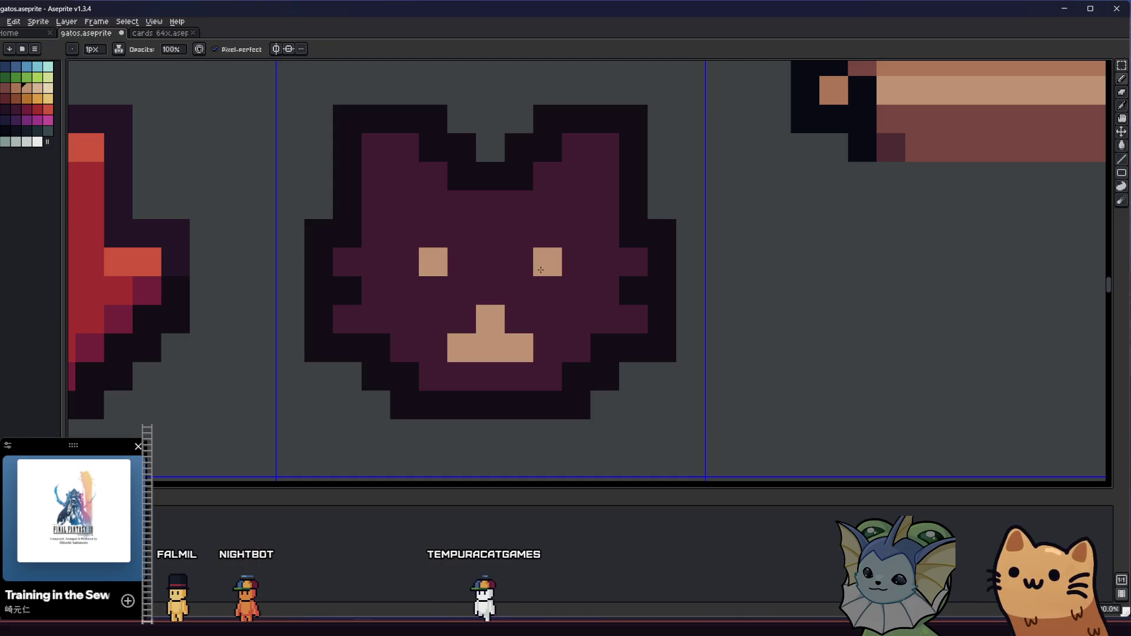
pyautogui.hscroll(-5, 416, 331)
pyautogui.hscroll(5, 424, 384)
# Step: Remove a stray tan pixel and shift the tan mouth one pixel to the right
pyautogui.rightClick(454, 358)
pyautogui.click(479, 324)
pyautogui.rightClick(479, 324)
pyautogui.click(512, 330)
pyautogui.click(568, 329)
pyautogui.keyDown('alt'); pyautogui.click(552, 298); pyautogui.keyUp('alt')
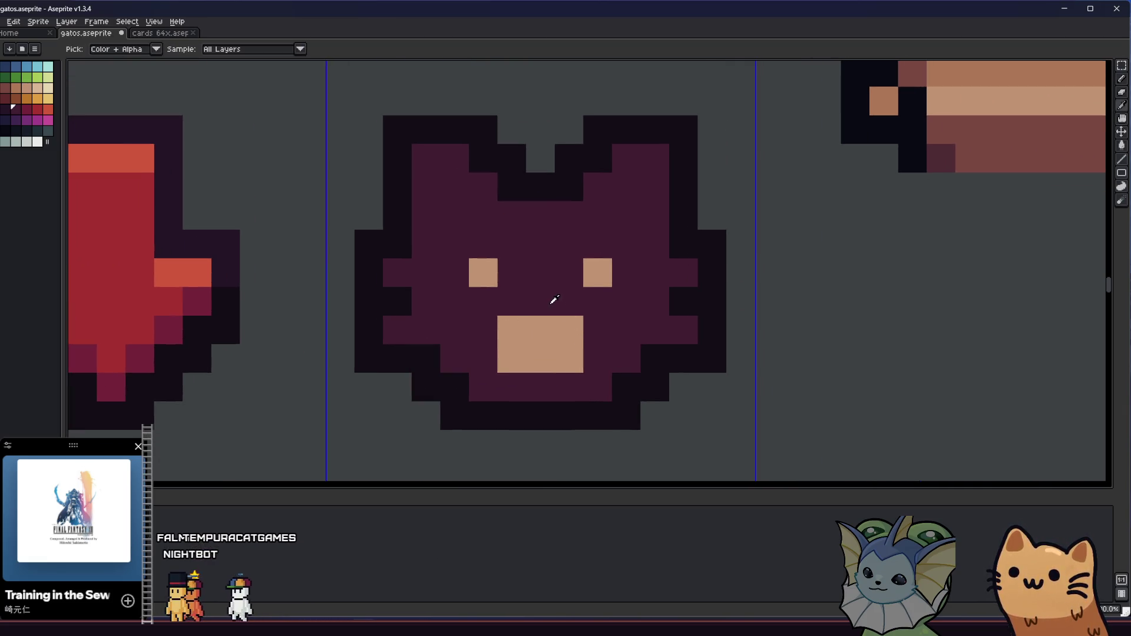
pyautogui.click(540, 330)
pyautogui.click(511, 358)
pyautogui.scroll(-5, 523, 343)
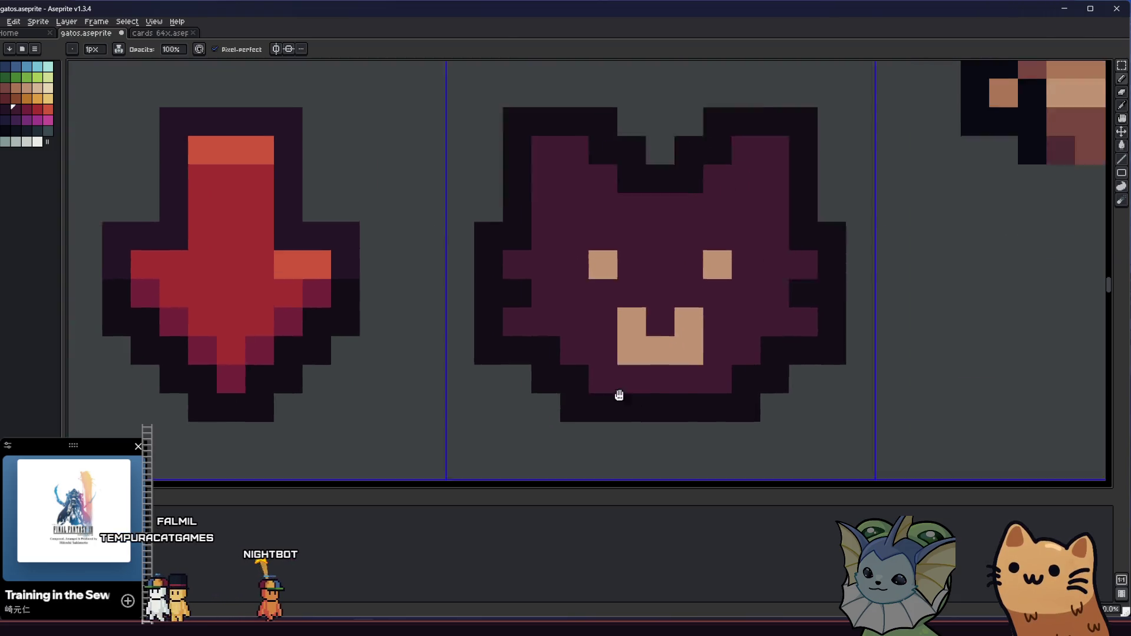
pyautogui.scroll(5, 454, 388)
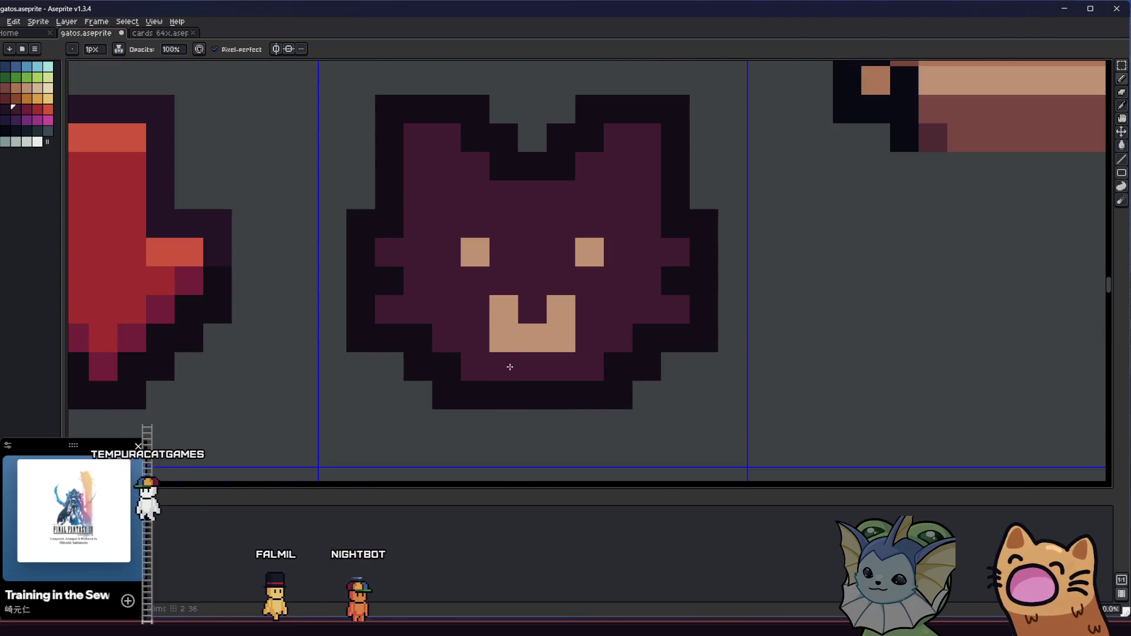
# Step: Clear the block mouth's middle pixels and redraw it as a small tan V
pyautogui.rightClick(532, 338)
pyautogui.click(561, 338)
pyautogui.moveTo(432, 383); pyautogui.dragTo(616, 404)
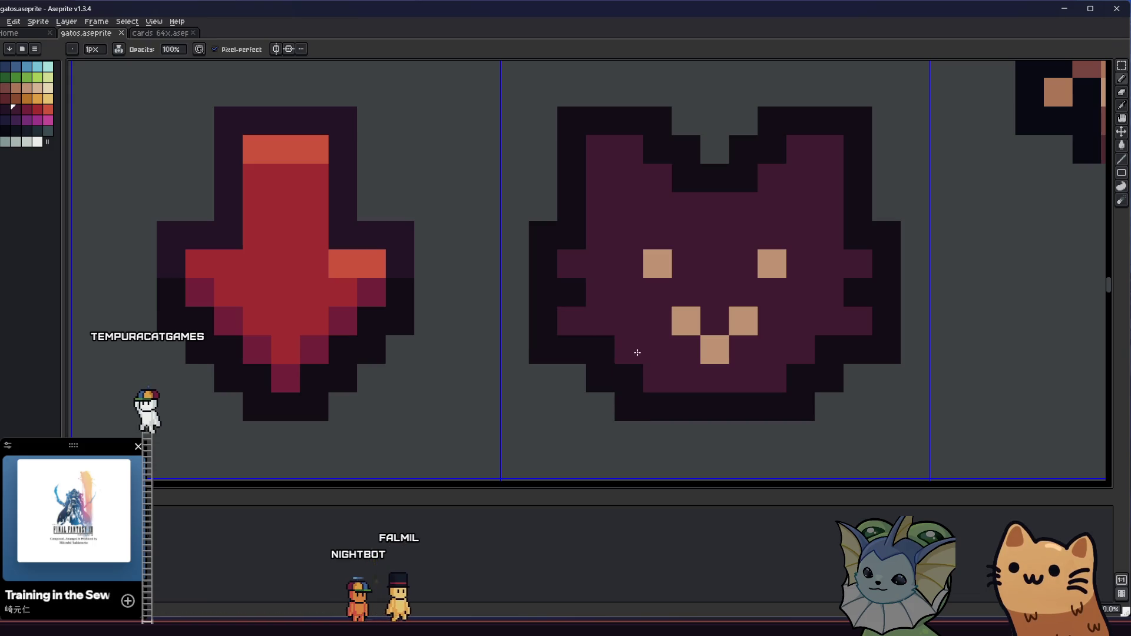
pyautogui.moveTo(636, 353); pyautogui.dragTo(563, 335)
pyautogui.scroll(-5, 563, 335)
pyautogui.scroll(4, 480, 342)
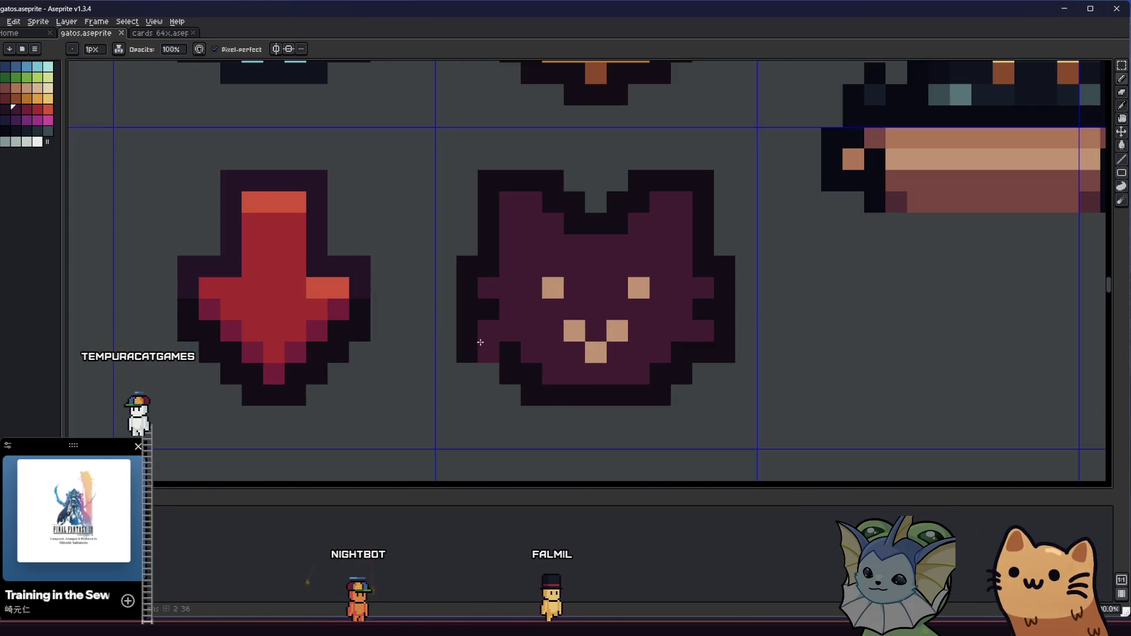
pyautogui.moveTo(436, 332); pyautogui.dragTo(406, 319)
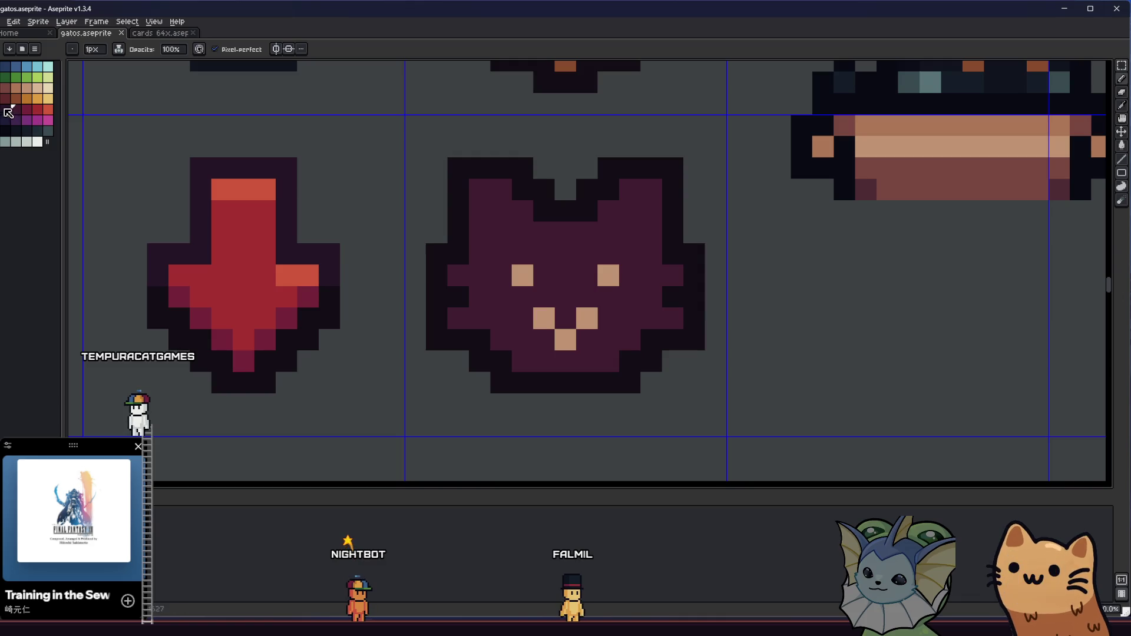
# Step: Paint-bucket the cat's purple face with maroon shades, ending on a lighter reddish maroon
pyautogui.press('g')
pyautogui.click(504, 269)
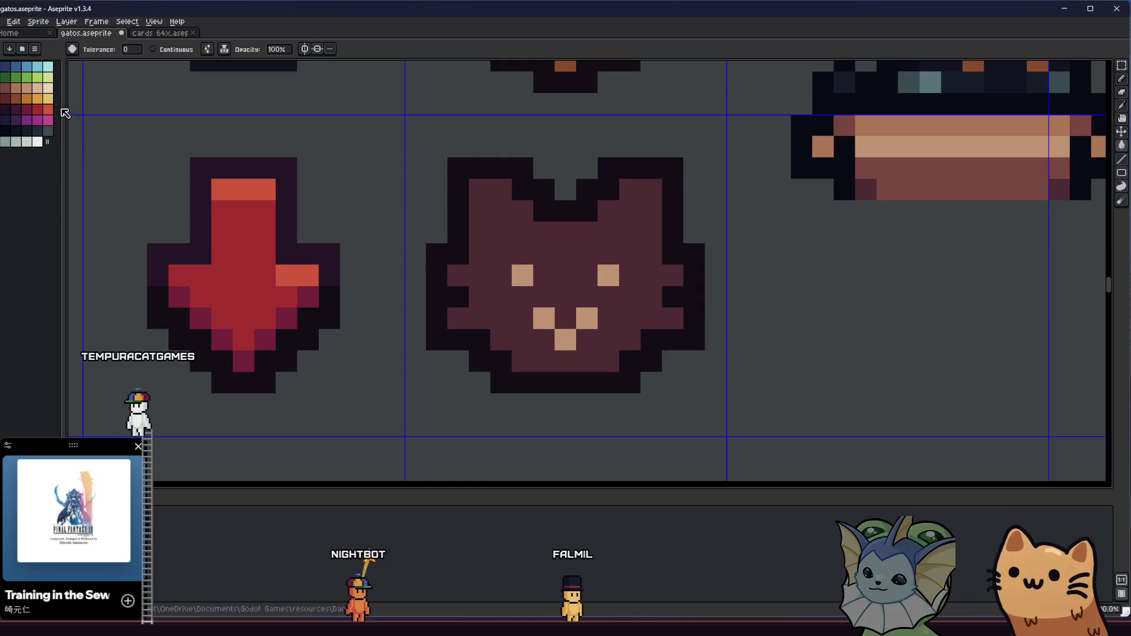
pyautogui.click(479, 232)
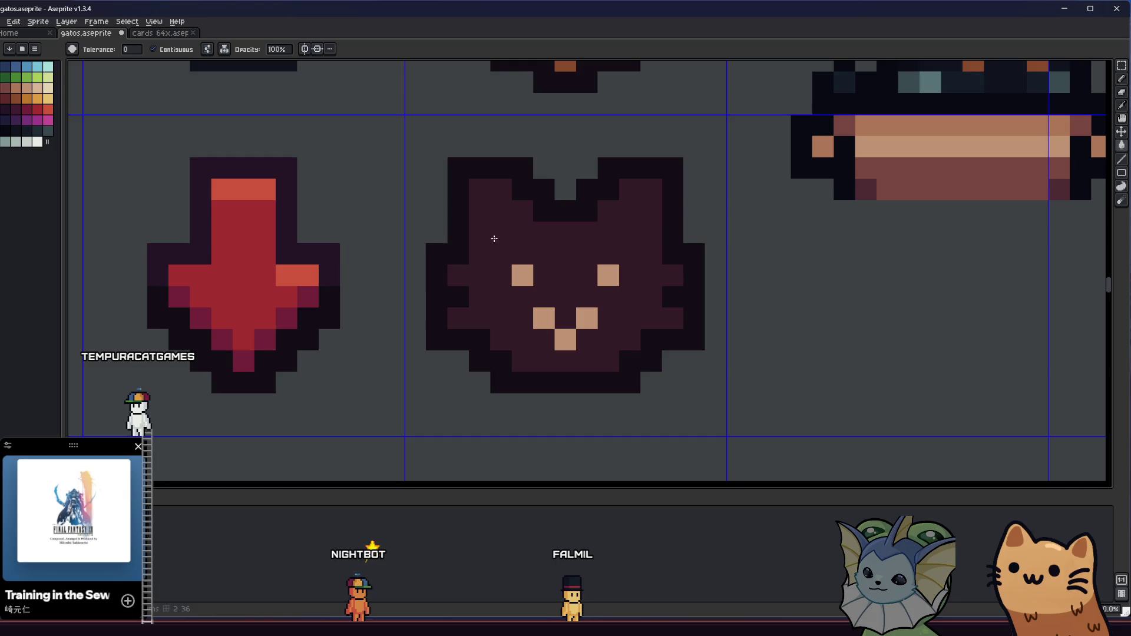
pyautogui.moveTo(310, 256); pyautogui.dragTo(398, 278)
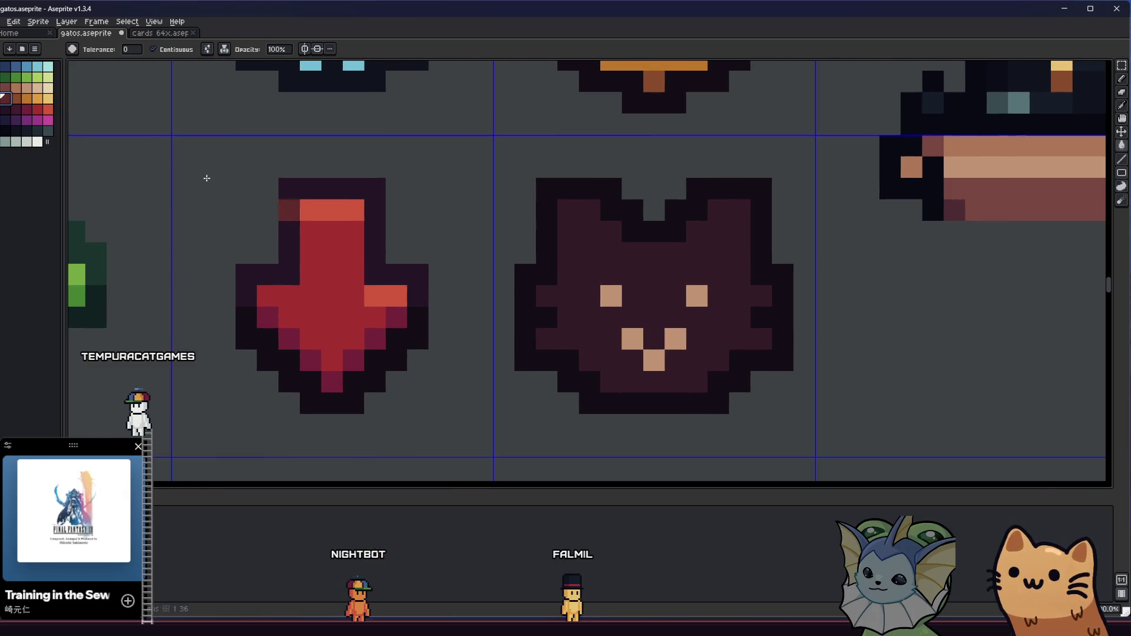
pyautogui.click(586, 263)
# Step: Pan across the icon grid to show the green arrow, red arrow and cat icons
pyautogui.scroll(-5, 585, 263)
pyautogui.moveTo(537, 296); pyautogui.dragTo(290, 362)
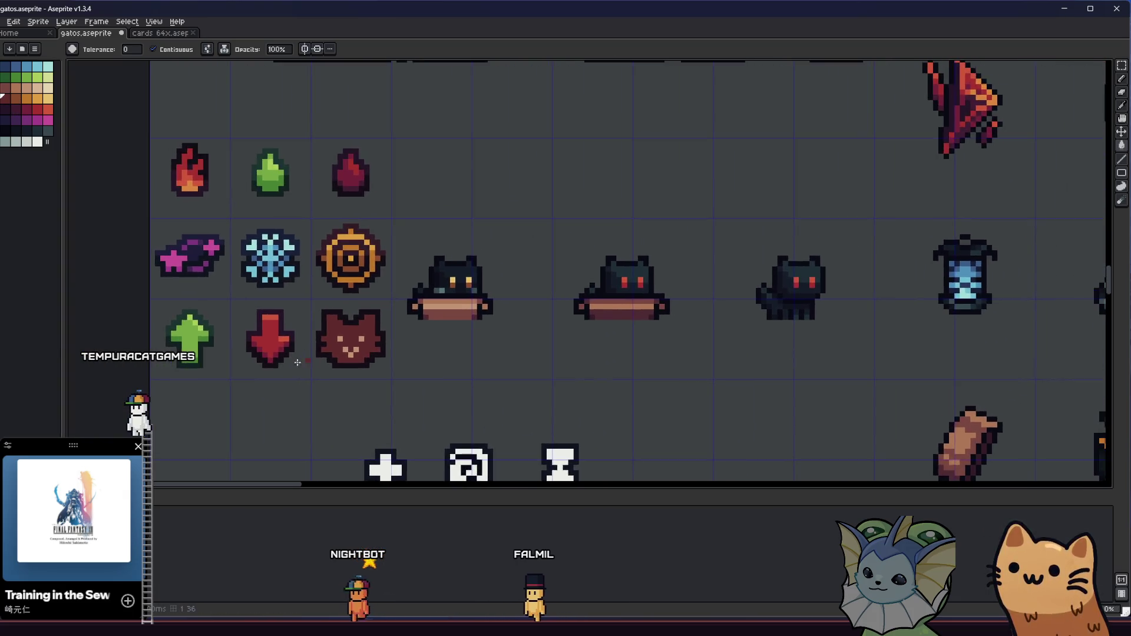
pyautogui.scroll(-2, 289, 362)
pyautogui.scroll(5, 289, 362)
pyautogui.press('i')
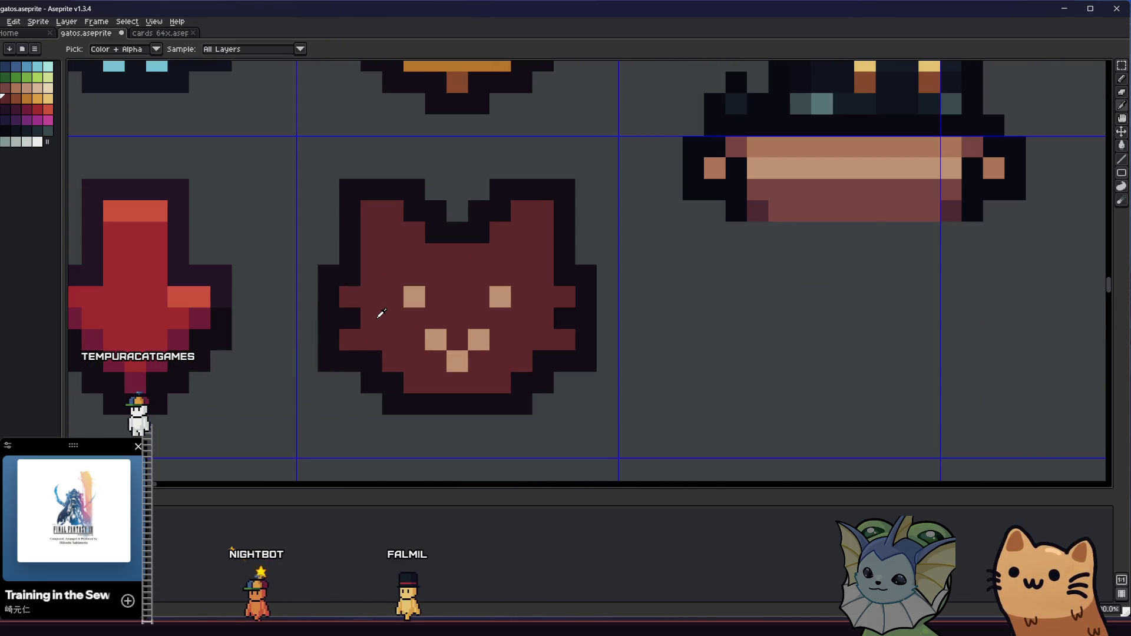
pyautogui.moveTo(308, 369)
pyautogui.mouseDown()
pyautogui.moveTo(694, 370)
pyautogui.moveTo(570, 356)
pyautogui.mouseUp()
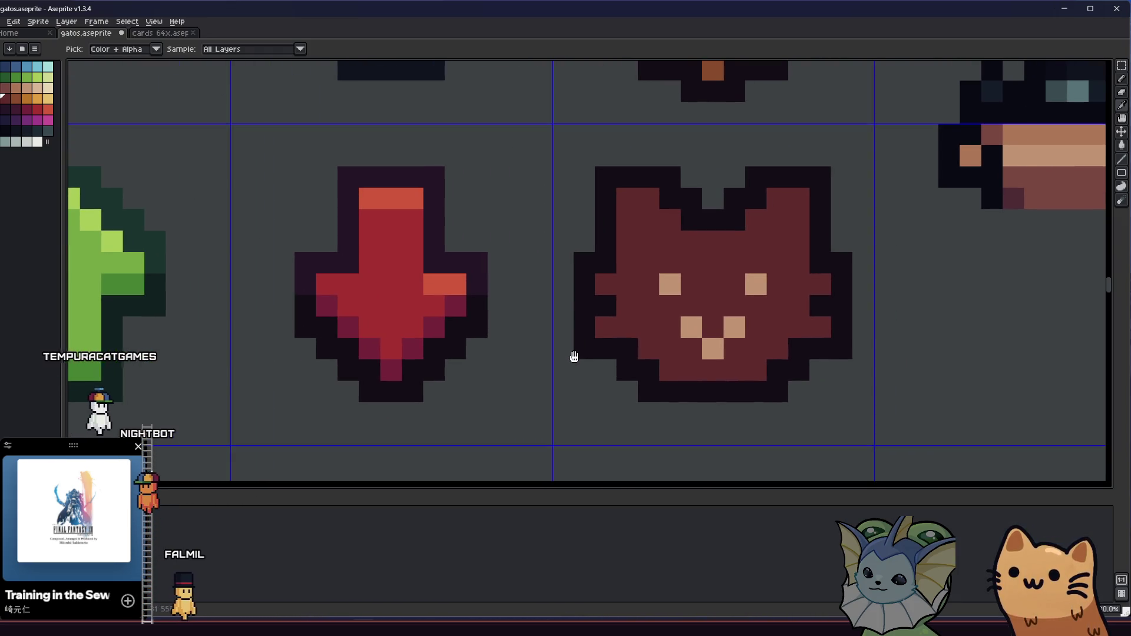
pyautogui.scroll(-3, 521, 356)
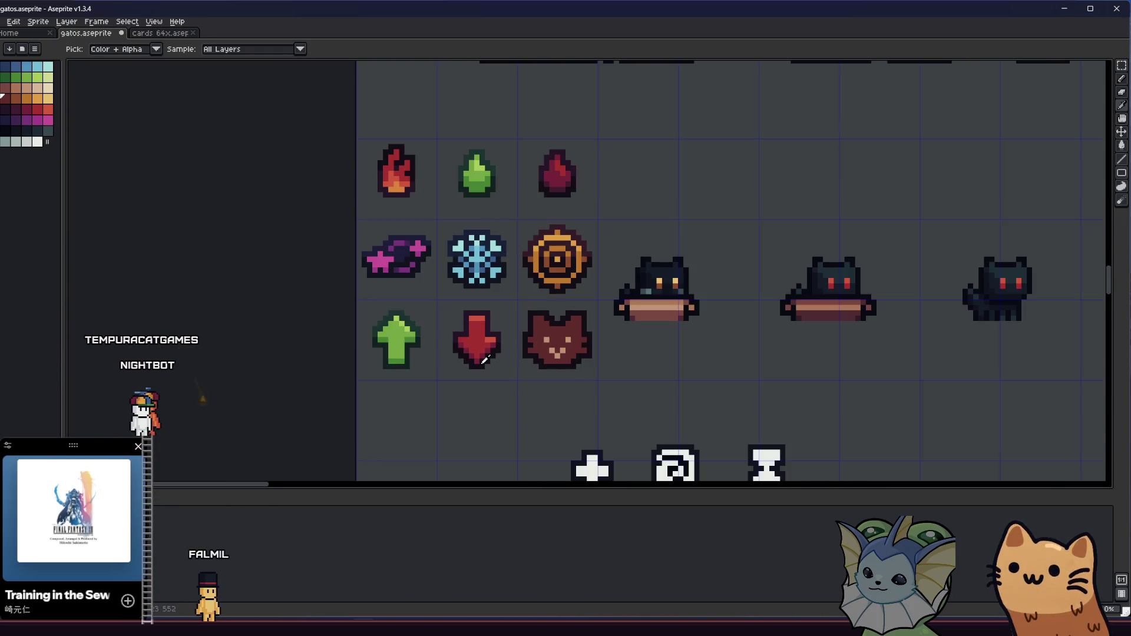
pyautogui.scroll(2, 484, 360)
pyautogui.moveTo(472, 356)
pyautogui.mouseDown()
pyautogui.moveTo(379, 369)
pyautogui.moveTo(334, 361)
pyautogui.moveTo(348, 362)
pyautogui.mouseUp()
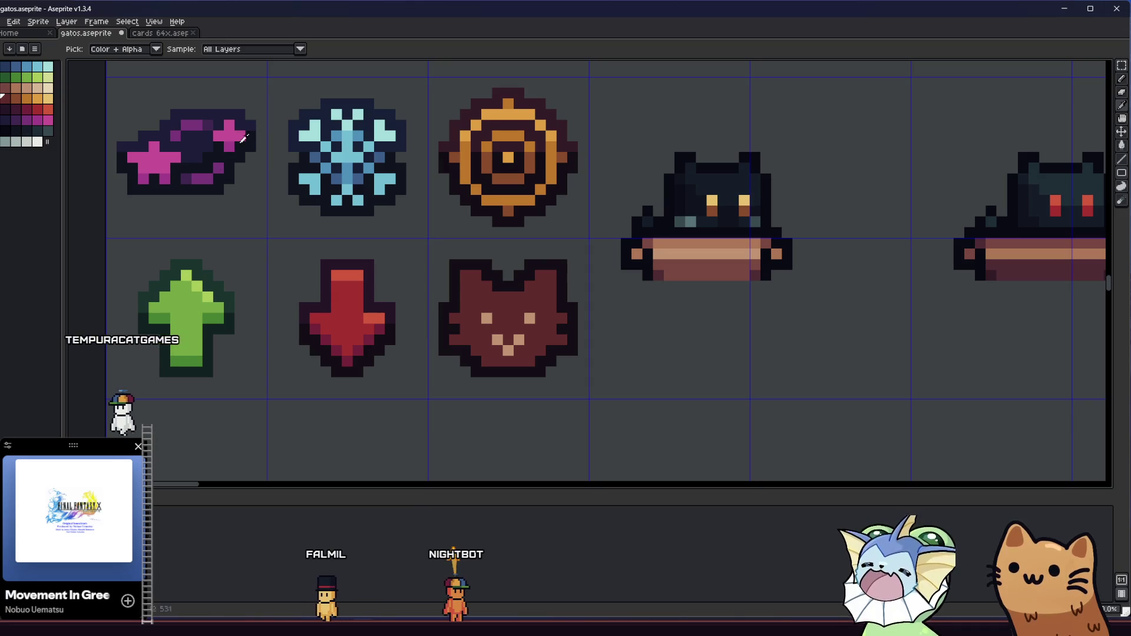
# Step: Sample pink from an existing icon and draw a small heart below the cat face
pyautogui.press('b')
pyautogui.click(497, 264)
pyautogui.scroll(-3, 478, 244)
pyautogui.click(475, 348)
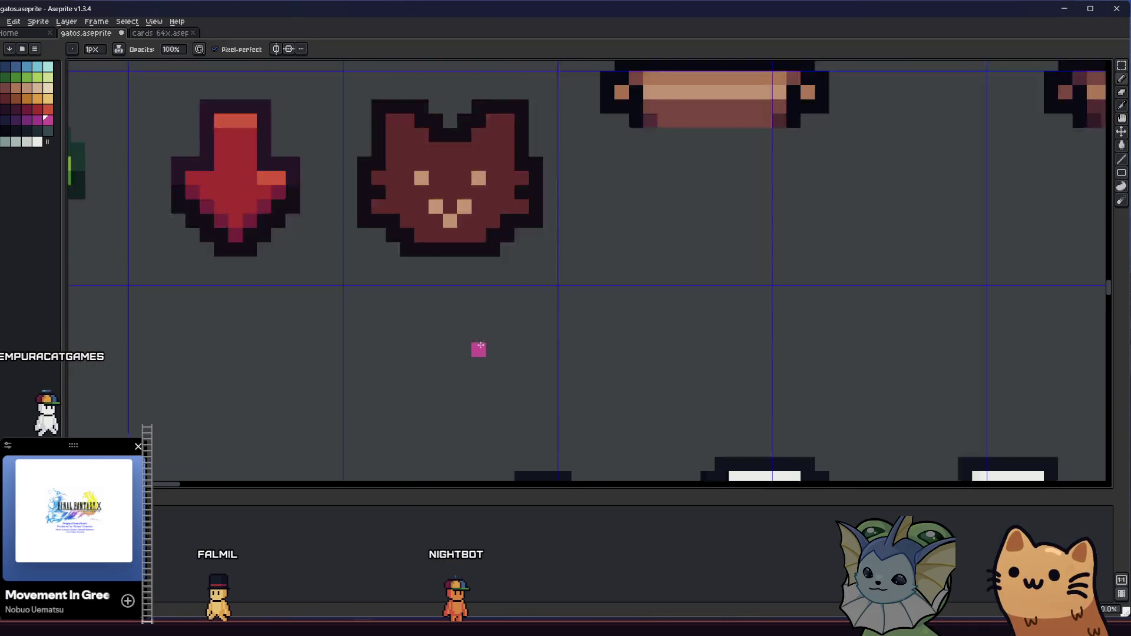
pyautogui.scroll(3, 518, 284)
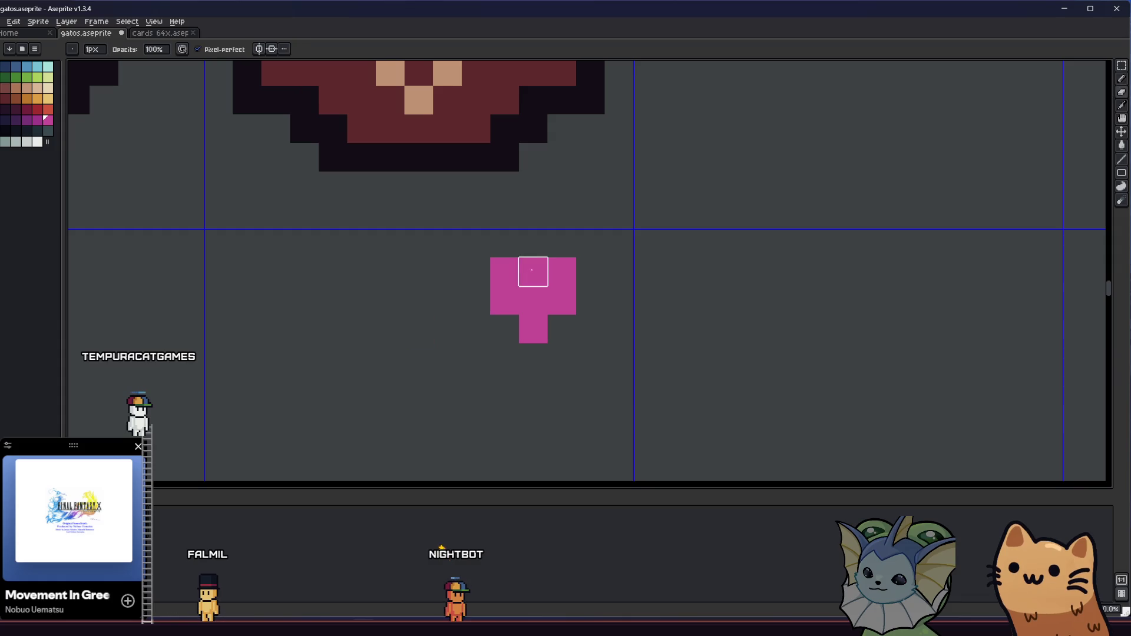
pyautogui.scroll(-4, 447, 336)
pyautogui.press('m')
pyautogui.scroll(5, 501, 333)
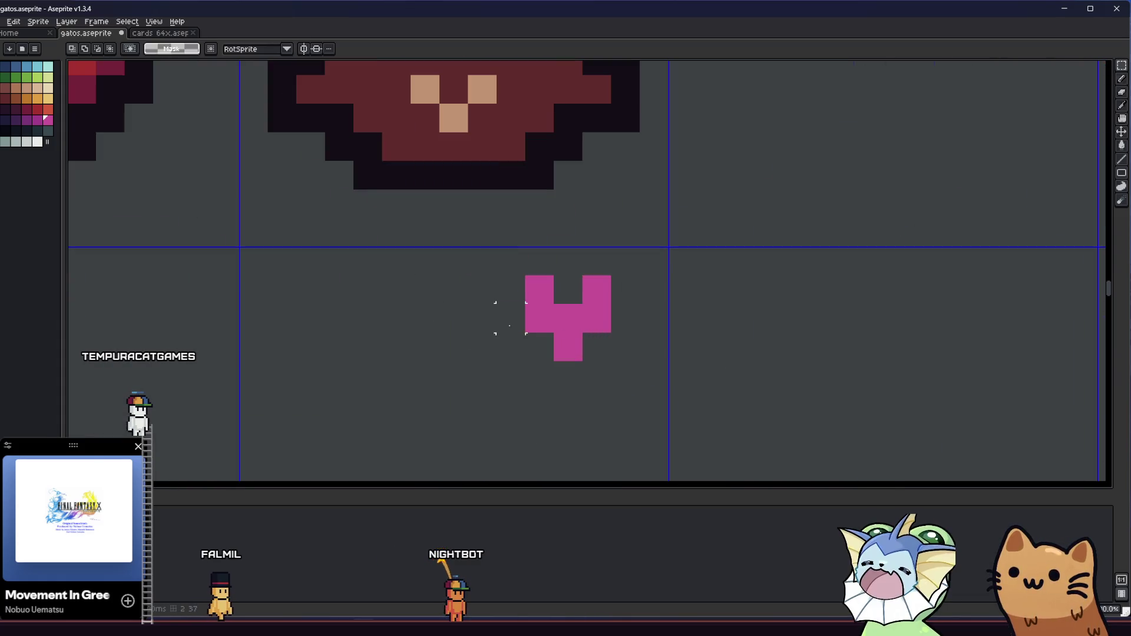
pyautogui.press('b')
pyautogui.click(538, 346)
pyautogui.click(595, 348)
pyautogui.click(566, 375)
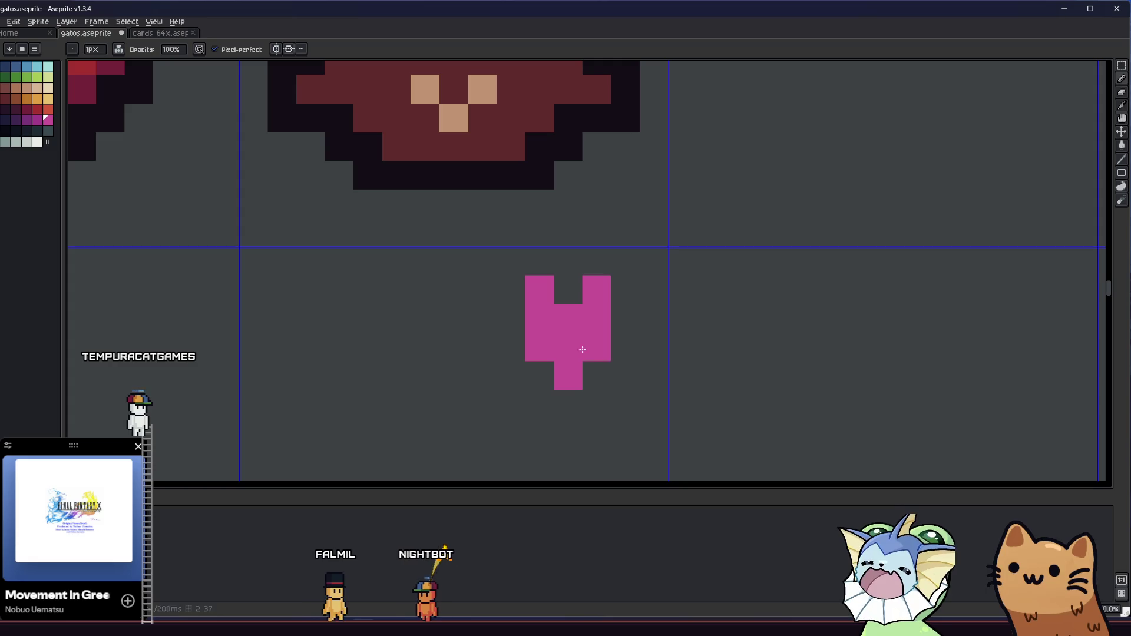
# Step: Erase a stray pixel from the heart's top and box-select the heart
pyautogui.press('e')
pyautogui.click(548, 291)
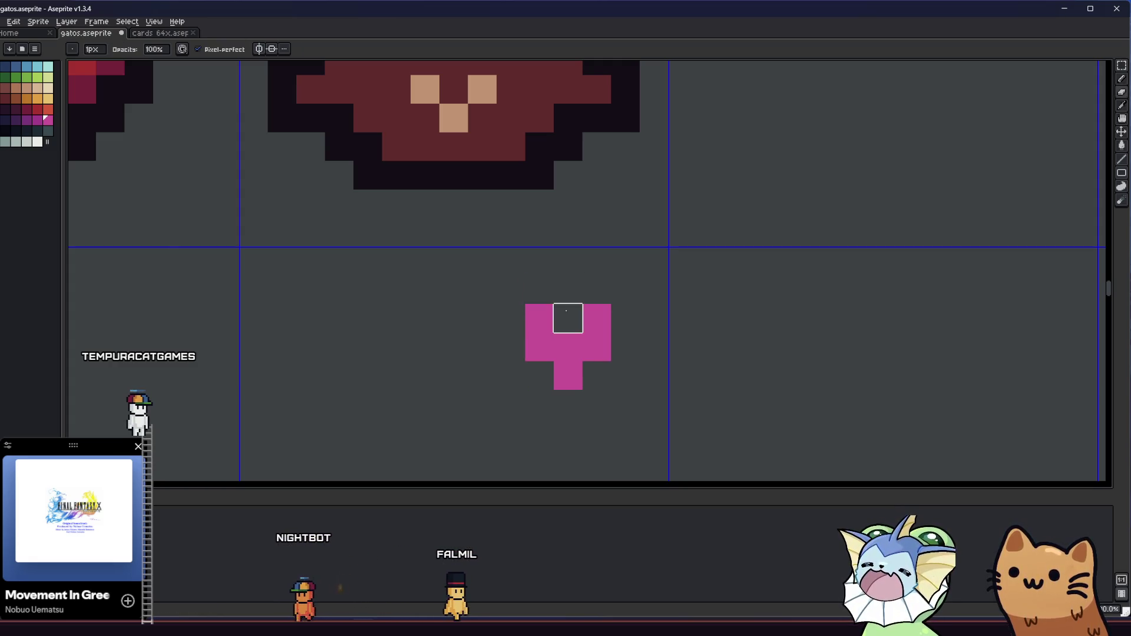
pyautogui.scroll(-4, 565, 318)
pyautogui.scroll(3, 554, 338)
pyautogui.press('m')
pyautogui.moveTo(567, 308)
pyautogui.mouseDown()
pyautogui.moveTo(657, 396)
pyautogui.moveTo(679, 397)
pyautogui.moveTo(678, 417)
pyautogui.mouseUp()
# Step: Outline the pink heart in dark Idx-31 and drag it onto the cat's top-right ear
pyautogui.hotkey('shift', 'o')
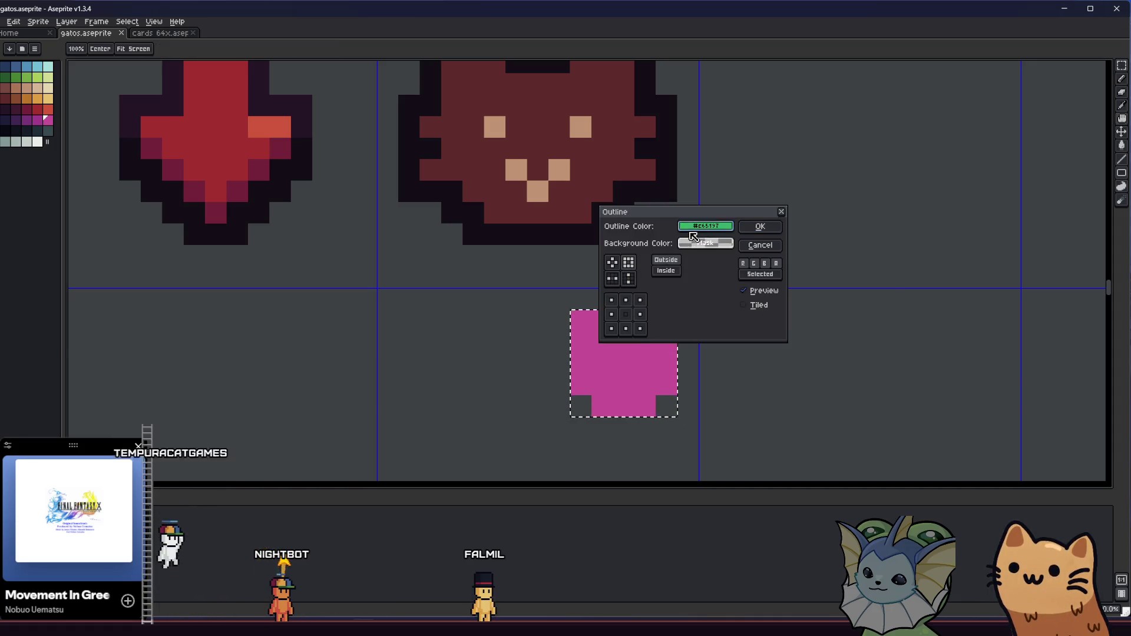
pyautogui.click(693, 229)
pyautogui.click(691, 243)
pyautogui.click(915, 270)
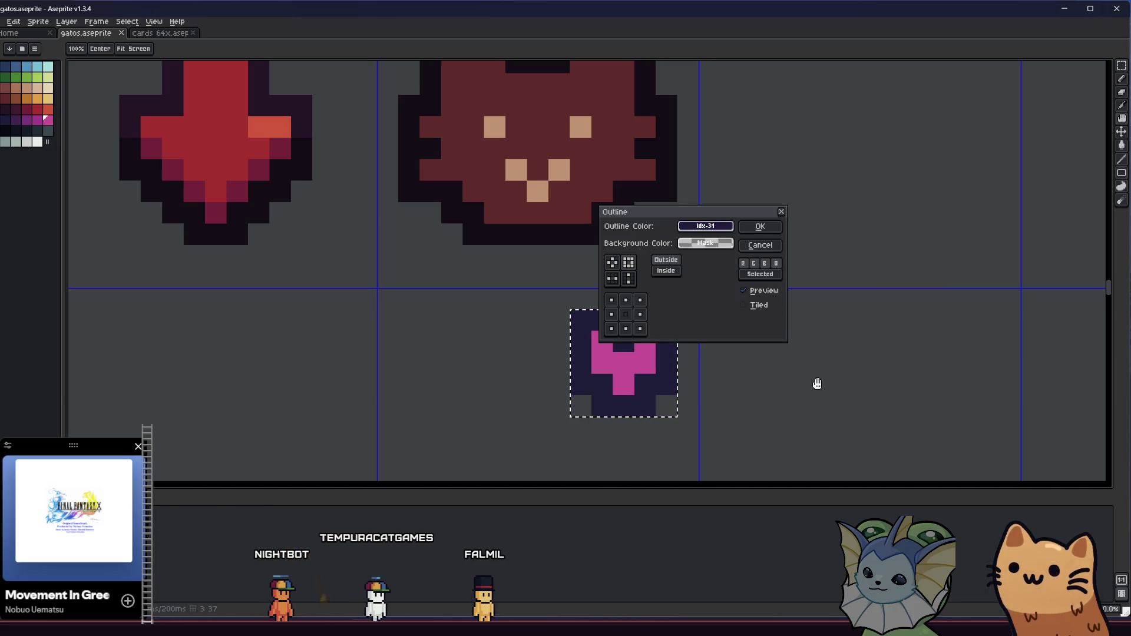
pyautogui.click(769, 229)
pyautogui.scroll(-2, 652, 341)
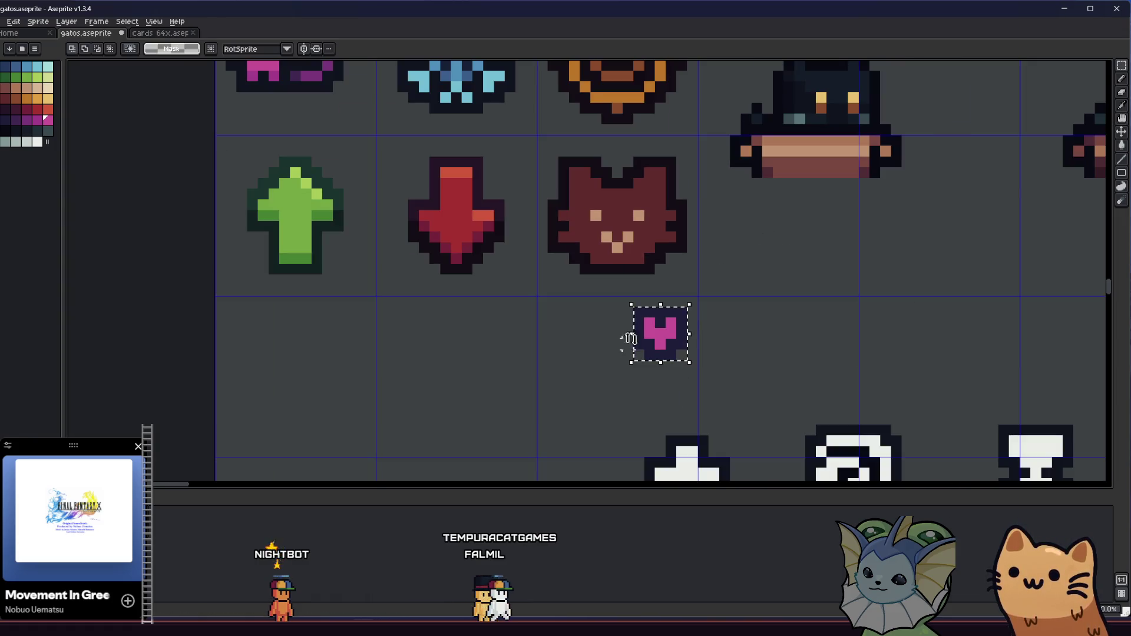
pyautogui.moveTo(643, 323); pyautogui.dragTo(646, 194)
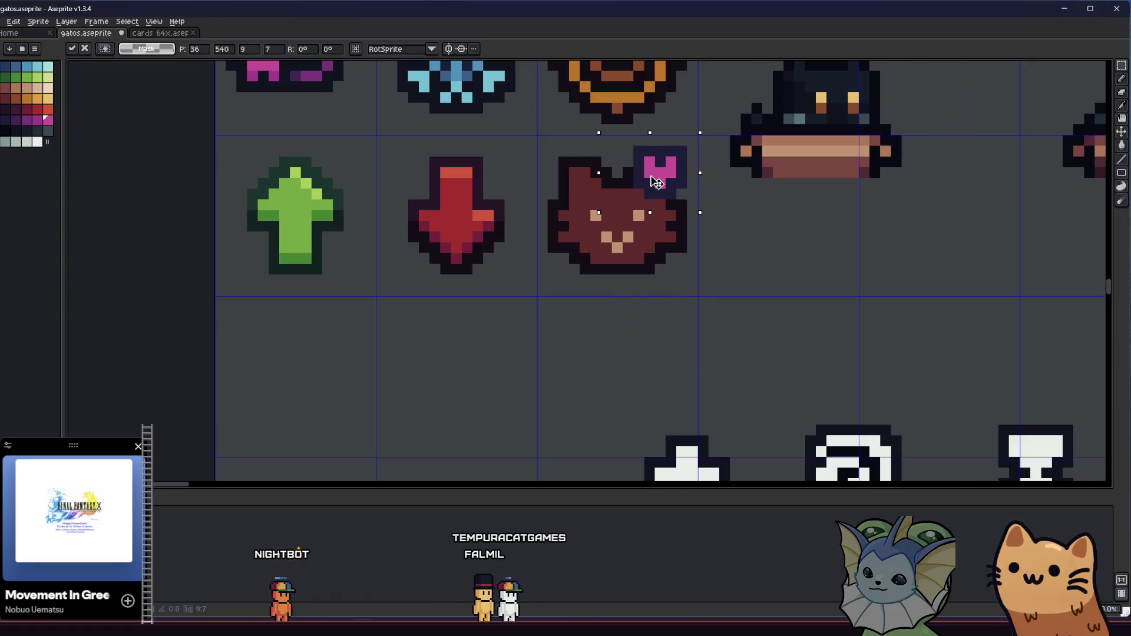
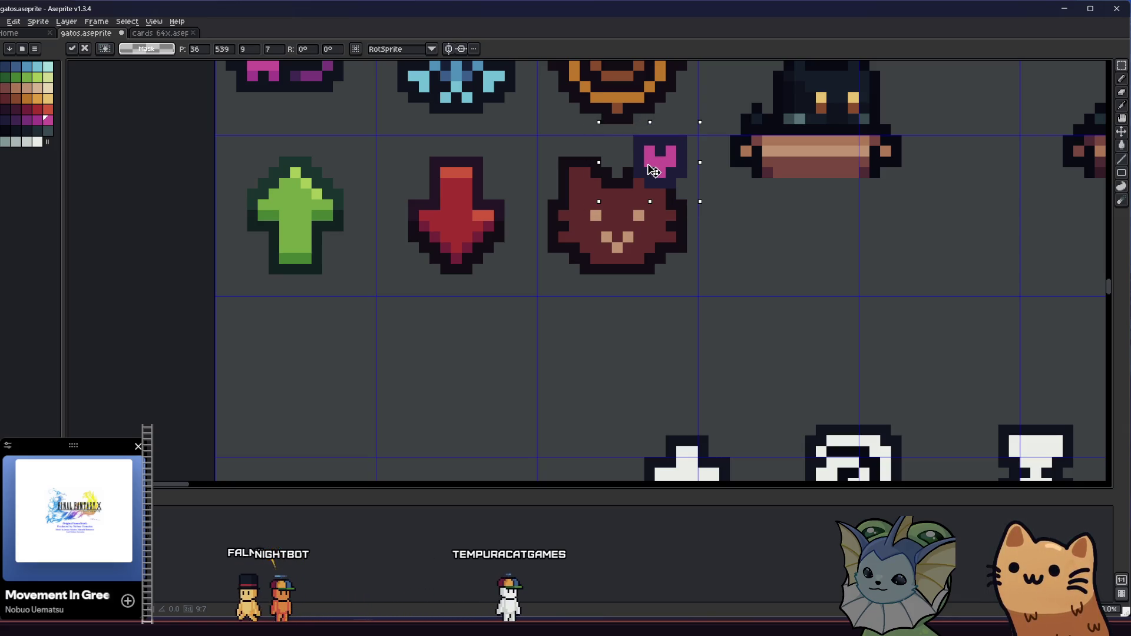
# Step: Commit the magenta heart, drag it off the cat face into the empty cell, then delete it
pyautogui.hotkey('ctrl', 'd')
pyautogui.scroll(-3, 609, 295)
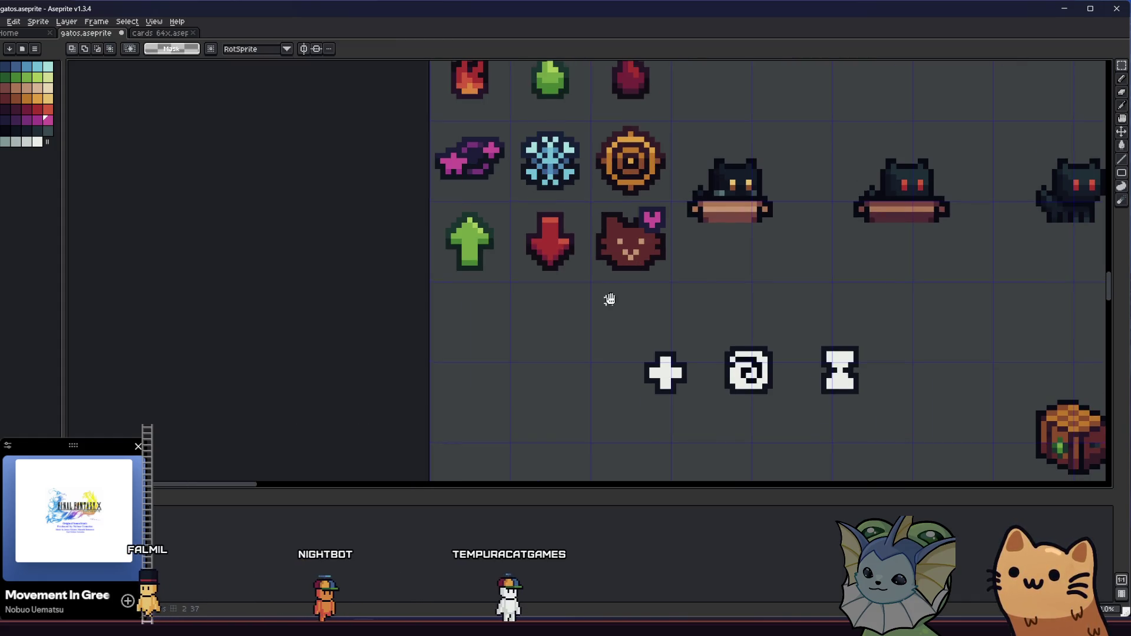
pyautogui.scroll(3, 588, 270)
pyautogui.moveTo(588, 270); pyautogui.dragTo(521, 324)
pyautogui.scroll(1, 550, 316)
pyautogui.moveTo(560, 145)
pyautogui.mouseDown()
pyautogui.moveTo(692, 246)
pyautogui.moveTo(652, 431)
pyautogui.moveTo(549, 318)
pyautogui.moveTo(536, 337)
pyautogui.moveTo(520, 254)
pyautogui.moveTo(532, 209)
pyautogui.moveTo(701, 324)
pyautogui.moveTo(766, 339)
pyautogui.mouseUp()
pyautogui.press('Delete')
# Step: Sample the dark outline colour and paint dark pixels and stripes across the cheeks
pyautogui.scroll(3, 564, 337)
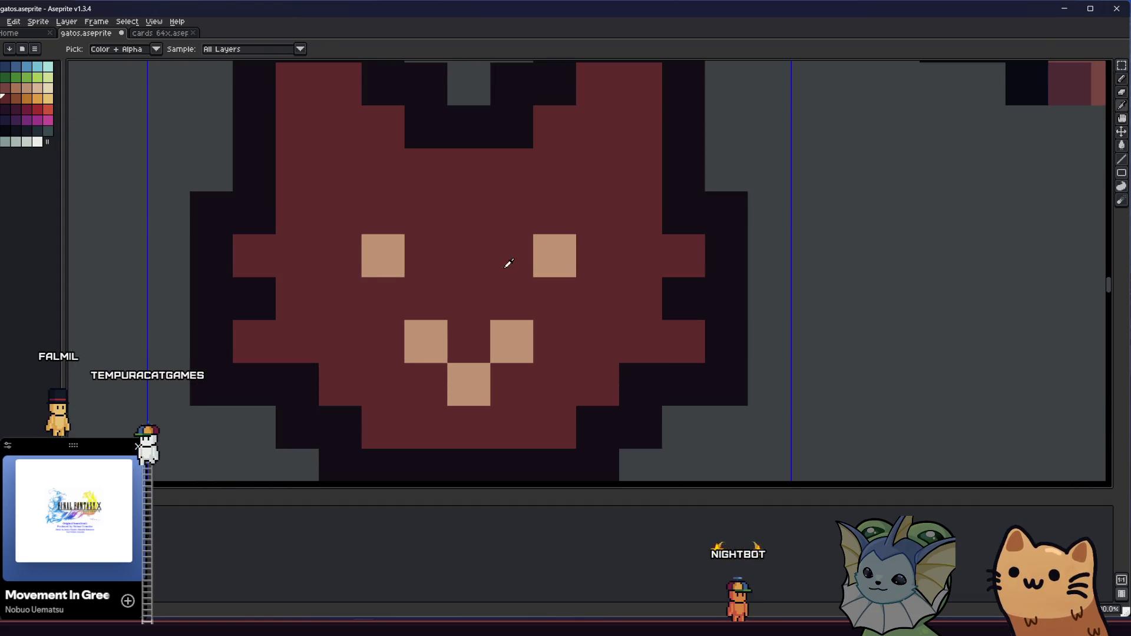
pyautogui.press('i')
pyautogui.press('b')
pyautogui.click(235, 249)
pyautogui.click(189, 252)
pyautogui.scroll(-1, 292, 306)
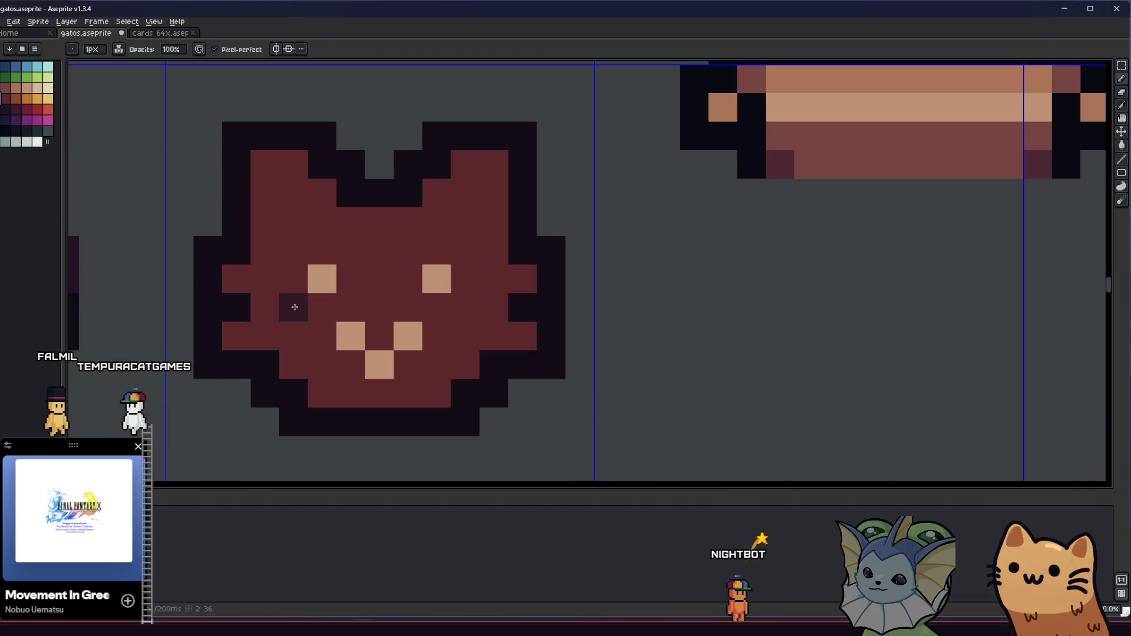
pyautogui.click(251, 334)
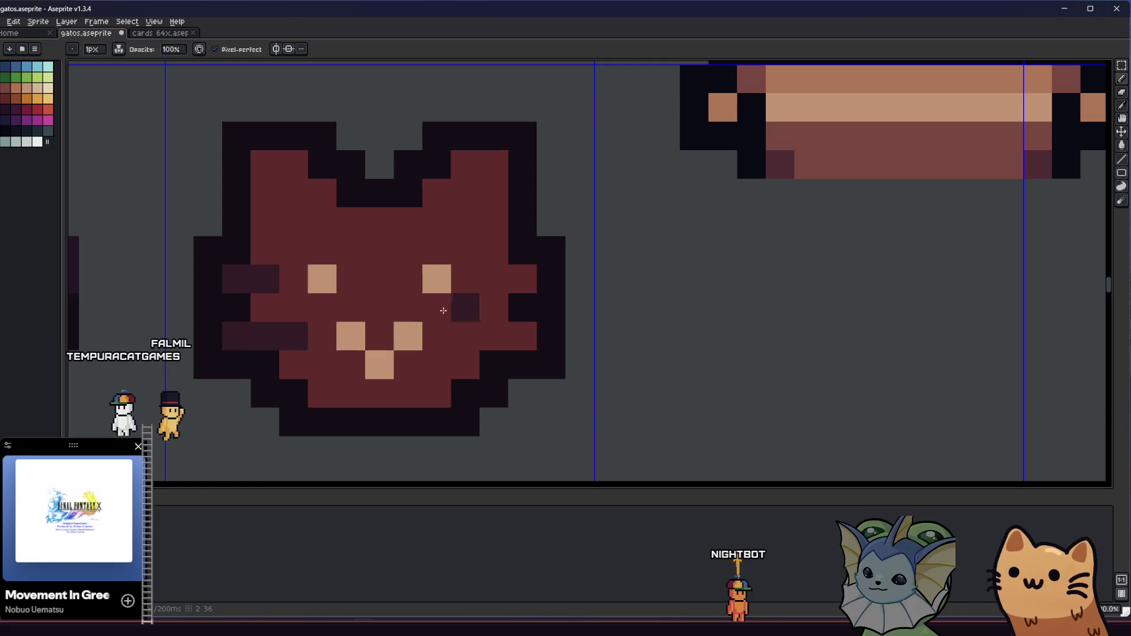
pyautogui.moveTo(493, 279); pyautogui.dragTo(523, 278)
pyautogui.moveTo(465, 336); pyautogui.dragTo(522, 336)
pyautogui.scroll(1, 224, 352)
# Step: Fill the red face area with a lighter brown using the Paint Bucket
pyautogui.press('g')
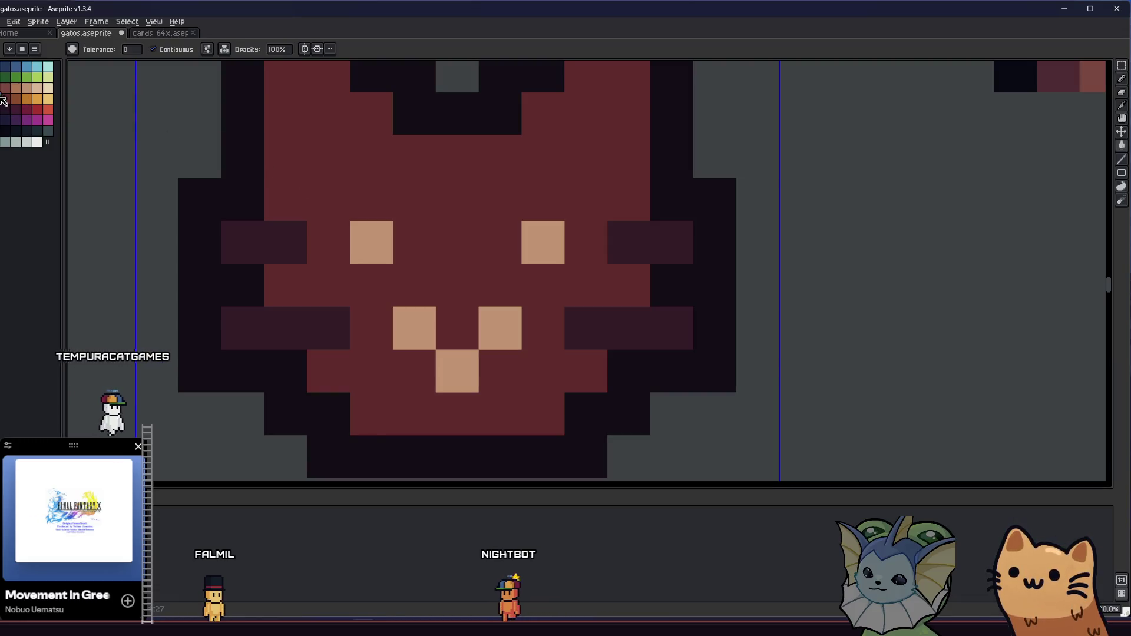
pyautogui.press('b')
pyautogui.moveTo(230, 238); pyautogui.dragTo(274, 252)
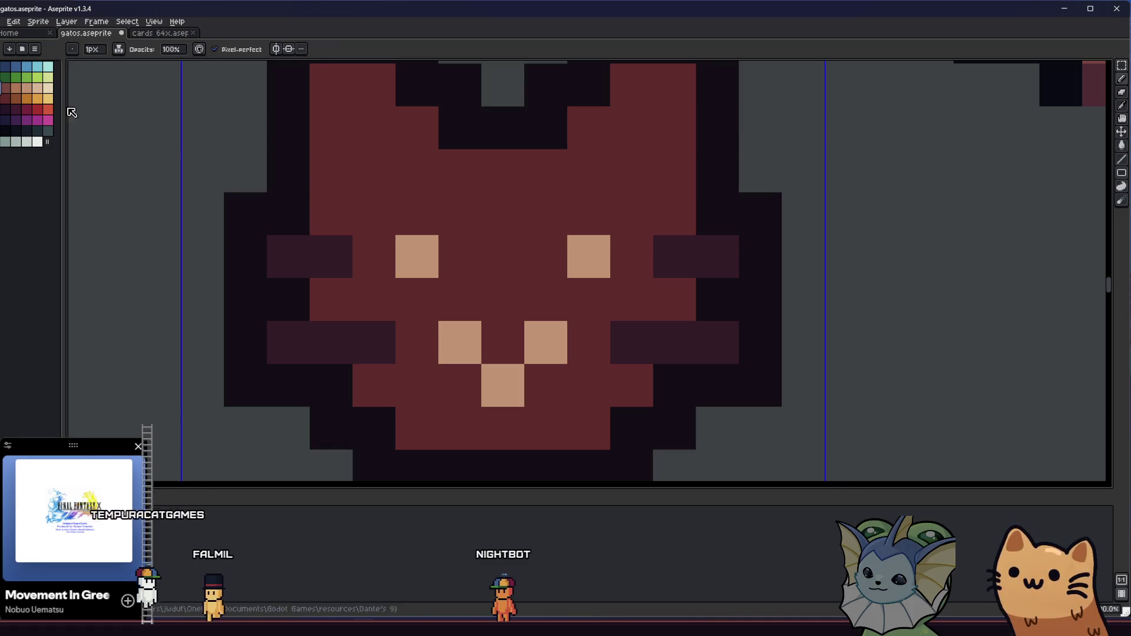
pyautogui.press('g')
pyautogui.click(371, 167)
pyautogui.scroll(-1, 370, 171)
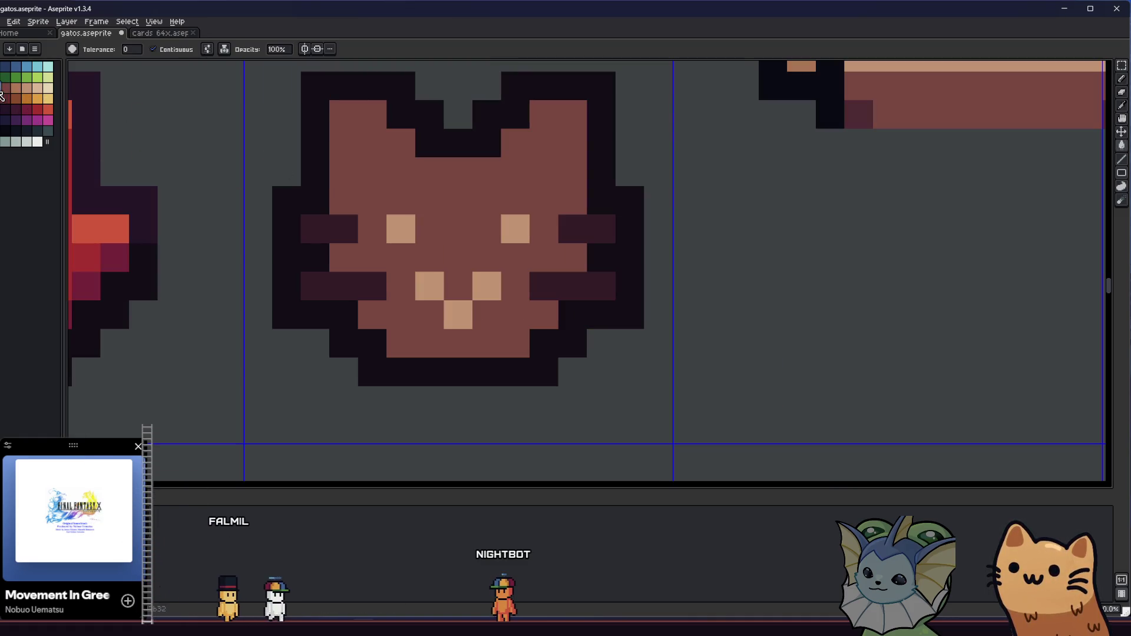
# Step: Shade pixels near the left eye and the bottom of the mouth dark red, undoing stray strokes
pyautogui.press('b')
pyautogui.click(372, 228)
pyautogui.click(355, 254)
pyautogui.hotkey('ctrl', 'z')
pyautogui.moveTo(369, 308)
pyautogui.mouseDown()
pyautogui.moveTo(397, 336)
pyautogui.moveTo(494, 342)
pyautogui.moveTo(531, 324)
pyautogui.mouseUp()
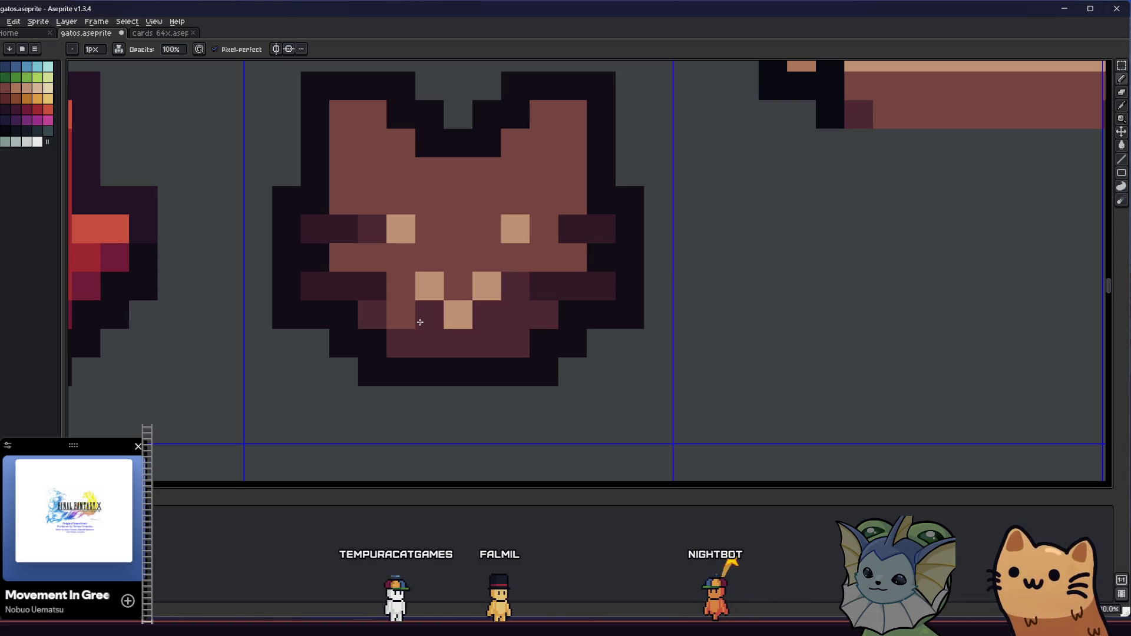
pyautogui.moveTo(358, 257)
pyautogui.mouseDown()
pyautogui.moveTo(575, 258)
pyautogui.moveTo(361, 257)
pyautogui.moveTo(422, 368)
pyautogui.mouseUp()
pyautogui.hotkey('ctrl', 'z')
# Step: Sample the tan colour from the cat face with the eyedropper
pyautogui.scroll(-9, 459, 230)
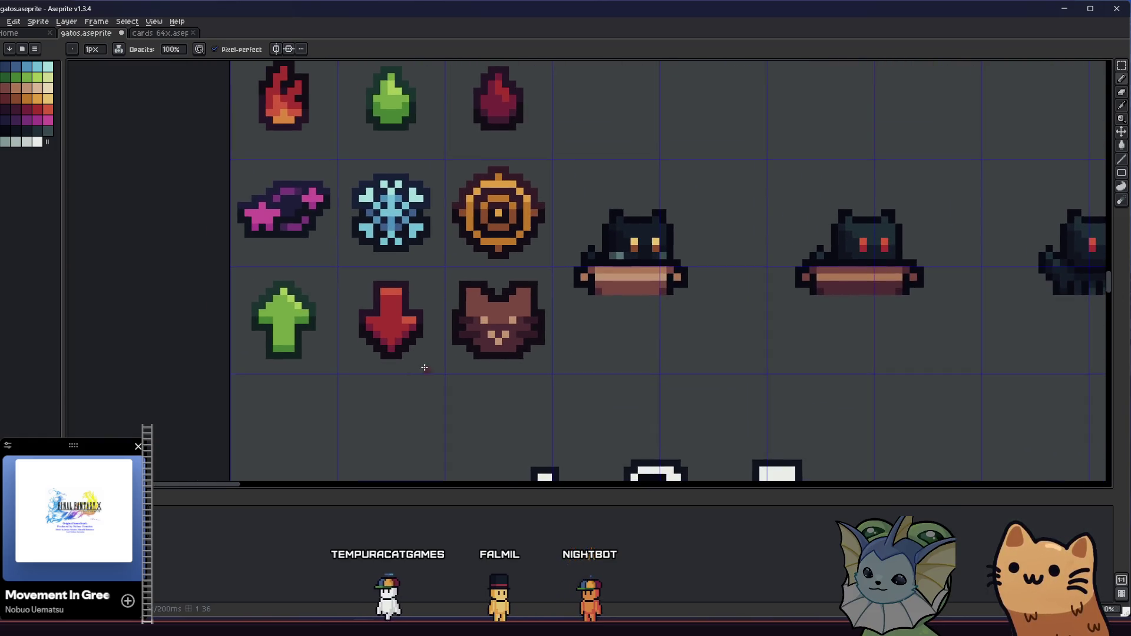
pyautogui.scroll(-1, 437, 354)
pyautogui.scroll(7, 526, 287)
pyautogui.press('i')
pyautogui.press('b')
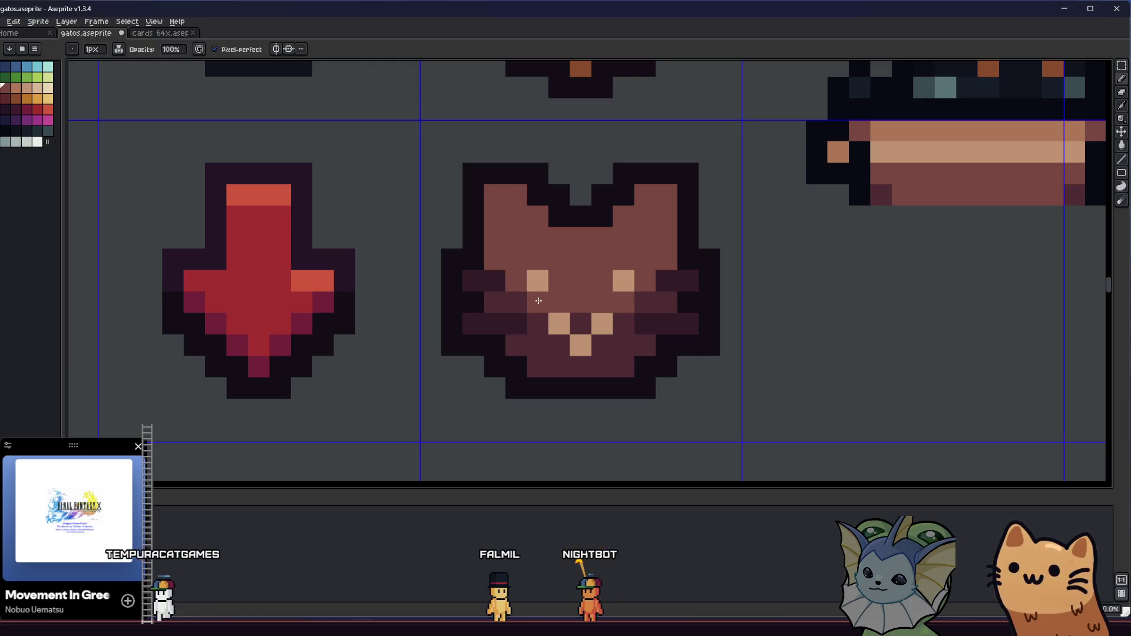
pyautogui.scroll(-2, 448, 321)
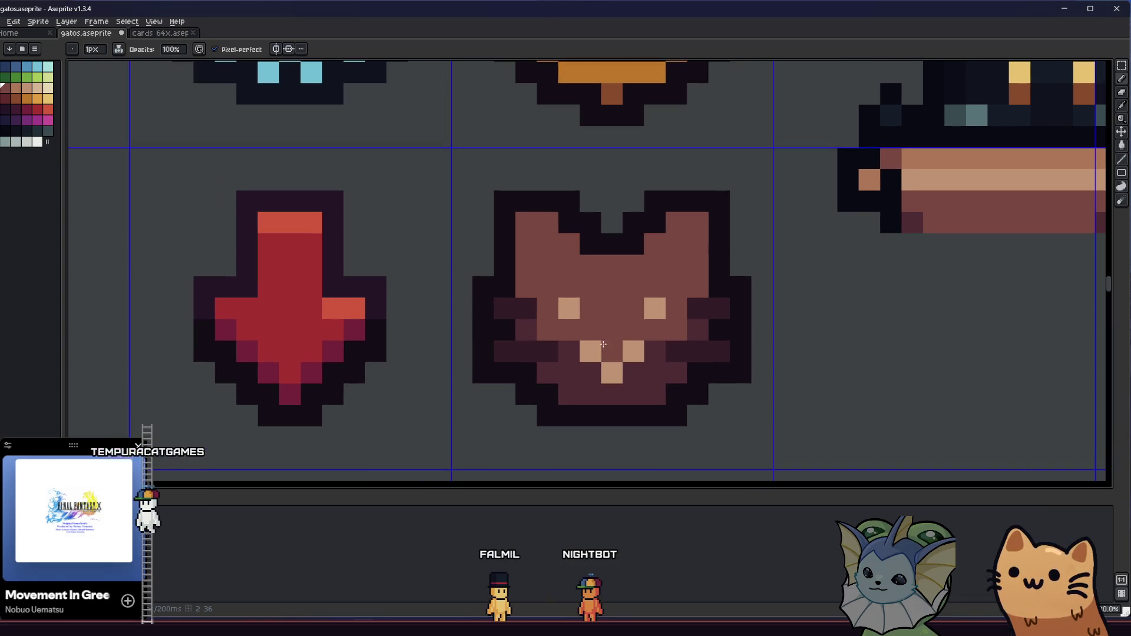
pyautogui.scroll(-1, 528, 367)
pyautogui.scroll(-3, 528, 368)
pyautogui.moveTo(626, 386); pyautogui.dragTo(470, 386)
pyautogui.scroll(5, 471, 386)
pyautogui.press('i')
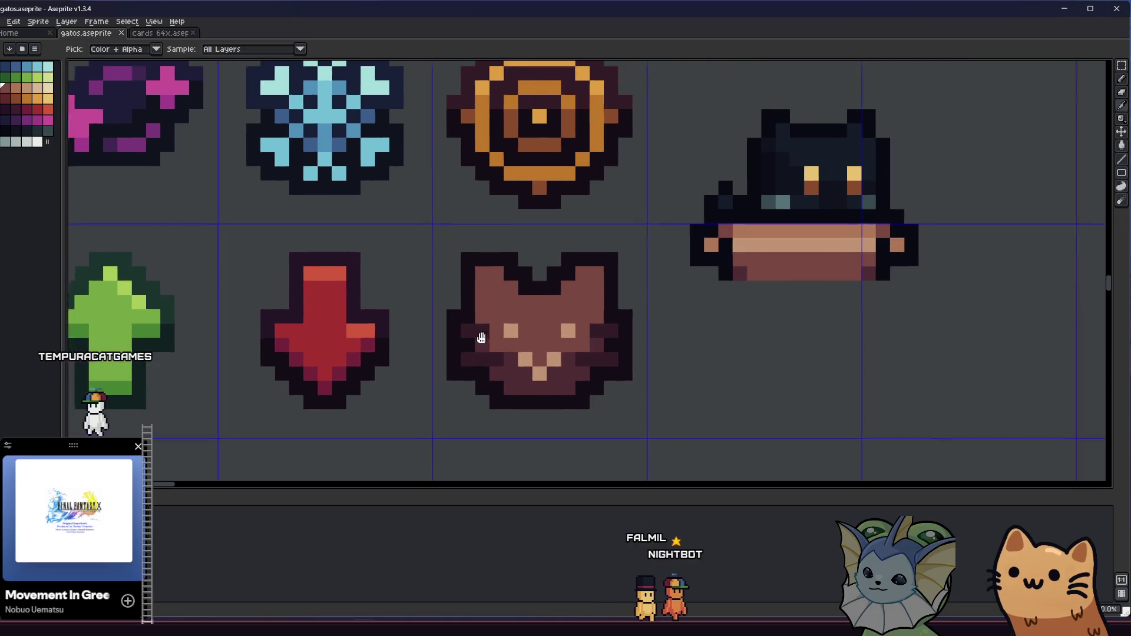
pyautogui.click(496, 338)
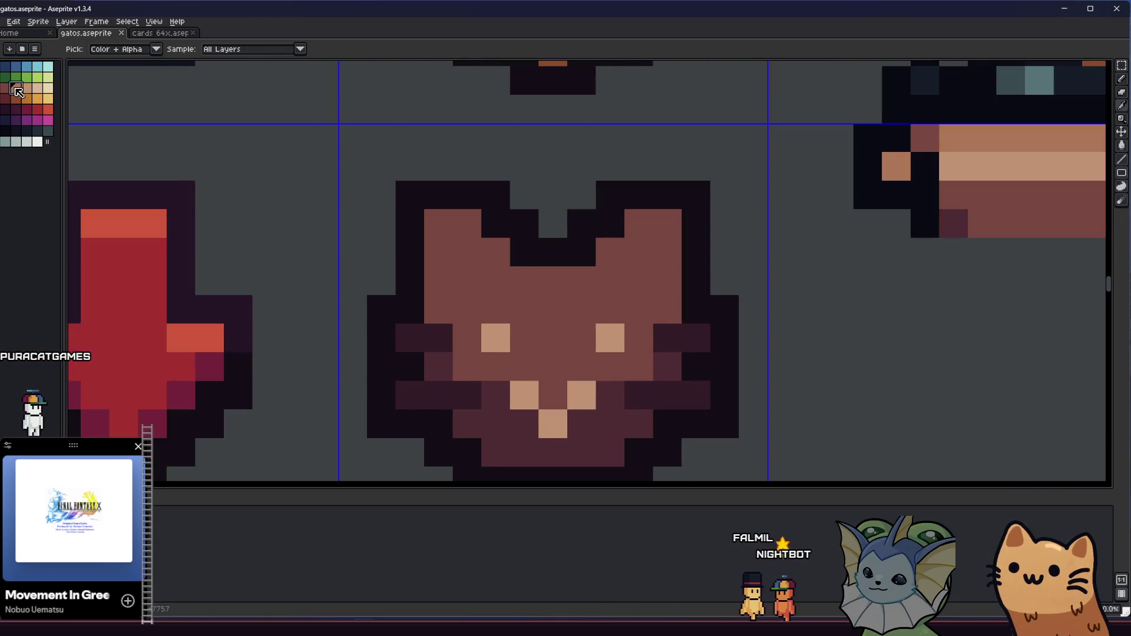
# Step: Paint tan pixels on the cat face beside the left eye
pyautogui.press('b')
pyautogui.click(436, 312)
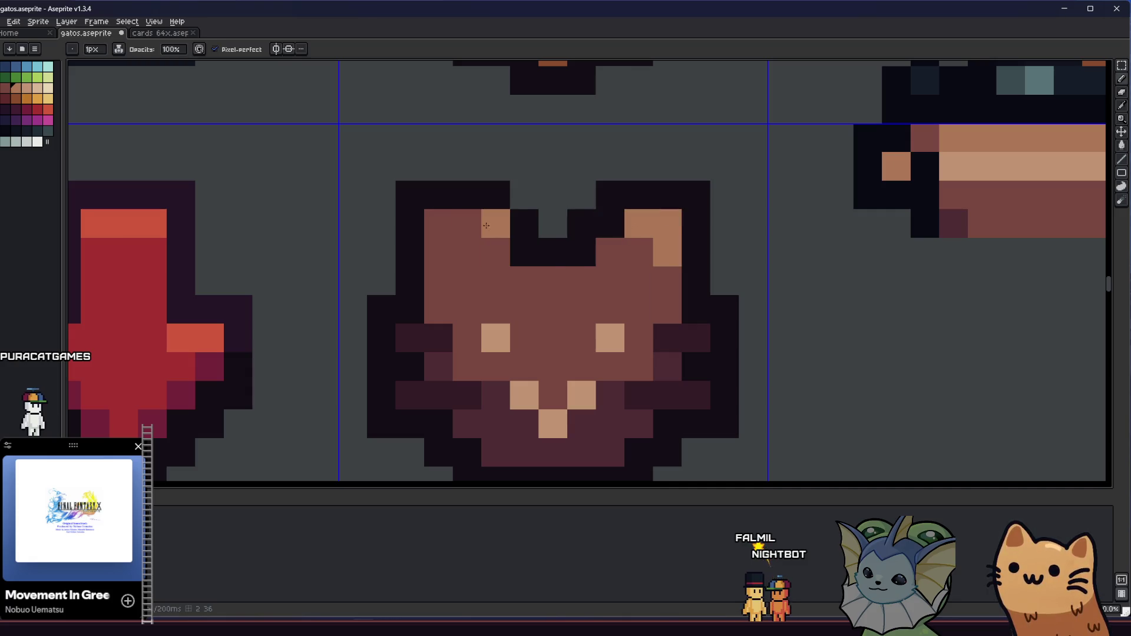
pyautogui.scroll(-4, 496, 245)
pyautogui.moveTo(501, 262); pyautogui.dragTo(565, 320)
pyautogui.scroll(4, 566, 319)
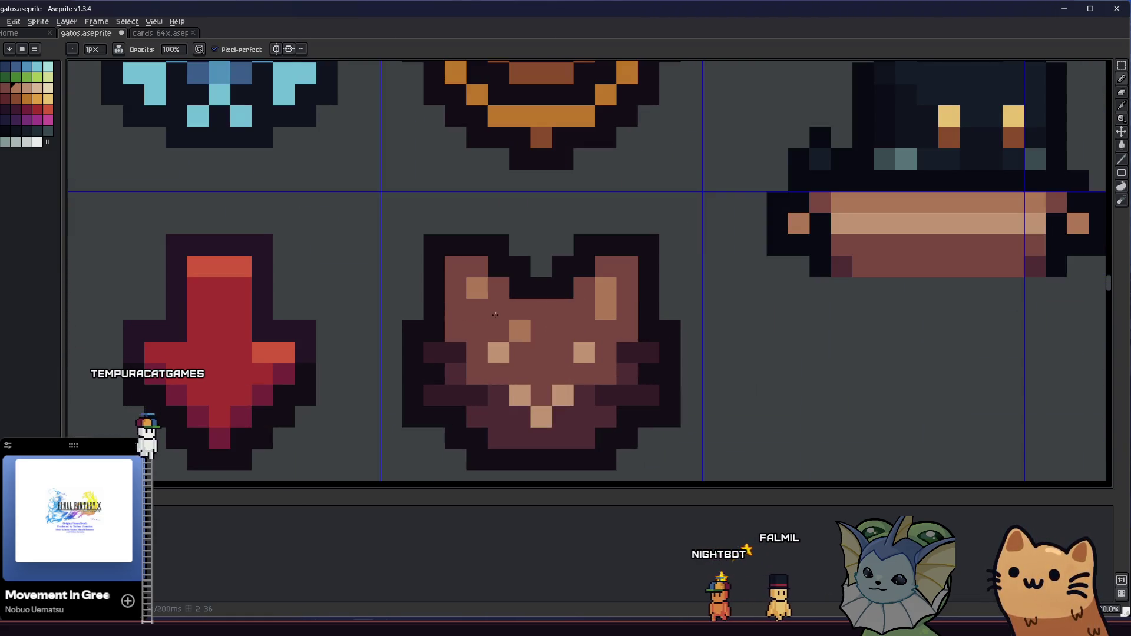
pyautogui.press('v')
pyautogui.press('b')
pyautogui.click(440, 328)
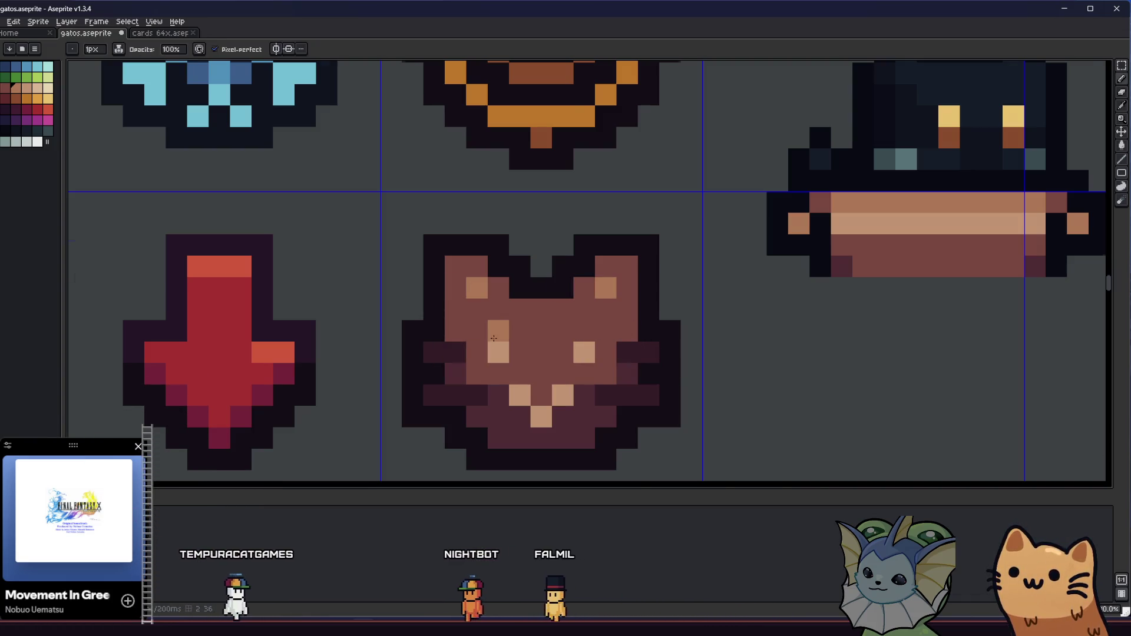
# Step: Shift the left ear shading one pixel to the right
pyautogui.scroll(-4, 465, 322)
pyautogui.press('i')
pyautogui.scroll(2, 488, 316)
pyautogui.scroll(1, 487, 316)
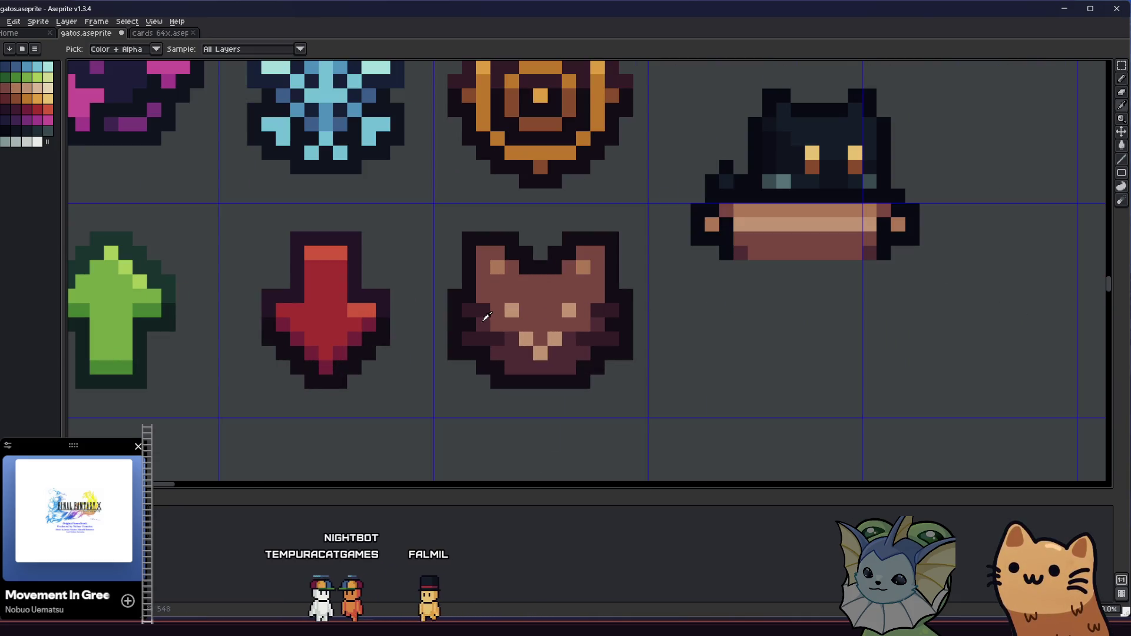
pyautogui.press('b')
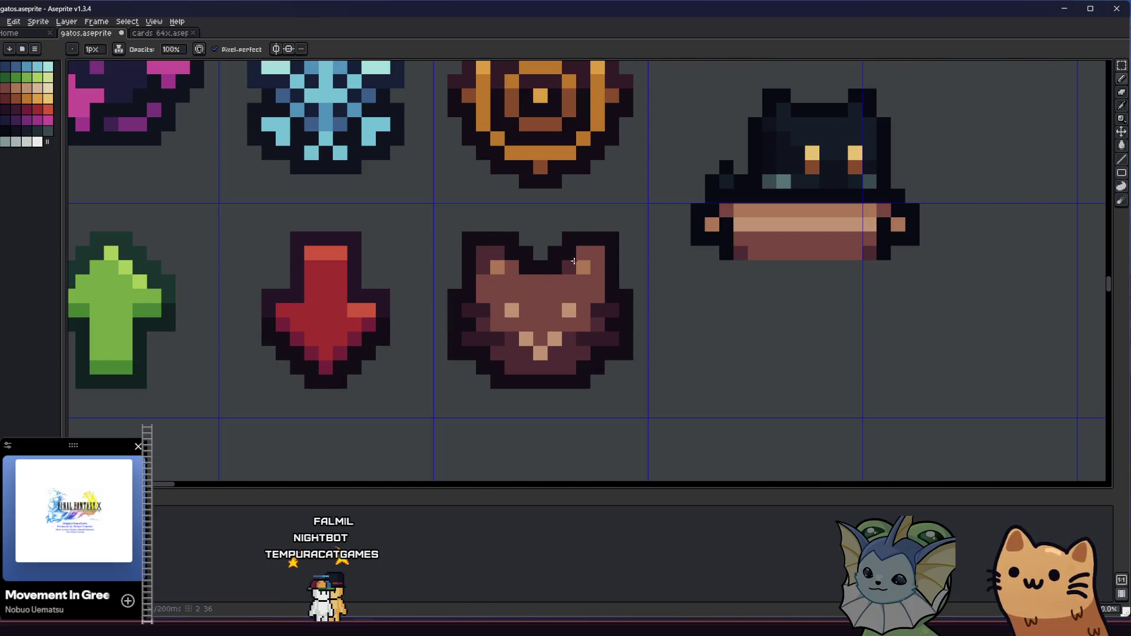
pyautogui.scroll(-3, 585, 255)
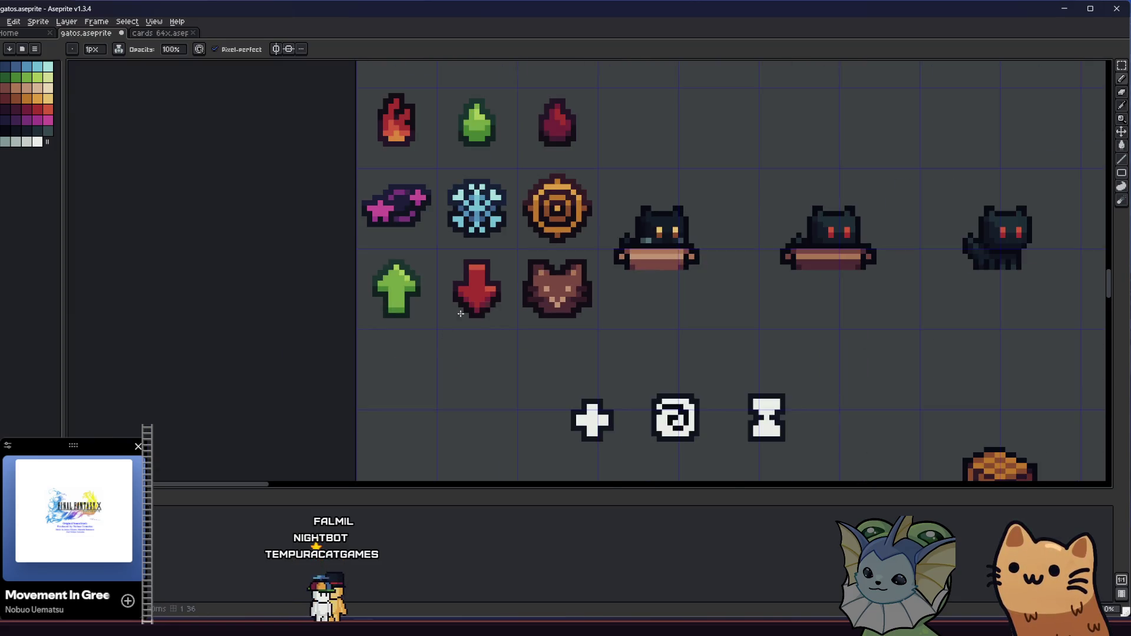
pyautogui.scroll(3, 566, 276)
pyautogui.press('v')
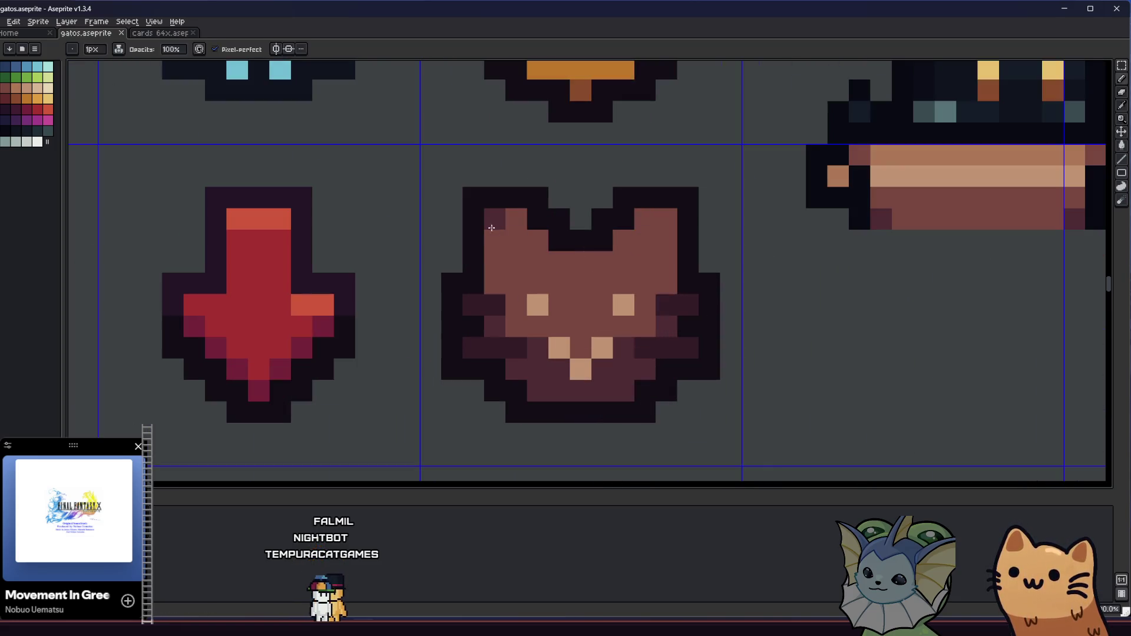
pyautogui.scroll(-3, 652, 236)
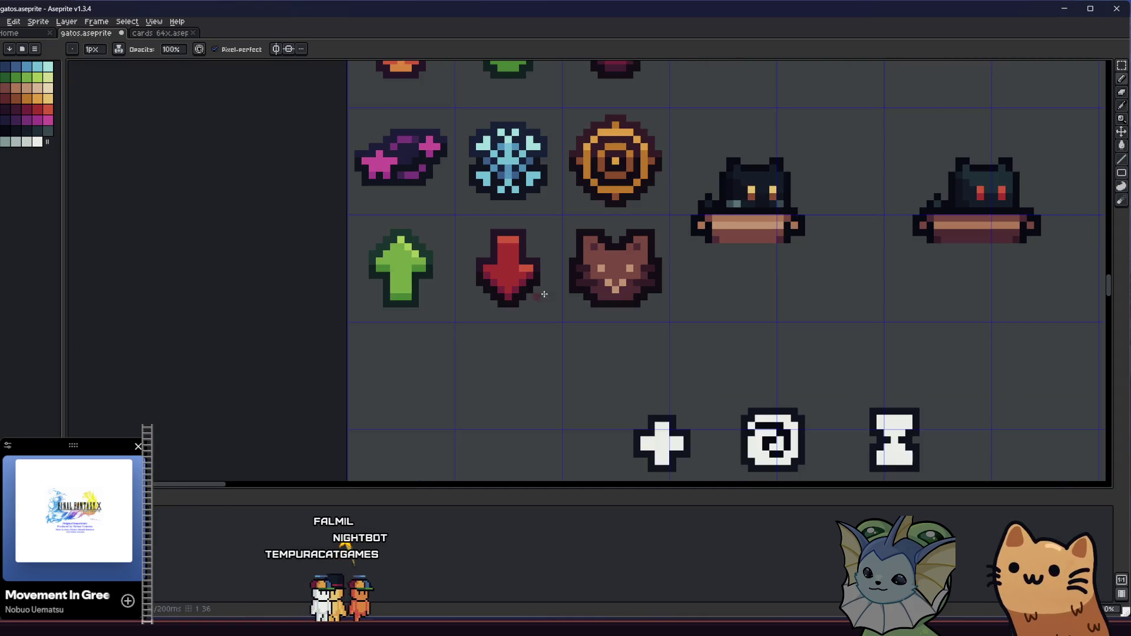
pyautogui.scroll(3, 559, 259)
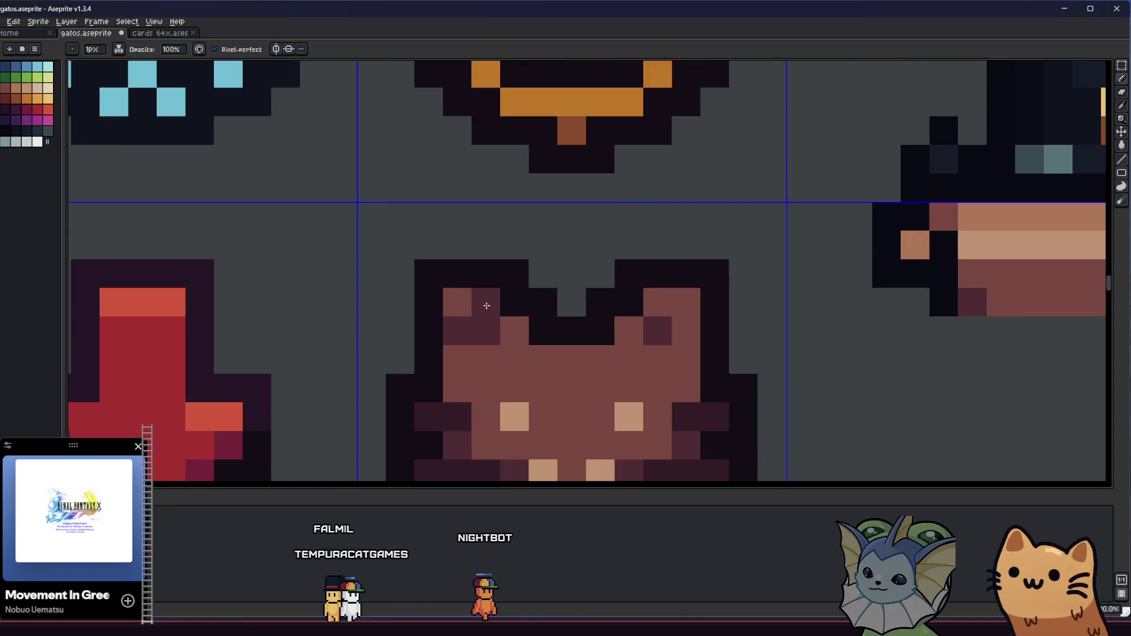
pyautogui.moveTo(487, 305); pyautogui.dragTo(513, 330)
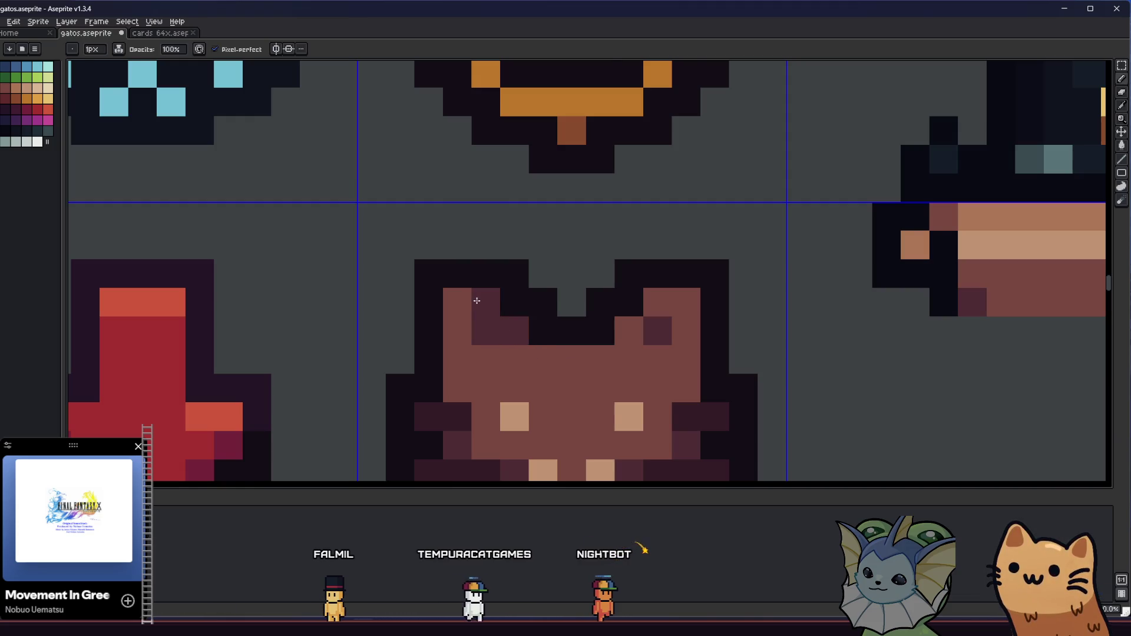
# Step: Repaint the inner left ear pixels brown
pyautogui.hscroll(2, 466, 312)
pyautogui.scroll(-3, 599, 318)
pyautogui.moveTo(599, 319); pyautogui.dragTo(473, 322)
pyautogui.scroll(3, 416, 319)
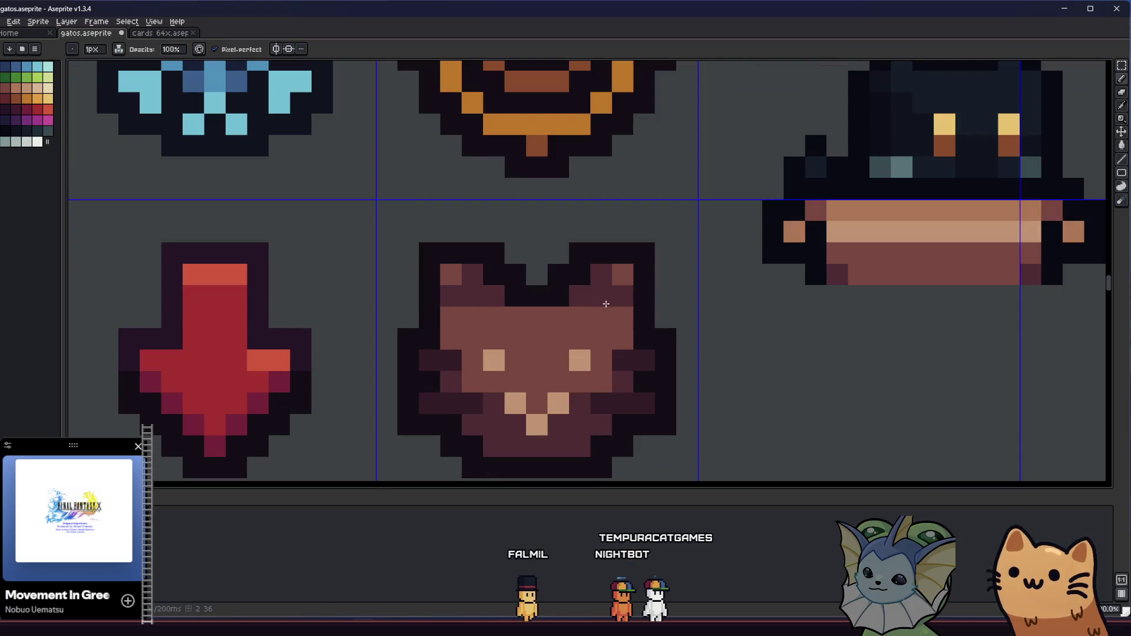
pyautogui.scroll(-3, 539, 311)
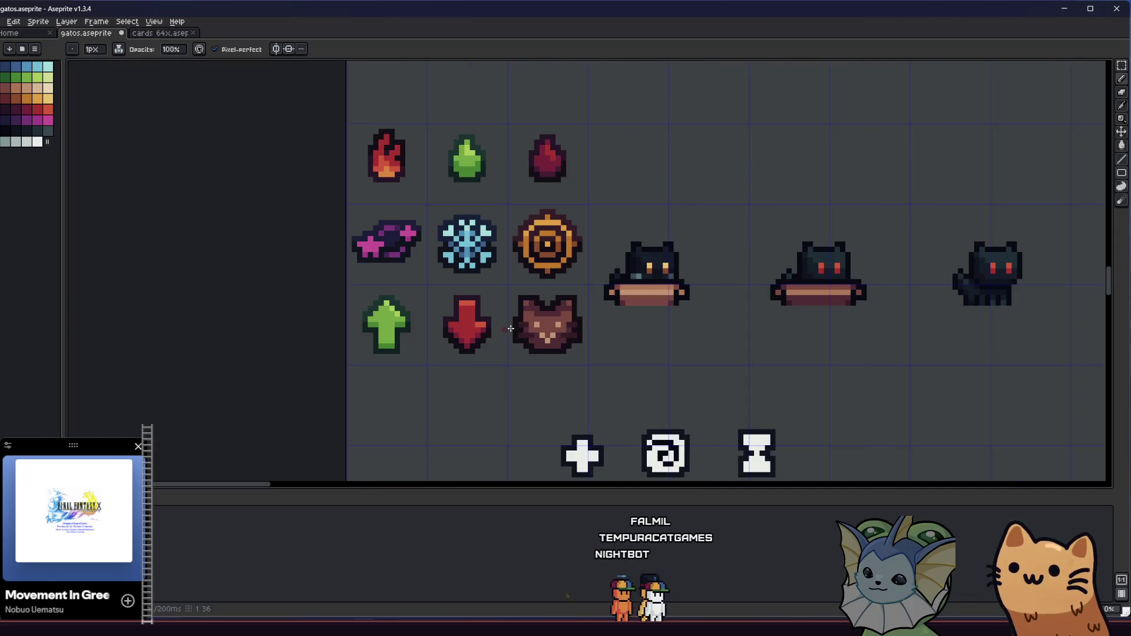
pyautogui.scroll(3, 531, 338)
pyautogui.press('v')
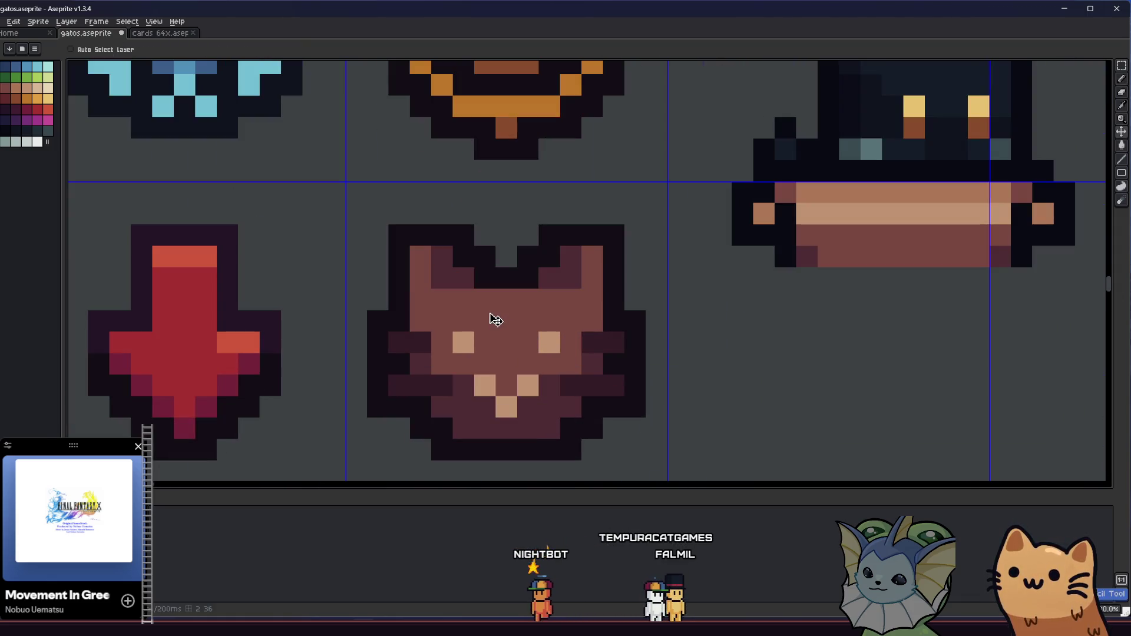
pyautogui.press('b')
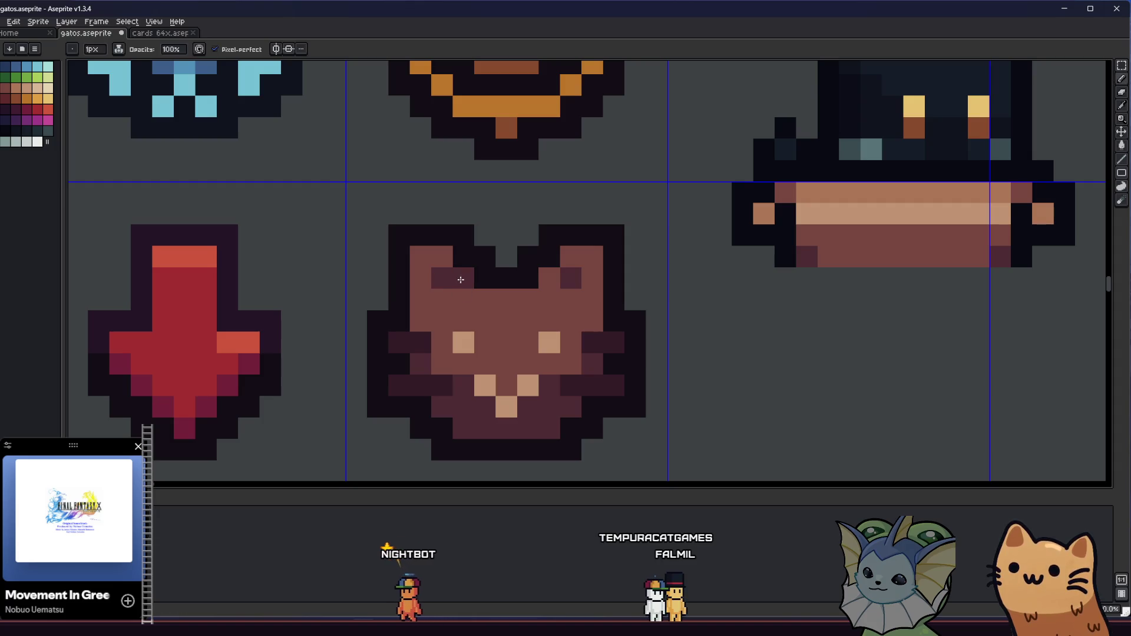
pyautogui.moveTo(450, 263); pyautogui.dragTo(463, 278)
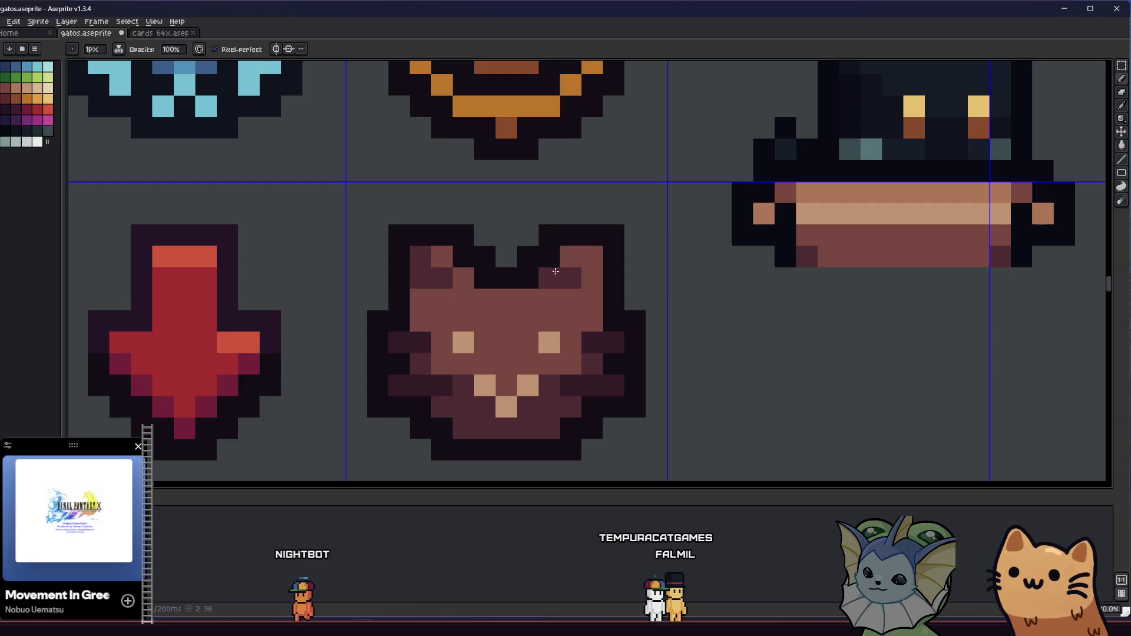
# Step: Repaint the right ear's inner pixels dark, comparing the result with an undo
pyautogui.scroll(-5, 567, 259)
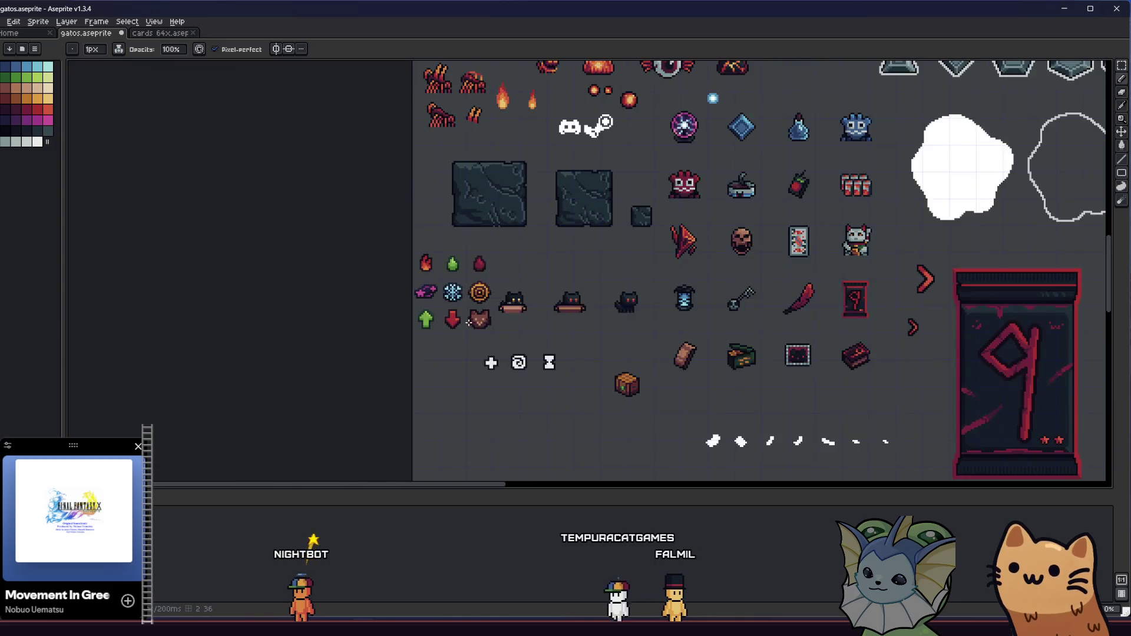
pyautogui.scroll(2, 473, 304)
pyautogui.scroll(2, 473, 305)
pyautogui.scroll(-3, 571, 306)
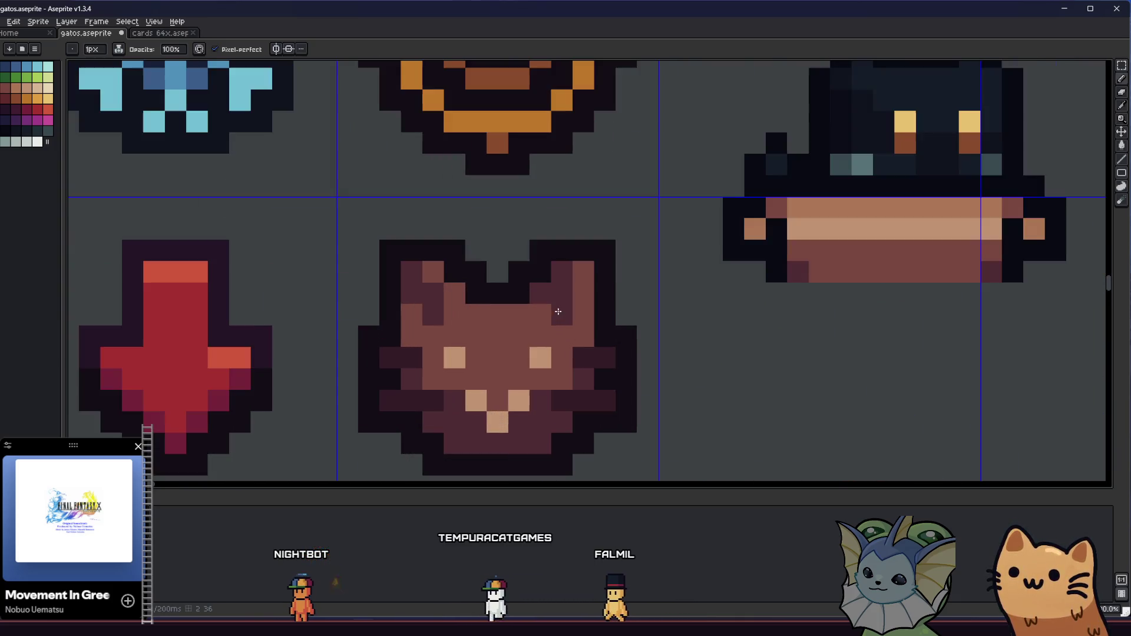
pyautogui.hscroll(-4, 459, 342)
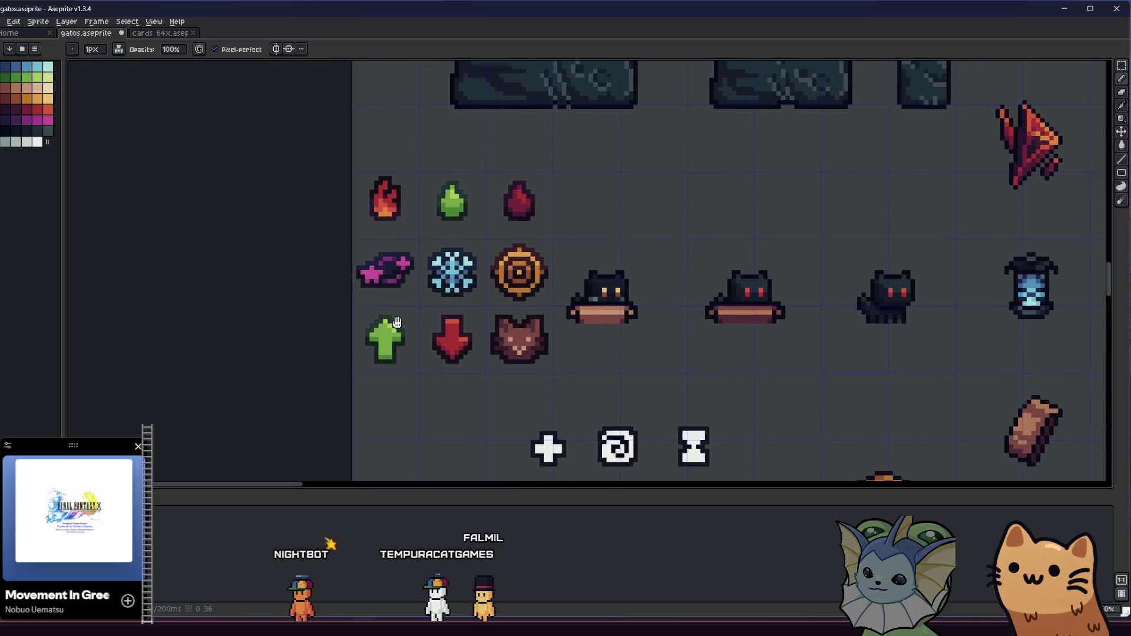
pyautogui.scroll(-2, 589, 315)
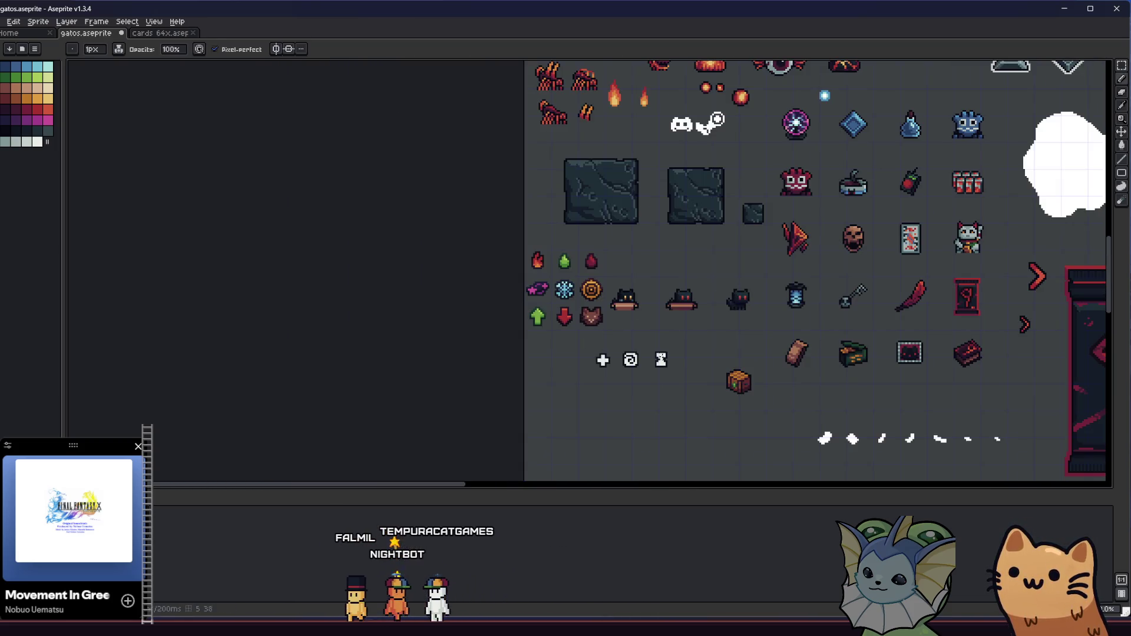
pyautogui.scroll(5, 619, 278)
pyautogui.scroll(2, 618, 279)
pyautogui.moveTo(589, 294)
pyautogui.mouseDown()
pyautogui.moveTo(578, 189)
pyautogui.moveTo(543, 236)
pyautogui.moveTo(644, 179)
pyautogui.moveTo(651, 263)
pyautogui.moveTo(598, 228)
pyautogui.moveTo(551, 275)
pyautogui.moveTo(581, 277)
pyautogui.moveTo(598, 247)
pyautogui.mouseUp()
pyautogui.keyDown('alt'); pyautogui.click(254, 238); pyautogui.keyUp('alt')
pyautogui.hotkey('ctrl', 'z')
pyautogui.hotkey('ctrl', 'z')
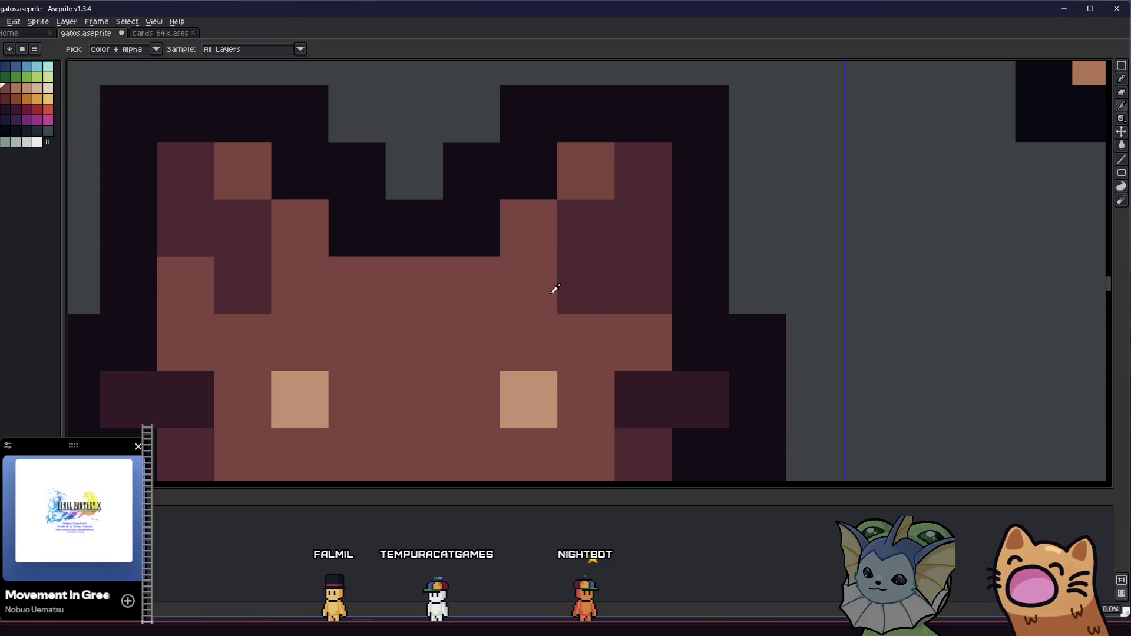
# Step: Paint the cat's eyes, a nose pixel and a mouth pixel with the dark palette colour
pyautogui.scroll(-3, 555, 288)
pyautogui.scroll(1, 419, 338)
pyautogui.moveTo(467, 328); pyautogui.dragTo(341, 341)
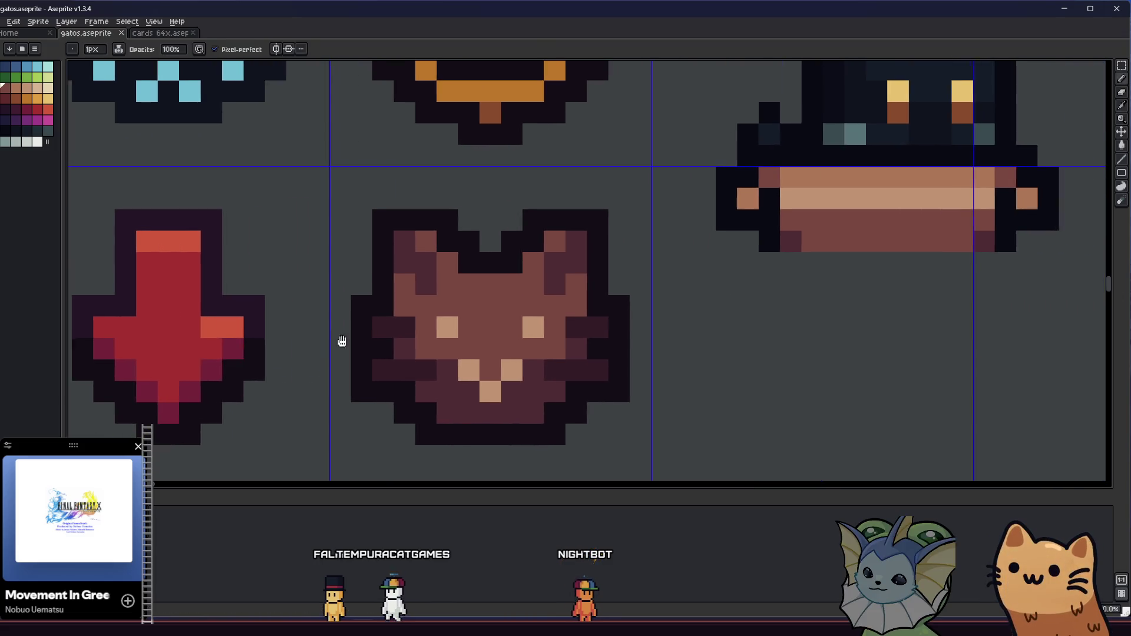
pyautogui.scroll(-3, 342, 341)
pyautogui.scroll(4, 379, 302)
pyautogui.press('i')
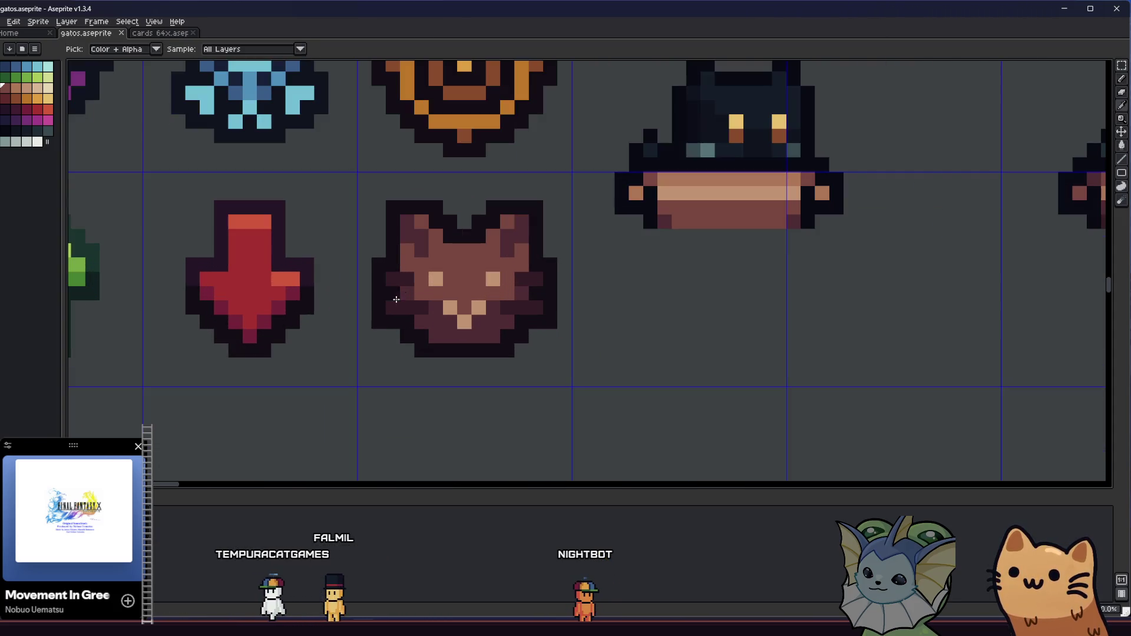
pyautogui.click(310, 214)
pyautogui.click(3, 130)
pyautogui.press('b')
pyautogui.click(318, 232)
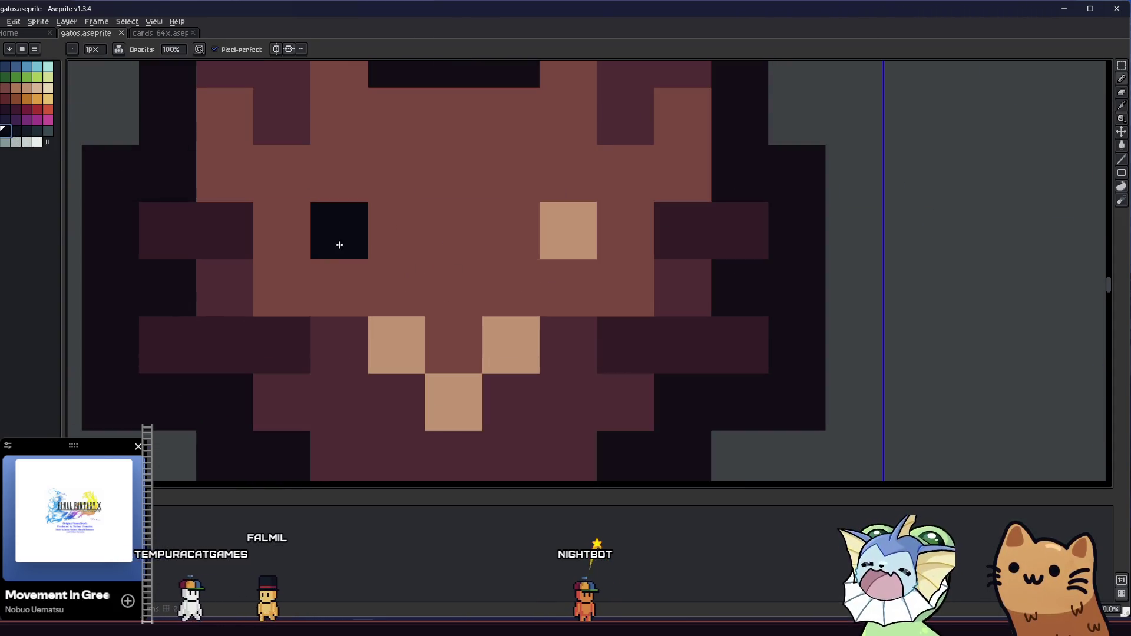
pyautogui.click(542, 238)
pyautogui.click(386, 326)
pyautogui.click(431, 386)
# Step: Darken another left-eye pixel and the middle mouth pixel
pyautogui.scroll(-4, 431, 386)
pyautogui.moveTo(396, 361); pyautogui.dragTo(636, 382)
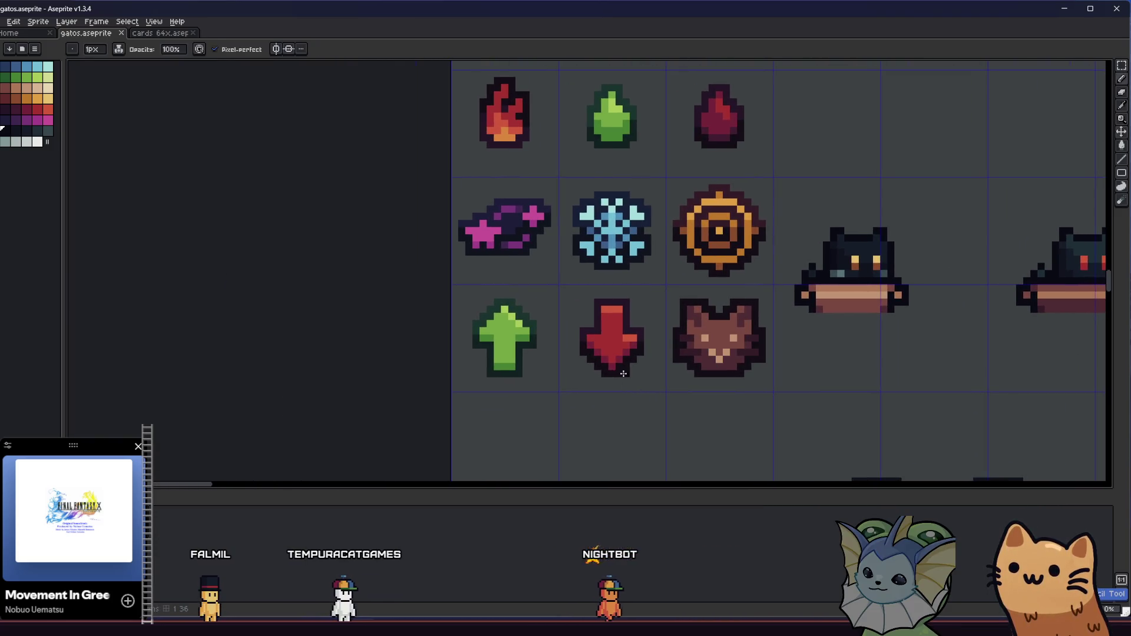
pyautogui.scroll(-1, 379, 371)
pyautogui.scroll(4, 454, 308)
pyautogui.click(454, 308)
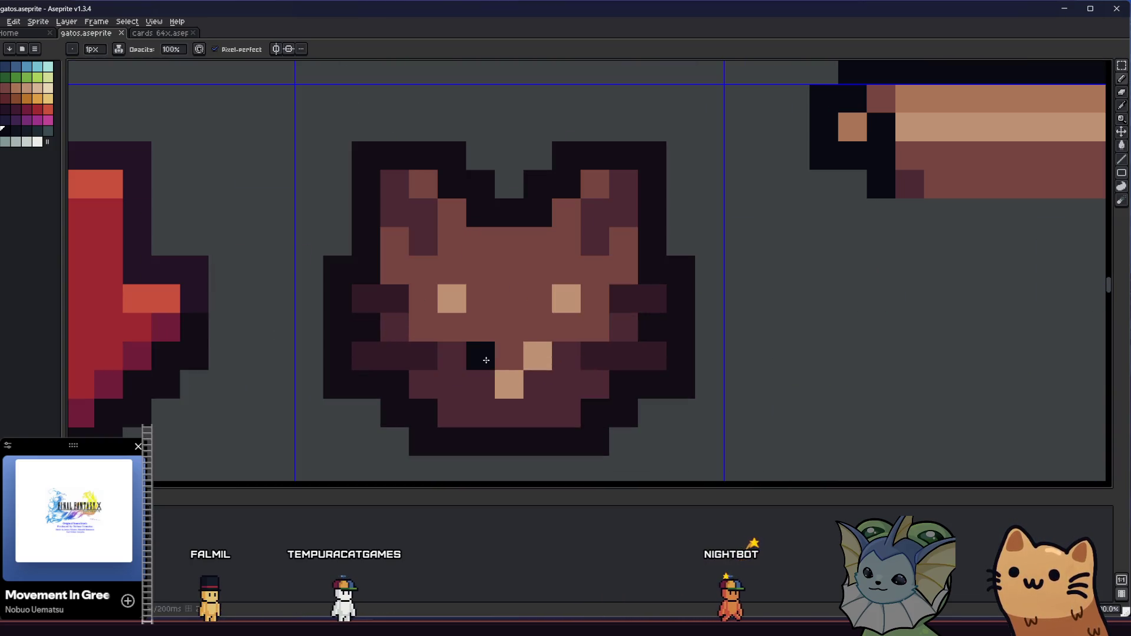
pyautogui.scroll(-3, 508, 382)
pyautogui.moveTo(445, 391)
pyautogui.mouseDown()
pyautogui.moveTo(606, 391)
pyautogui.moveTo(630, 402)
pyautogui.moveTo(610, 374)
pyautogui.mouseUp()
pyautogui.scroll(2, 610, 375)
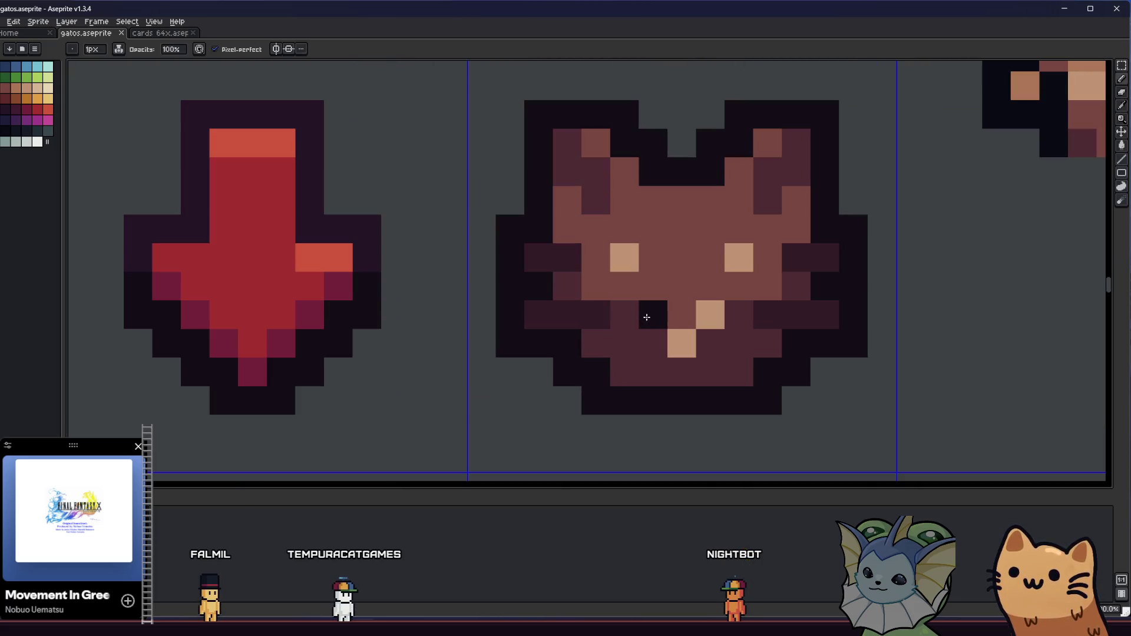
pyautogui.click(683, 315)
pyautogui.scroll(-3, 683, 316)
pyautogui.scroll(3, 535, 391)
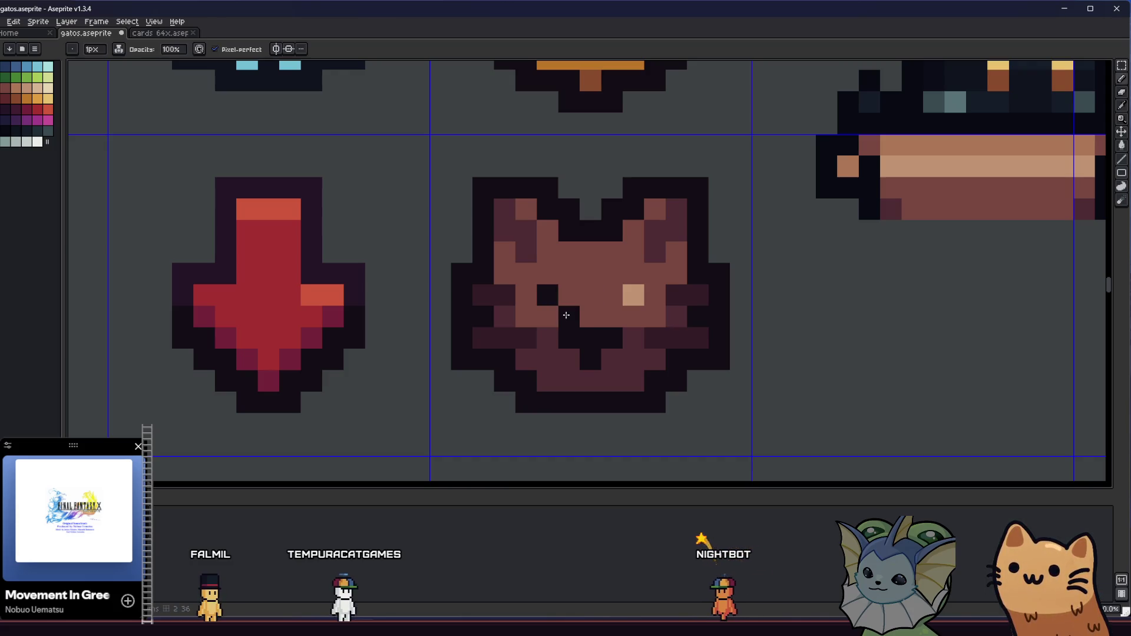
# Step: Redraw both eyes as taller dark pixels
pyautogui.click(554, 312)
pyautogui.click(547, 294)
pyautogui.click(633, 294)
pyautogui.click(633, 273)
pyautogui.click(526, 273)
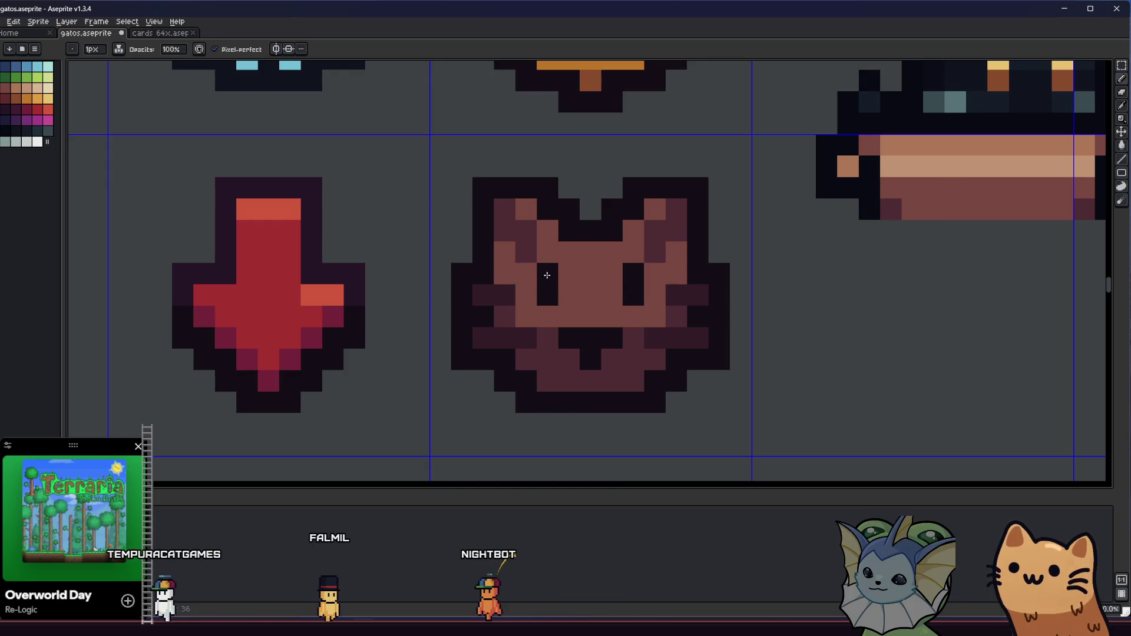
# Step: Save the spritesheet with Ctrl+S
pyautogui.scroll(-4, 545, 273)
pyautogui.moveTo(504, 340); pyautogui.dragTo(404, 374)
pyautogui.hotkey('ctrl', 's')
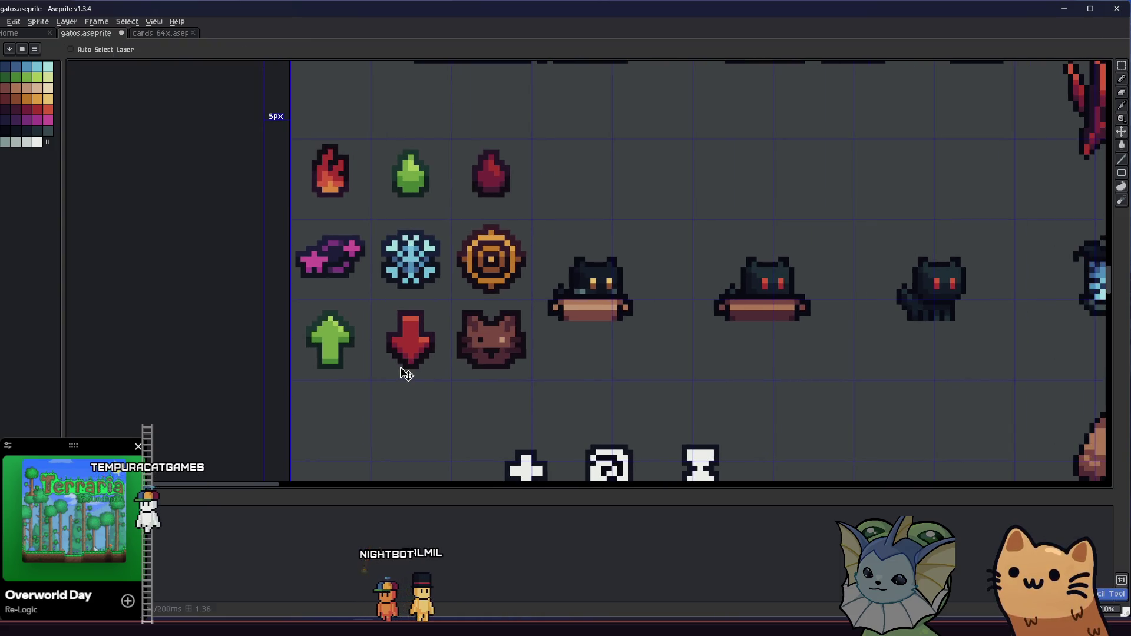
pyautogui.scroll(-5, 407, 374)
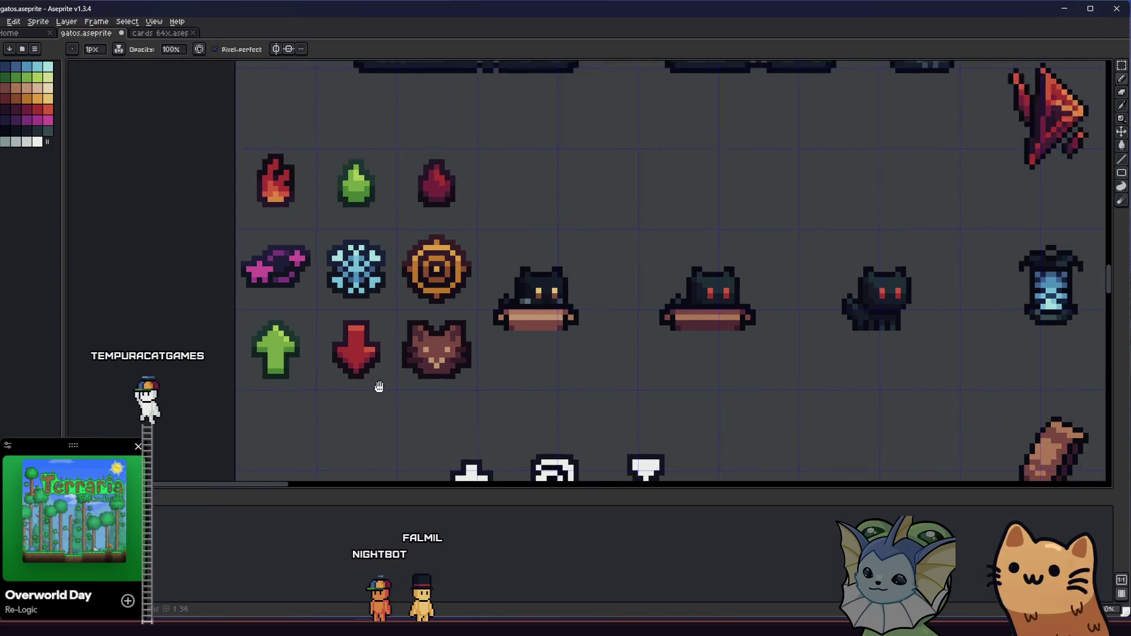
pyautogui.scroll(2, 355, 375)
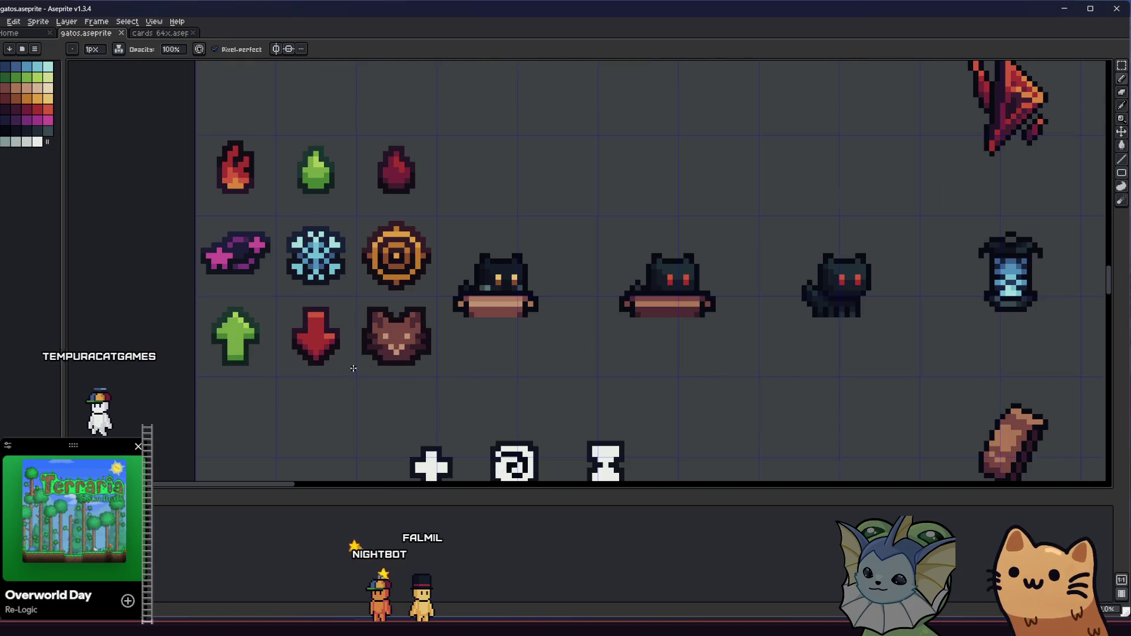
pyautogui.moveTo(306, 373); pyautogui.dragTo(372, 353)
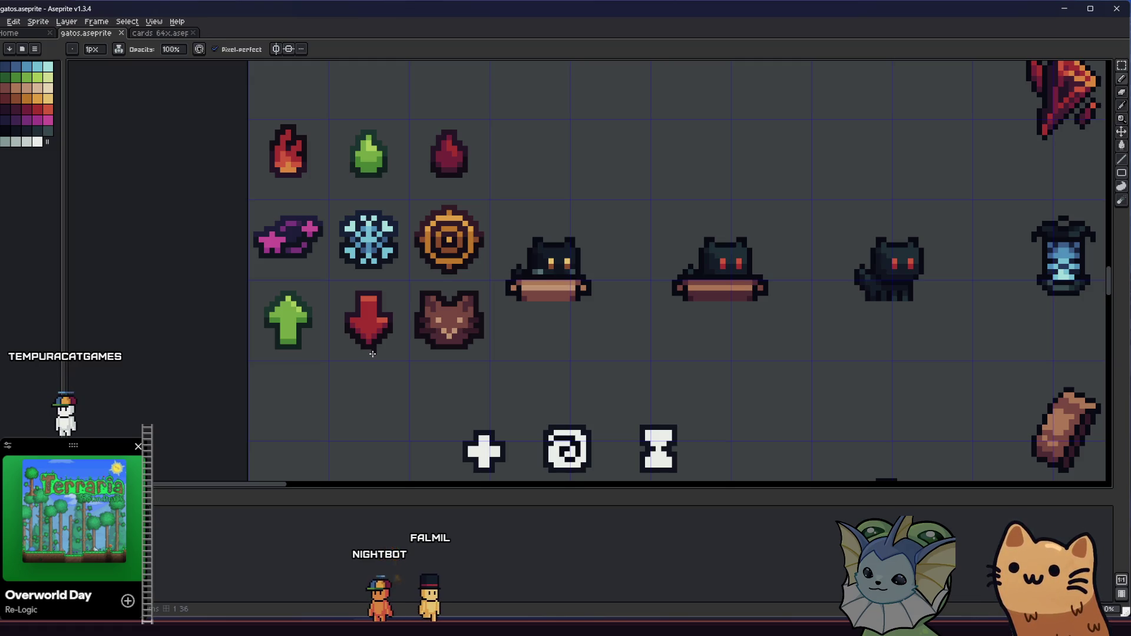
# Step: Sample the face's brown and cover the tan face and nose pixels with it
pyautogui.press('ctrl')
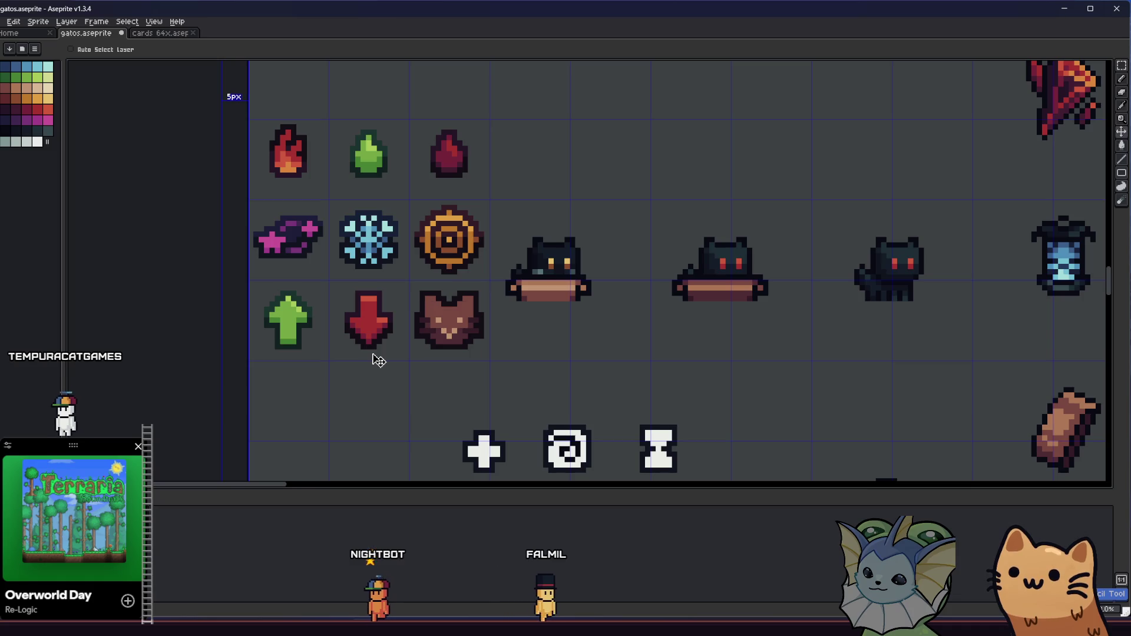
pyautogui.press('alt')
pyautogui.scroll(4, 493, 265)
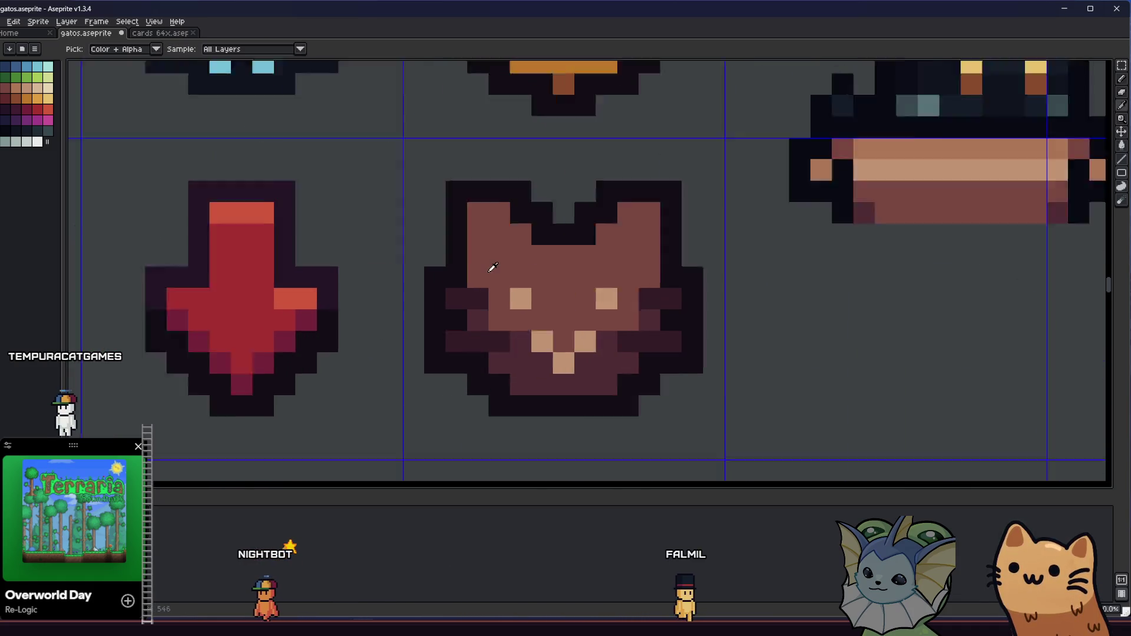
pyautogui.keyDown('alt'); pyautogui.click(528, 331); pyautogui.keyUp('alt')
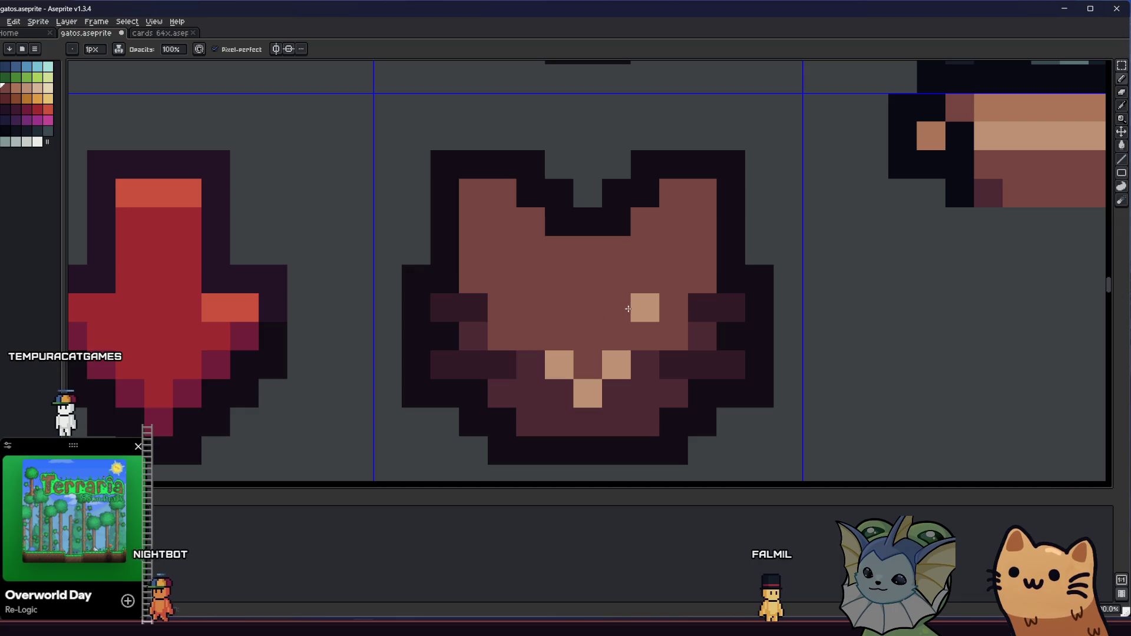
pyautogui.click(613, 362)
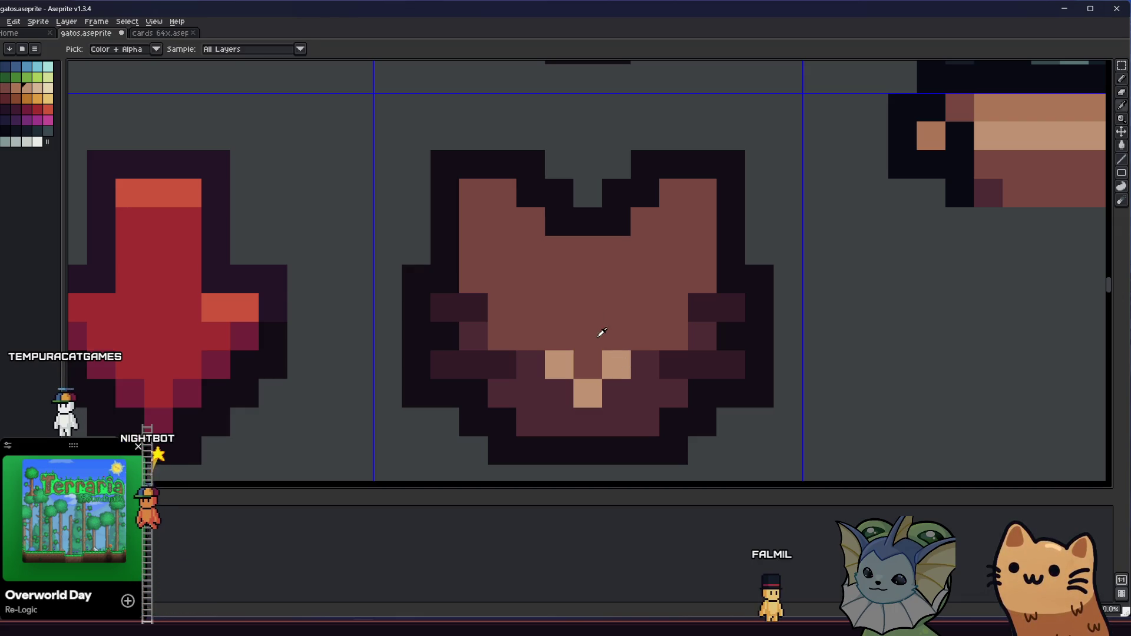
pyautogui.keyDown('alt'); pyautogui.click(535, 361); pyautogui.keyUp('alt')
pyautogui.click(556, 365)
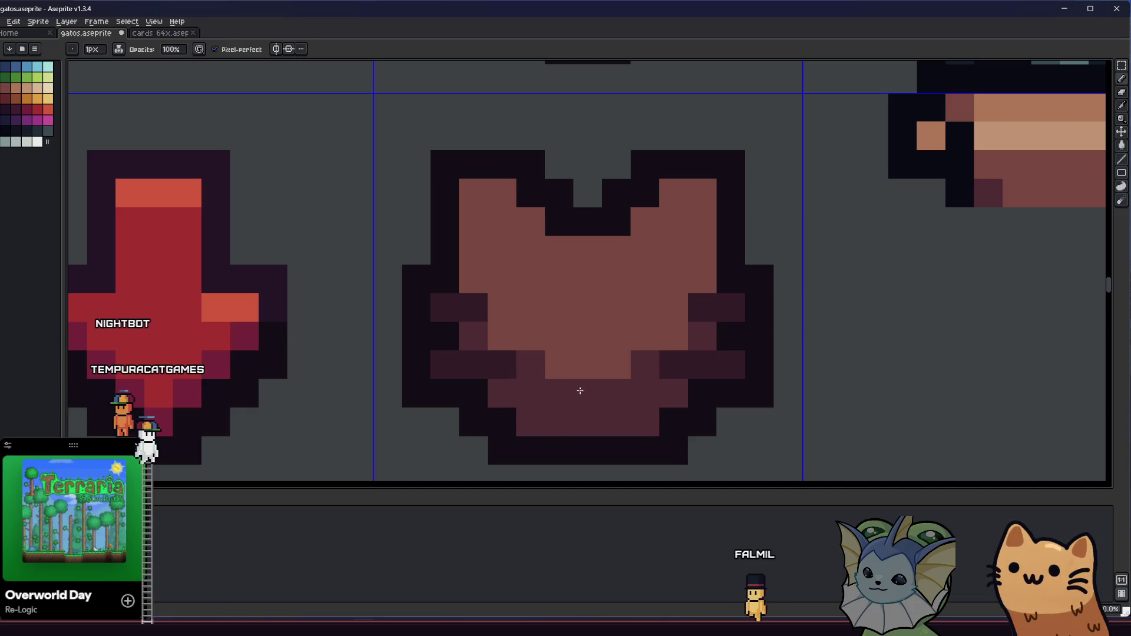
pyautogui.scroll(-5, 498, 404)
pyautogui.moveTo(437, 408)
pyautogui.mouseDown()
pyautogui.moveTo(407, 399)
pyautogui.moveTo(404, 357)
pyautogui.mouseUp()
pyautogui.scroll(5, 421, 290)
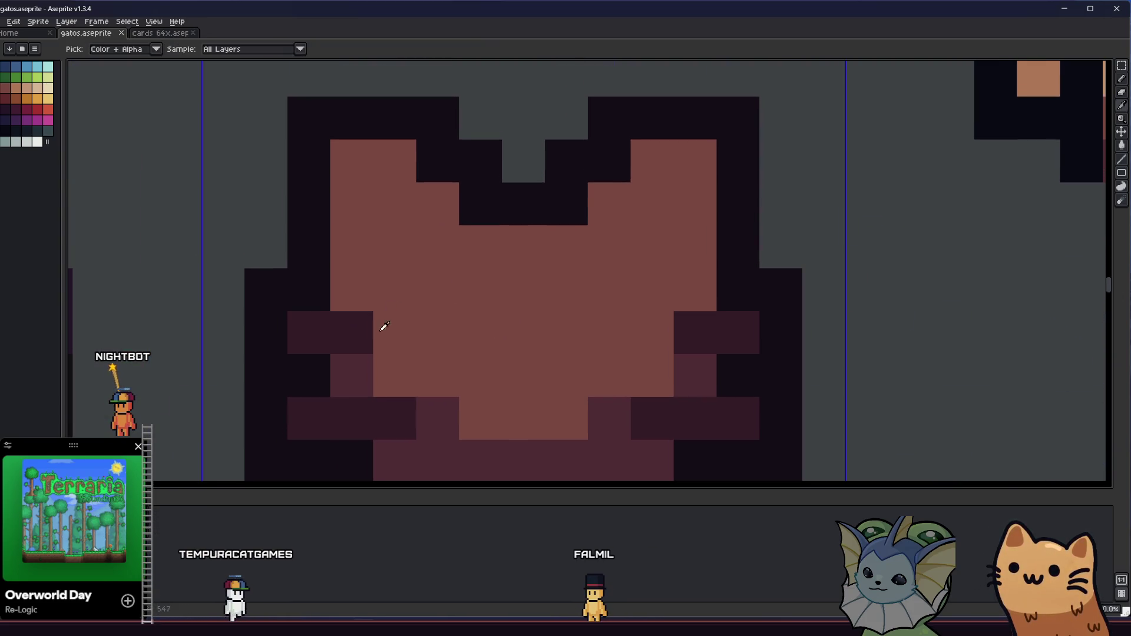
# Step: Paint dark patches inside both the left and right ears
pyautogui.click(397, 235)
pyautogui.click(386, 202)
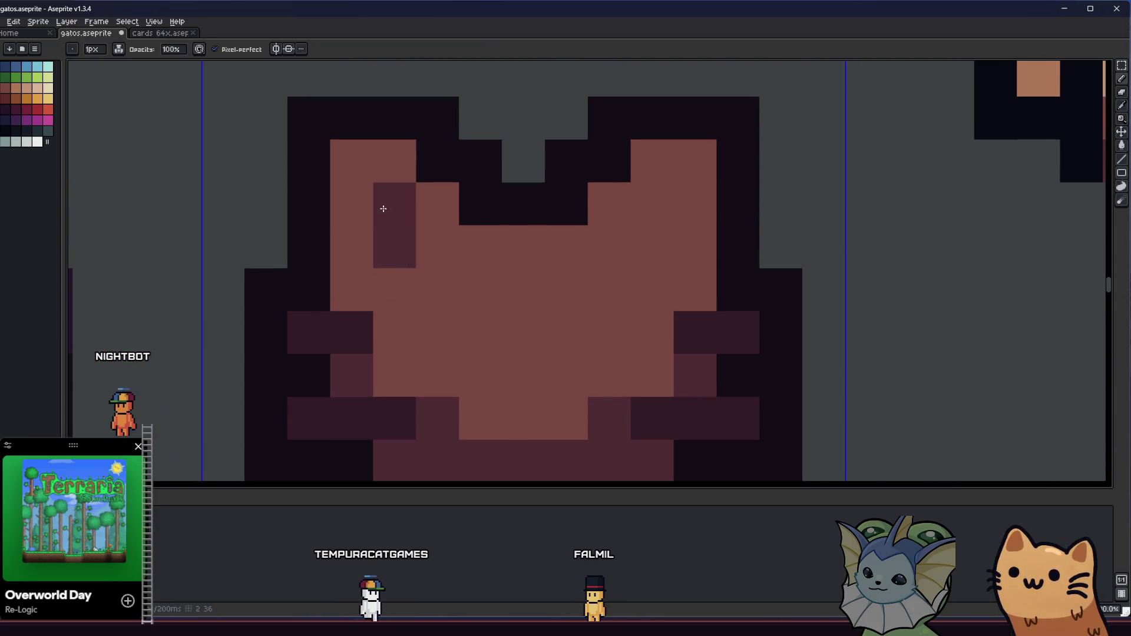
pyautogui.click(647, 246)
pyautogui.click(639, 202)
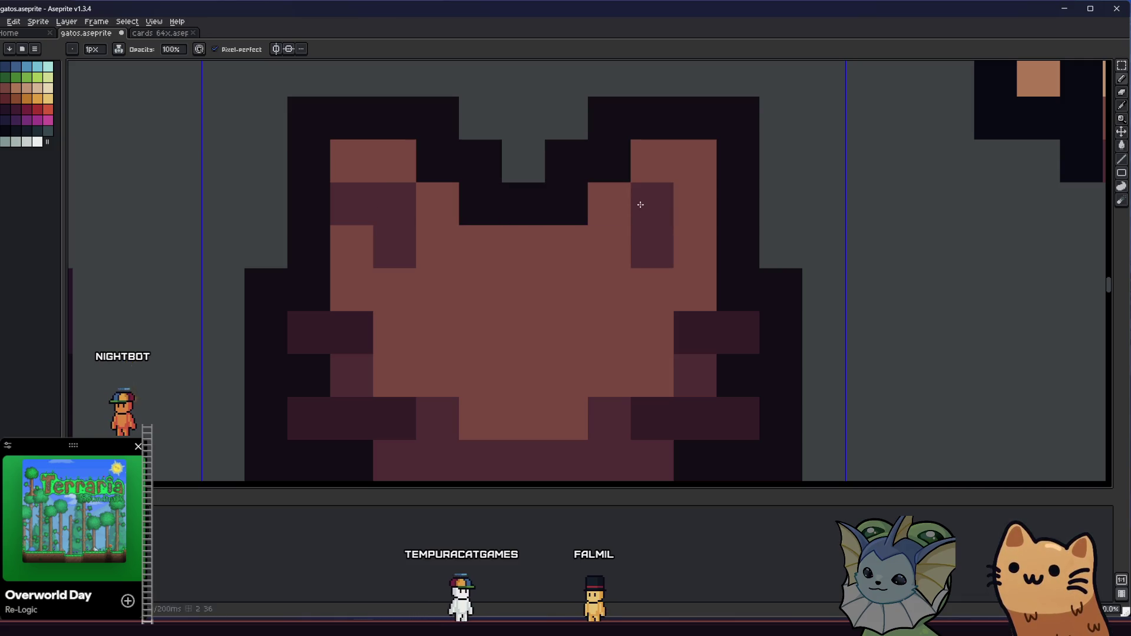
pyautogui.scroll(-5, 624, 212)
pyautogui.moveTo(508, 290); pyautogui.dragTo(510, 301)
pyautogui.scroll(-5, 407, 328)
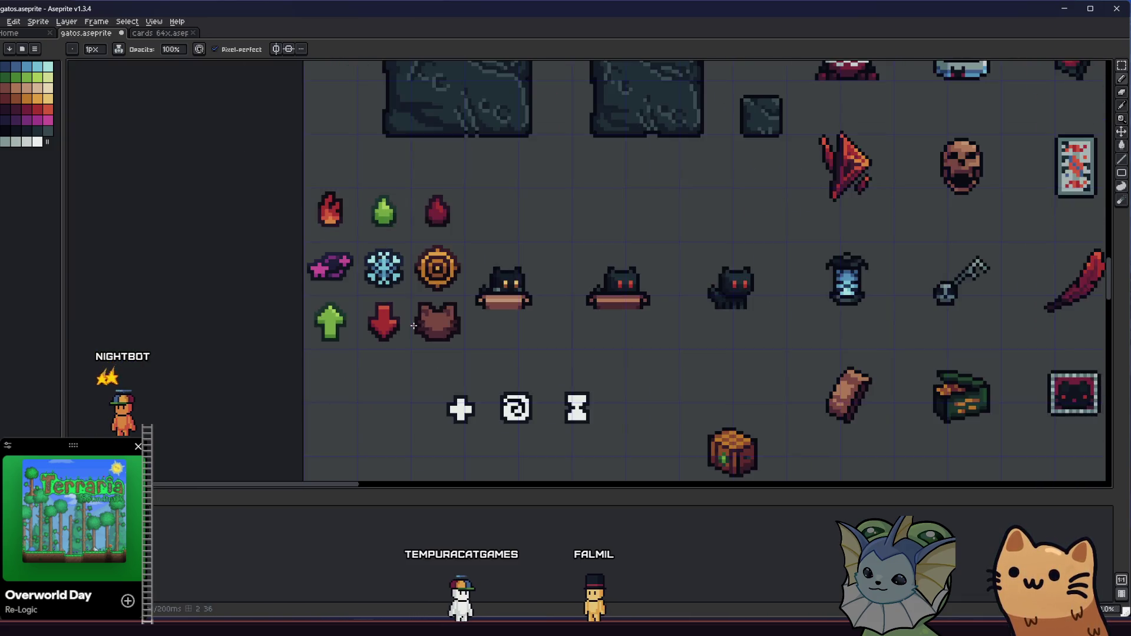
pyautogui.scroll(2, 406, 328)
# Step: Select the whole cat face icon
pyautogui.moveTo(407, 328); pyautogui.dragTo(256, 342)
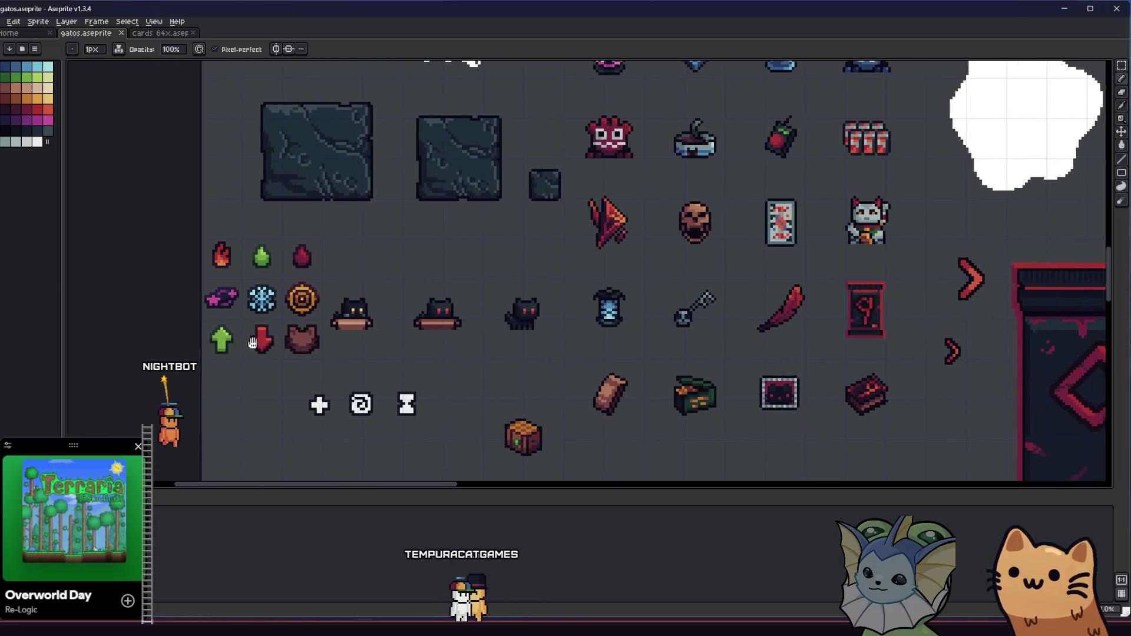
pyautogui.scroll(3, 266, 341)
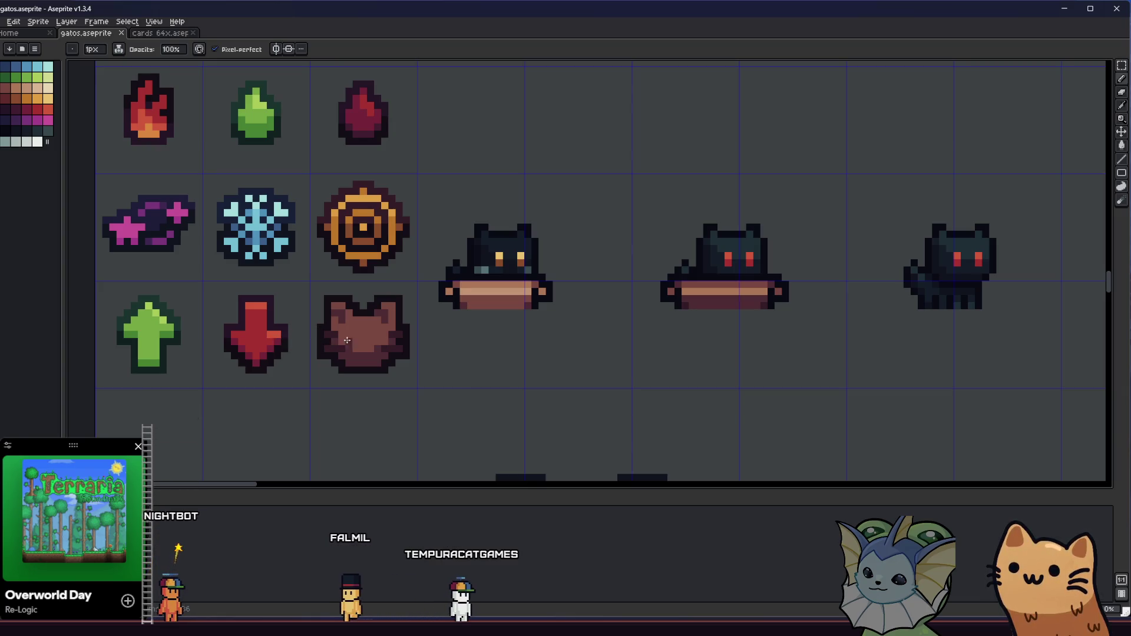
pyautogui.scroll(4, 354, 329)
pyautogui.press('i')
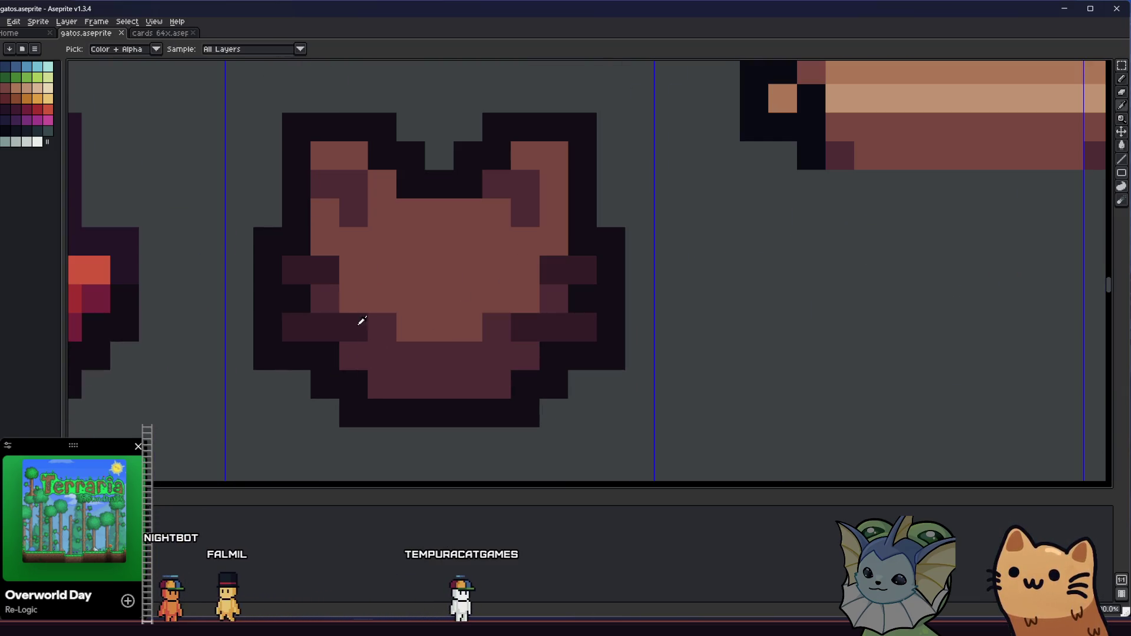
pyautogui.scroll(-1, 333, 282)
pyautogui.press('m')
pyautogui.moveTo(272, 157)
pyautogui.mouseDown()
pyautogui.moveTo(505, 391)
pyautogui.moveTo(552, 393)
pyautogui.mouseUp()
pyautogui.press('w')
pyautogui.scroll(-3, 246, 302)
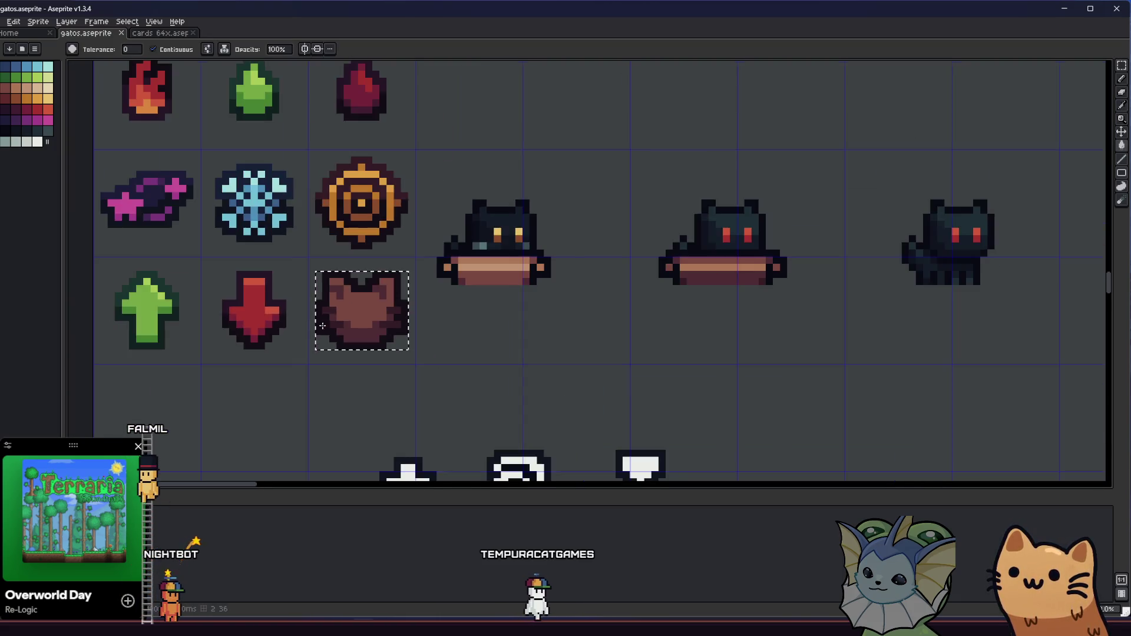
# Step: Fill a face pixel and the left cheek block with the dark palette colour
pyautogui.scroll(4, 303, 320)
pyautogui.moveTo(229, 279); pyautogui.dragTo(165, 247)
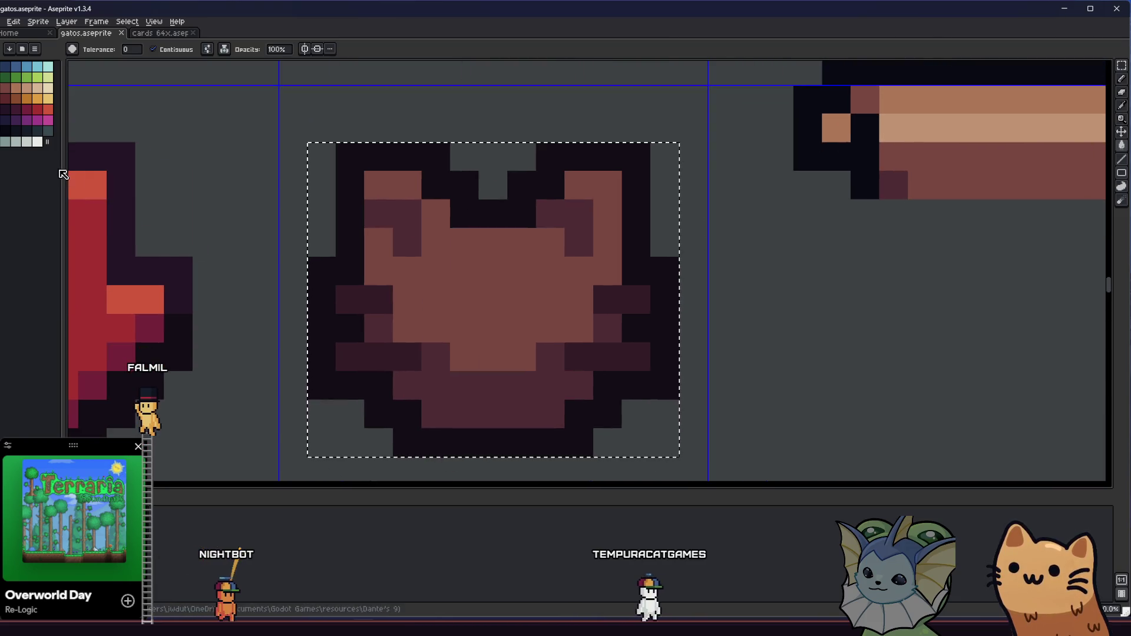
pyautogui.click(32, 136)
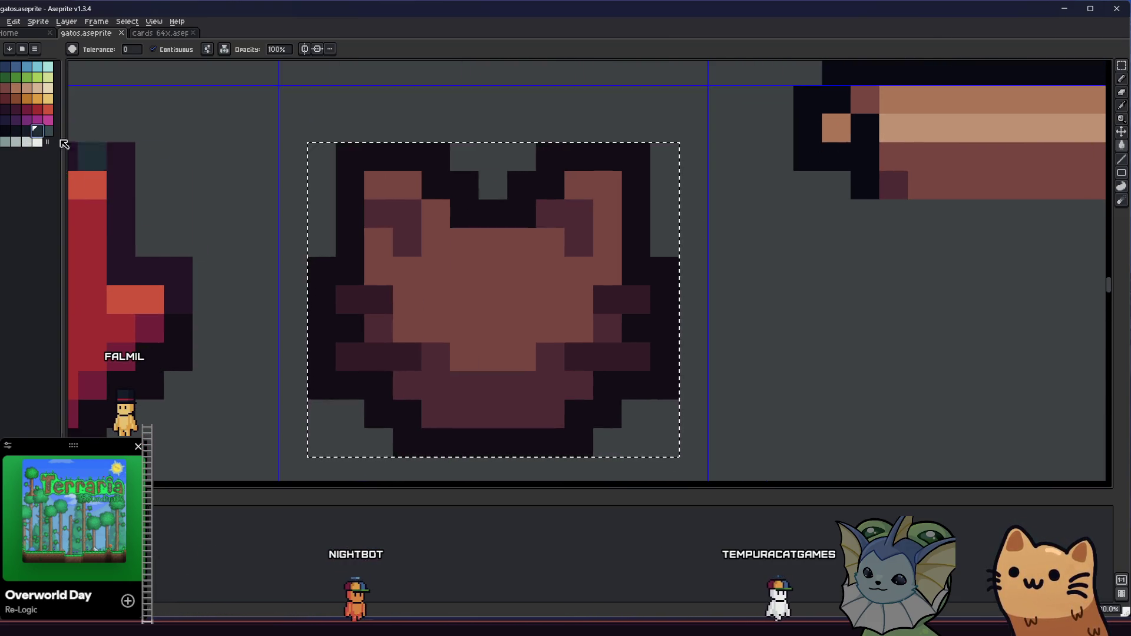
pyautogui.click(35, 130)
pyautogui.click(27, 130)
pyautogui.click(452, 273)
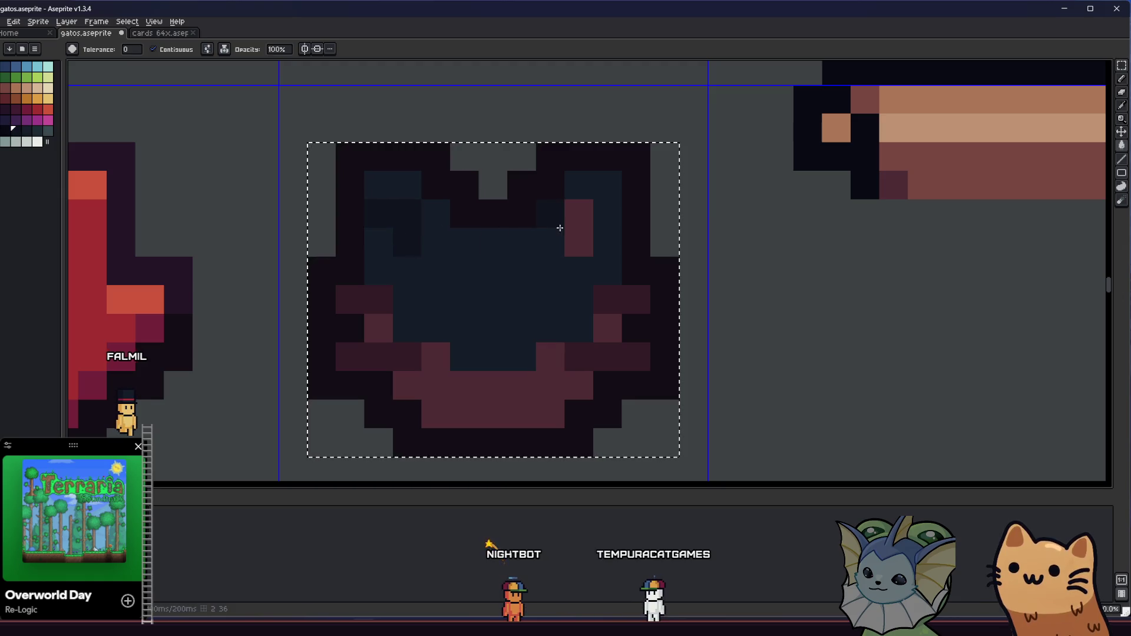
pyautogui.click(362, 328)
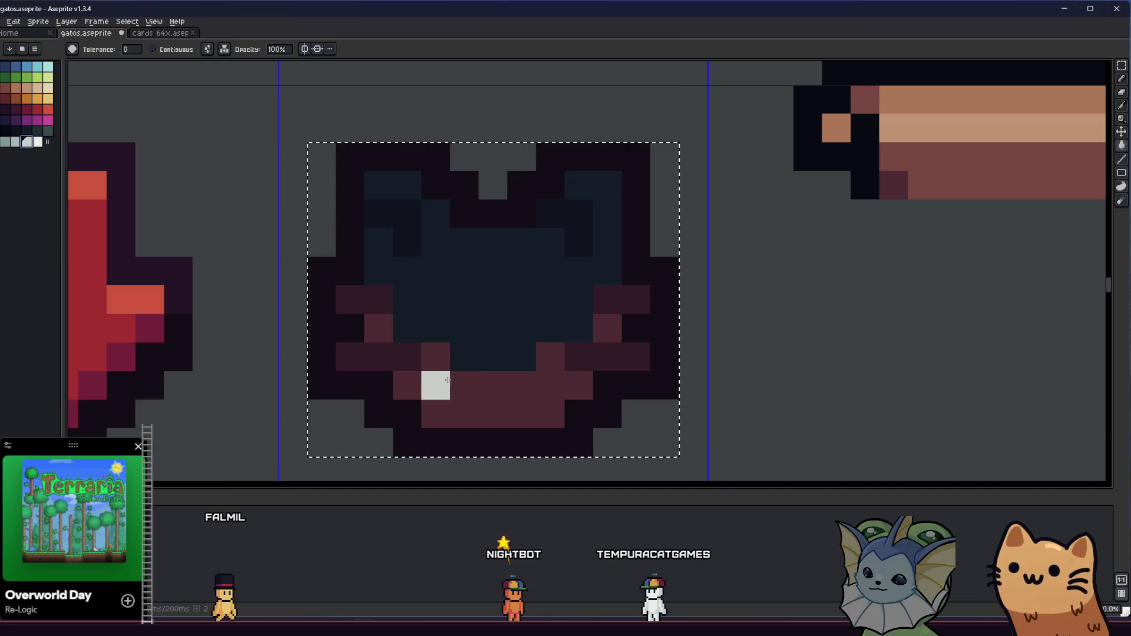
# Step: Fill the left and right cheek blocks with dark teal
pyautogui.hscroll(-2, 429, 361)
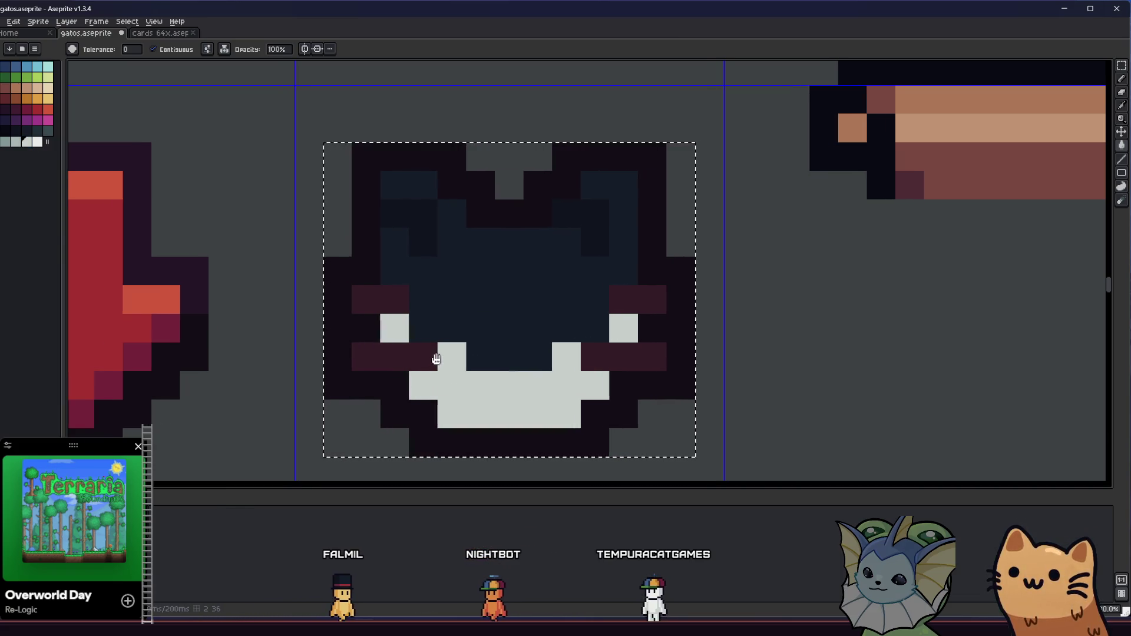
pyautogui.press('i')
pyautogui.click(34, 128)
pyautogui.press('g')
pyautogui.click(390, 298)
pyautogui.click(399, 353)
pyautogui.click(626, 314)
pyautogui.click(658, 300)
pyautogui.click(630, 357)
# Step: Cover both white eye pixels with the dark face colour sampled from the canvas
pyautogui.press('i')
pyautogui.click(609, 241)
pyautogui.press('b')
pyautogui.click(633, 328)
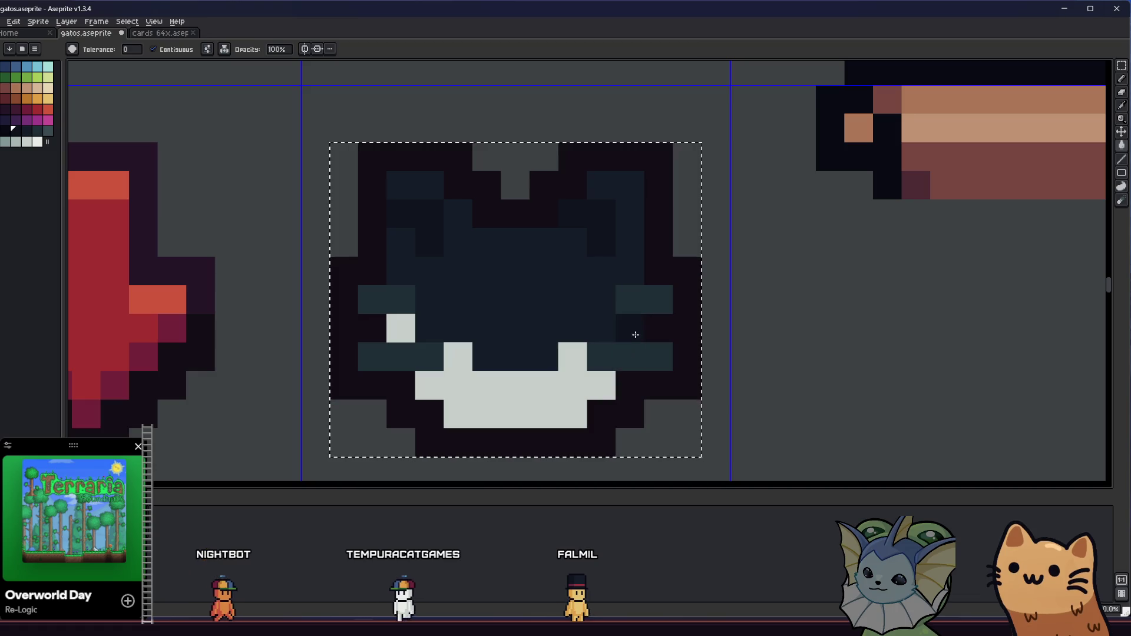
pyautogui.click(399, 326)
pyautogui.scroll(-3, 366, 380)
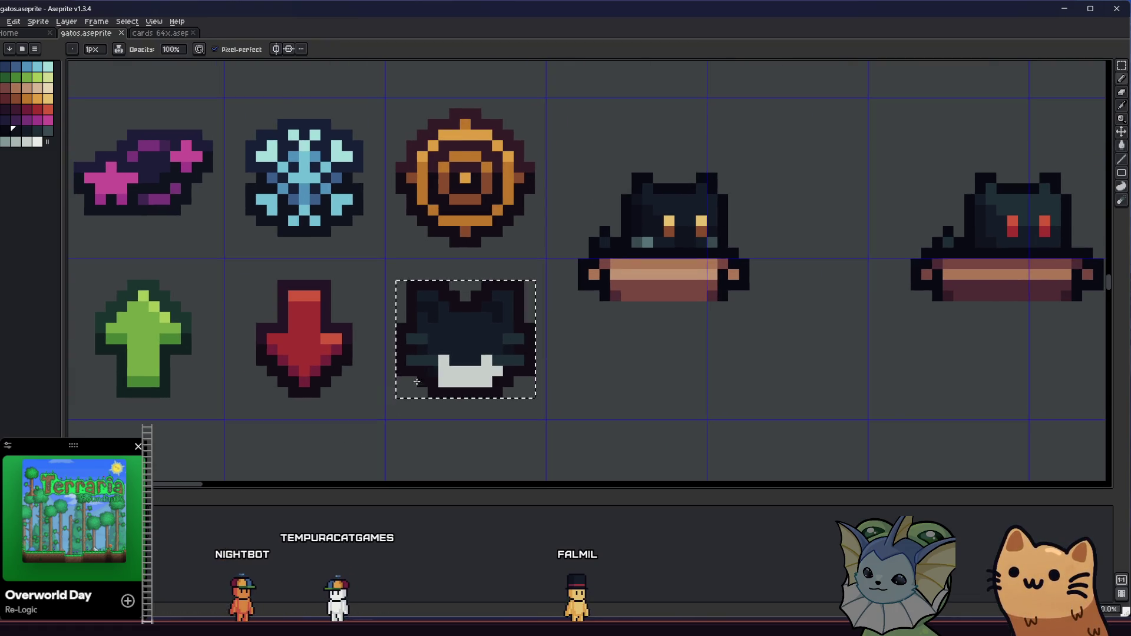
# Step: Try white eyes on the cat face, undo them, and paint both eyes very dark instead
pyautogui.scroll(4, 384, 298)
pyautogui.press('i')
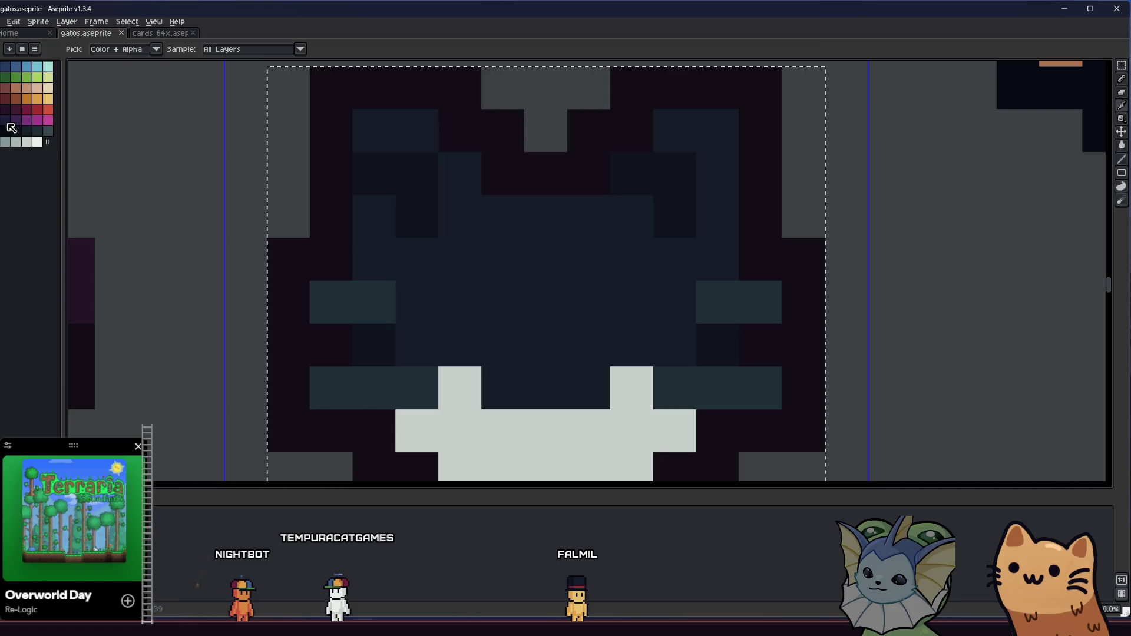
pyautogui.click(30, 144)
pyautogui.press('b')
pyautogui.click(460, 303)
pyautogui.click(631, 302)
pyautogui.scroll(-3, 412, 380)
pyautogui.scroll(-5, 412, 381)
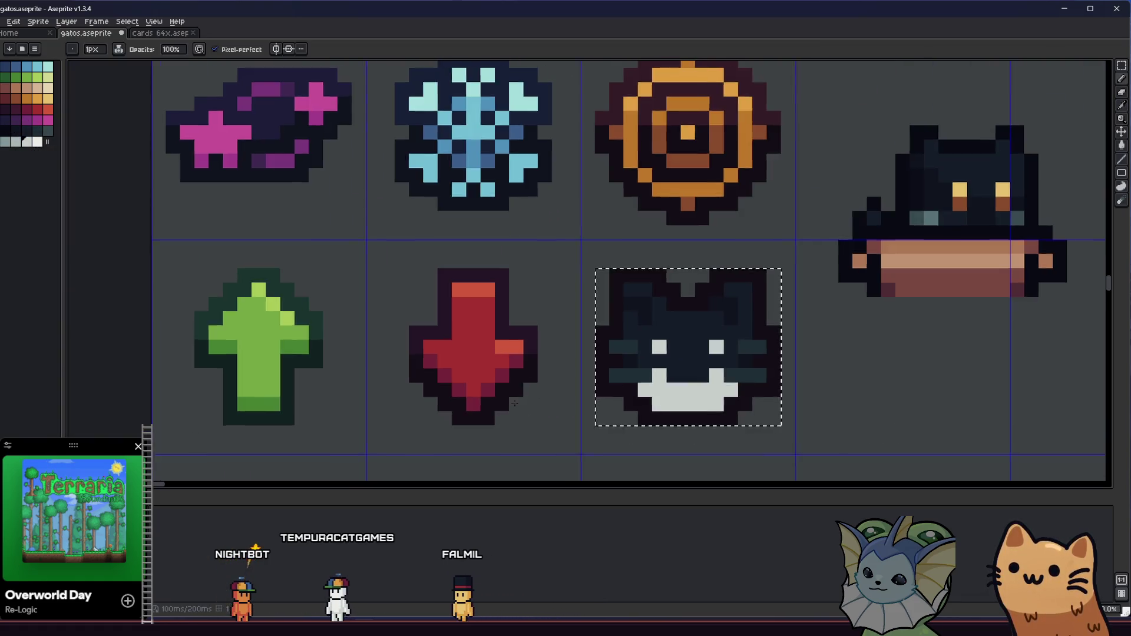
pyautogui.scroll(5, 350, 366)
pyautogui.hotkey('ctrl', 's')
pyautogui.click(5, 130)
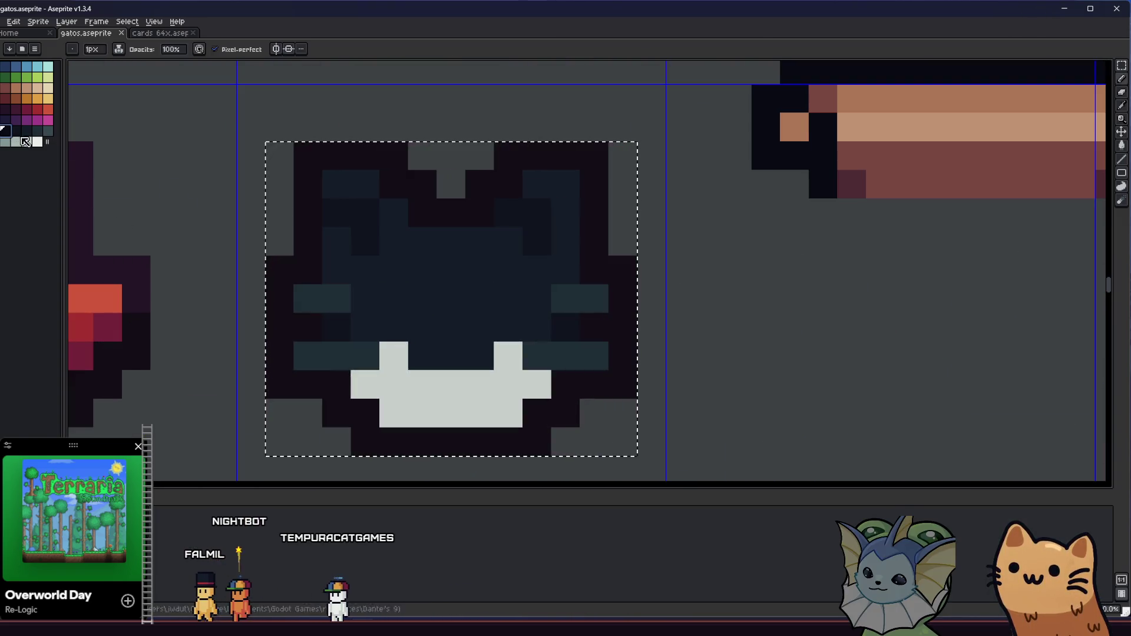
pyautogui.click(393, 298)
pyautogui.click(451, 298)
# Step: Darken a light pixel on the cat's face
pyautogui.press('m')
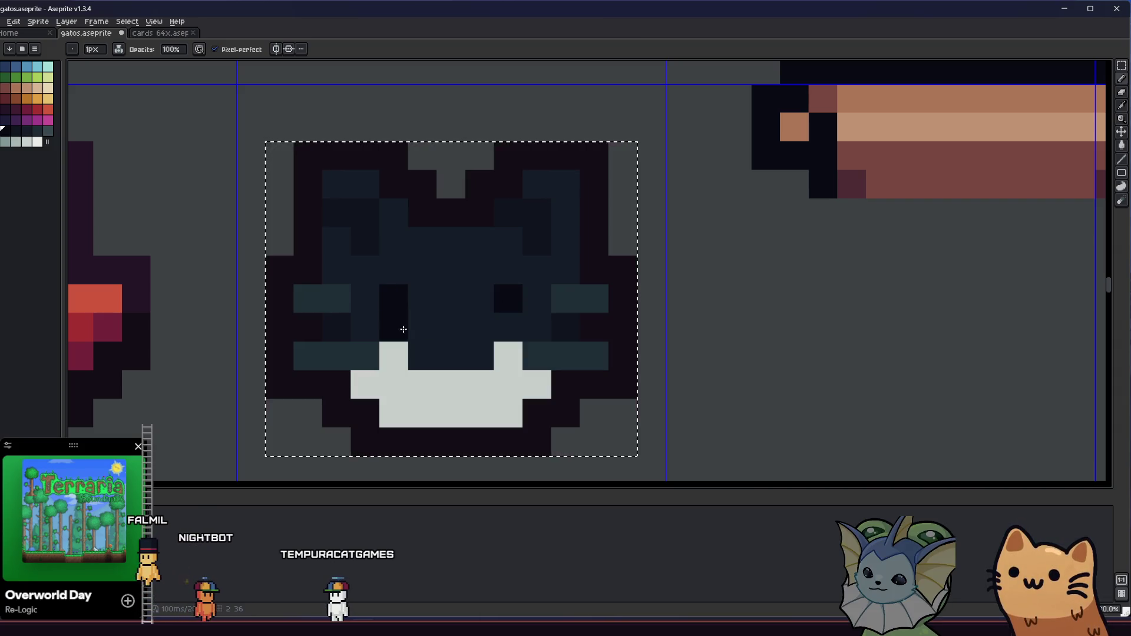
pyautogui.scroll(-3, 399, 328)
pyautogui.scroll(2, 410, 406)
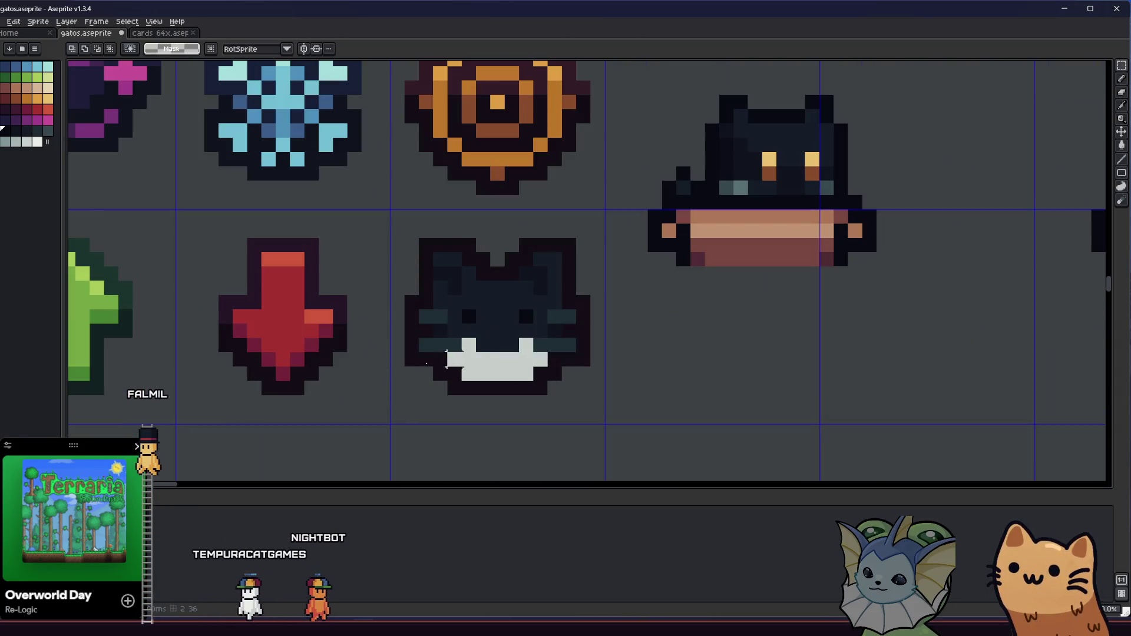
pyautogui.scroll(3, 471, 350)
pyautogui.press('i')
pyautogui.click(457, 326)
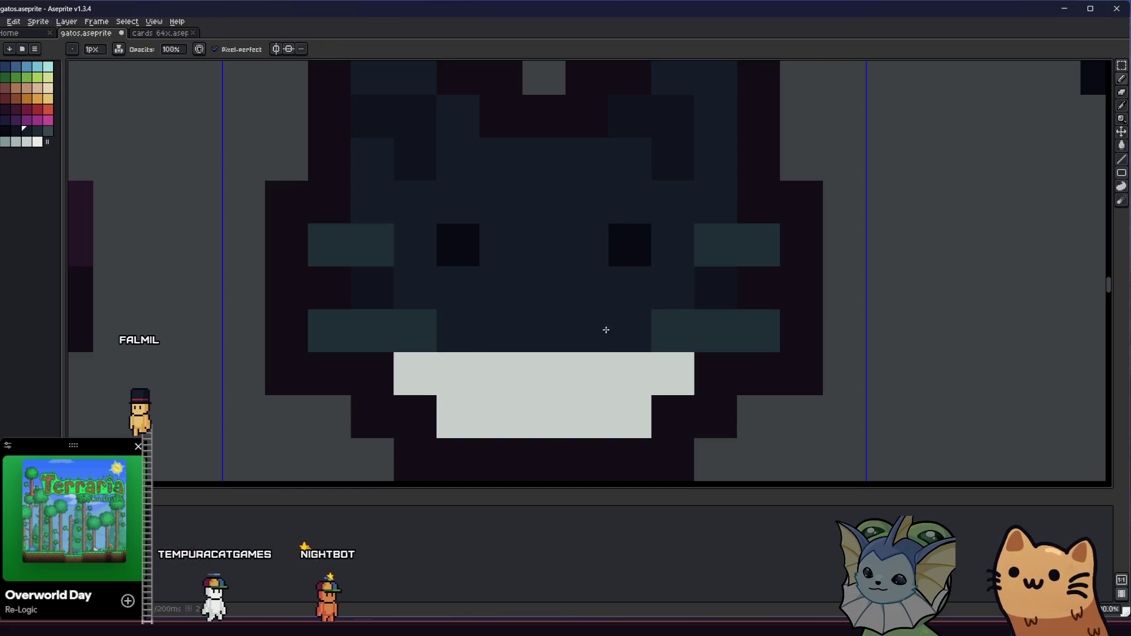
pyautogui.scroll(-4, 515, 369)
pyautogui.moveTo(394, 387)
pyautogui.mouseDown()
pyautogui.moveTo(522, 424)
pyautogui.moveTo(622, 429)
pyautogui.mouseUp()
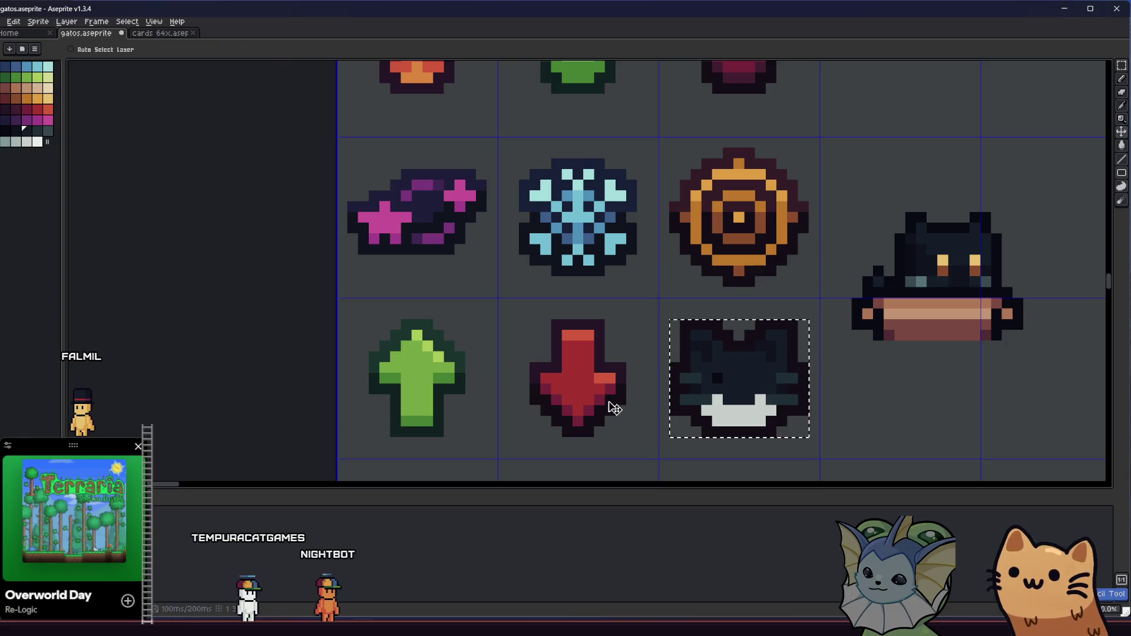
pyautogui.moveTo(740, 403); pyautogui.dragTo(576, 377)
pyautogui.scroll(4, 639, 406)
# Step: Lighten the lower whisker stripes to teal-grey and the upper stripes a lighter swatch
pyautogui.press('m')
pyautogui.press('i')
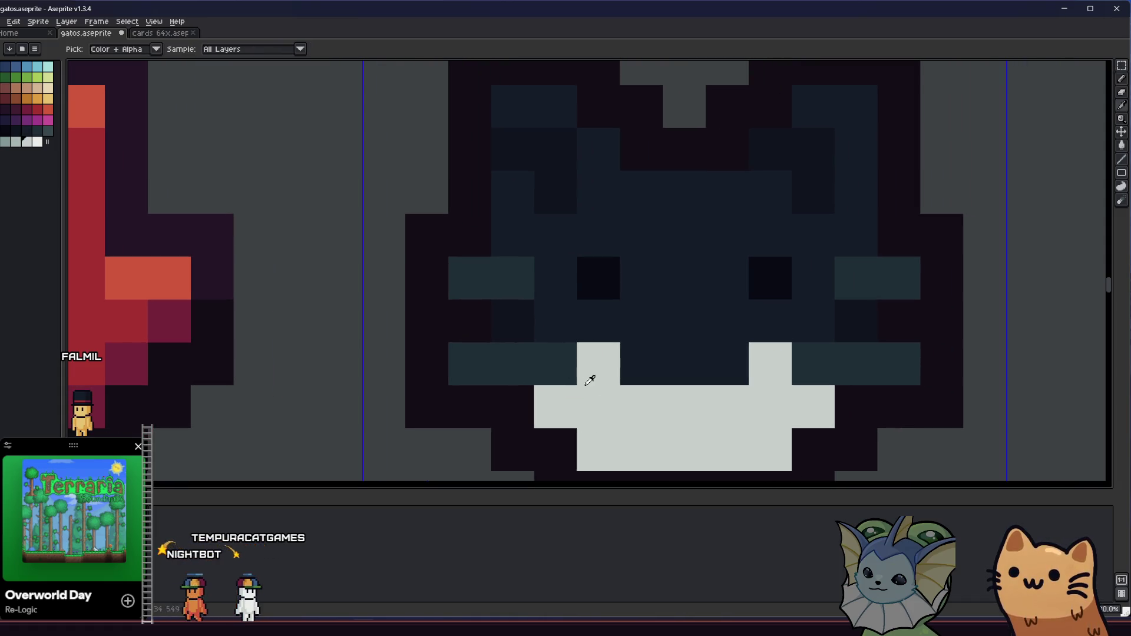
pyautogui.press('b')
pyautogui.click(498, 353)
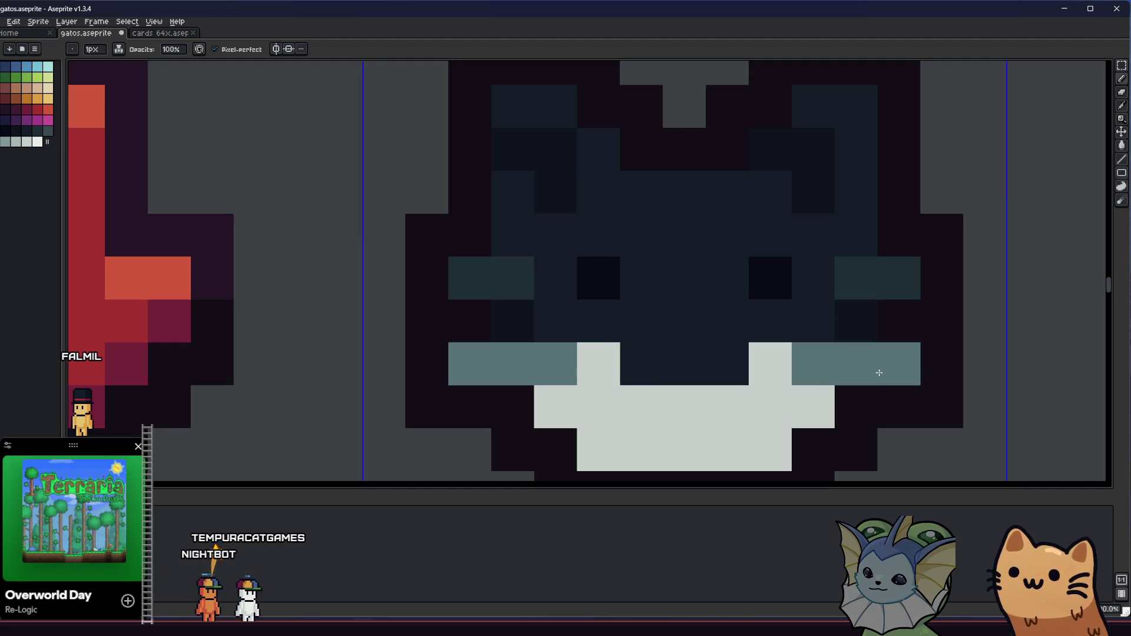
pyautogui.click(46, 132)
pyautogui.press('b')
pyautogui.click(503, 277)
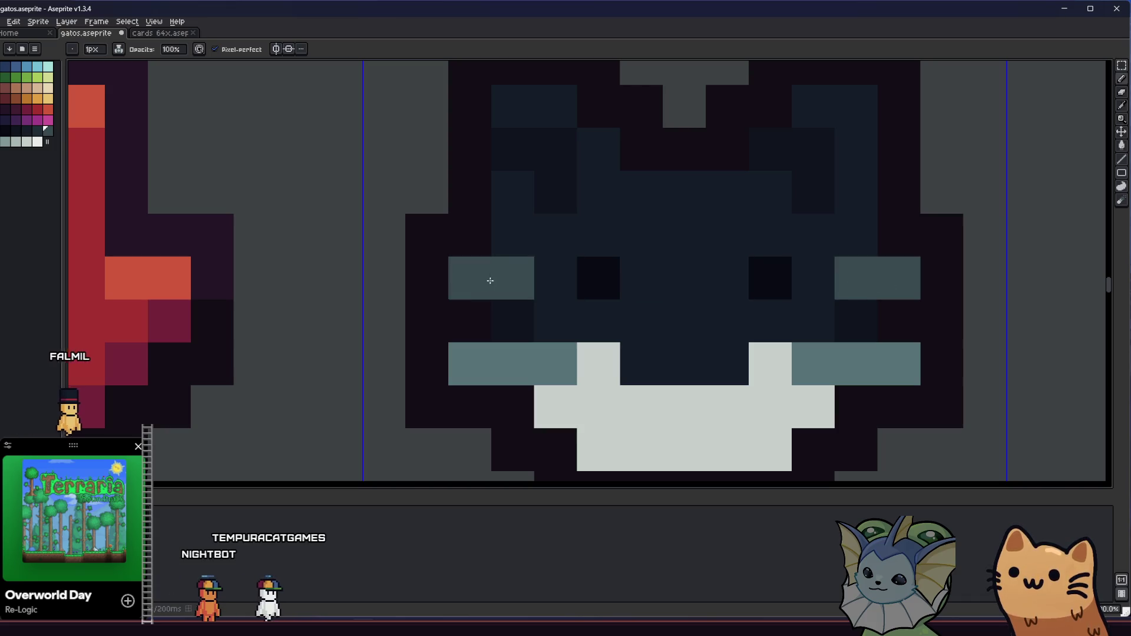
pyautogui.scroll(-10, 490, 280)
# Step: Try a lighter sampled colour on both eye pixels, then undo it
pyautogui.press('i')
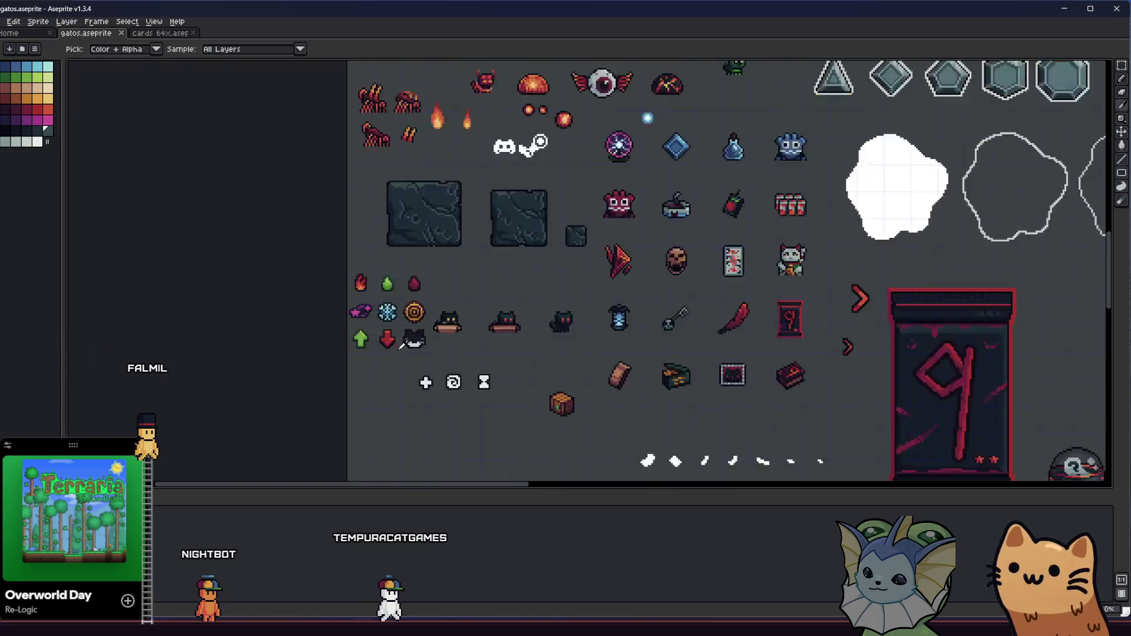
pyautogui.scroll(8, 402, 345)
pyautogui.click(379, 283)
pyautogui.press('b')
pyautogui.click(423, 288)
pyautogui.click(365, 289)
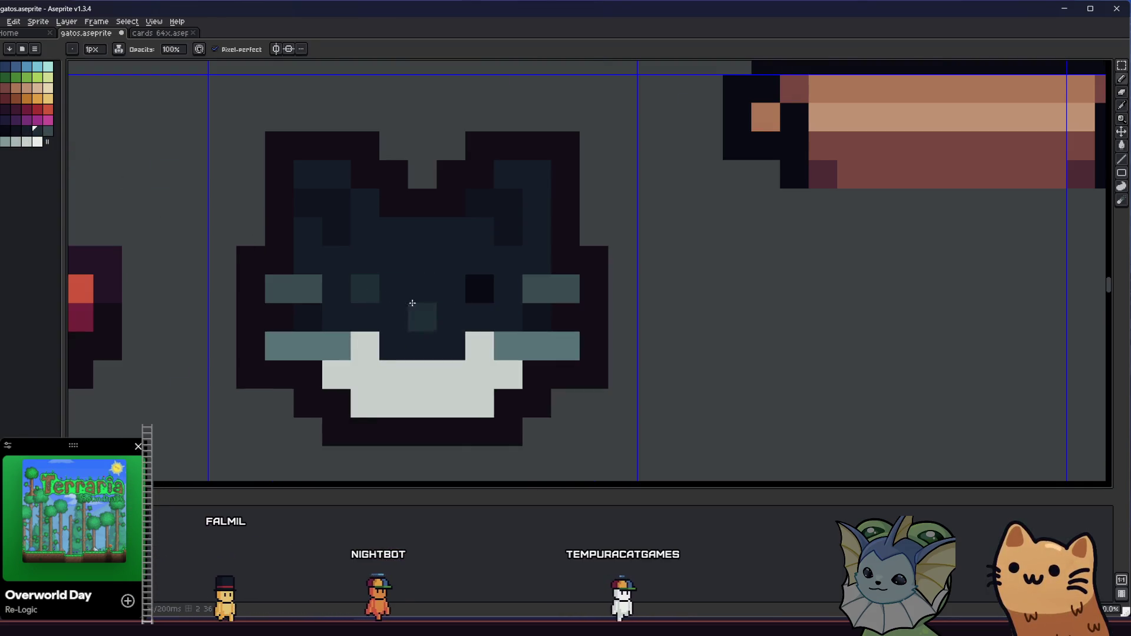
pyautogui.hotkey('ctrl', 'z')
pyautogui.hotkey('ctrl', 'z')
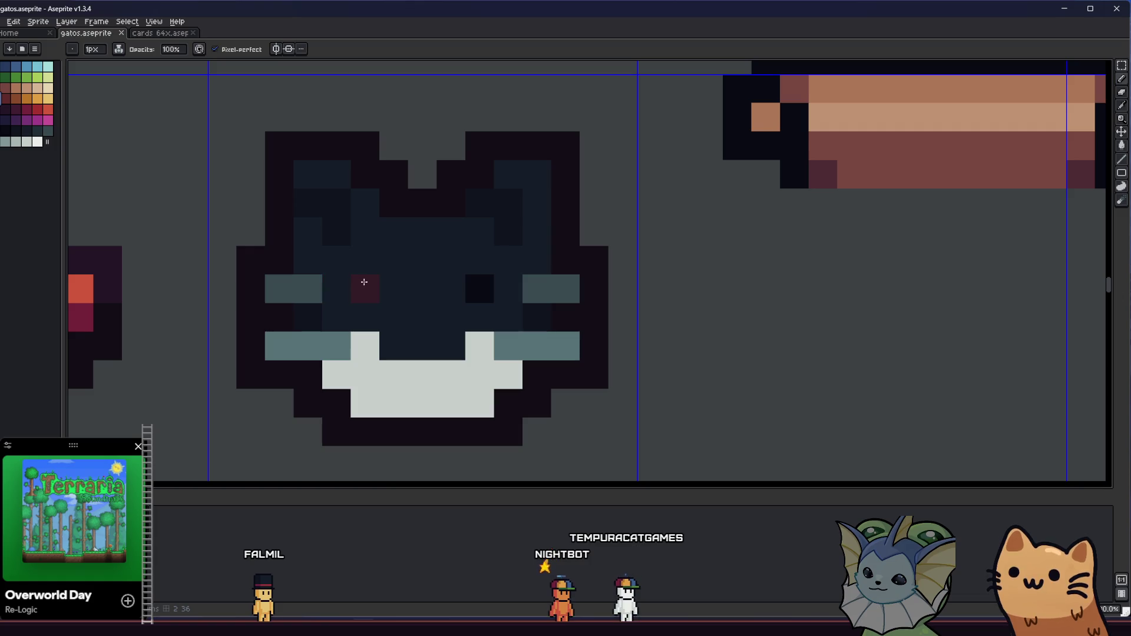
# Step: Paint both eyes orange, then repaint the left eye a darker orange-brown
pyautogui.scroll(-6, 479, 290)
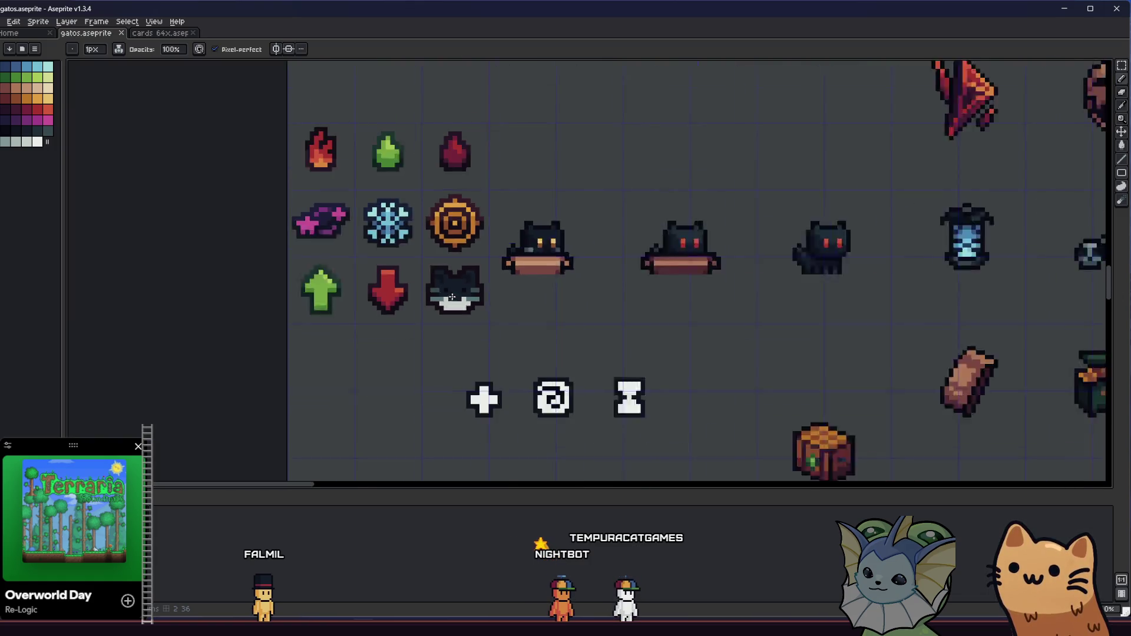
pyautogui.scroll(4, 443, 287)
pyautogui.click(26, 98)
pyautogui.click(422, 265)
pyautogui.click(480, 265)
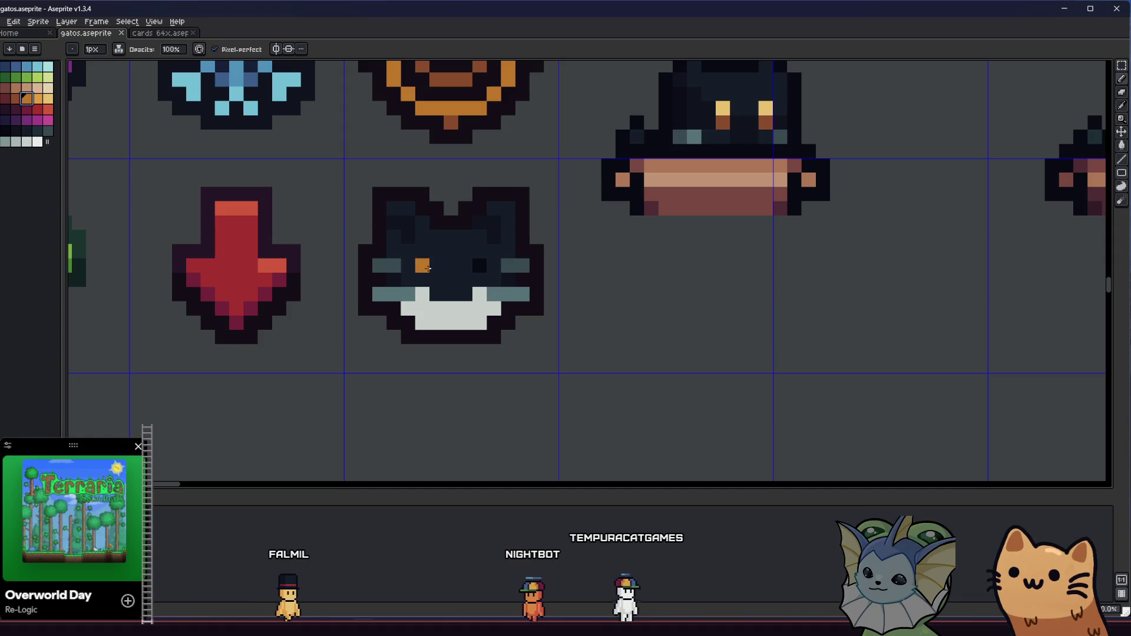
pyautogui.click(16, 99)
pyautogui.click(420, 264)
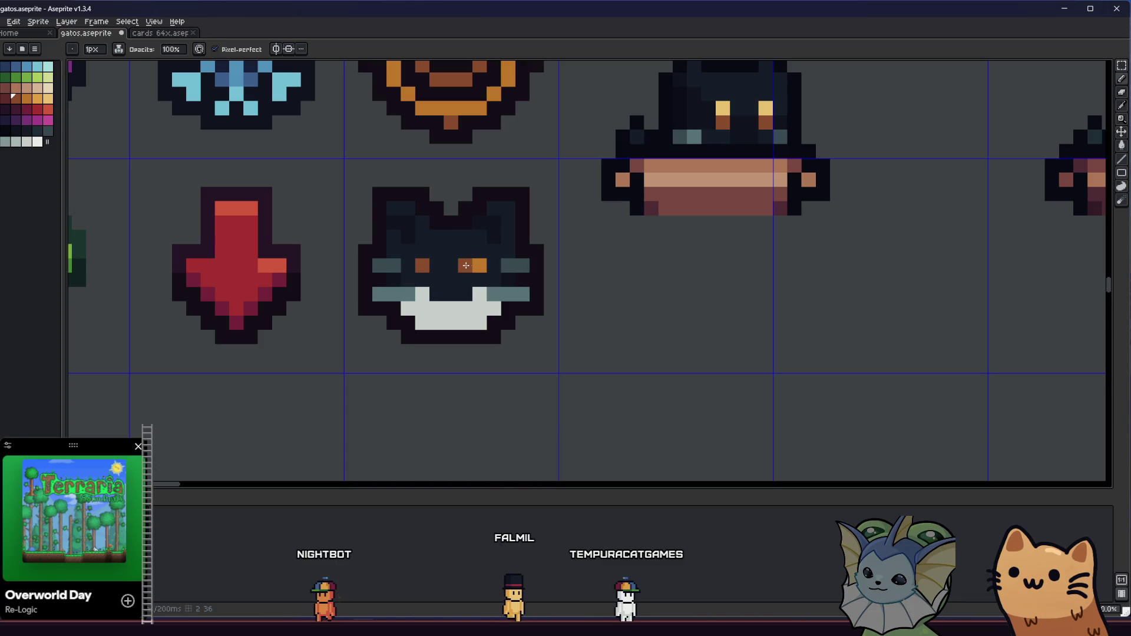
pyautogui.scroll(-3, 391, 341)
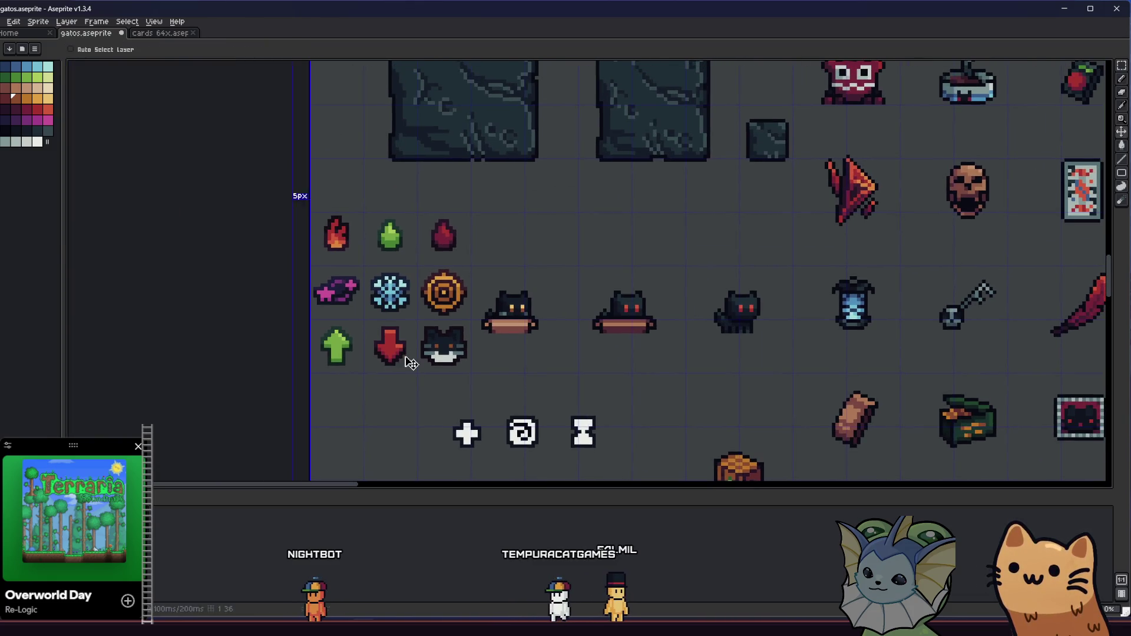
pyautogui.scroll(2, 413, 354)
# Step: Paint one muzzle pixel teal-grey
pyautogui.press('alt')
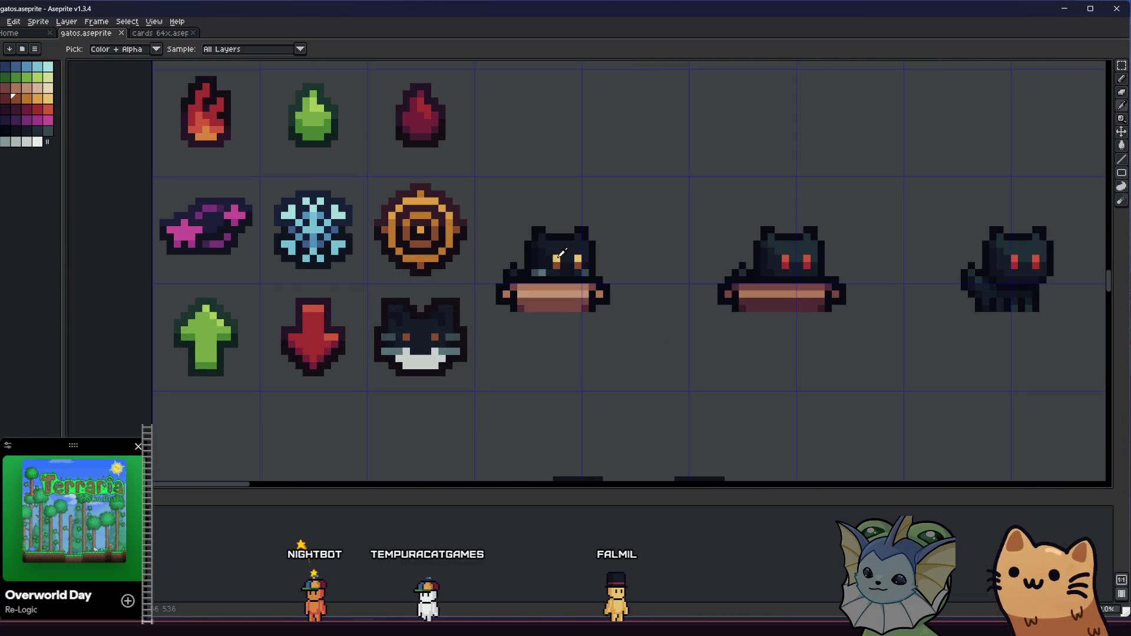
pyautogui.scroll(2, 459, 313)
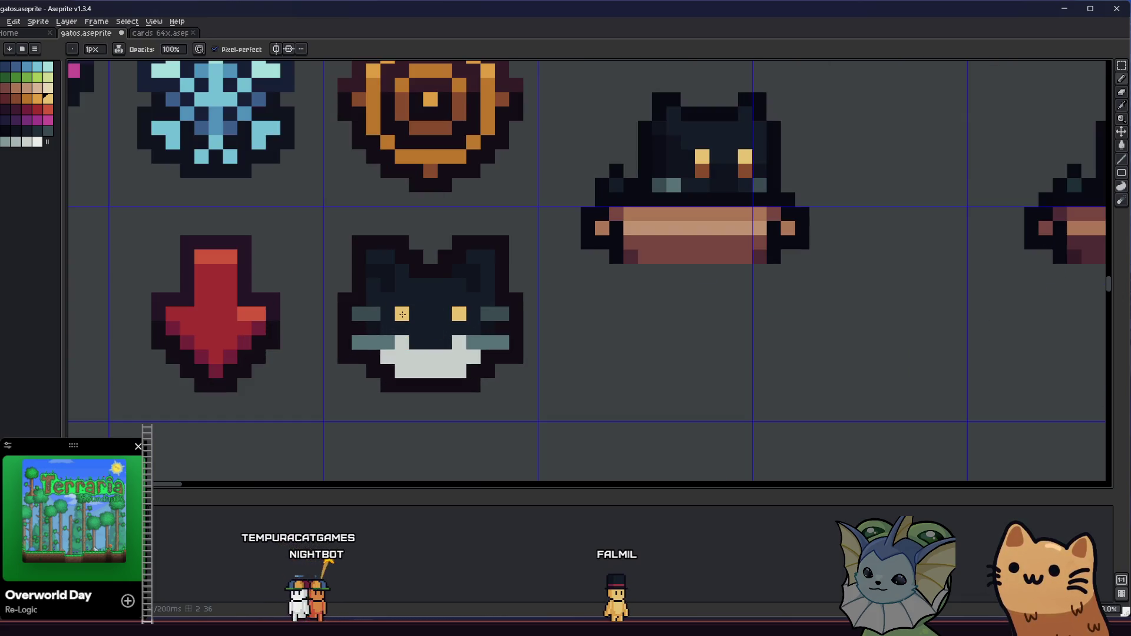
pyautogui.scroll(2, 402, 314)
pyautogui.press('ctrl')
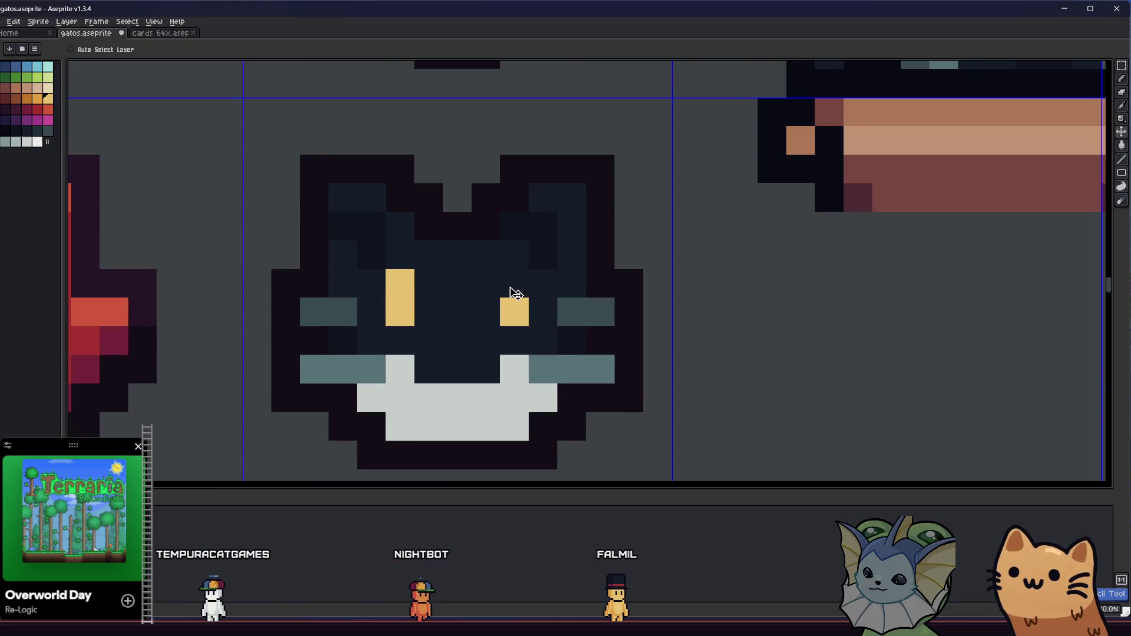
pyautogui.scroll(-2, 374, 396)
pyautogui.moveTo(374, 396)
pyautogui.mouseDown()
pyautogui.moveTo(629, 404)
pyautogui.moveTo(646, 392)
pyautogui.moveTo(403, 375)
pyautogui.mouseUp()
pyautogui.scroll(-2, 398, 373)
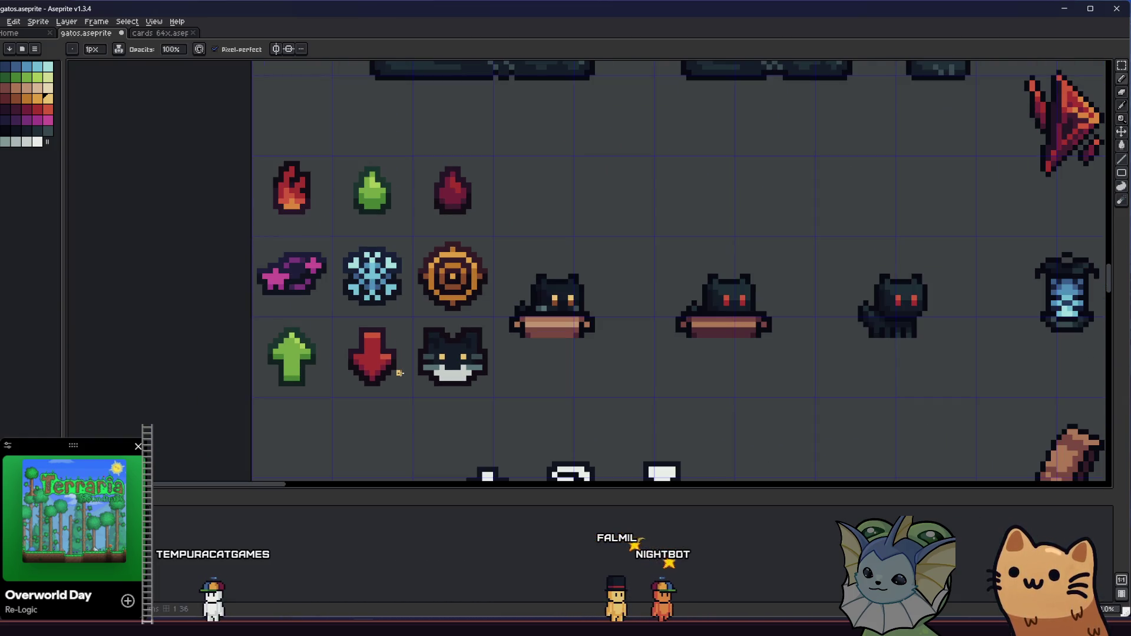
pyautogui.scroll(3, 428, 373)
pyautogui.press('i')
pyautogui.scroll(2, 536, 337)
pyautogui.press('b')
pyautogui.click(552, 339)
# Step: Widen the light grey muzzle on both sides and darken the pixel beside the left eye
pyautogui.keyDown('alt'); pyautogui.click(554, 389); pyautogui.keyUp('alt')
pyautogui.click(567, 341)
pyautogui.click(527, 346)
pyautogui.click(773, 348)
pyautogui.click(802, 347)
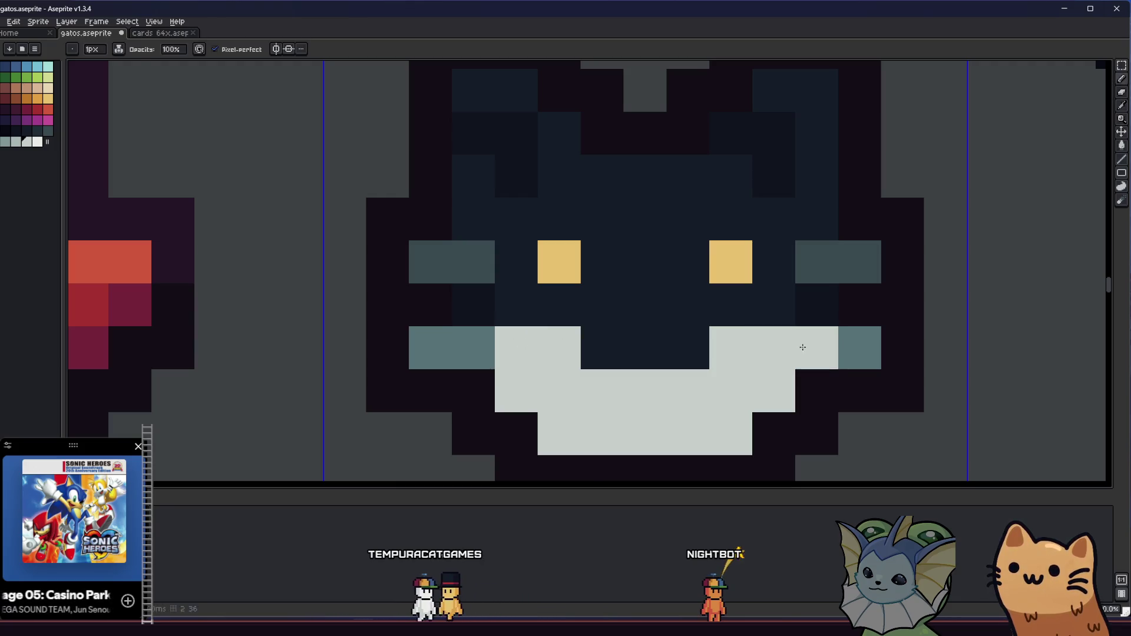
pyautogui.click(475, 339)
pyautogui.scroll(-5, 409, 374)
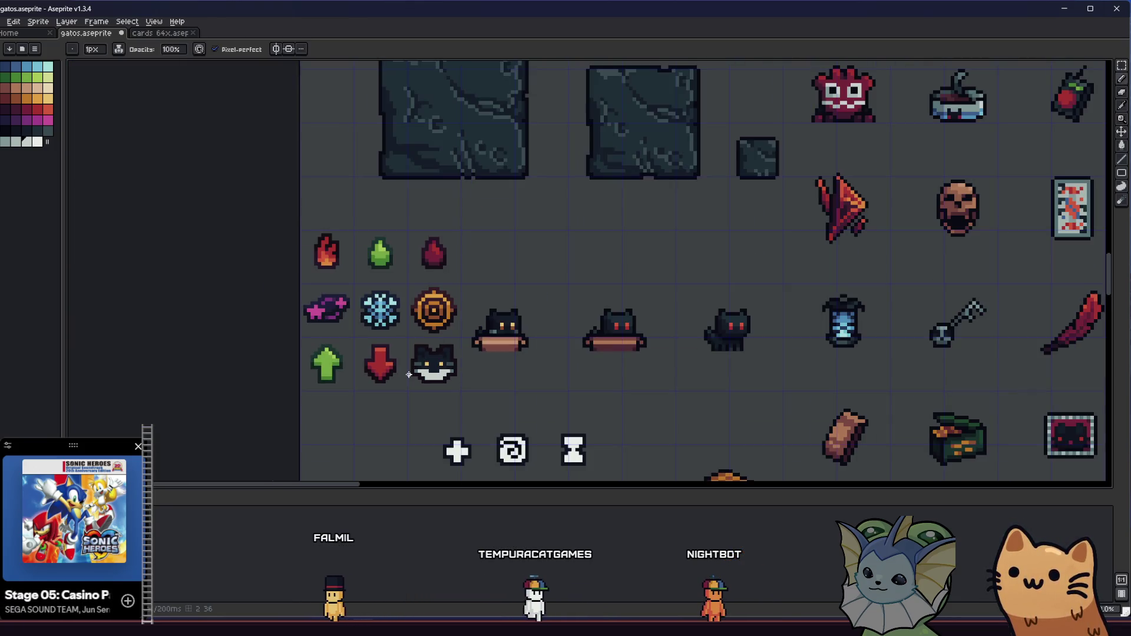
pyautogui.press('ctrl')
pyautogui.scroll(5, 416, 380)
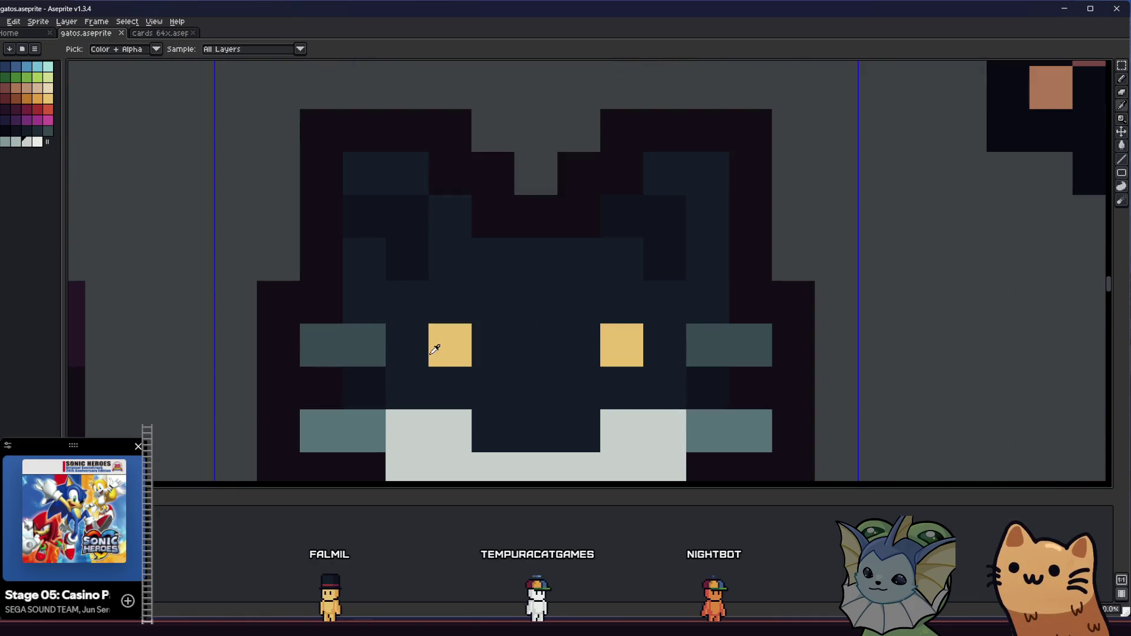
pyautogui.click(371, 342)
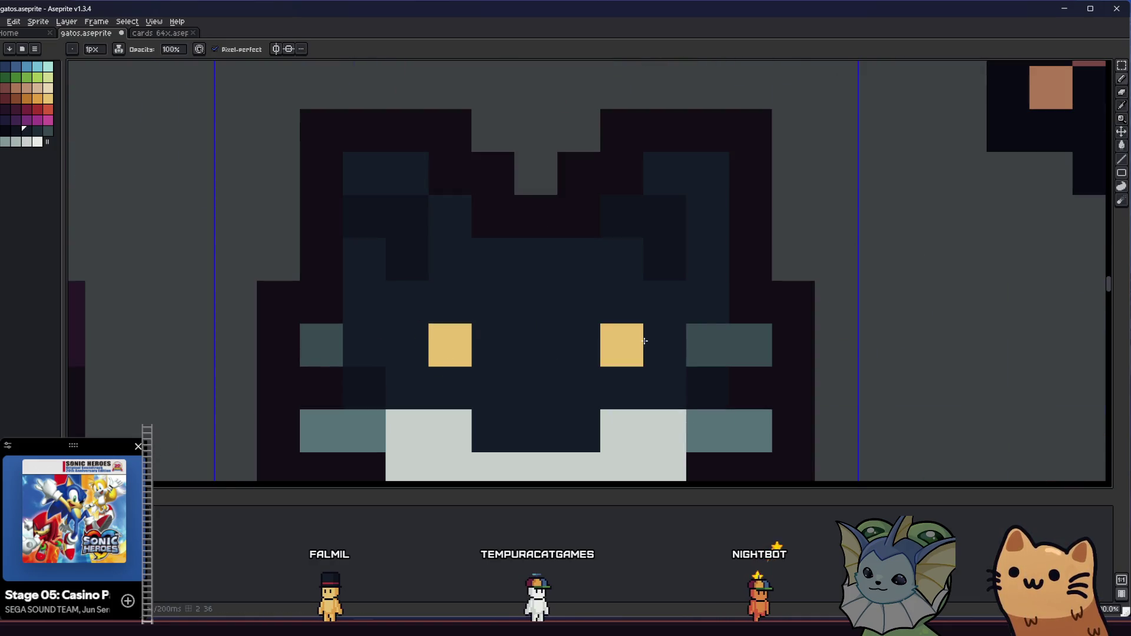
# Step: Marquee-select the area around the cat face and cut it from the sheet
pyautogui.scroll(-5, 694, 348)
pyautogui.moveTo(538, 383)
pyautogui.mouseDown()
pyautogui.moveTo(420, 404)
pyautogui.moveTo(396, 384)
pyautogui.mouseUp()
pyautogui.scroll(-5, 420, 404)
pyautogui.scroll(4, 396, 389)
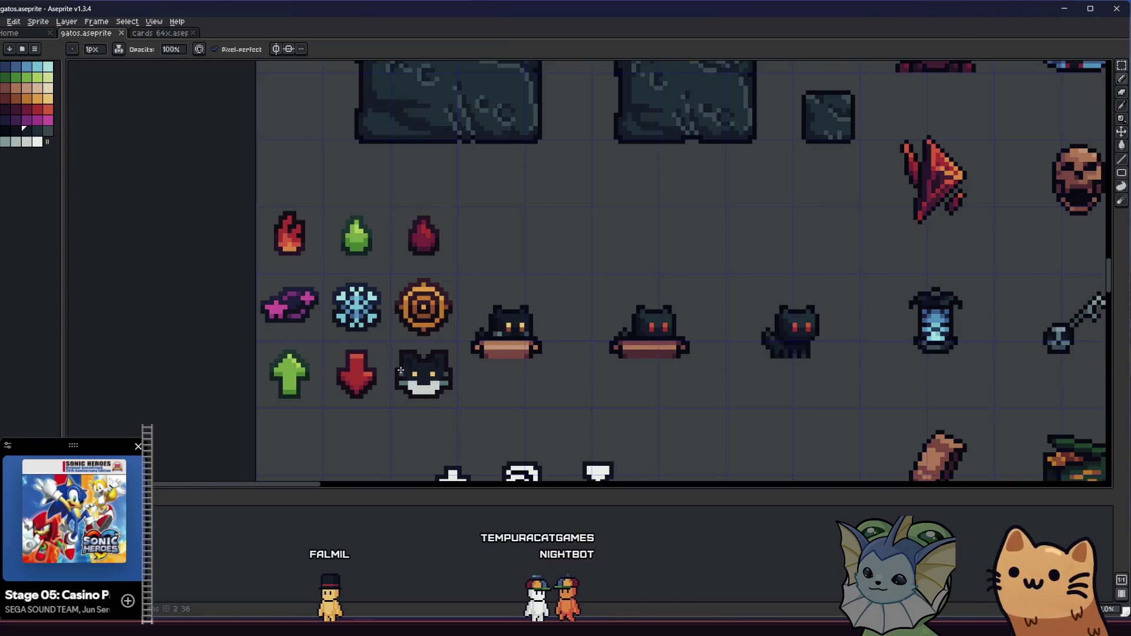
pyautogui.press('m')
pyautogui.scroll(1, 371, 294)
pyautogui.moveTo(371, 283)
pyautogui.mouseDown()
pyautogui.moveTo(568, 396)
pyautogui.moveTo(557, 392)
pyautogui.mouseUp()
pyautogui.press('Right')
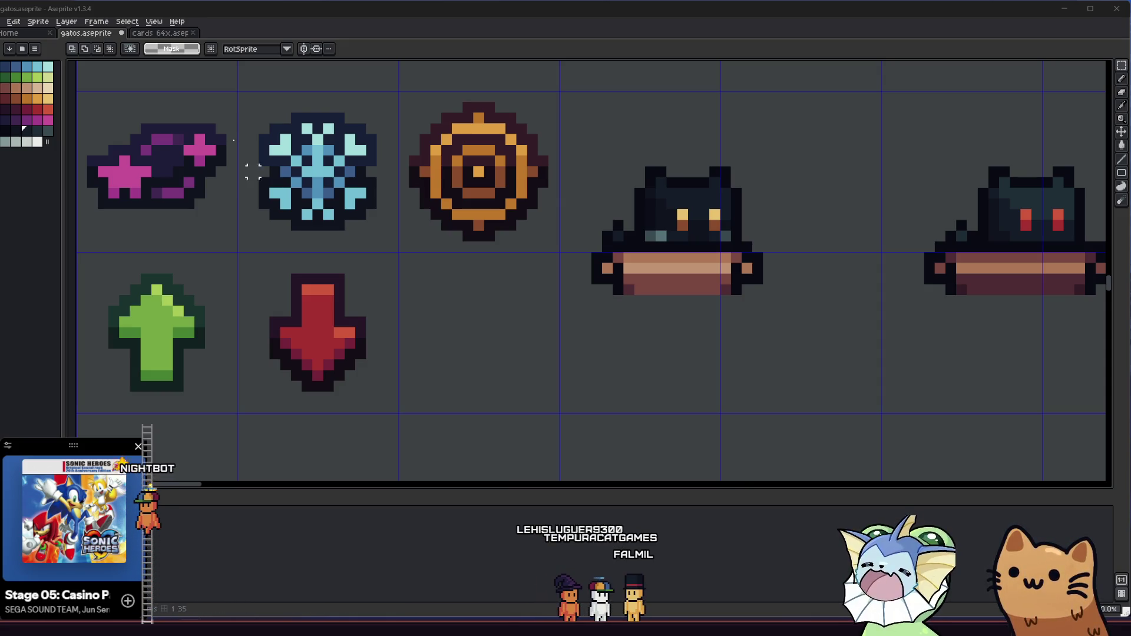
# Step: Pan and zoom across the sprite sheet to look over the icon rows
pyautogui.scroll(-4, 382, 342)
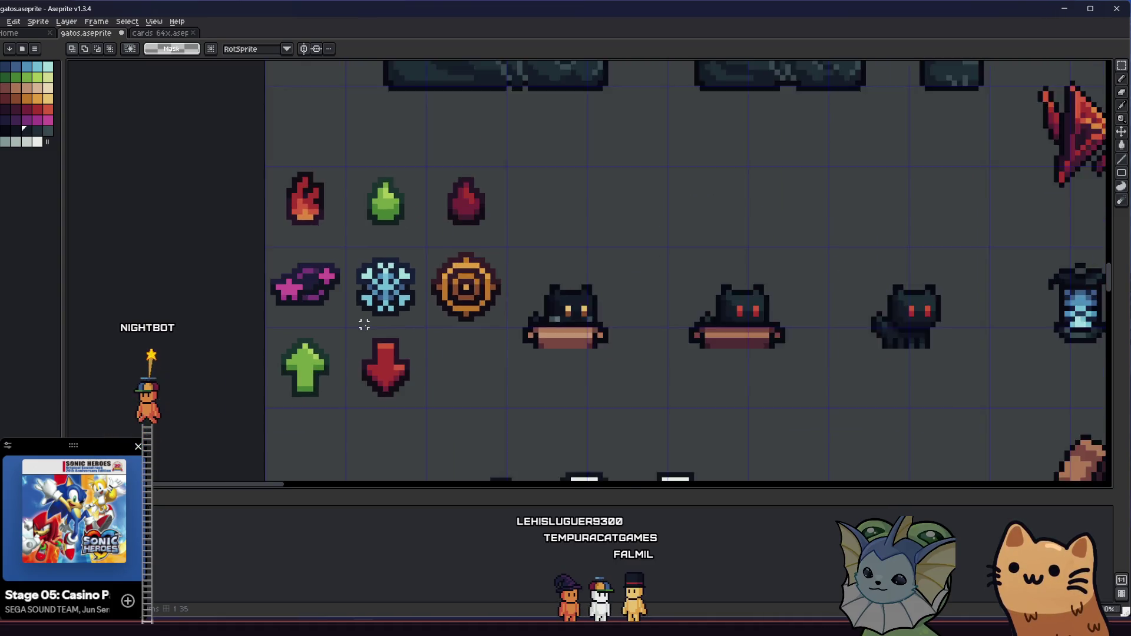
pyautogui.moveTo(373, 330); pyautogui.dragTo(281, 351)
pyautogui.scroll(2, 306, 339)
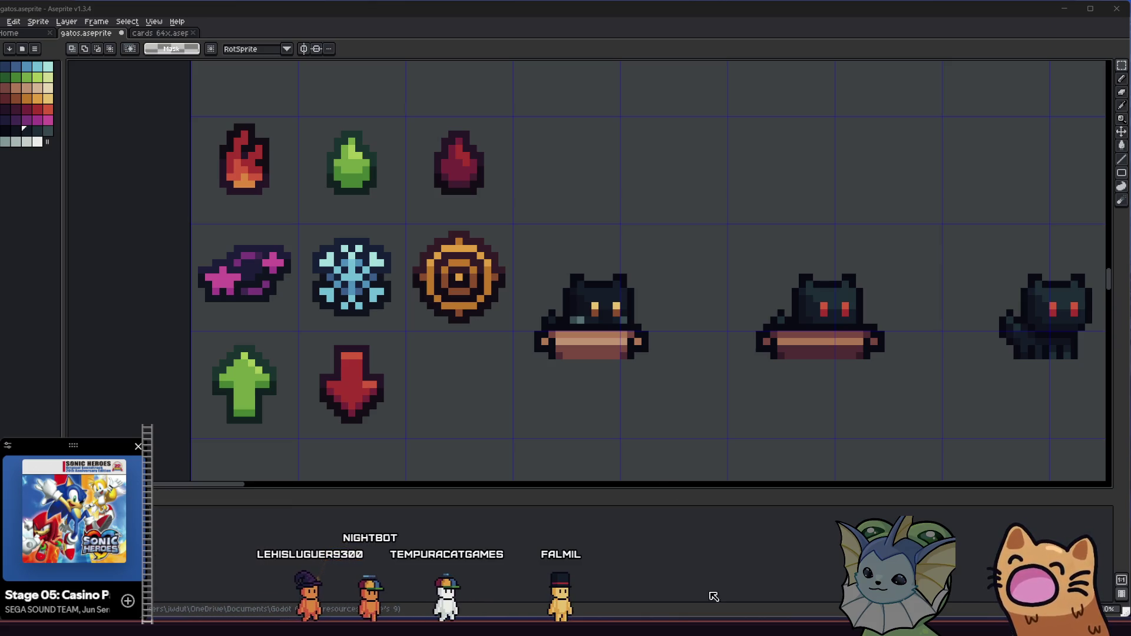
pyautogui.moveTo(561, 375); pyautogui.dragTo(582, 366)
pyautogui.scroll(2, 582, 366)
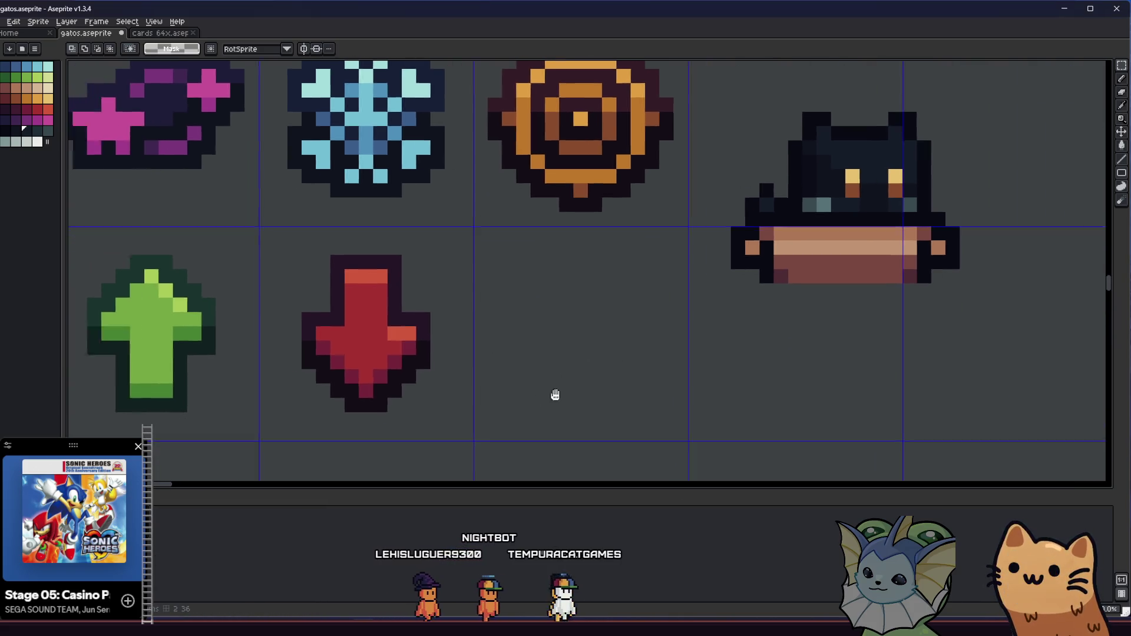
pyautogui.scroll(-1, 636, 380)
pyautogui.hscroll(2, 479, 383)
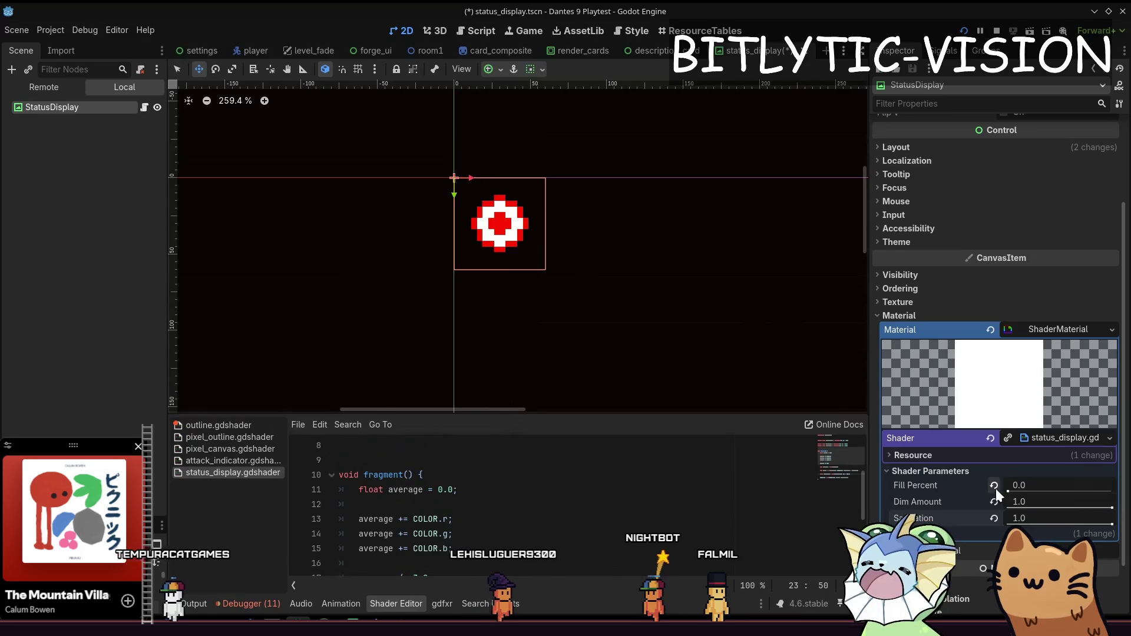
# Step: Set the shader's Fill Percent to 1.0 and lower Dim Amount to 0.231
pyautogui.moveTo(1009, 490); pyautogui.dragTo(1060, 499)
pyautogui.click(1057, 485)
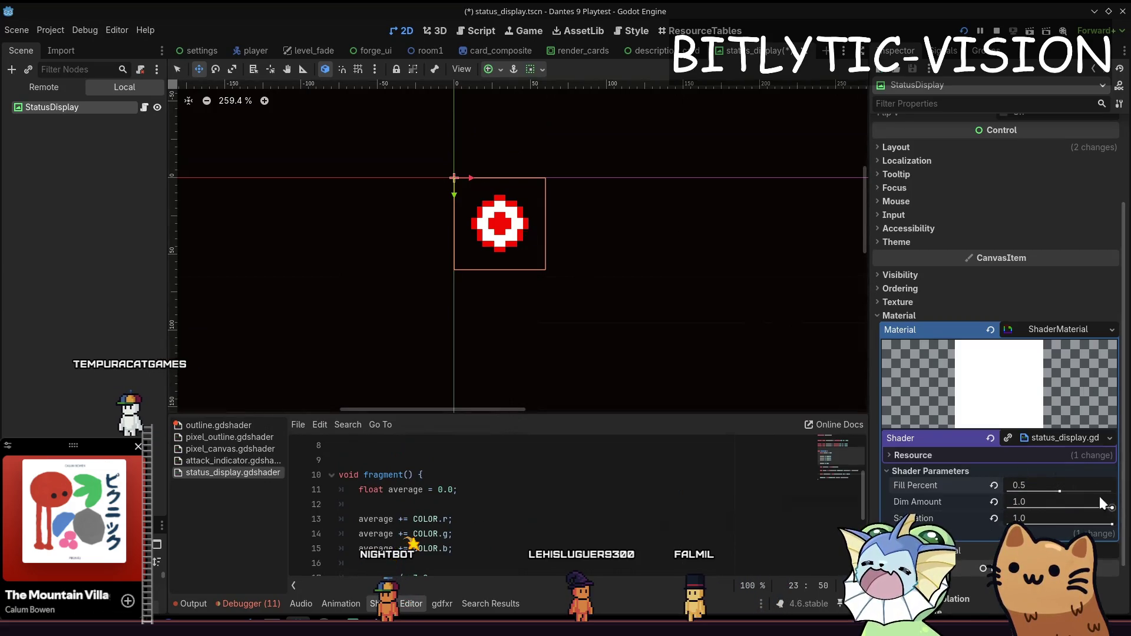
pyautogui.moveTo(1112, 508)
pyautogui.mouseDown()
pyautogui.moveTo(1061, 506)
pyautogui.moveTo(1082, 523)
pyautogui.moveTo(1112, 508)
pyautogui.moveTo(1032, 523)
pyautogui.mouseUp()
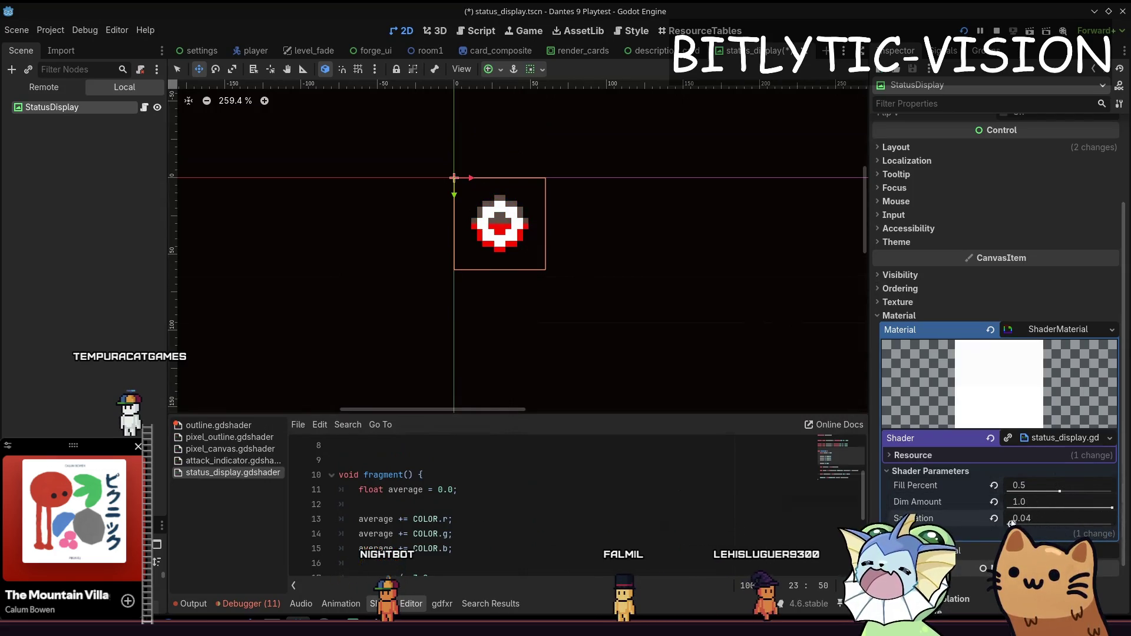
pyautogui.moveTo(1111, 508)
pyautogui.mouseDown()
pyautogui.moveTo(1020, 503)
pyautogui.moveTo(1032, 525)
pyautogui.moveTo(1038, 486)
pyautogui.moveTo(1107, 489)
pyautogui.moveTo(871, 476)
pyautogui.moveTo(1115, 492)
pyautogui.mouseUp()
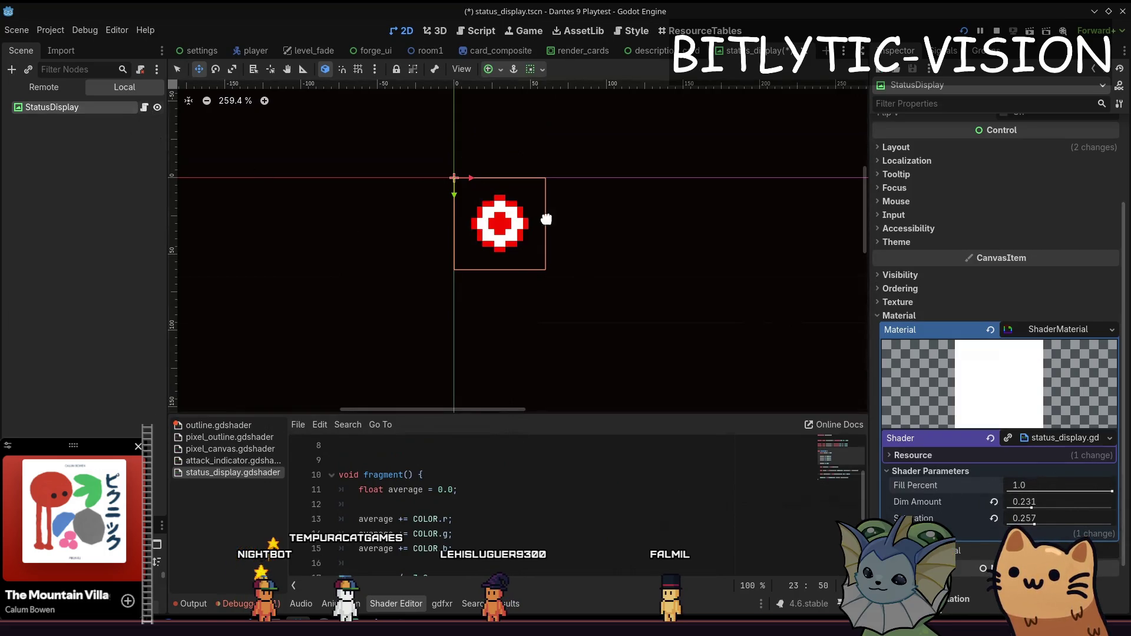
# Step: Save the scene and open the status display node's script
pyautogui.scroll(1, 548, 220)
pyautogui.hotkey('ctrl', 's')
pyautogui.click(143, 107)
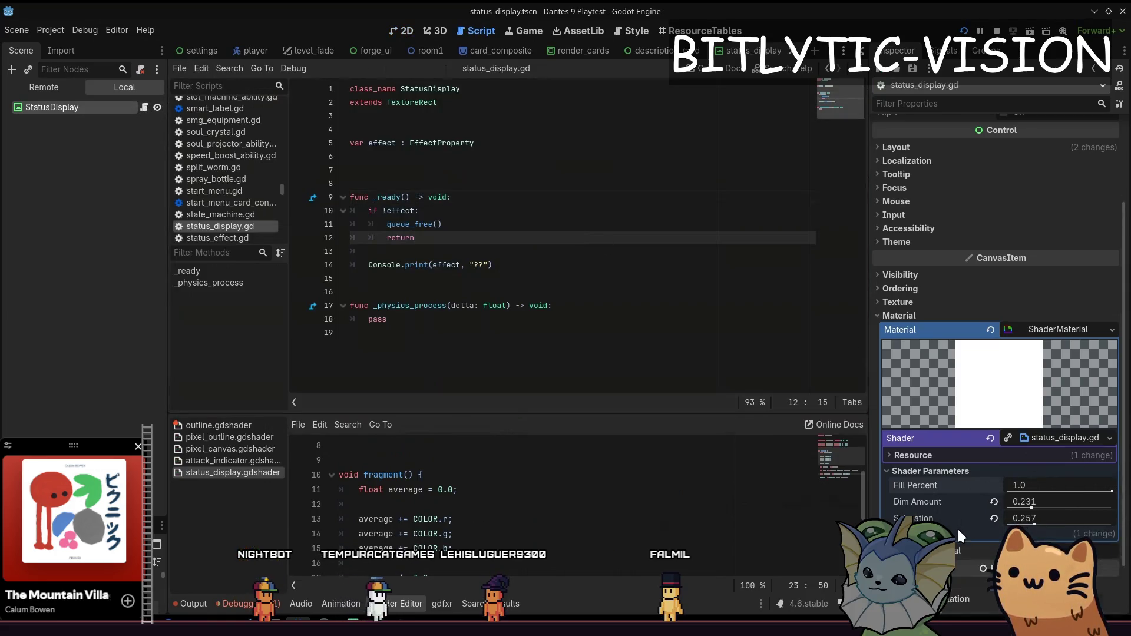
# Step: Select the Console.print line, undo some accidentally inserted blank lines, and save
pyautogui.moveTo(530, 414)
pyautogui.mouseDown()
pyautogui.moveTo(530, 293)
pyautogui.moveTo(530, 413)
pyautogui.mouseUp()
pyautogui.scroll(3, 530, 379)
pyautogui.click(518, 265)
pyautogui.hotkey('shift', 'Home')
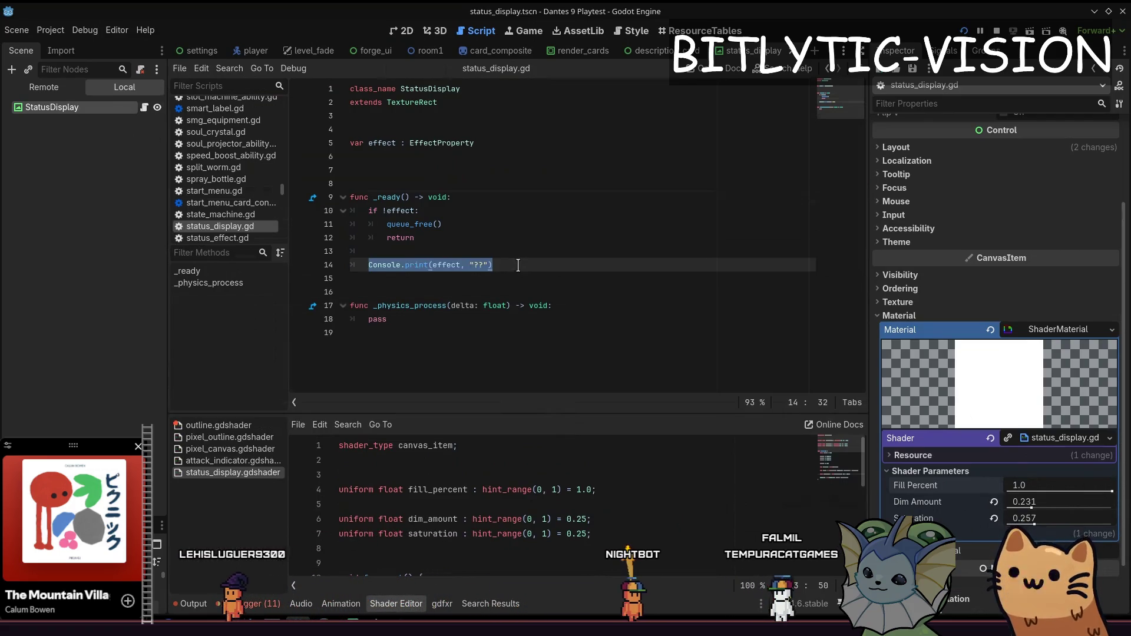
pyautogui.hotkey('ctrl', 'shift', 'Return')
pyautogui.hotkey('ctrl', 'shift', 'Return')
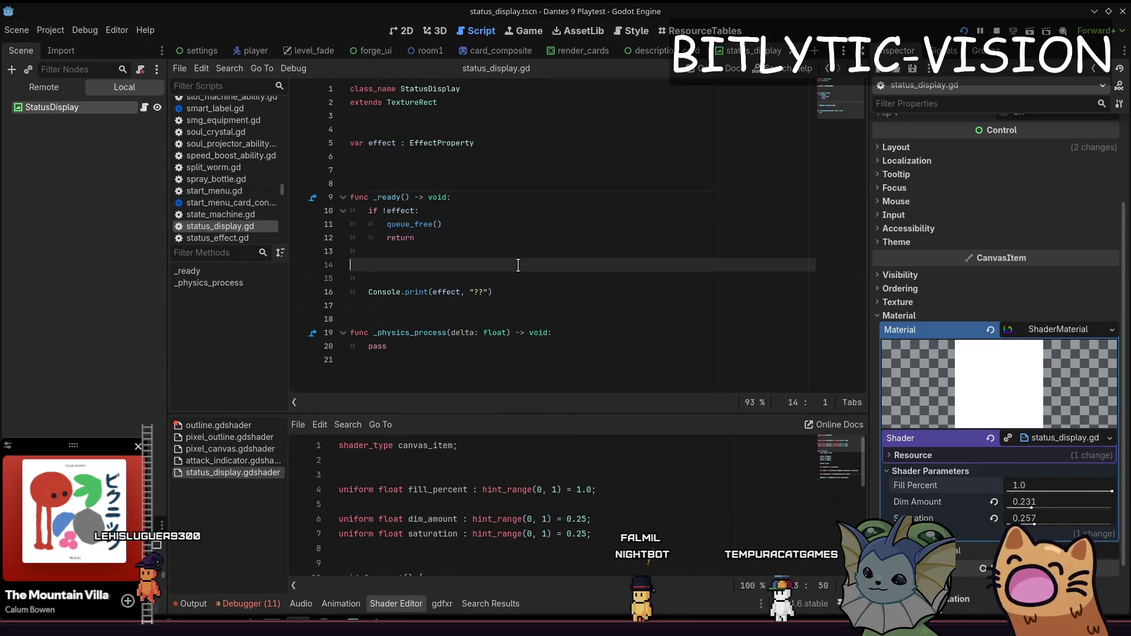
pyautogui.hotkey('ctrl', 'z')
pyautogui.hotkey('ctrl', 'z')
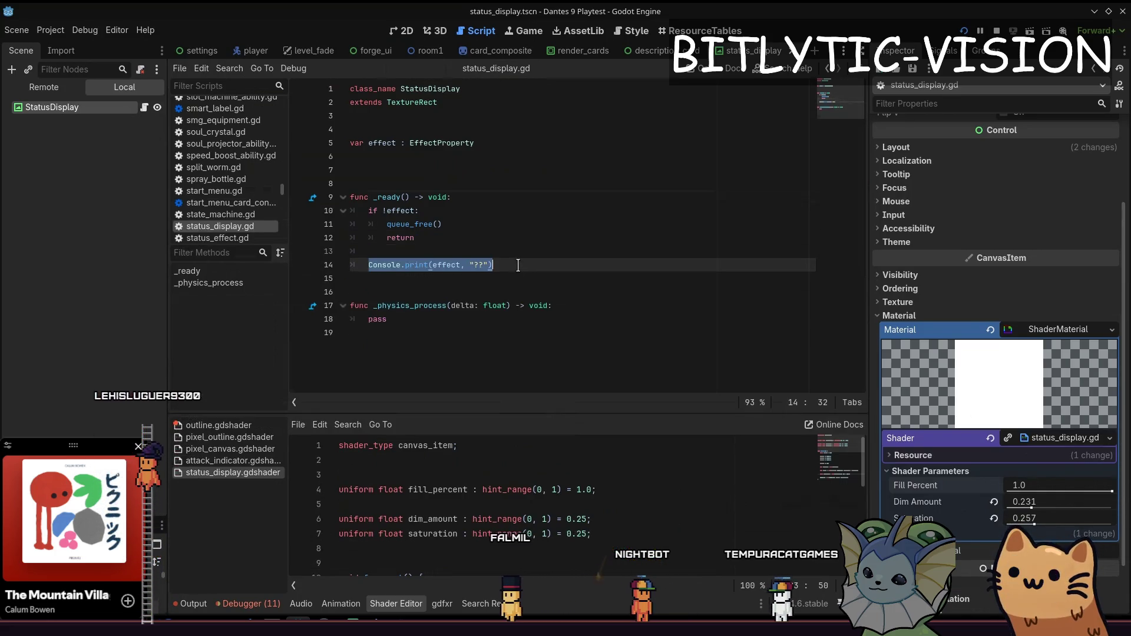
pyautogui.hotkey('ctrl', 's')
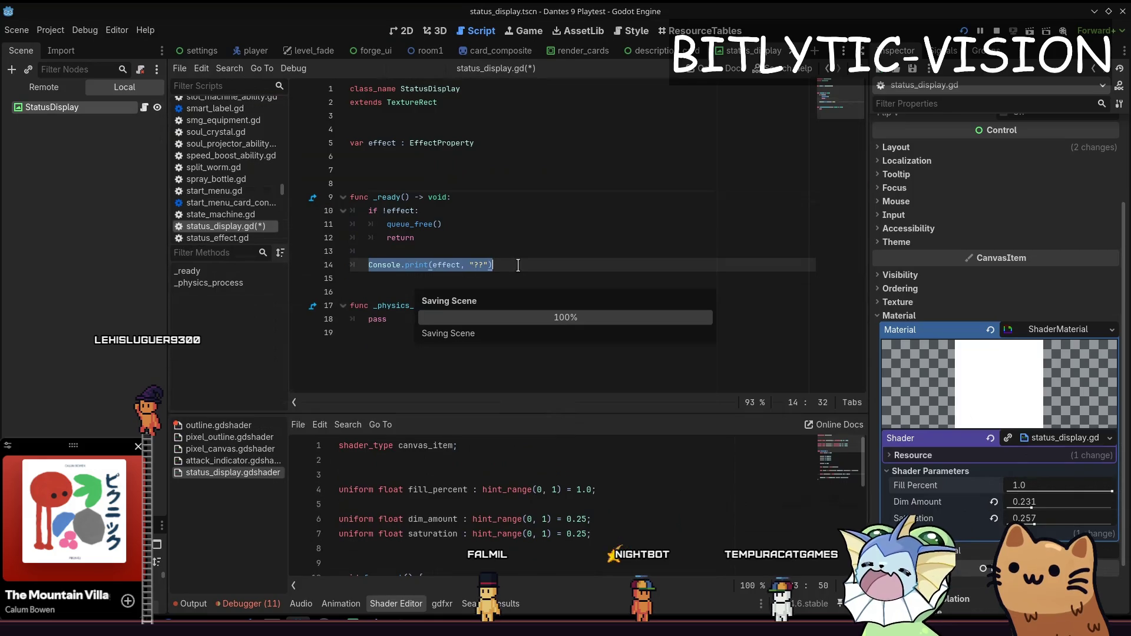
pyautogui.press('Left')
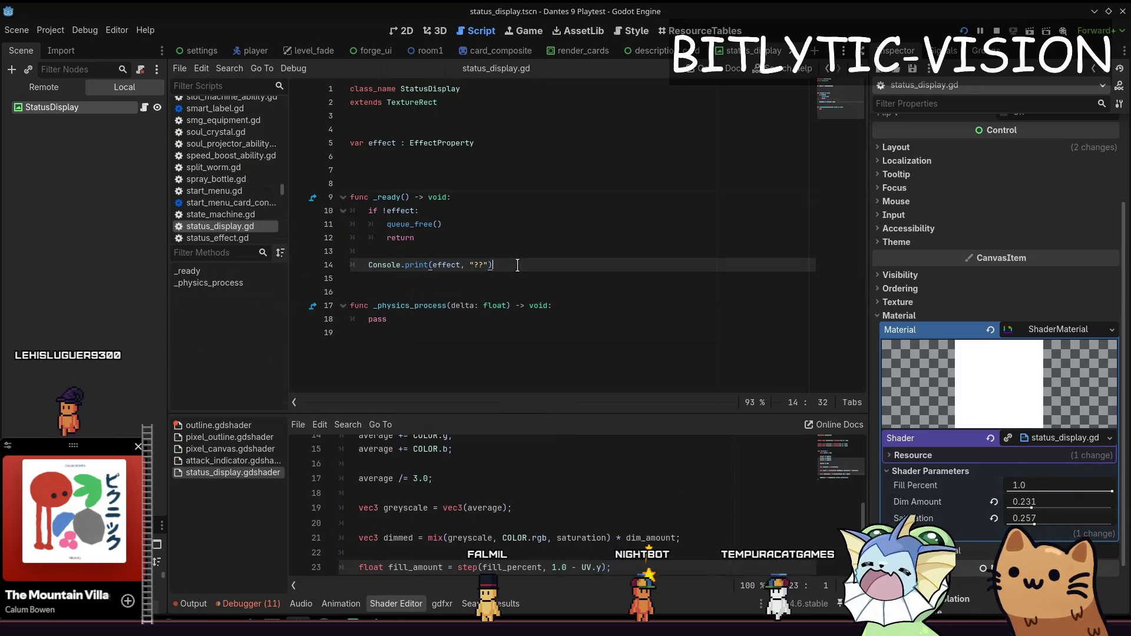
pyautogui.hotkey('shift', 'End')
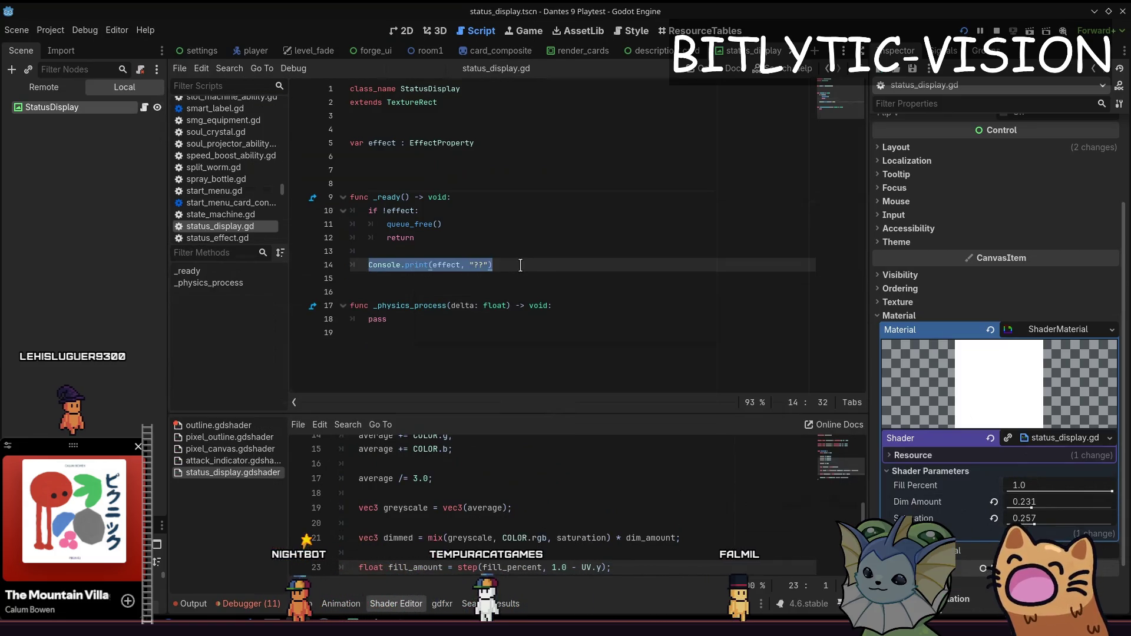
# Step: Check the status display sprite in the 2D view, then reselect the Console.print line and save
pyautogui.click(406, 30)
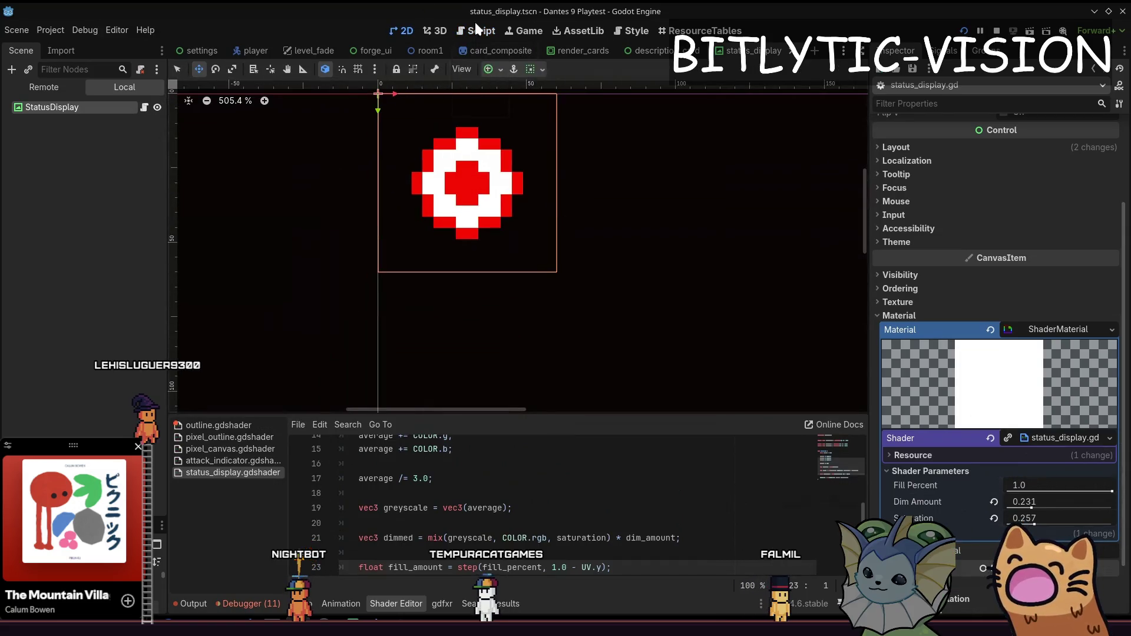
pyautogui.click(477, 29)
pyautogui.click(393, 30)
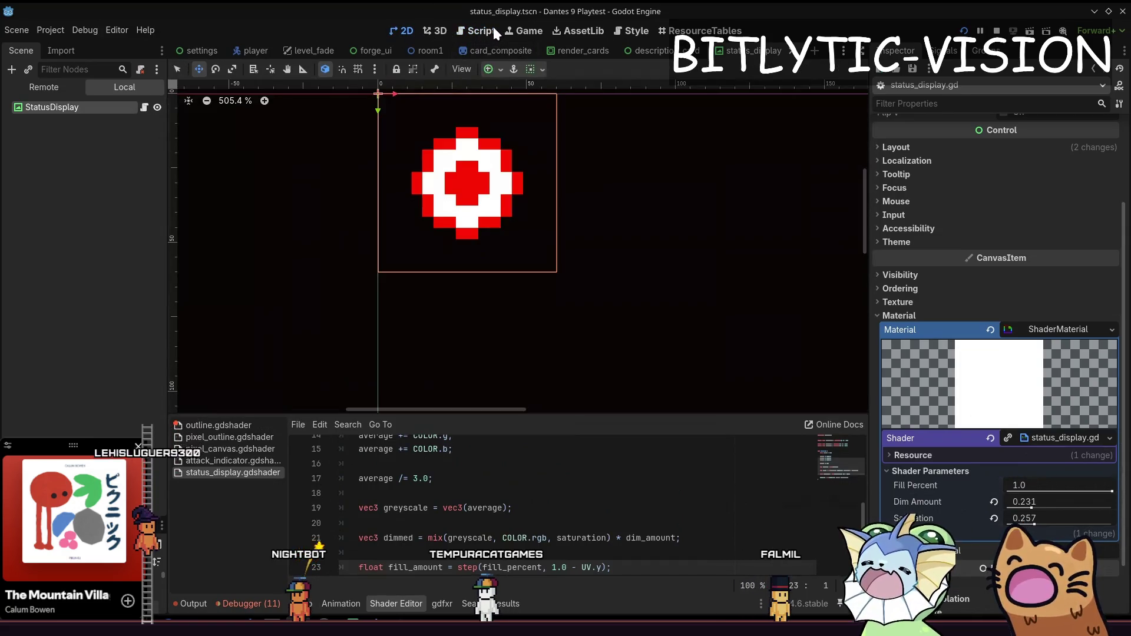
pyautogui.click(493, 30)
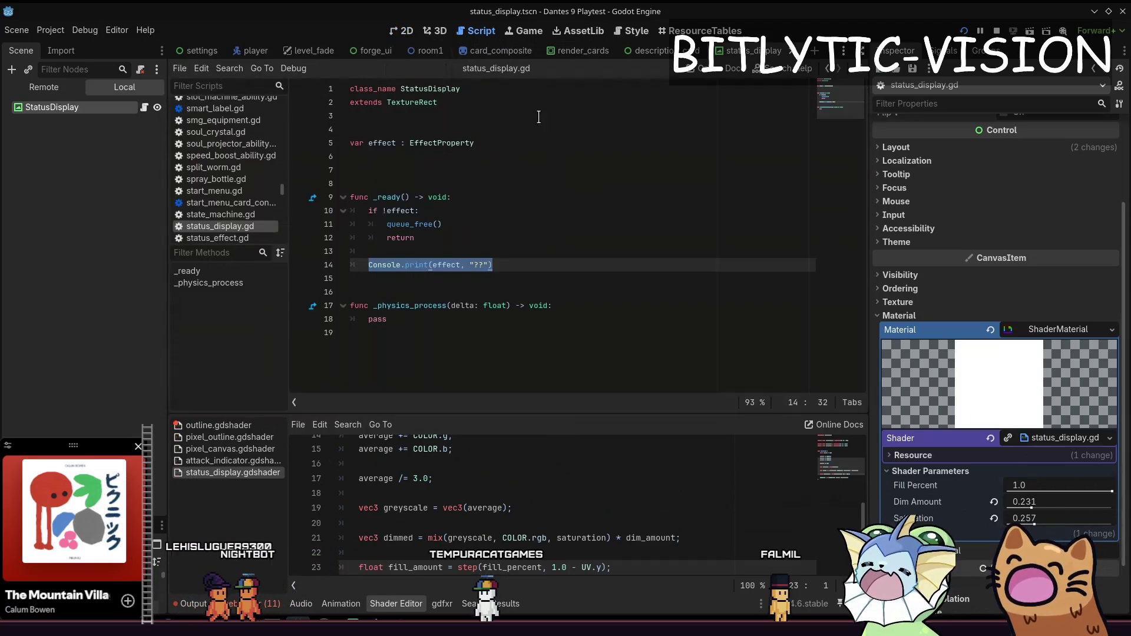
pyautogui.click(546, 274)
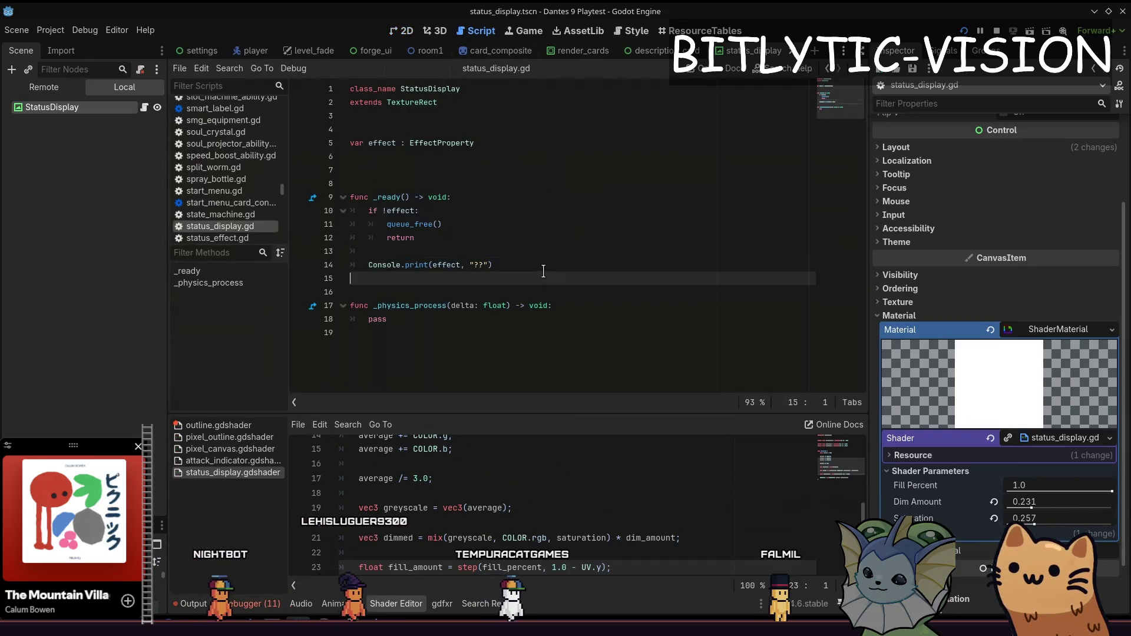
pyautogui.press('Up')
pyautogui.press('Home')
pyautogui.hotkey('shift', 'End')
pyautogui.hotkey('ctrl', 's')
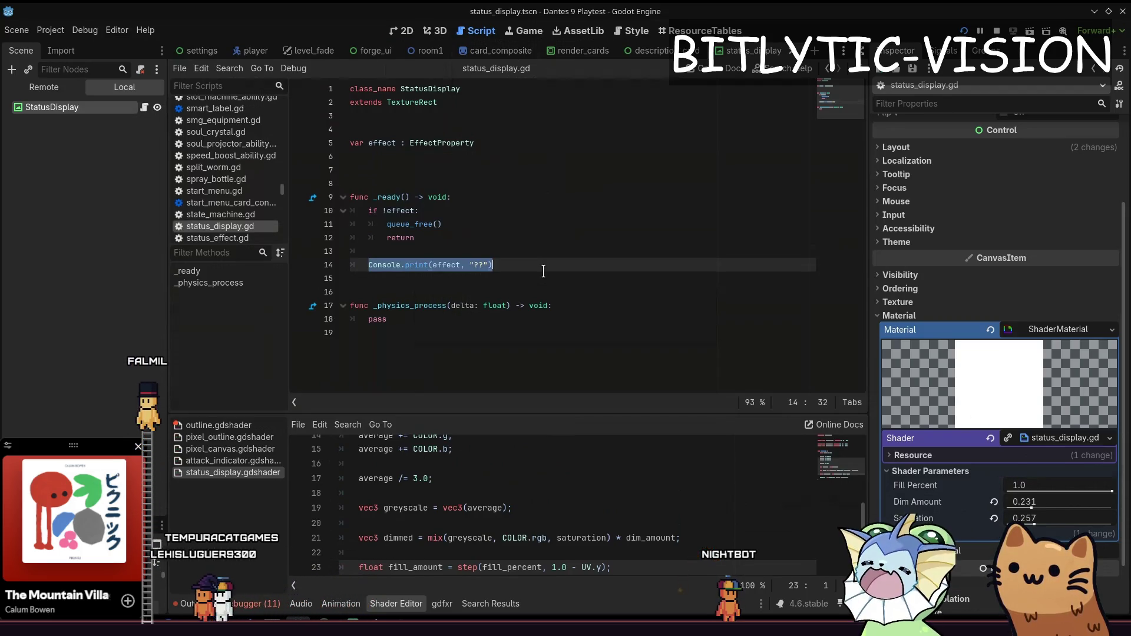
# Step: Delete the Console.print debug line and its blank lines, then switch to Aseprite
pyautogui.press('Down')
pyautogui.press('Down')
pyautogui.press('Down')
pyautogui.press('Up')
pyautogui.press('Up')
pyautogui.press('Up')
pyautogui.press('Up')
pyautogui.press('Up')
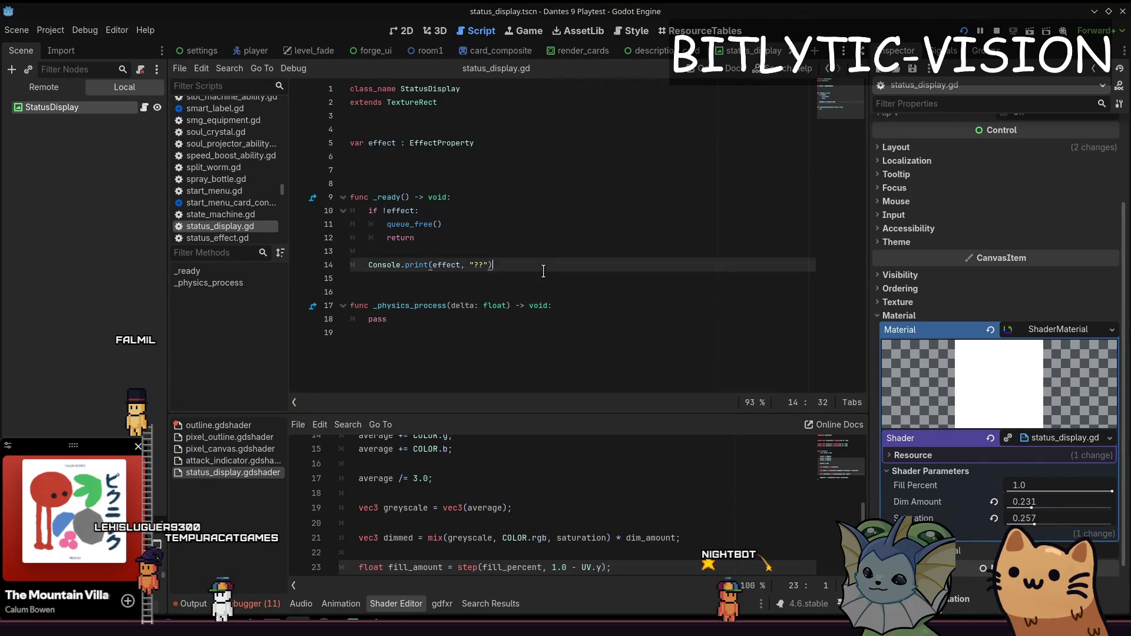
pyautogui.press('BackSpace')
pyautogui.press('BackSpace')
pyautogui.press('BackSpace')
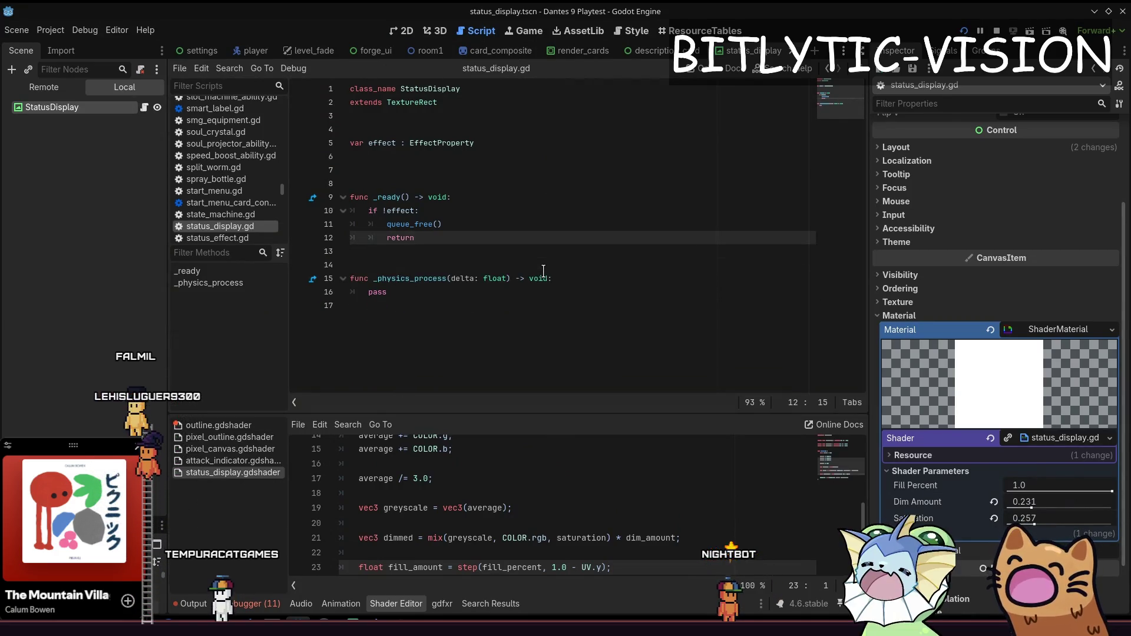
pyautogui.press('Down')
pyautogui.press('Down')
pyautogui.press('Down')
pyautogui.hotkey('alt', 'Tab')
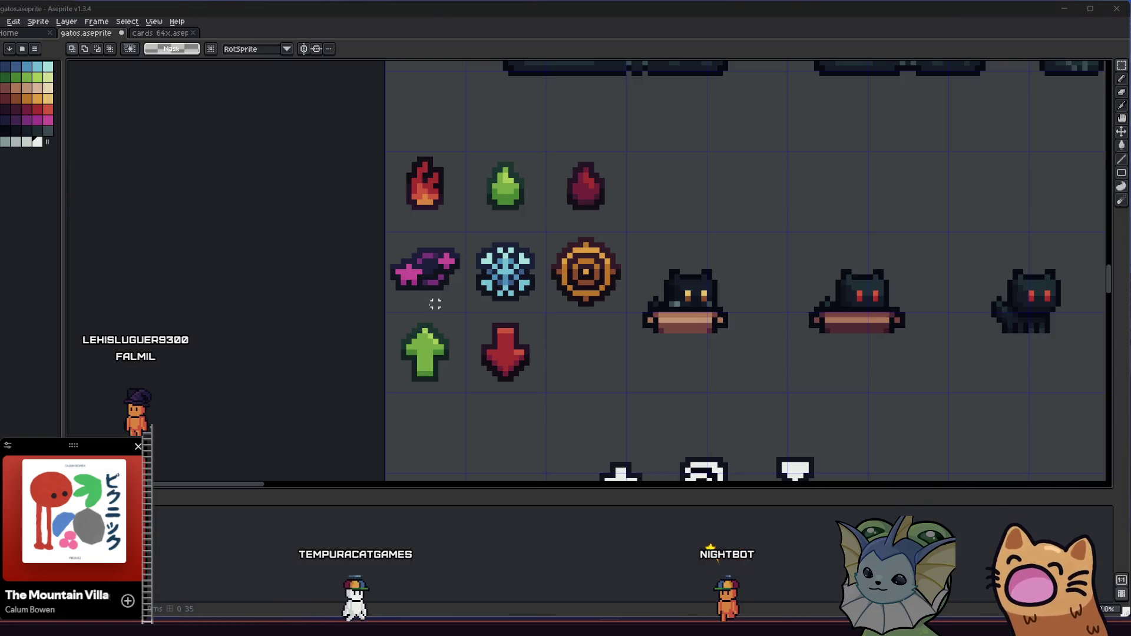
pyautogui.hscroll(3, 269, 283)
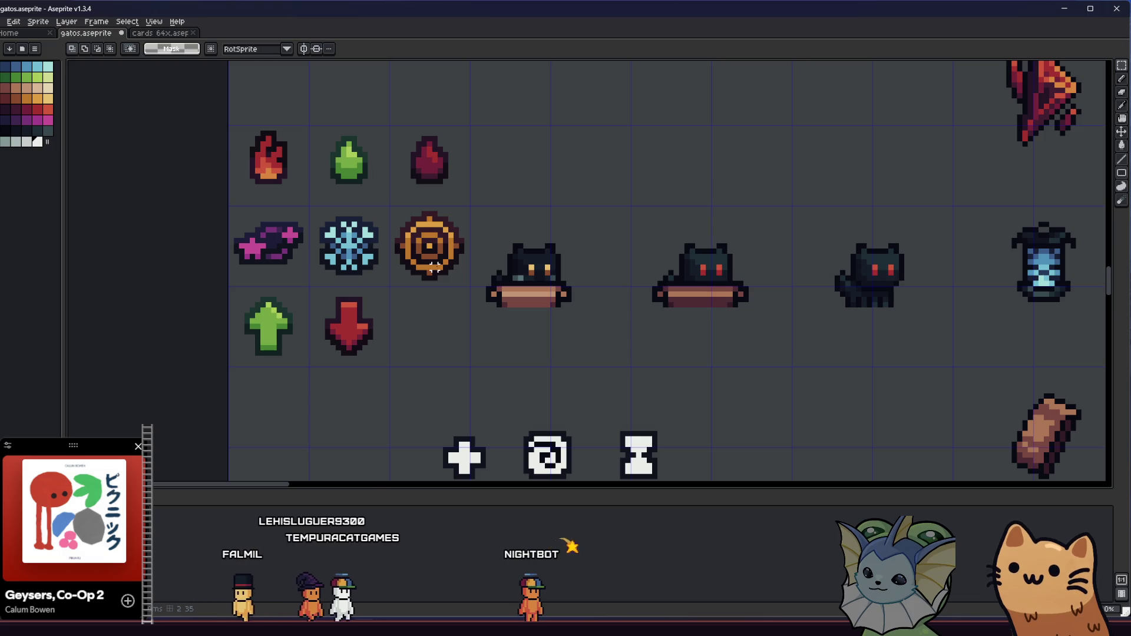
pyautogui.hscroll(1, 397, 298)
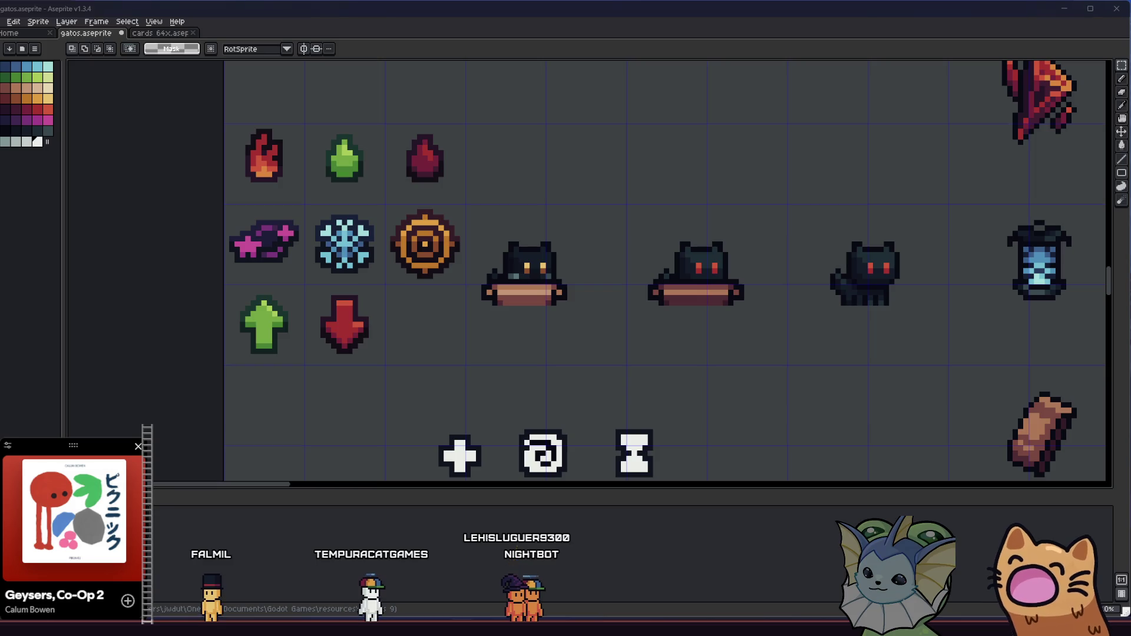
pyautogui.scroll(2, 386, 369)
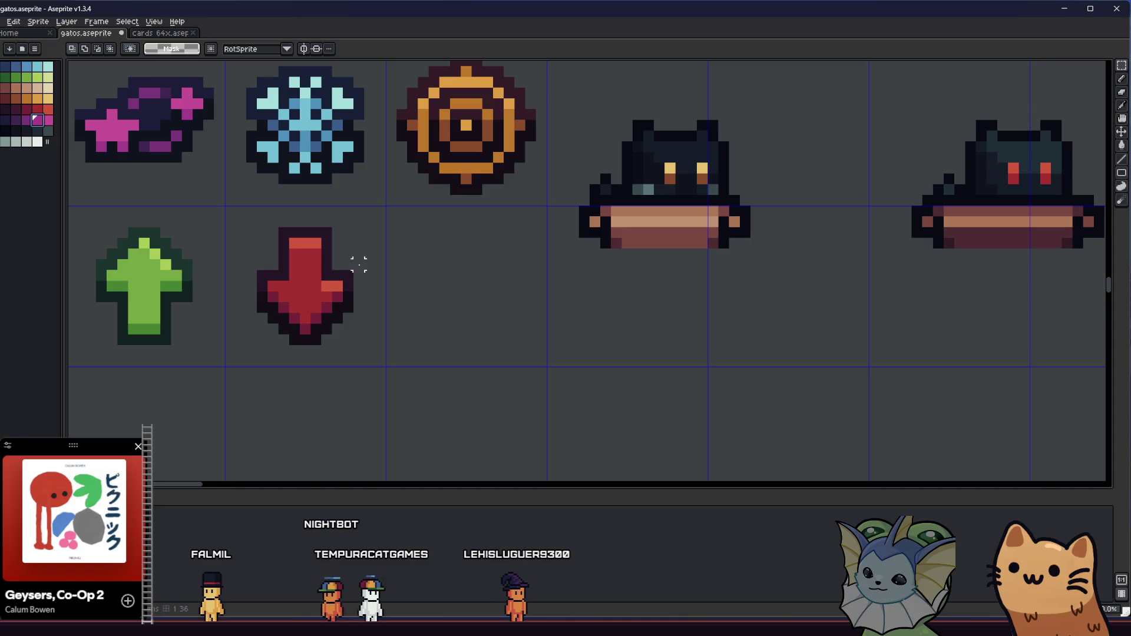
pyautogui.hscroll(1, 345, 268)
pyautogui.press('b')
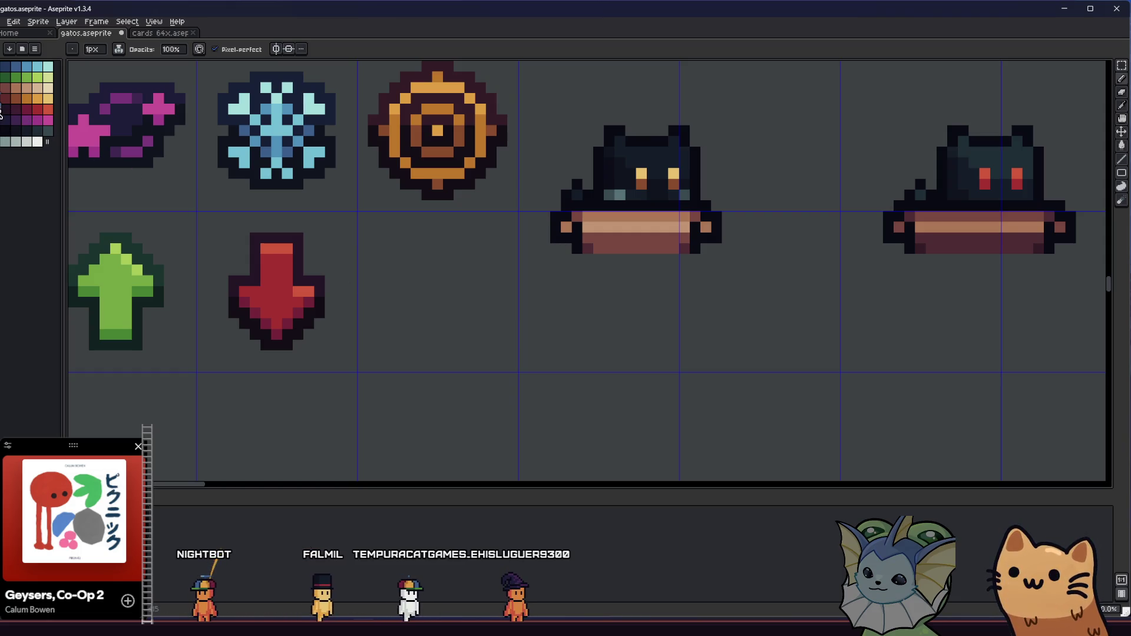
# Step: Draw the dark cat body, widen its sides, and fill in its bottom row
pyautogui.moveTo(406, 260); pyautogui.dragTo(405, 282)
pyautogui.moveTo(469, 260)
pyautogui.mouseDown()
pyautogui.moveTo(467, 281)
pyautogui.moveTo(412, 288)
pyautogui.moveTo(454, 291)
pyautogui.moveTo(436, 276)
pyautogui.moveTo(425, 284)
pyautogui.moveTo(447, 303)
pyautogui.moveTo(437, 325)
pyautogui.mouseUp()
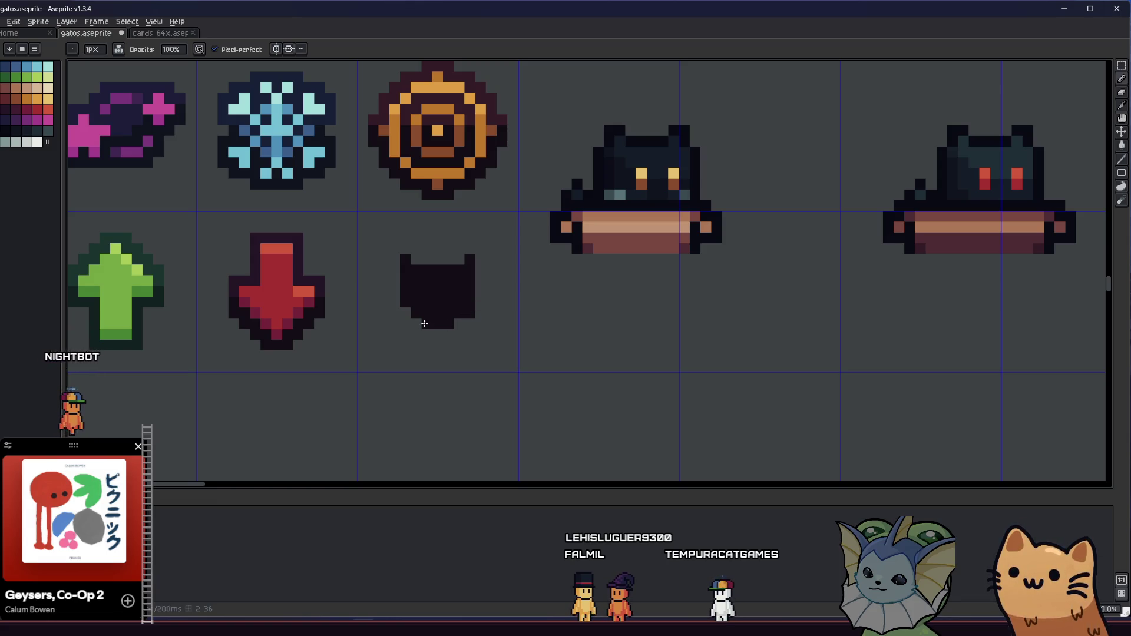
pyautogui.click(479, 298)
pyautogui.click(395, 301)
pyautogui.scroll(1, 428, 263)
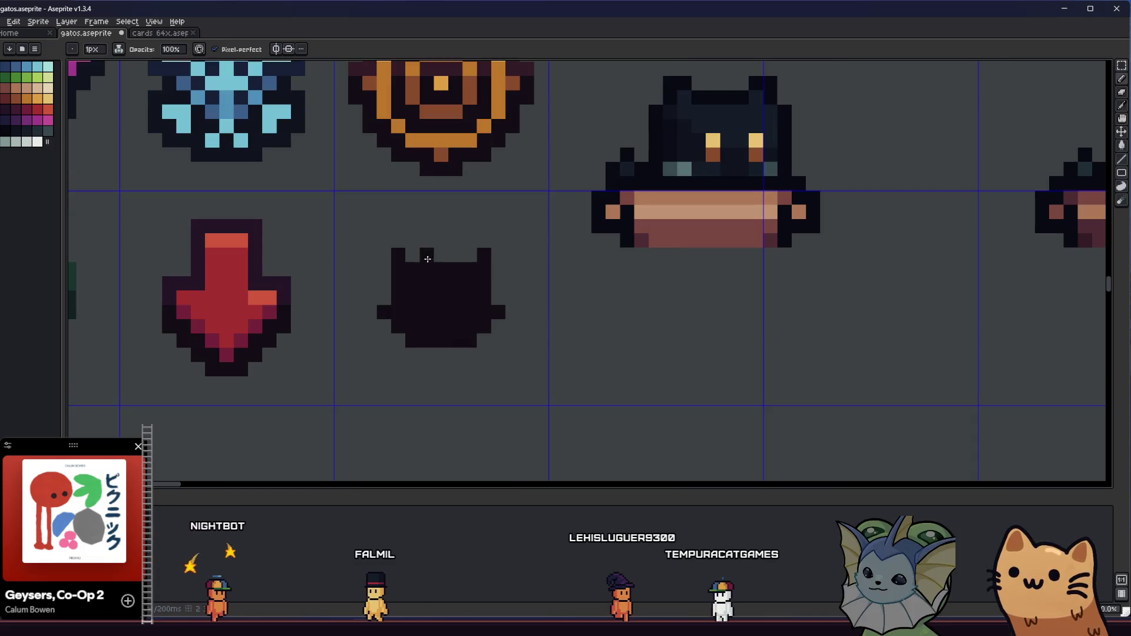
pyautogui.scroll(1, 377, 310)
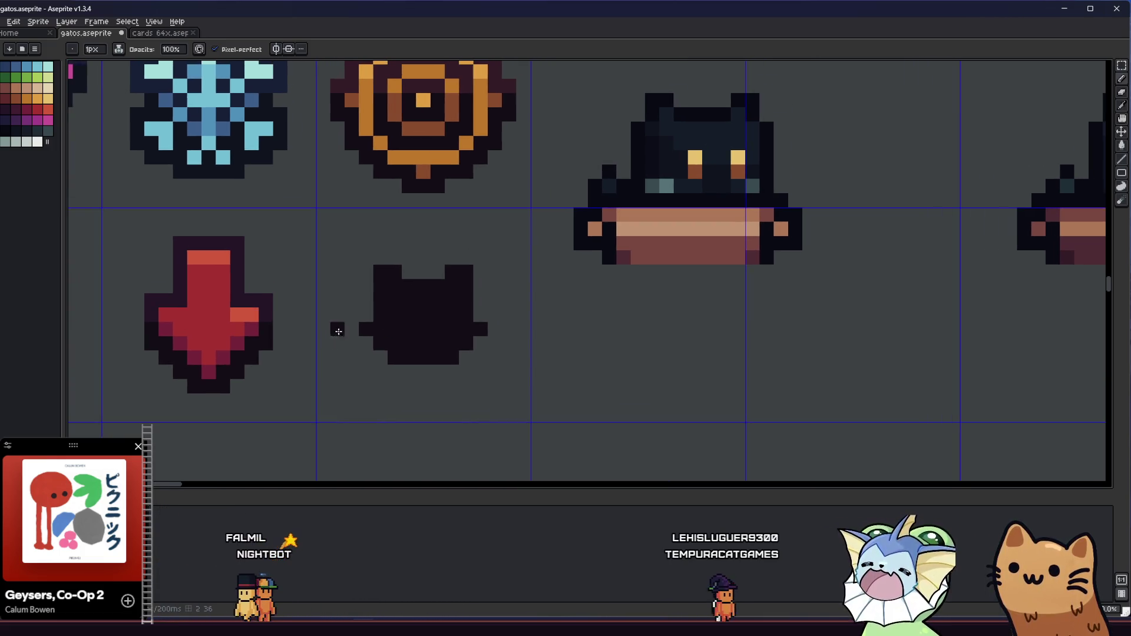
pyautogui.moveTo(390, 365); pyautogui.dragTo(454, 371)
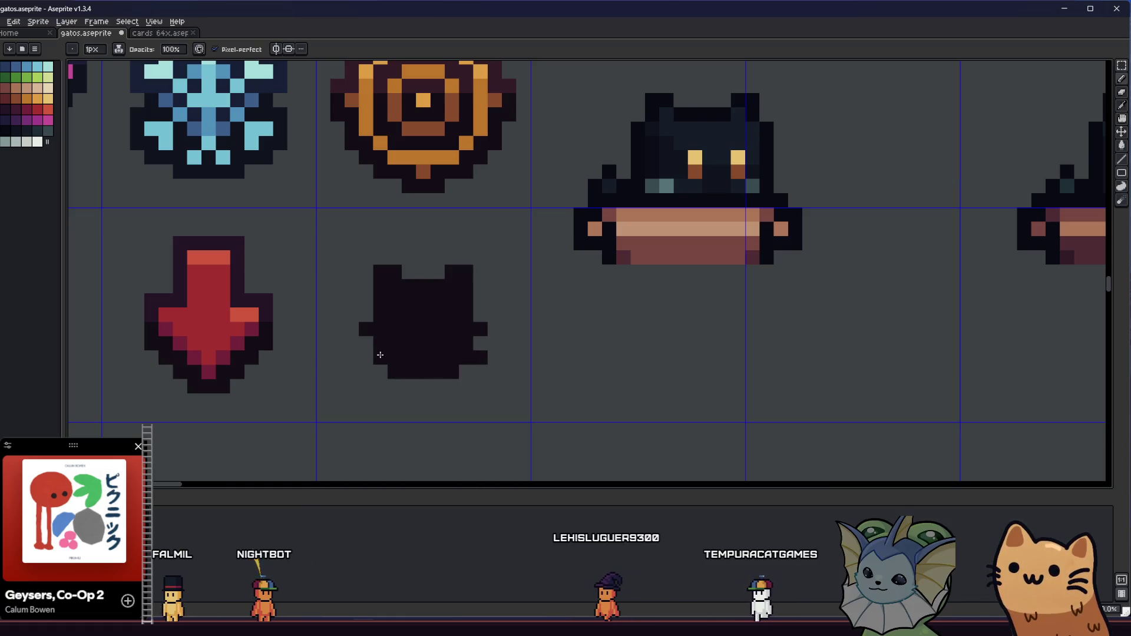
pyautogui.scroll(-3, 379, 354)
# Step: Look over the sheet, rectangle-select the cat's top half, then clear the selection
pyautogui.moveTo(546, 400)
pyautogui.mouseDown()
pyautogui.moveTo(620, 404)
pyautogui.moveTo(323, 361)
pyautogui.mouseUp()
pyautogui.scroll(-3, 353, 369)
pyautogui.scroll(2, 357, 349)
pyautogui.scroll(2, 357, 348)
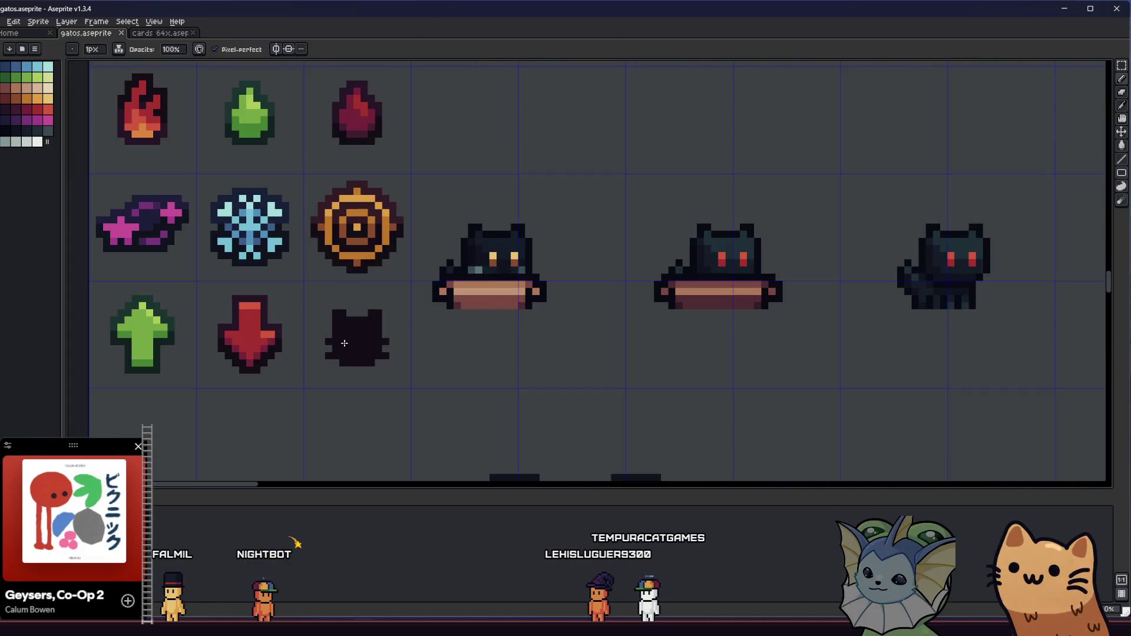
pyautogui.press('m')
pyautogui.moveTo(312, 273); pyautogui.dragTo(452, 343)
pyautogui.click(462, 378)
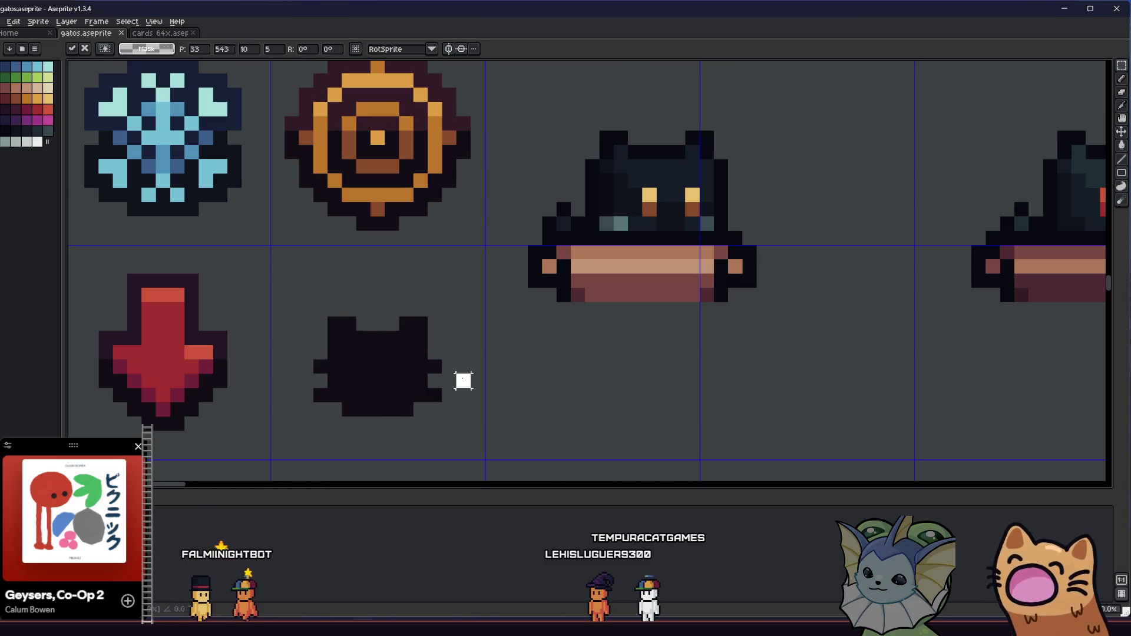
pyautogui.scroll(-2, 411, 371)
pyautogui.scroll(4, 395, 326)
# Step: Paint a light grey-blue eye pixel and a nose pixel on the cat
pyautogui.press('i')
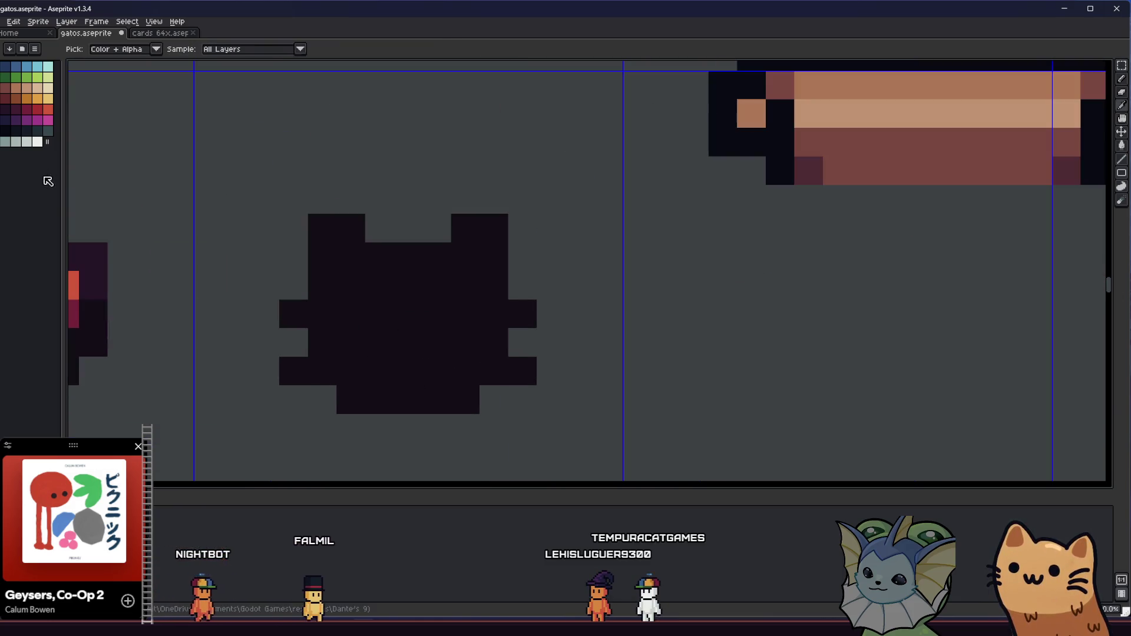
pyautogui.press('b')
pyautogui.click(16, 142)
pyautogui.click(368, 321)
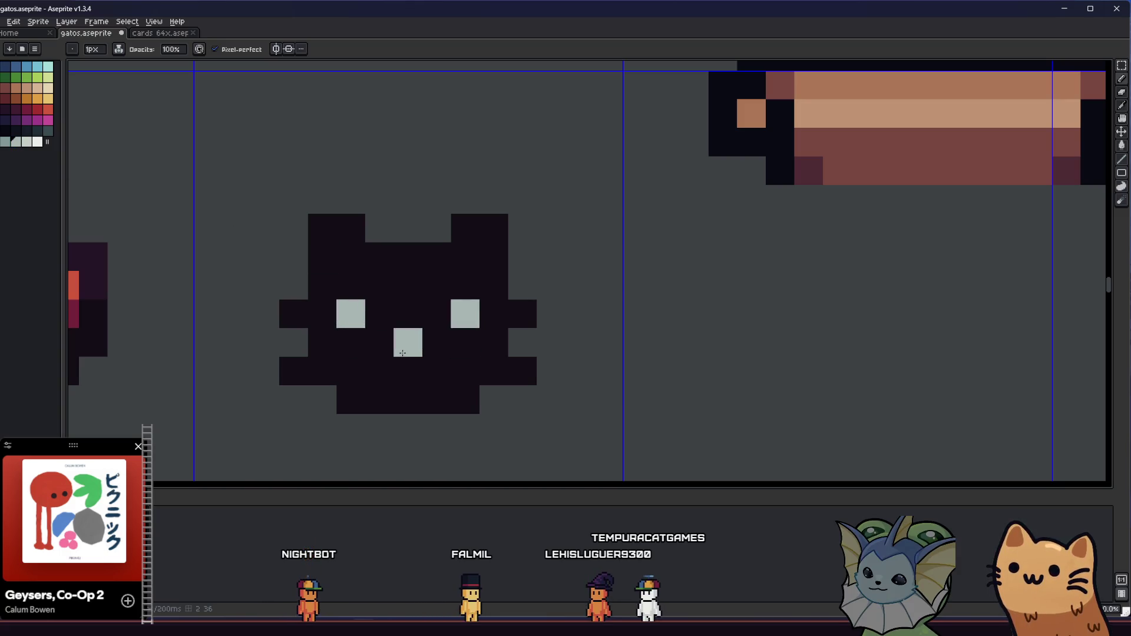
pyautogui.scroll(-3, 399, 354)
pyautogui.scroll(3, 467, 378)
pyautogui.click(478, 365)
# Step: Place a magenta bow pixel beside the cat's right ear
pyautogui.scroll(-2, 436, 353)
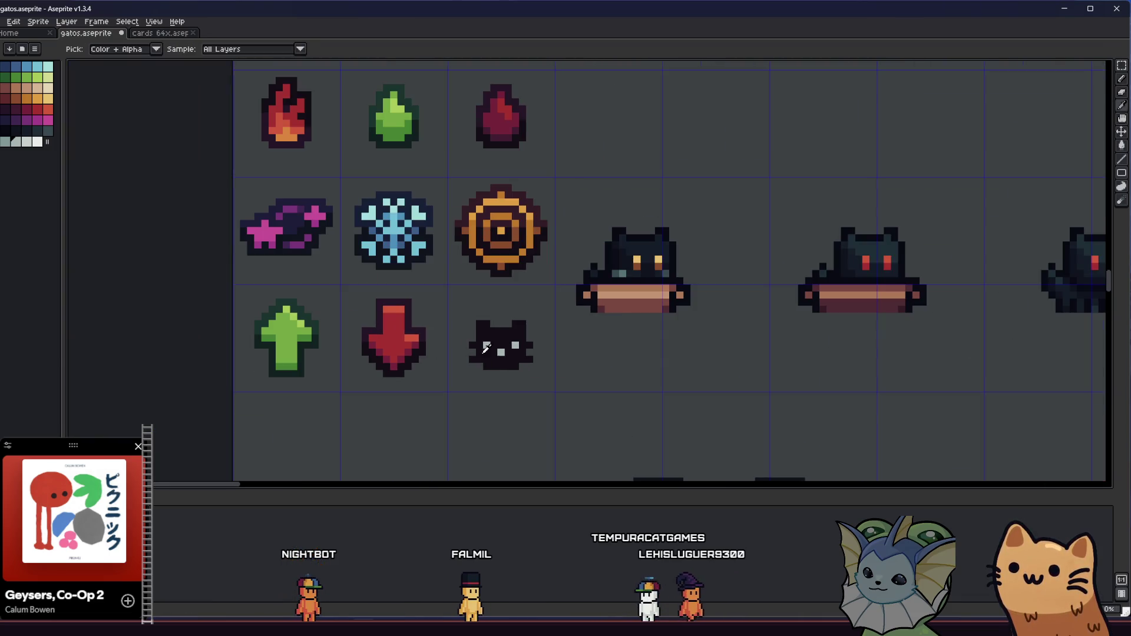
pyautogui.click(237, 189)
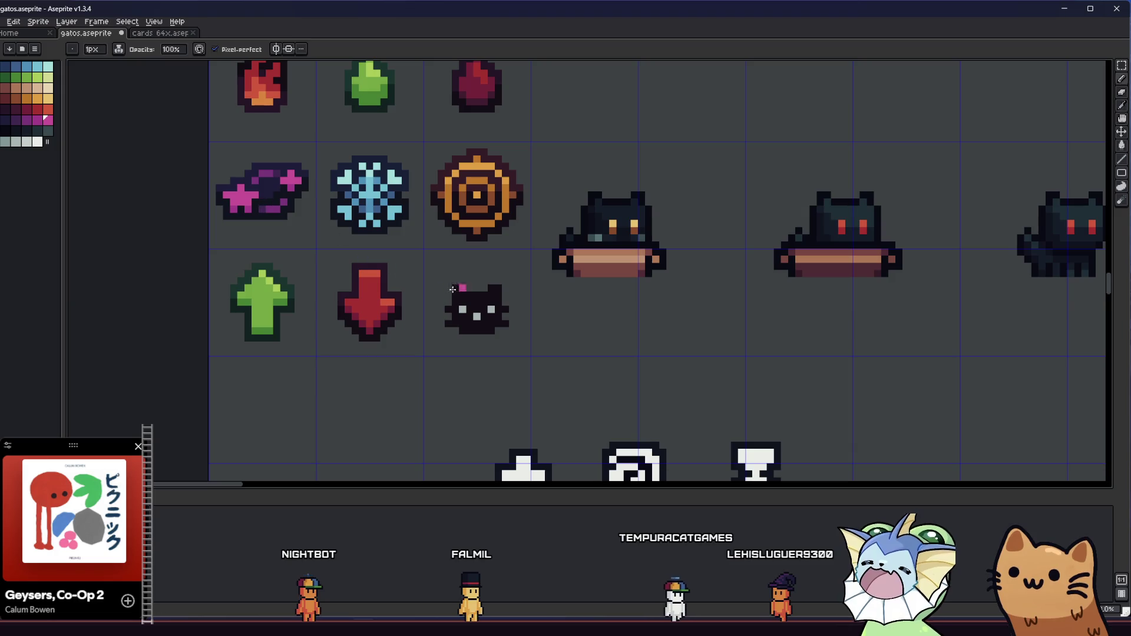
pyautogui.scroll(3, 512, 287)
pyautogui.click(492, 289)
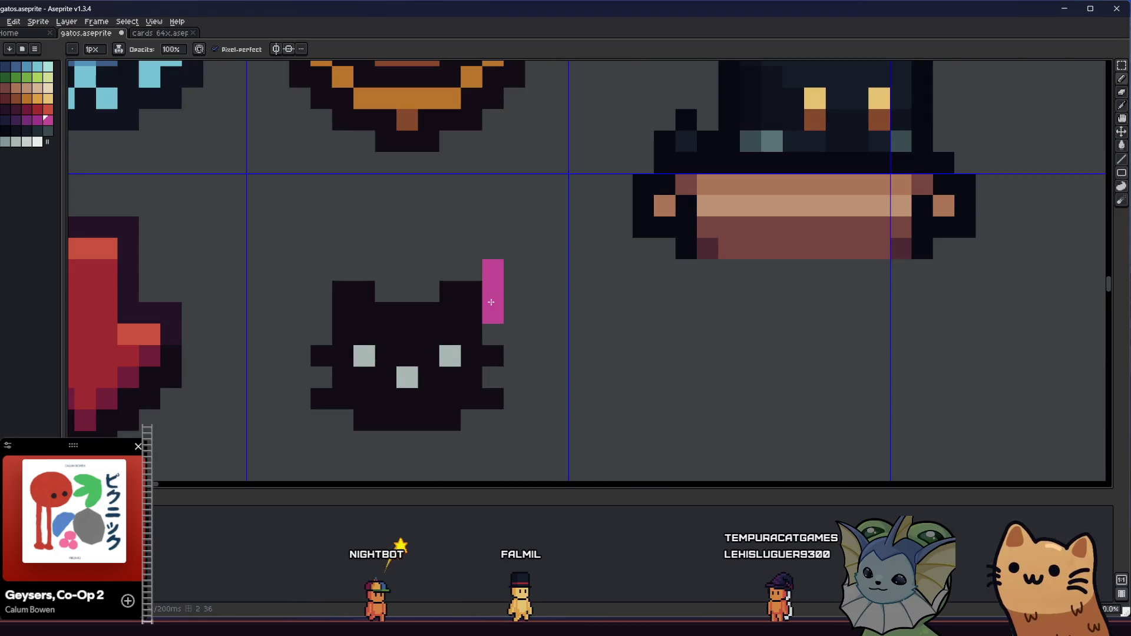
# Step: Add a second magenta bow pixel and shift it one pixel left
pyautogui.click(474, 271)
pyautogui.moveTo(493, 249); pyautogui.dragTo(471, 248)
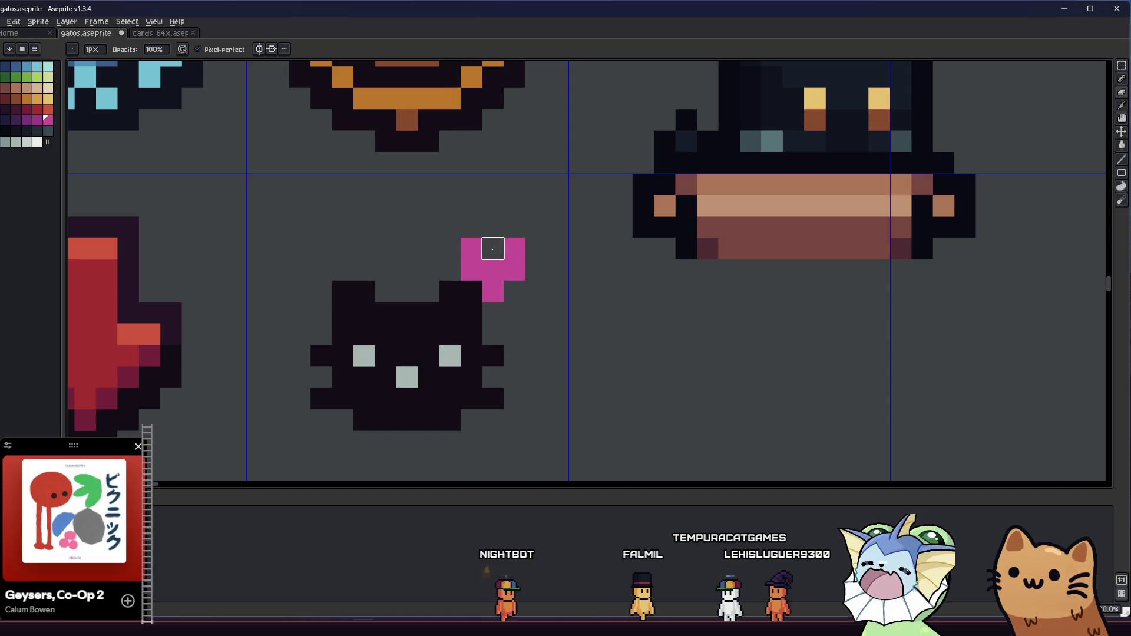
pyautogui.scroll(-2, 483, 259)
pyautogui.scroll(2, 483, 259)
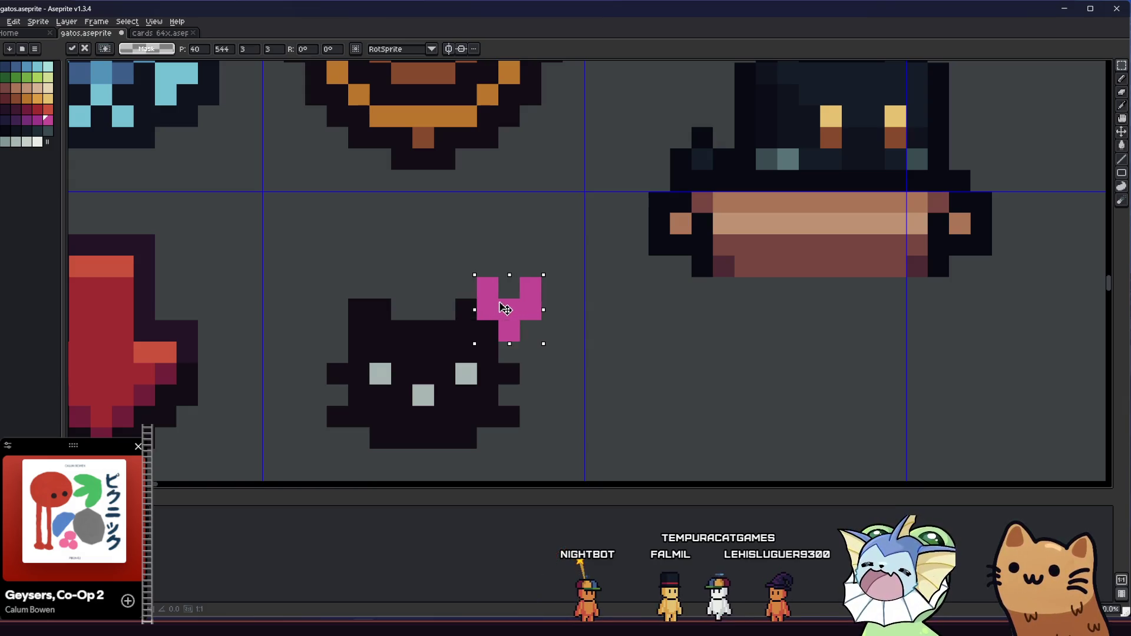
pyautogui.hotkey('ctrl', 'd')
pyautogui.scroll(-3, 436, 336)
pyautogui.scroll(3, 433, 334)
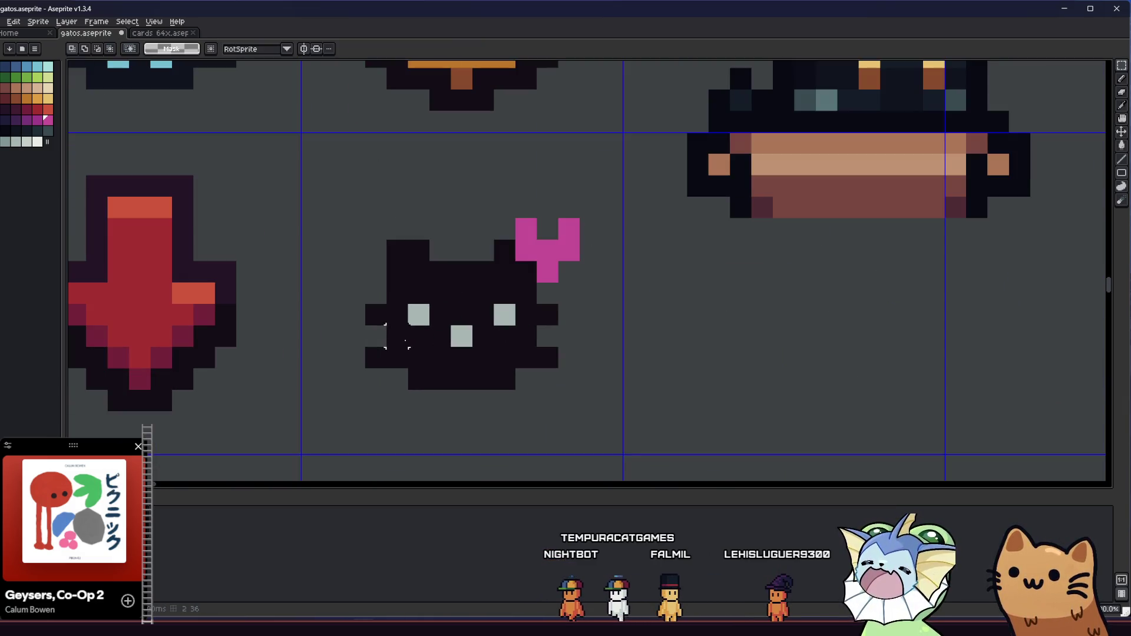
# Step: Fill the cat's body dark navy with the Paint Bucket and add a shading pixel
pyautogui.press('i')
pyautogui.press('g')
pyautogui.click(403, 274)
pyautogui.press('b')
pyautogui.click(491, 334)
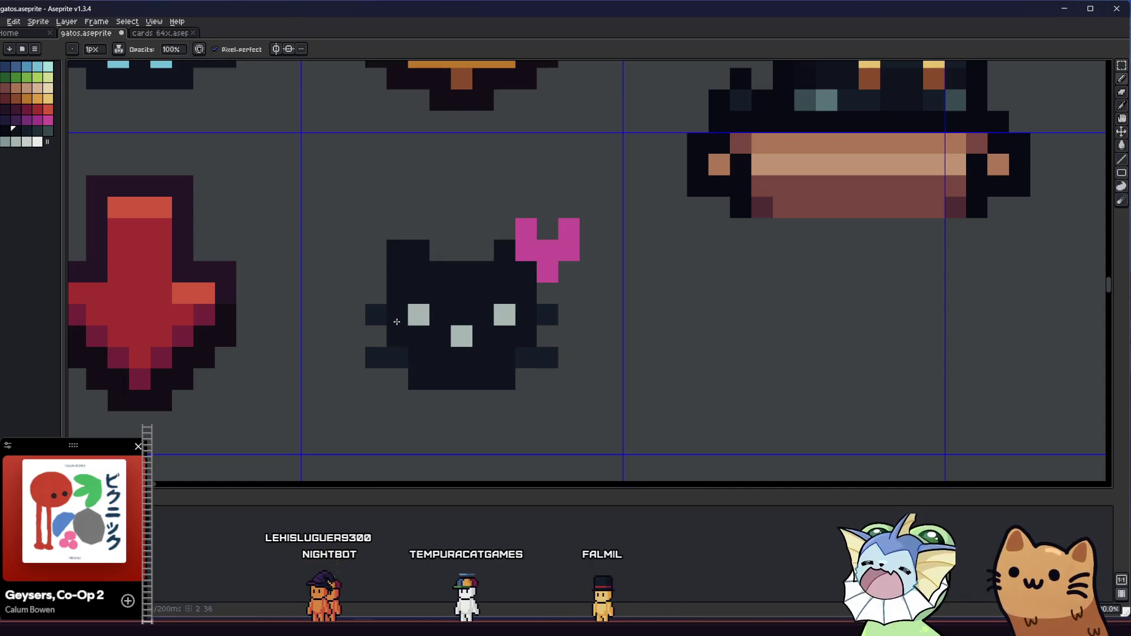
# Step: Shade a pixel on the cat's ear with a colour picked from the canvas
pyautogui.press('i')
pyautogui.scroll(-2, 321, 383)
pyautogui.scroll(2, 419, 342)
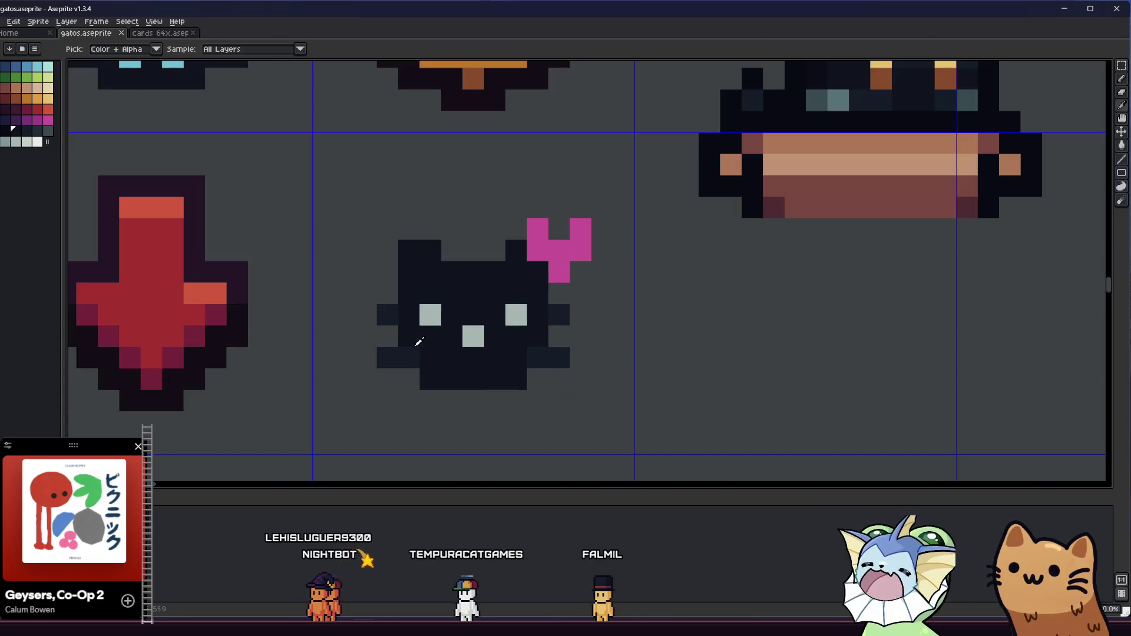
pyautogui.click(438, 284)
pyautogui.press('b')
pyautogui.click(430, 258)
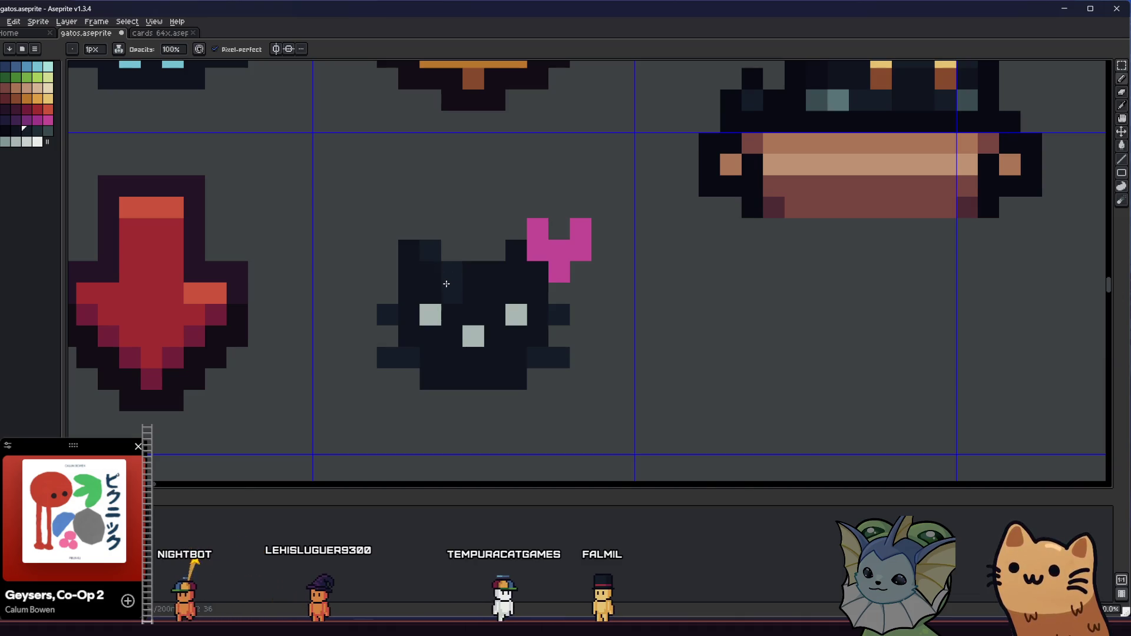
pyautogui.scroll(-2, 446, 271)
pyautogui.scroll(3, 370, 344)
pyautogui.scroll(-5, 370, 344)
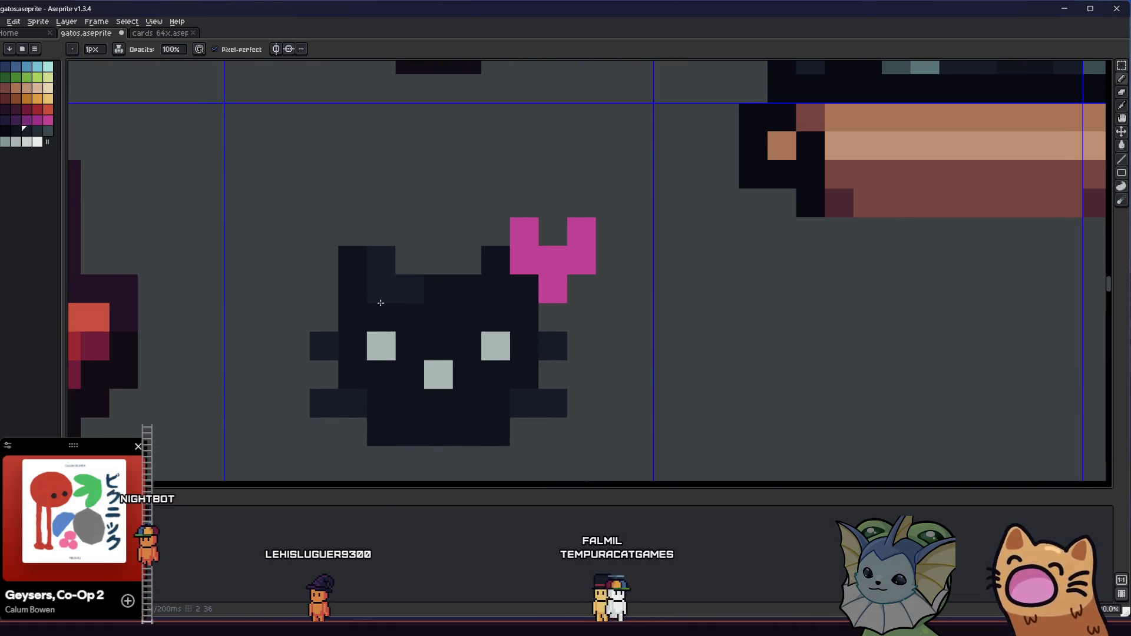
pyautogui.scroll(5, 445, 346)
pyautogui.scroll(-2, 445, 346)
# Step: Select the cat sprite and apply a dark Outline effect around it
pyautogui.press('m')
pyautogui.moveTo(290, 241)
pyautogui.mouseDown()
pyautogui.moveTo(524, 434)
pyautogui.moveTo(507, 430)
pyautogui.mouseUp()
pyautogui.hotkey('shift', 'o')
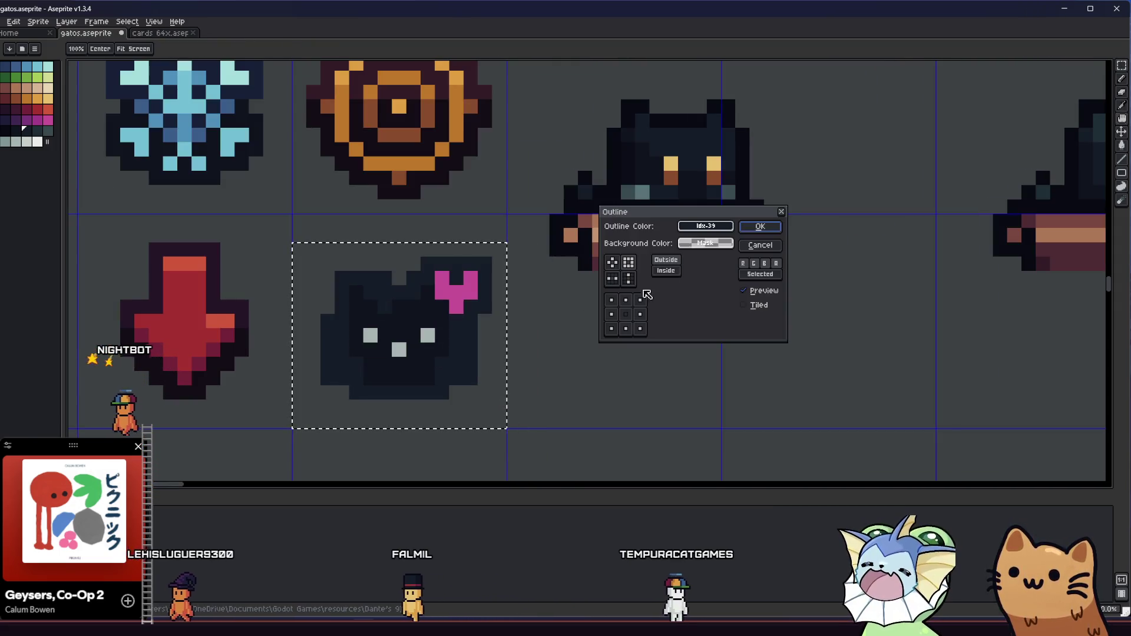
pyautogui.click(705, 243)
pyautogui.click(700, 272)
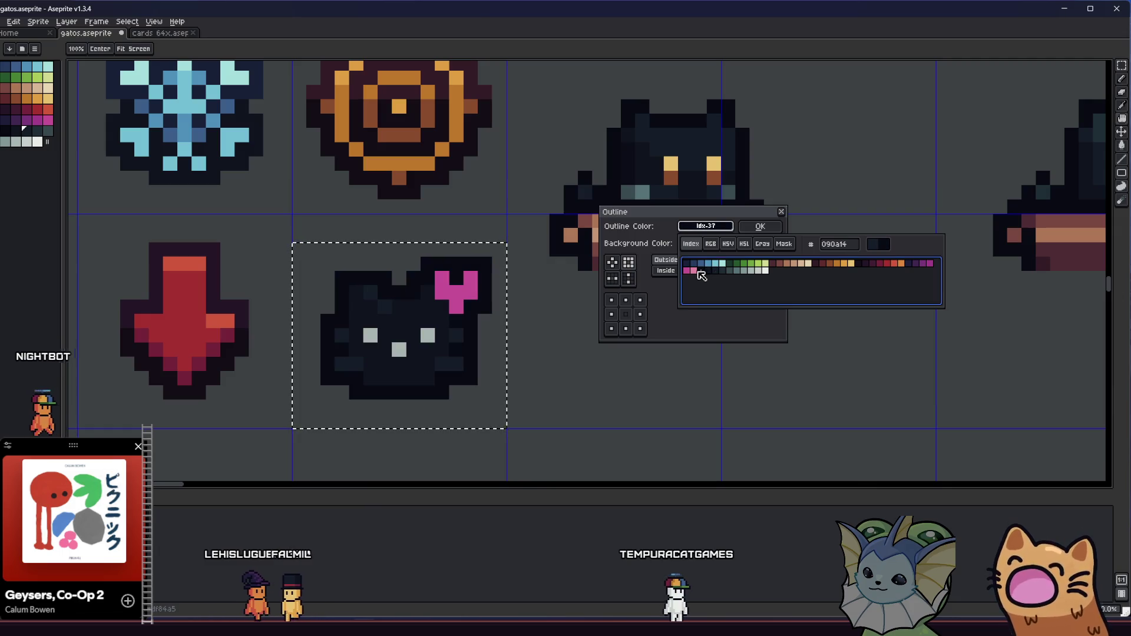
pyautogui.click(759, 226)
# Step: Save the spritesheet gatos.aseprite
pyautogui.scroll(-5, 628, 369)
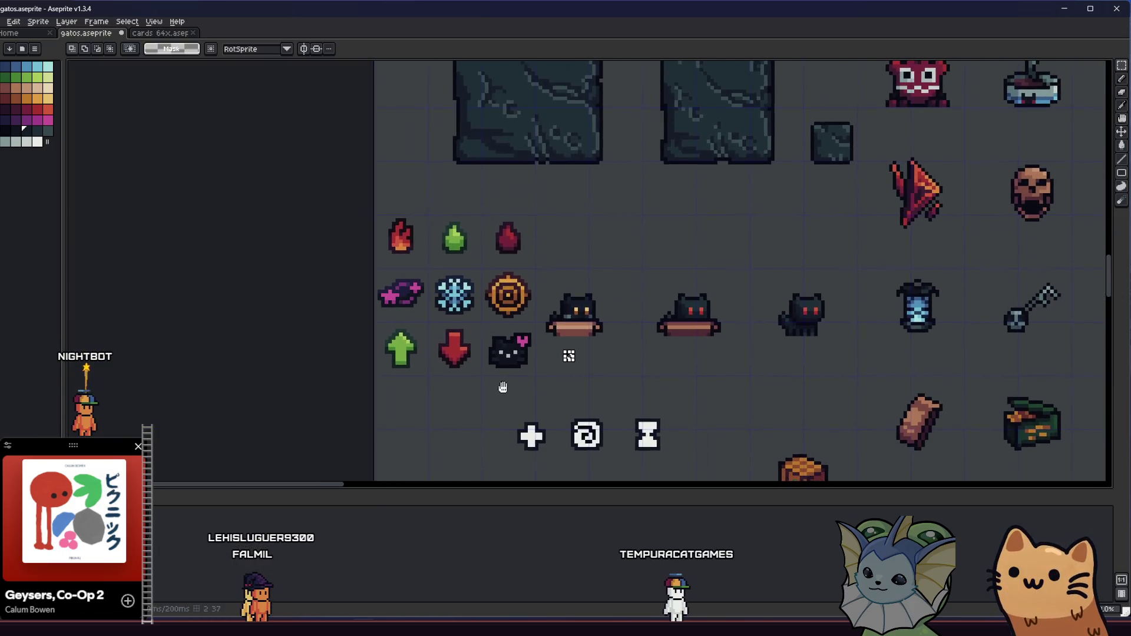
pyautogui.scroll(2, 518, 374)
pyautogui.hotkey('ctrl', 's')
pyautogui.scroll(5, 463, 354)
# Step: Paint the cat's lower-left edge pixels grey
pyautogui.press('b')
pyautogui.click(493, 314)
pyautogui.moveTo(445, 344); pyautogui.dragTo(464, 326)
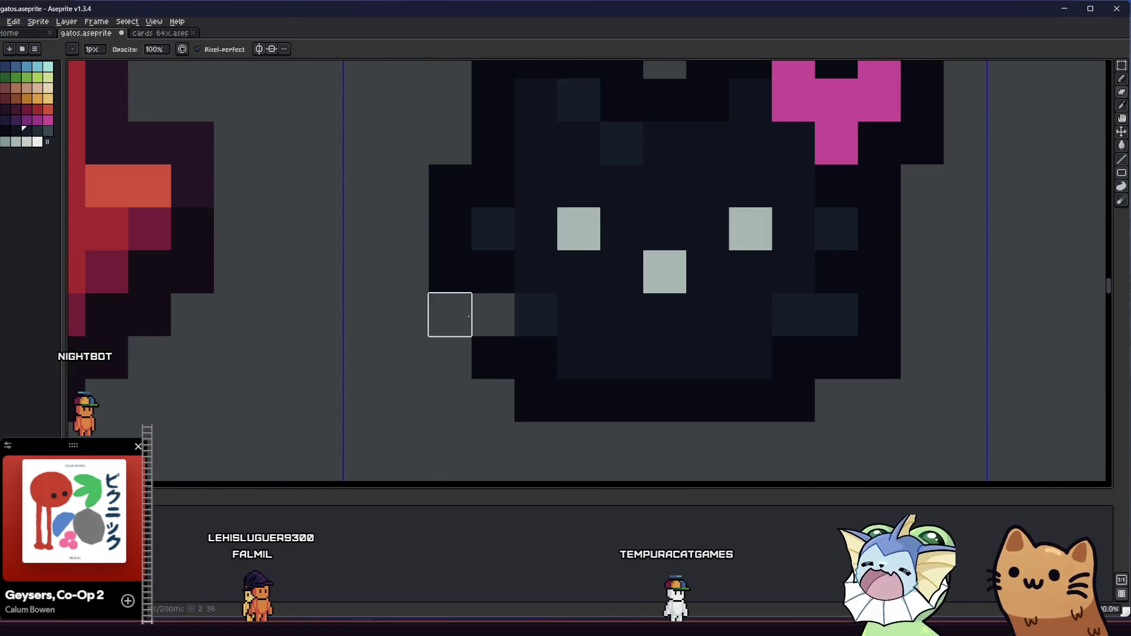
pyautogui.scroll(-6, 397, 361)
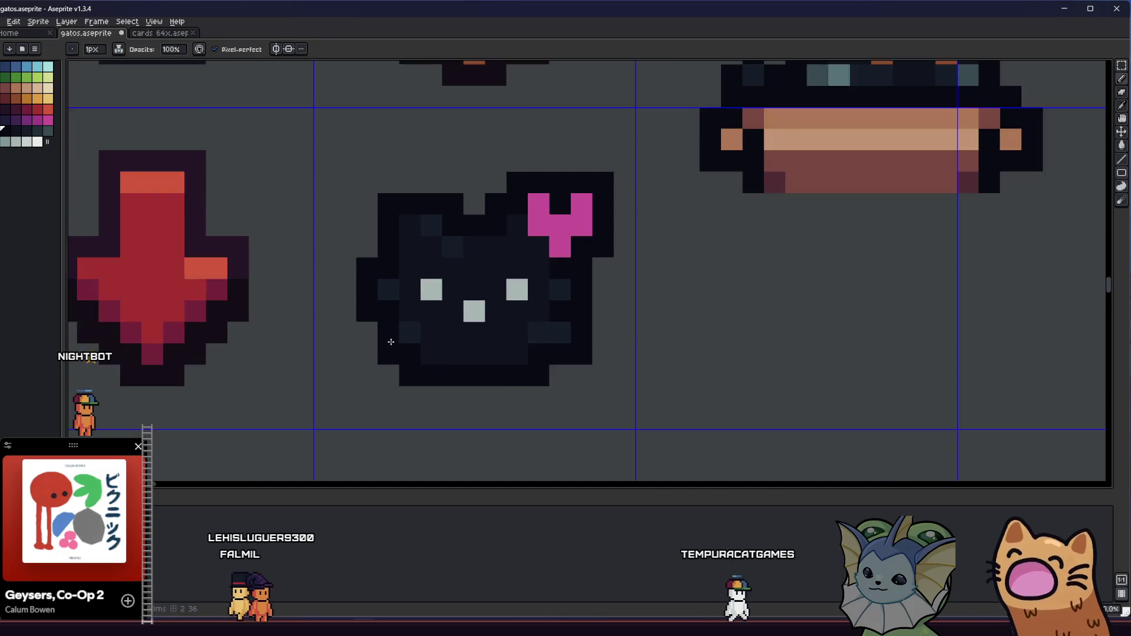
pyautogui.press('b')
pyautogui.scroll(3, 387, 358)
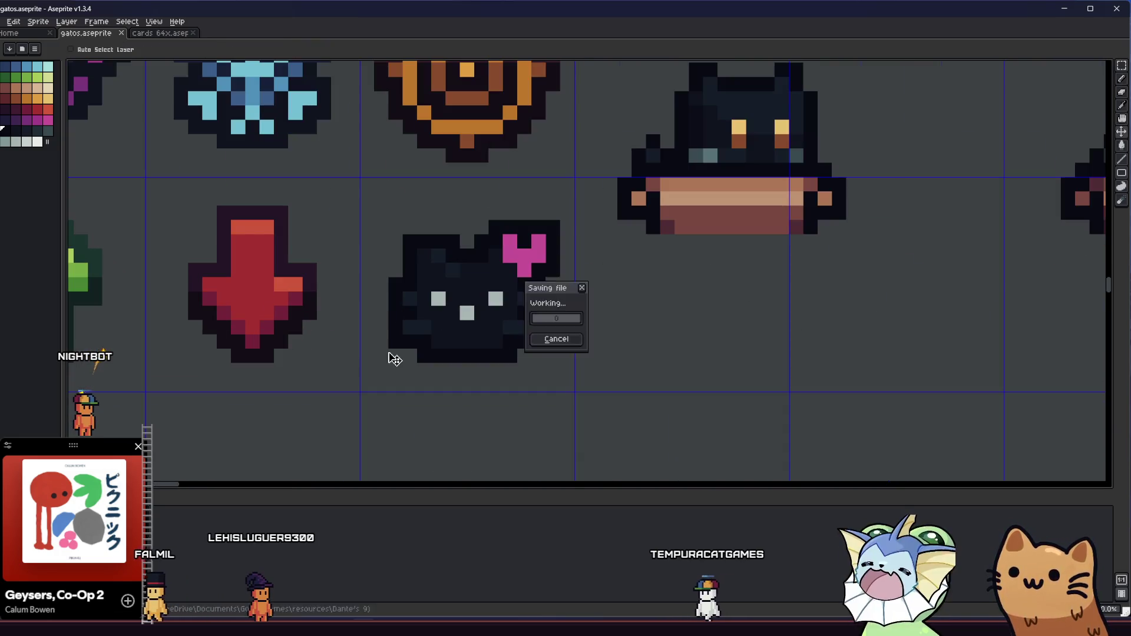
pyautogui.scroll(-3, 358, 356)
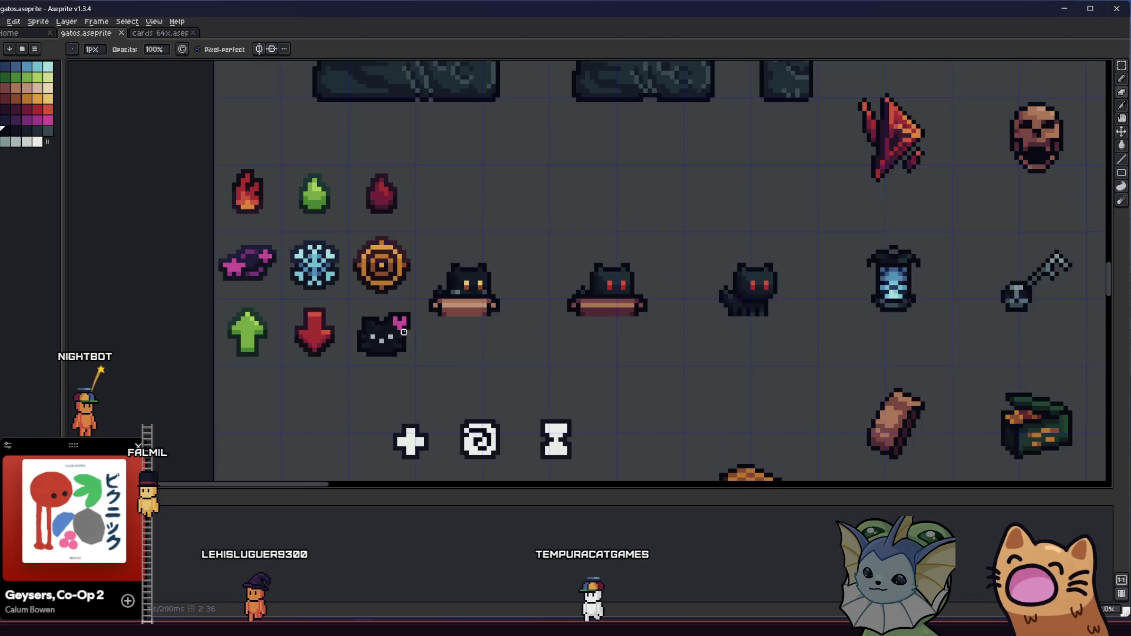
# Step: Turn the right eye red and paint over the white nose with the body colour
pyautogui.press('i')
pyautogui.scroll(3, 381, 345)
pyautogui.scroll(2, 381, 345)
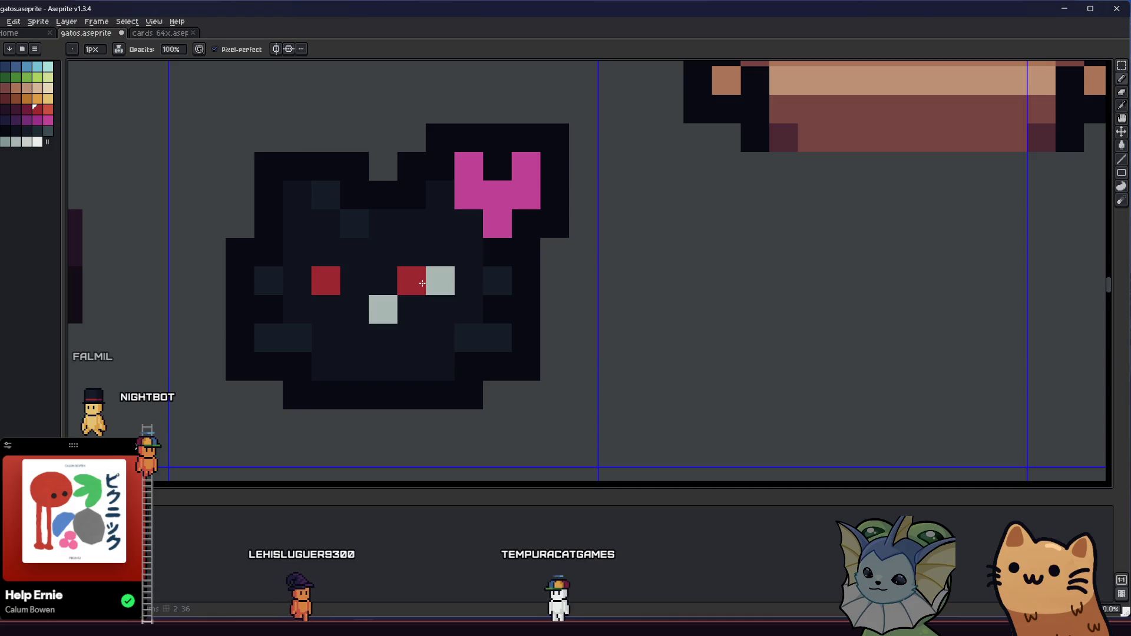
pyautogui.click(440, 281)
pyautogui.keyDown('alt'); pyautogui.click(379, 273); pyautogui.keyUp('alt')
pyautogui.click(374, 304)
pyautogui.keyDown('alt'); pyautogui.click(327, 281); pyautogui.keyUp('alt')
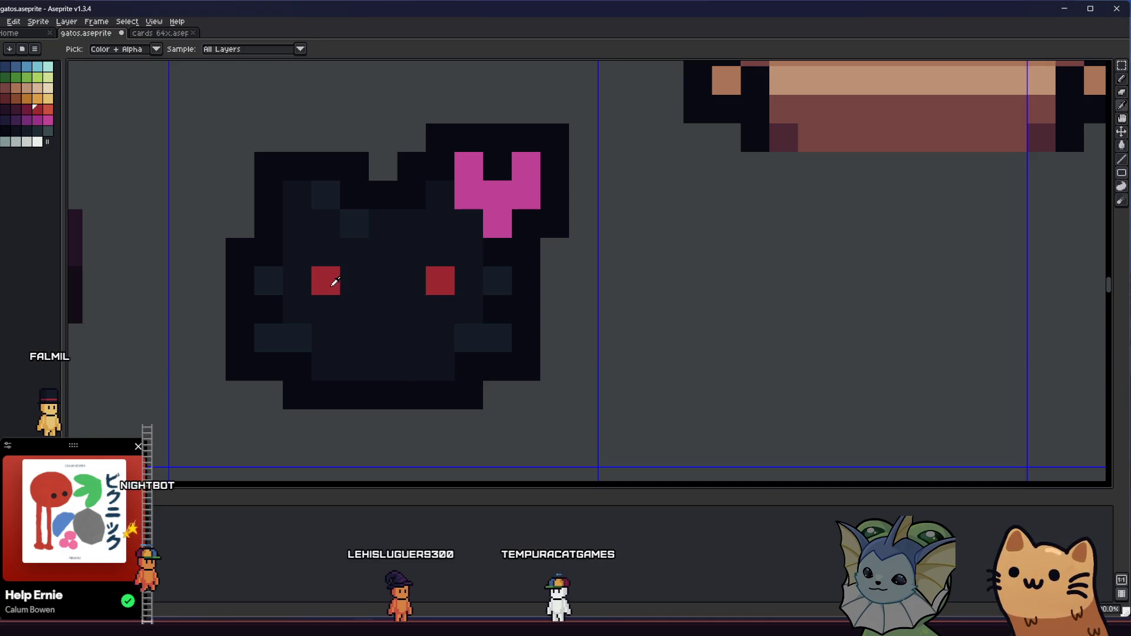
pyautogui.click(335, 311)
pyautogui.scroll(-2, 424, 307)
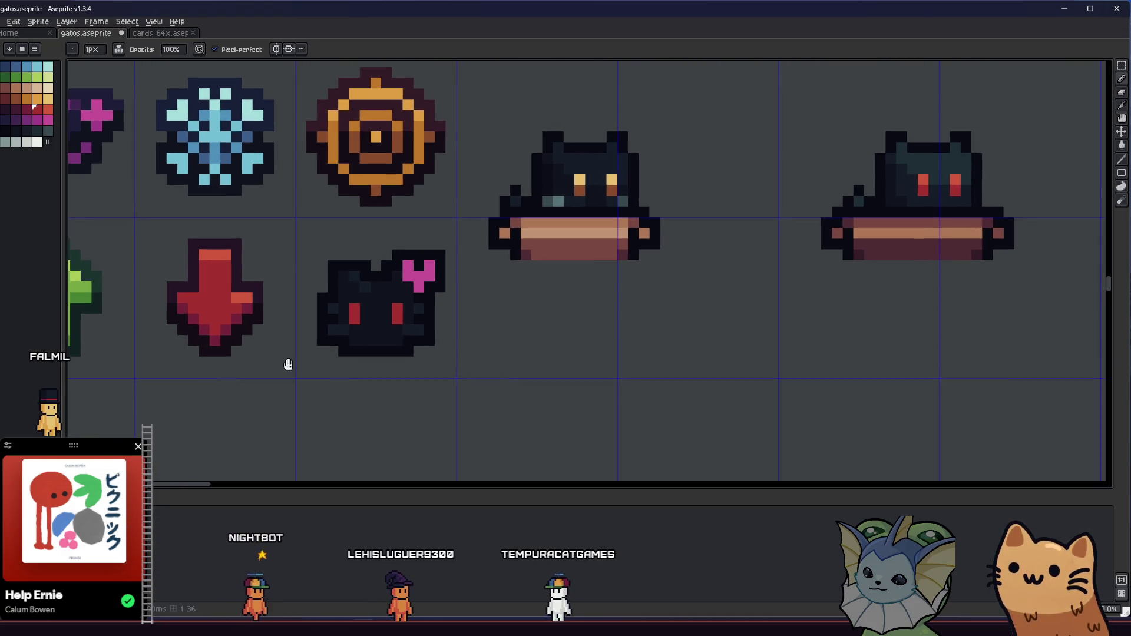
pyautogui.scroll(2, 361, 303)
pyautogui.hotkey('ctrl', 'z')
pyautogui.hotkey('ctrl', 'z')
pyautogui.press('b')
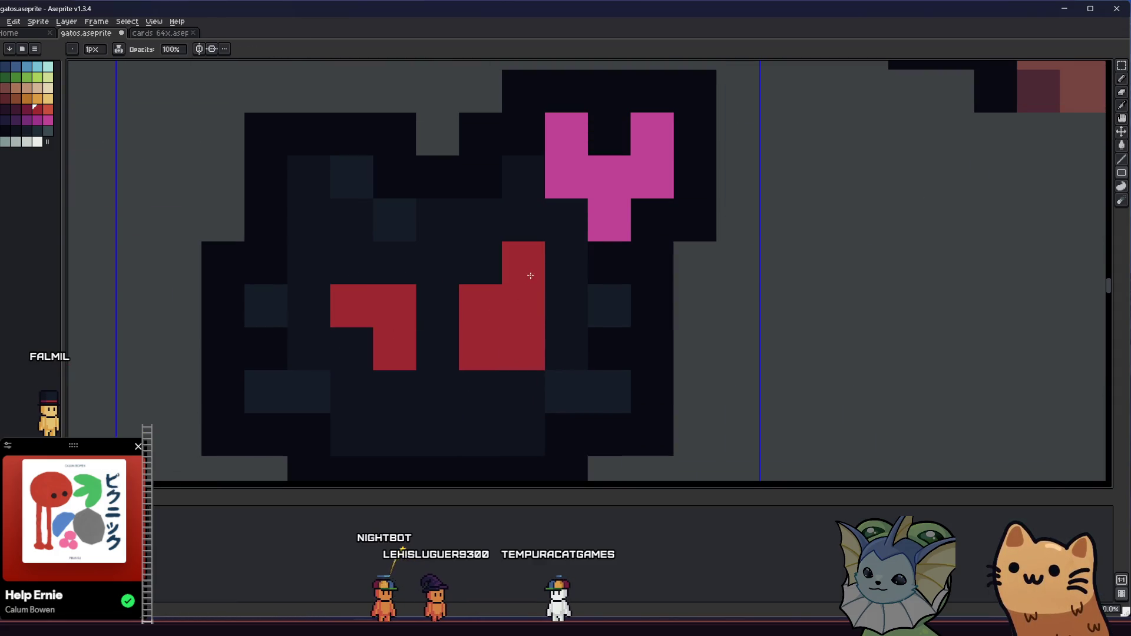
# Step: Reshape both eyes, extending each down one pixel and darkening their tops
pyautogui.keyDown('alt'); pyautogui.click(498, 268); pyautogui.keyUp('alt')
pyautogui.click(513, 267)
pyautogui.moveTo(521, 300); pyautogui.dragTo(522, 354)
pyautogui.click(356, 311)
pyautogui.scroll(-3, 356, 310)
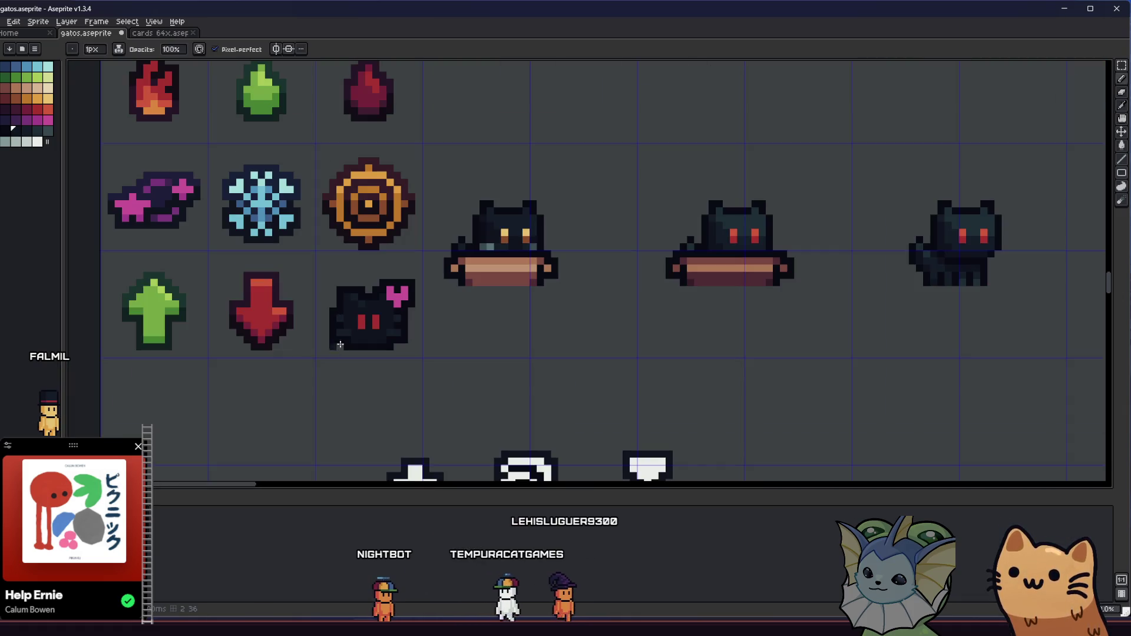
pyautogui.hotkey('ctrl', 'z')
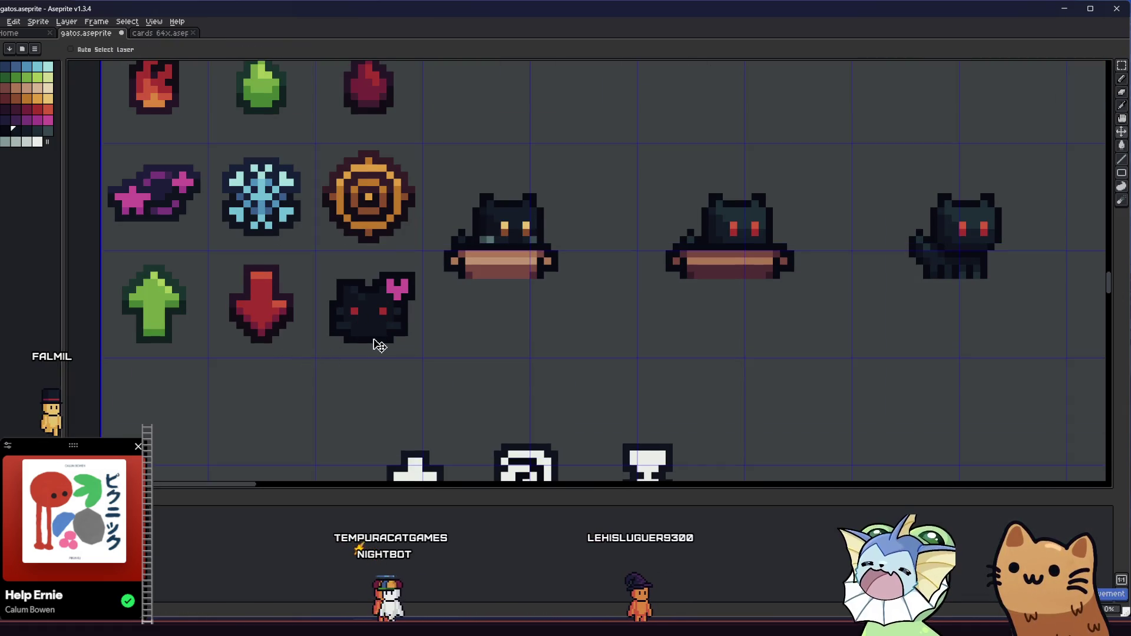
pyautogui.scroll(5, 303, 359)
pyautogui.click(246, 330)
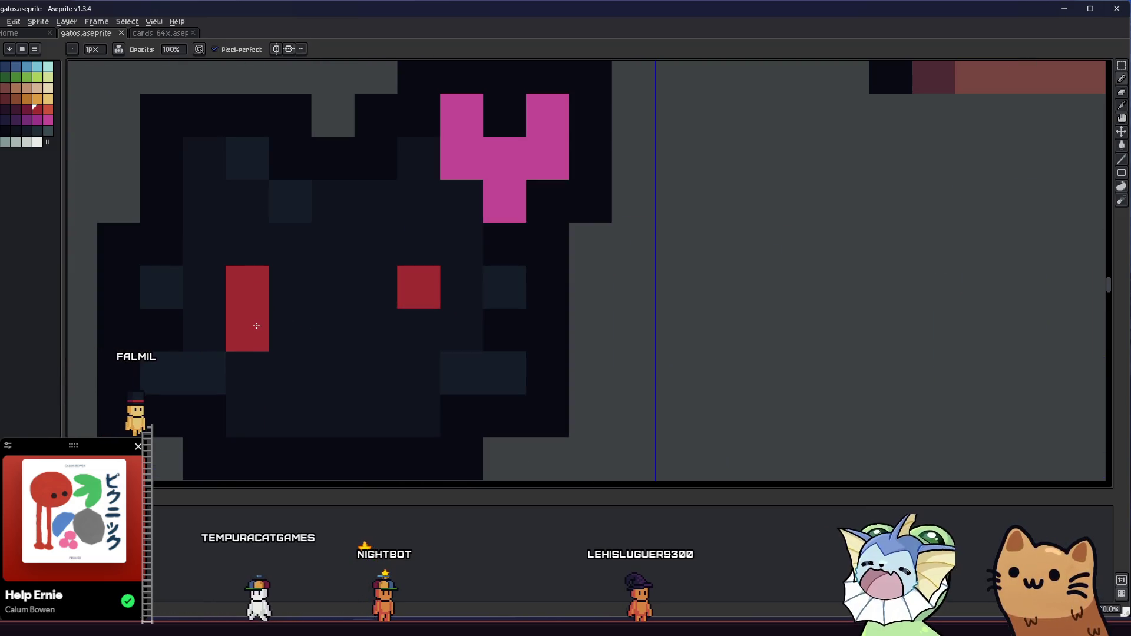
pyautogui.click(418, 330)
pyautogui.click(401, 288)
pyautogui.click(263, 281)
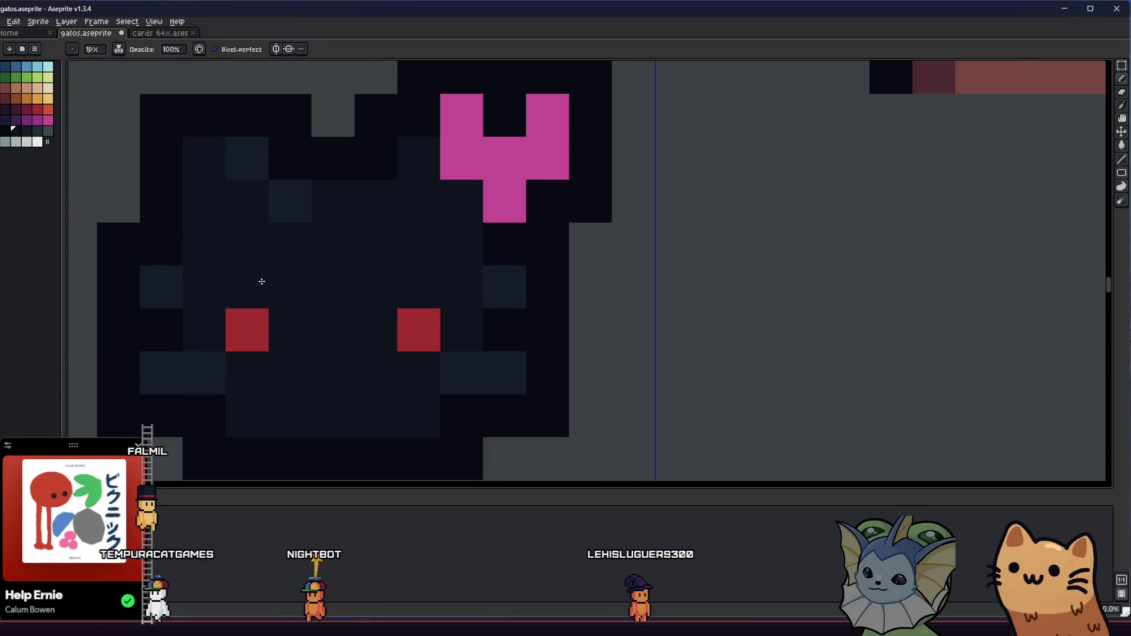
# Step: Add two red mouth pixels below the eyes
pyautogui.click(255, 318)
pyautogui.click(331, 373)
pyautogui.hotkey('ctrl', 'z')
pyautogui.click(333, 416)
pyautogui.click(290, 373)
pyautogui.scroll(-5, 303, 384)
pyautogui.moveTo(241, 410)
pyautogui.mouseDown()
pyautogui.moveTo(272, 422)
pyautogui.moveTo(391, 424)
pyautogui.moveTo(245, 412)
pyautogui.mouseUp()
pyautogui.scroll(-2, 254, 422)
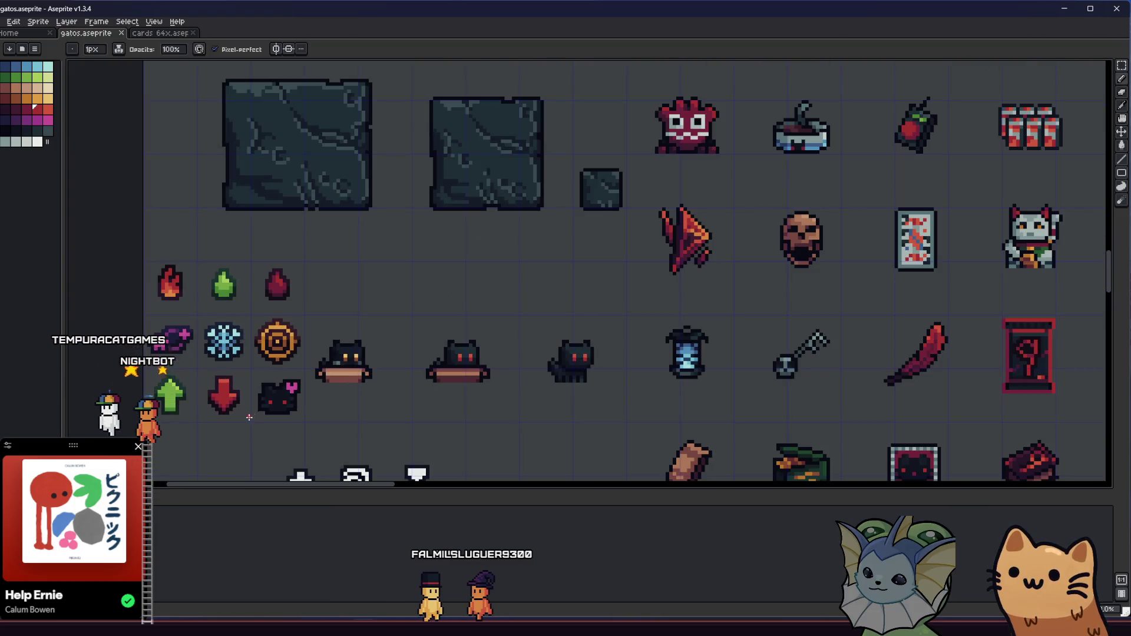
# Step: Undo the red mouth pixel and centre the view on the cat sprite
pyautogui.scroll(-1, 260, 415)
pyautogui.scroll(5, 269, 404)
pyautogui.scroll(3, 269, 404)
pyautogui.hotkey('ctrl', 'z')
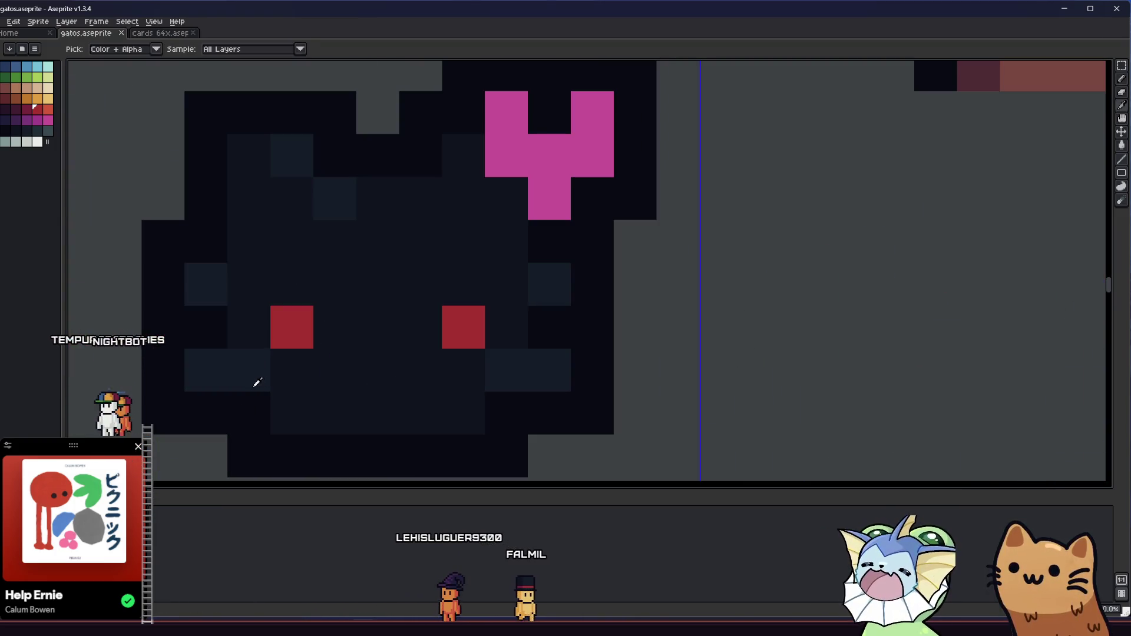
pyautogui.press('b')
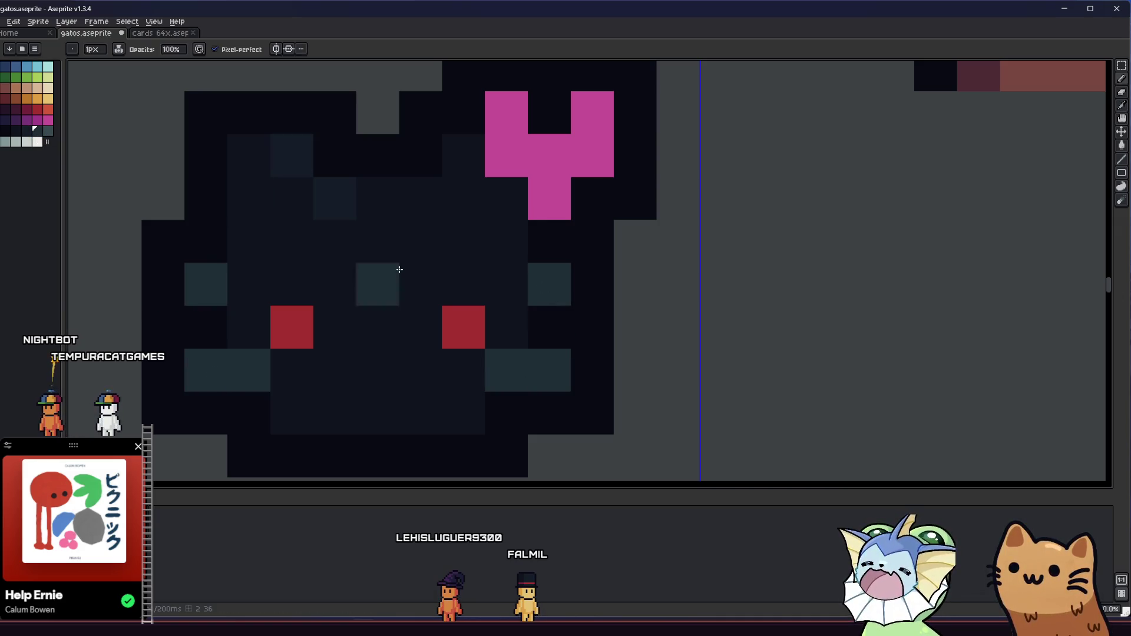
pyautogui.scroll(-4, 312, 188)
pyautogui.scroll(1, 343, 366)
pyautogui.scroll(2, 376, 293)
pyautogui.press('i')
pyautogui.scroll(-2, 364, 318)
pyautogui.hscroll(-5, 418, 393)
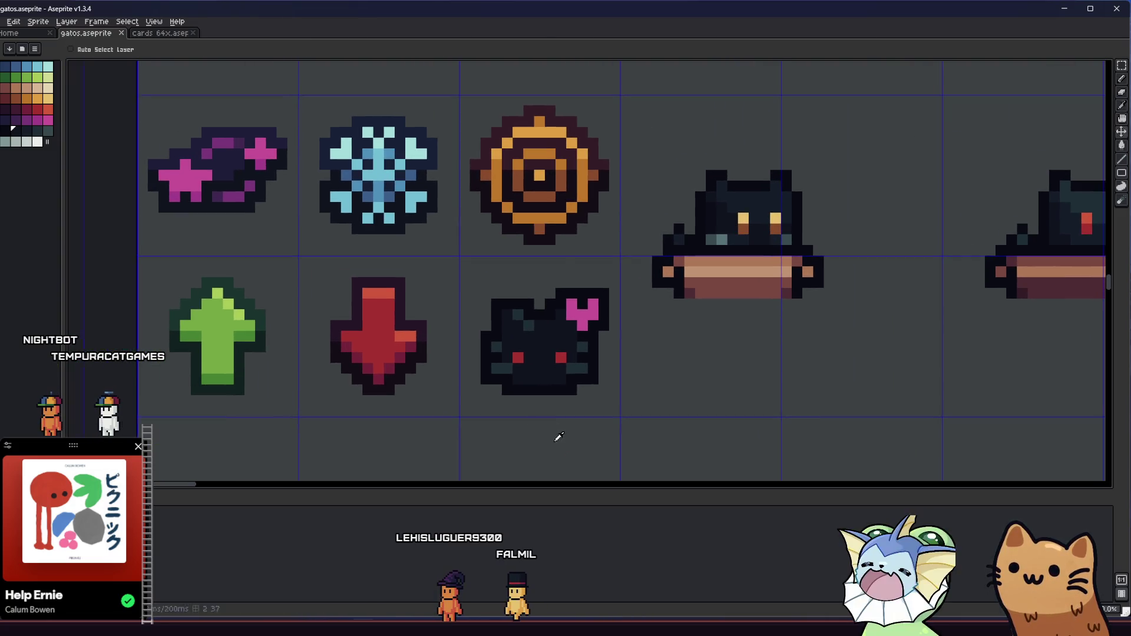
pyautogui.scroll(3, 557, 396)
pyautogui.moveTo(529, 406); pyautogui.dragTo(469, 407)
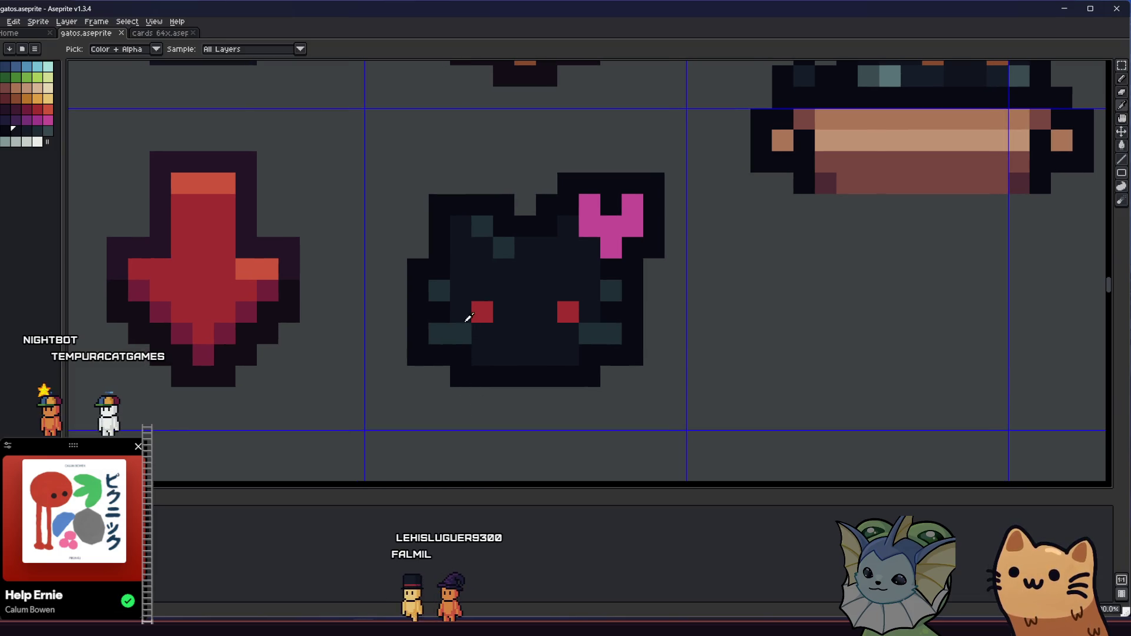
pyautogui.scroll(1, 474, 319)
pyautogui.moveTo(445, 315); pyautogui.dragTo(361, 314)
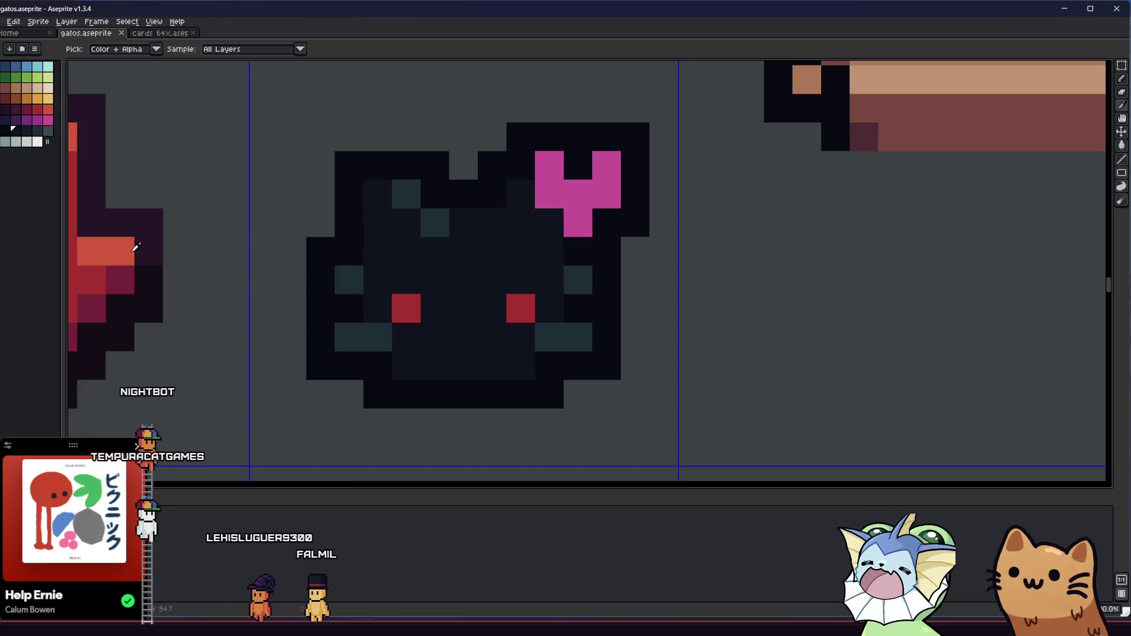
# Step: Fill the cat's face tan, undo the stray fill, and draw two dark-teal forehead pixels
pyautogui.click(18, 89)
pyautogui.press('g')
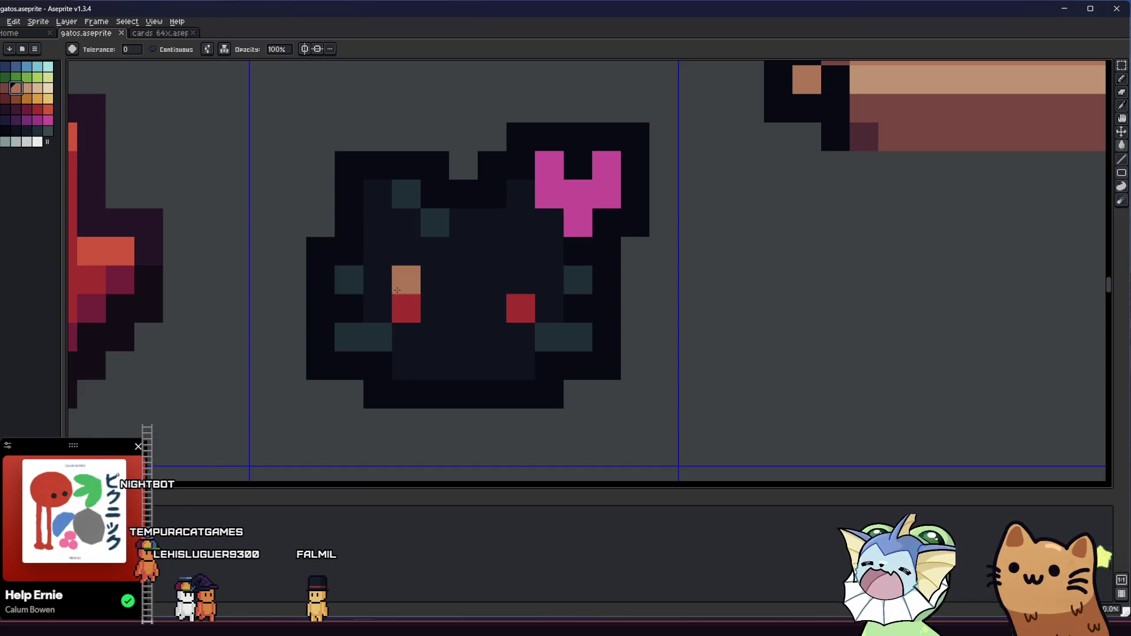
pyautogui.click(407, 276)
pyautogui.click(463, 195)
pyautogui.hotkey('ctrl', 'z')
pyautogui.press('b')
pyautogui.moveTo(406, 194); pyautogui.dragTo(434, 222)
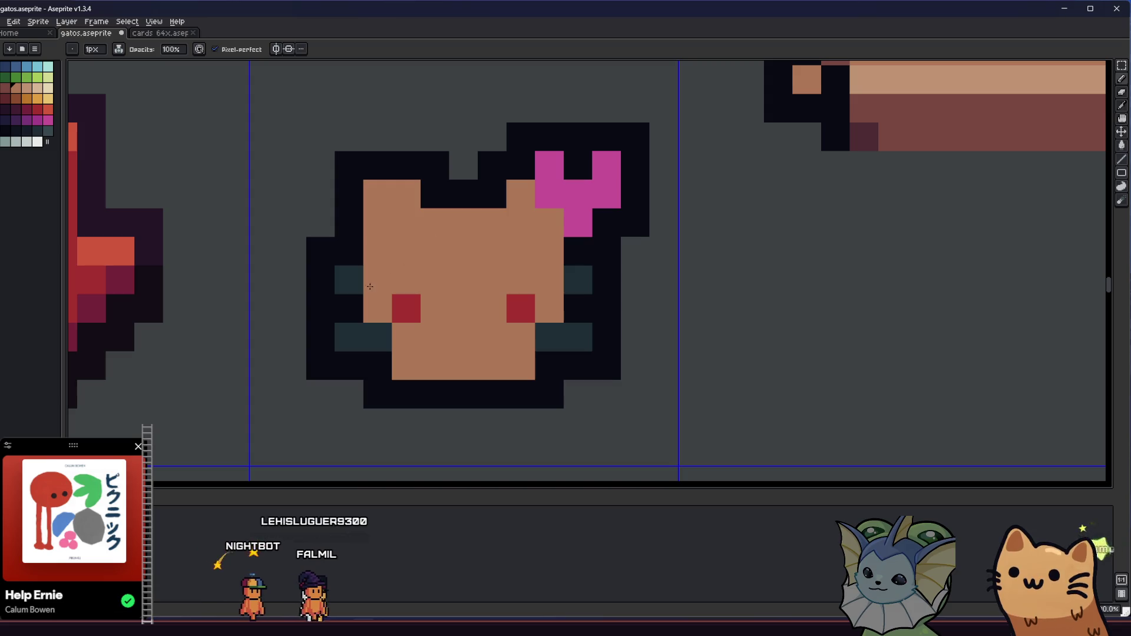
# Step: Refill the cat's face a darker reddish-brown maroon
pyautogui.click(5, 89)
pyautogui.press('g')
pyautogui.click(433, 265)
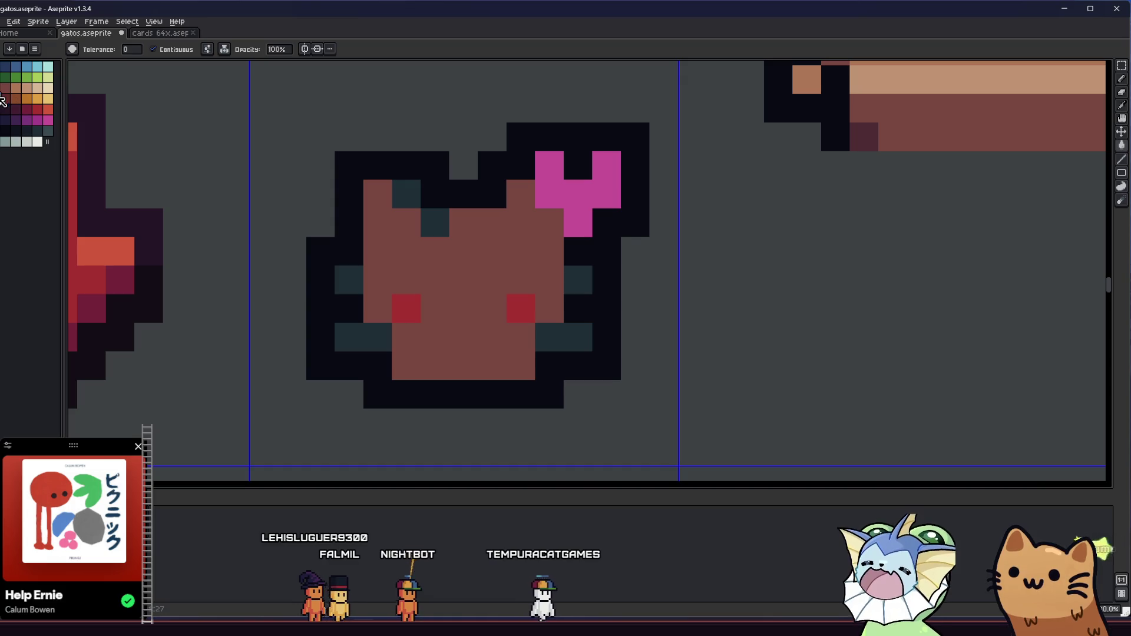
pyautogui.scroll(-4, 434, 277)
pyautogui.press('i')
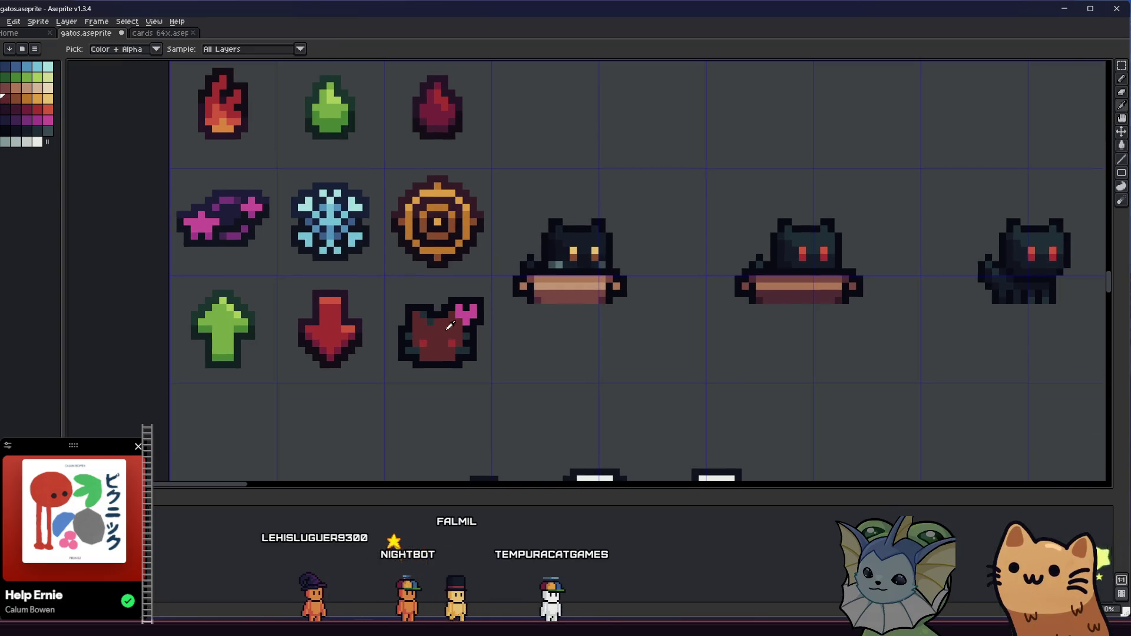
pyautogui.scroll(-1, 498, 349)
pyautogui.scroll(-2, 442, 260)
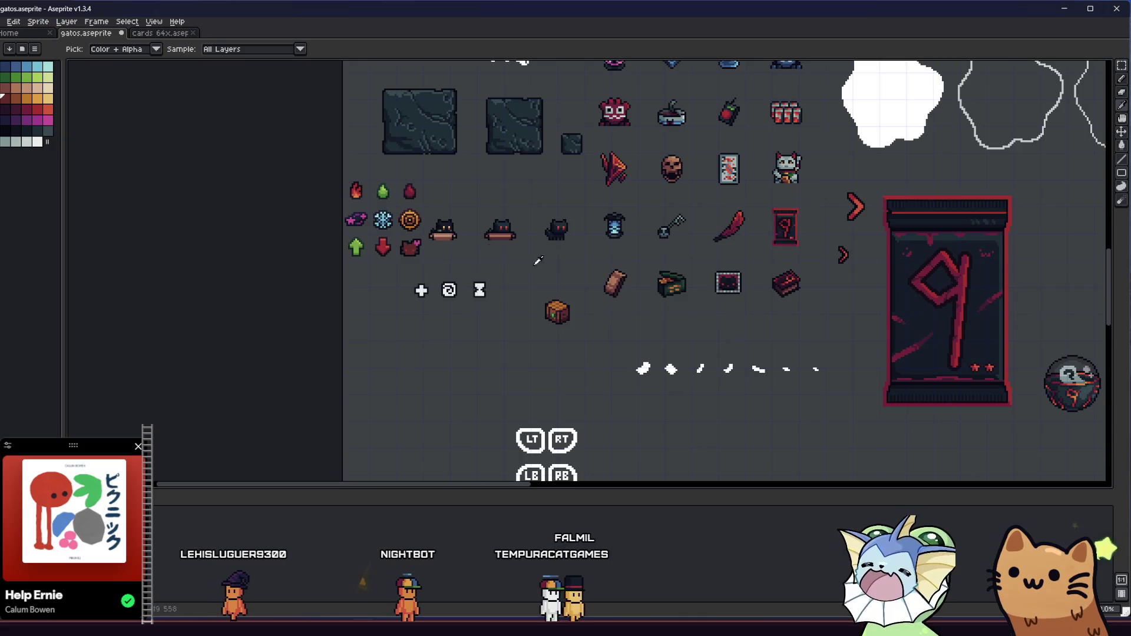
pyautogui.scroll(-3, 634, 286)
pyautogui.scroll(3, 624, 253)
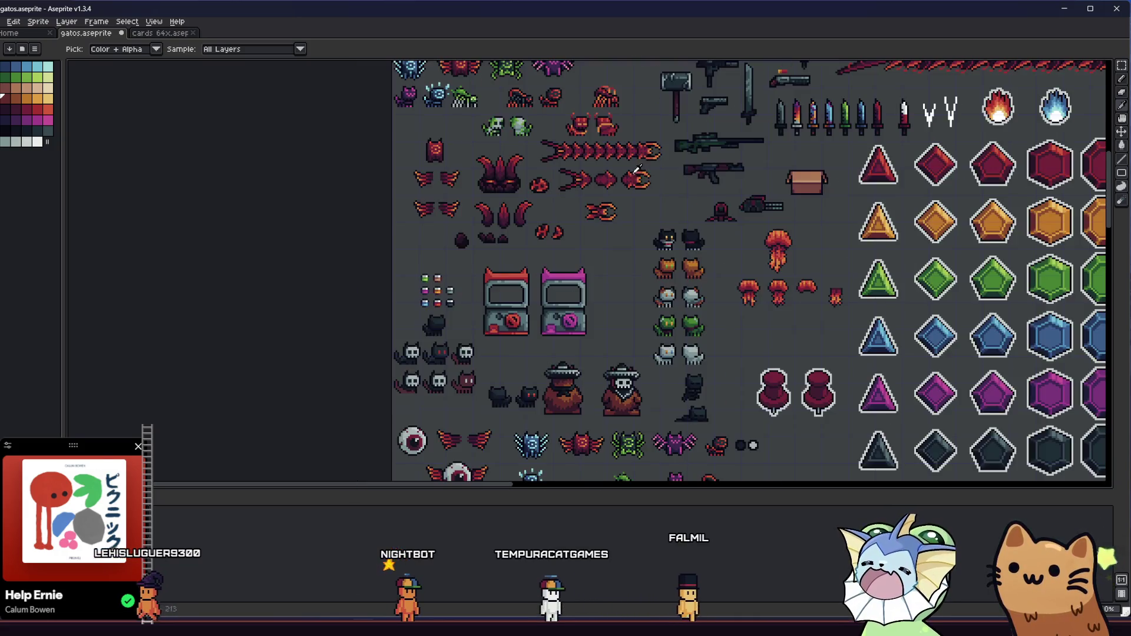
pyautogui.moveTo(625, 252)
pyautogui.mouseDown()
pyautogui.moveTo(618, 228)
pyautogui.moveTo(629, 407)
pyautogui.moveTo(640, 305)
pyautogui.mouseUp()
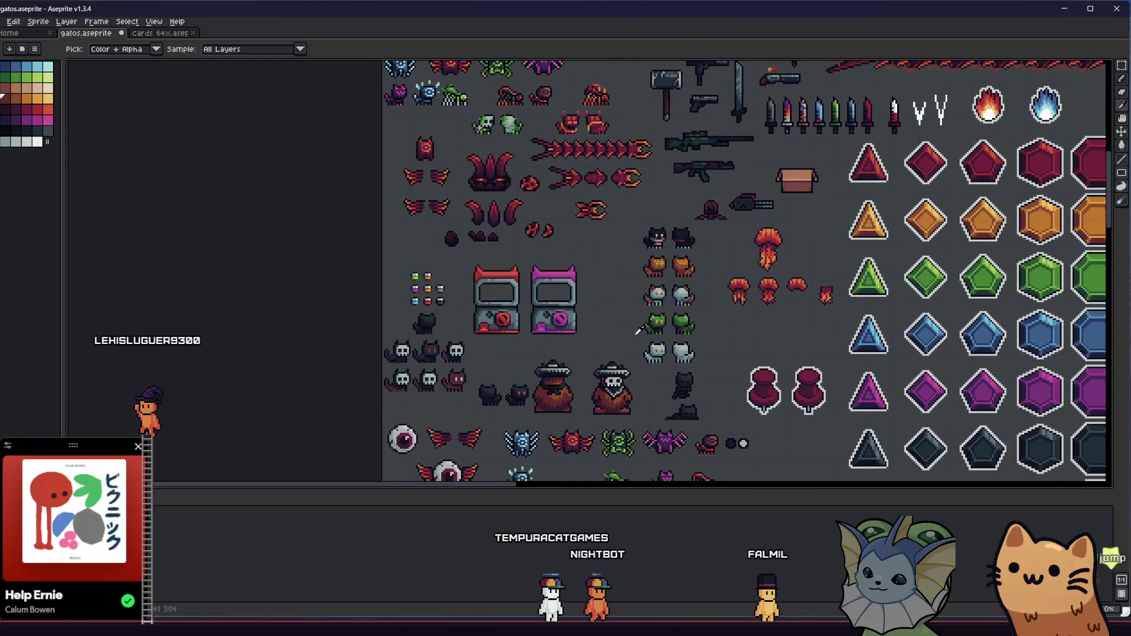
pyautogui.scroll(1, 641, 309)
pyautogui.scroll(-4, 566, 282)
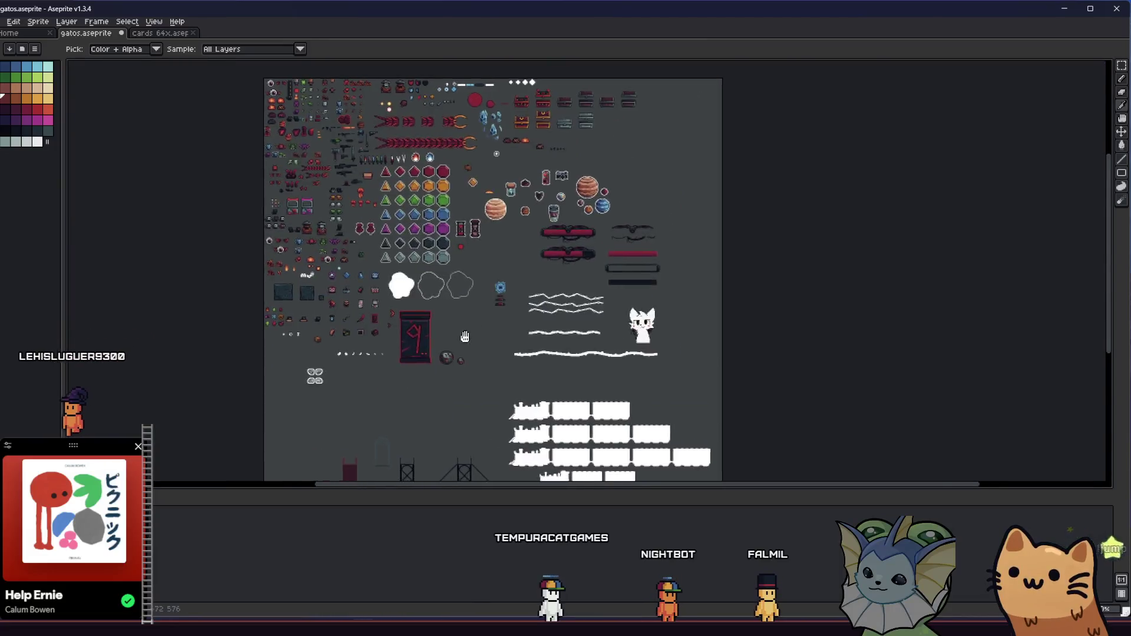
pyautogui.scroll(5, 530, 269)
pyautogui.scroll(-5, 636, 330)
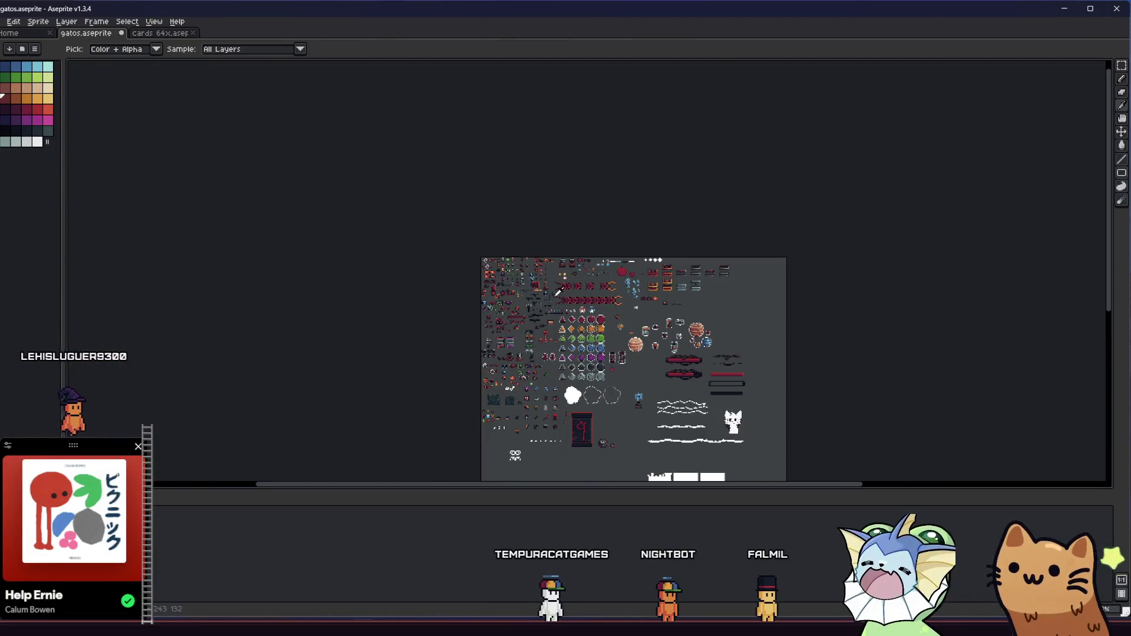
pyautogui.scroll(3, 563, 285)
pyautogui.moveTo(563, 285)
pyautogui.mouseDown()
pyautogui.moveTo(624, 129)
pyautogui.moveTo(594, 194)
pyautogui.moveTo(599, 28)
pyautogui.mouseUp()
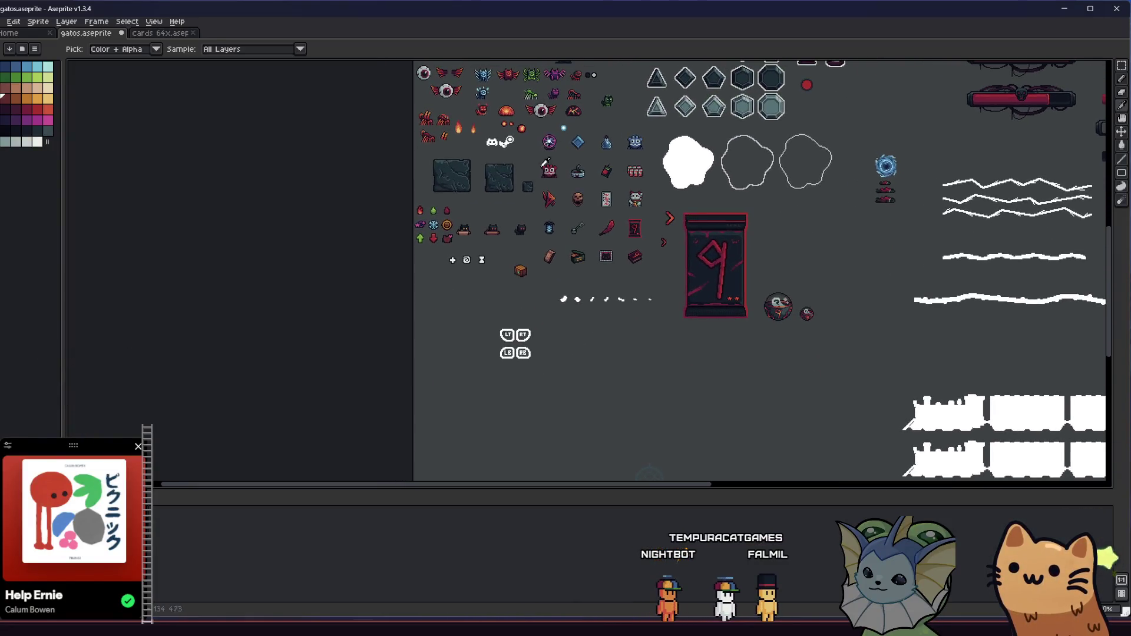
pyautogui.scroll(6, 454, 222)
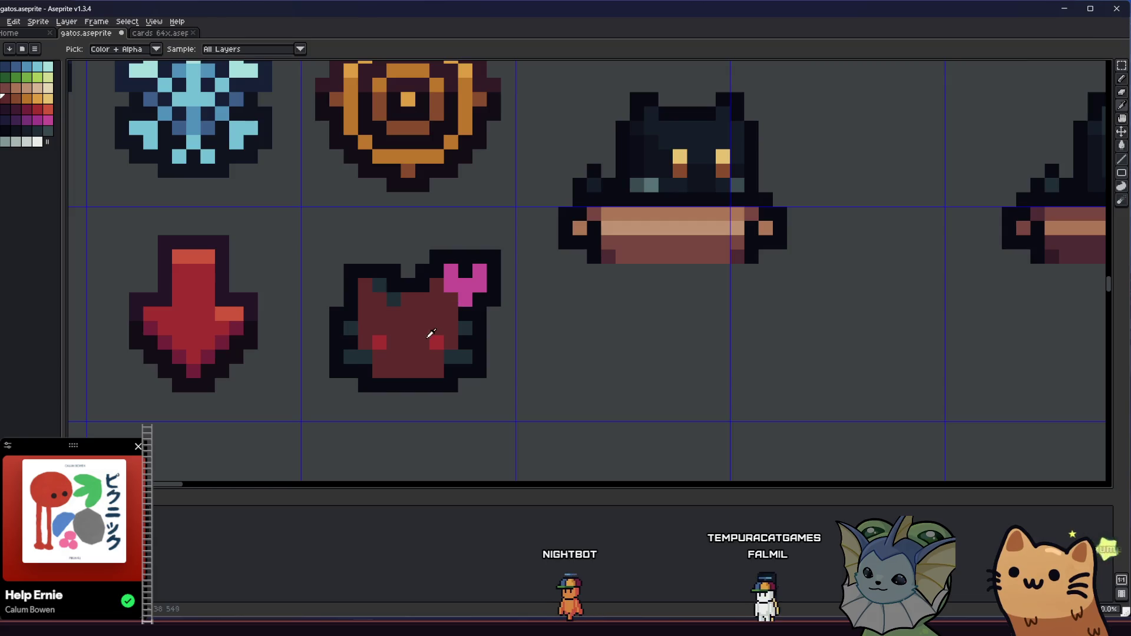
pyautogui.moveTo(434, 336); pyautogui.dragTo(489, 285)
pyautogui.scroll(1, 475, 291)
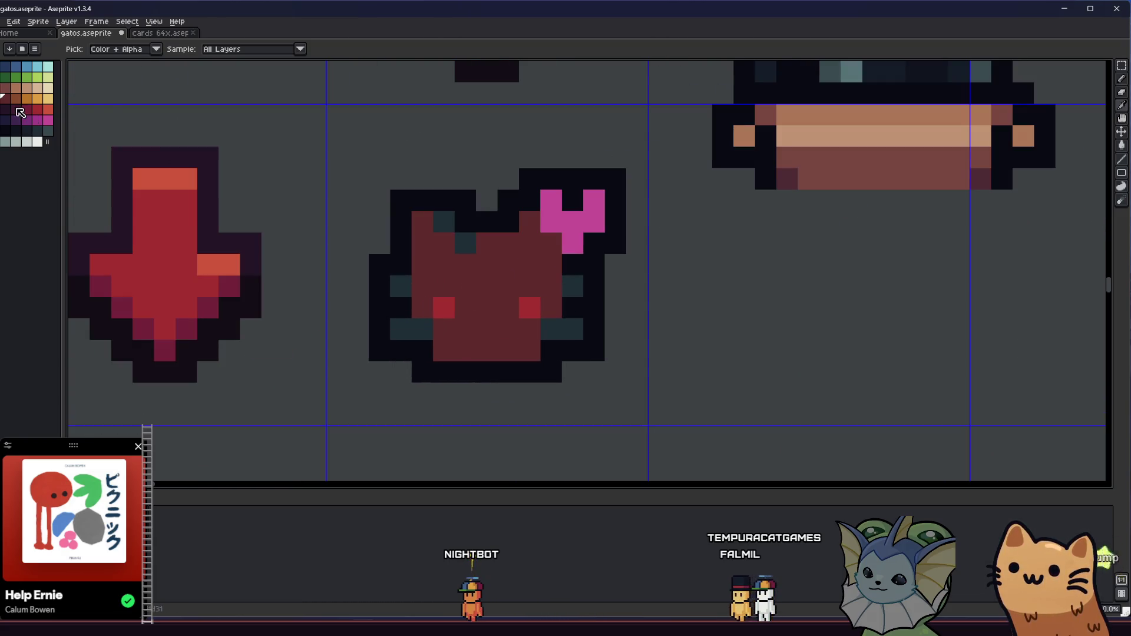
# Step: Fill the teal ear markings orange-brown, select the cat's grid cell, and repaint the eyes dark
pyautogui.press('g')
pyautogui.click(441, 223)
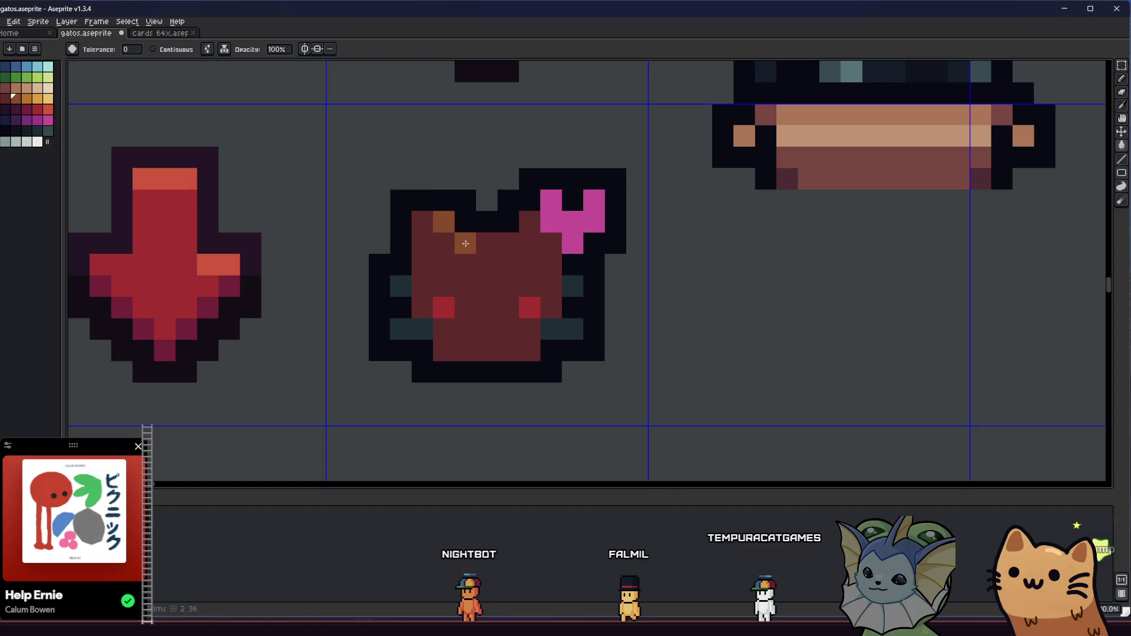
pyautogui.moveTo(335, 131); pyautogui.dragTo(616, 414)
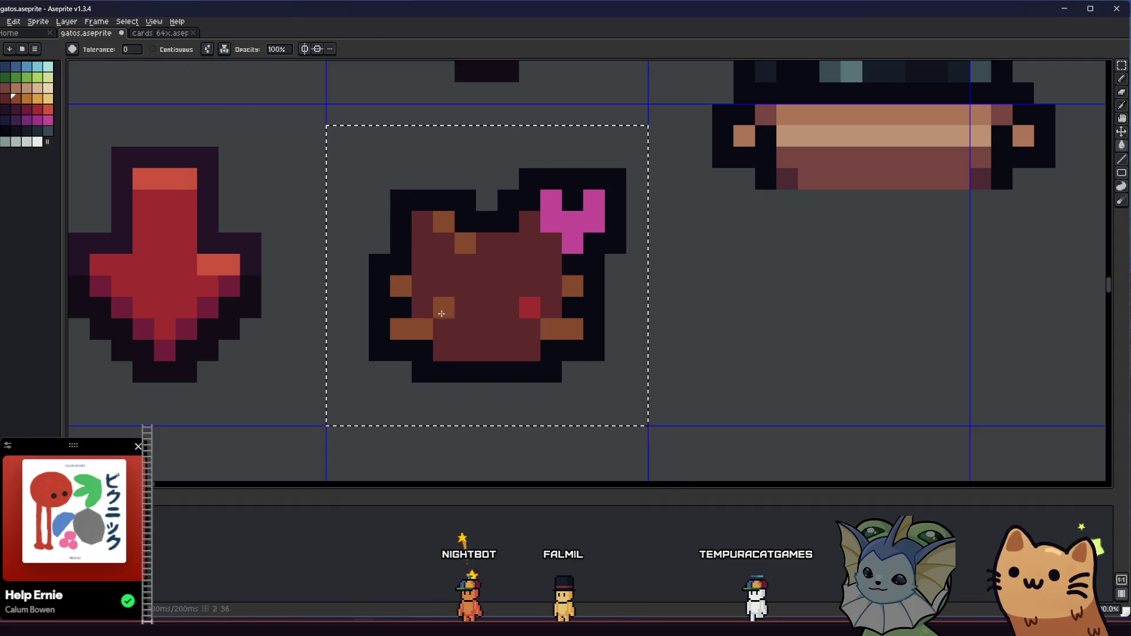
pyautogui.click(4, 130)
pyautogui.click(443, 306)
# Step: Paint the cat's eye pixels dark, then undo an accidental green fill over the outline
pyautogui.moveTo(382, 328); pyautogui.dragTo(317, 335)
pyautogui.press('b')
pyautogui.click(387, 334)
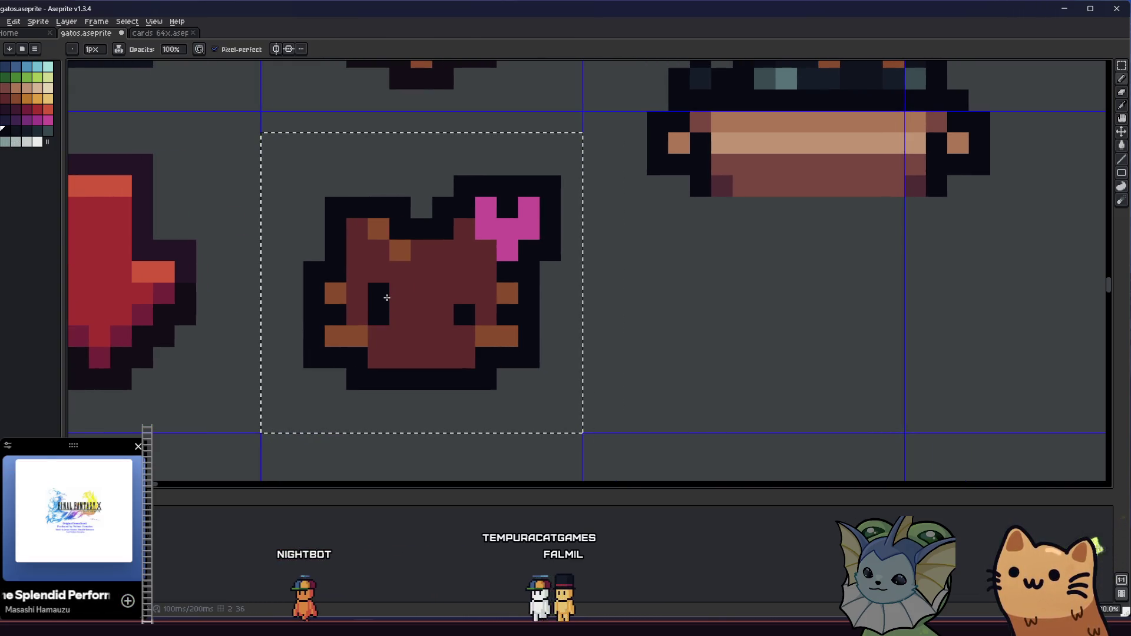
pyautogui.press('i')
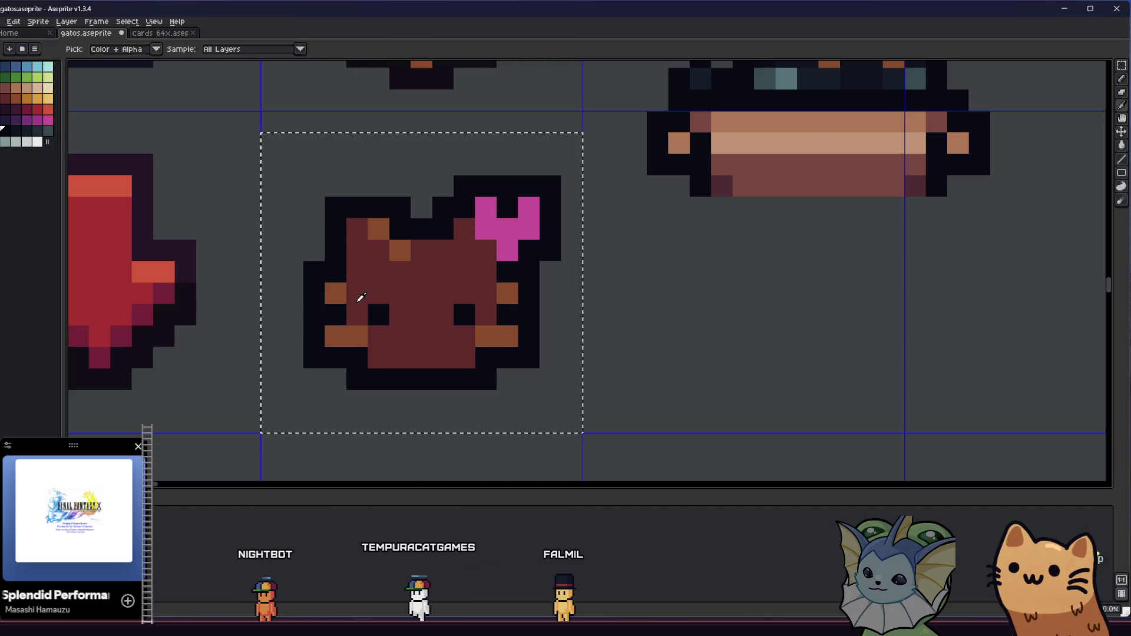
pyautogui.click(317, 291)
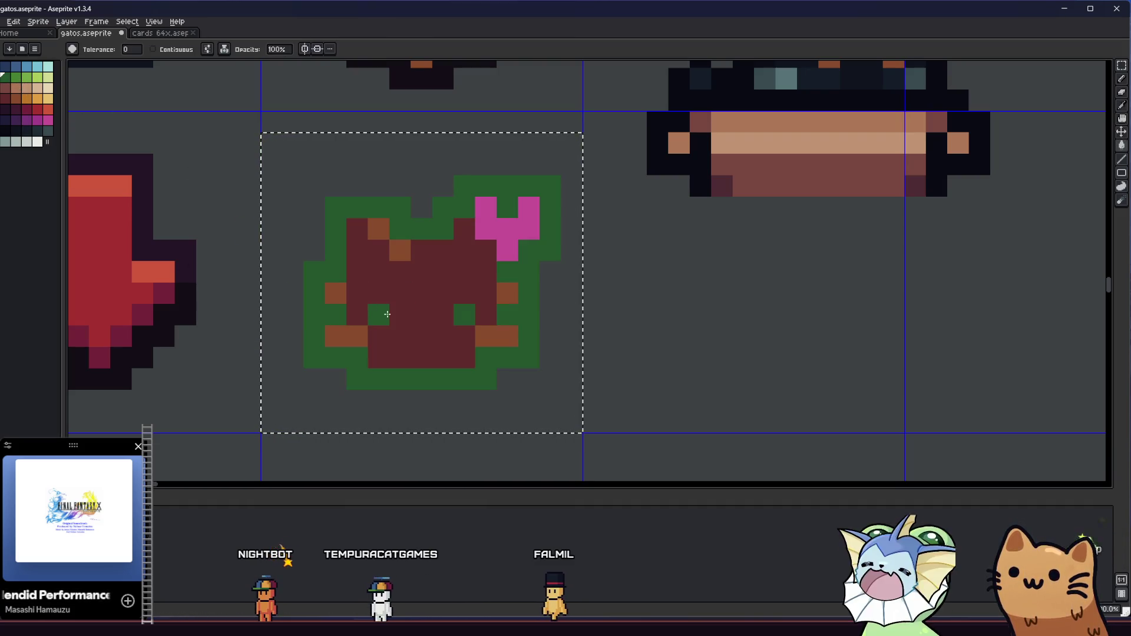
pyautogui.hotkey('ctrl', 'z')
# Step: Try green eyes by painting both eyes' pixels in light and dark green from the palette
pyautogui.press('b')
pyautogui.scroll(-2, 172, 335)
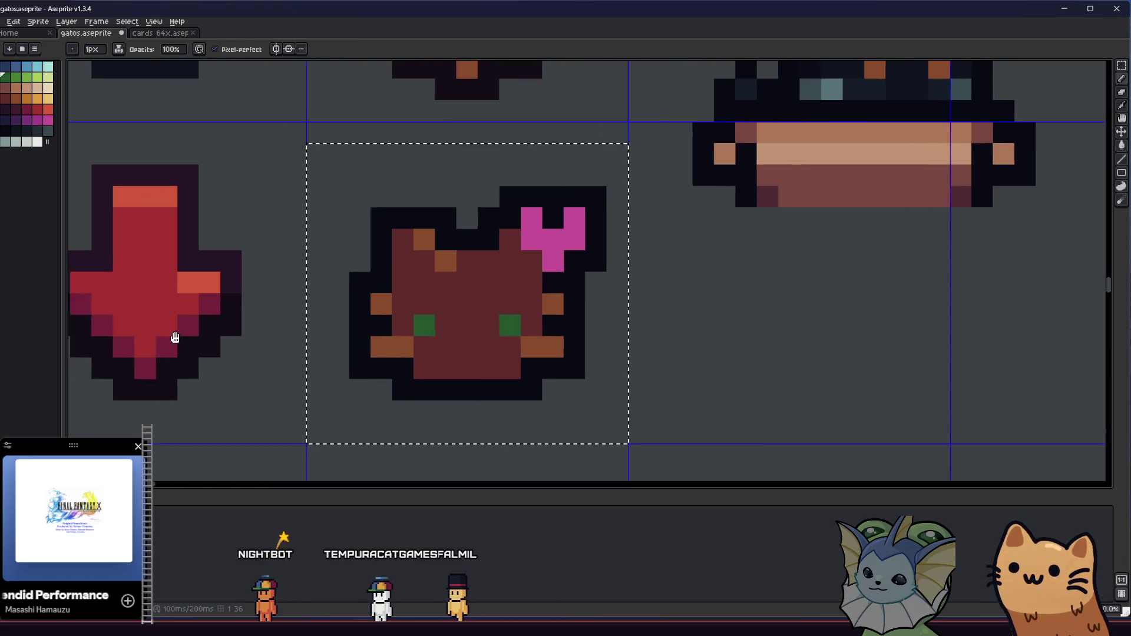
pyautogui.moveTo(171, 336); pyautogui.dragTo(379, 361)
pyautogui.scroll(-2, 379, 361)
pyautogui.moveTo(529, 330); pyautogui.dragTo(293, 330)
pyautogui.scroll(4, 293, 329)
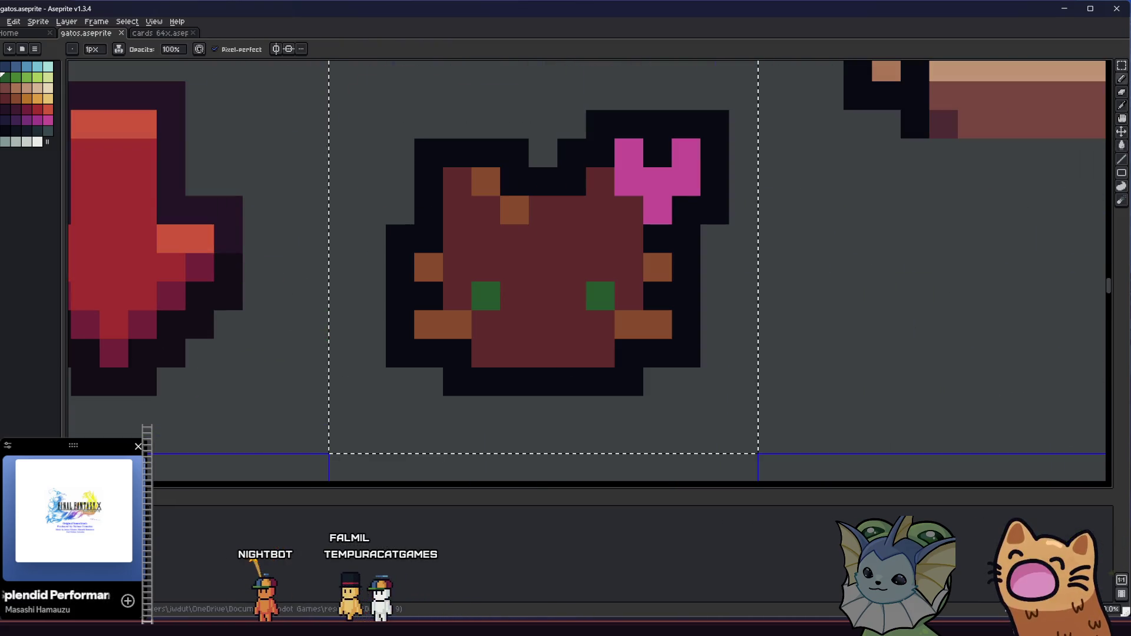
pyautogui.click(572, 294)
pyautogui.click(600, 268)
pyautogui.hscroll(1, 530, 277)
pyautogui.keyDown('alt'); pyautogui.click(475, 285); pyautogui.keyUp('alt')
pyautogui.moveTo(495, 295)
pyautogui.mouseDown()
pyautogui.moveTo(493, 273)
pyautogui.moveTo(554, 294)
pyautogui.mouseUp()
pyautogui.scroll(1, 554, 294)
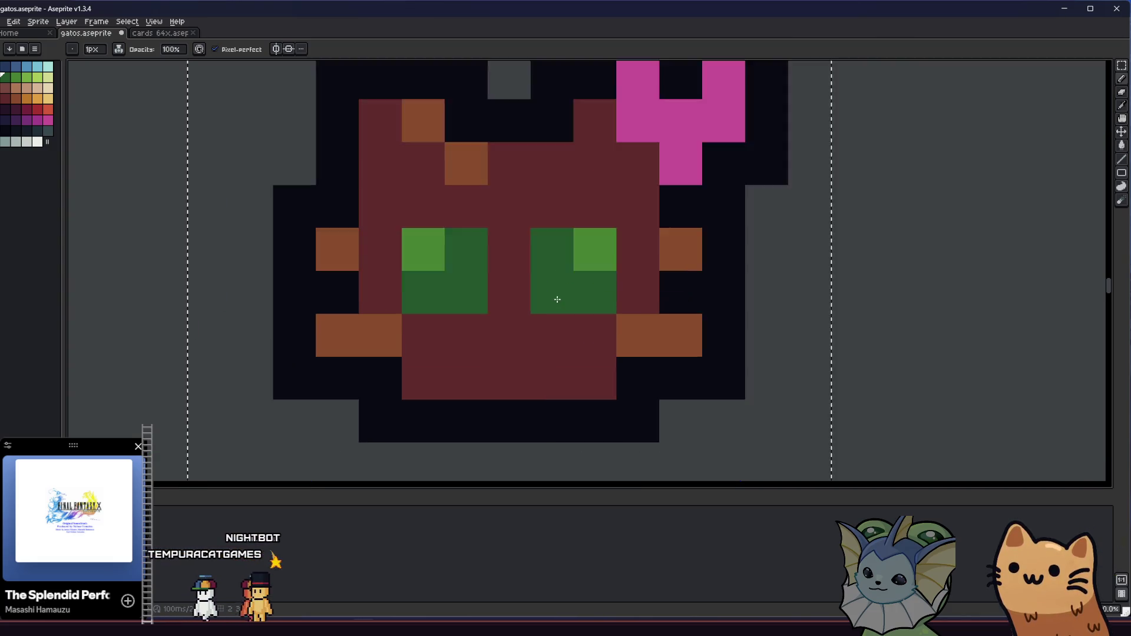
pyautogui.scroll(-4, 377, 342)
pyautogui.hscroll(1, 318, 357)
pyautogui.scroll(-2, 306, 354)
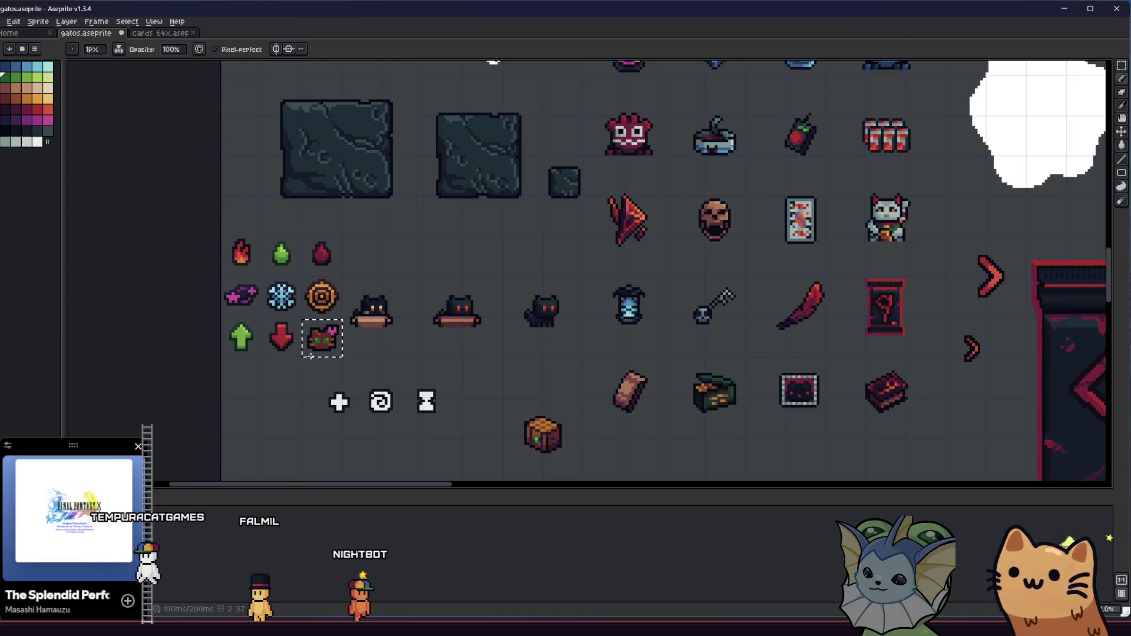
pyautogui.scroll(3, 311, 353)
pyautogui.scroll(3, 311, 352)
# Step: Add a light green pixel above the left eye, then a black pixel sampled from the outline
pyautogui.press('alt')
pyautogui.moveTo(336, 279); pyautogui.dragTo(336, 302)
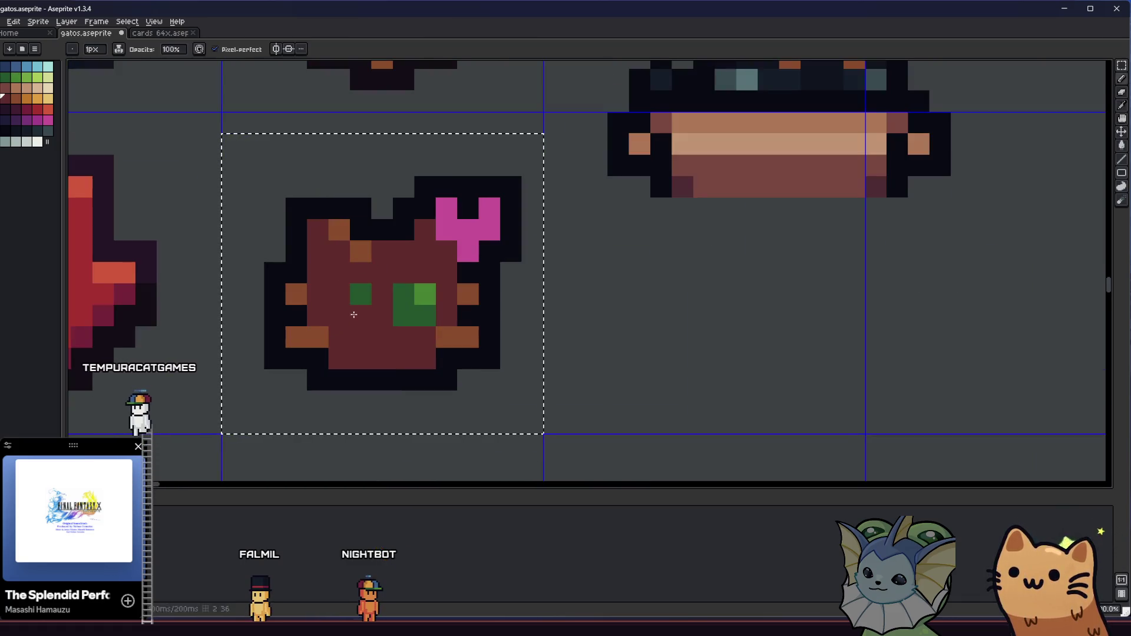
pyautogui.hscroll(-2, 400, 319)
pyautogui.press('alt')
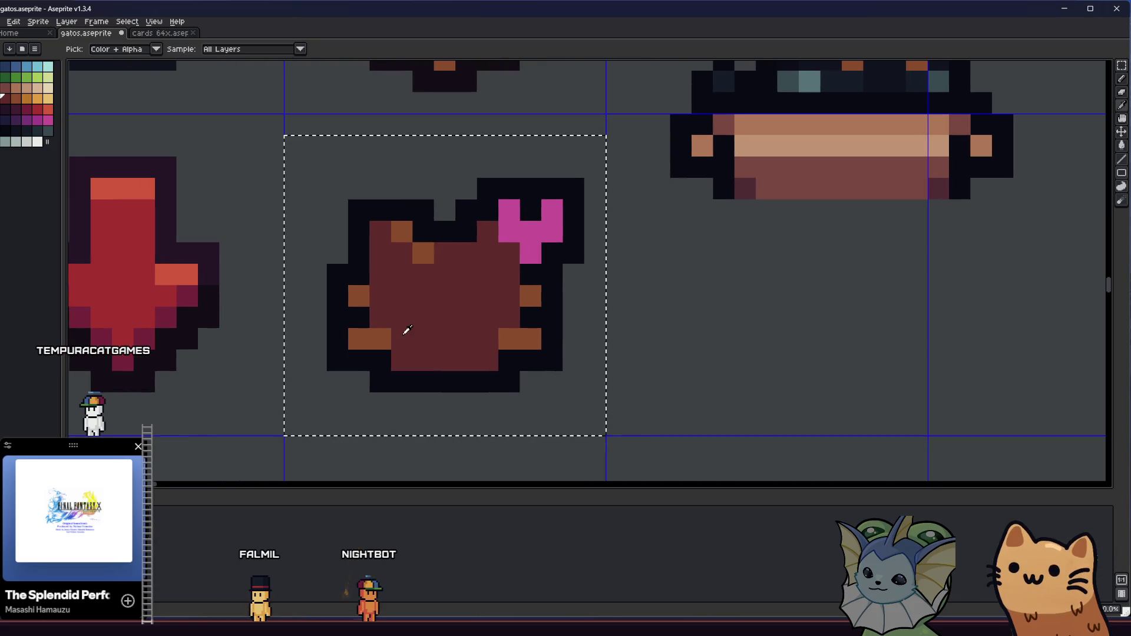
pyautogui.keyDown('alt'); pyautogui.click(337, 305); pyautogui.keyUp('alt')
pyautogui.click(410, 309)
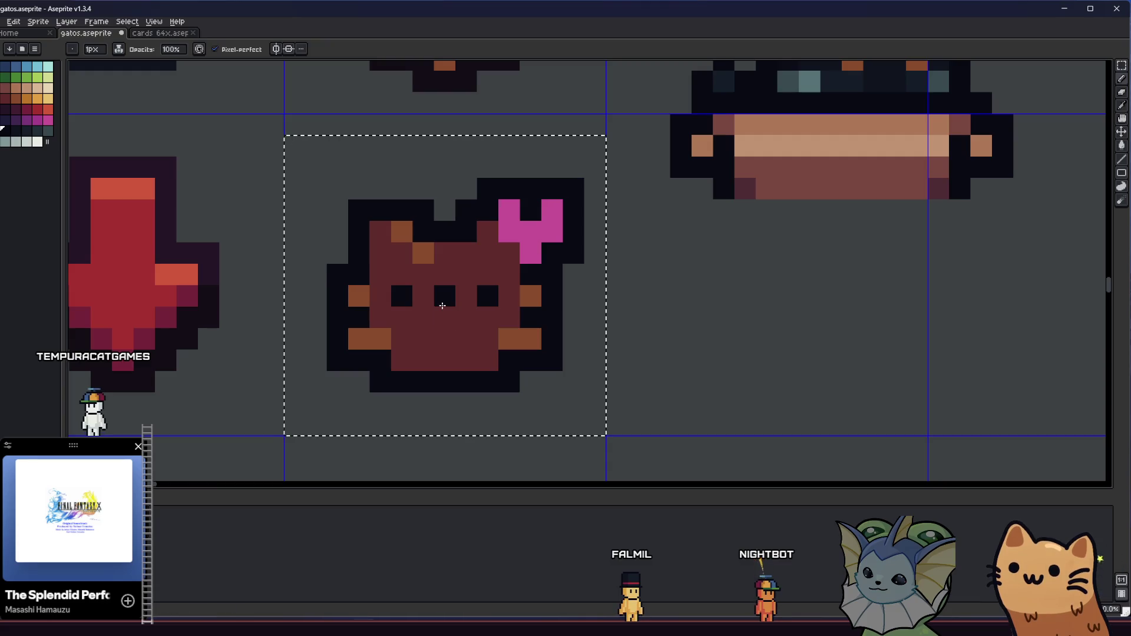
# Step: Bucket-fill the cat's brown face pixels orange
pyautogui.moveTo(293, 335)
pyautogui.mouseDown()
pyautogui.moveTo(512, 324)
pyautogui.moveTo(575, 335)
pyautogui.mouseUp()
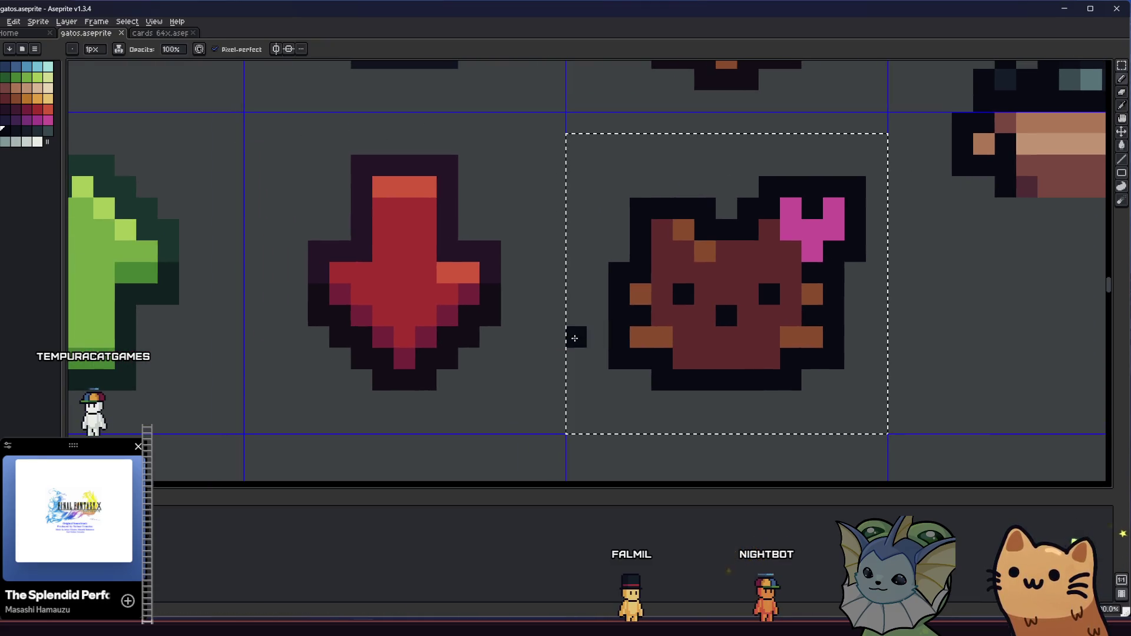
pyautogui.scroll(-4, 529, 347)
pyautogui.scroll(2, 436, 362)
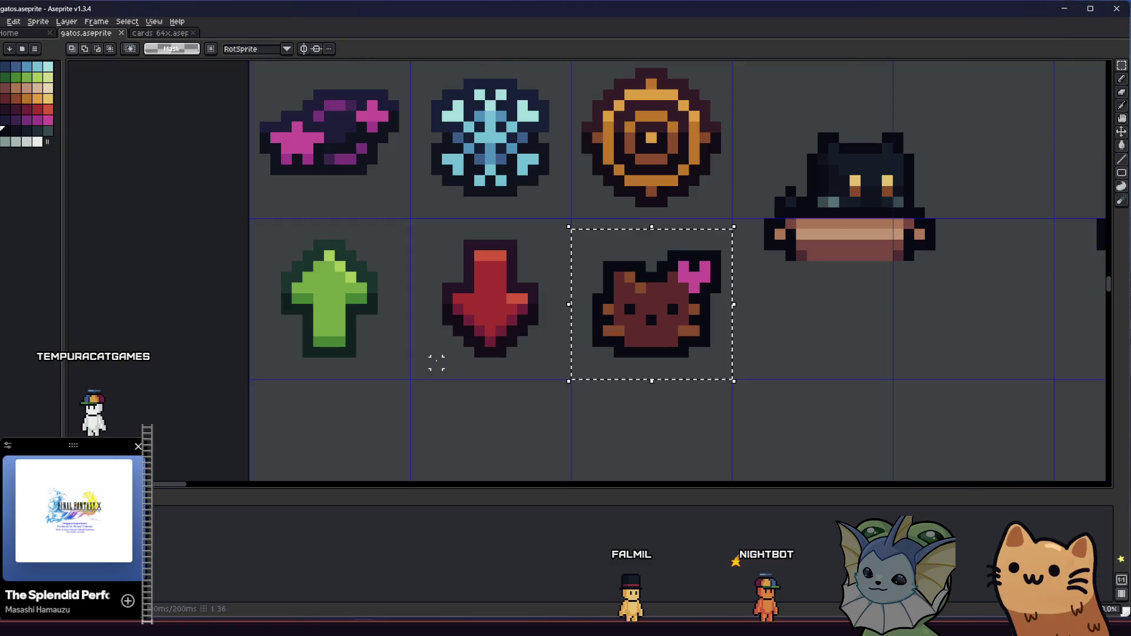
pyautogui.press('i')
pyautogui.scroll(2, 487, 288)
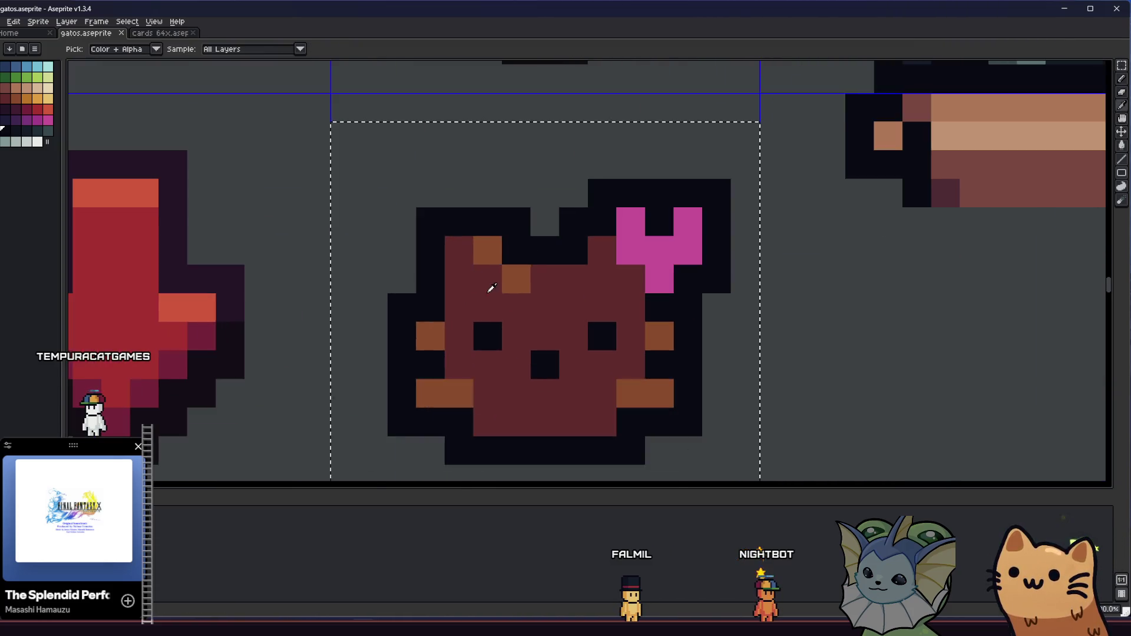
pyautogui.scroll(2, 517, 283)
pyautogui.press('g')
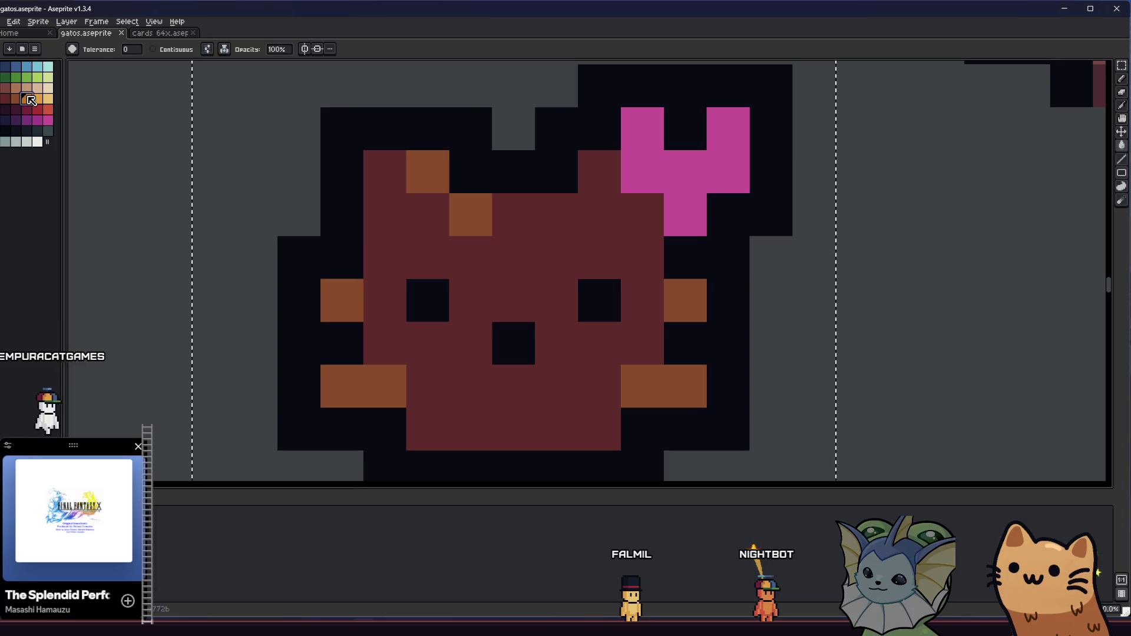
pyautogui.click(414, 164)
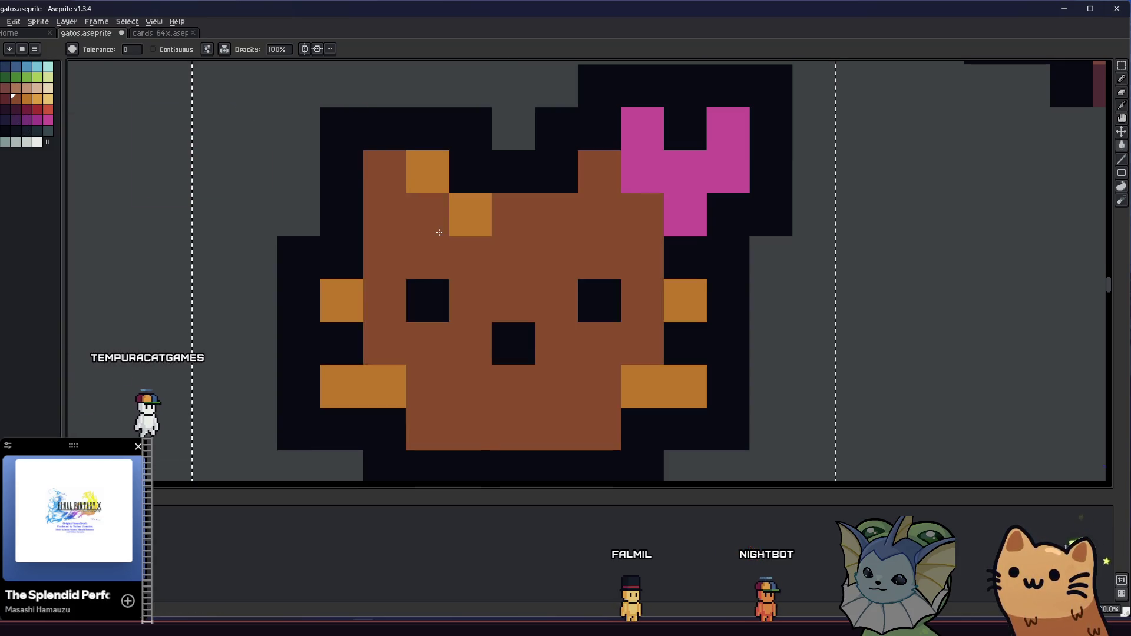
# Step: Refill the face with the reddish-brown palette colour, undoing and redoing to keep the dark red face
pyautogui.scroll(-3, 377, 247)
pyautogui.scroll(3, 246, 217)
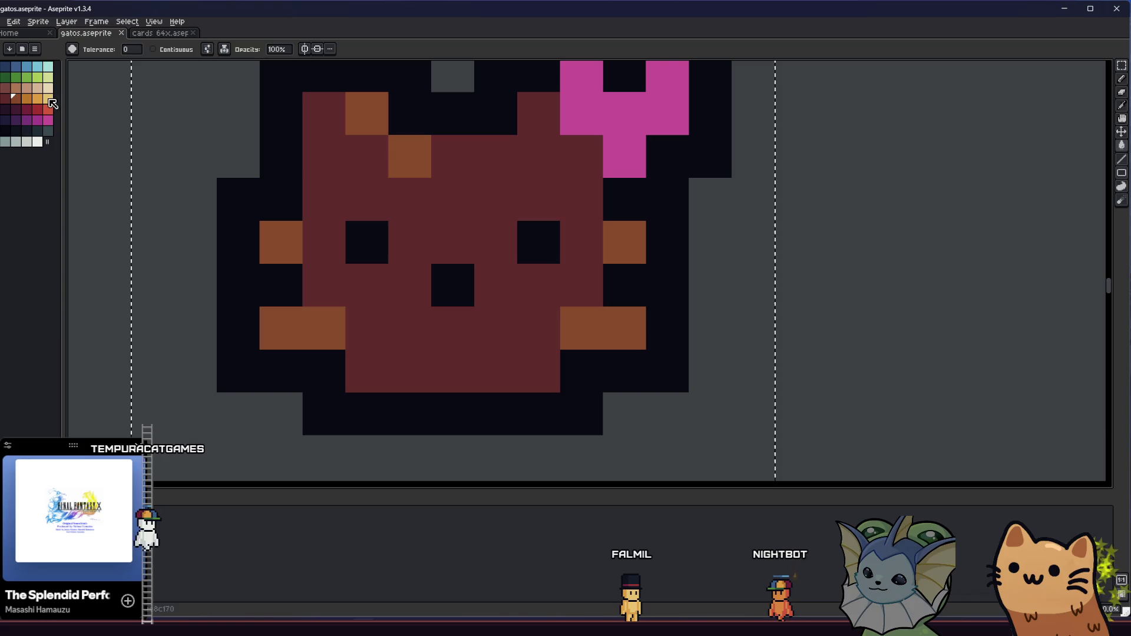
pyautogui.click(5, 88)
pyautogui.click(378, 125)
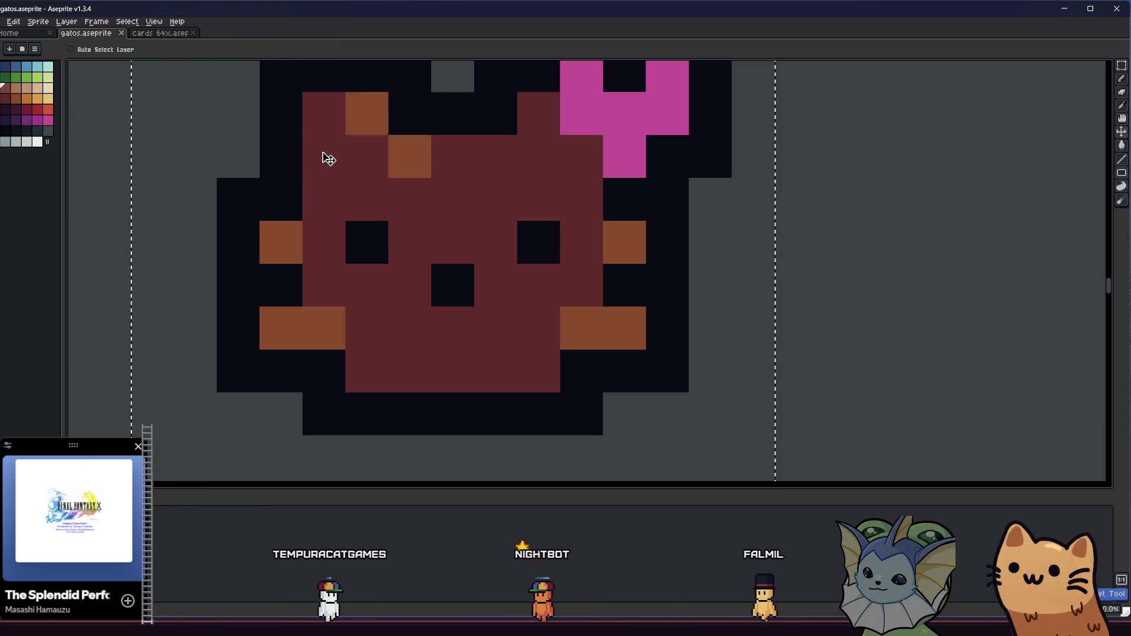
pyautogui.hotkey('ctrl', 'z')
pyautogui.hotkey('ctrl', 'z')
pyautogui.hotkey('ctrl', 'z')
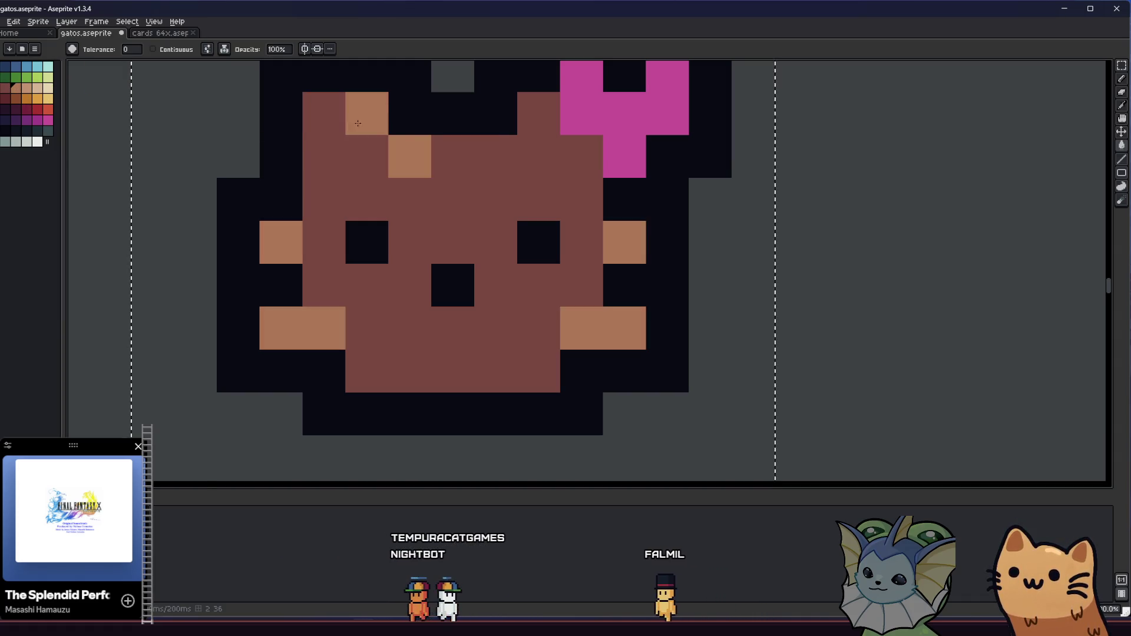
pyautogui.scroll(-3, 342, 253)
pyautogui.scroll(2, 349, 267)
pyautogui.hotkey('ctrl', 'y')
pyautogui.hotkey('ctrl', 'y')
pyautogui.scroll(-3, 349, 266)
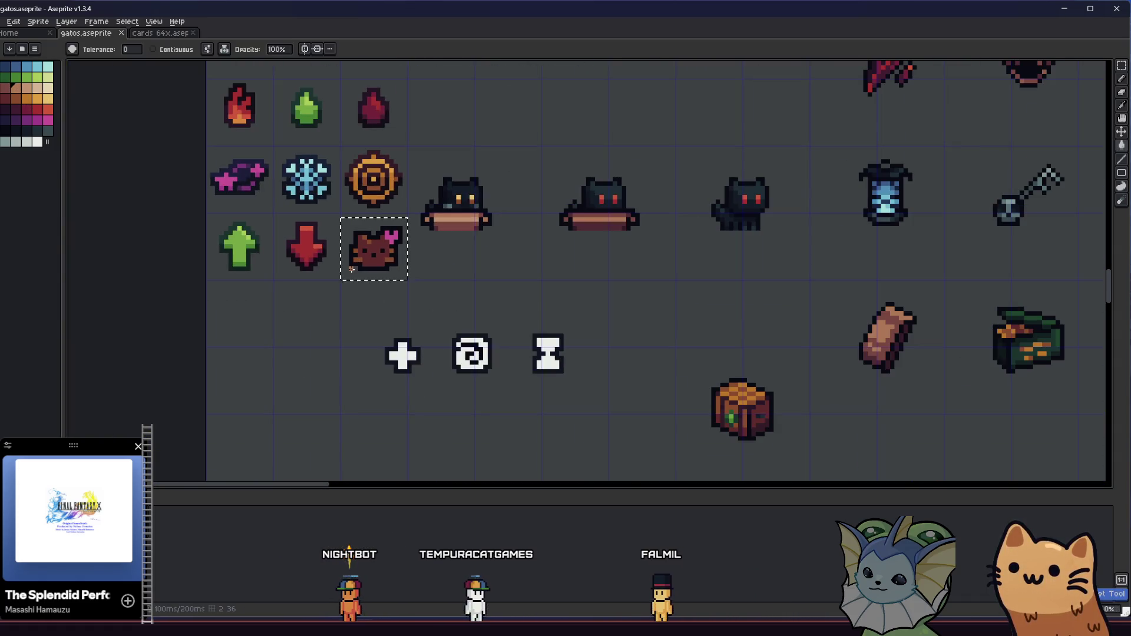
pyautogui.scroll(3, 315, 266)
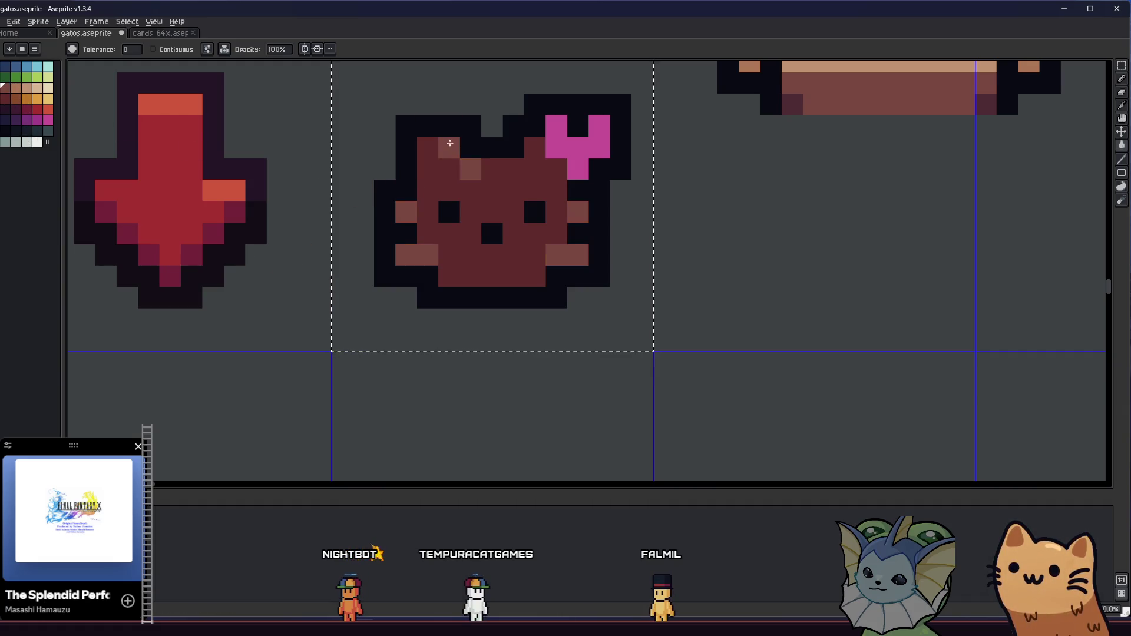
pyautogui.scroll(-3, 273, 235)
pyautogui.scroll(2, 353, 253)
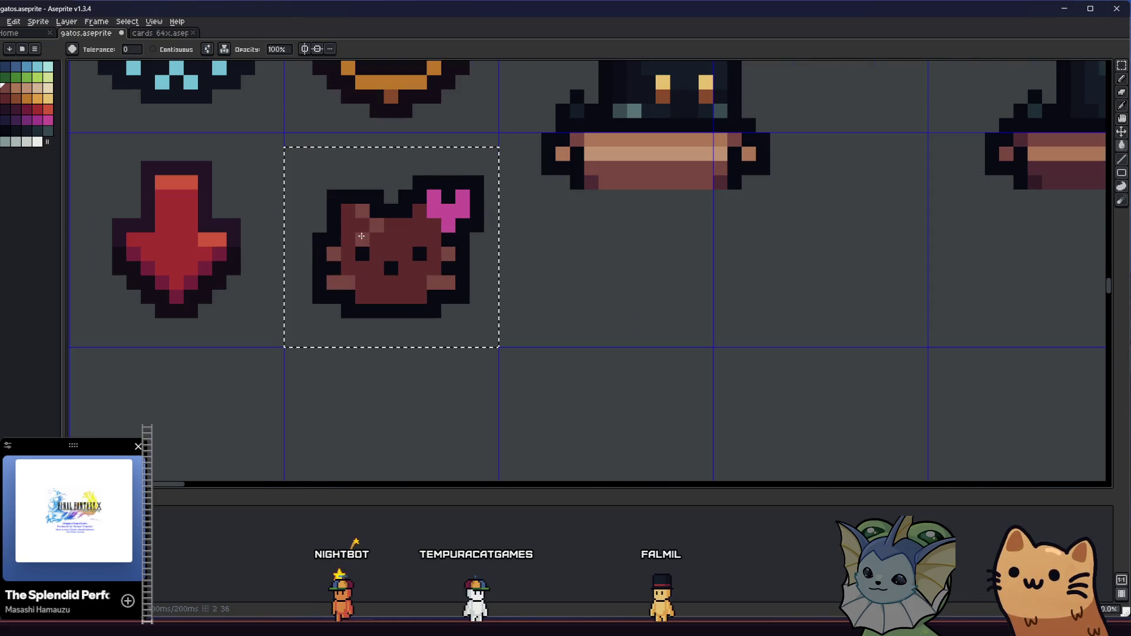
pyautogui.scroll(1, 374, 227)
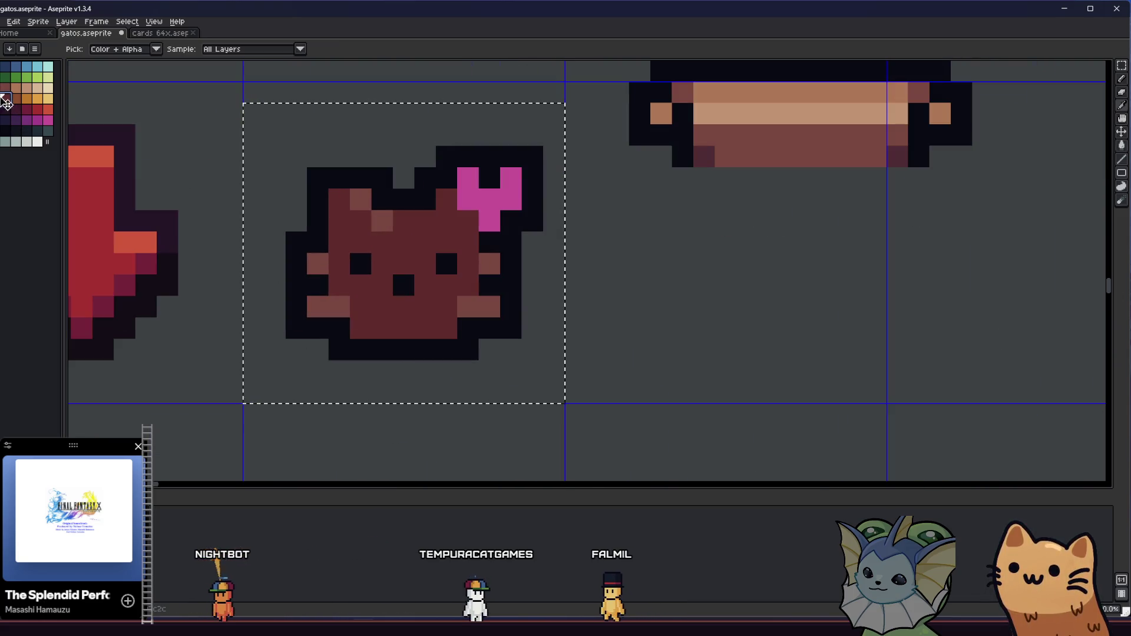
pyautogui.press('b')
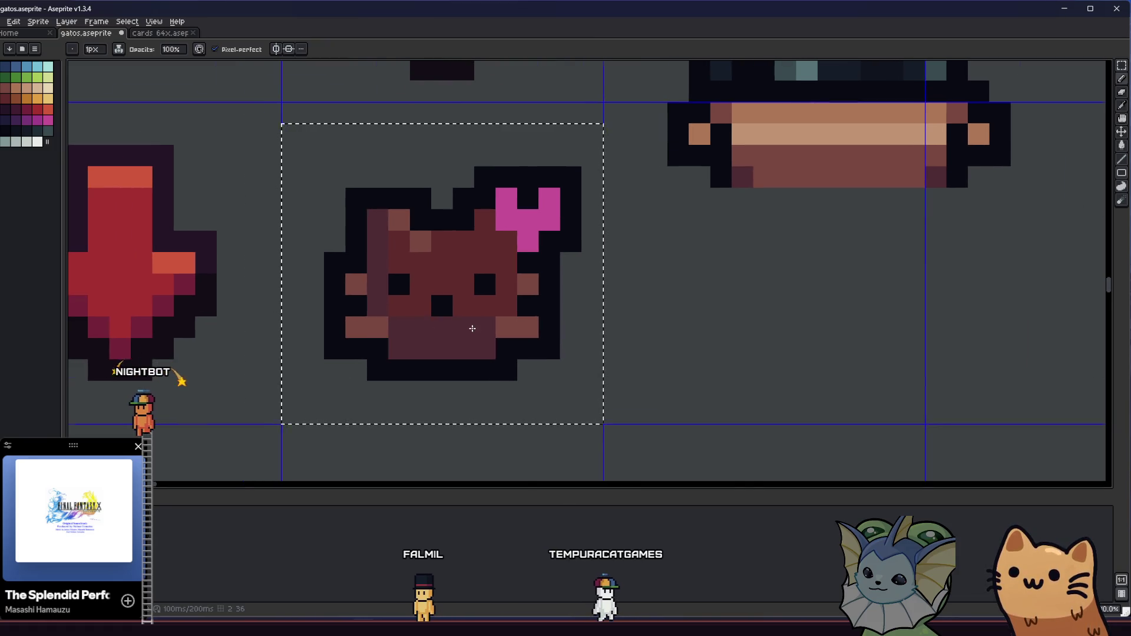
# Step: Fill the cat's left column darker, then refill it with the face's red
pyautogui.scroll(-3, 406, 349)
pyautogui.moveTo(406, 349)
pyautogui.mouseDown()
pyautogui.moveTo(378, 349)
pyautogui.moveTo(356, 372)
pyautogui.moveTo(501, 380)
pyautogui.mouseUp()
pyautogui.scroll(5, 378, 349)
pyautogui.press('b')
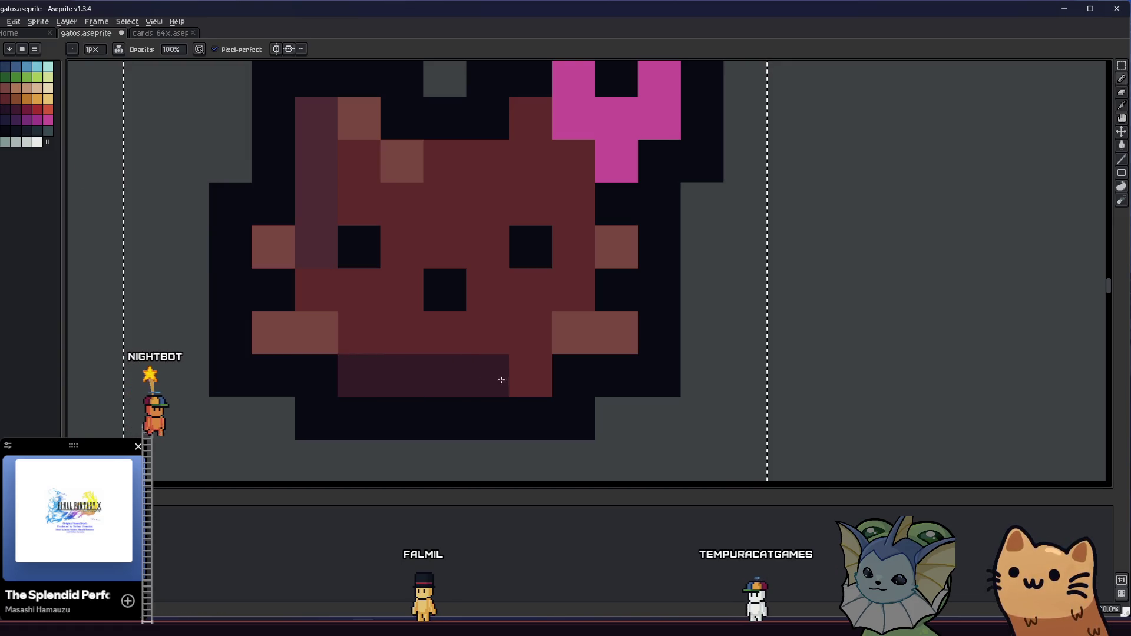
pyautogui.press('g')
pyautogui.click(313, 220)
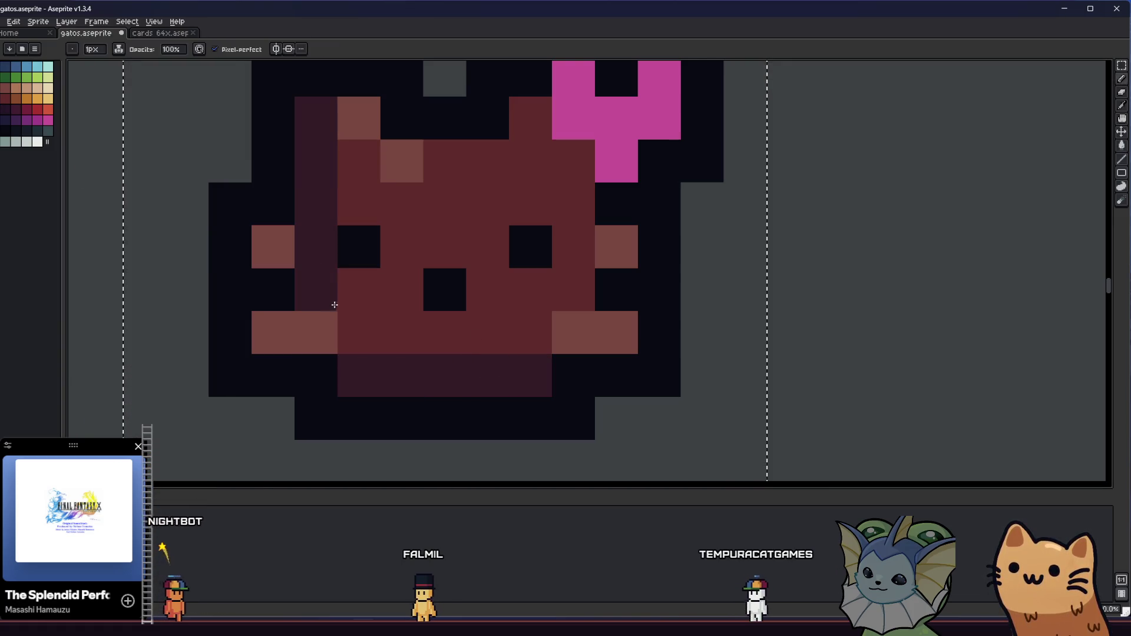
pyautogui.scroll(-1, 335, 304)
pyautogui.scroll(1, 331, 293)
pyautogui.keyDown('alt'); pyautogui.click(370, 233); pyautogui.keyUp('alt')
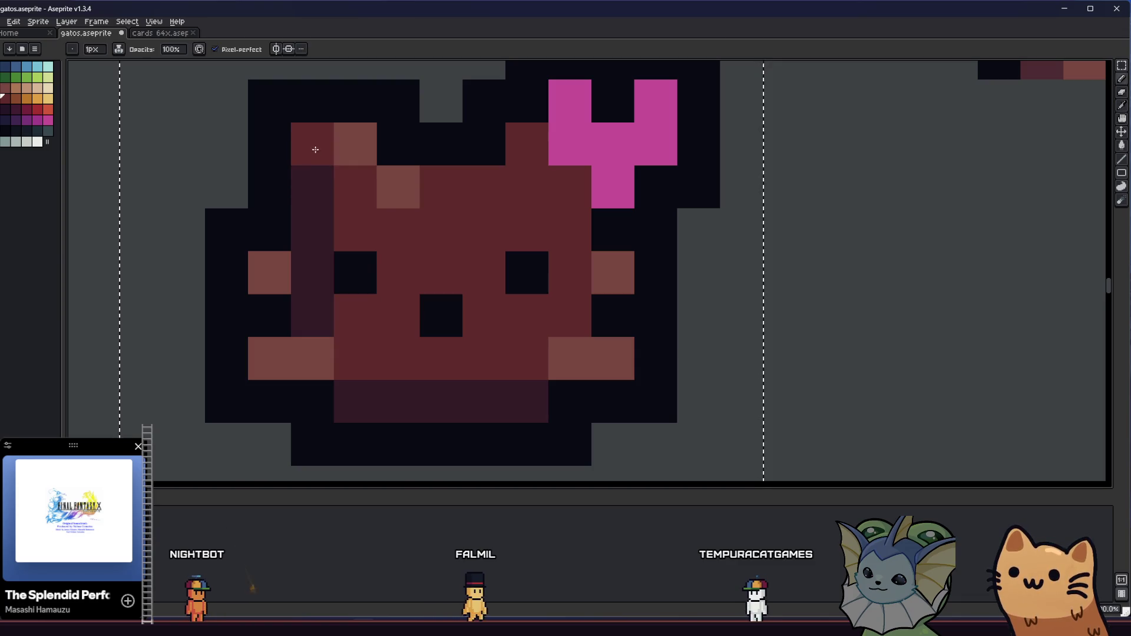
pyautogui.click(313, 188)
pyautogui.click(313, 312)
# Step: Pencil the mouth row and cheeks in a darker shade
pyautogui.press('b')
pyautogui.moveTo(320, 315)
pyautogui.mouseDown()
pyautogui.moveTo(500, 366)
pyautogui.moveTo(560, 328)
pyautogui.mouseUp()
pyautogui.scroll(-3, 561, 329)
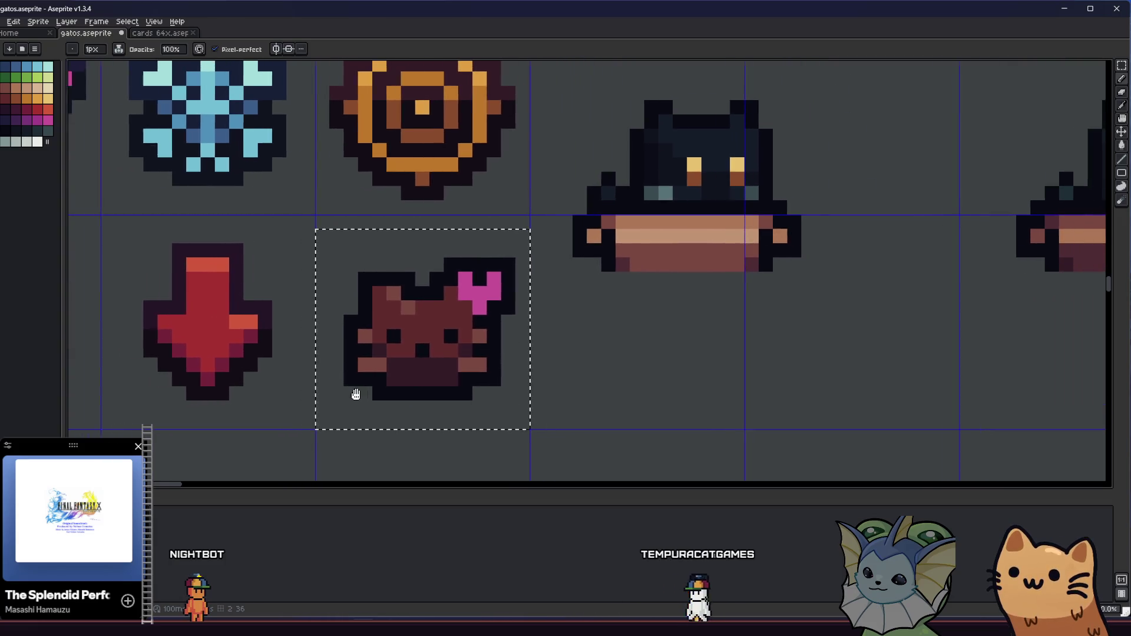
pyautogui.scroll(-3, 297, 395)
pyautogui.scroll(-3, 257, 392)
pyautogui.scroll(4, 224, 393)
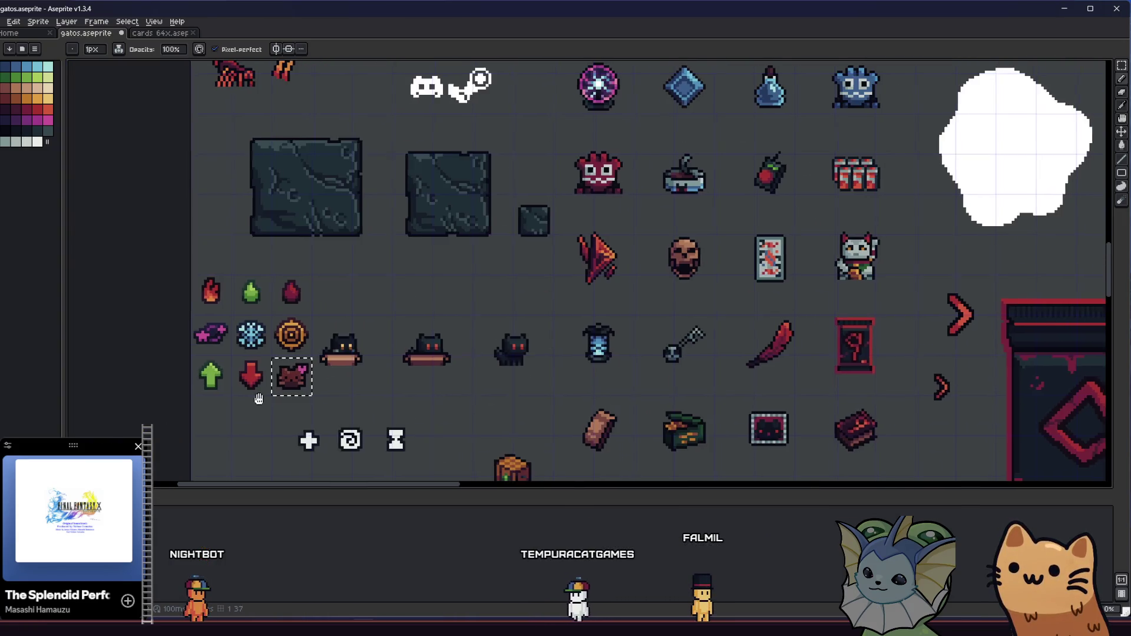
pyautogui.scroll(-2, 224, 393)
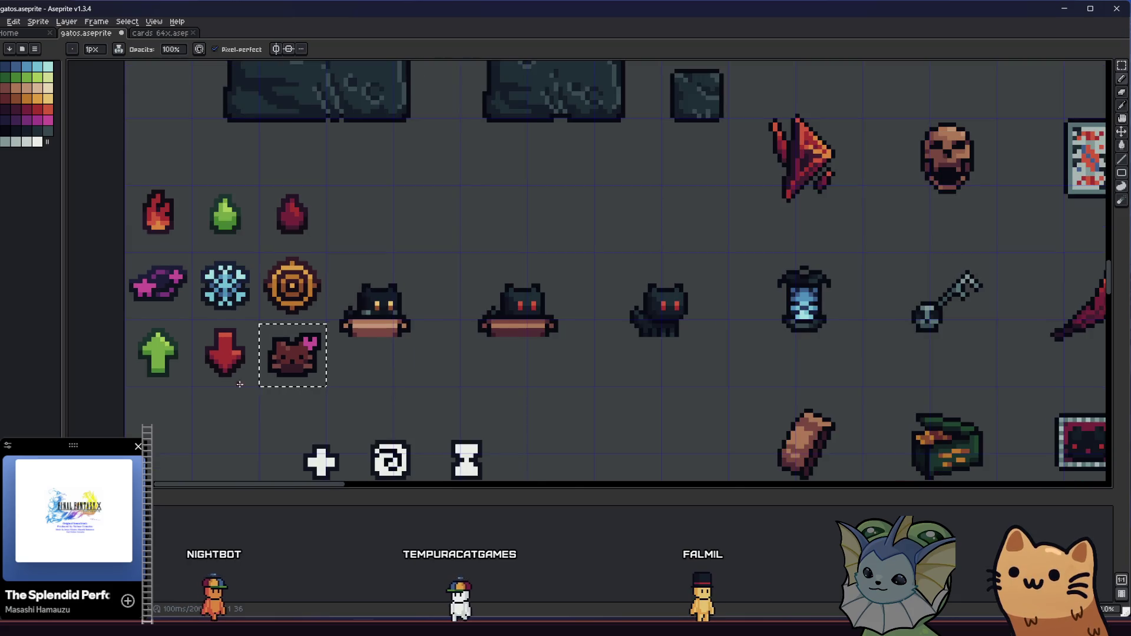
pyautogui.scroll(5, 280, 366)
pyautogui.scroll(-2, 346, 316)
pyautogui.scroll(2, 71, 145)
# Step: Fill the face orange-brown and turn the cheek and ear pixels orange
pyautogui.press('g')
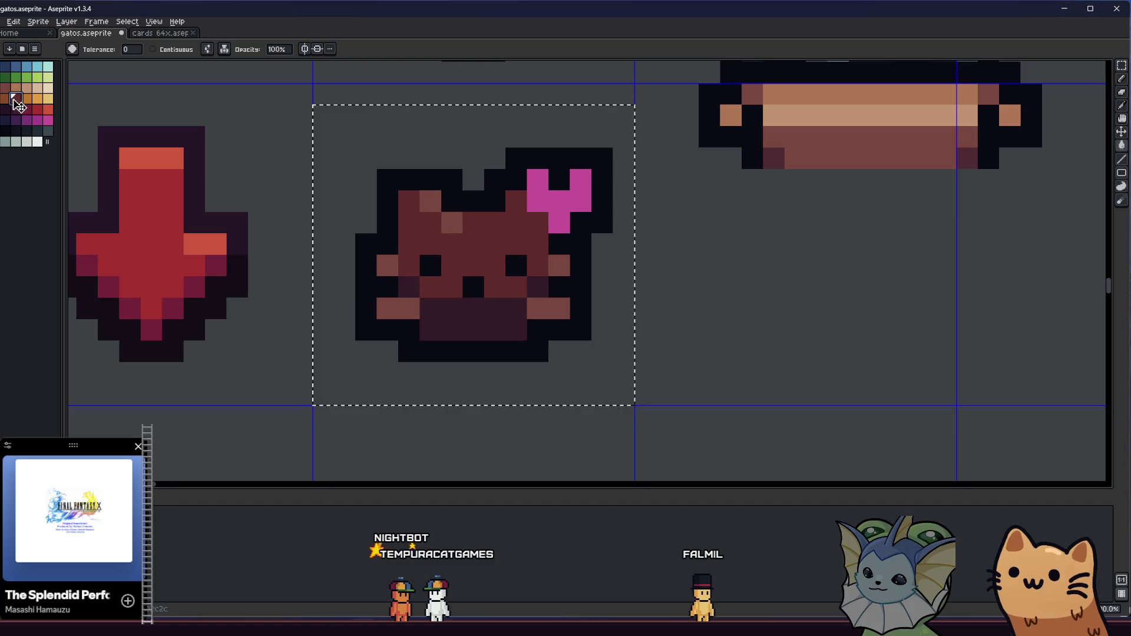
pyautogui.click(398, 235)
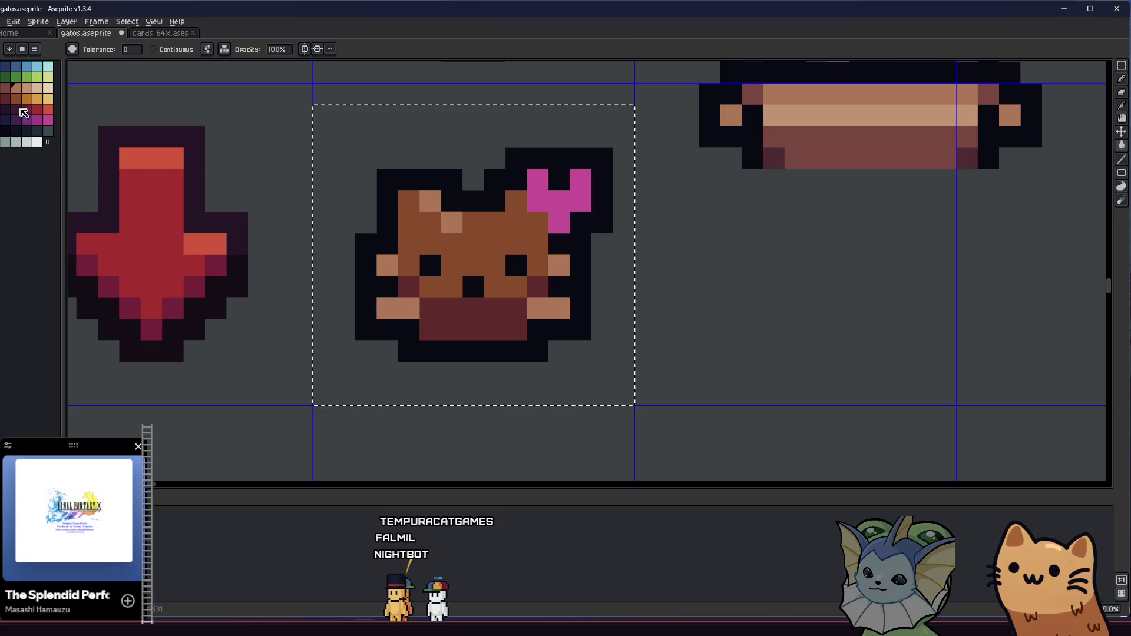
pyautogui.click(425, 207)
pyautogui.hscroll(2, 361, 273)
pyautogui.scroll(1, 362, 272)
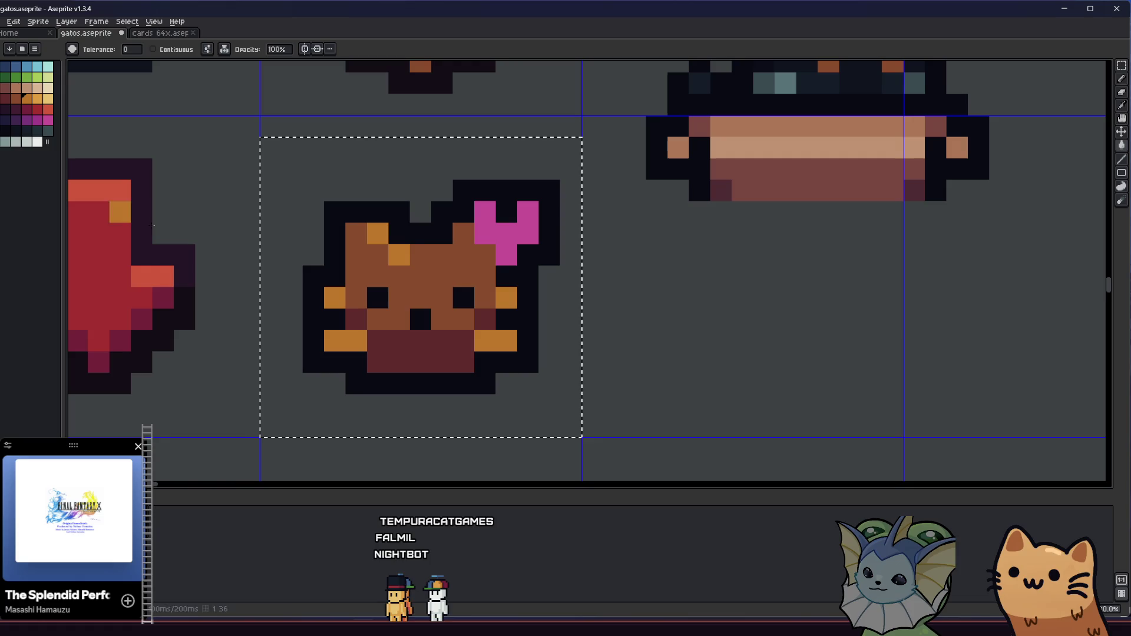
pyautogui.scroll(-4, 347, 261)
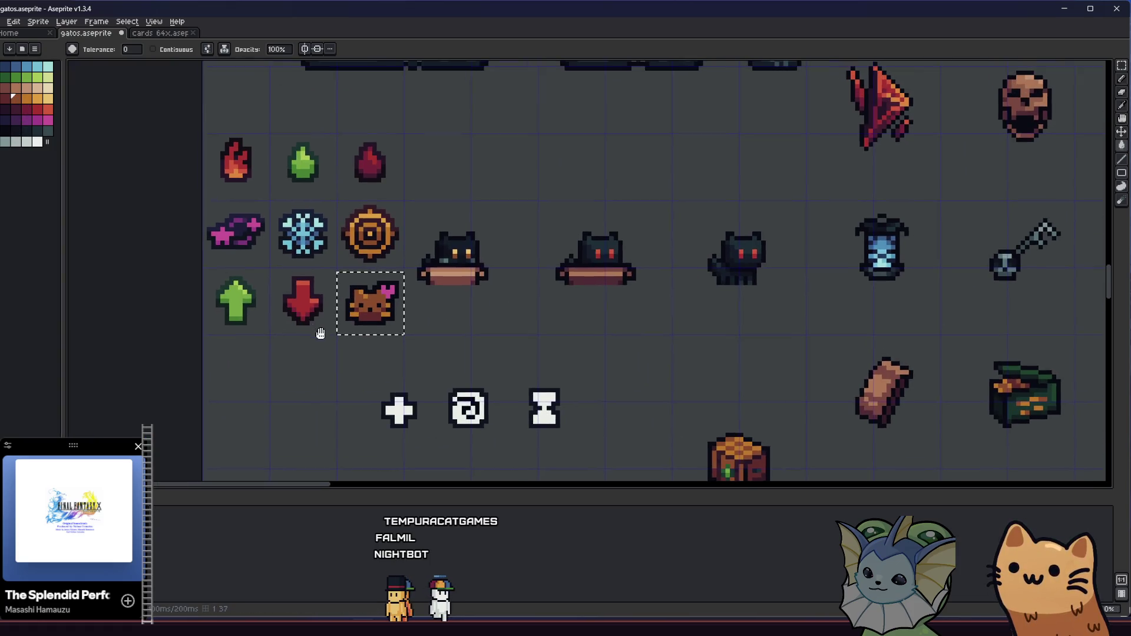
pyautogui.scroll(-3, 329, 346)
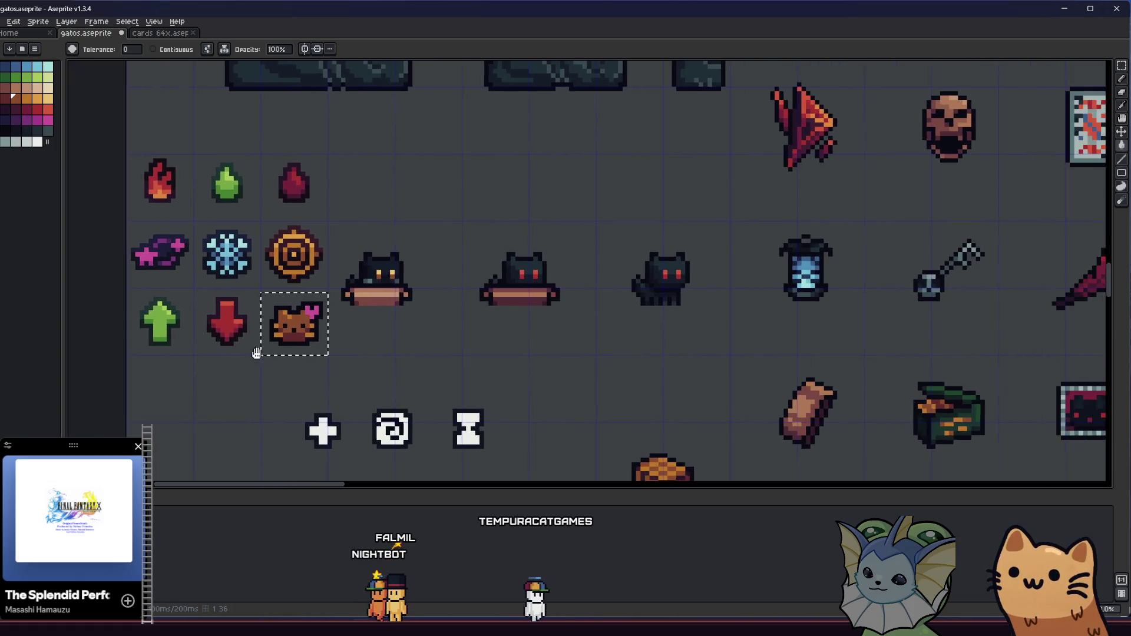
pyautogui.scroll(-2, 461, 356)
pyautogui.scroll(5, 461, 356)
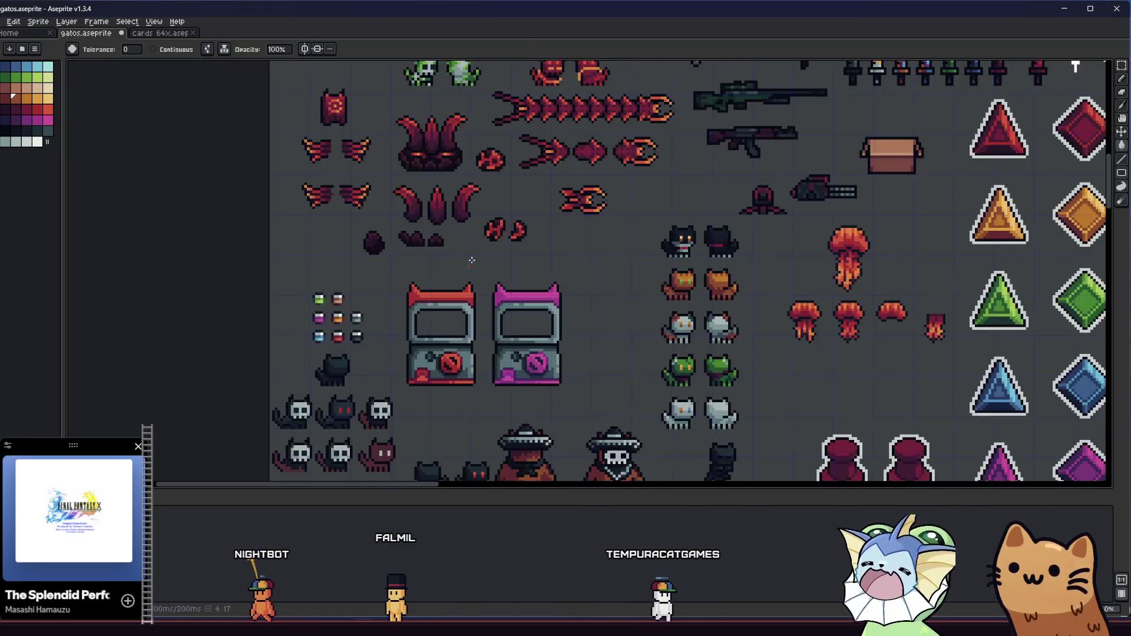
pyautogui.scroll(-4, 470, 252)
pyautogui.scroll(-3, 560, 305)
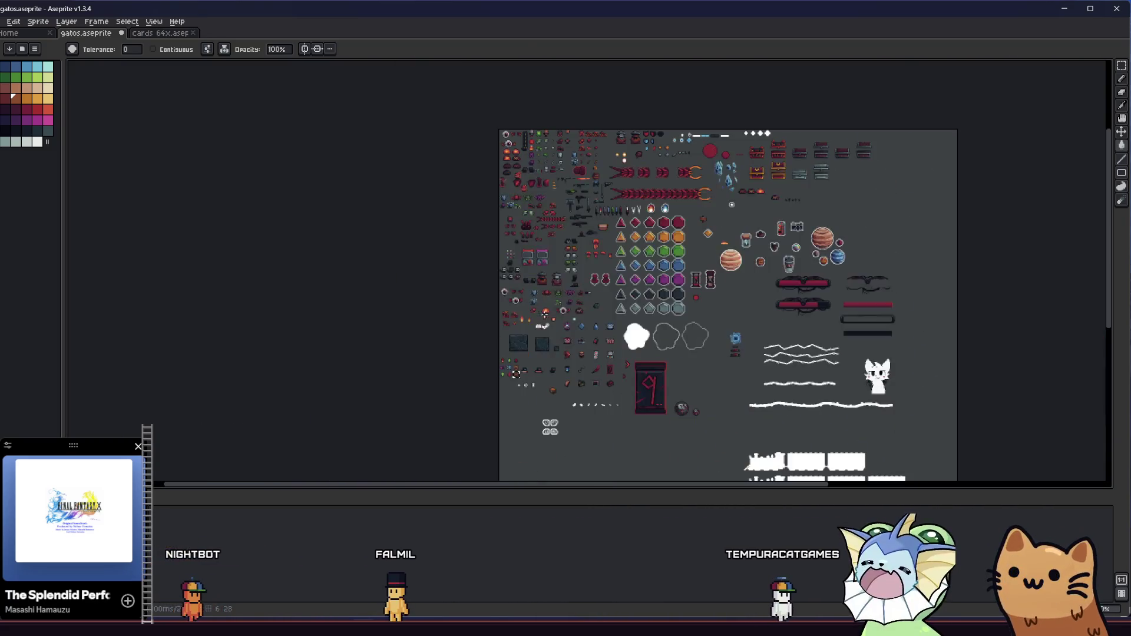
pyautogui.scroll(2, 574, 338)
pyautogui.moveTo(574, 337); pyautogui.dragTo(549, 430)
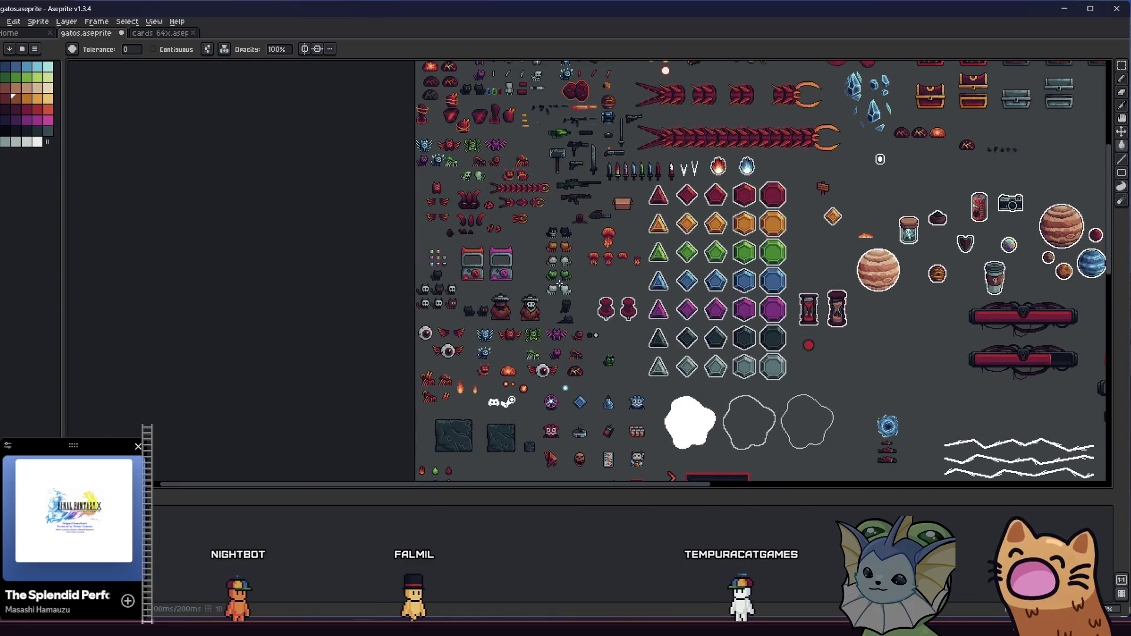
pyautogui.scroll(2, 552, 259)
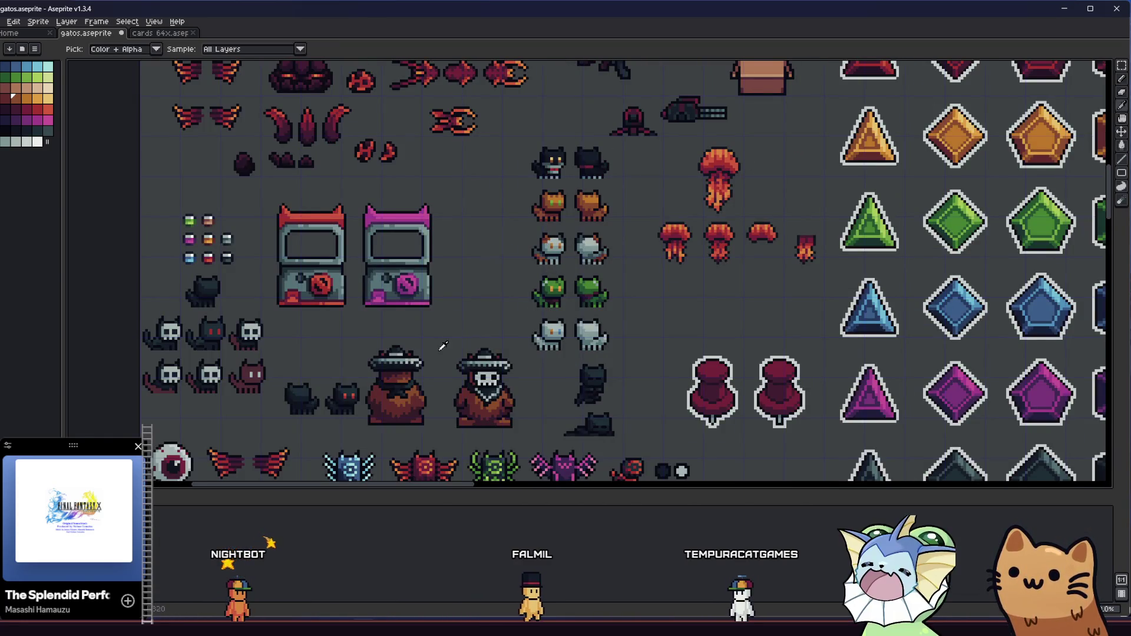
pyautogui.moveTo(437, 348); pyautogui.dragTo(454, 326)
pyautogui.scroll(2, 555, 191)
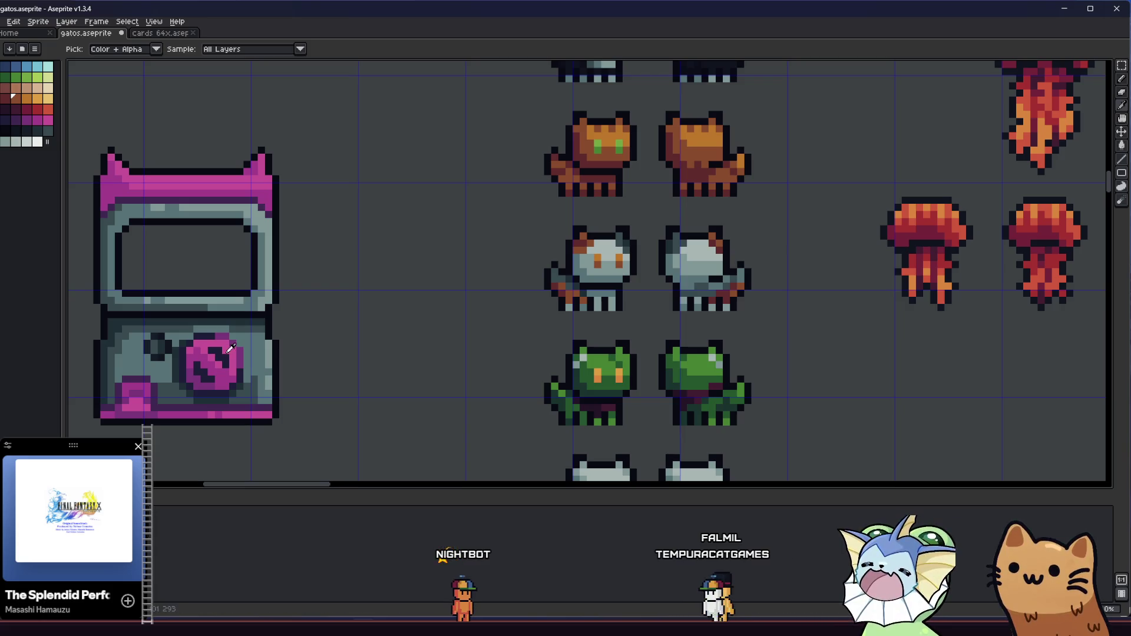
pyautogui.moveTo(300, 314); pyautogui.dragTo(329, 332)
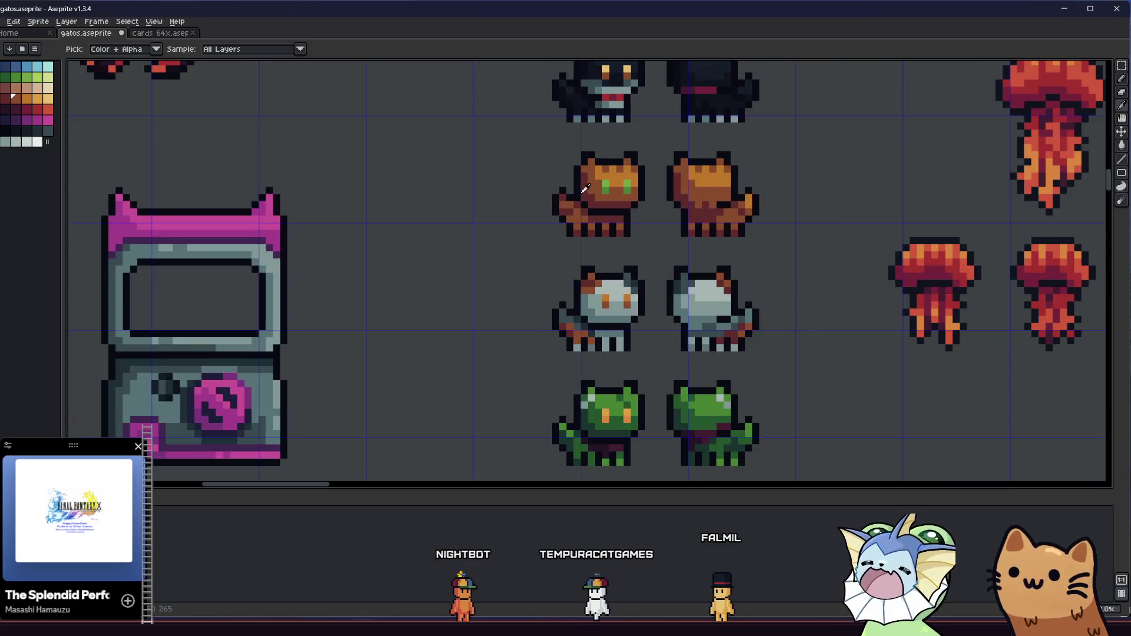
pyautogui.scroll(1, 582, 200)
pyautogui.scroll(-3, 579, 206)
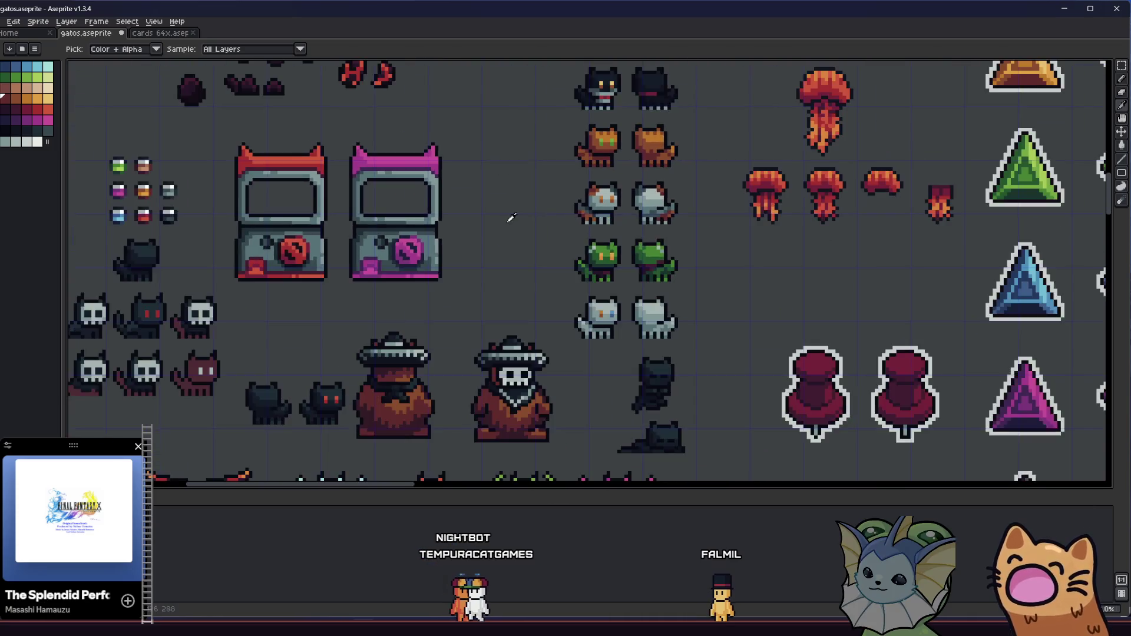
pyautogui.scroll(-5, 507, 220)
pyautogui.scroll(-5, 512, 302)
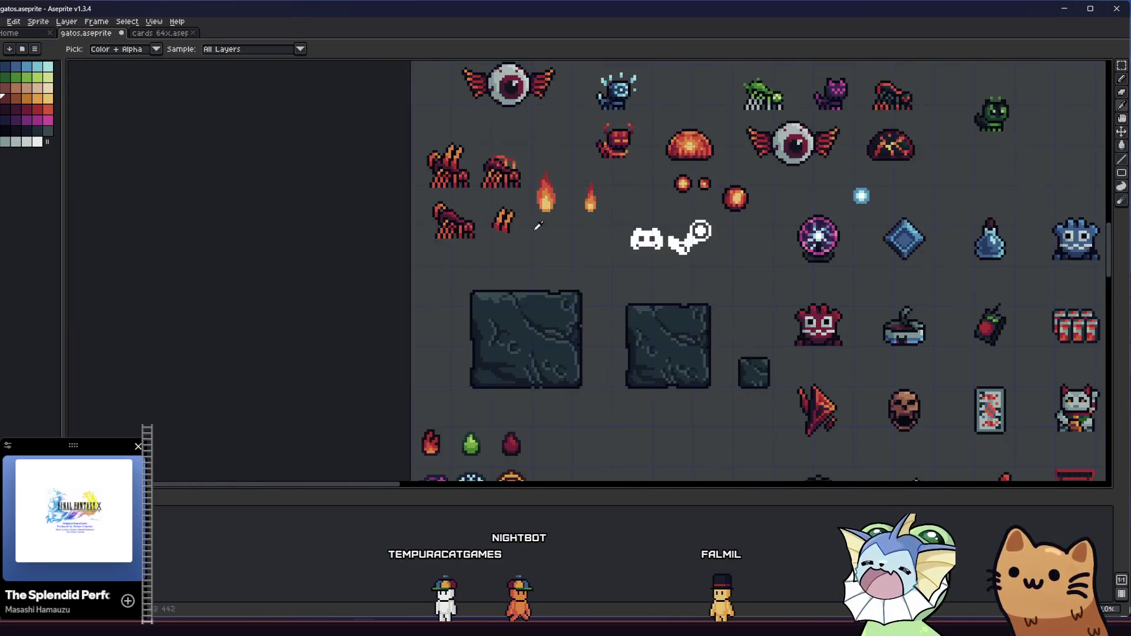
pyautogui.scroll(-3, 519, 348)
pyautogui.scroll(3, 518, 347)
pyautogui.scroll(2, 517, 295)
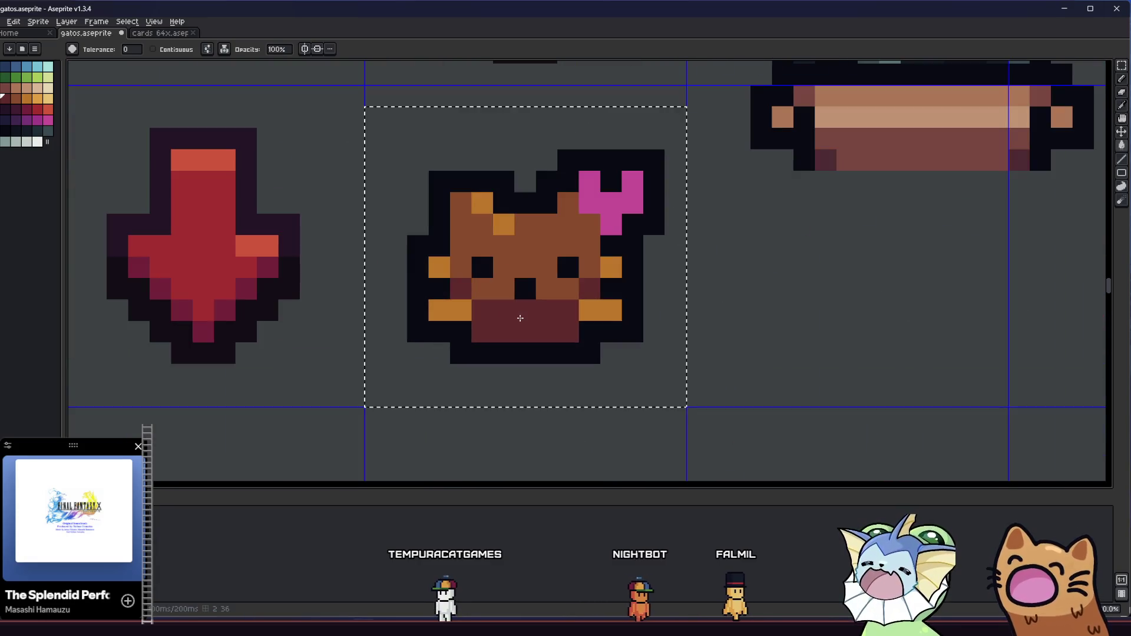
pyautogui.scroll(-2, 505, 290)
pyautogui.scroll(5, 507, 291)
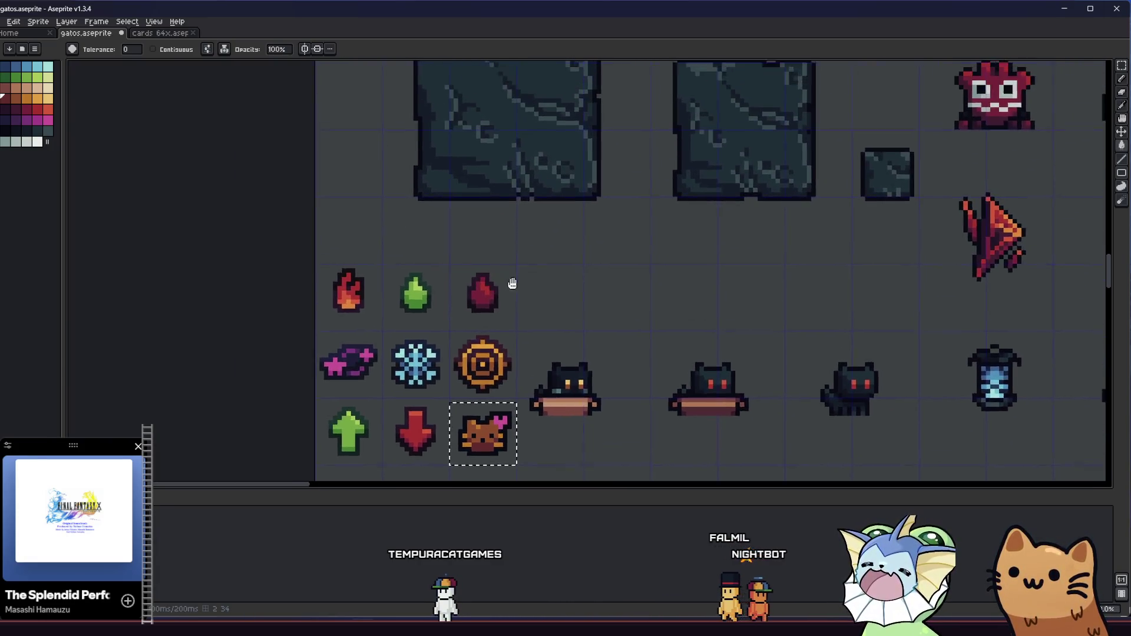
pyautogui.scroll(5, 537, 301)
pyautogui.scroll(-1, 538, 386)
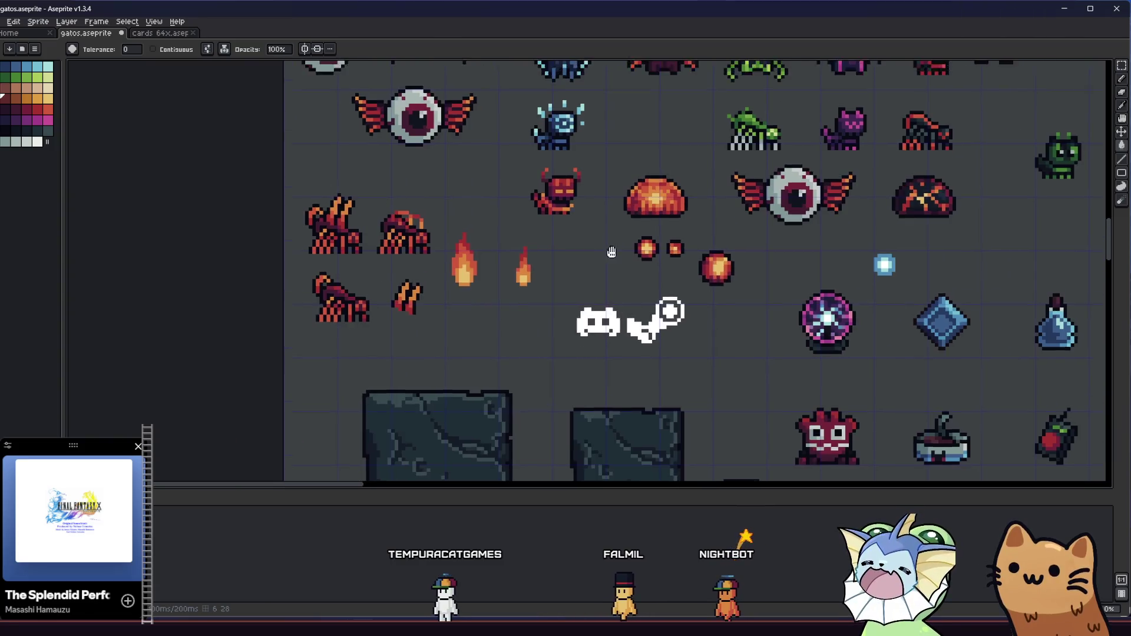
pyautogui.scroll(6, 608, 253)
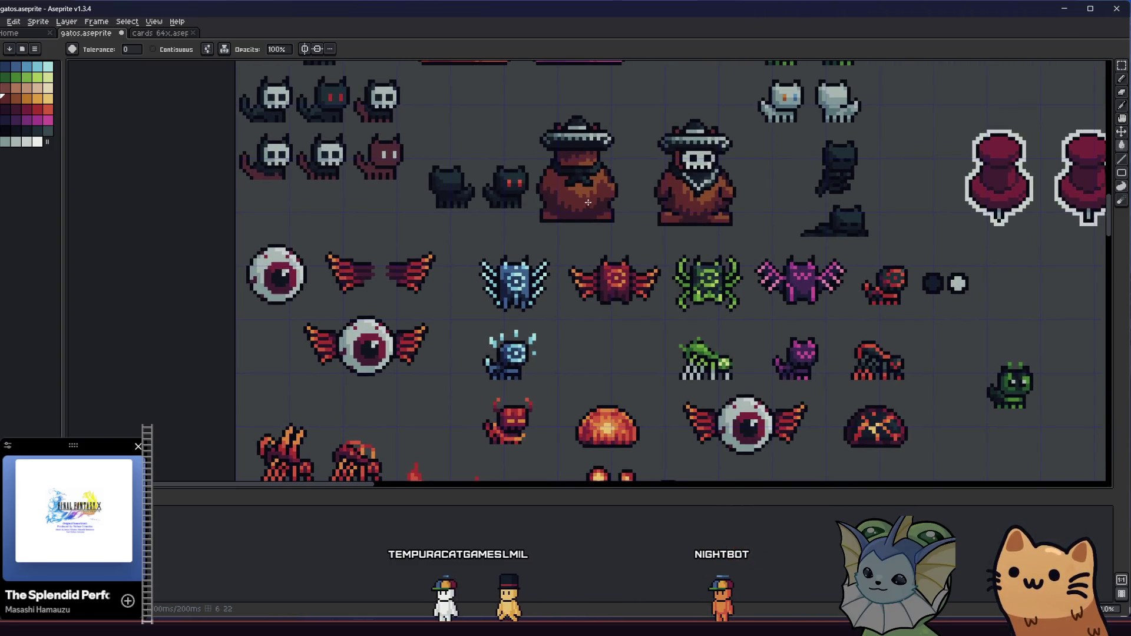
pyautogui.scroll(2, 580, 194)
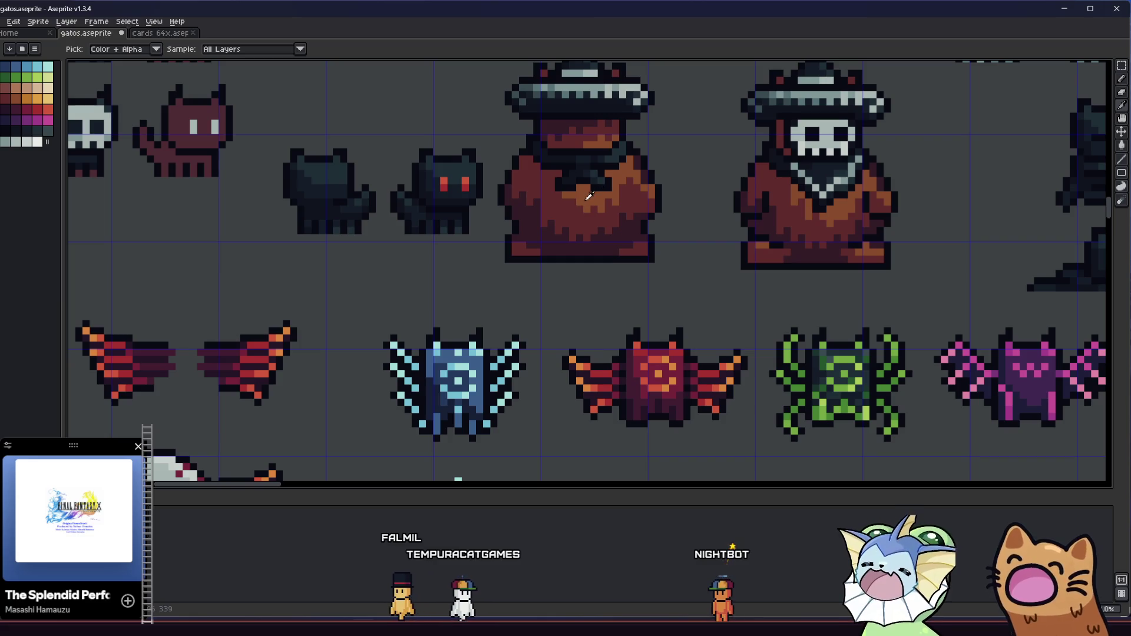
pyautogui.scroll(-2, 591, 195)
pyautogui.scroll(-6, 530, 248)
pyautogui.scroll(2, 478, 294)
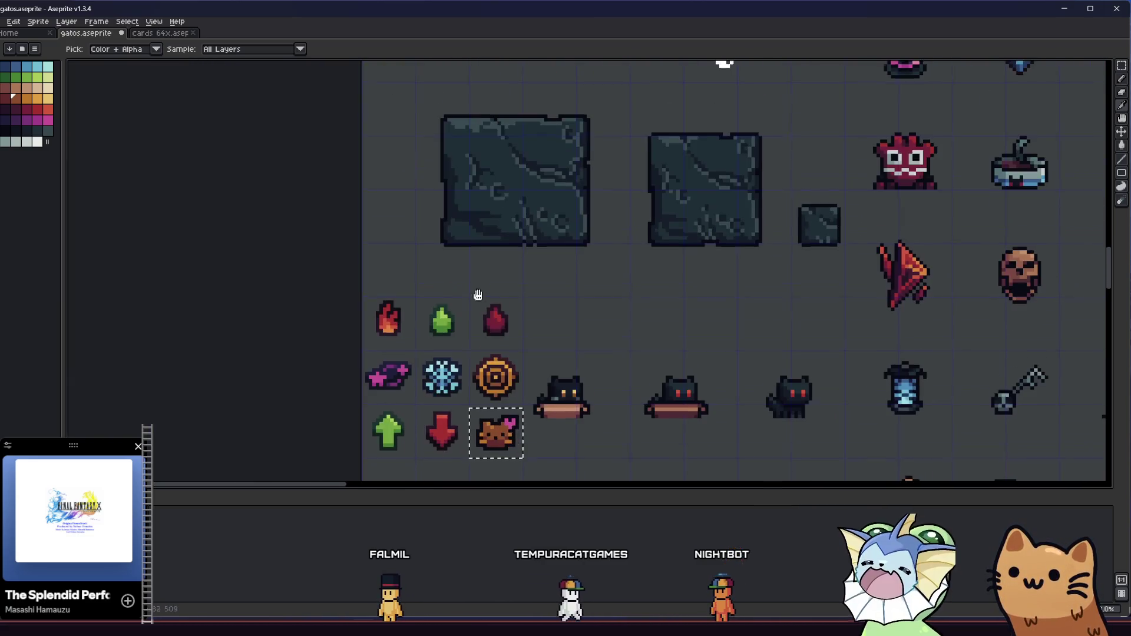
pyautogui.scroll(4, 479, 295)
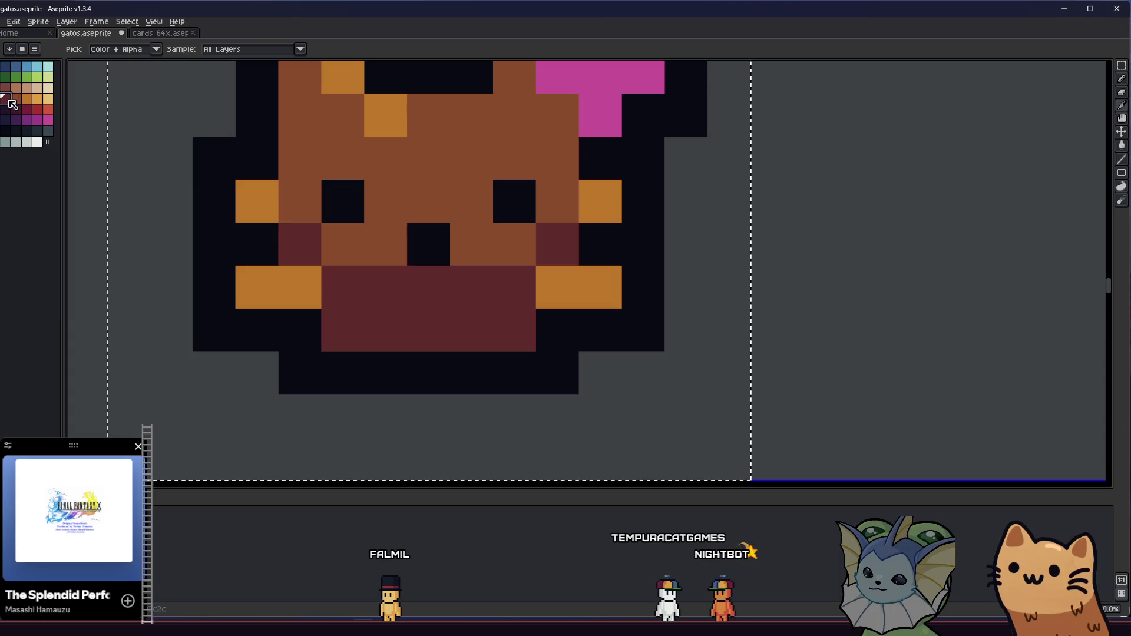
# Step: Refill the mouth and cheeks dark purple-brown and the face dark maroon
pyautogui.press('g')
pyautogui.click(324, 286)
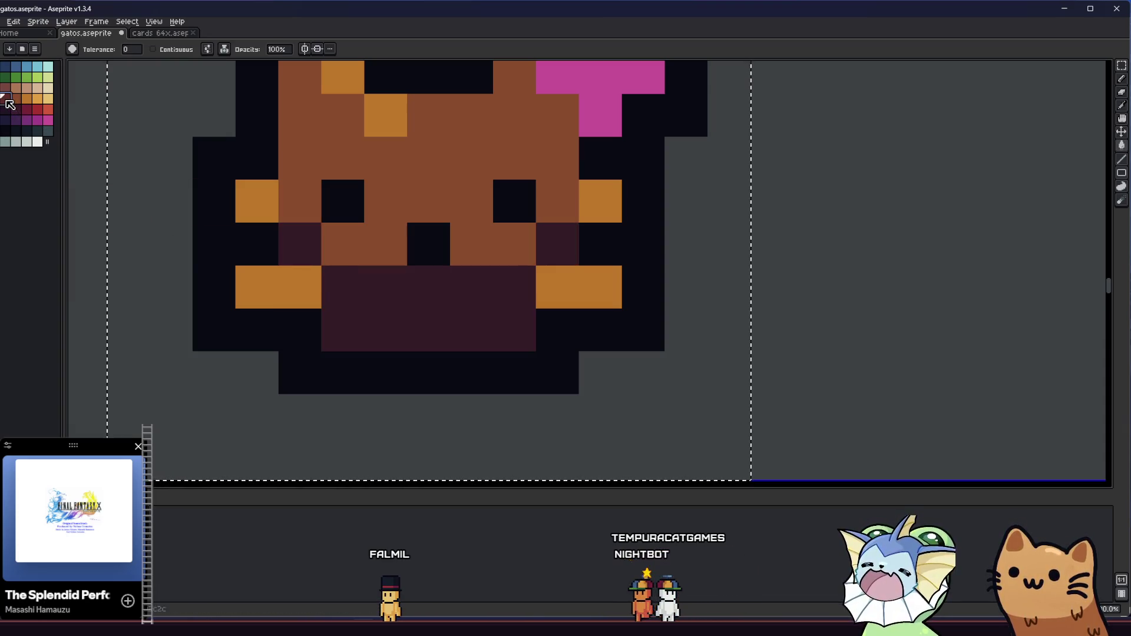
pyautogui.click(323, 151)
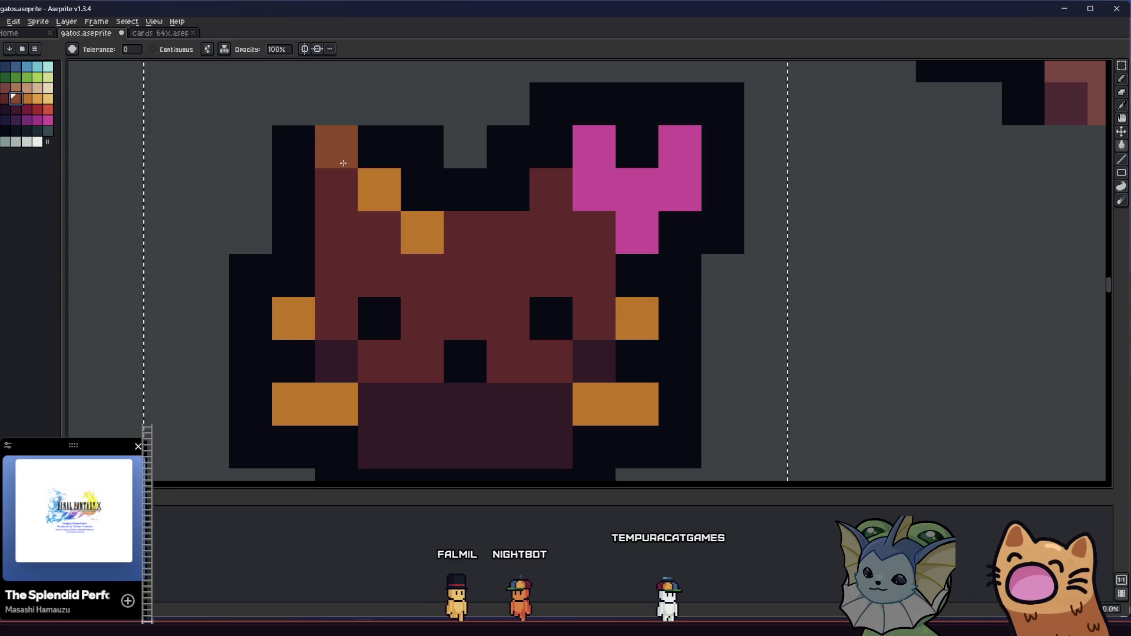
pyautogui.scroll(-5, 462, 245)
pyautogui.scroll(3, 451, 267)
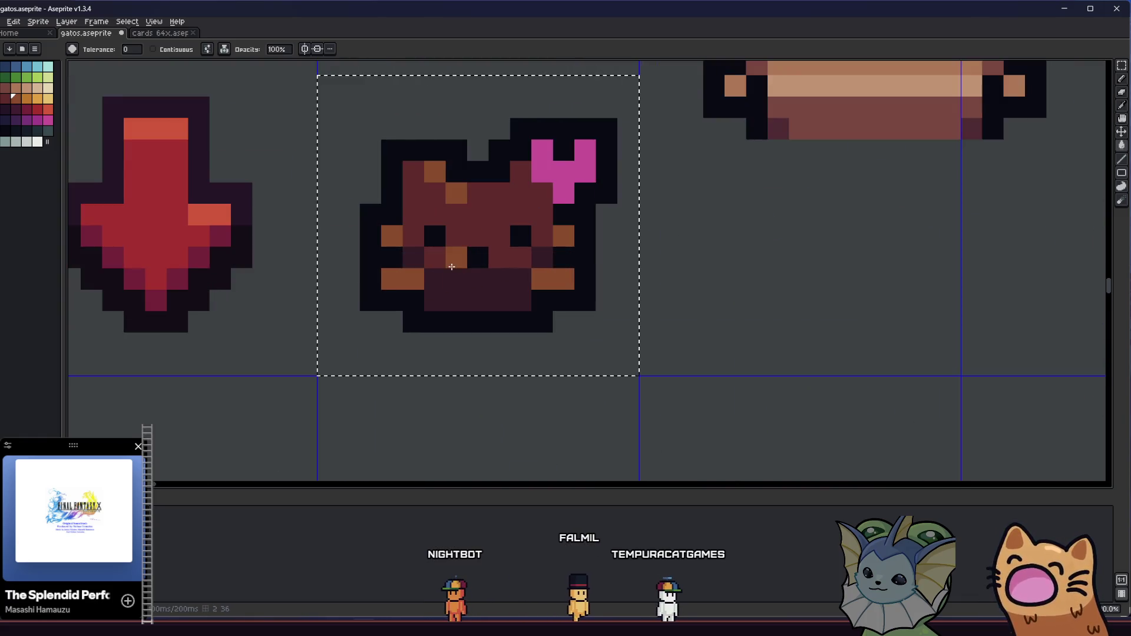
# Step: Paint orange pixels onto the left ear
pyautogui.press('b')
pyautogui.scroll(3, 451, 267)
pyautogui.moveTo(389, 168); pyautogui.dragTo(427, 187)
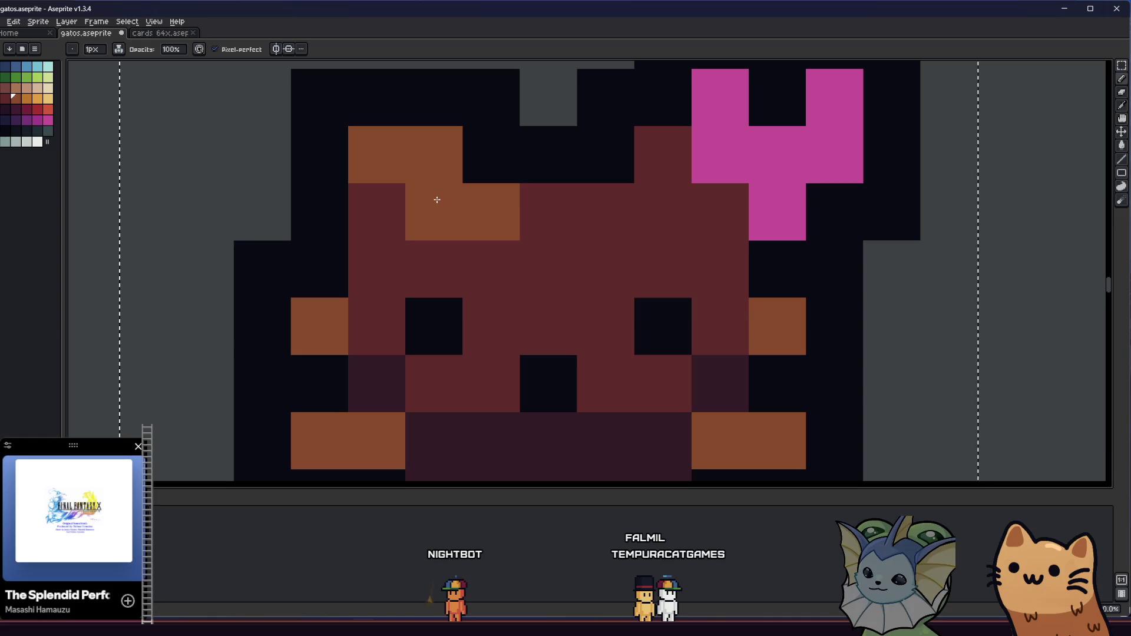
pyautogui.scroll(-4, 683, 224)
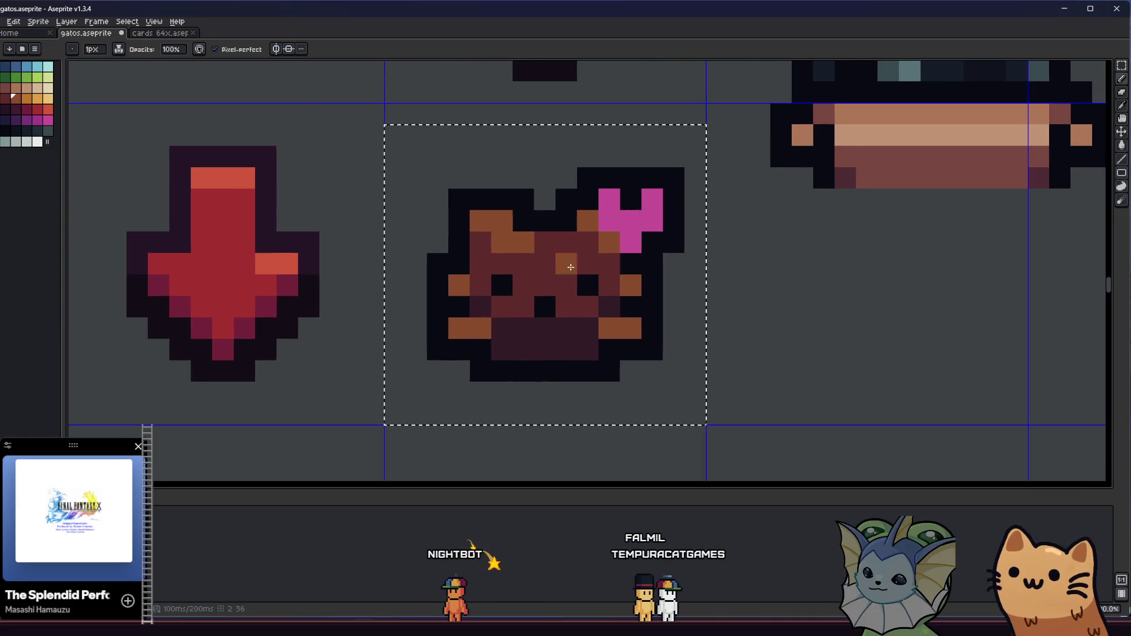
pyautogui.press('v')
pyautogui.scroll(2, 480, 286)
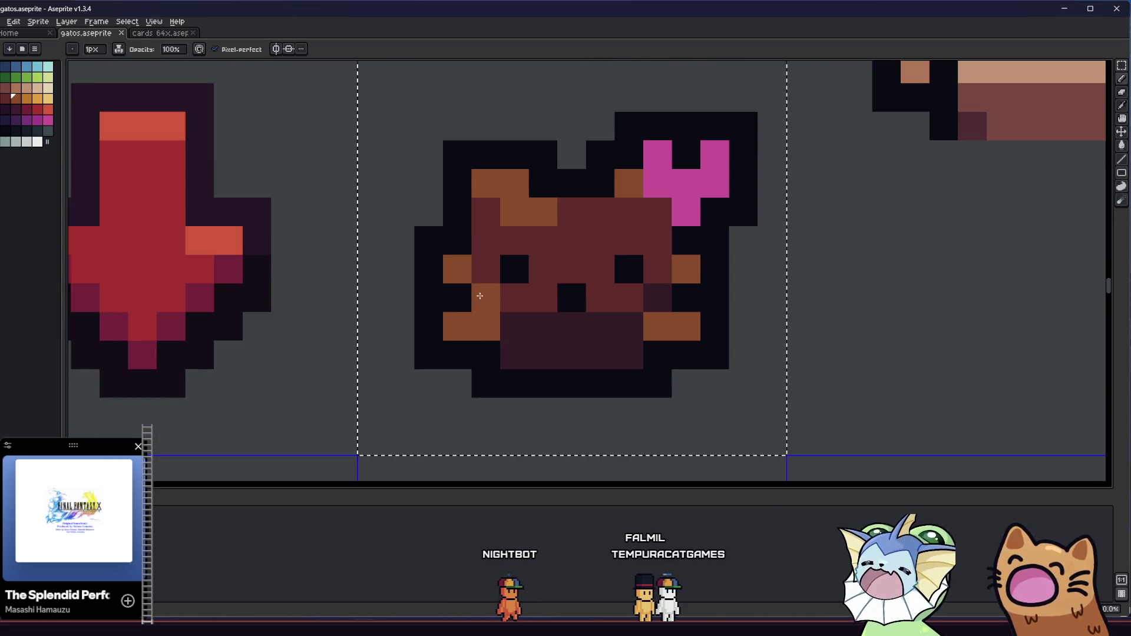
# Step: Repaint the orange pixels on both cheeks in the face's dark red
pyautogui.keyDown('alt'); pyautogui.click(498, 254); pyautogui.keyUp('alt')
pyautogui.click(457, 269)
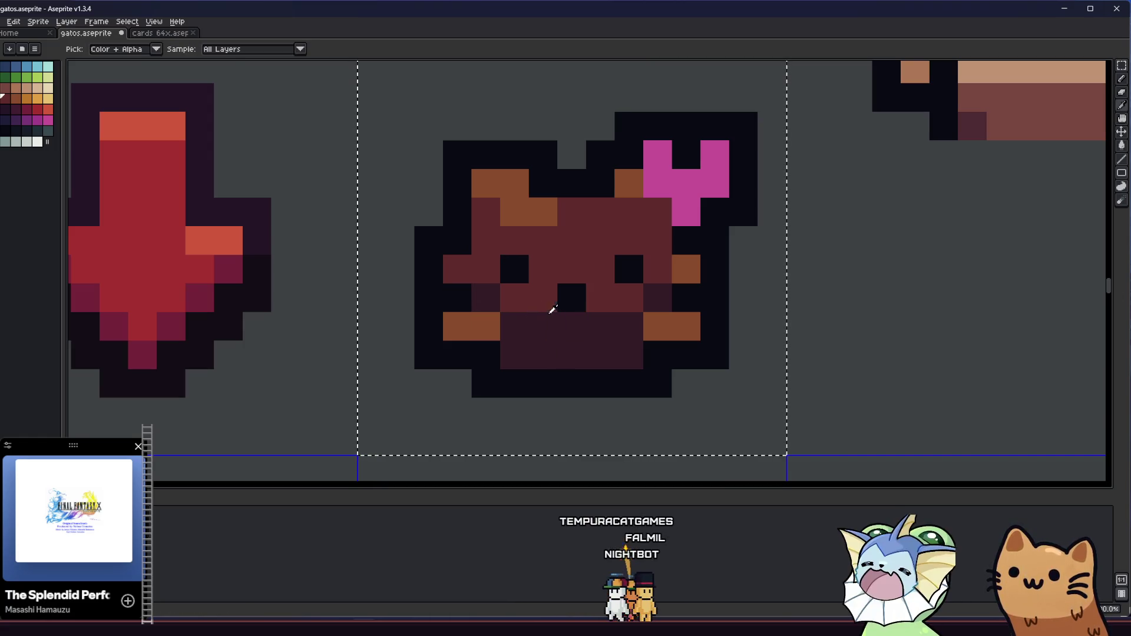
pyautogui.keyDown('alt'); pyautogui.click(480, 270); pyautogui.keyUp('alt')
pyautogui.click(457, 326)
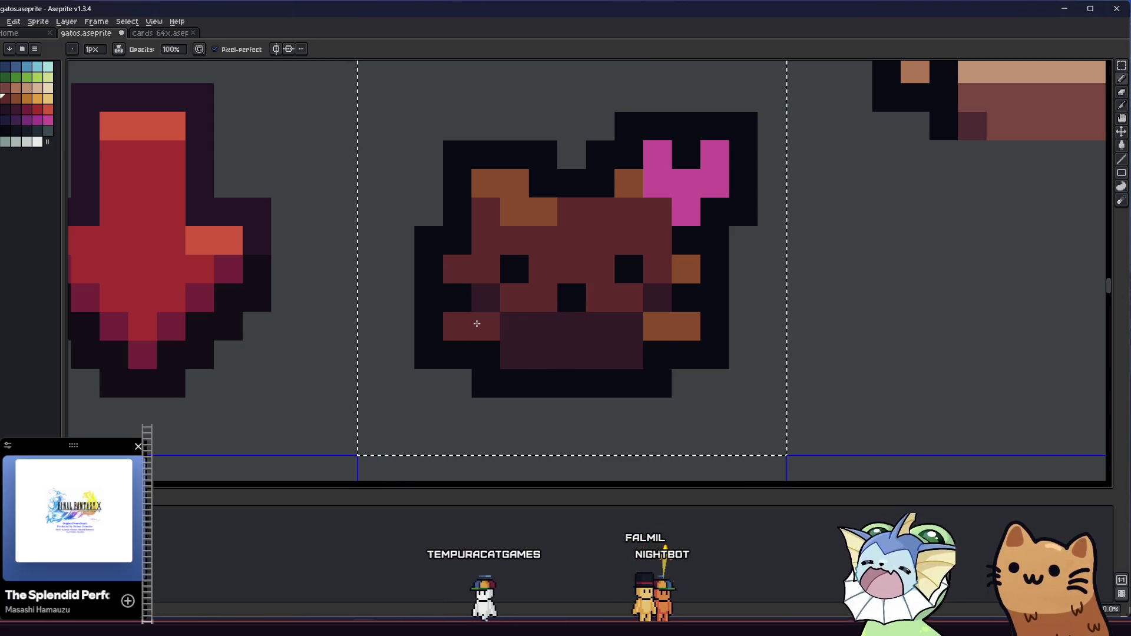
pyautogui.keyDown('alt'); pyautogui.click(692, 274); pyautogui.keyUp('alt')
pyautogui.click(688, 270)
pyautogui.keyDown('alt'); pyautogui.click(657, 298); pyautogui.keyUp('alt')
pyautogui.click(666, 321)
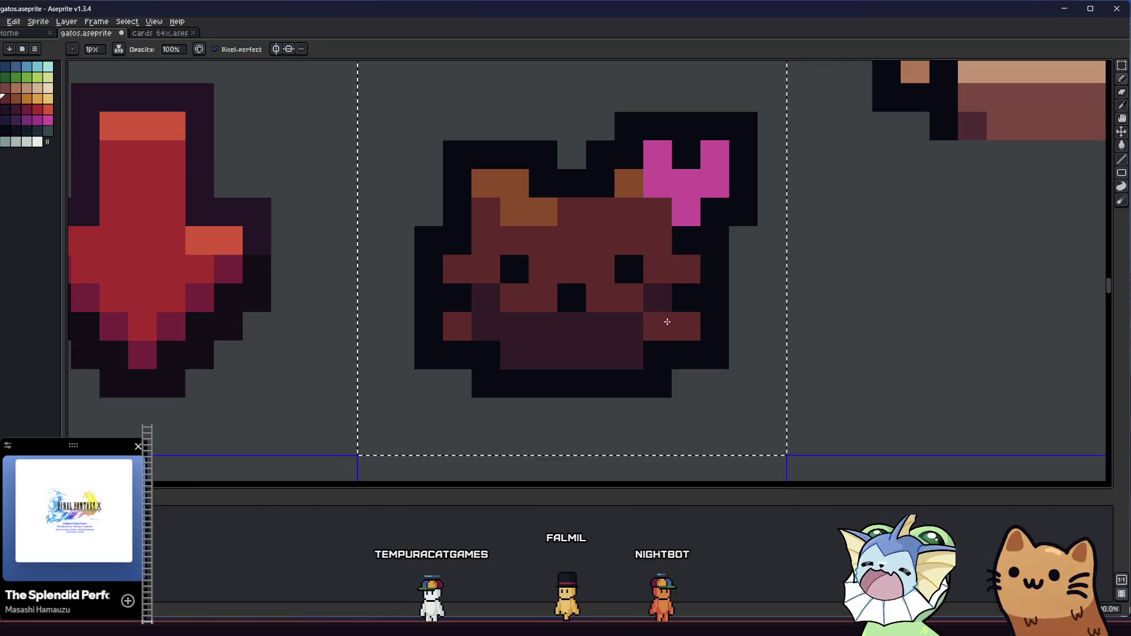
# Step: Repaint six mouth-row pixels in the face red
pyautogui.scroll(2, 646, 325)
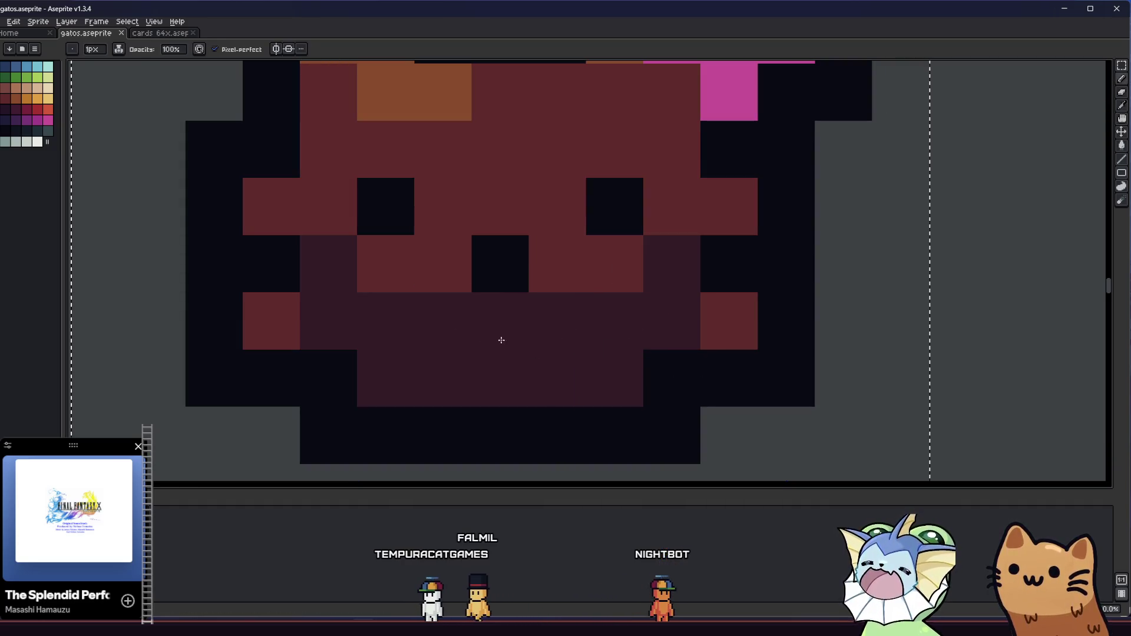
pyautogui.keyDown('alt'); pyautogui.click(300, 320); pyautogui.keyUp('alt')
pyautogui.click(327, 321)
pyautogui.click(442, 321)
pyautogui.click(671, 321)
pyautogui.click(557, 321)
pyautogui.click(477, 318)
pyautogui.scroll(-2, 464, 321)
pyautogui.scroll(-1, 464, 321)
pyautogui.scroll(1, 462, 330)
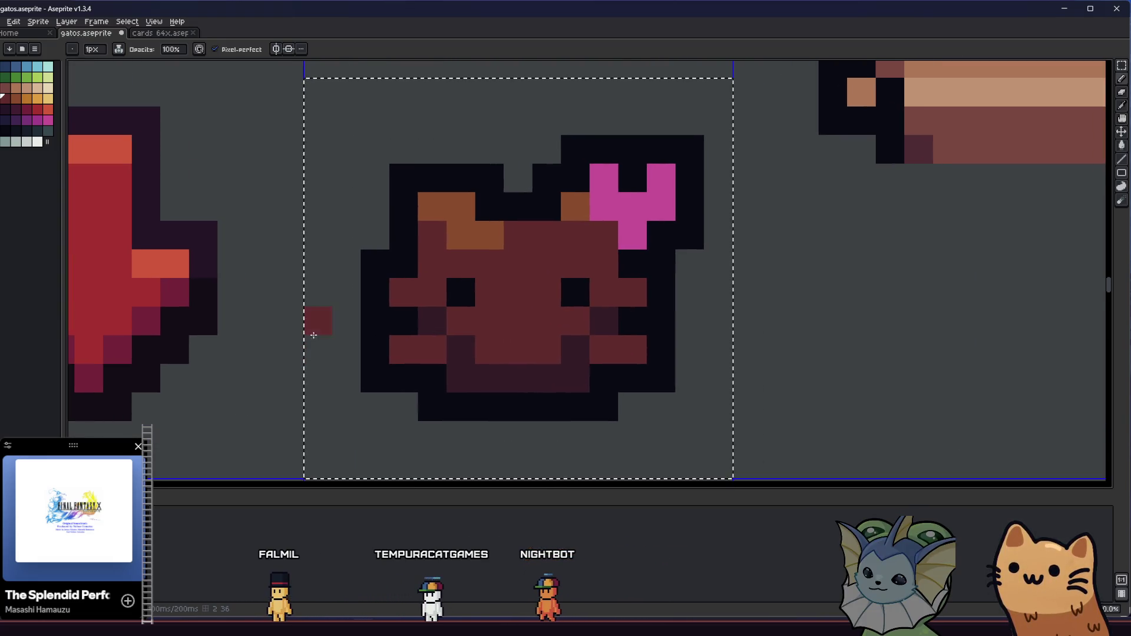
pyautogui.scroll(-5, 348, 336)
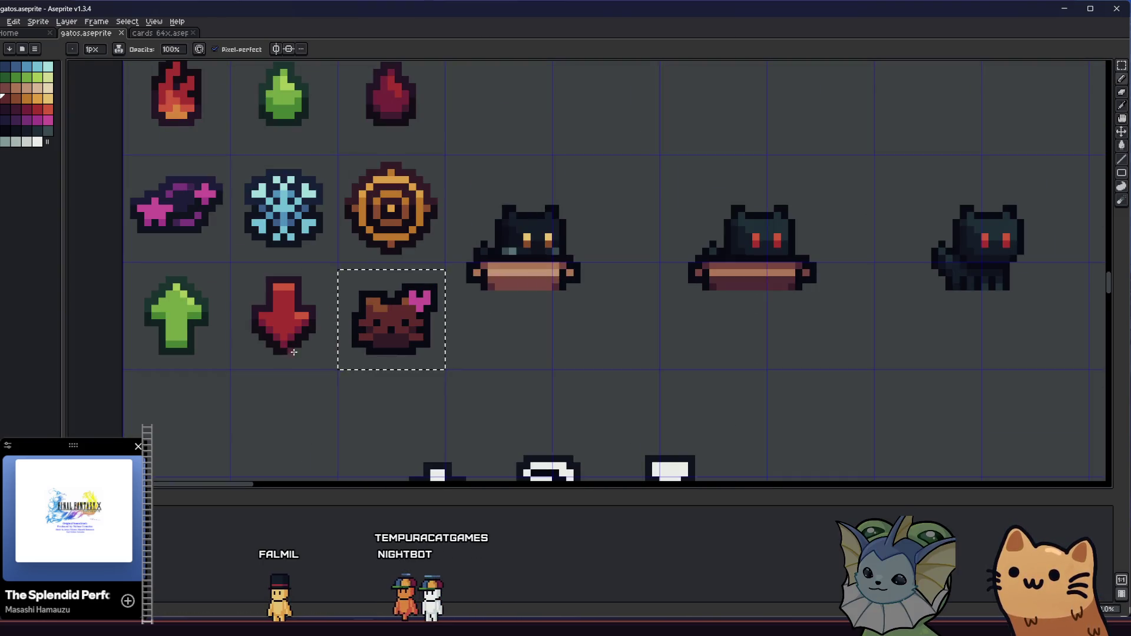
# Step: Extend the left ear's orange patch by one pixel
pyautogui.scroll(5, 374, 338)
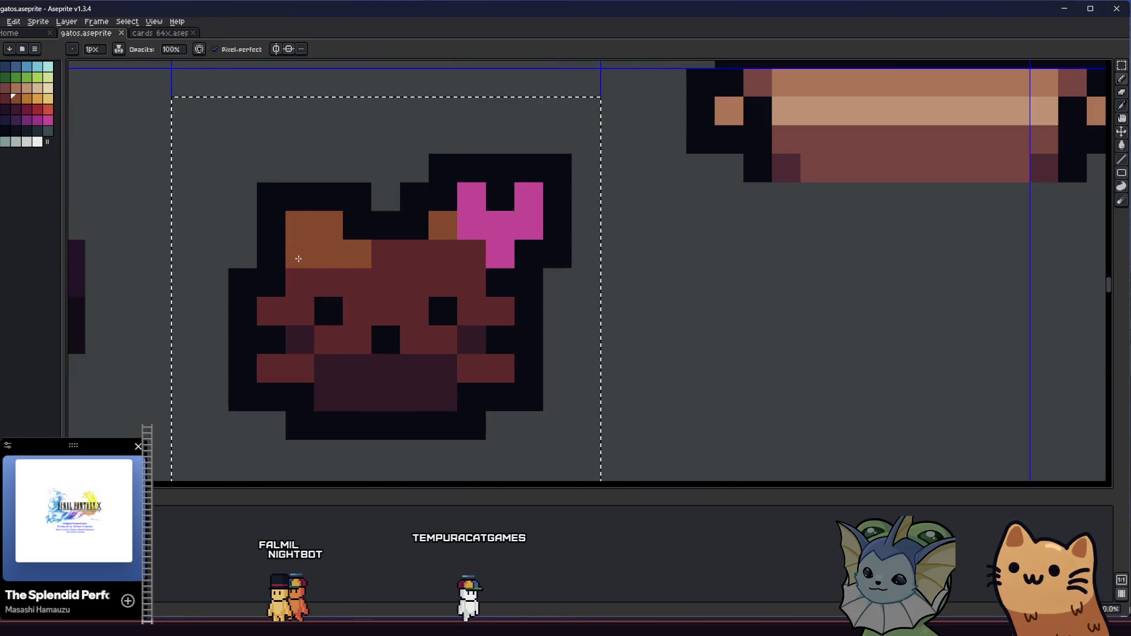
pyautogui.click(384, 254)
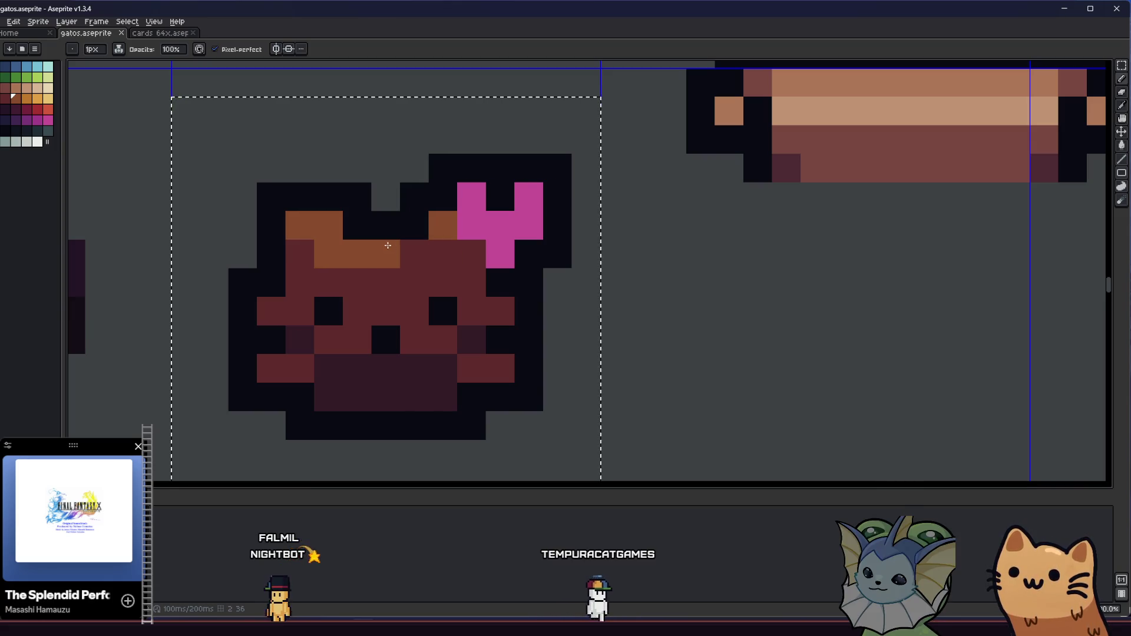
pyautogui.scroll(-5, 434, 272)
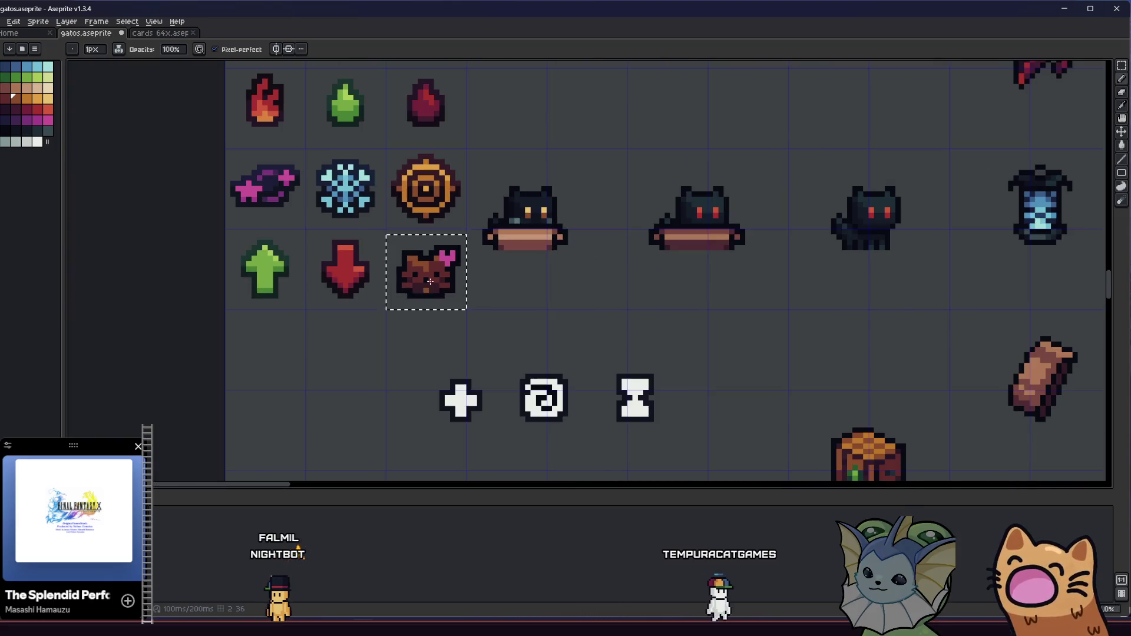
pyautogui.scroll(2, 443, 266)
pyautogui.scroll(-3, 433, 265)
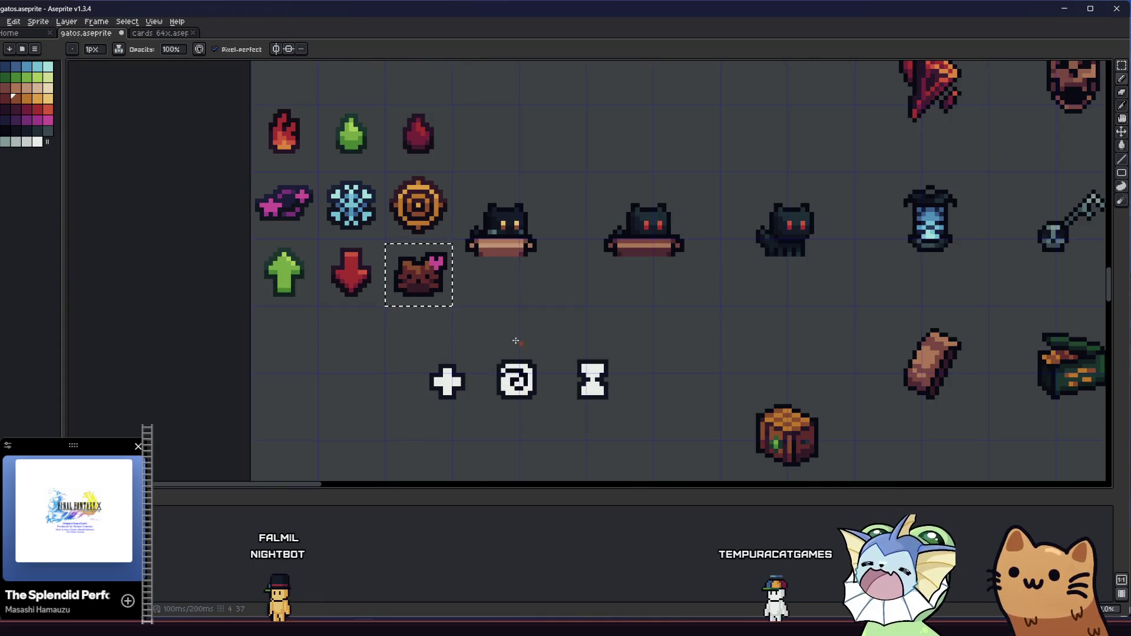
pyautogui.scroll(3, 412, 315)
# Step: Paint the mouth row pixels red with the Pencil
pyautogui.moveTo(361, 321); pyautogui.dragTo(485, 345)
pyautogui.scroll(3, 506, 330)
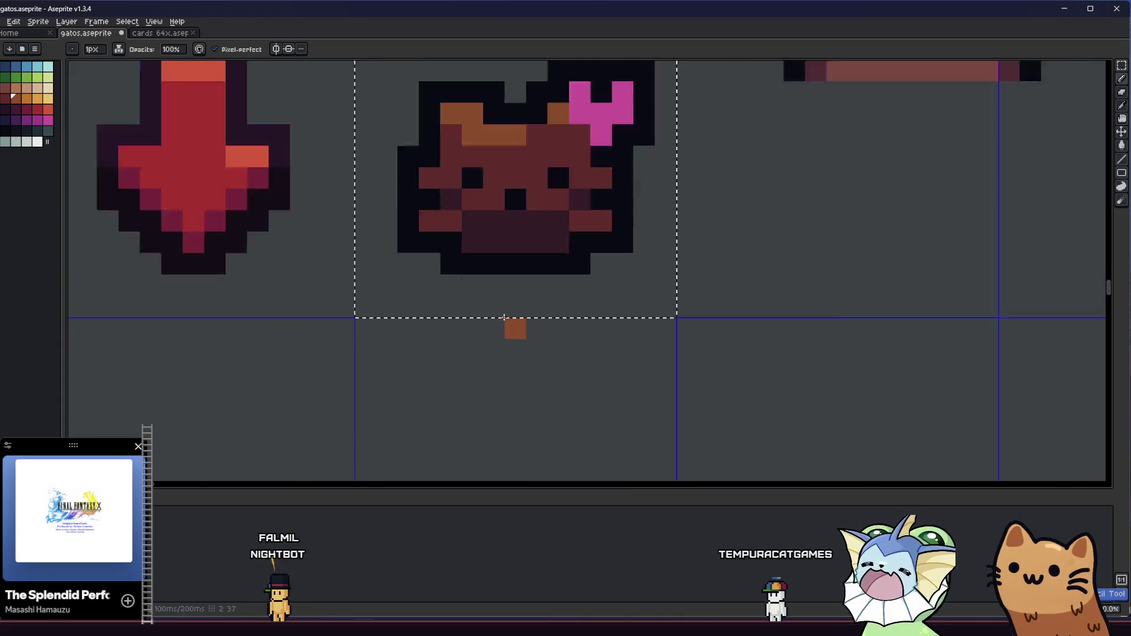
pyautogui.press('b')
pyautogui.moveTo(532, 210); pyautogui.dragTo(515, 316)
pyautogui.moveTo(483, 225); pyautogui.dragTo(585, 248)
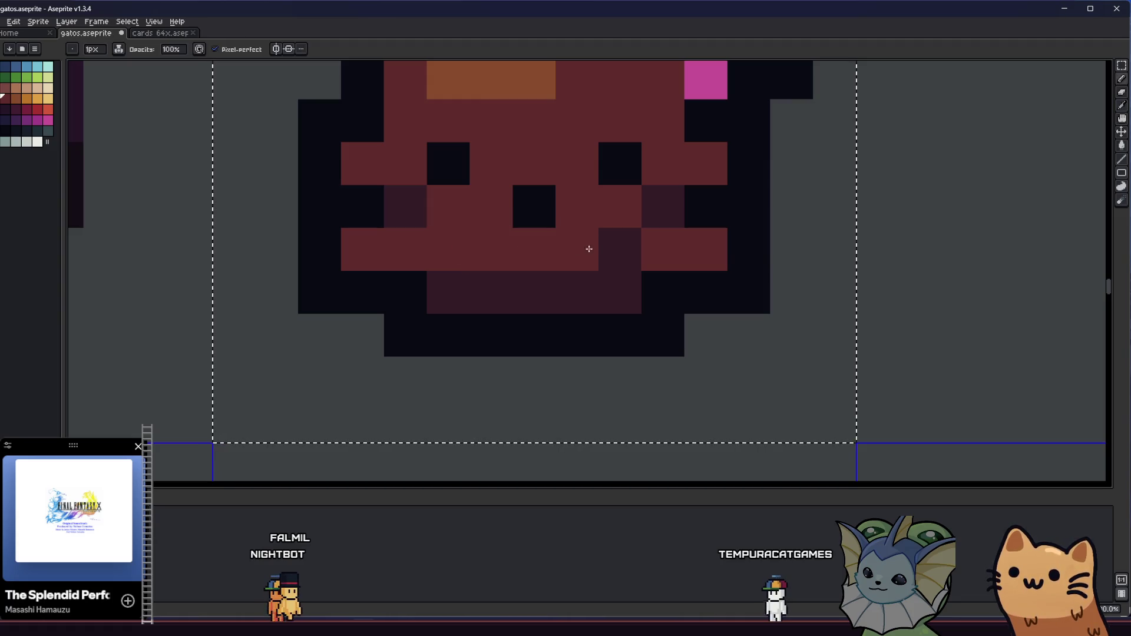
# Step: Darken both sides of the mouth row with the sampled darker shade, undoing one stray pixel
pyautogui.keyDown('alt'); pyautogui.click(445, 277); pyautogui.keyUp('alt')
pyautogui.moveTo(407, 249); pyautogui.dragTo(371, 252)
pyautogui.moveTo(662, 248); pyautogui.dragTo(715, 260)
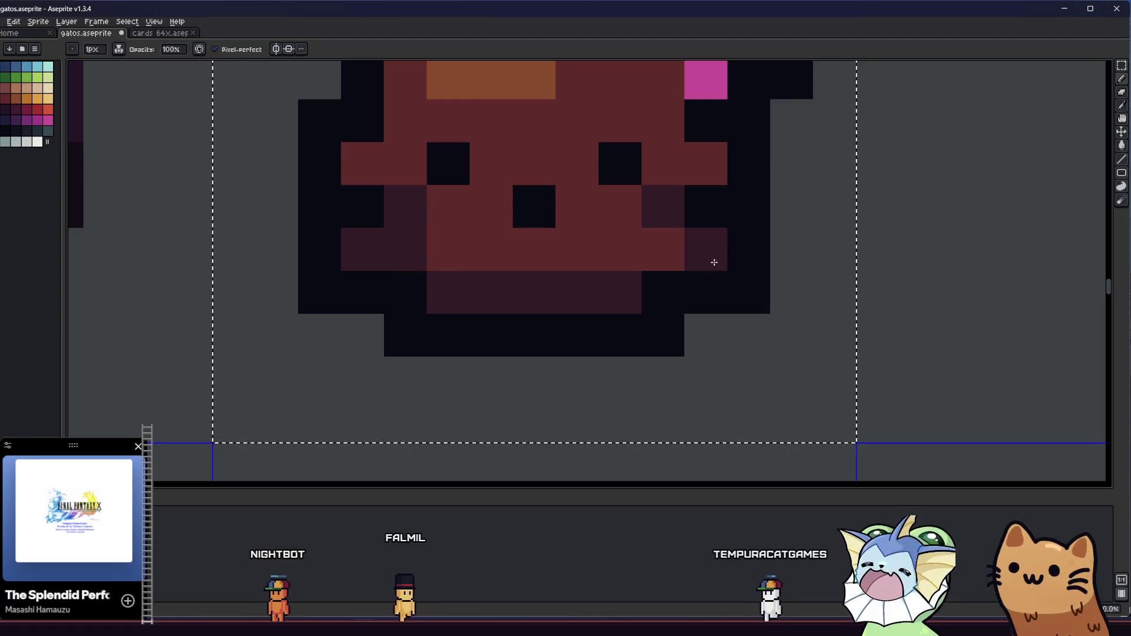
pyautogui.click(619, 249)
pyautogui.click(471, 247)
pyautogui.hotkey('ctrl', 'z')
# Step: Darken one pixel at the lower left of the face
pyautogui.scroll(2, 447, 283)
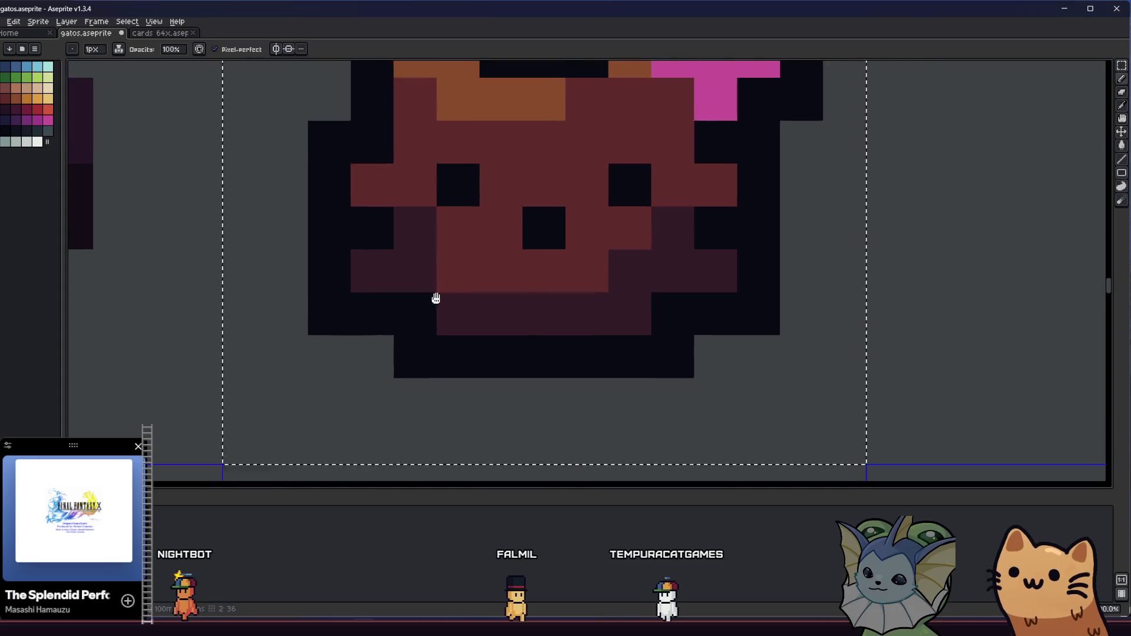
pyautogui.hscroll(-2, 447, 283)
pyautogui.click(519, 330)
pyautogui.scroll(-3, 518, 330)
pyautogui.hscroll(2, 412, 342)
pyautogui.scroll(-3, 383, 354)
pyautogui.hscroll(1, 326, 378)
pyautogui.scroll(5, 335, 327)
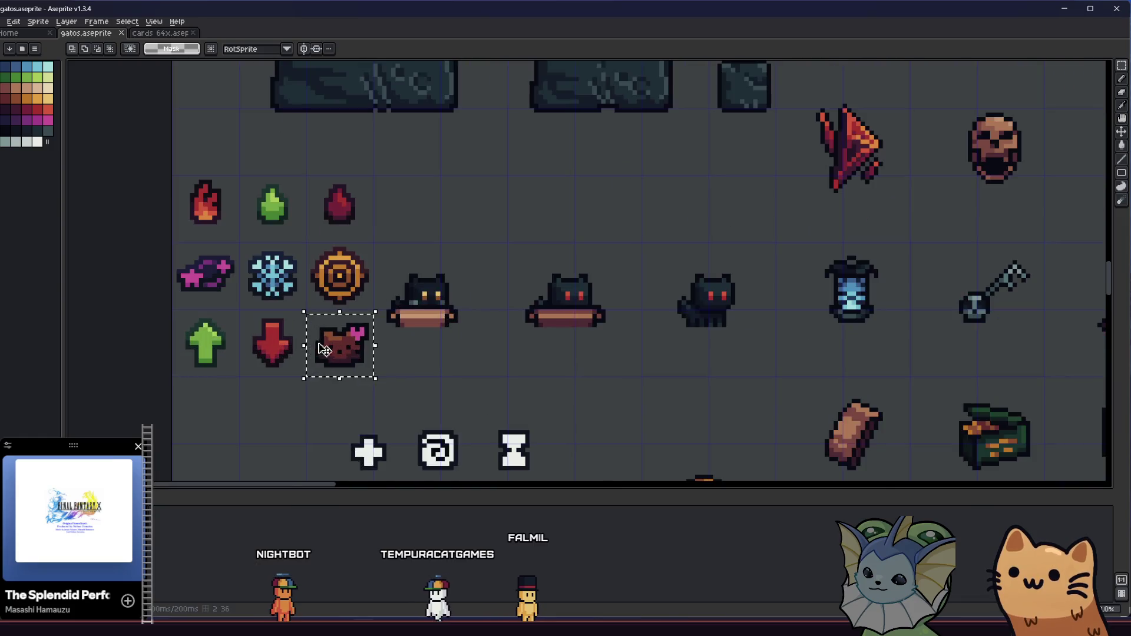
pyautogui.hscroll(-2, 336, 359)
pyautogui.scroll(-1, 365, 330)
pyautogui.press('alt')
pyautogui.hscroll(-4, 652, 343)
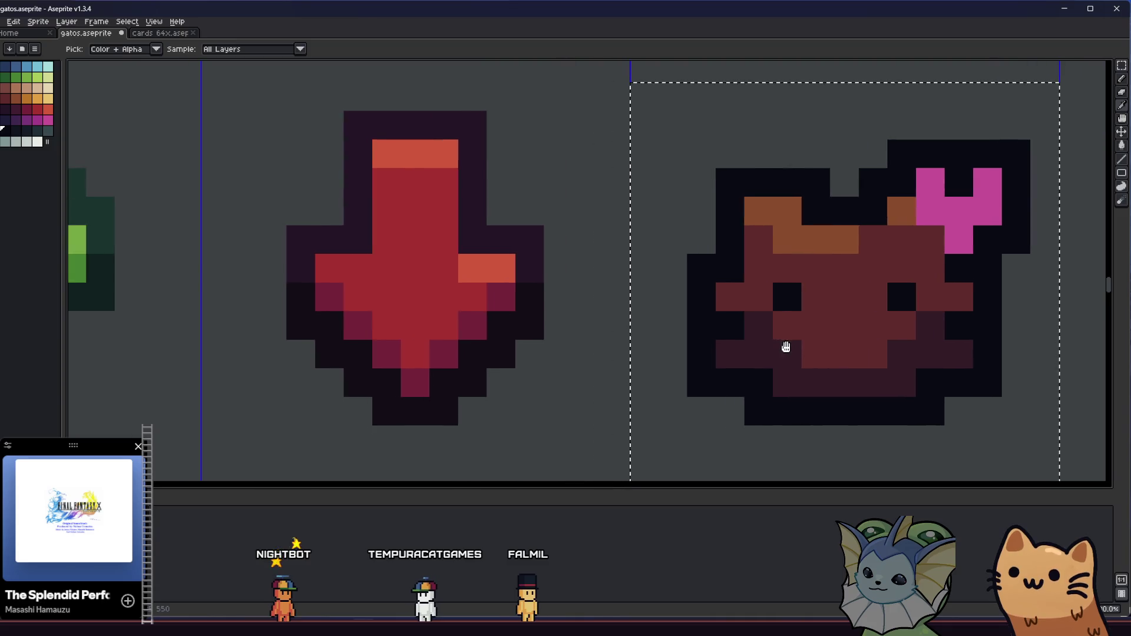
pyautogui.scroll(-4, 500, 339)
pyautogui.hscroll(3, 443, 348)
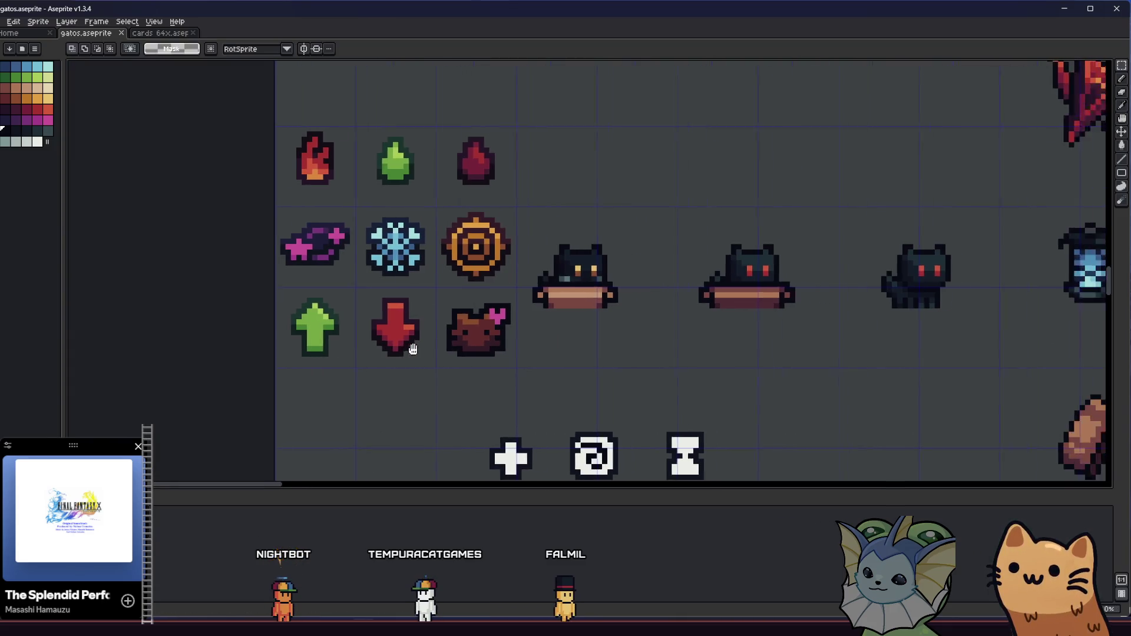
pyautogui.hscroll(-1, 341, 362)
pyautogui.scroll(2, 343, 354)
pyautogui.hscroll(-2, 377, 353)
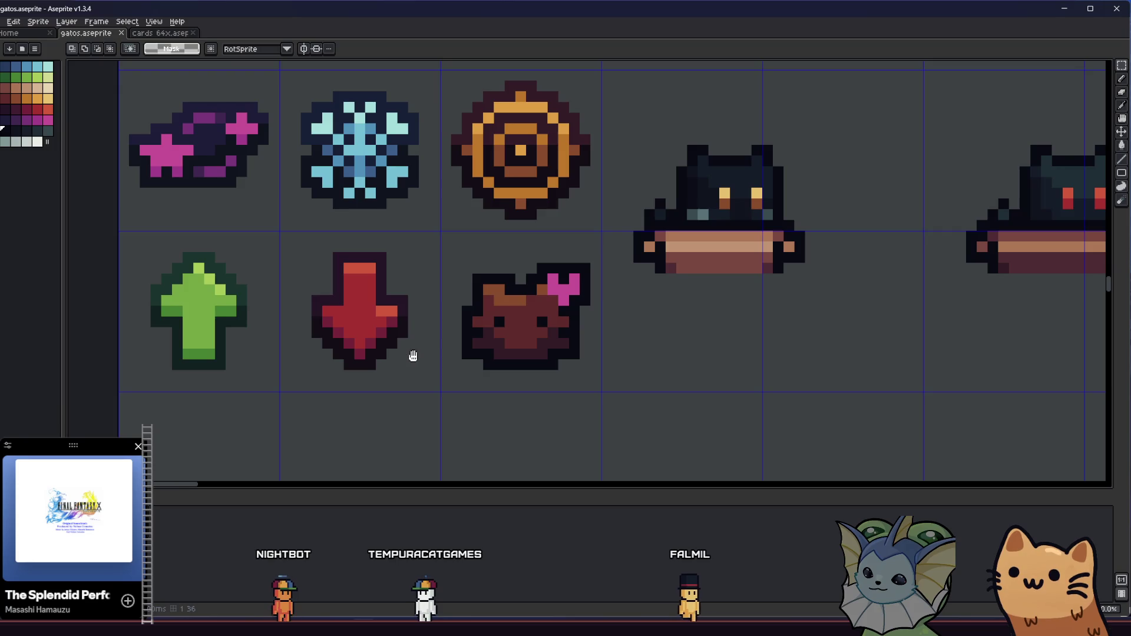
pyautogui.hscroll(2, 359, 353)
pyautogui.press('alt')
pyautogui.scroll(2, 412, 316)
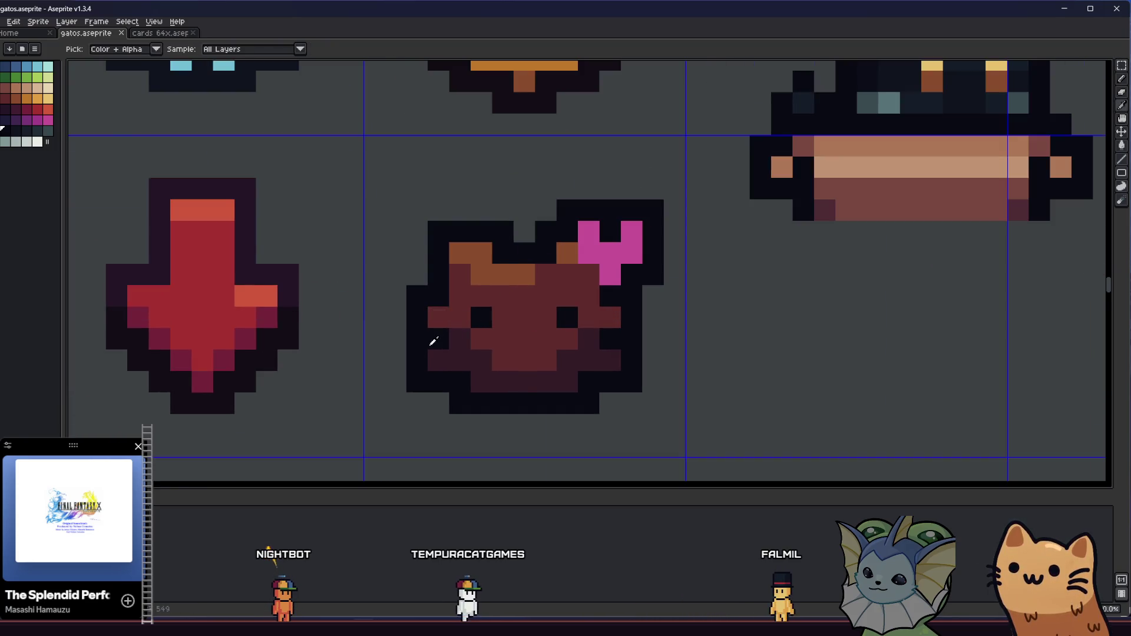
pyautogui.scroll(-4, 433, 341)
pyautogui.scroll(1, 505, 308)
pyautogui.scroll(-1, 550, 331)
pyautogui.scroll(1, 579, 308)
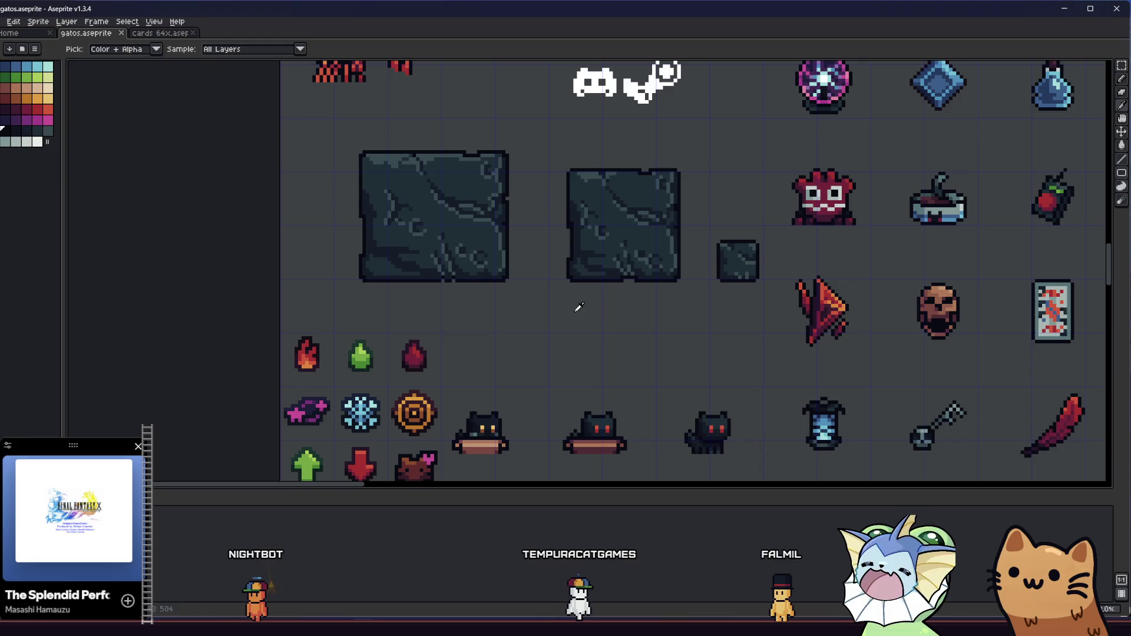
pyautogui.scroll(1, 583, 358)
pyautogui.scroll(2, 593, 327)
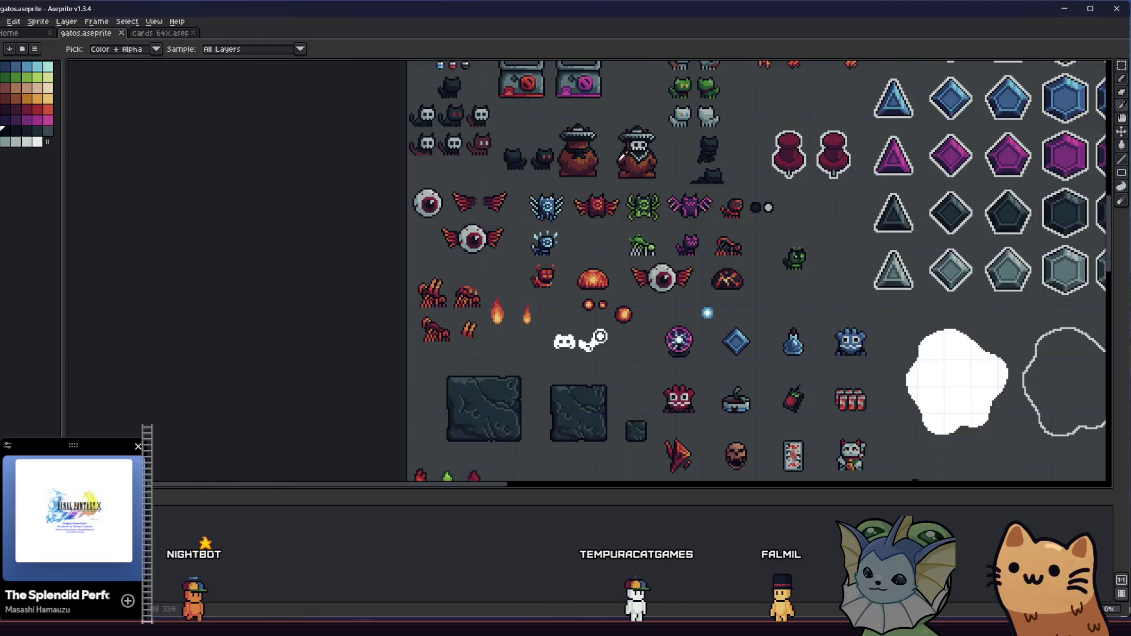
pyautogui.scroll(3, 589, 307)
pyautogui.scroll(-4, 583, 289)
pyautogui.moveTo(580, 273); pyautogui.dragTo(639, 139)
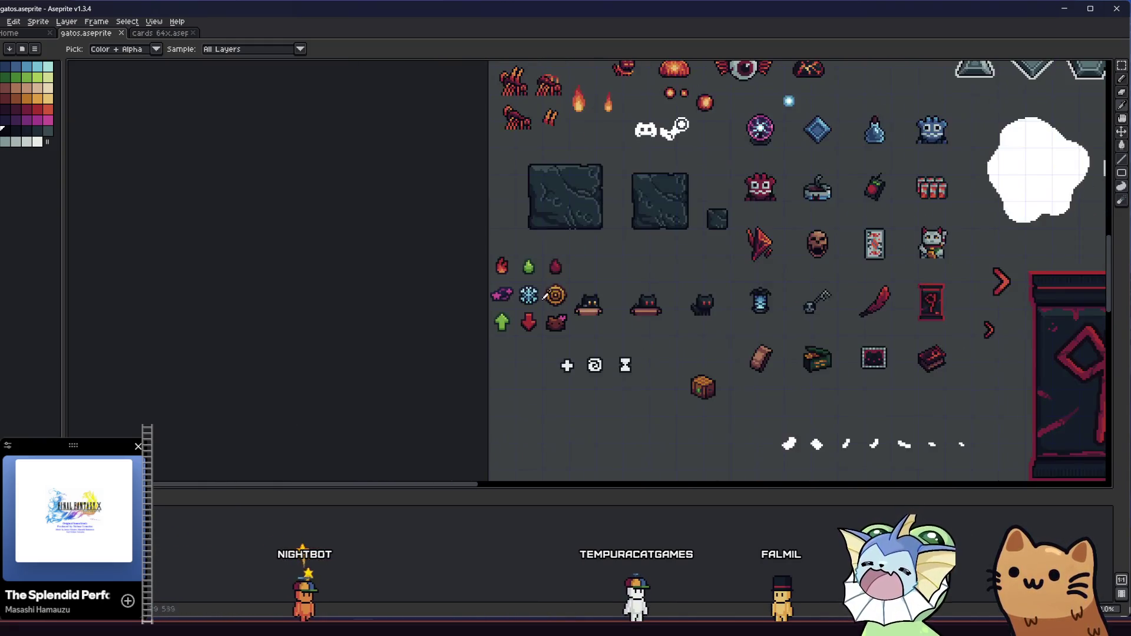
pyautogui.scroll(5, 572, 268)
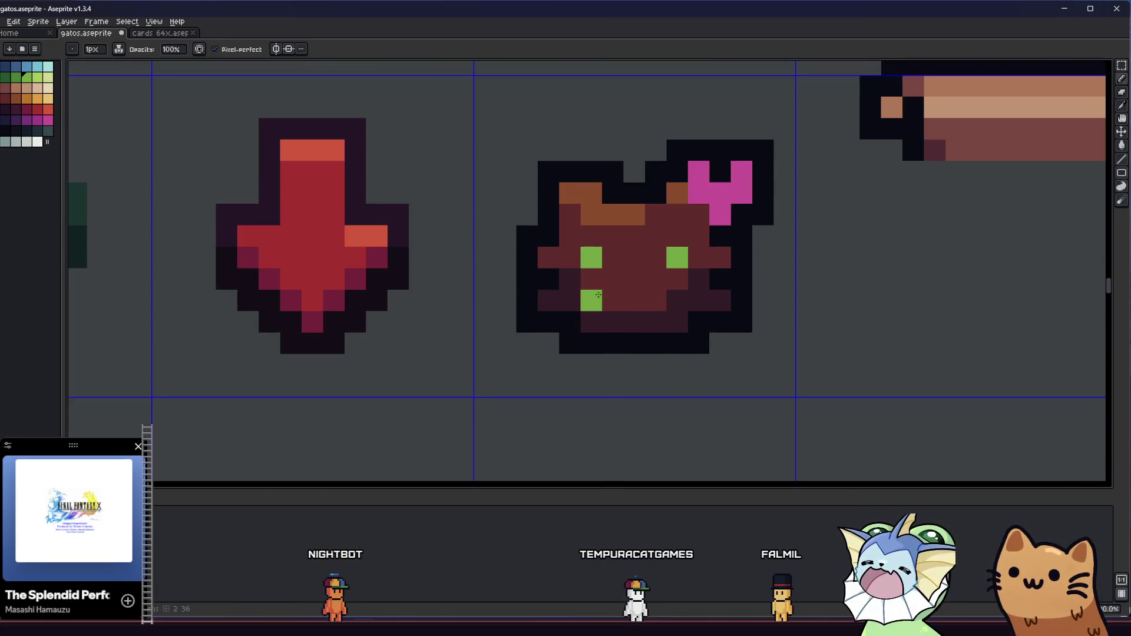
# Step: Sample the green from a cat's eye, after first picking up the brown face colour
pyautogui.hscroll(3, 613, 291)
pyautogui.press('v')
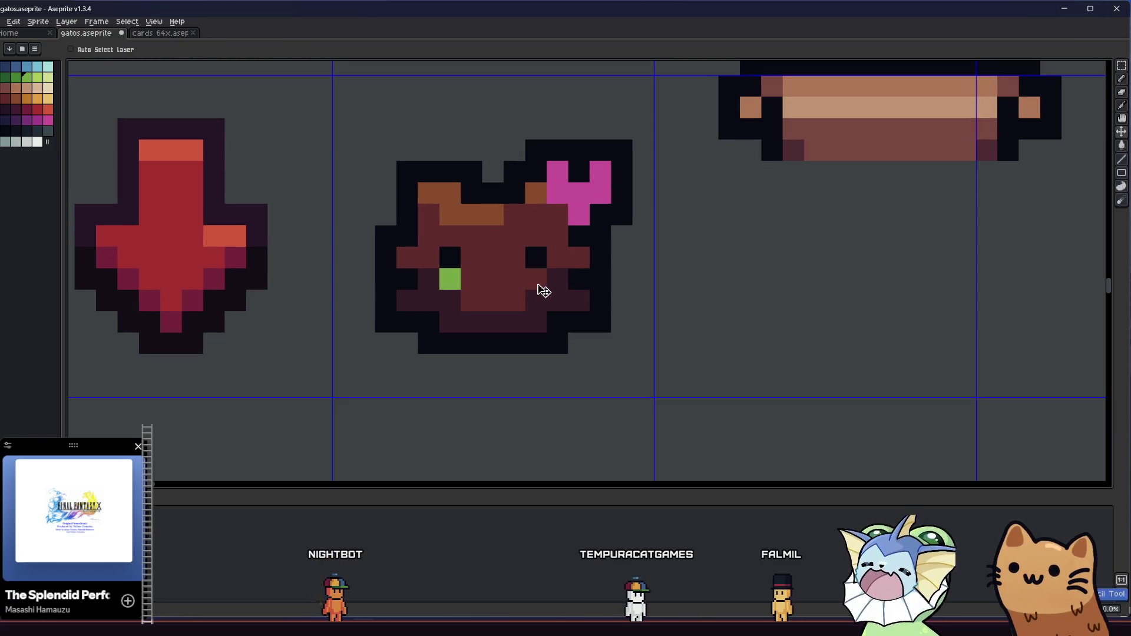
pyautogui.keyDown('alt'); pyautogui.click(514, 257); pyautogui.keyUp('alt')
pyautogui.hscroll(5, 446, 254)
pyautogui.scroll(1, 318, 306)
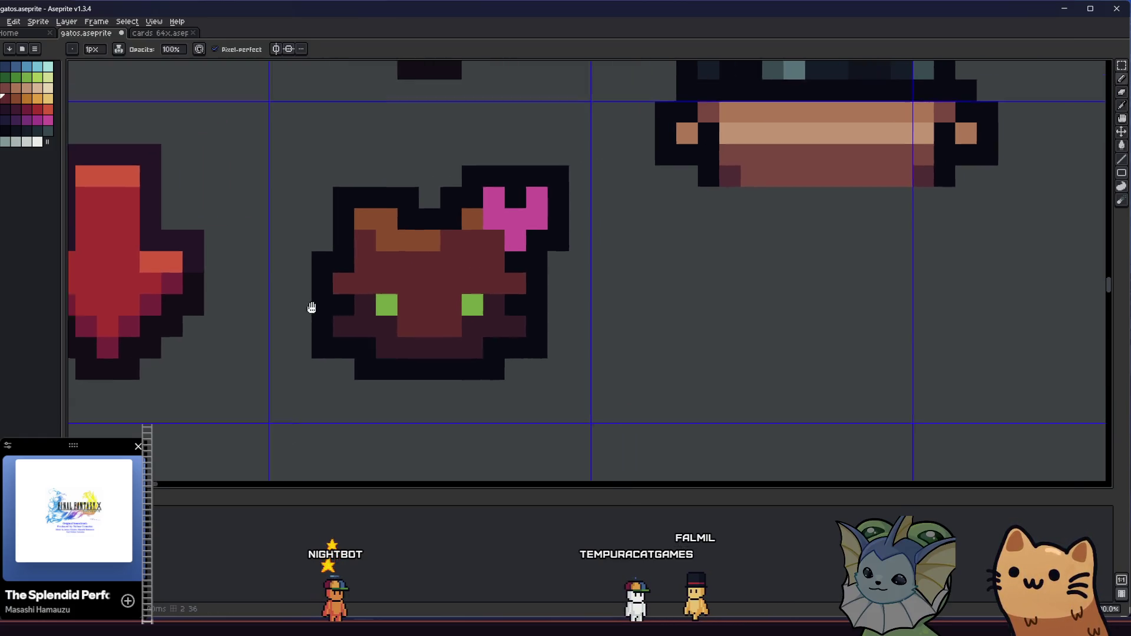
pyautogui.keyDown('alt'); pyautogui.click(262, 305); pyautogui.keyUp('alt')
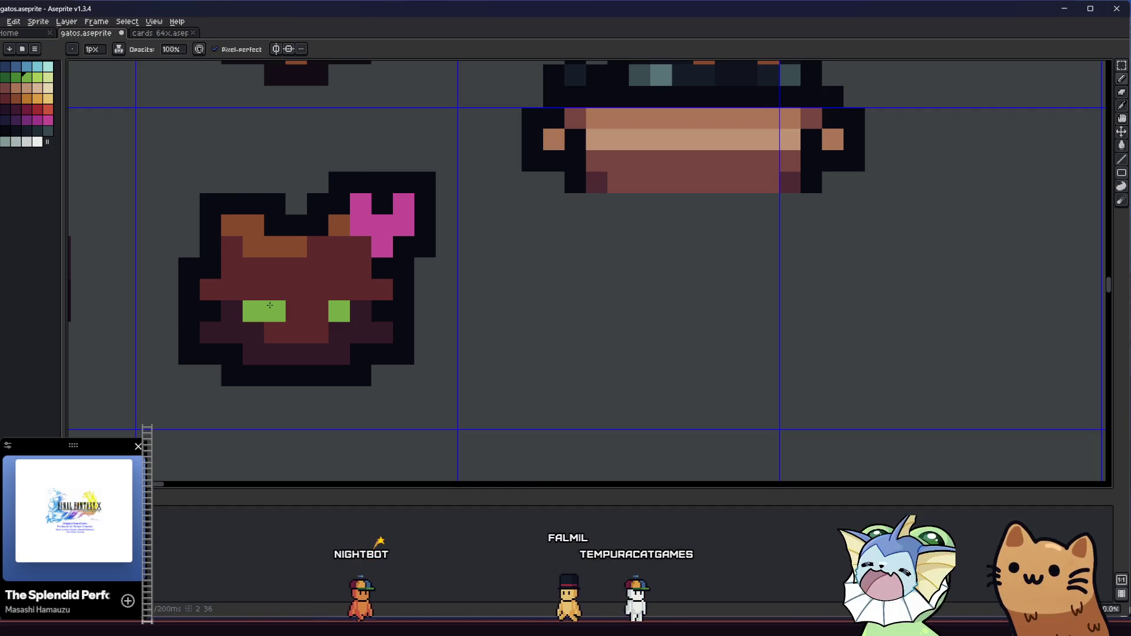
# Step: Paint the maroon cat face's eye pixels bright green and zoom out to check the sheet
pyautogui.moveTo(172, 328)
pyautogui.mouseDown()
pyautogui.moveTo(240, 349)
pyautogui.moveTo(583, 345)
pyautogui.moveTo(338, 326)
pyautogui.mouseUp()
pyautogui.click(82, 130)
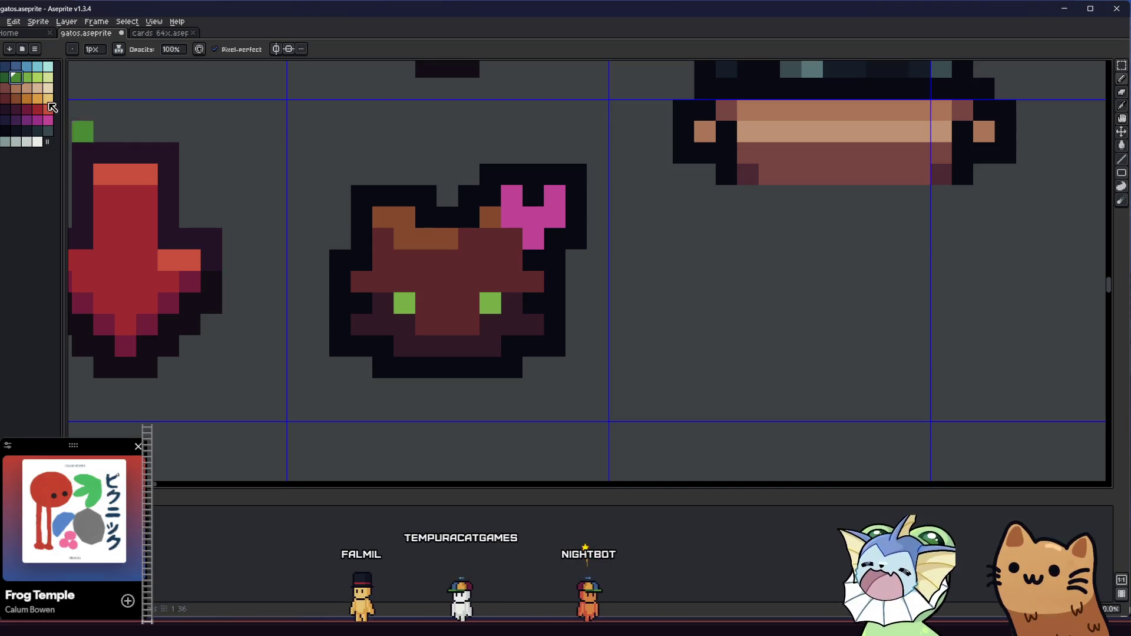
pyautogui.scroll(-3, 296, 334)
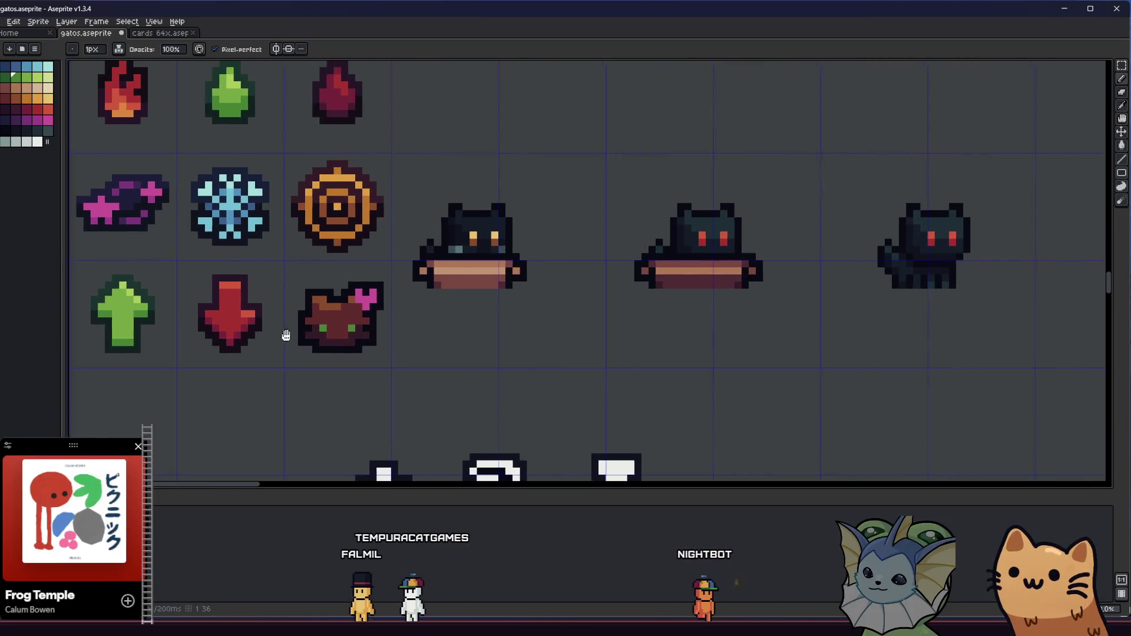